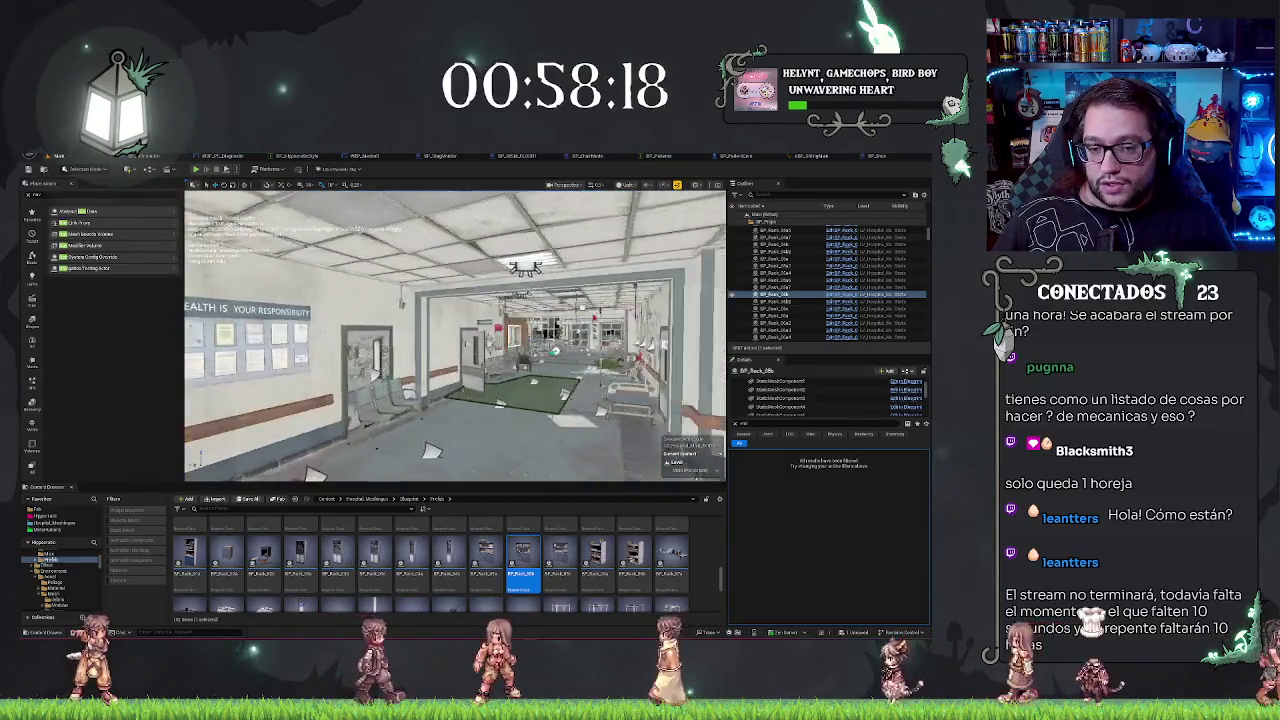
Step: Fly the viewport through the office and down the hospital hallway, then save the level
drag(196, 462, 190, 442)
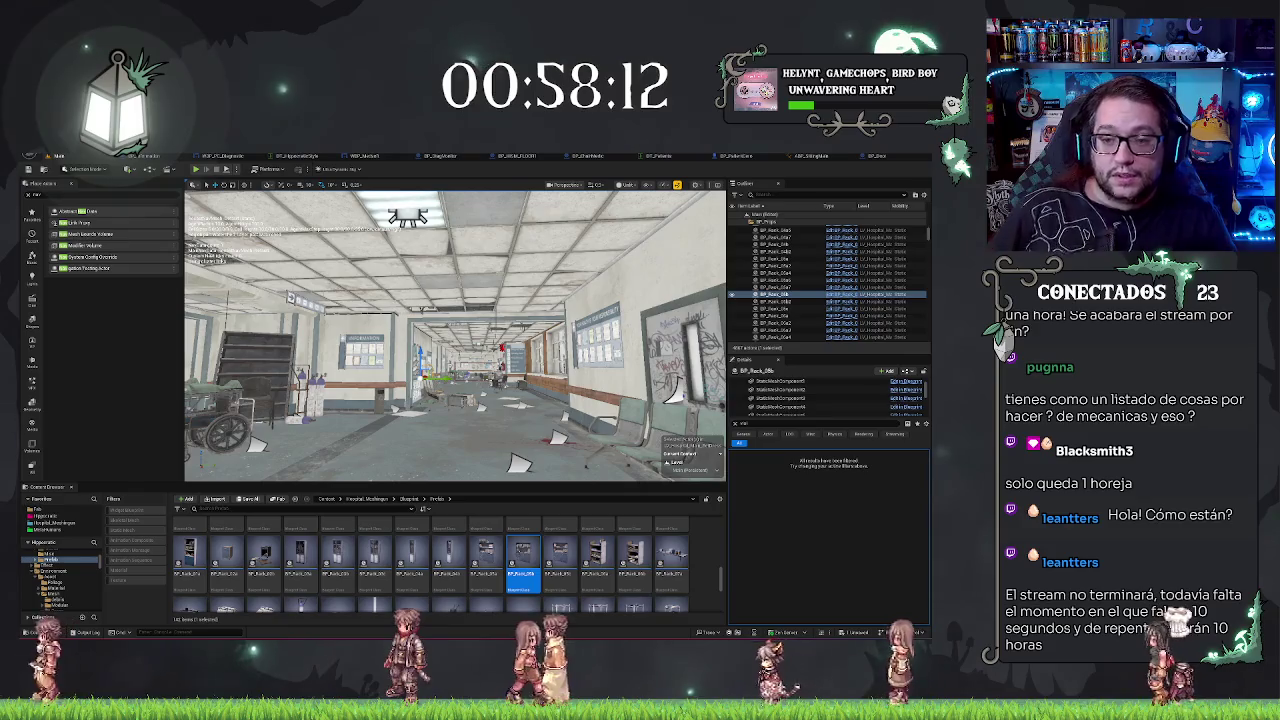
mouse_move(190, 442)
mouse_down()
mouse_move(182, 418)
mouse_move(184, 430)
mouse_up()
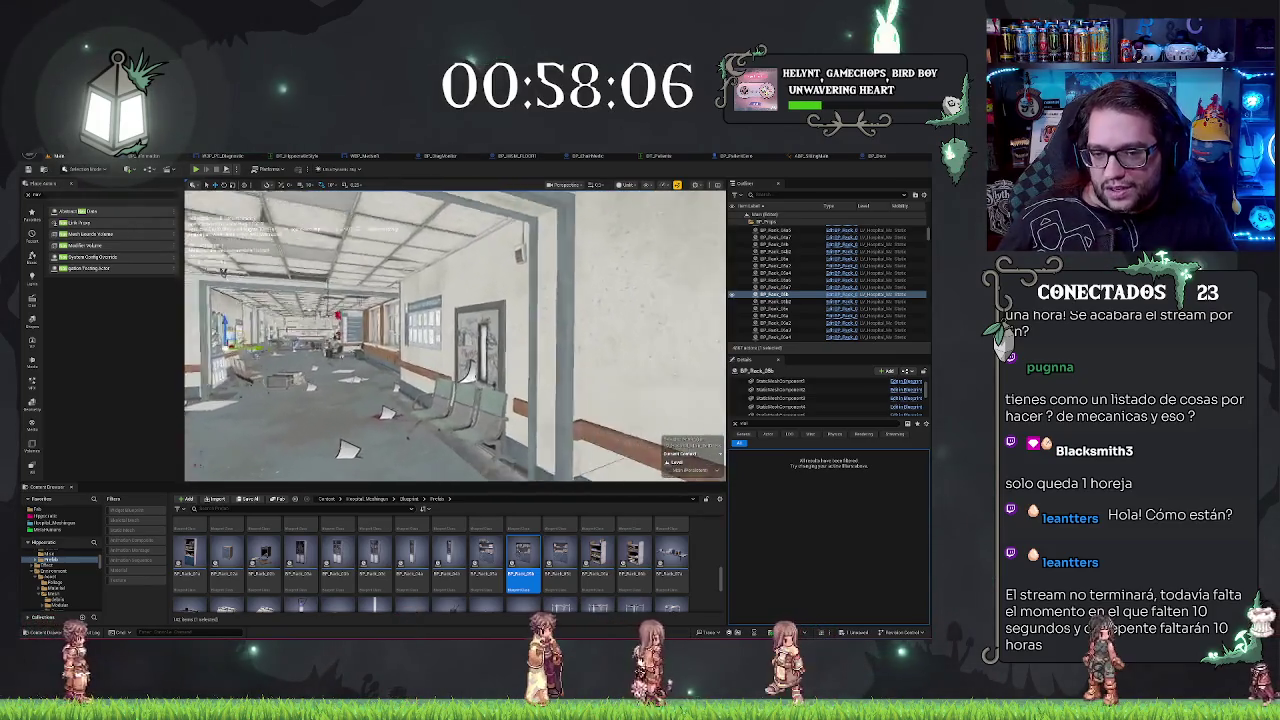
drag(192, 458, 201, 460)
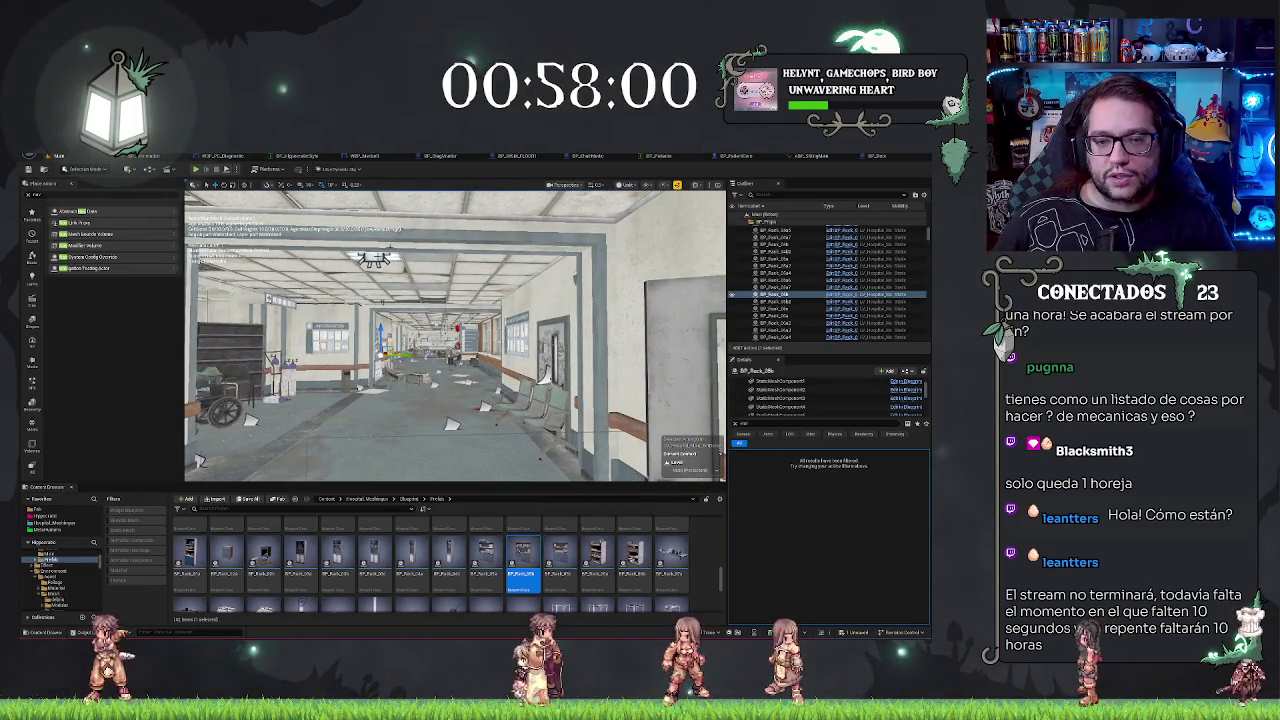
drag(200, 460, 204, 461)
key(ctrl+s)
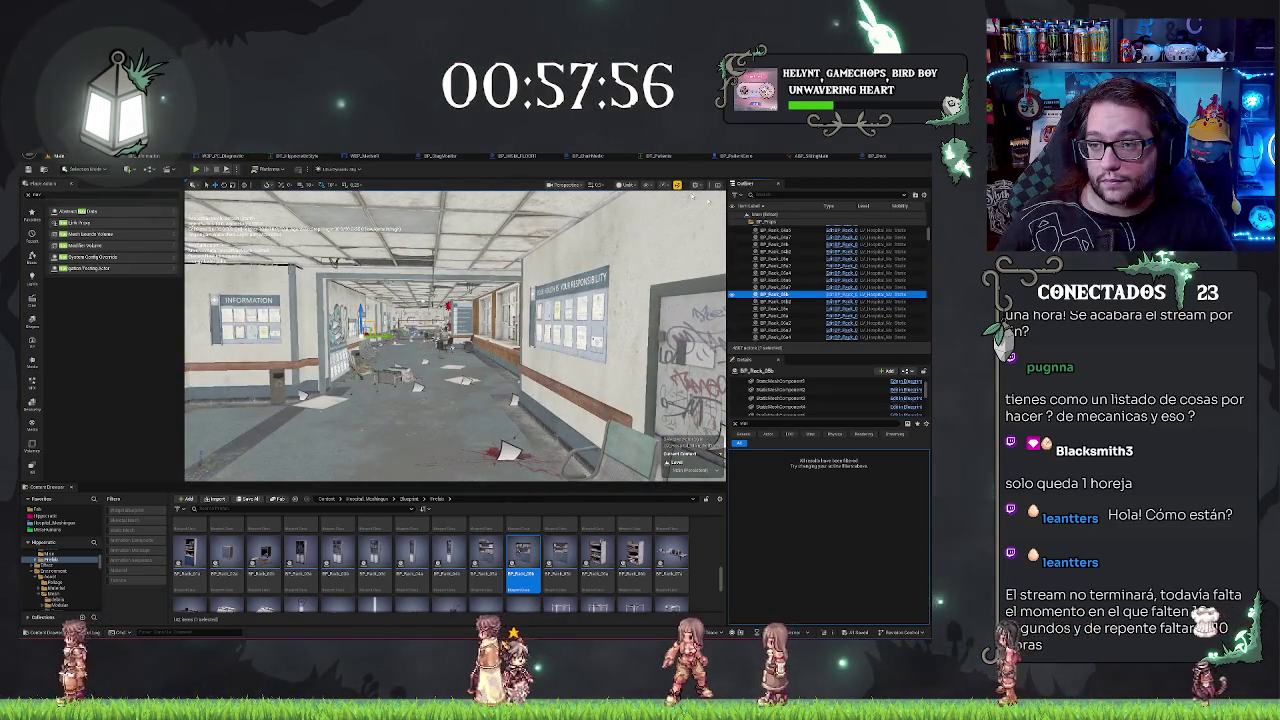
Step: Close the BP_Door Blueprint tab and bring the loading DayAtTheOffice editor forward
middle_click(877, 161)
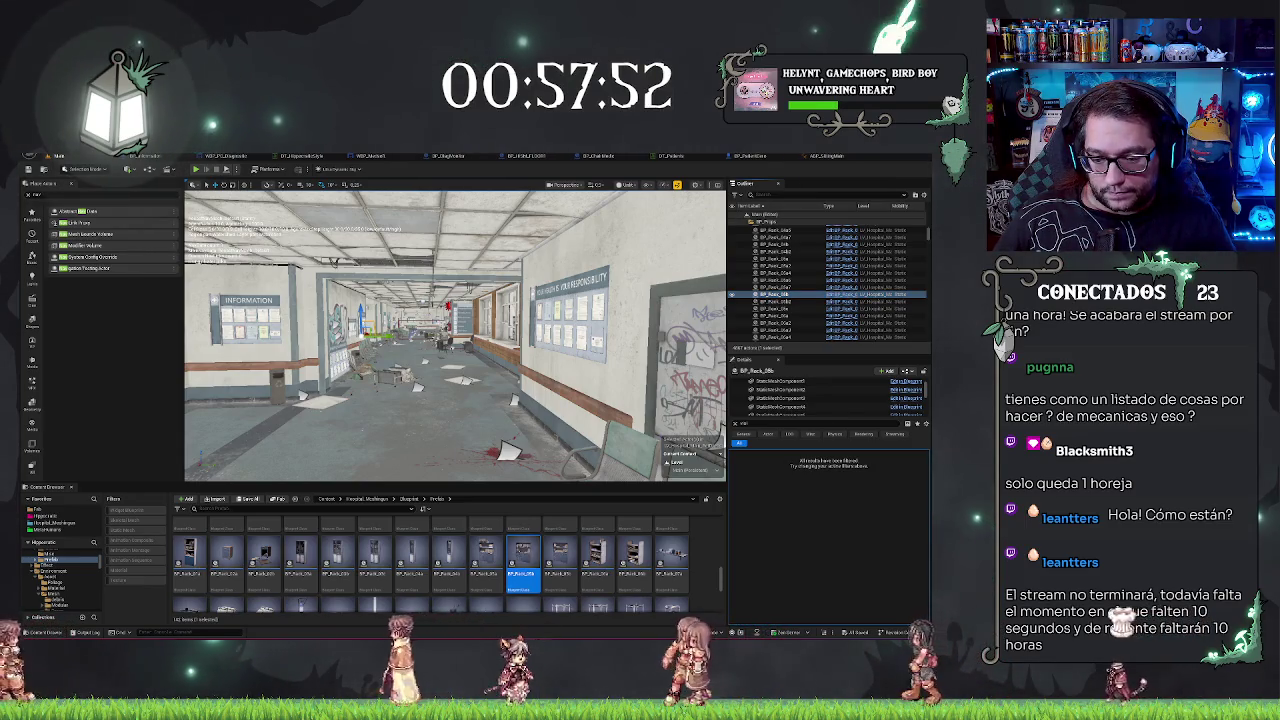
mouse_move(530, 640)
click(569, 607)
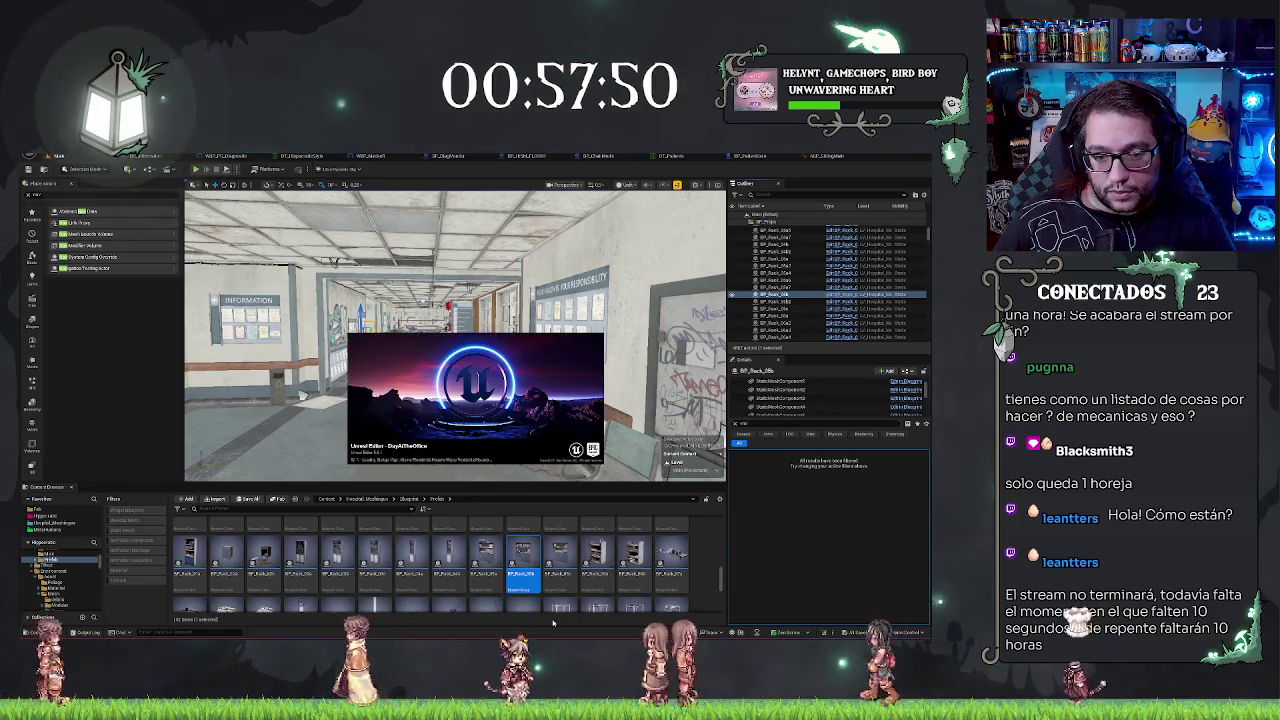
Step: Dismiss the splash and switch to the editor window showing the MM_Transparent material graph
click(455, 400)
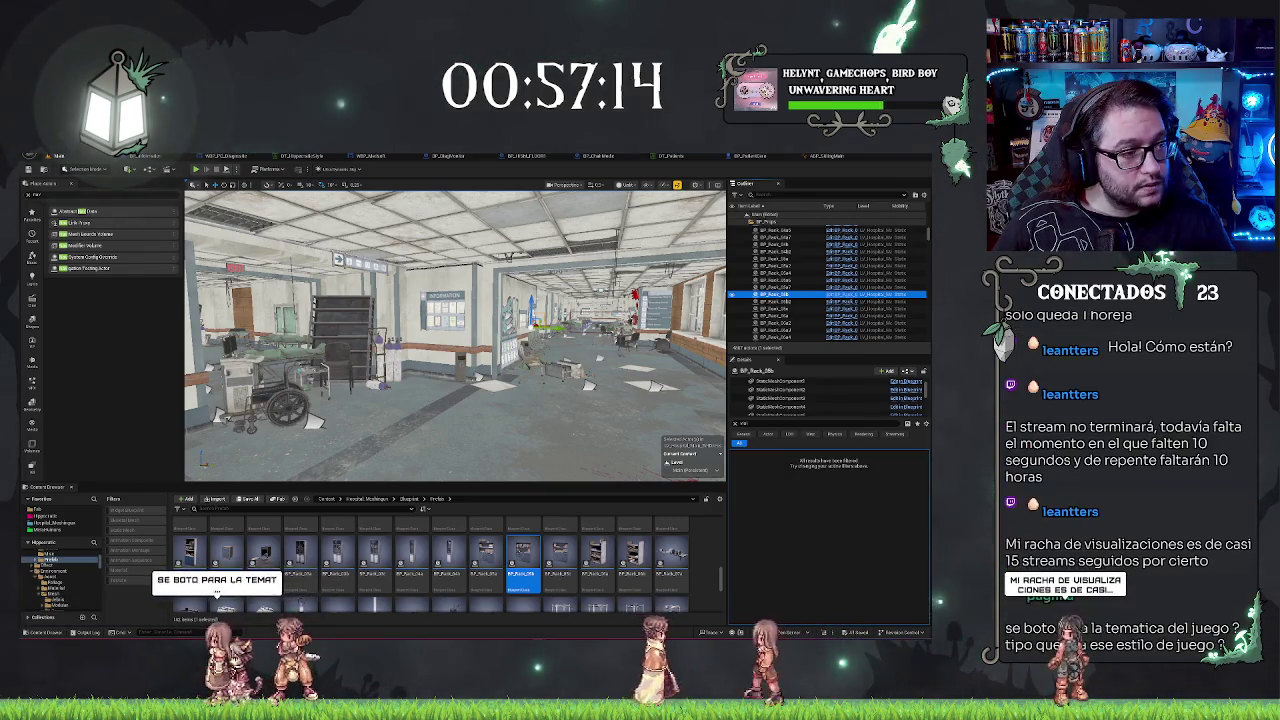
key(alt+Tab)
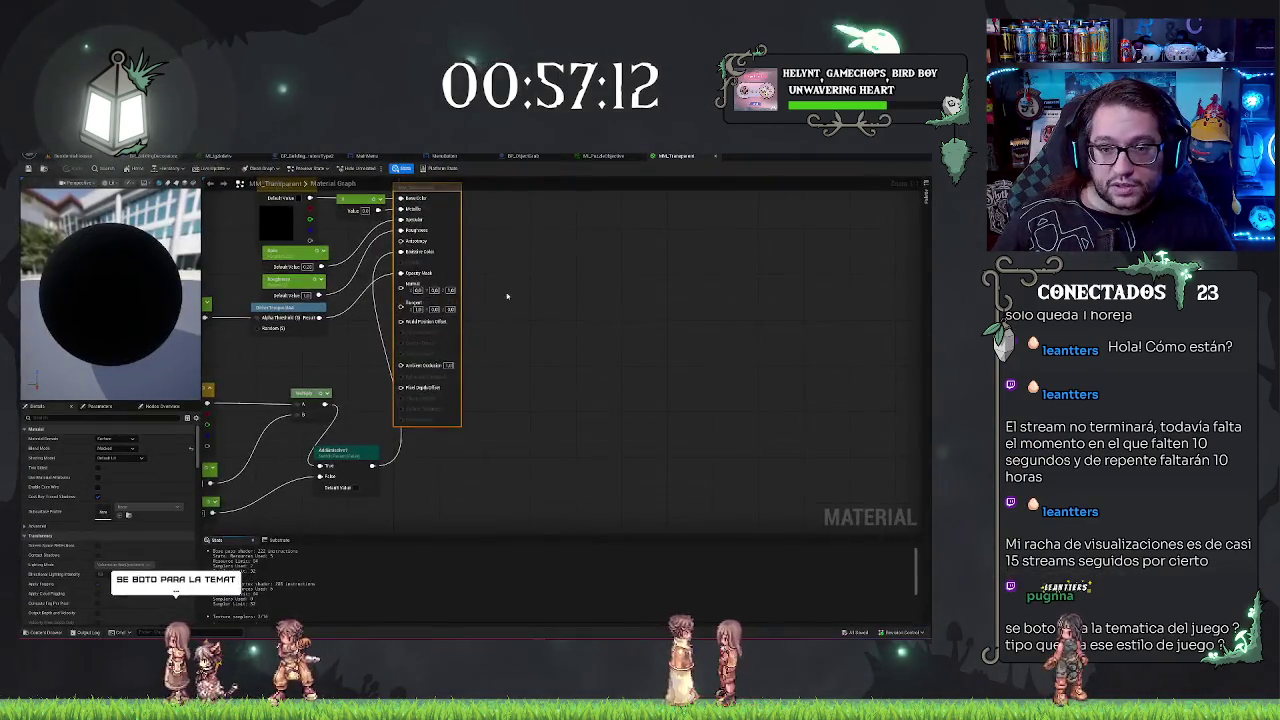
Step: Filter the DoyleStudioWow favorite folder for 'anim' and open BP_Demon's Event Graph
click(60, 157)
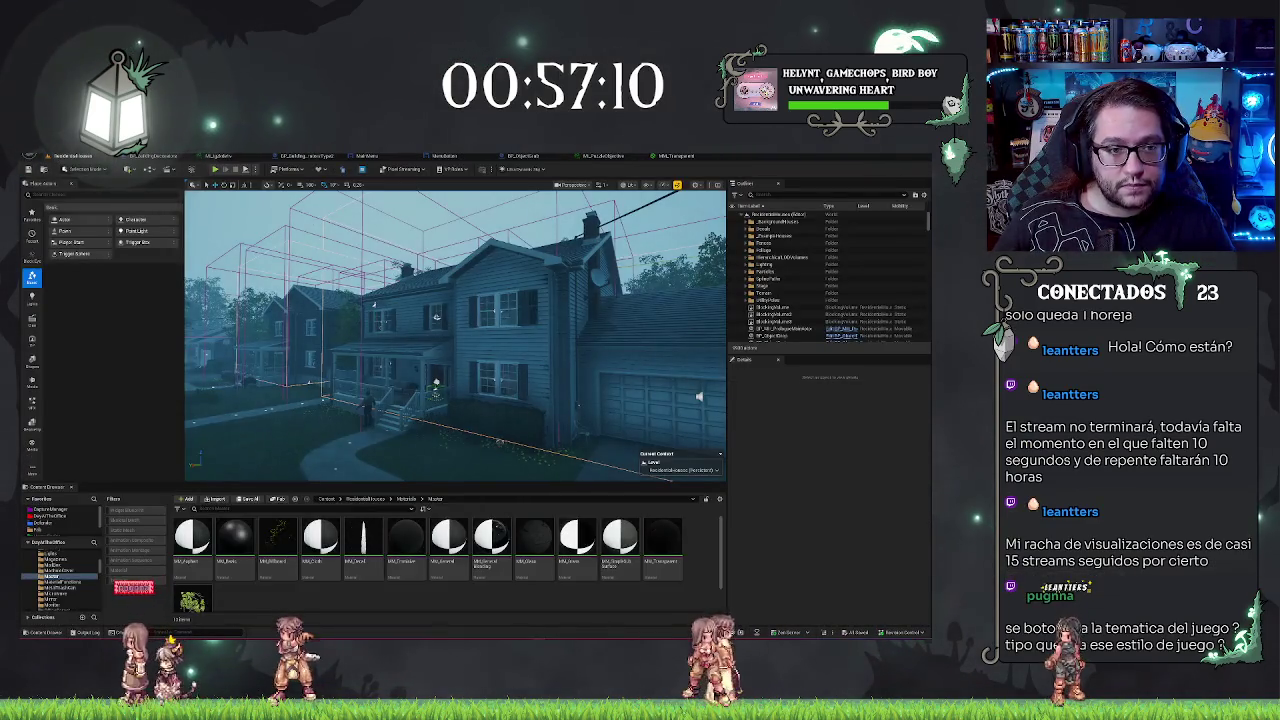
click(47, 169)
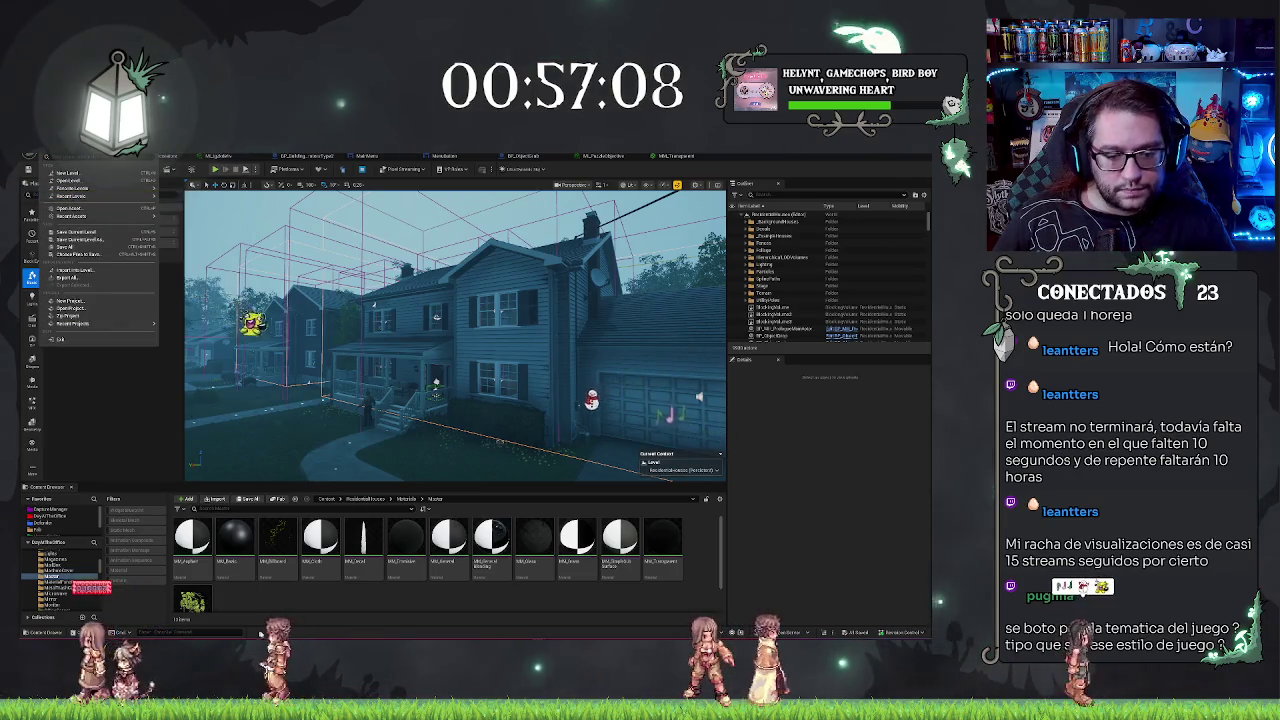
key(Escape)
click(51, 516)
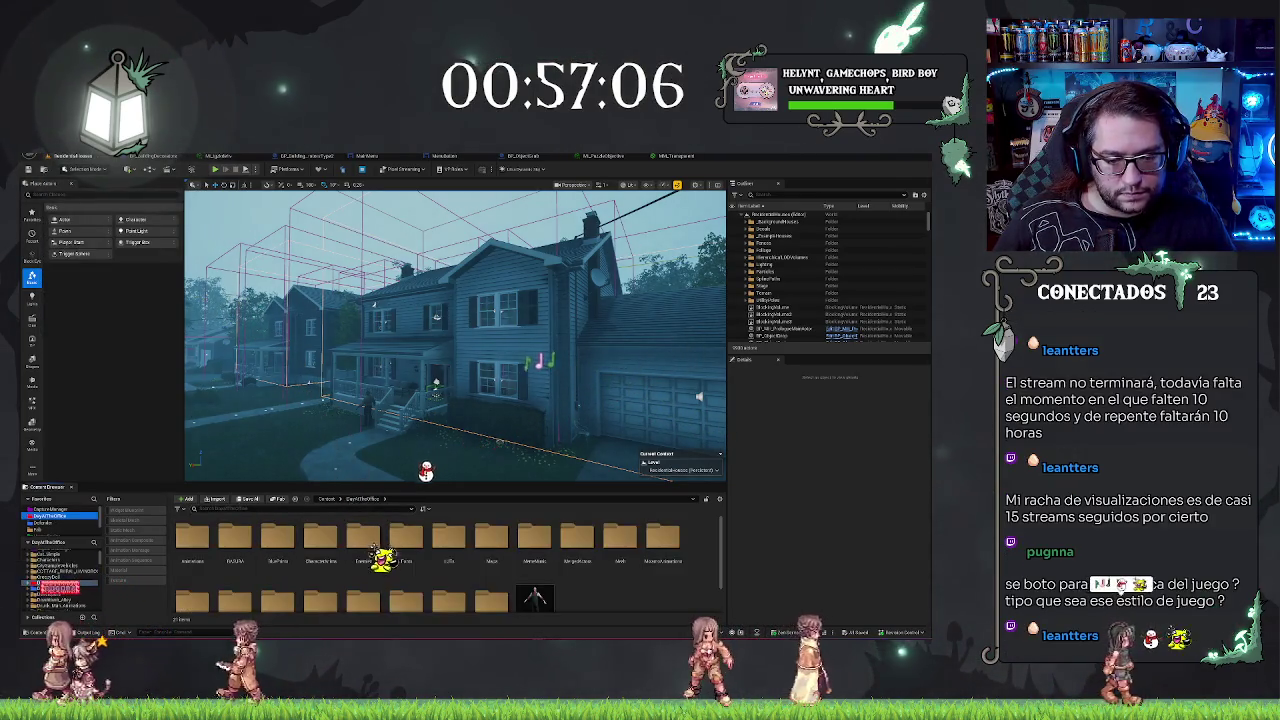
click(350, 507)
text(anim)
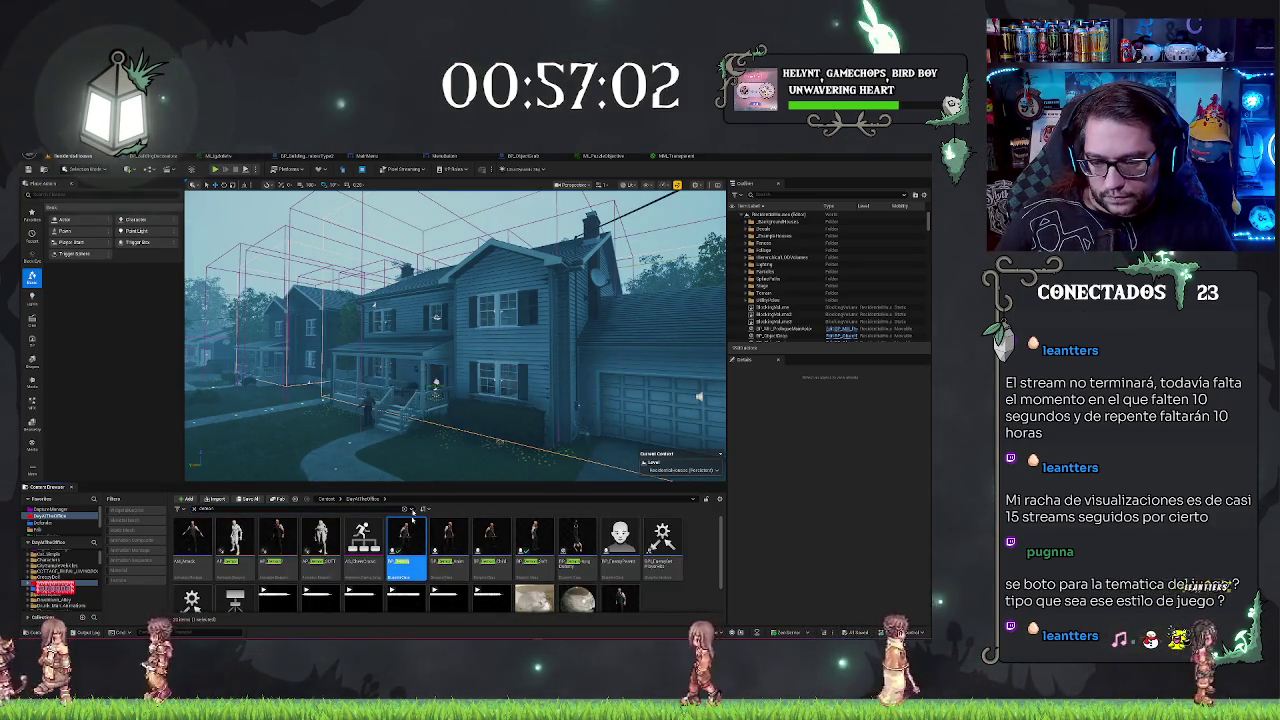
double_click(405, 537)
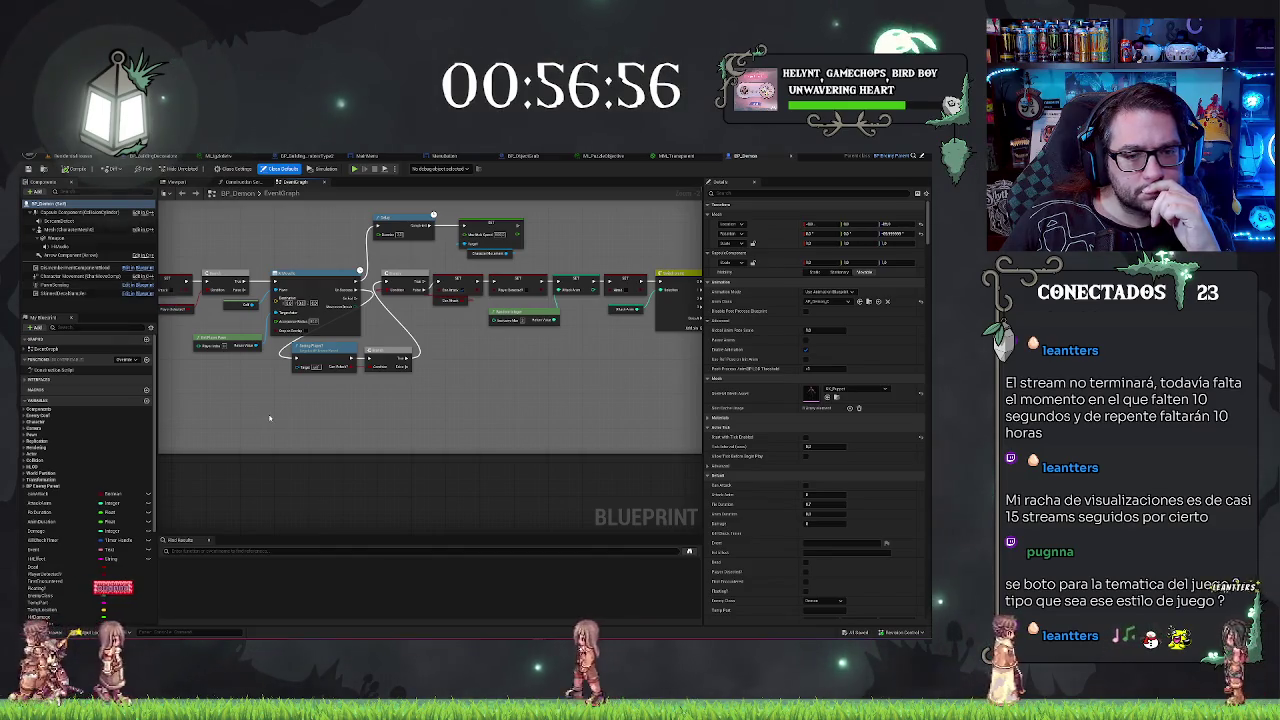
Step: Look over BP_EnemyParent's Event Graph and inspect its PawnSensing and CharacterMovement components
scroll(430, 330, up, 2)
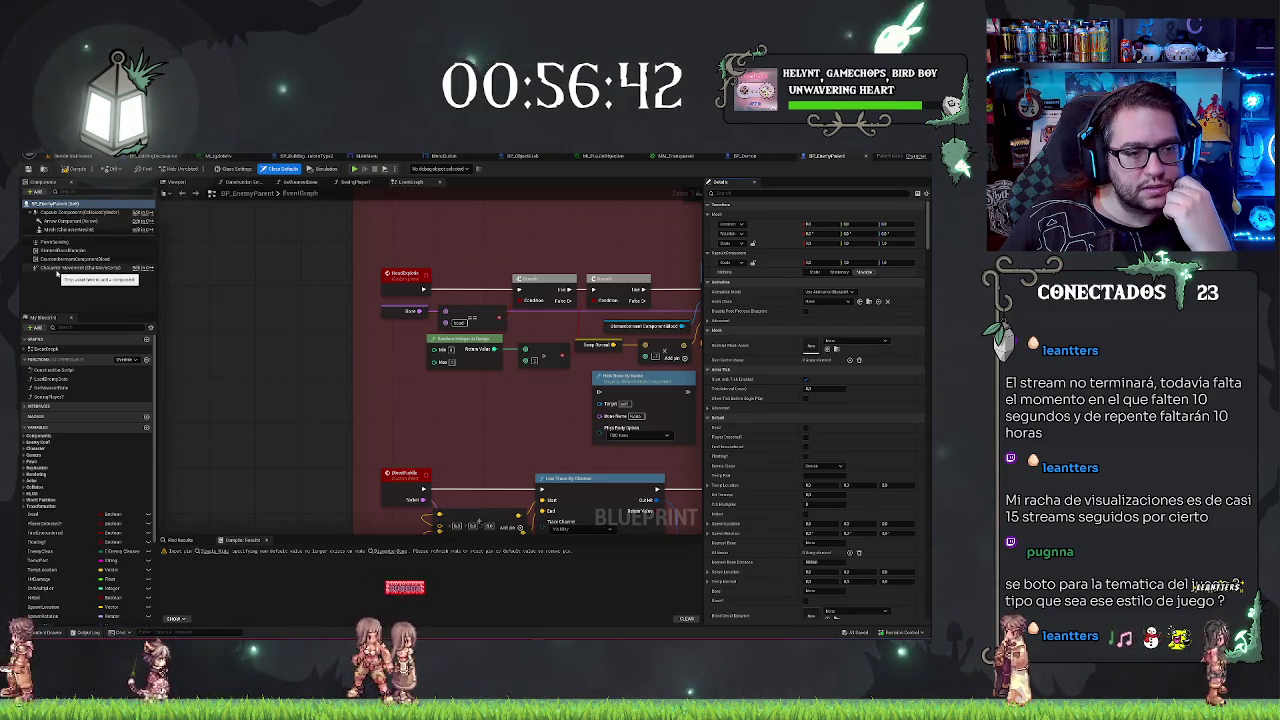
scroll(387, 344, down, 4)
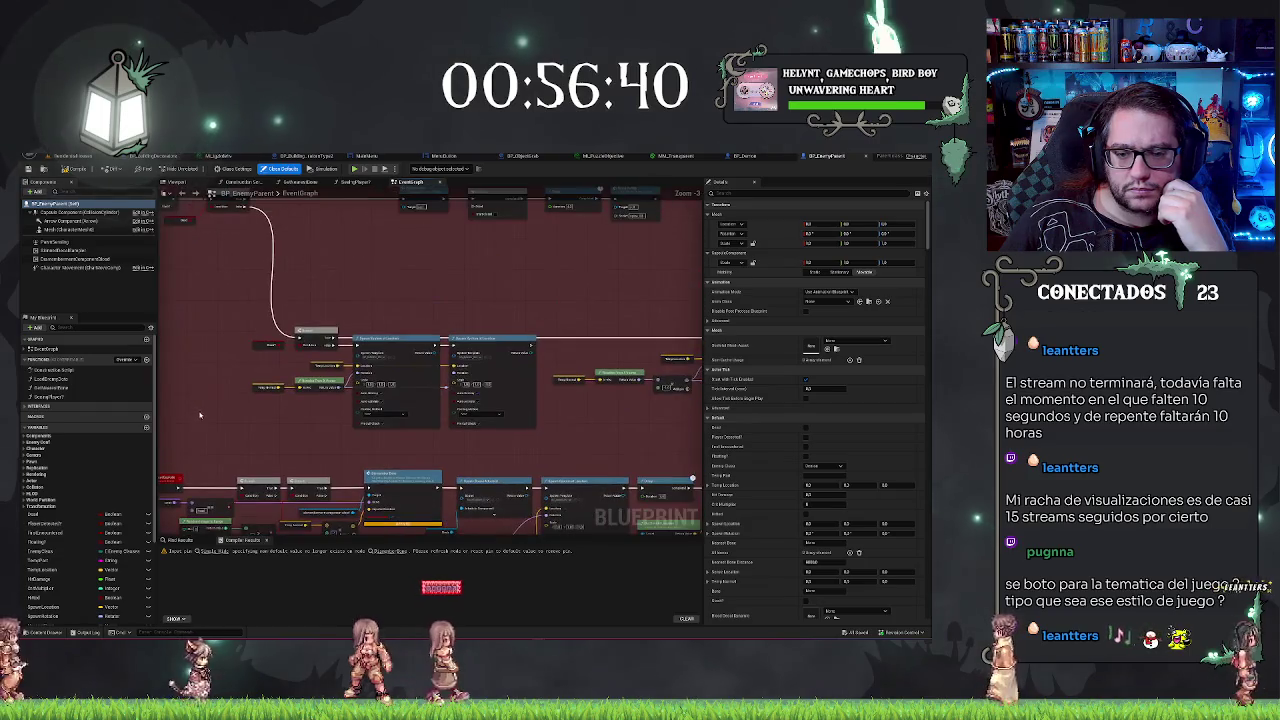
scroll(202, 414, down, 3)
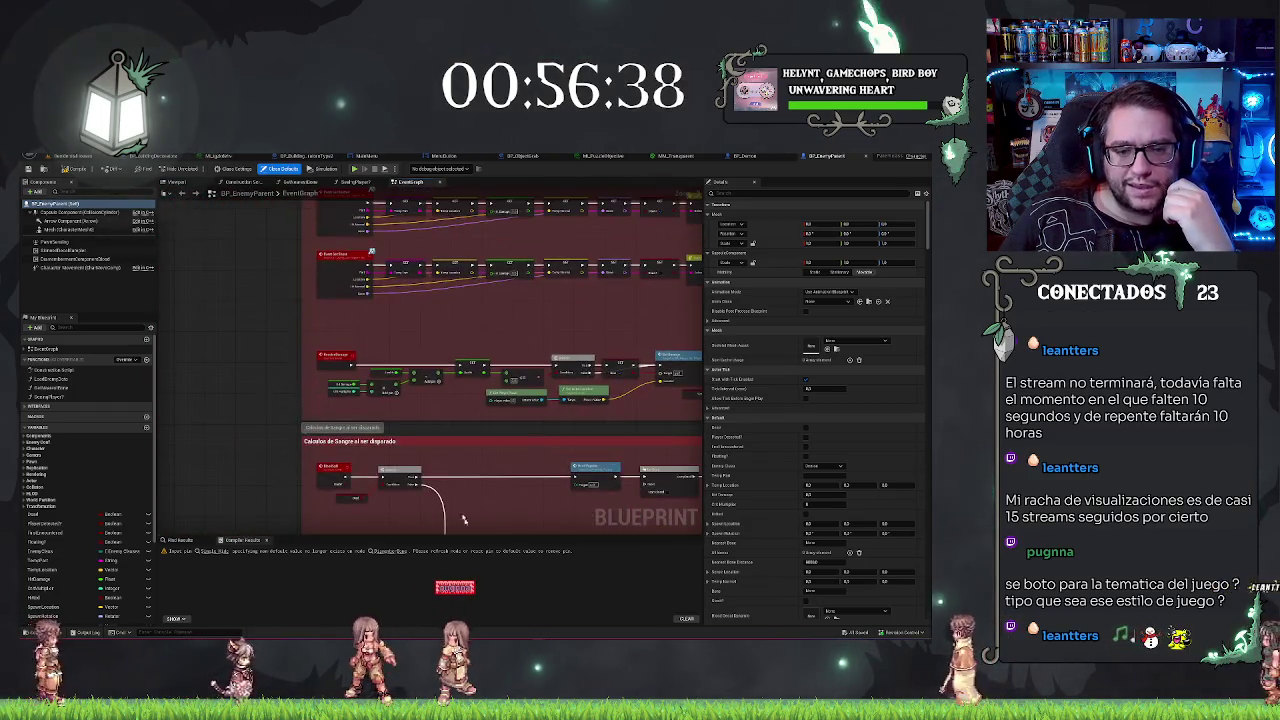
scroll(225, 518, up, 2)
scroll(247, 305, down, 1)
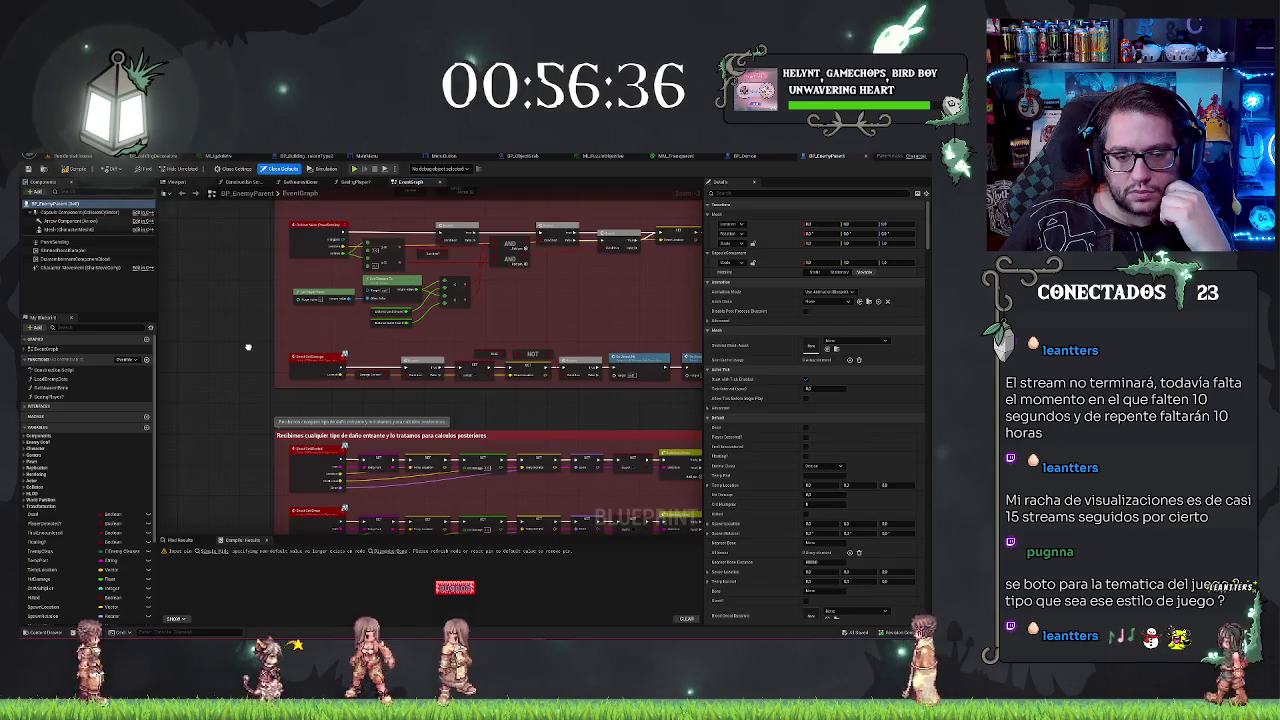
scroll(204, 352, up, 1)
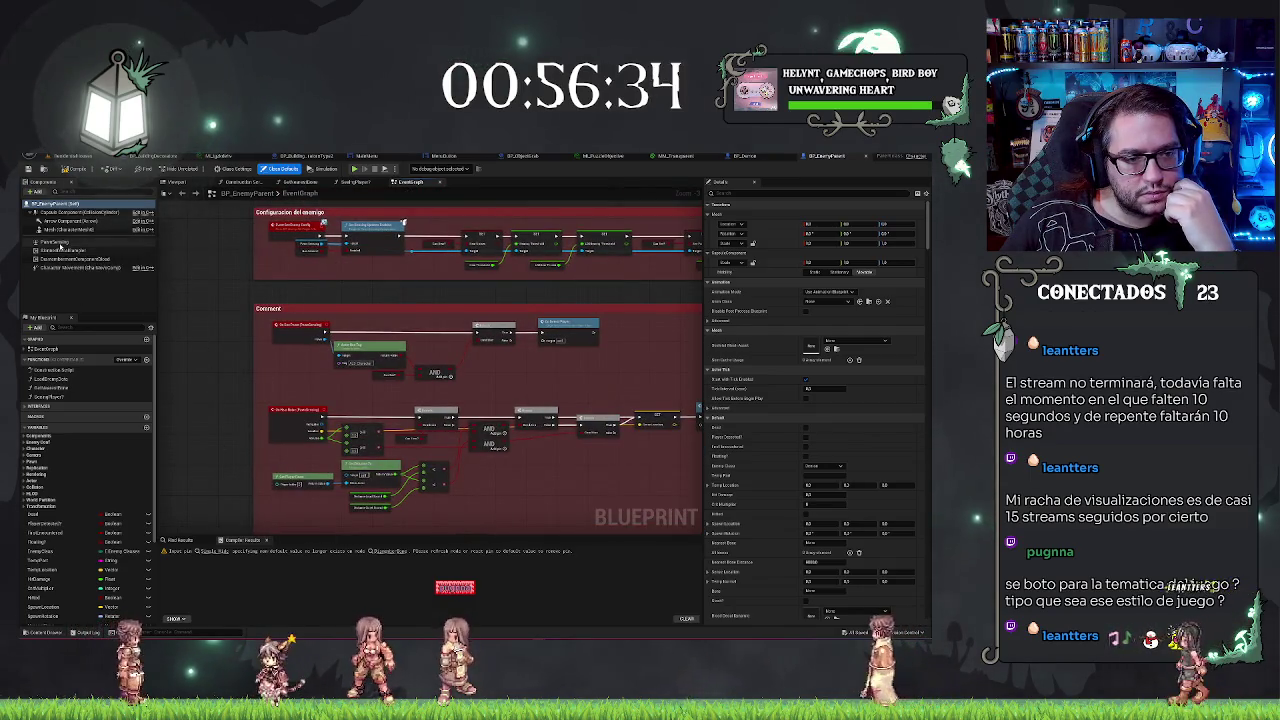
click(60, 243)
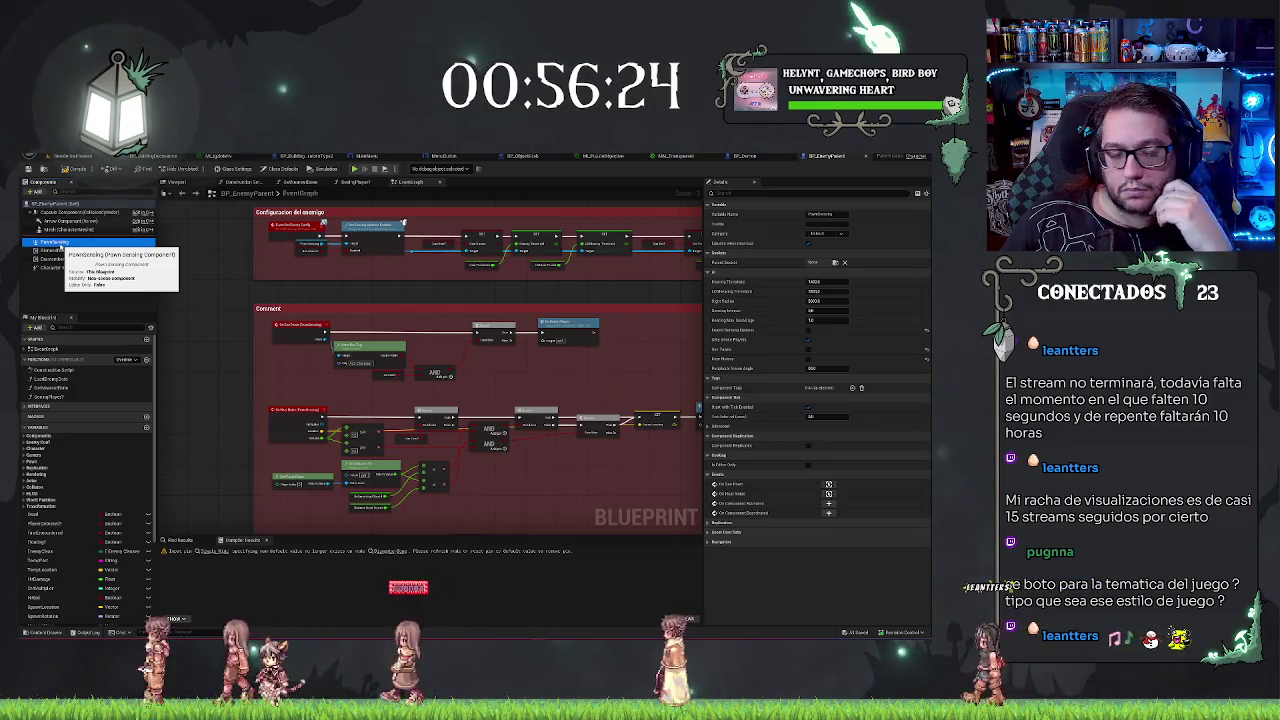
click(74, 268)
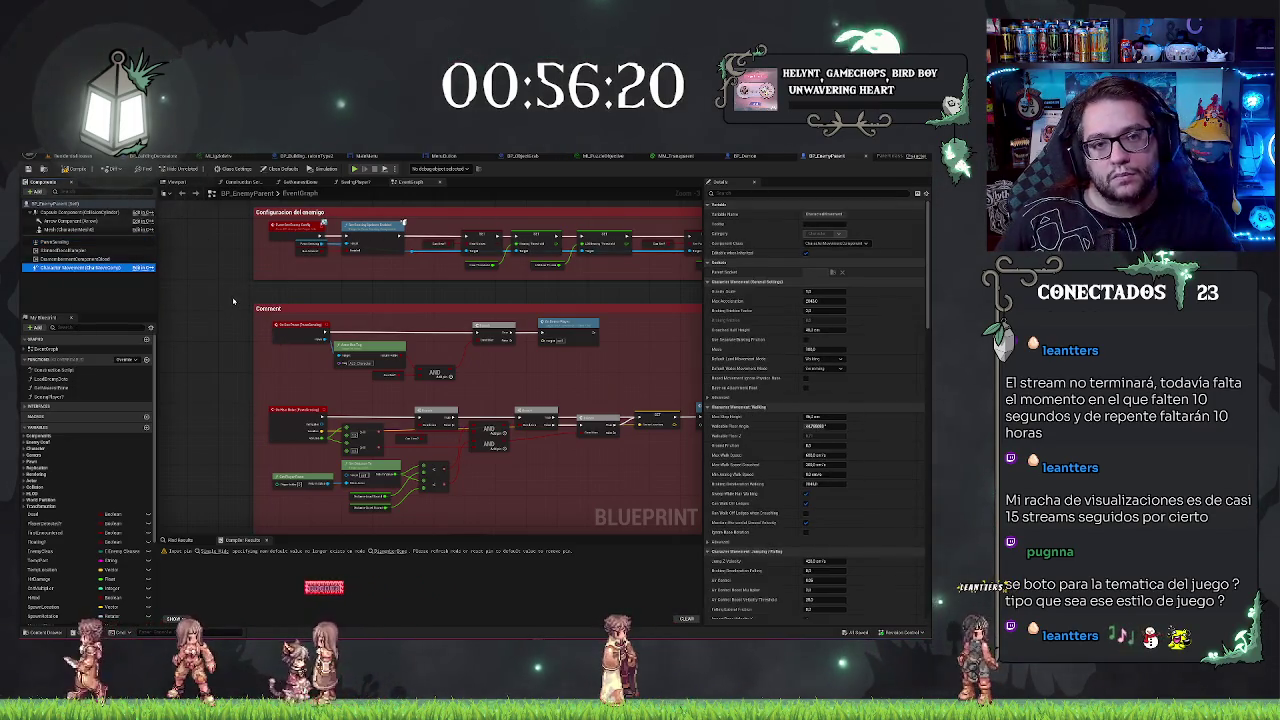
Step: Search across BP_EnemyParent's graphs with Find in Blueprint
right_click(233, 300)
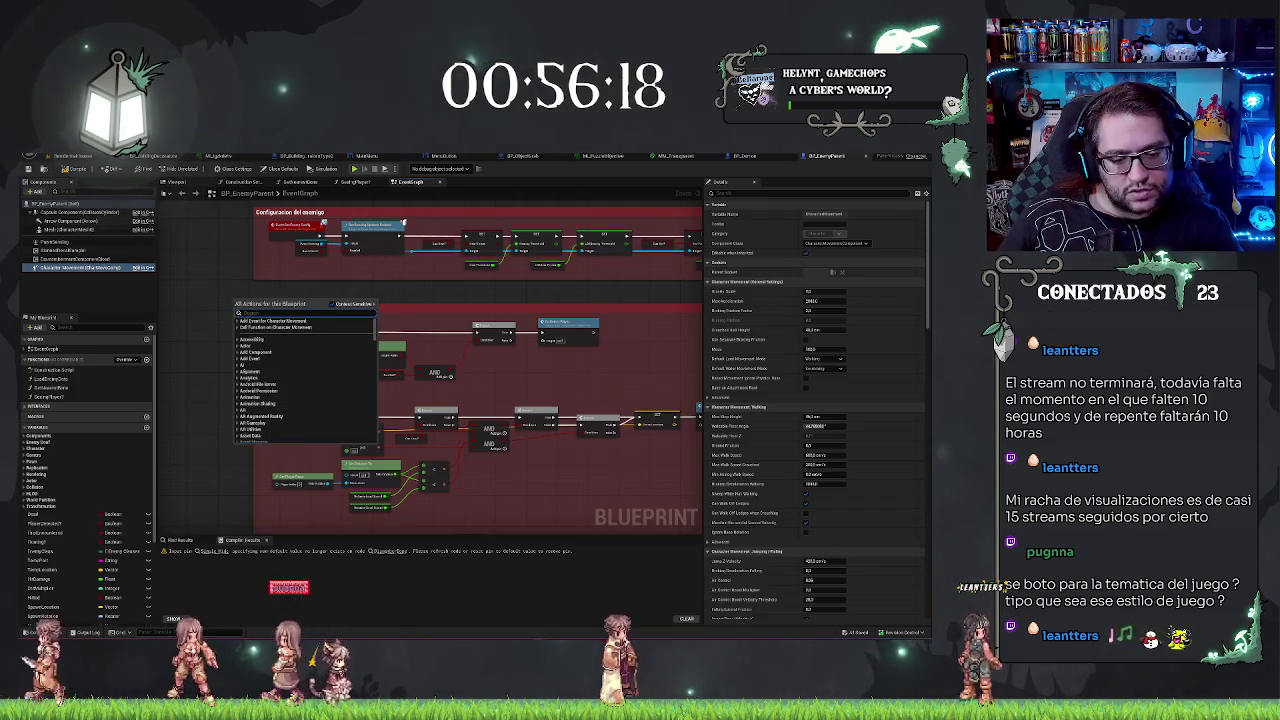
key(ctrl+f)
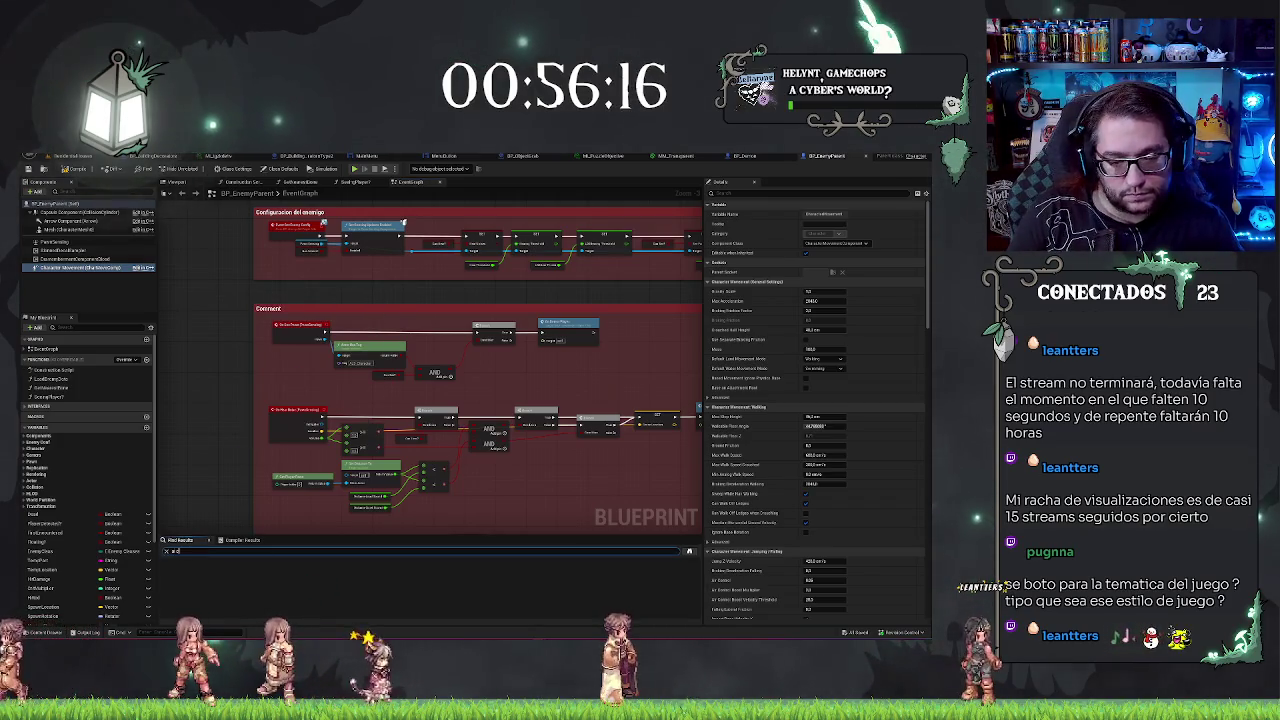
key(BackSpace)
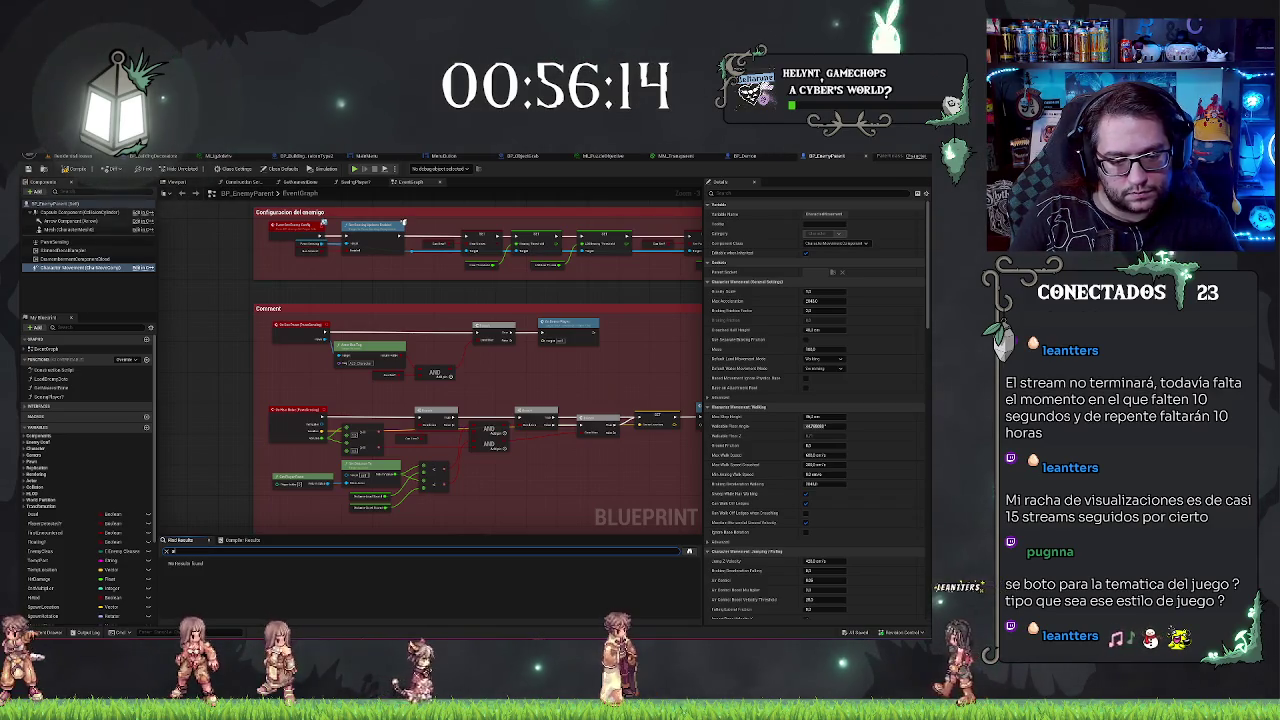
key(Return)
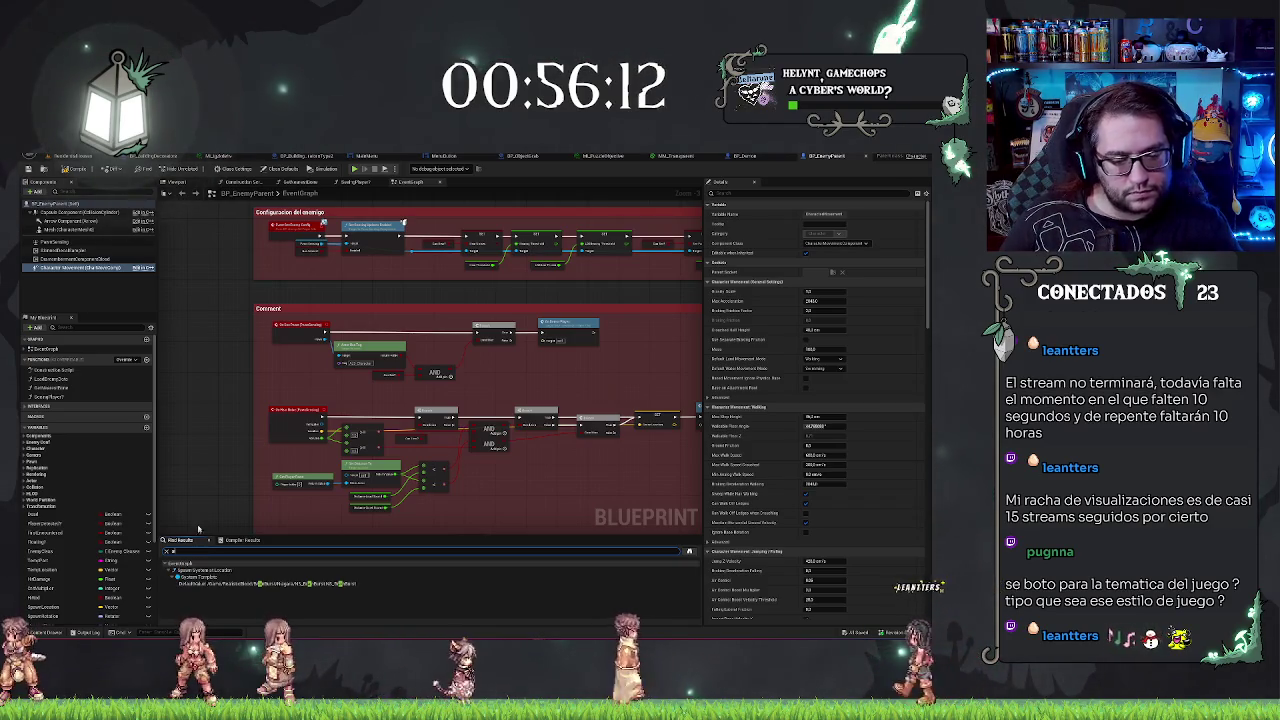
Step: Recheck PawnSensing and Character Movement, filter the actor's Details by 'ma', then switch windows
click(68, 242)
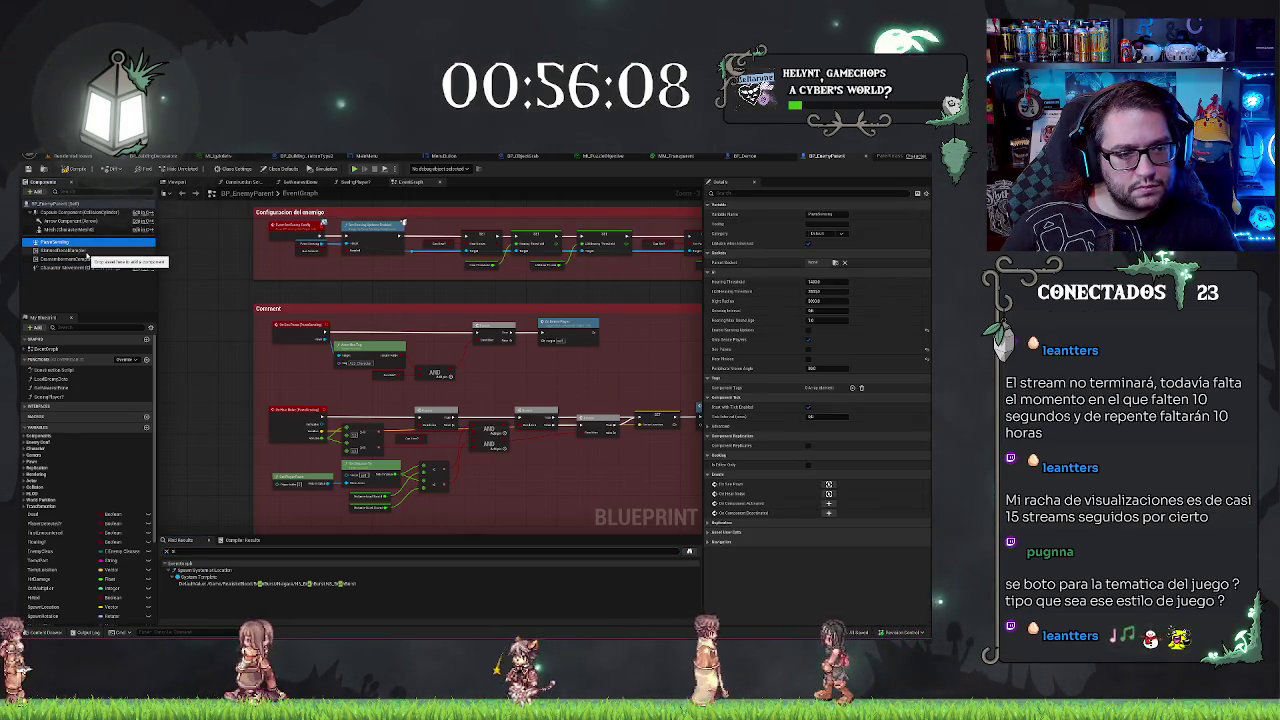
click(86, 267)
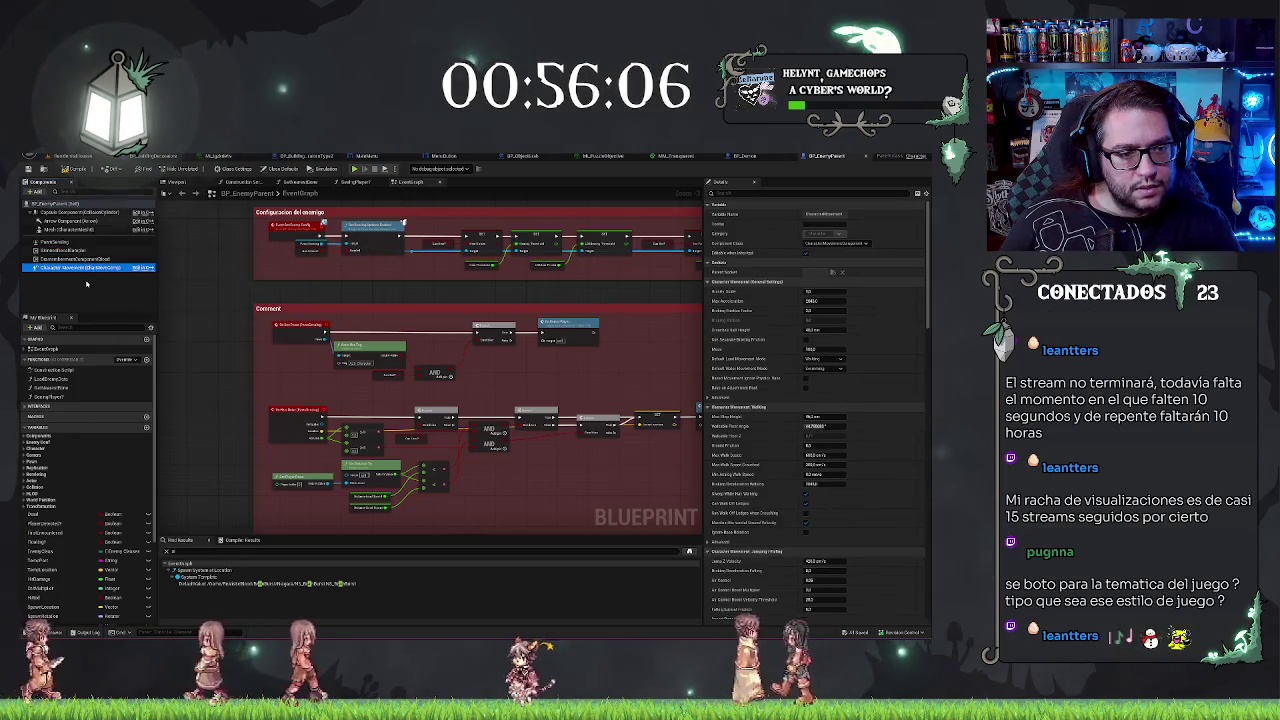
click(86, 284)
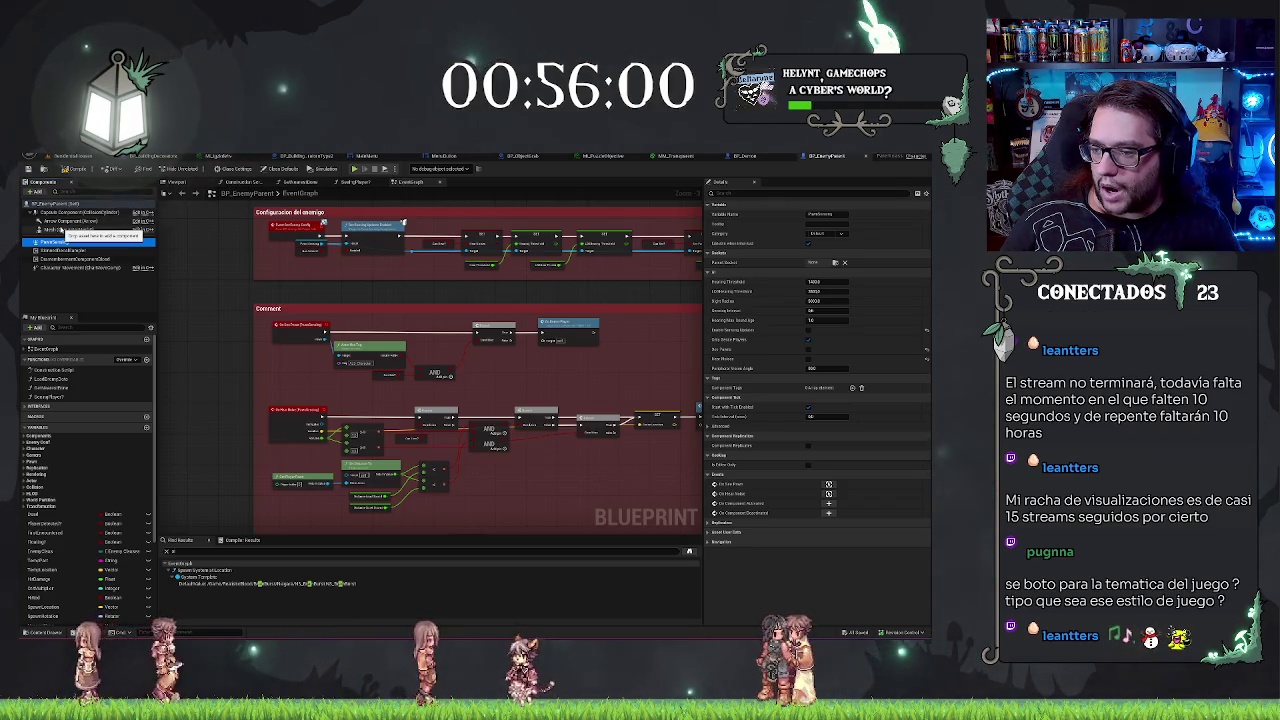
click(42, 205)
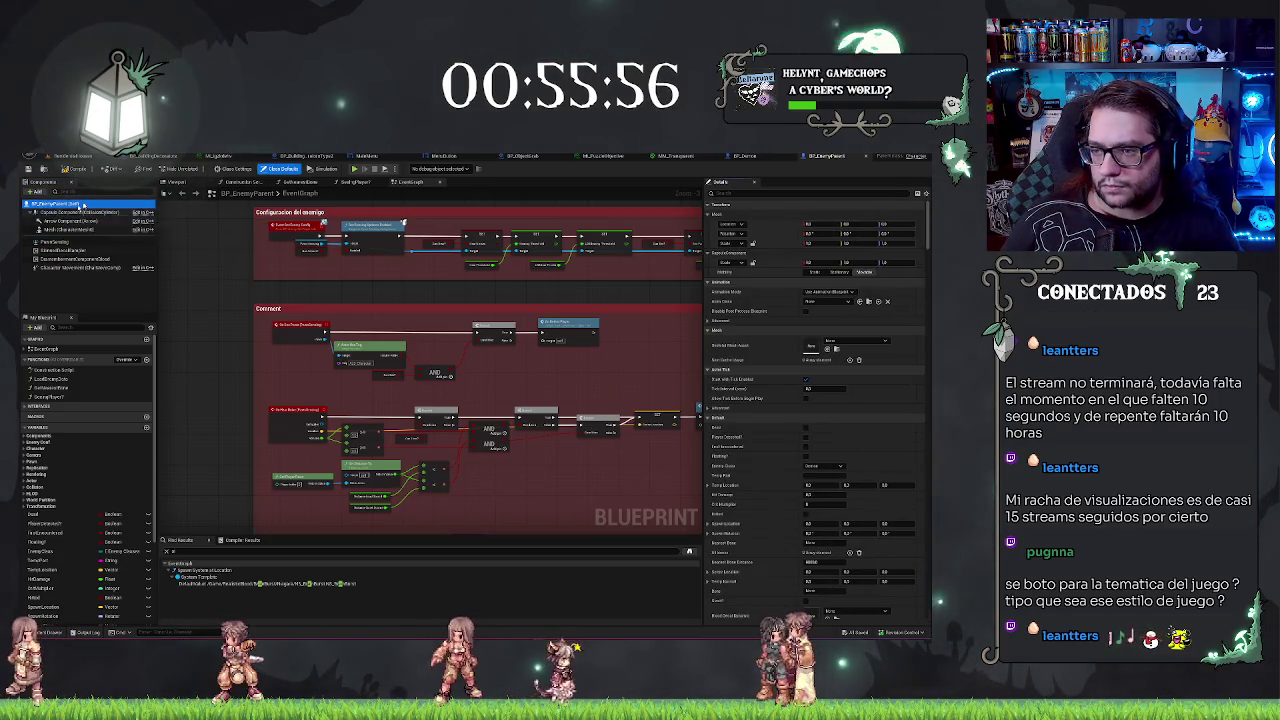
text(ma)
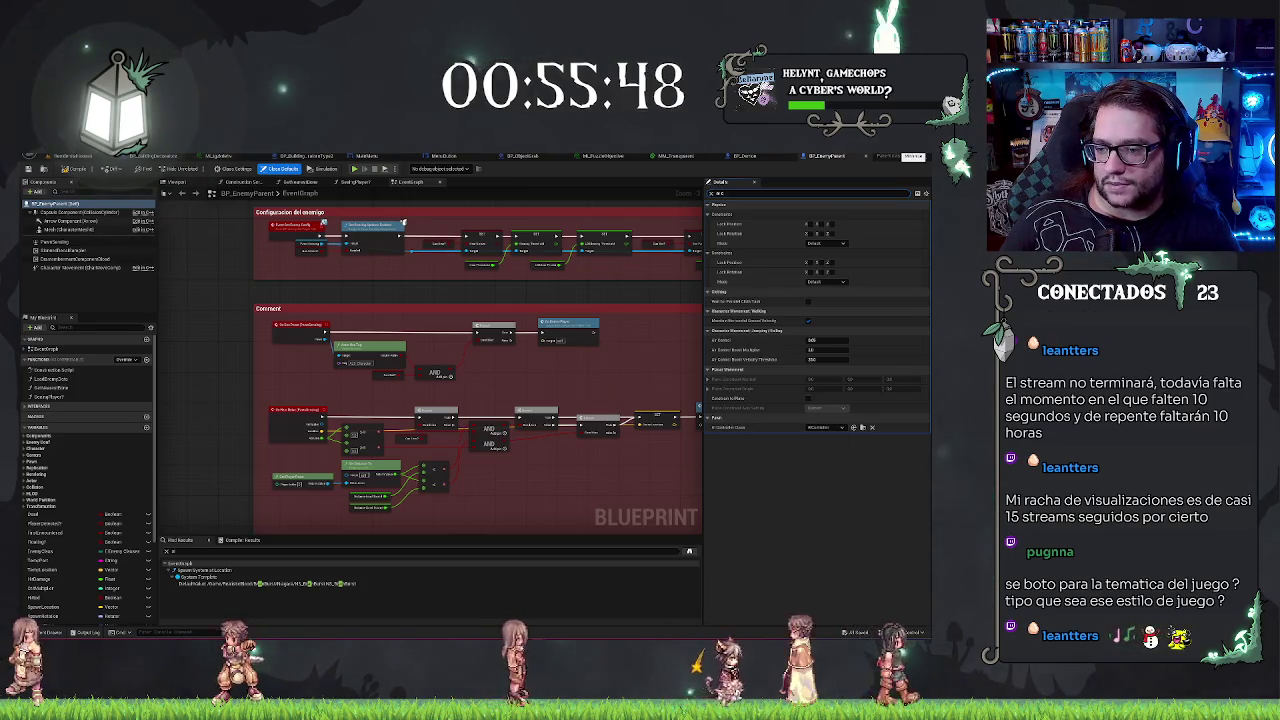
key(alt+Tab)
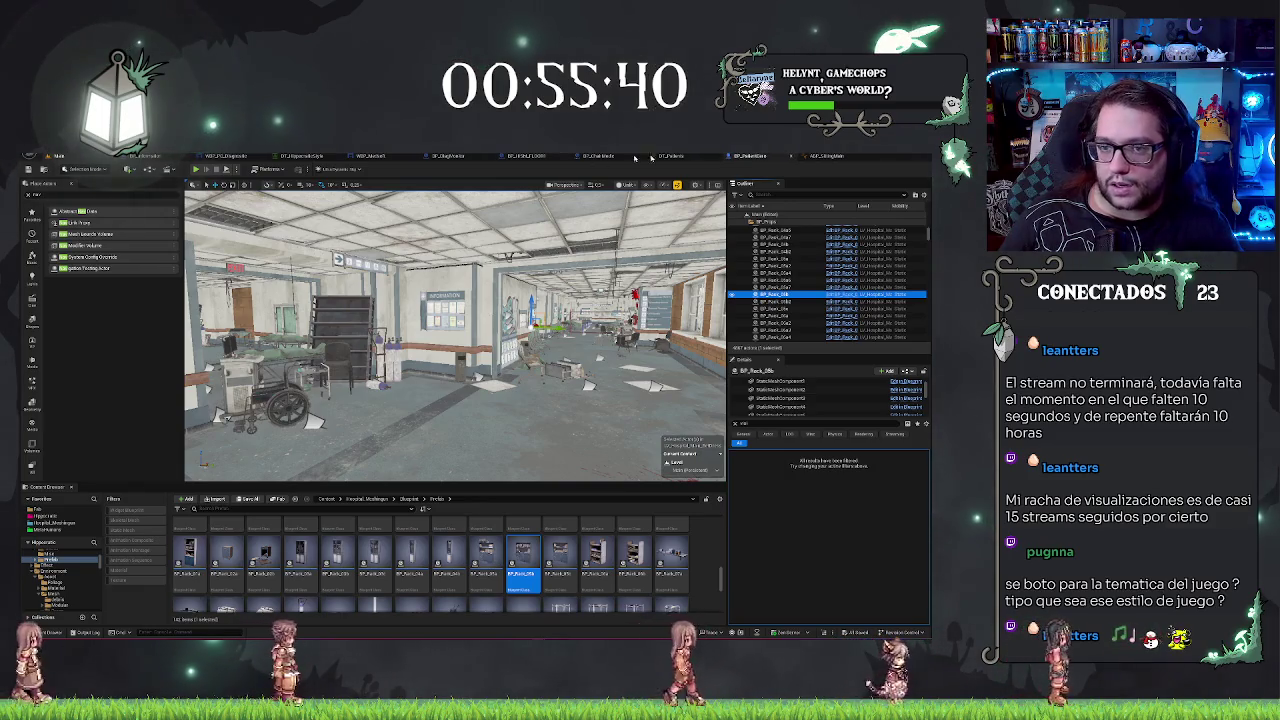
key(alt+Tab)
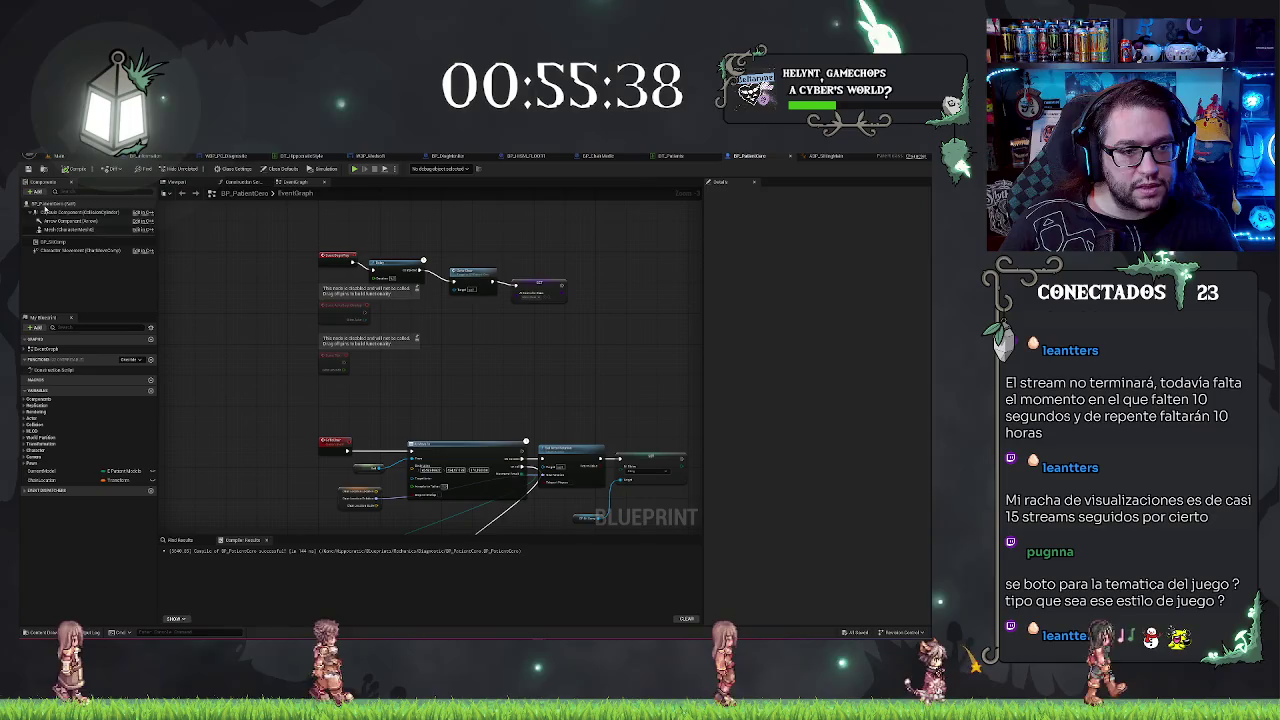
Step: In Class Defaults, set Auto Possess AI to 'Placed in World or Spawned' with AIController as controller class
click(283, 168)
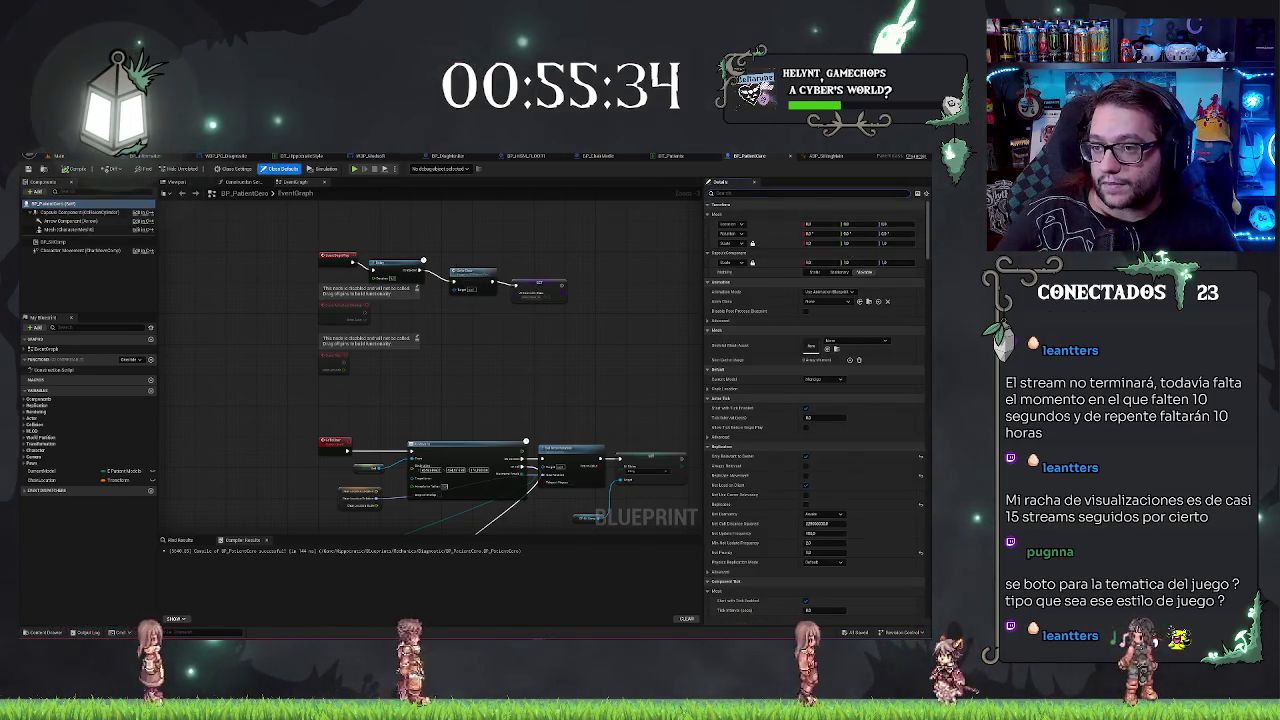
text(pawn)
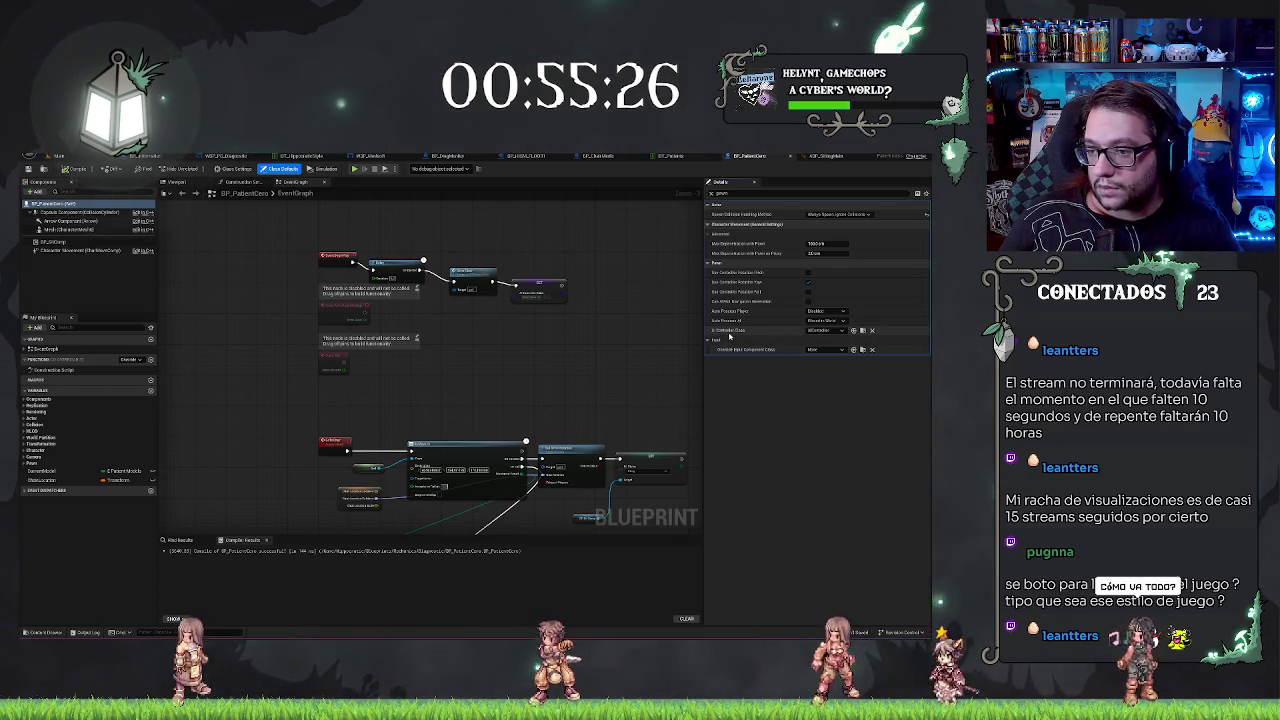
click(820, 320)
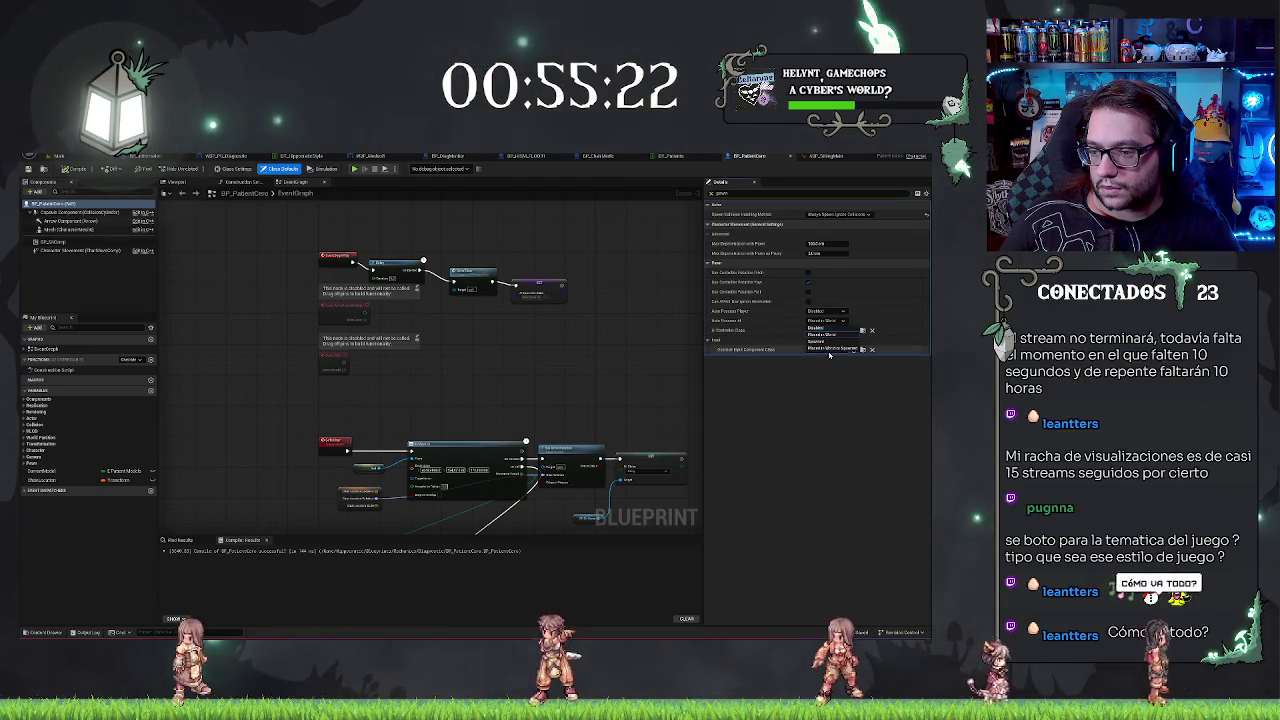
click(828, 349)
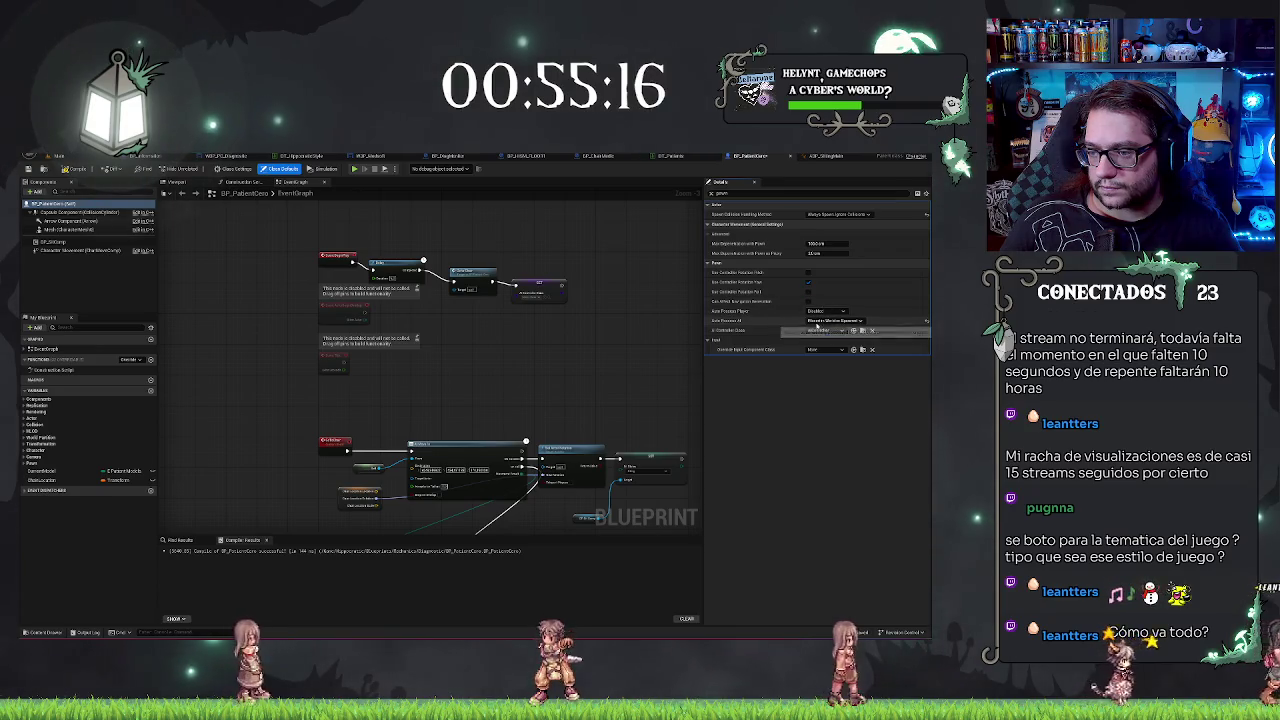
click(826, 330)
click(816, 355)
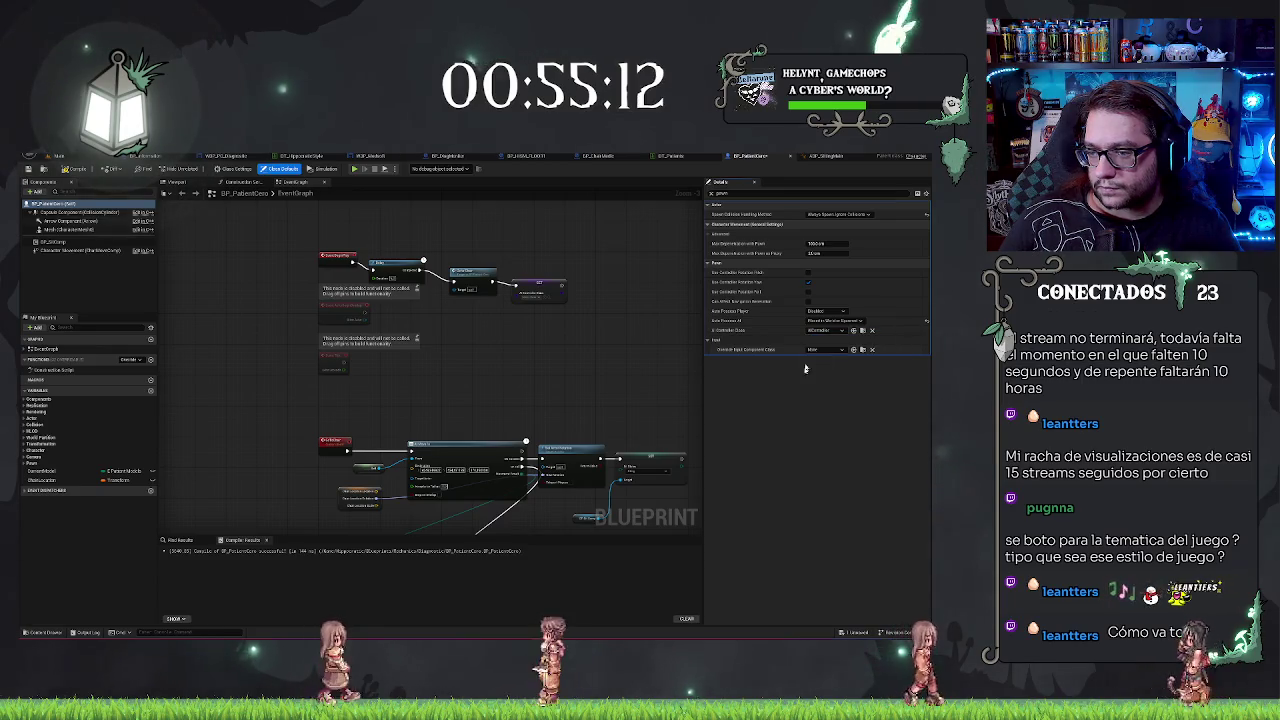
click(812, 351)
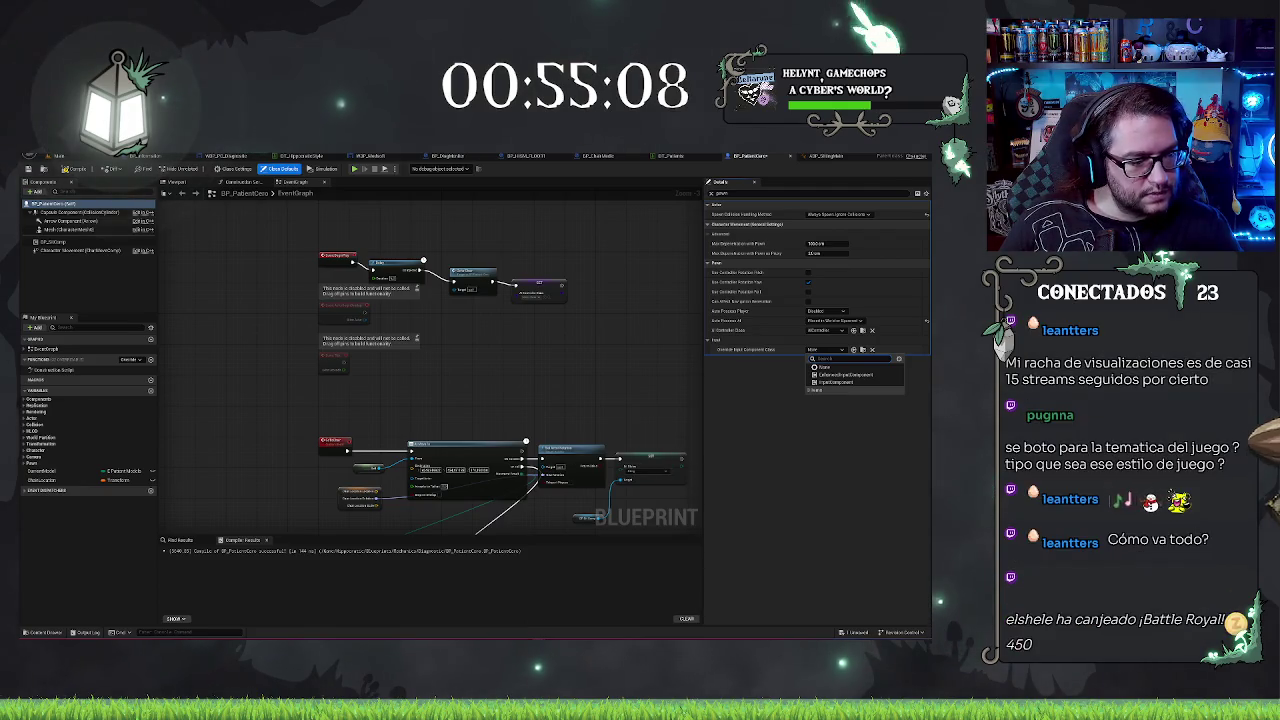
key(Escape)
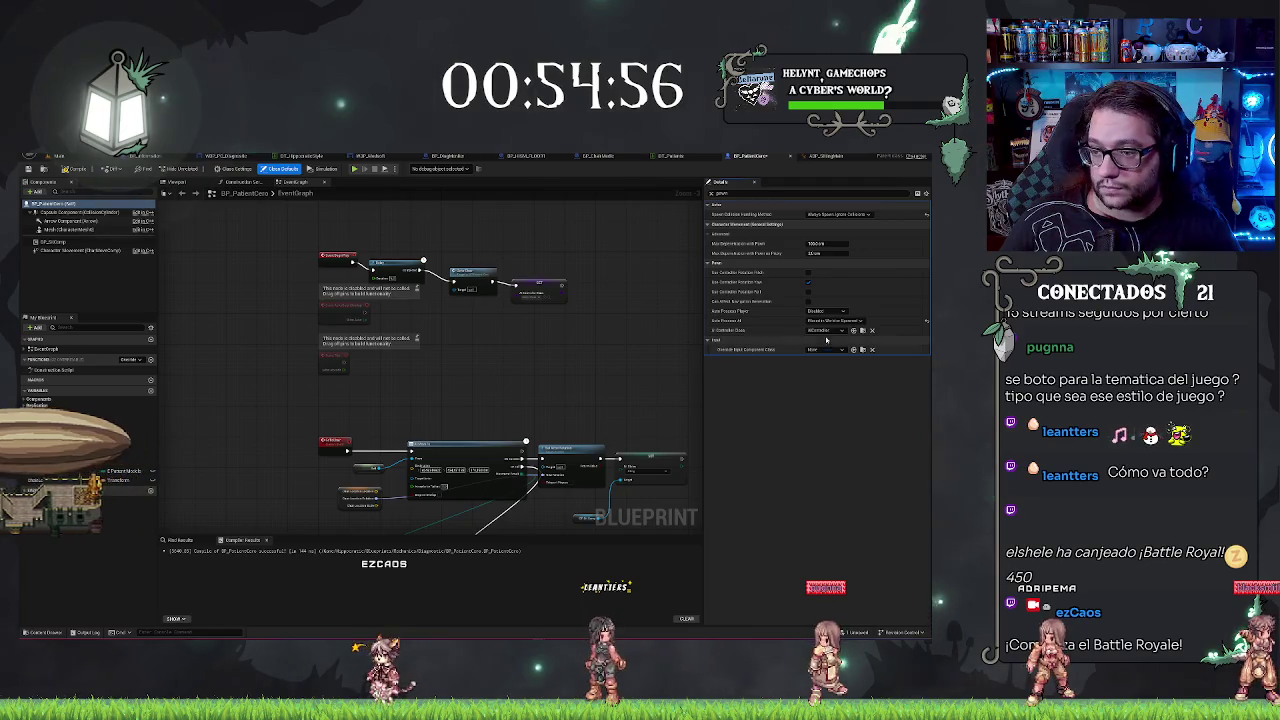
click(828, 321)
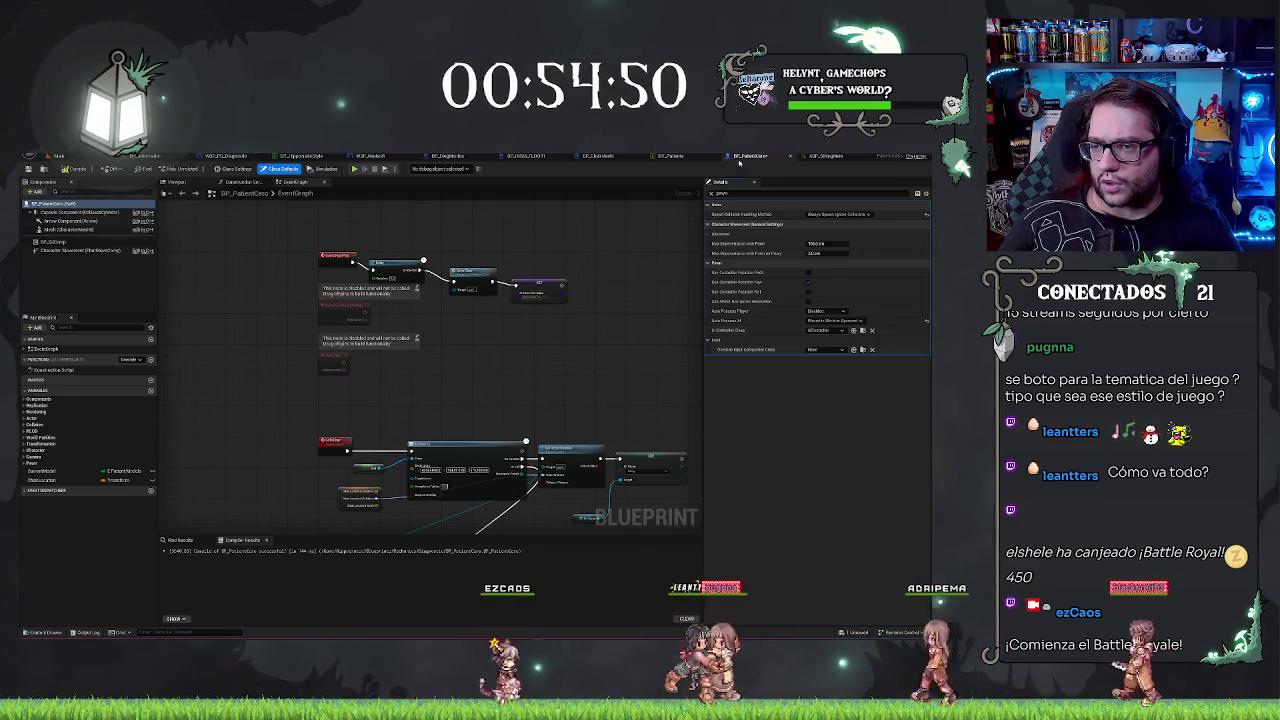
drag(536, 347, 488, 335)
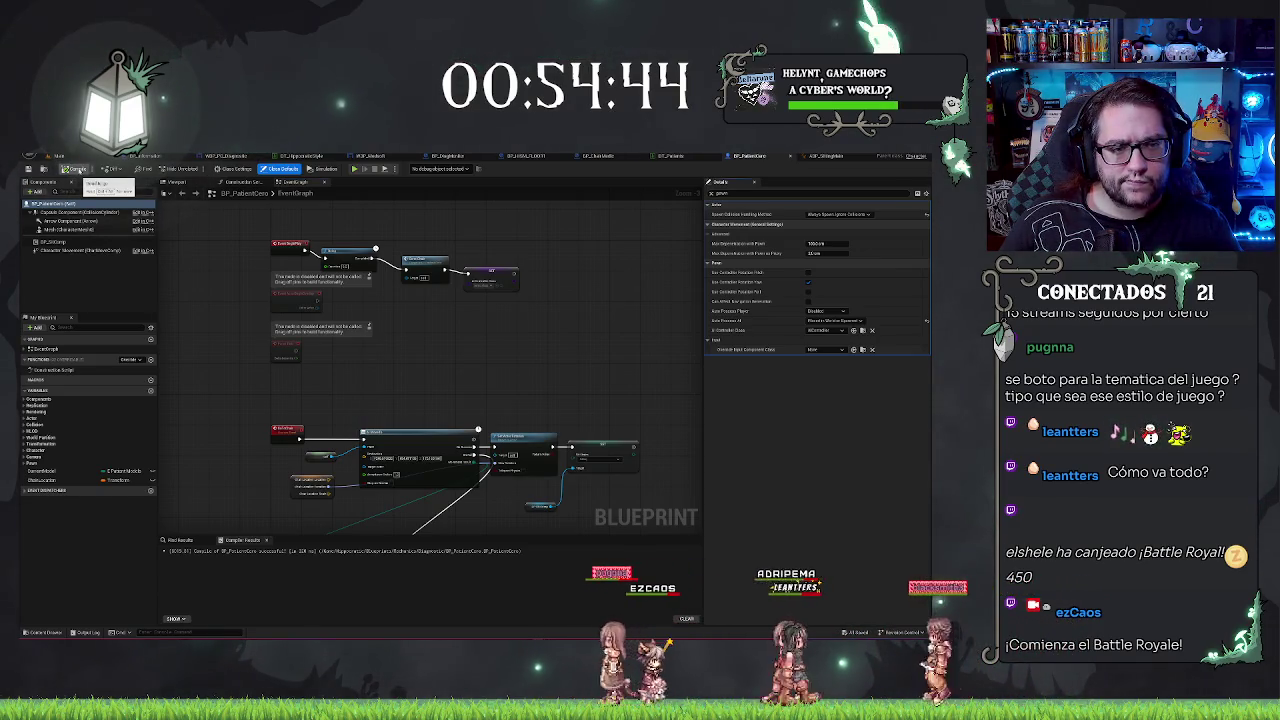
click(75, 170)
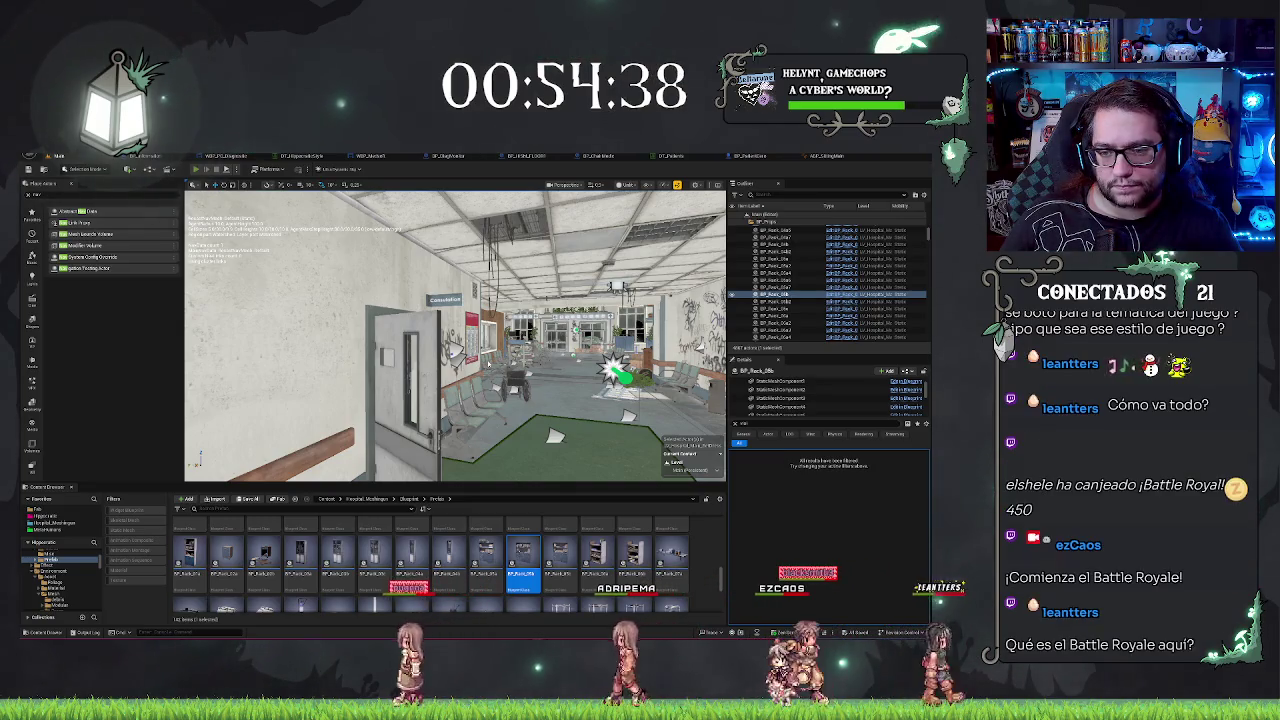
key(alt+p)
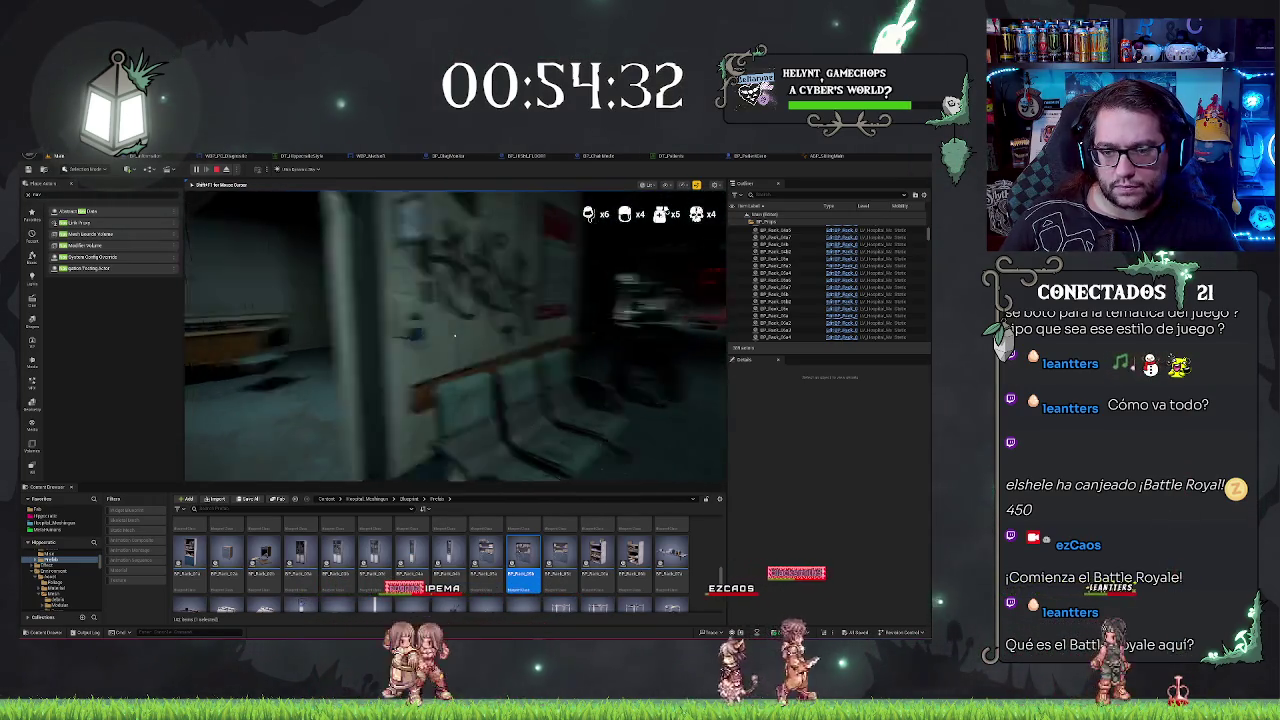
key(Escape)
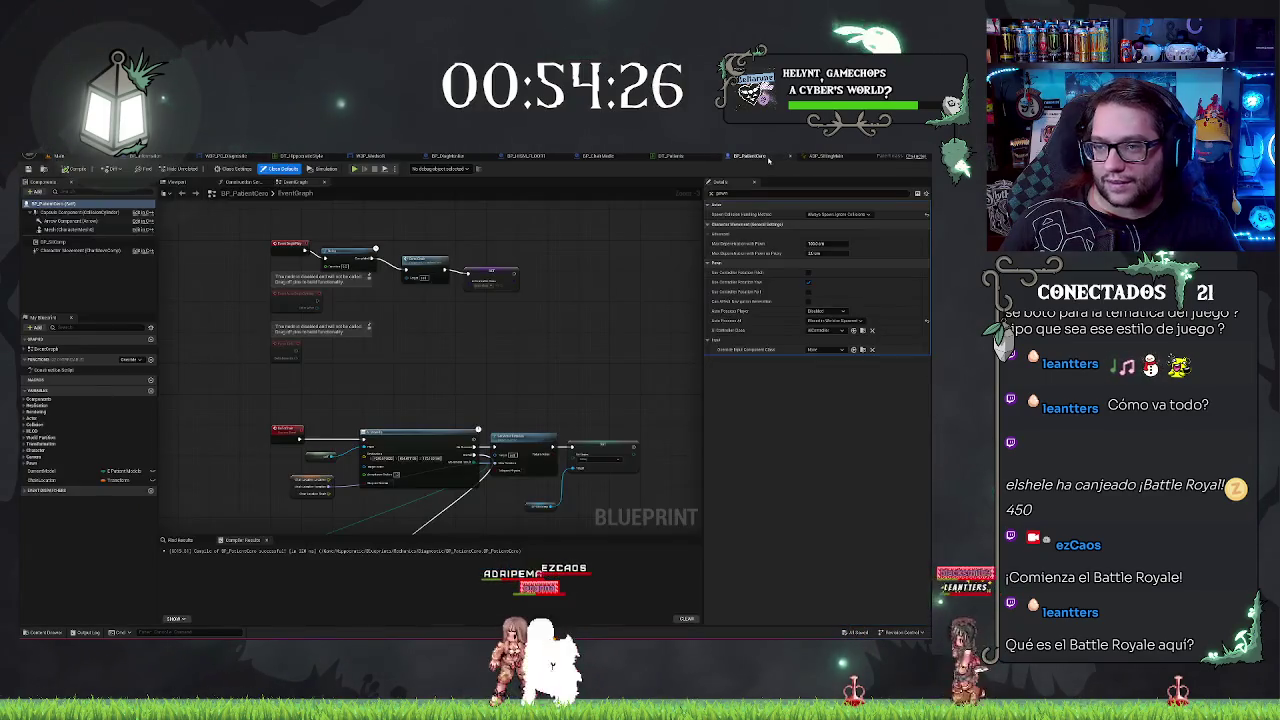
Step: Select the patient's Mesh component and show the Viewport preview, leaving Anim Class unset
click(750, 156)
click(80, 229)
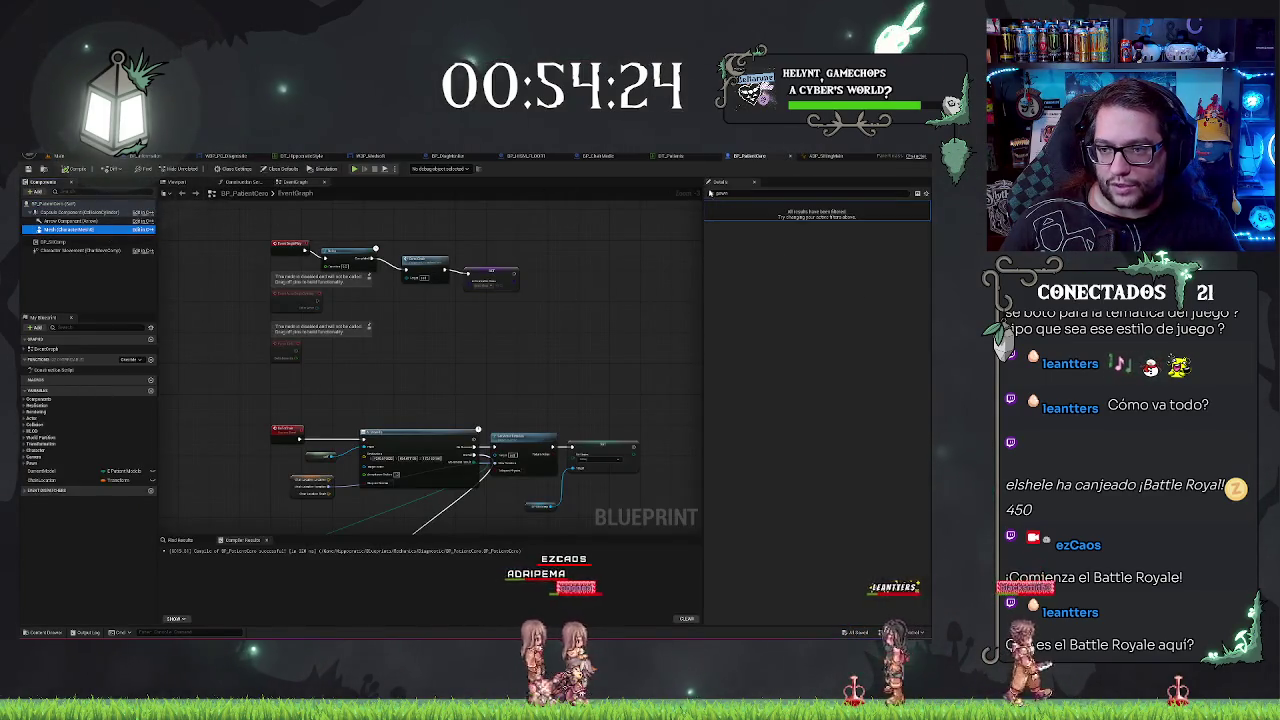
click(176, 182)
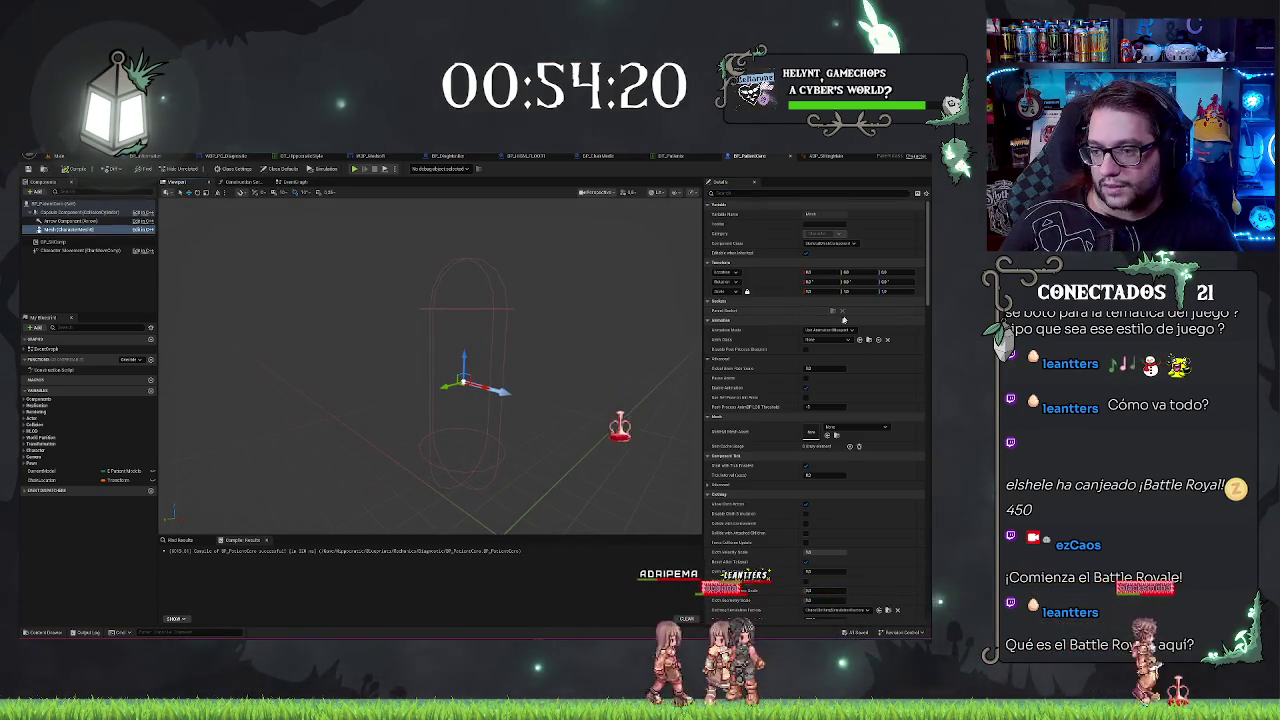
click(822, 340)
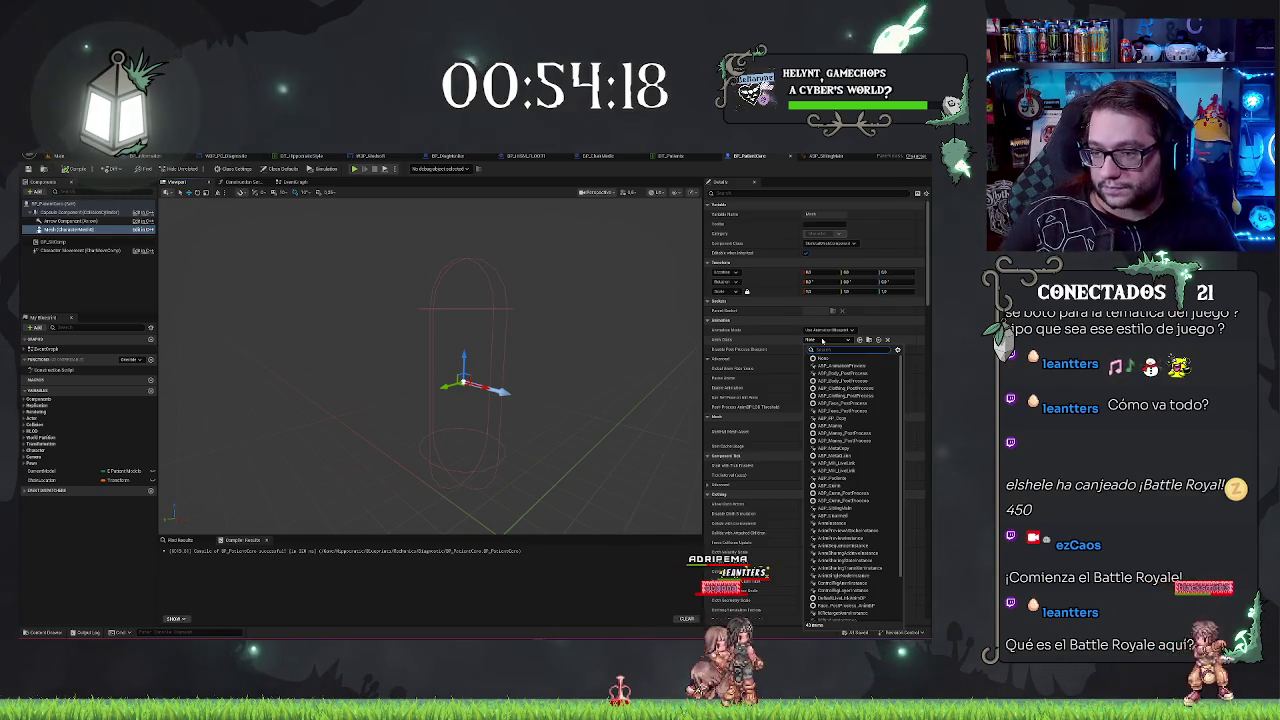
click(268, 327)
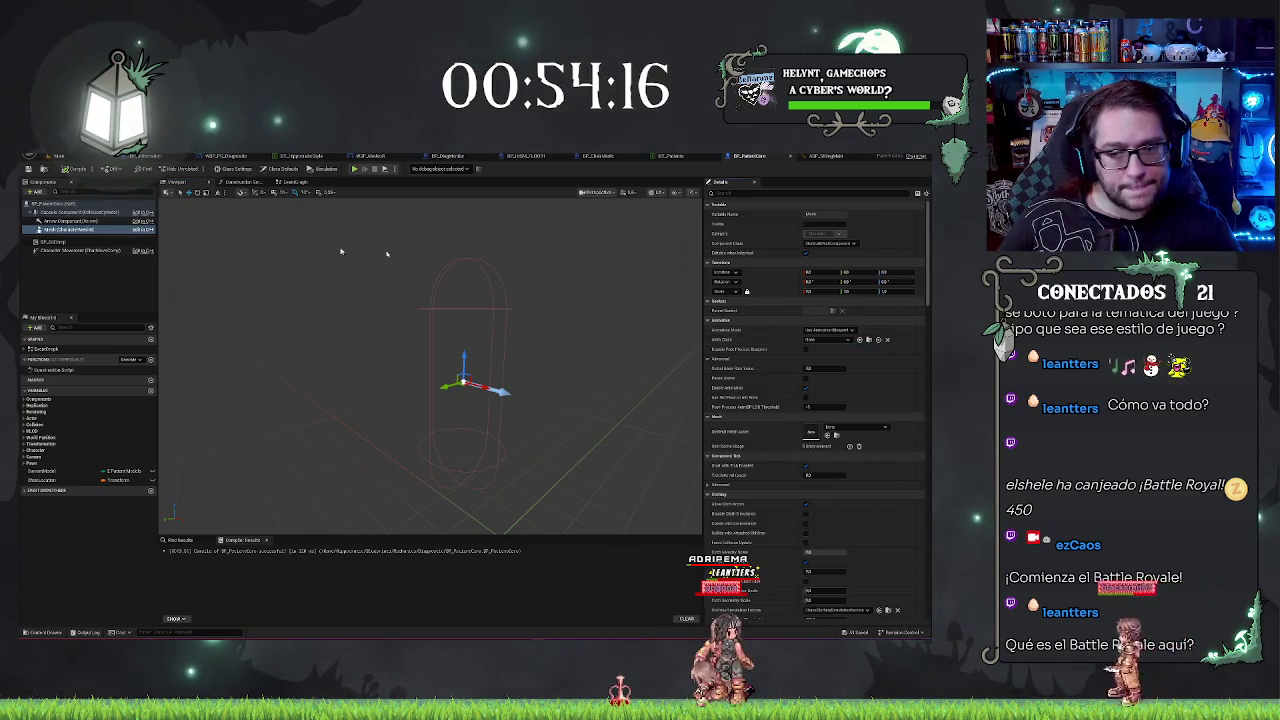
Step: Assign SK_Mannequin as the Skeletal Mesh Asset, then select the capsule component
click(840, 428)
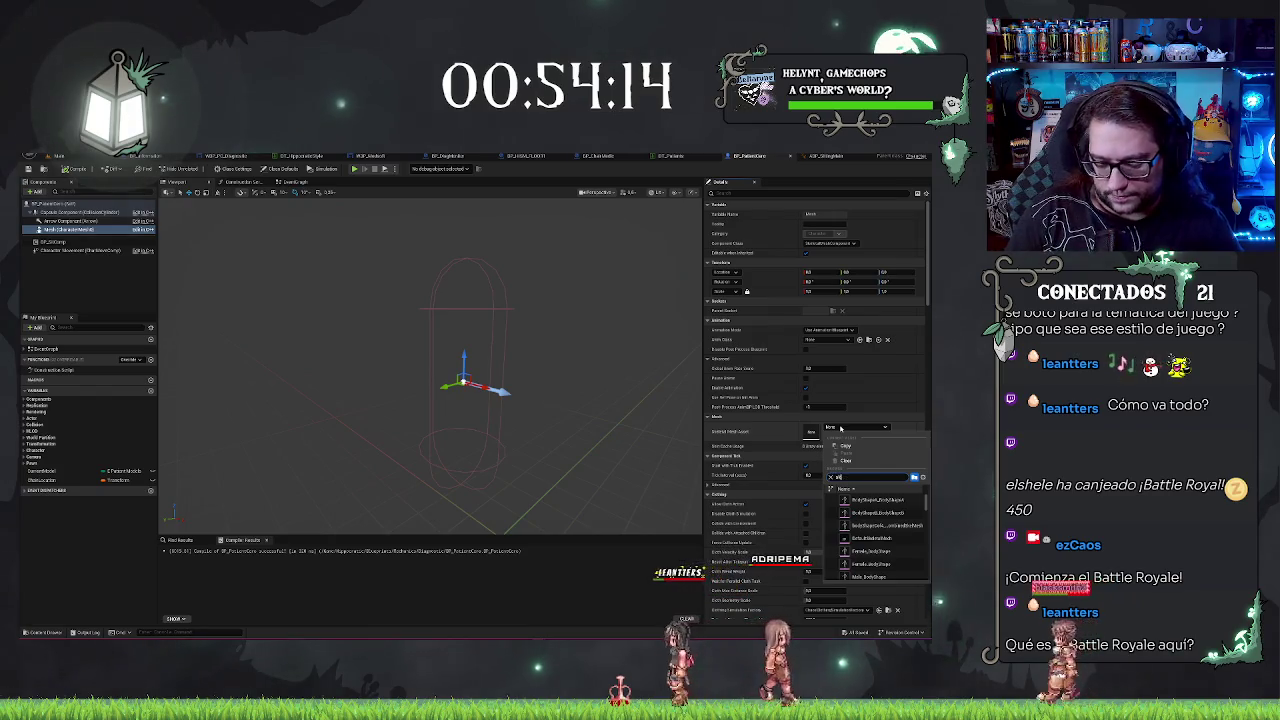
text(mann)
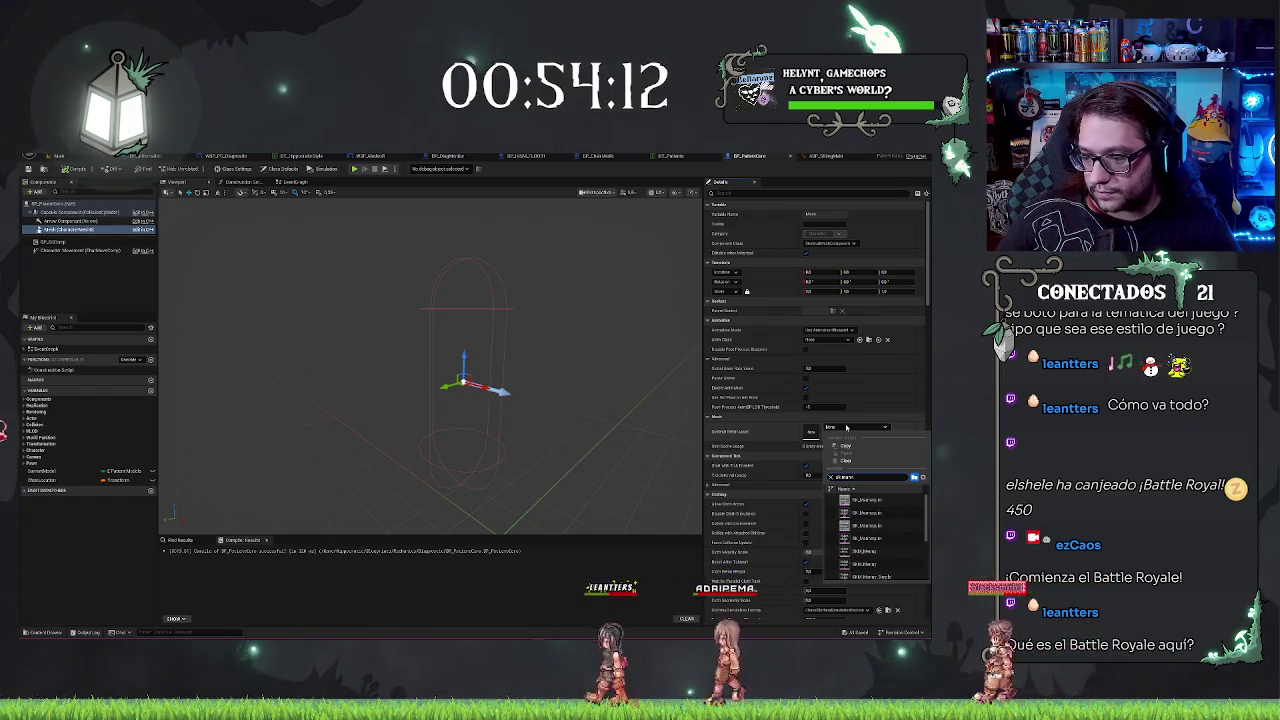
text(e)
key(BackSpace)
text(ne)
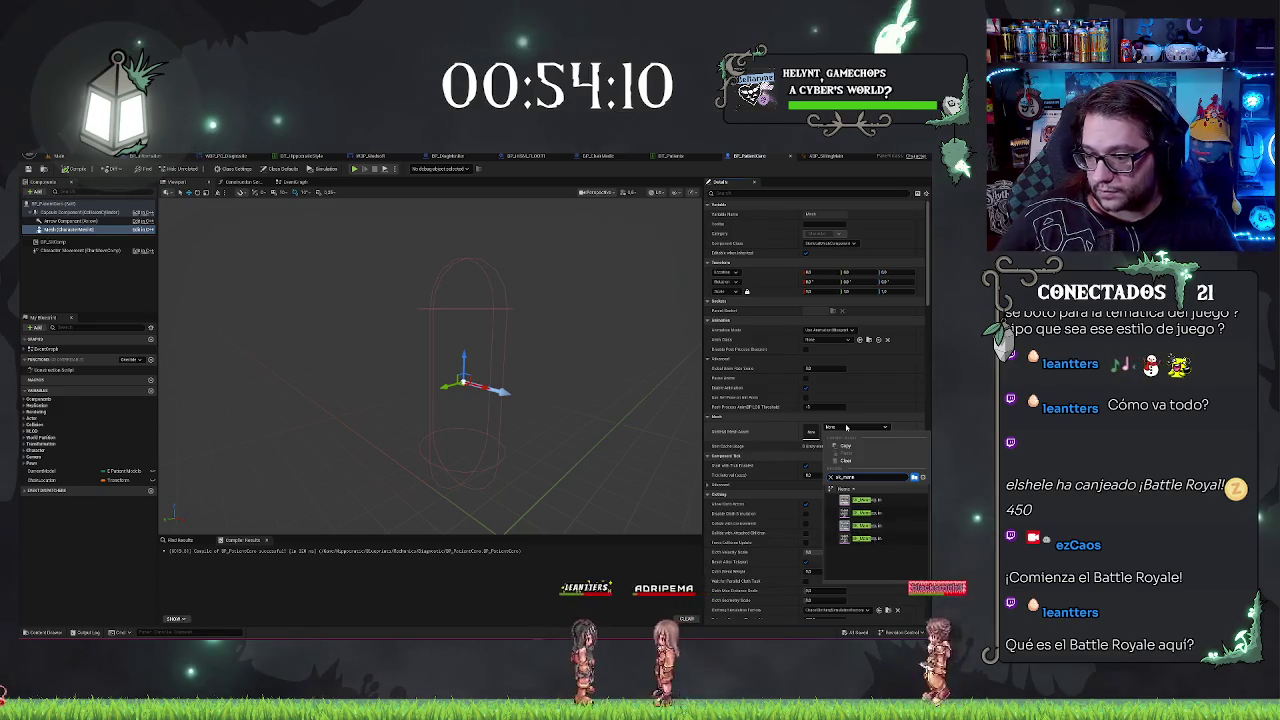
click(868, 512)
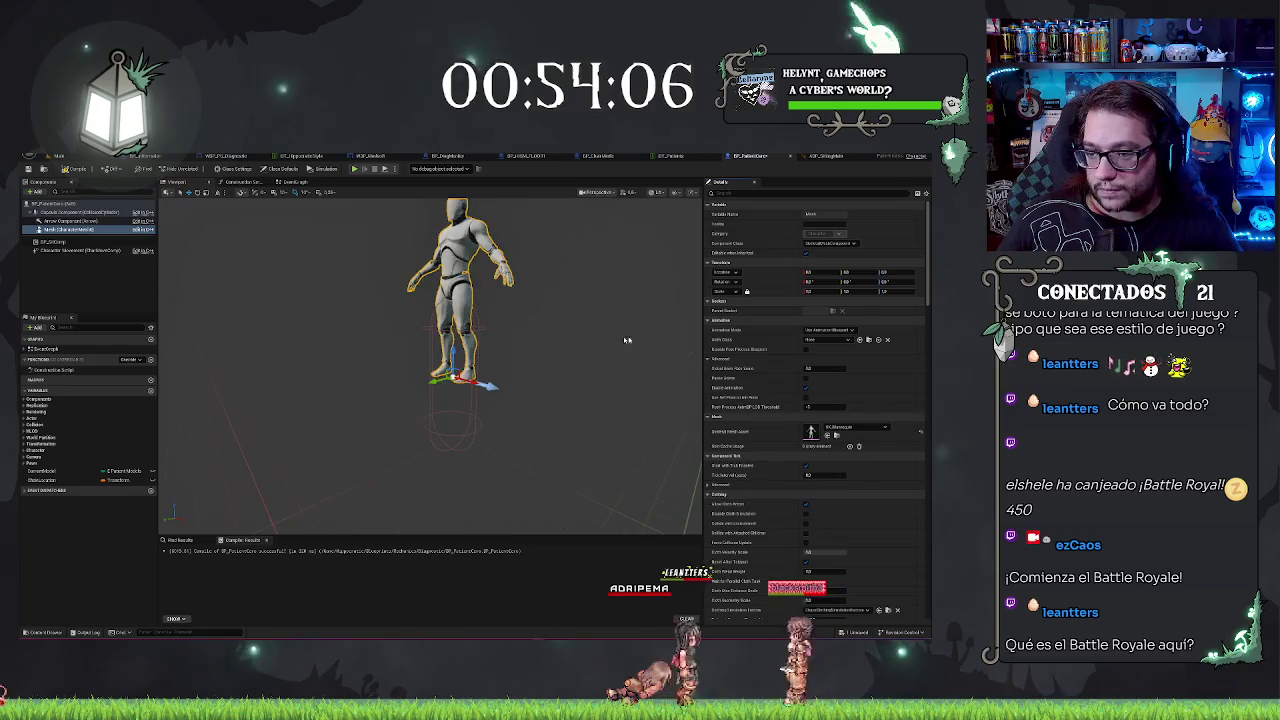
scroll(392, 360, up, 2)
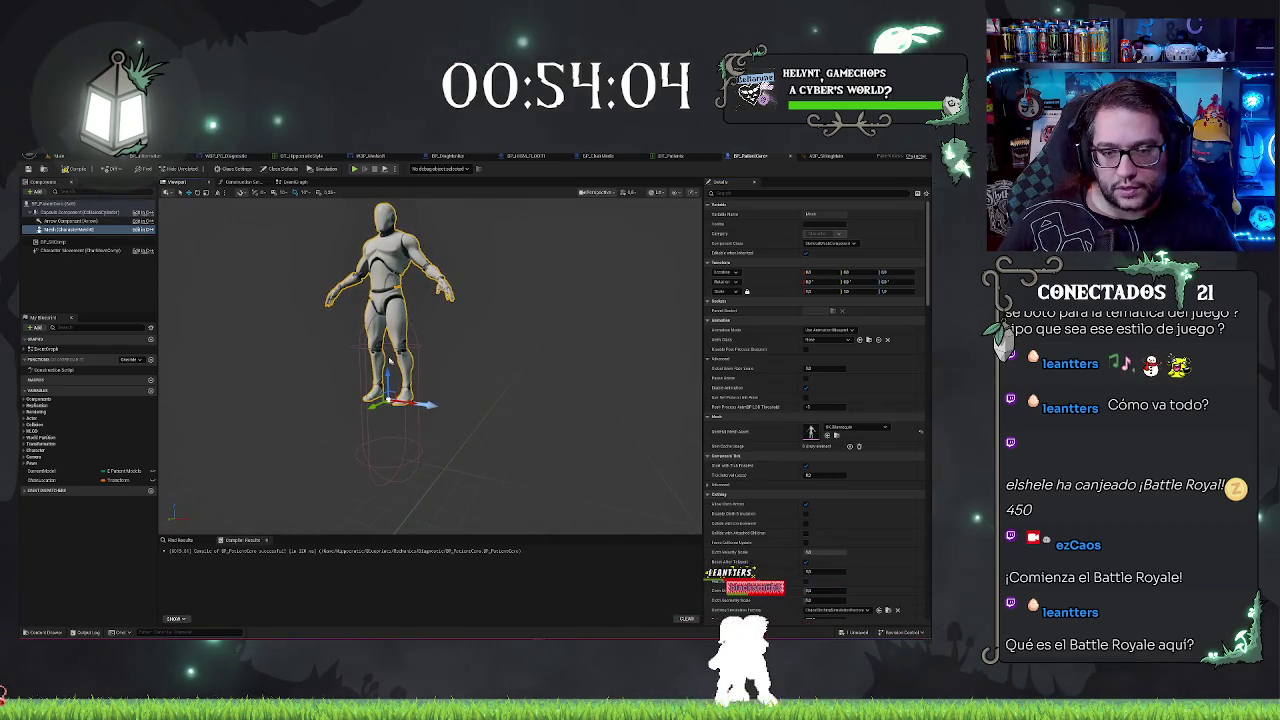
scroll(392, 360, up, 8)
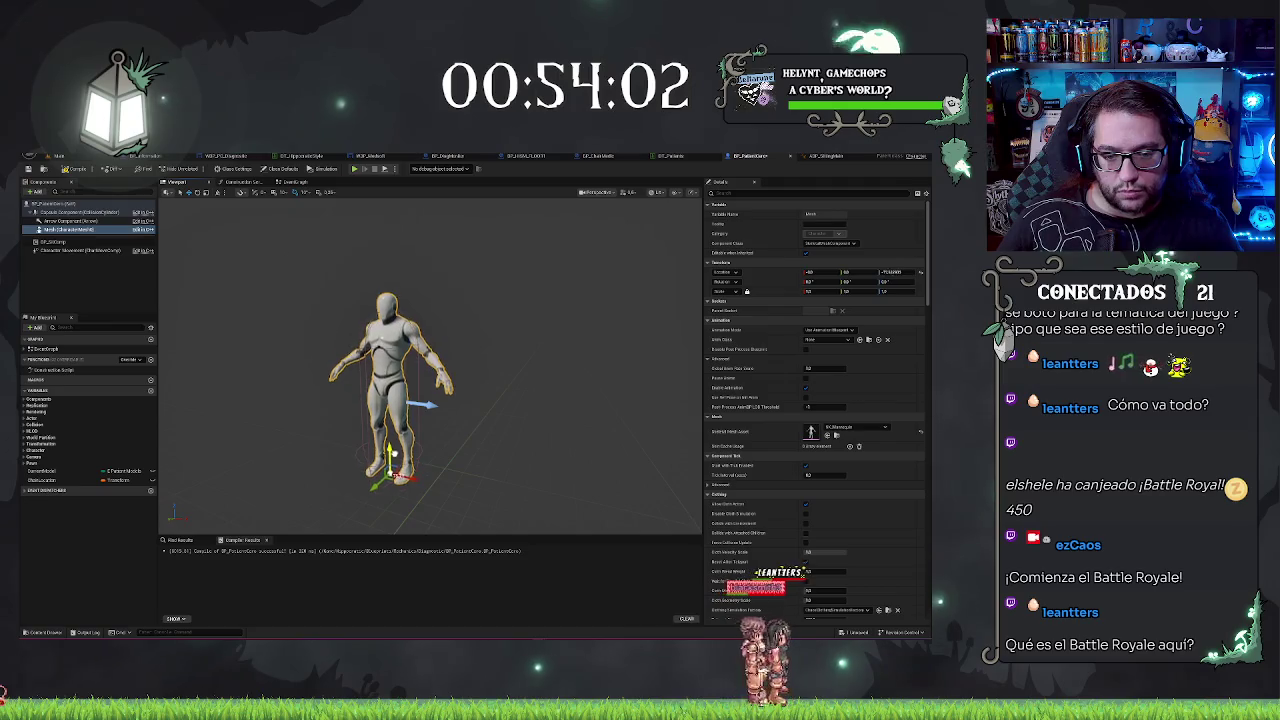
scroll(461, 460, down, 6)
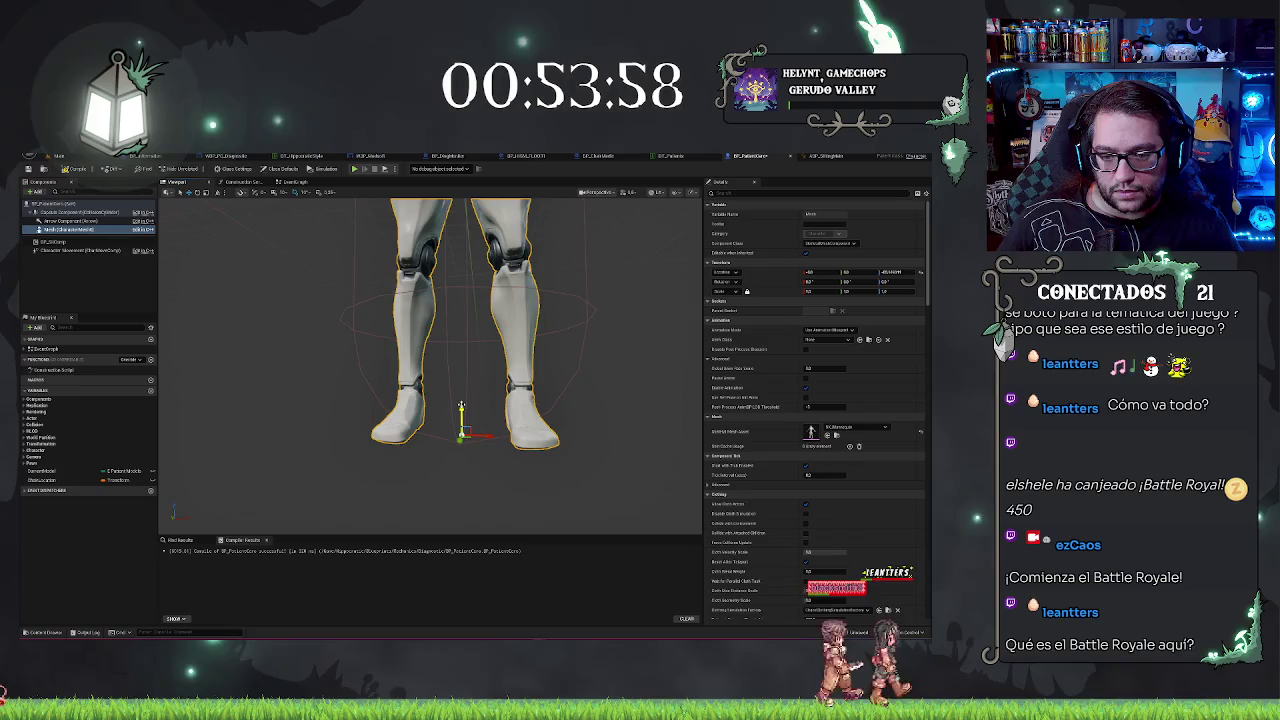
scroll(465, 400, down, 1)
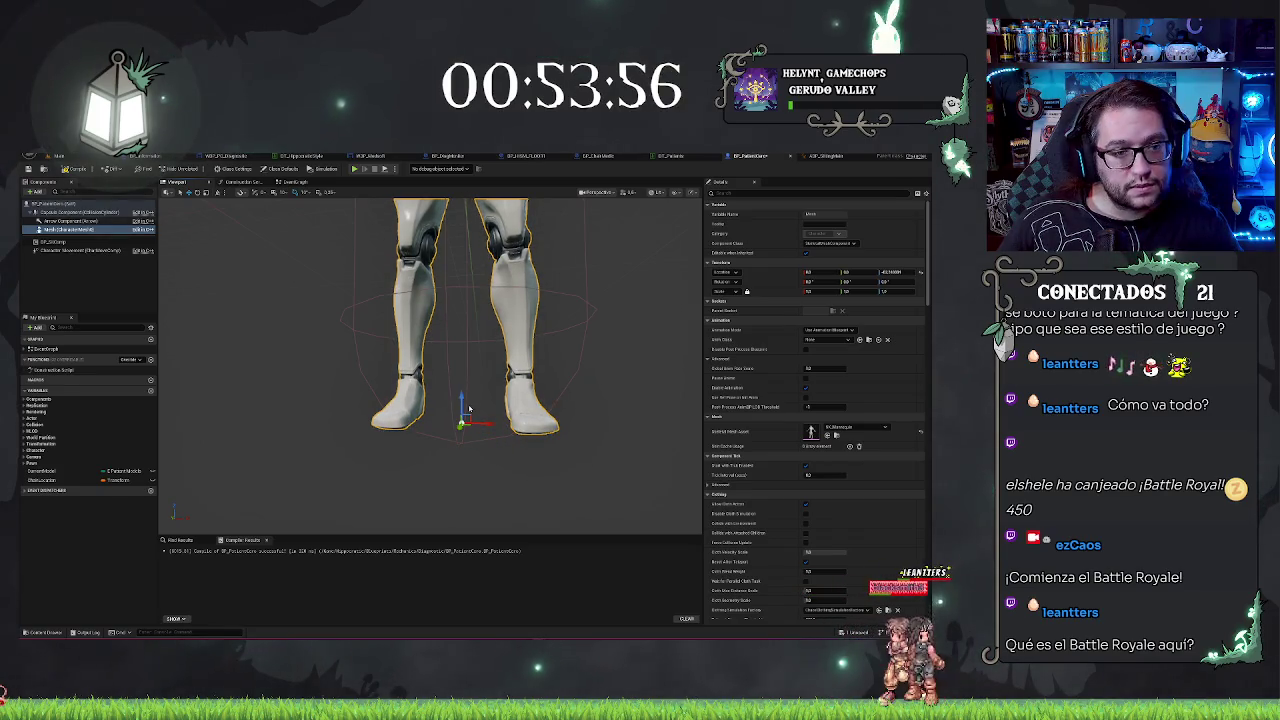
click(52, 213)
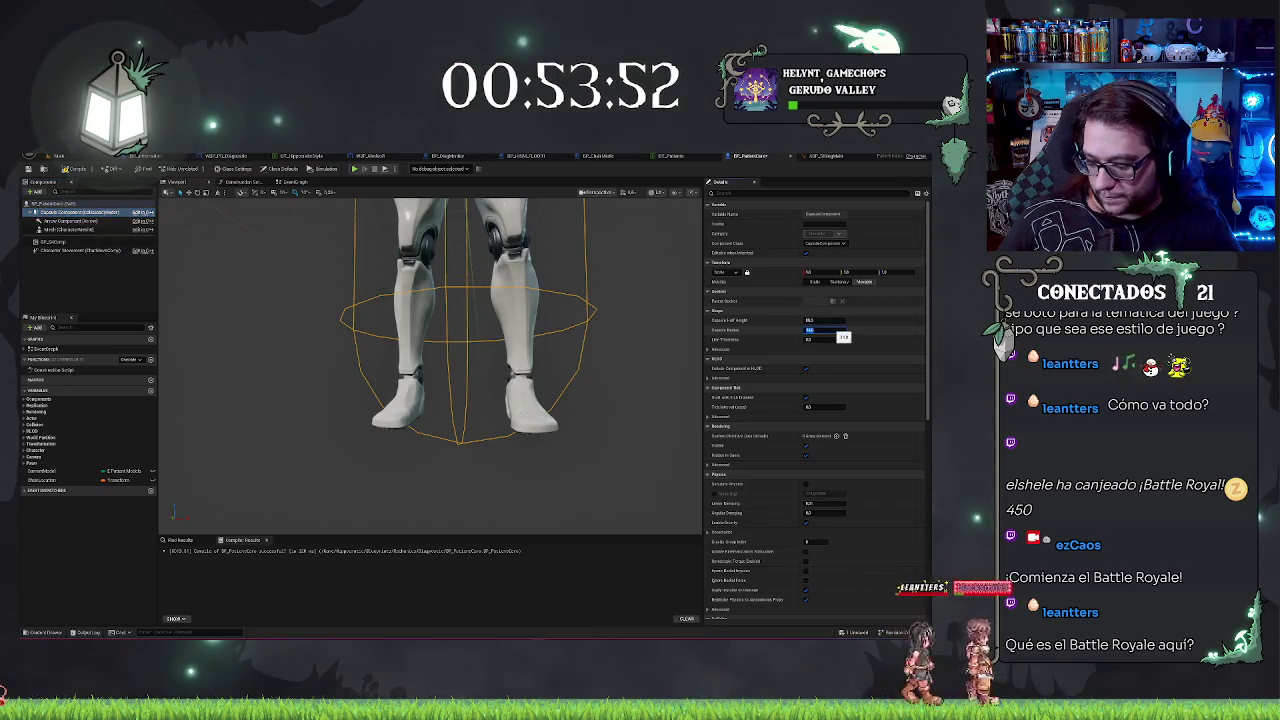
Step: Set the capsule radius to 20 and frame the mannequin in the viewport
key(BackSpace)
text(20)
key(Return)
scroll(430, 360, down, 3)
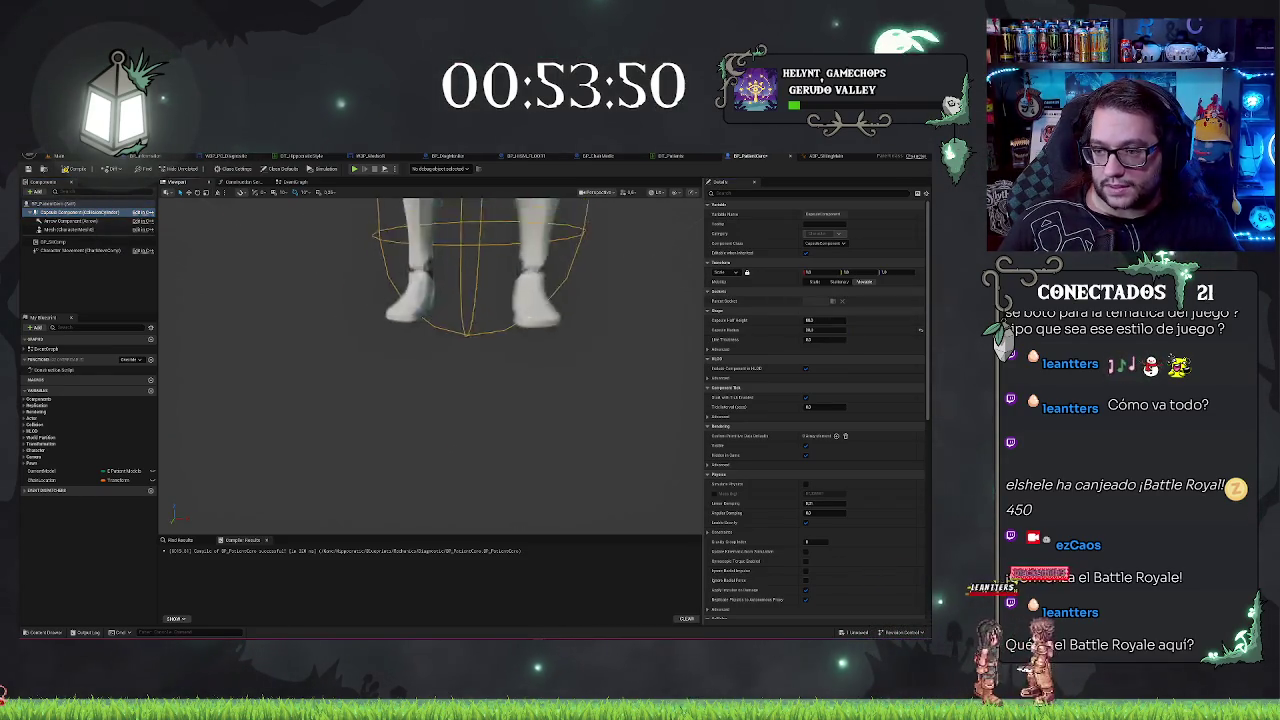
drag(430, 360, 500, 340)
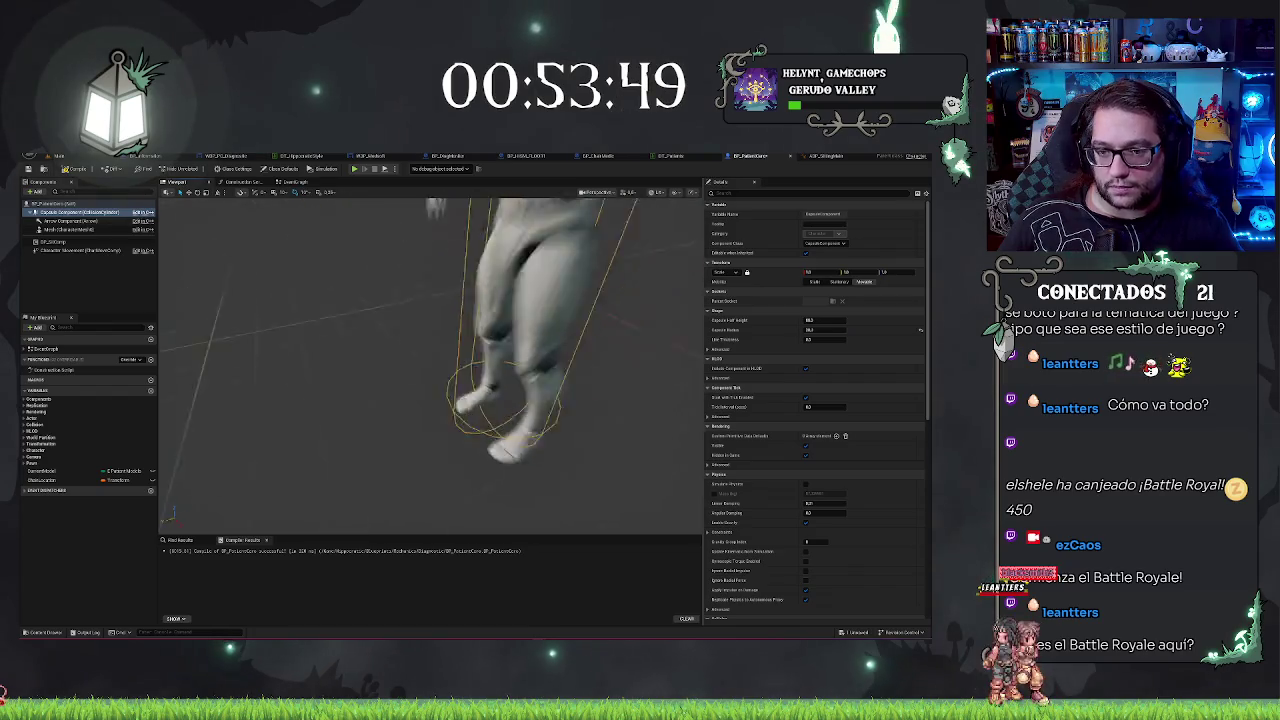
key(f)
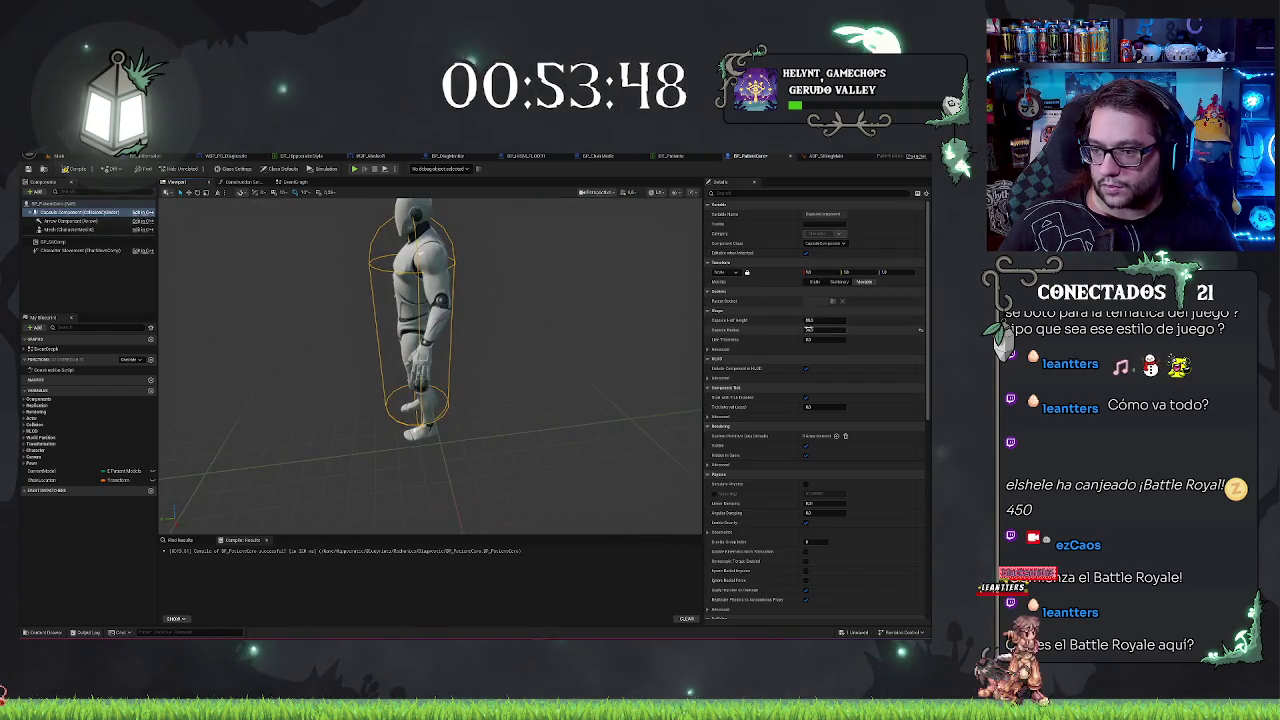
drag(430, 360, 350, 310)
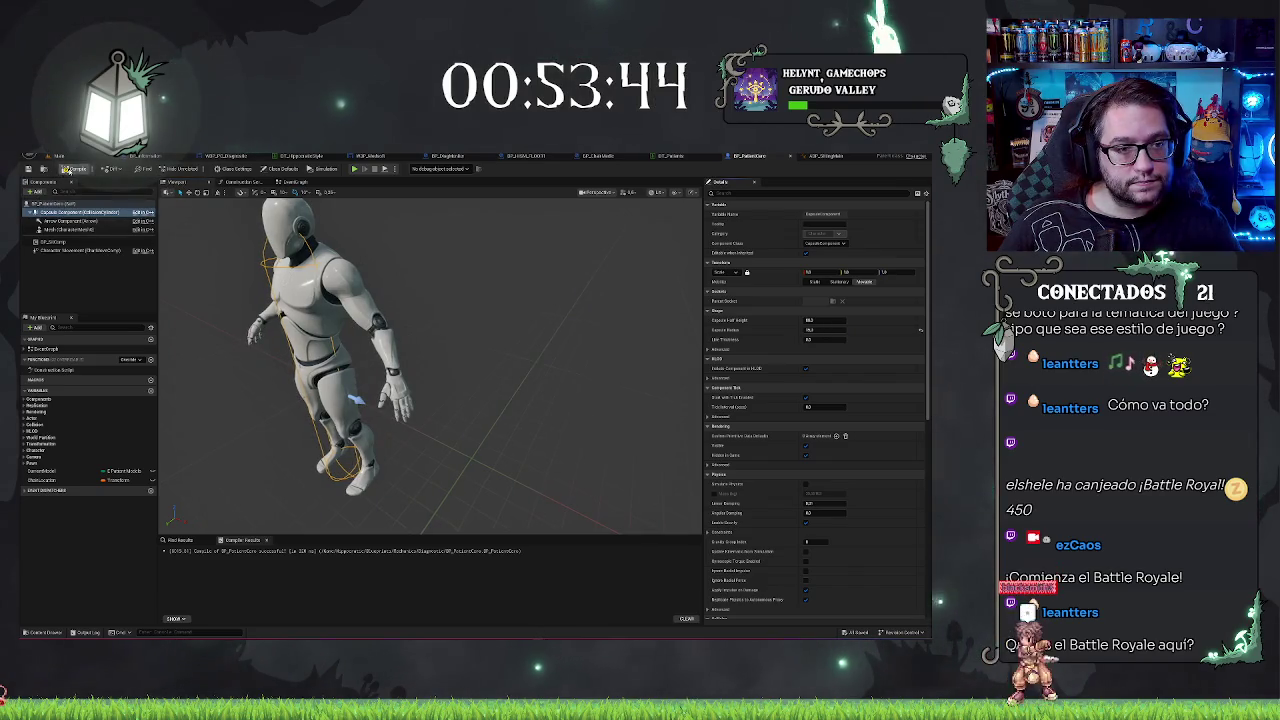
scroll(430, 270, up, 3)
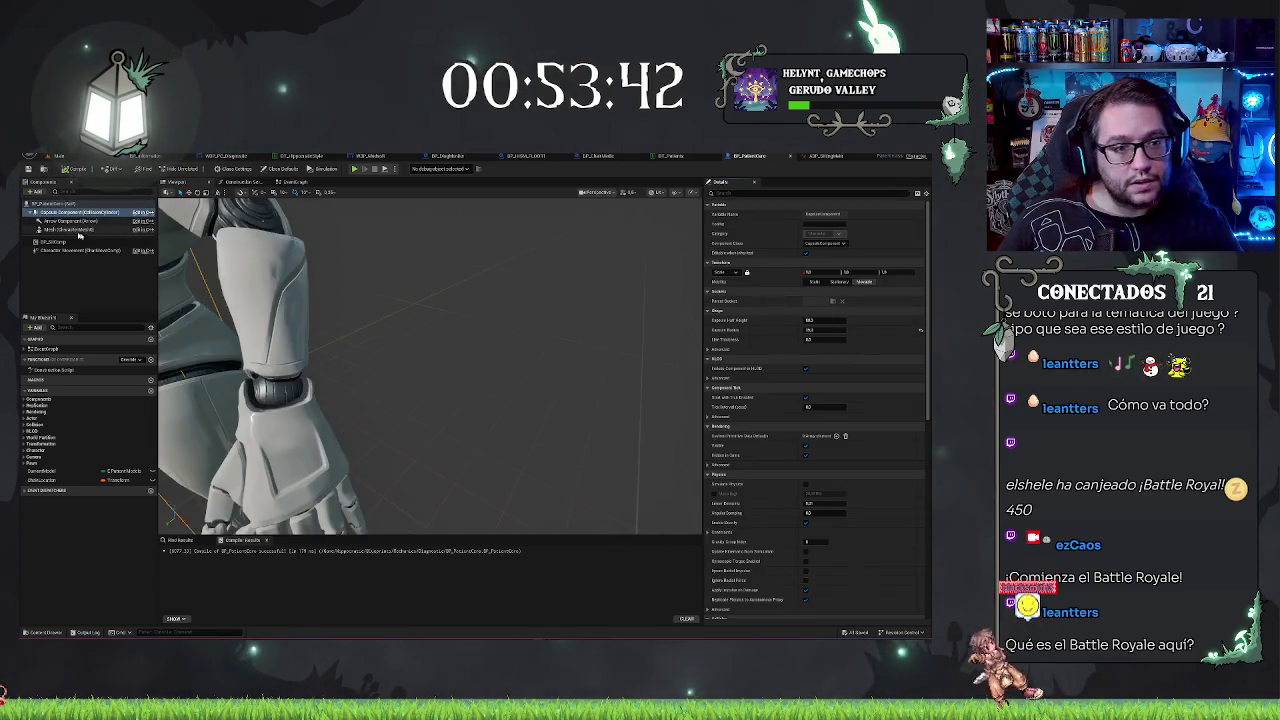
double_click(68, 228)
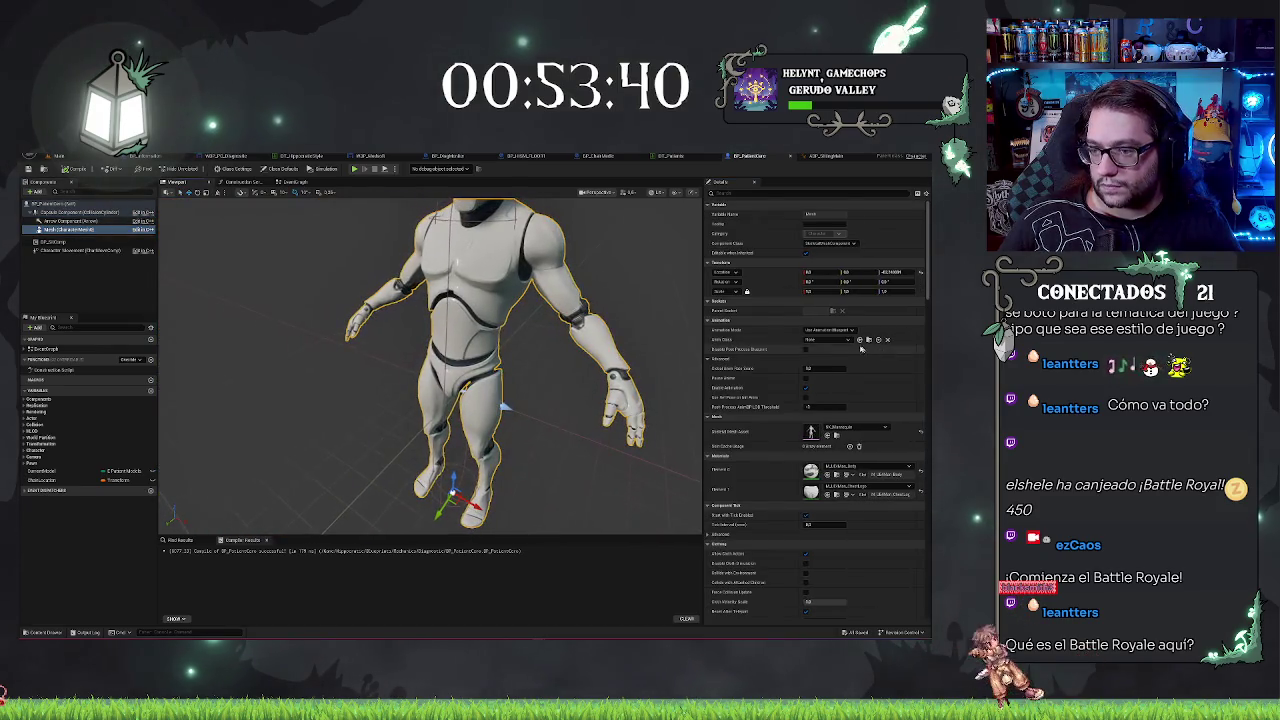
Step: Give the mesh the walk animation class, save the Blueprint, and return to the hospital level
click(810, 341)
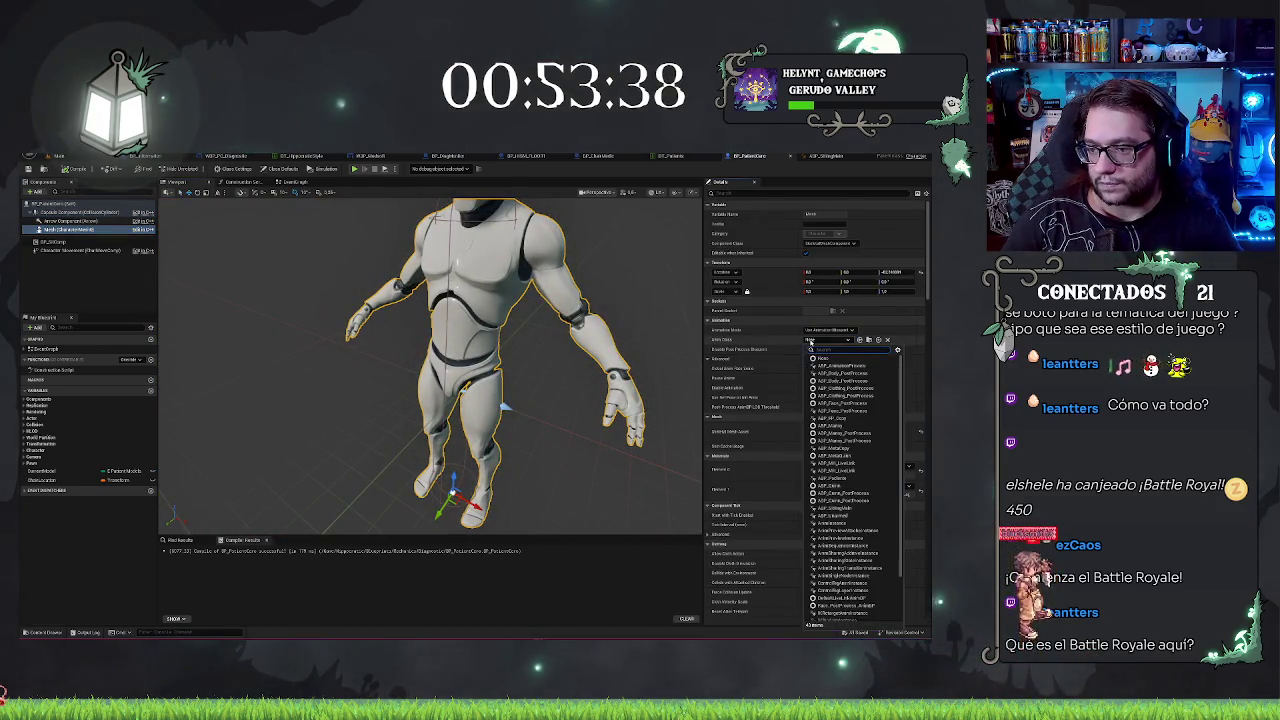
text(alk)
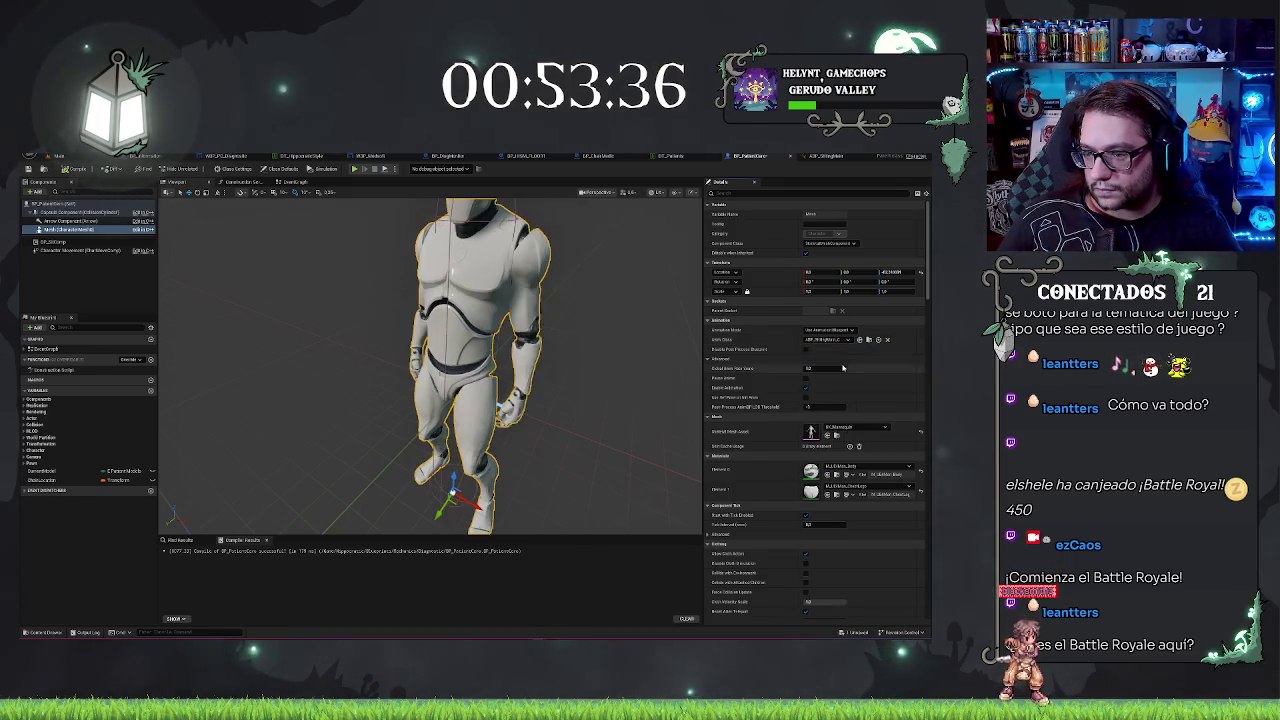
key(ctrl+s)
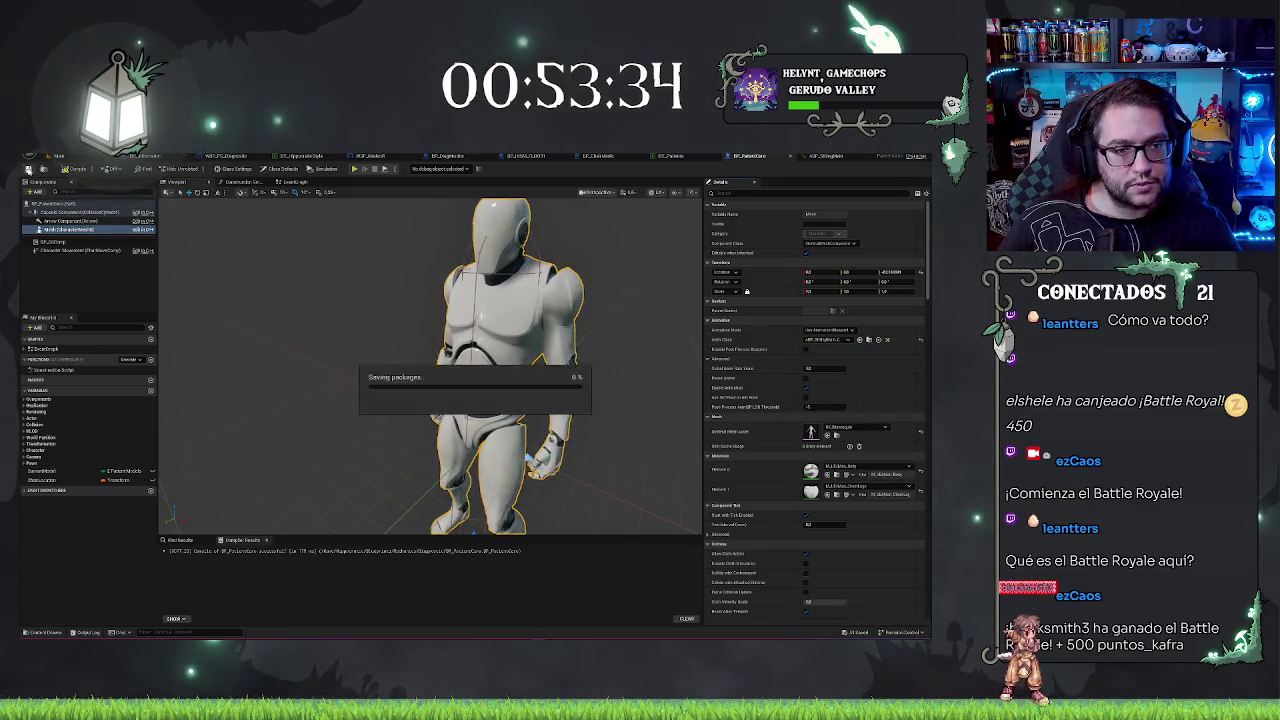
click(57, 156)
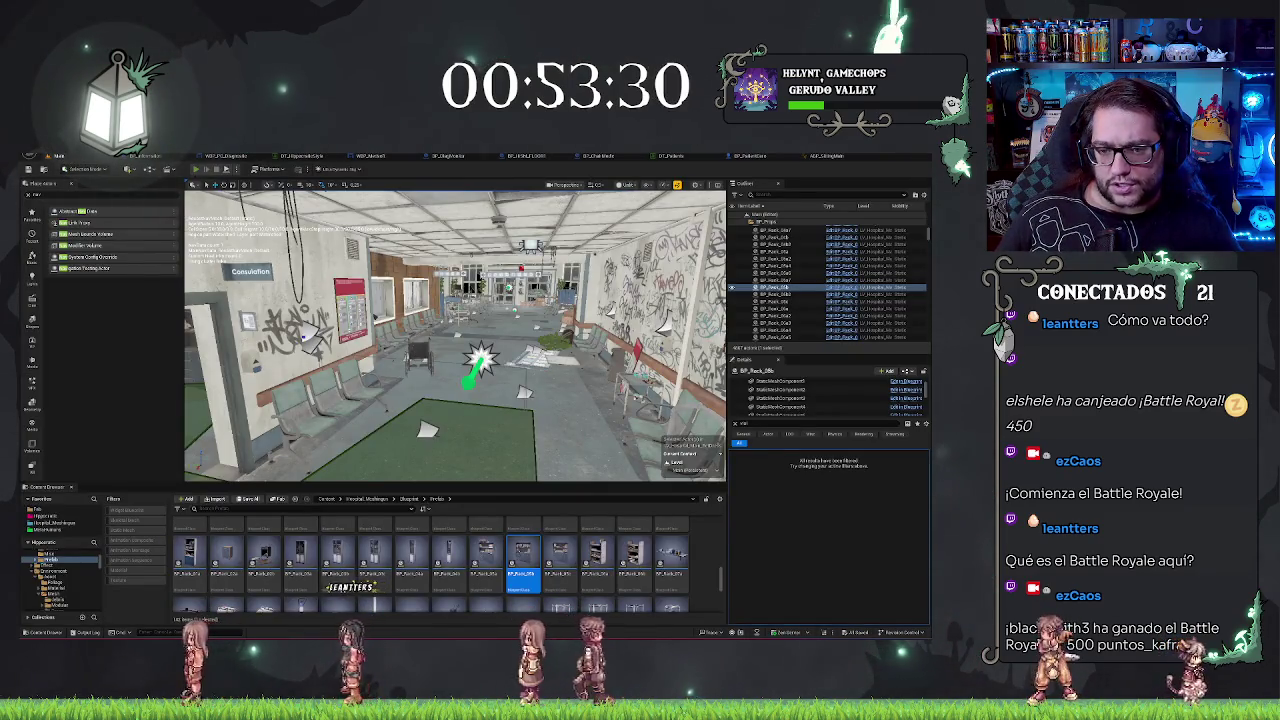
Step: Run a quick play test, then fly the view along the corridor toward the open door
key(alt+p)
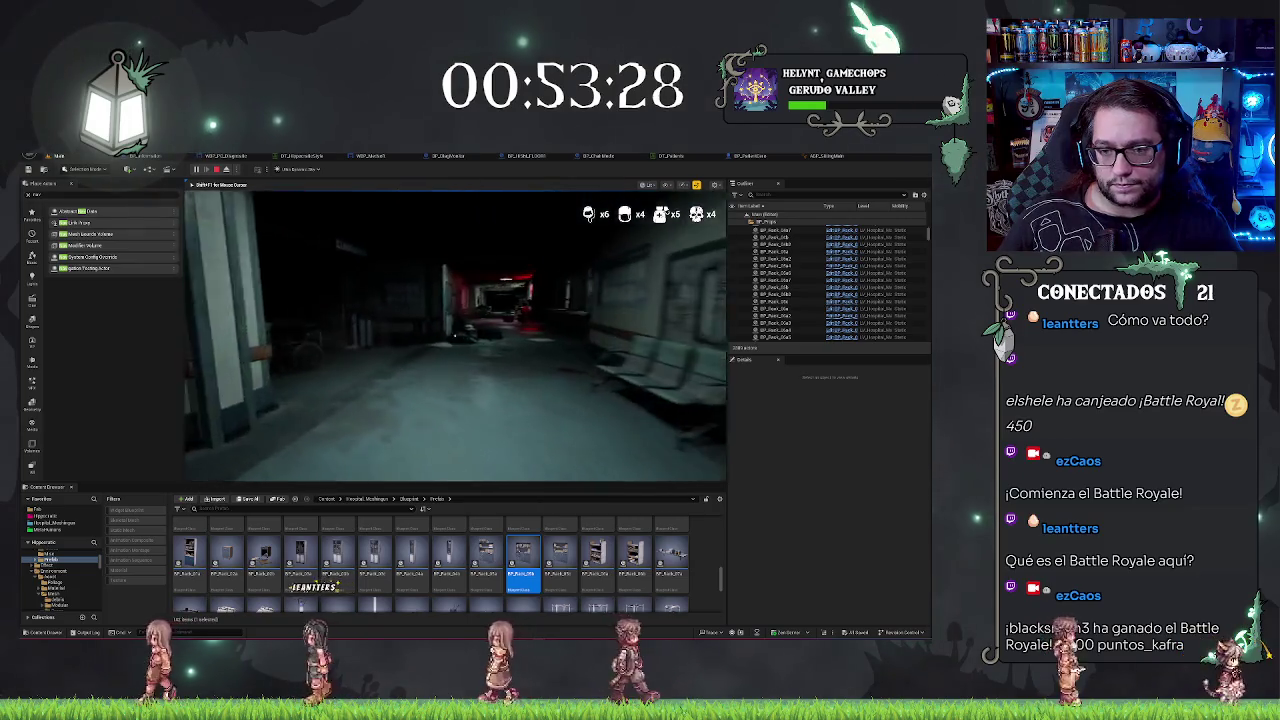
key(Escape)
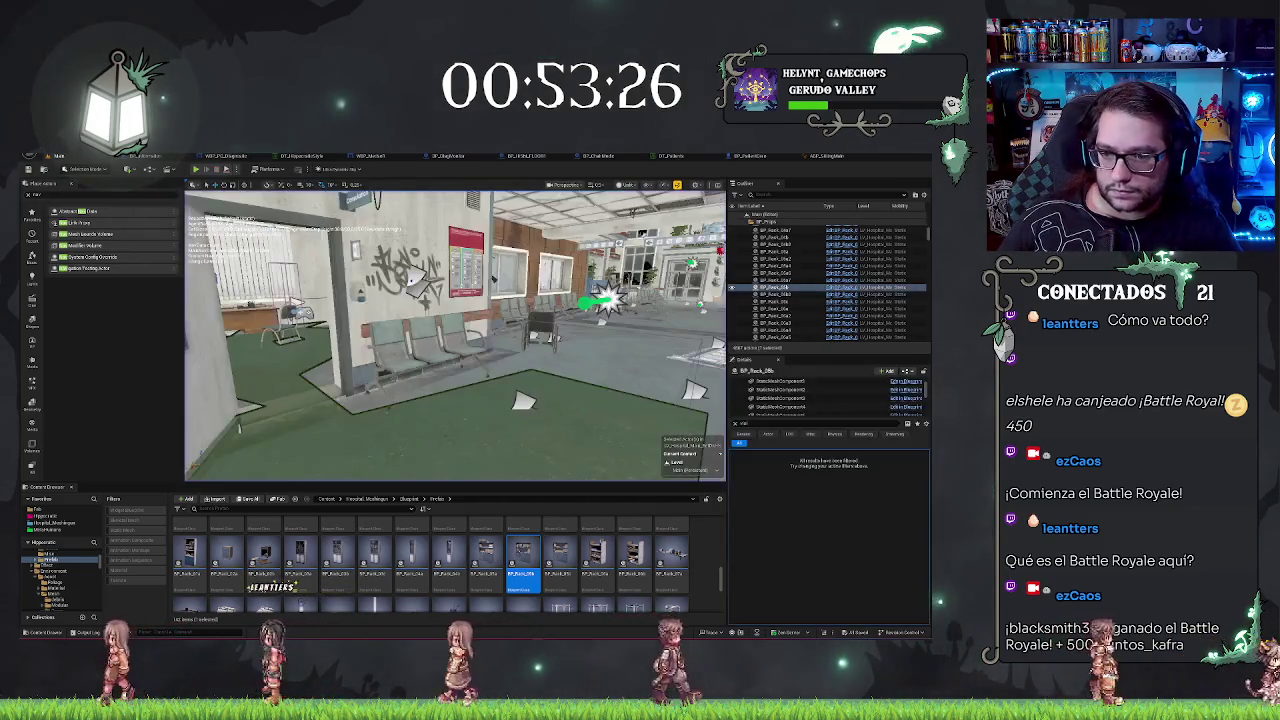
key(w)
key(s)
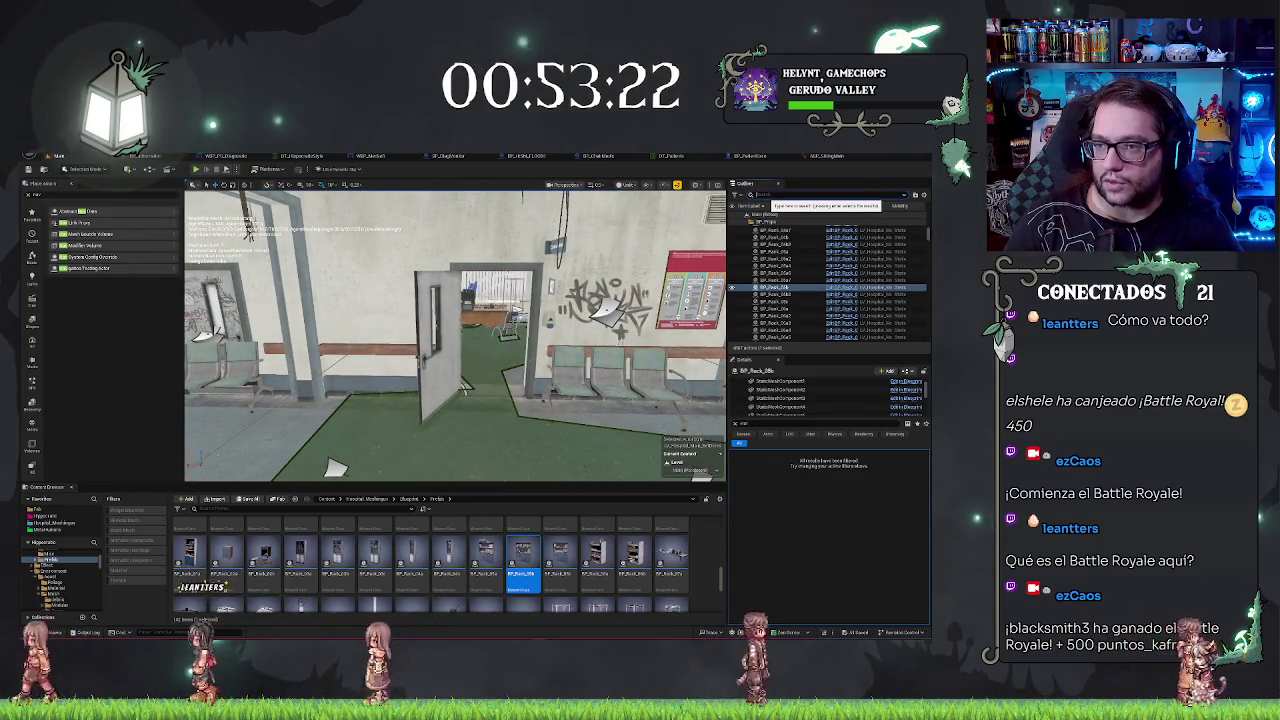
key(w)
key(s)
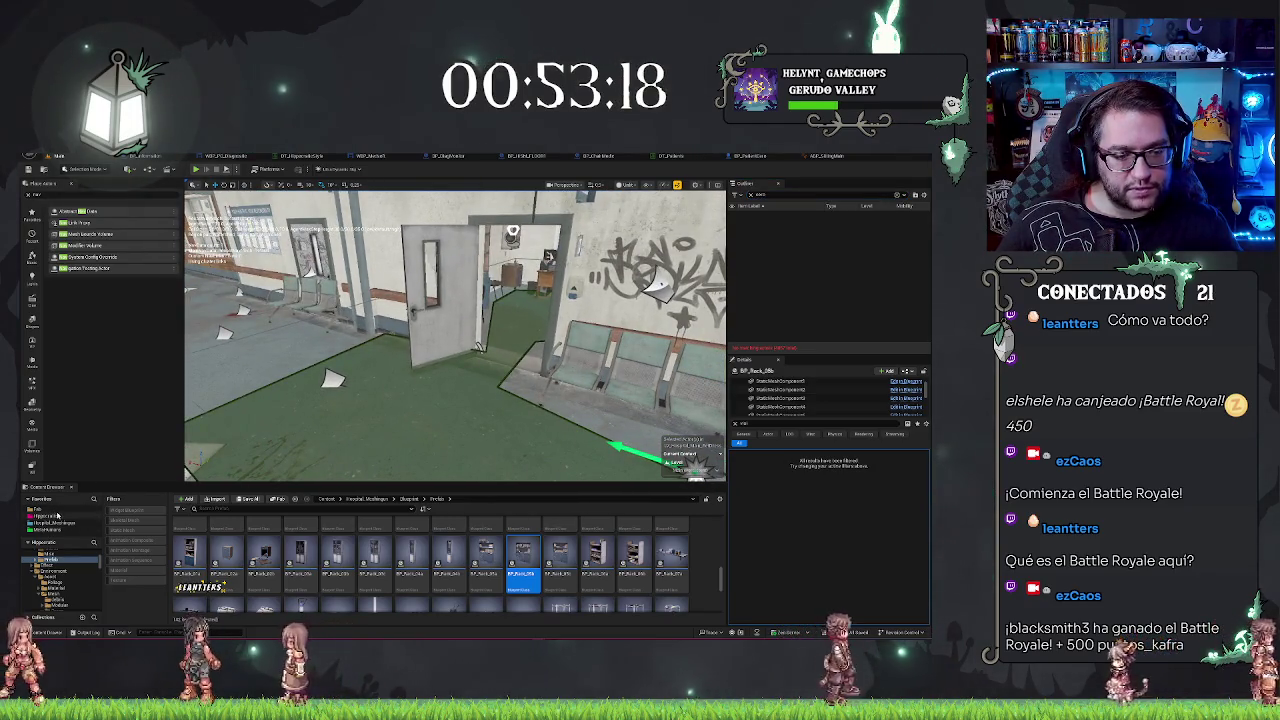
Step: Place BP_PatientZero in the corridor near the open door and focus the view on it
click(57, 515)
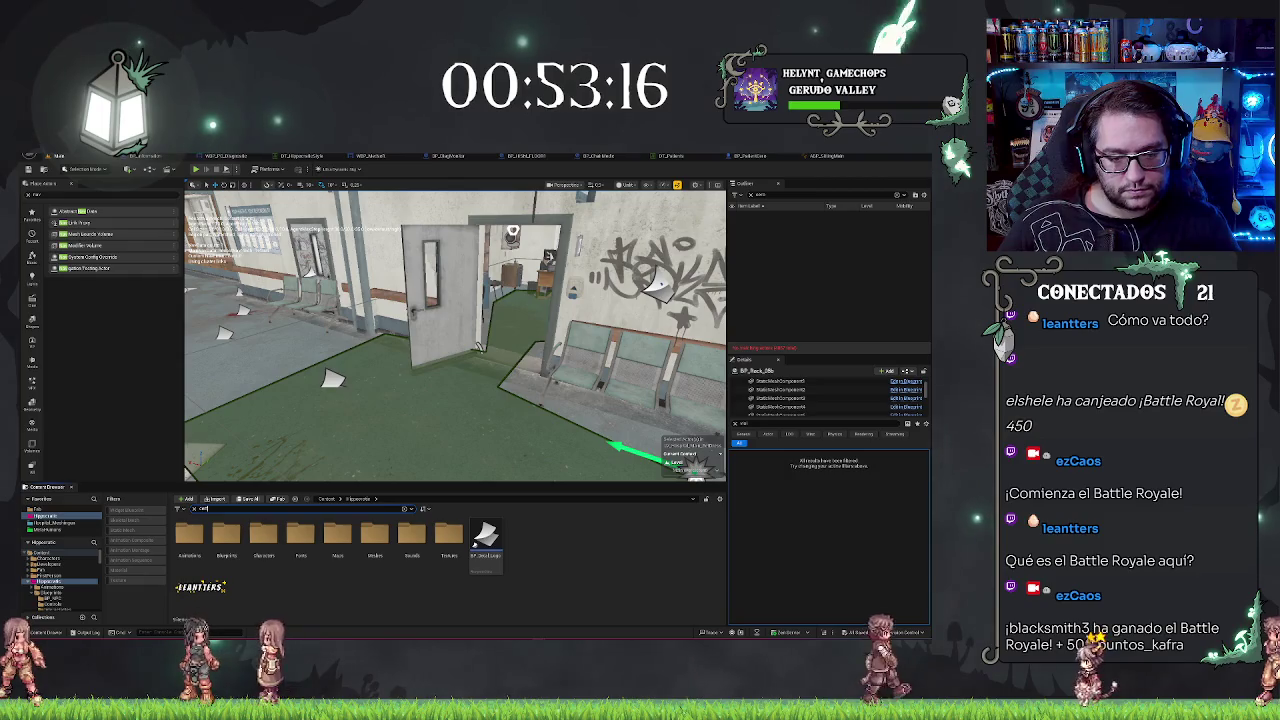
mouse_move(190, 535)
mouse_down()
mouse_move(235, 520)
mouse_move(262, 365)
mouse_move(283, 400)
mouse_up()
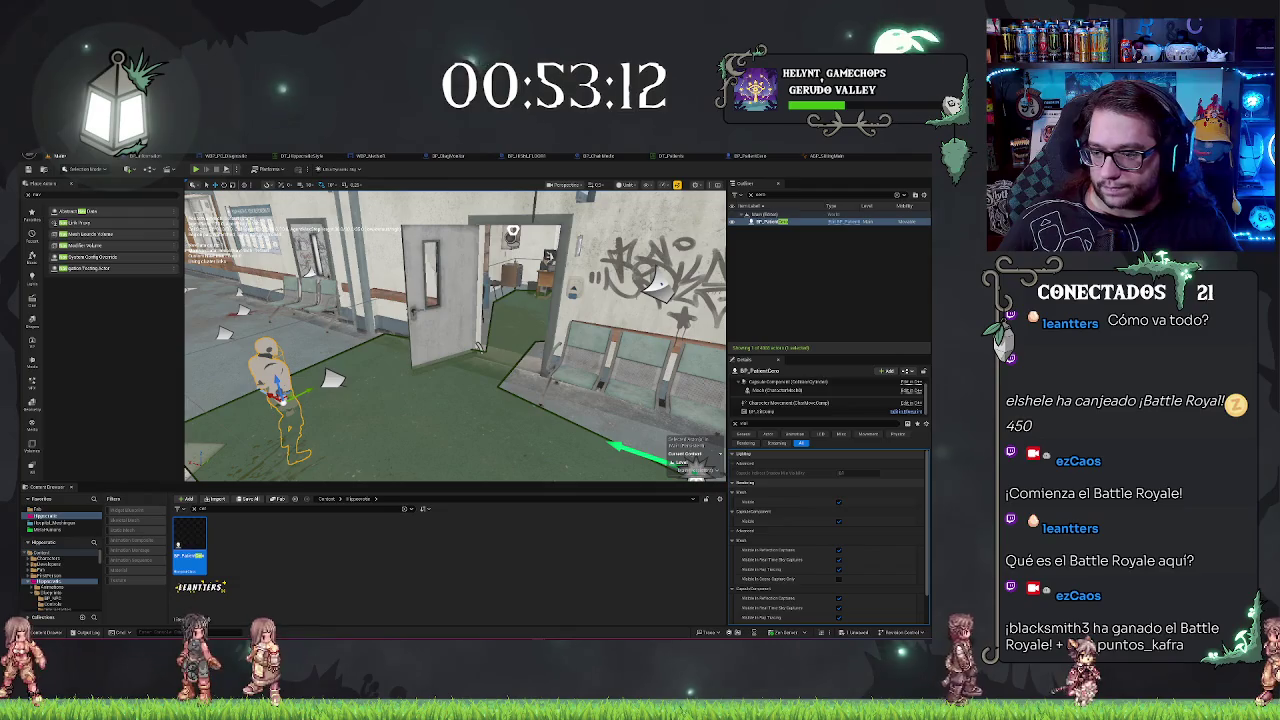
key(f)
drag(455, 335, 495, 318)
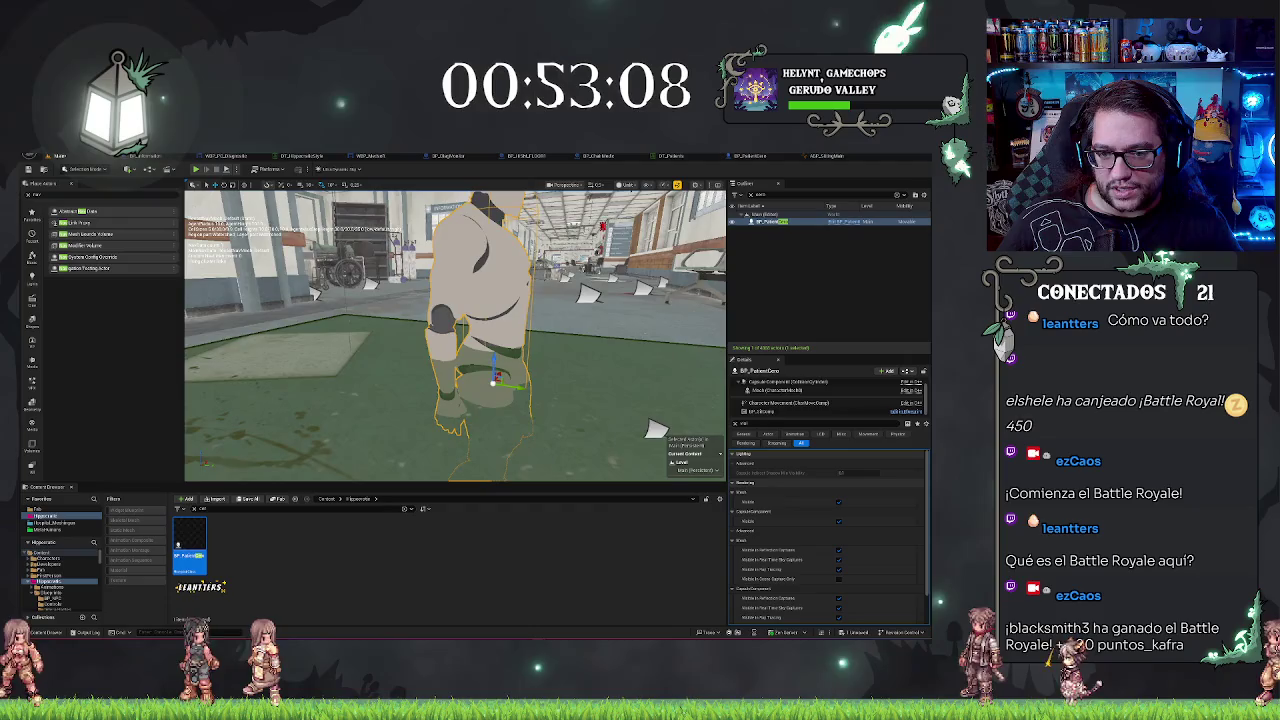
scroll(455, 335, down, 8)
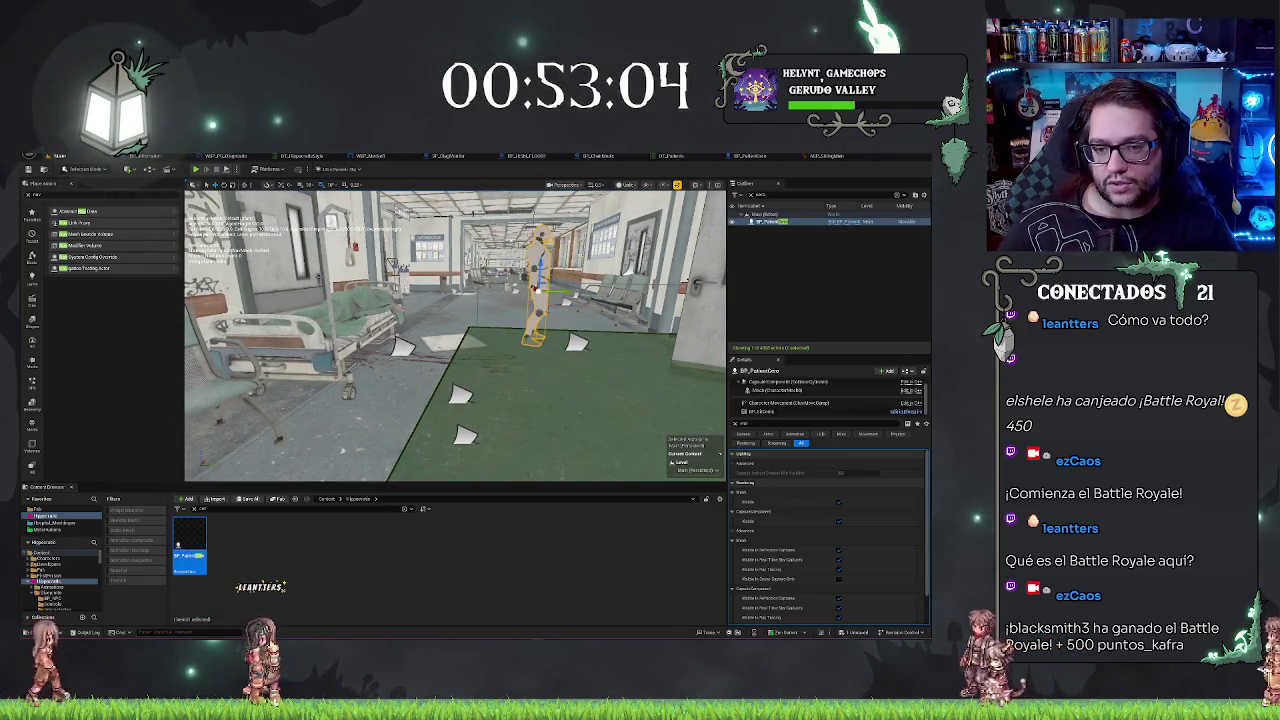
drag(455, 335, 490, 330)
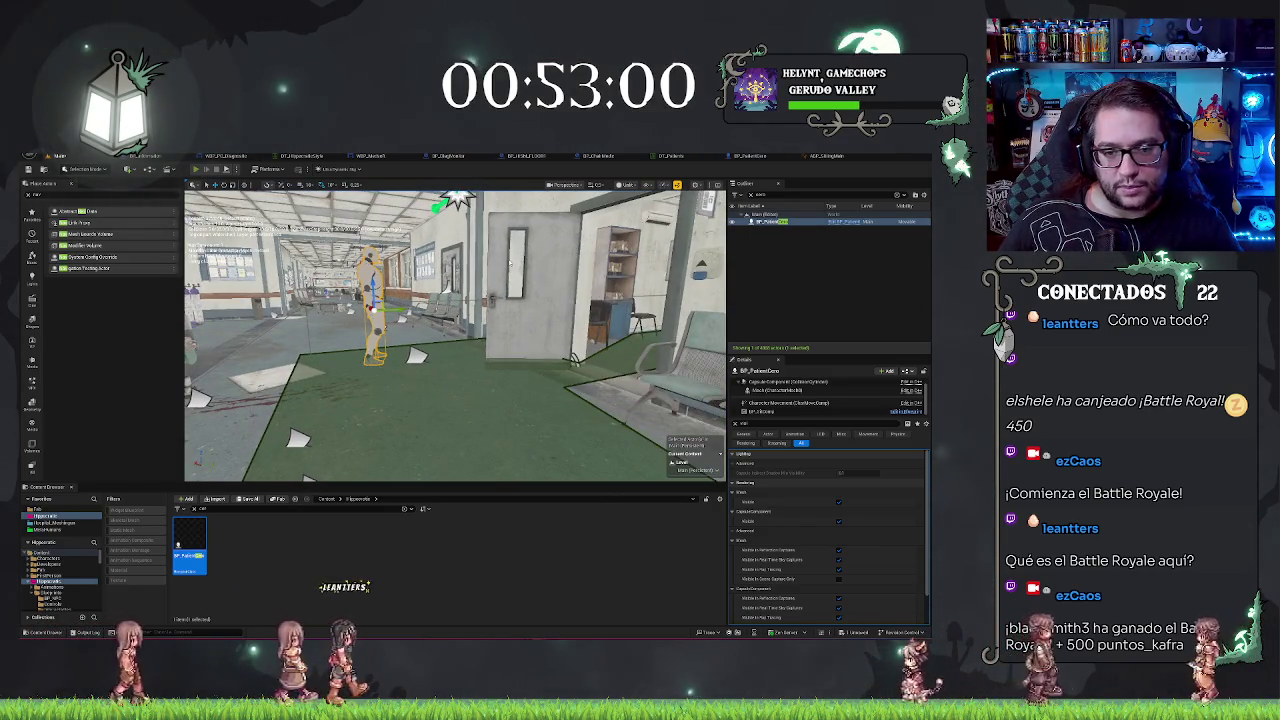
Step: Play-test walking through the doorway into the blood-stained corridor, then return to BP_PatientZero's Blueprint
key(alt+p)
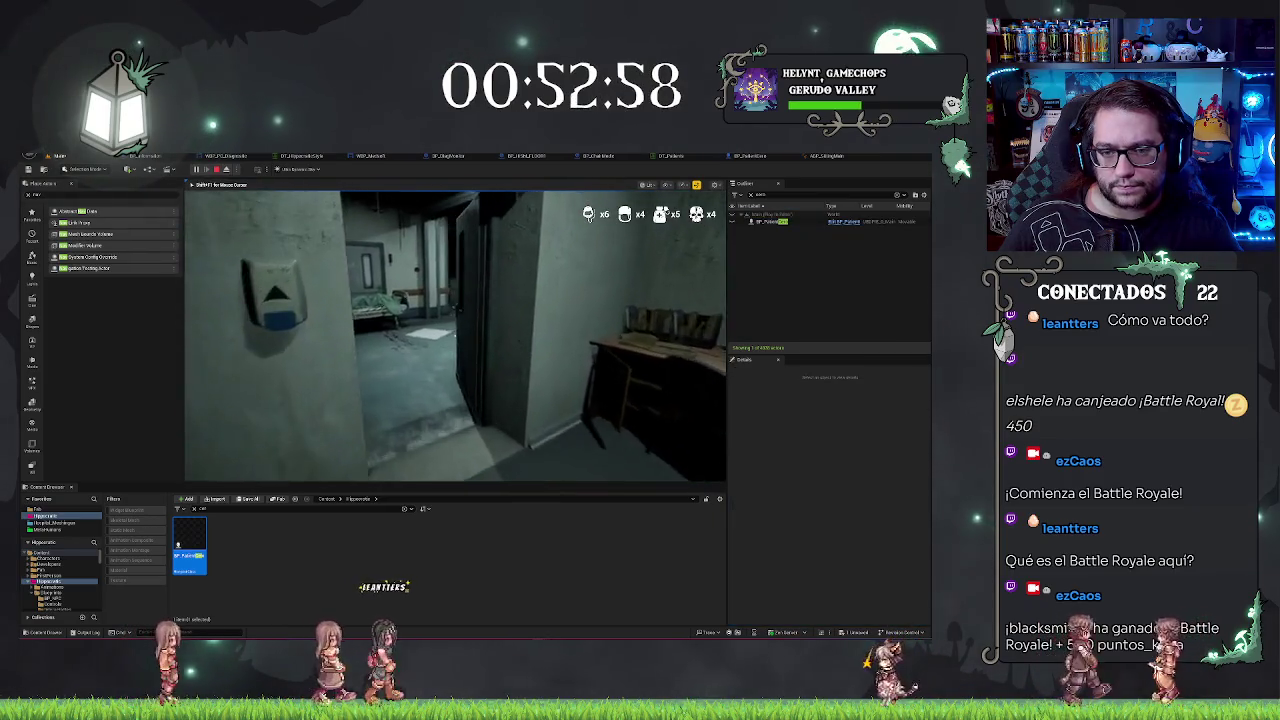
key(w)
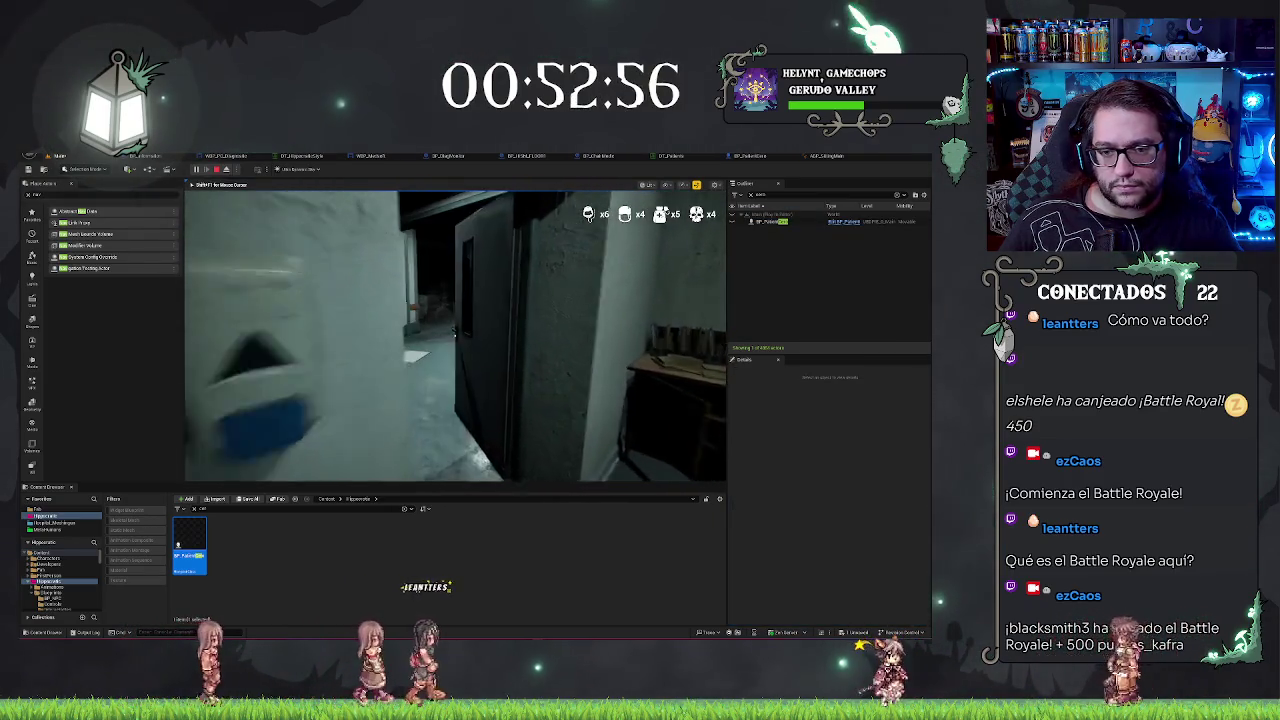
key(w)
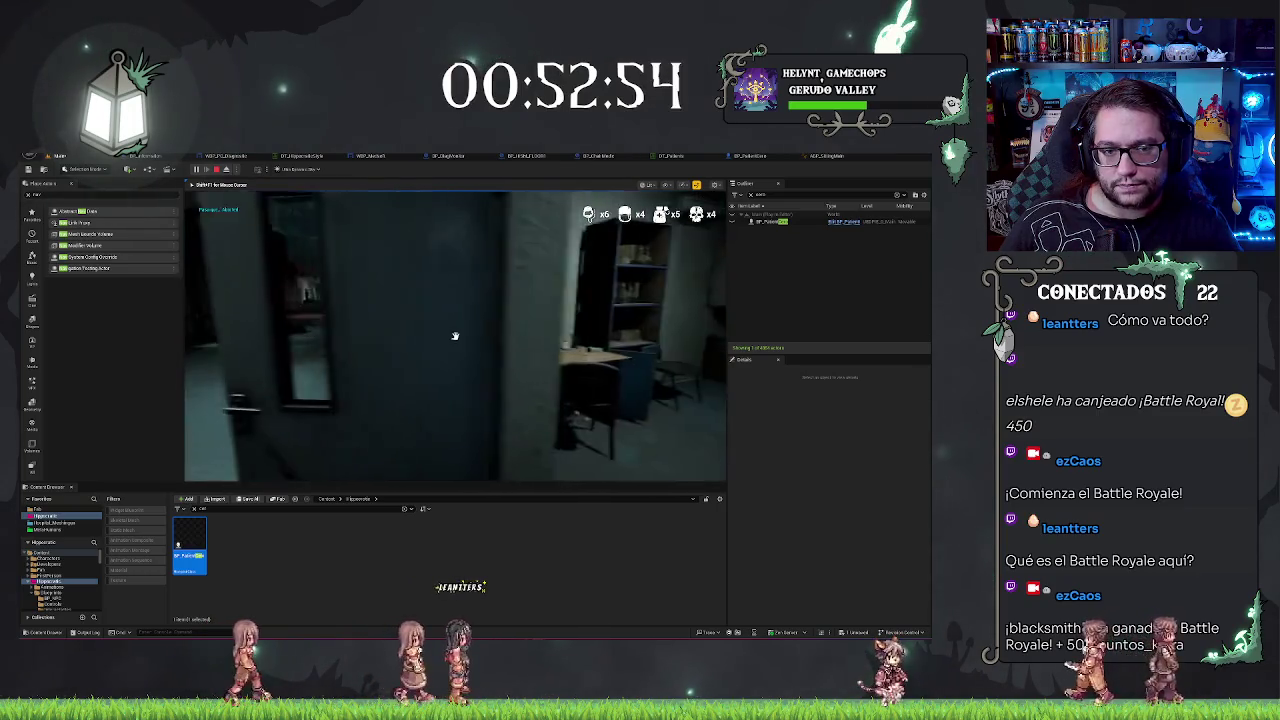
key(w)
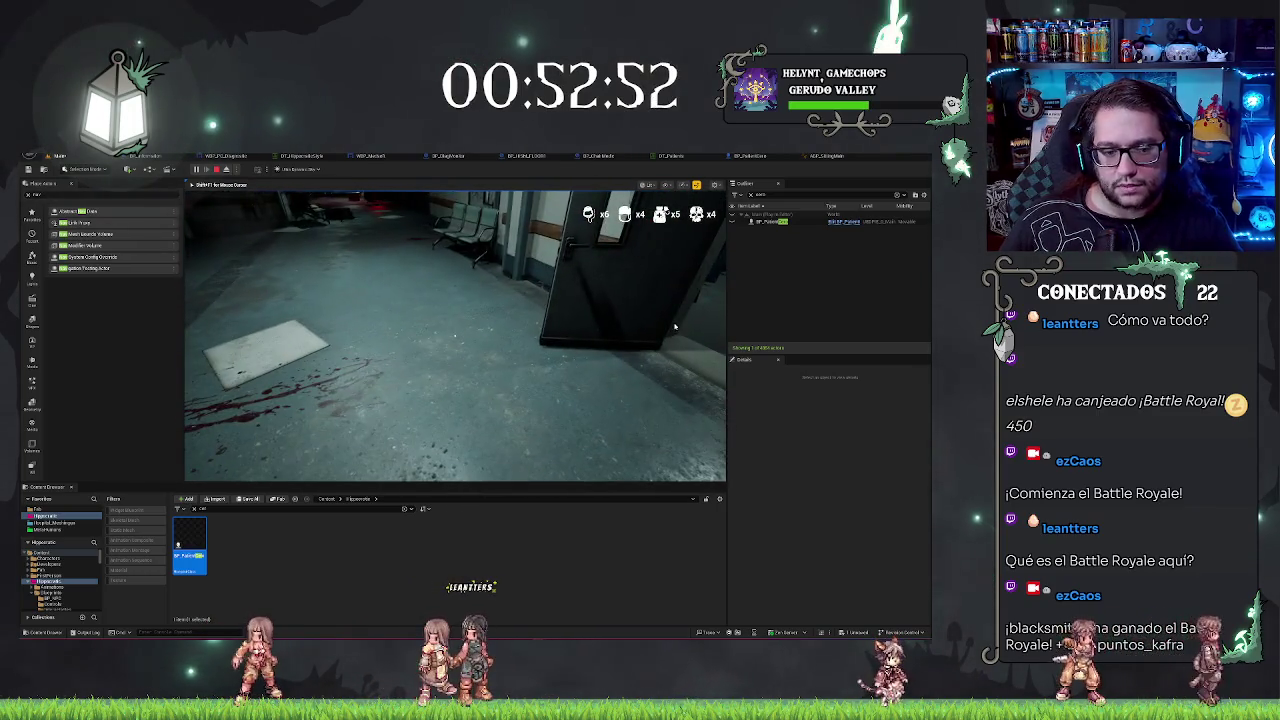
key(Escape)
key(f)
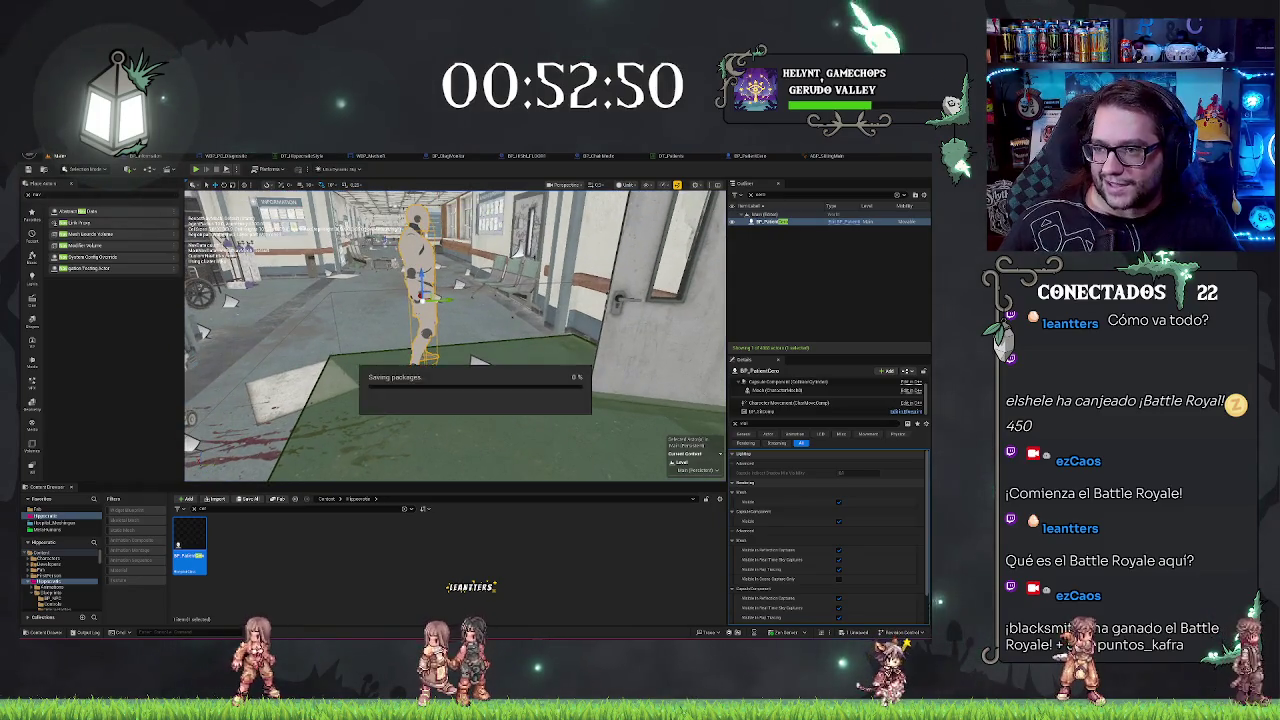
click(747, 157)
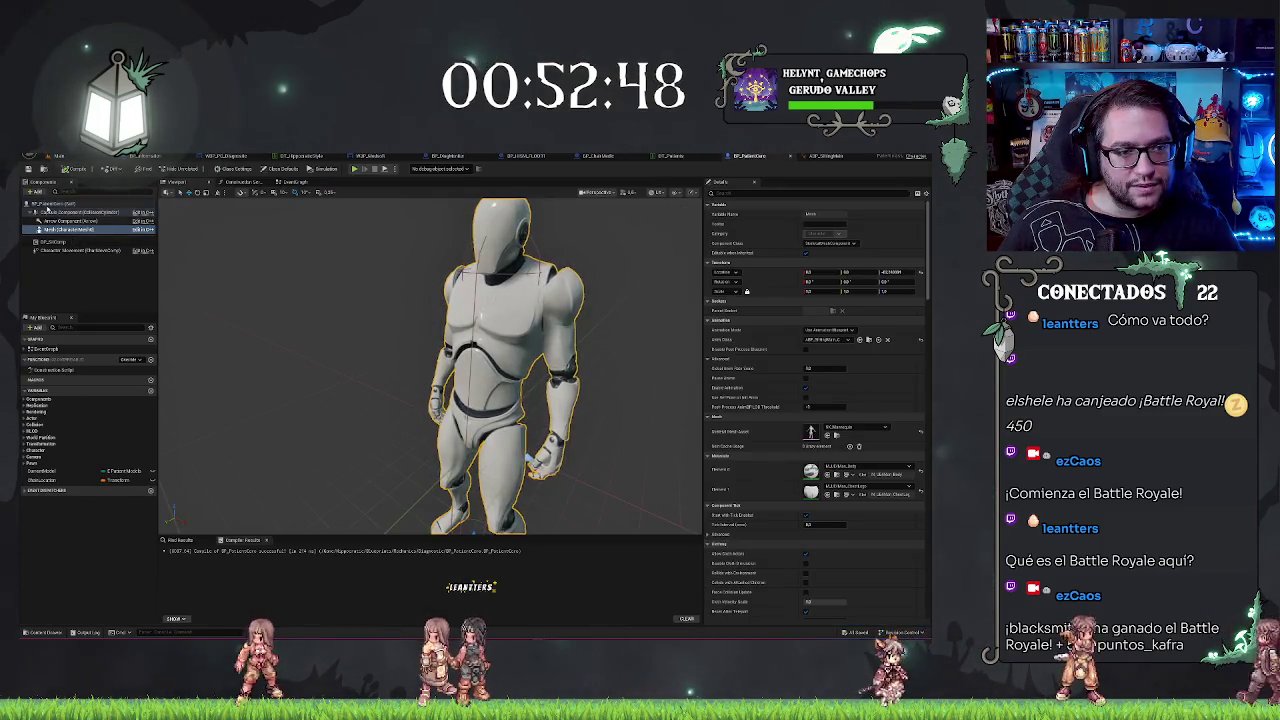
click(46, 205)
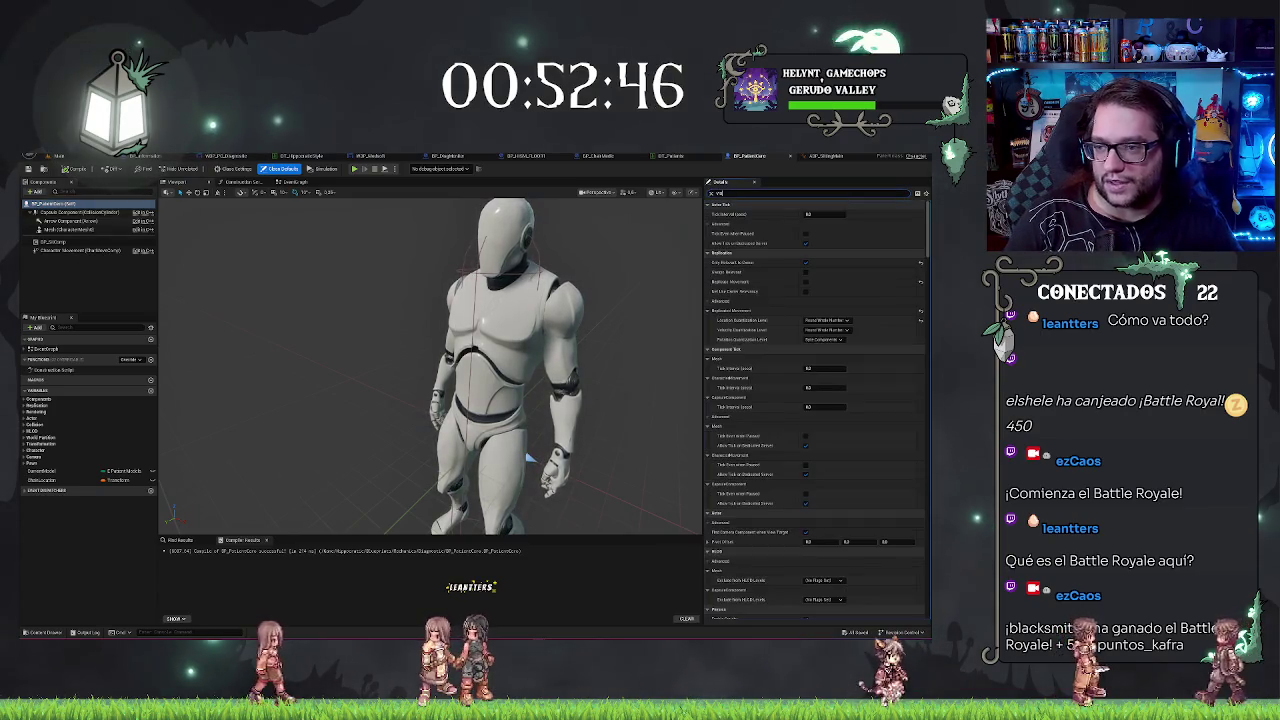
text(visib)
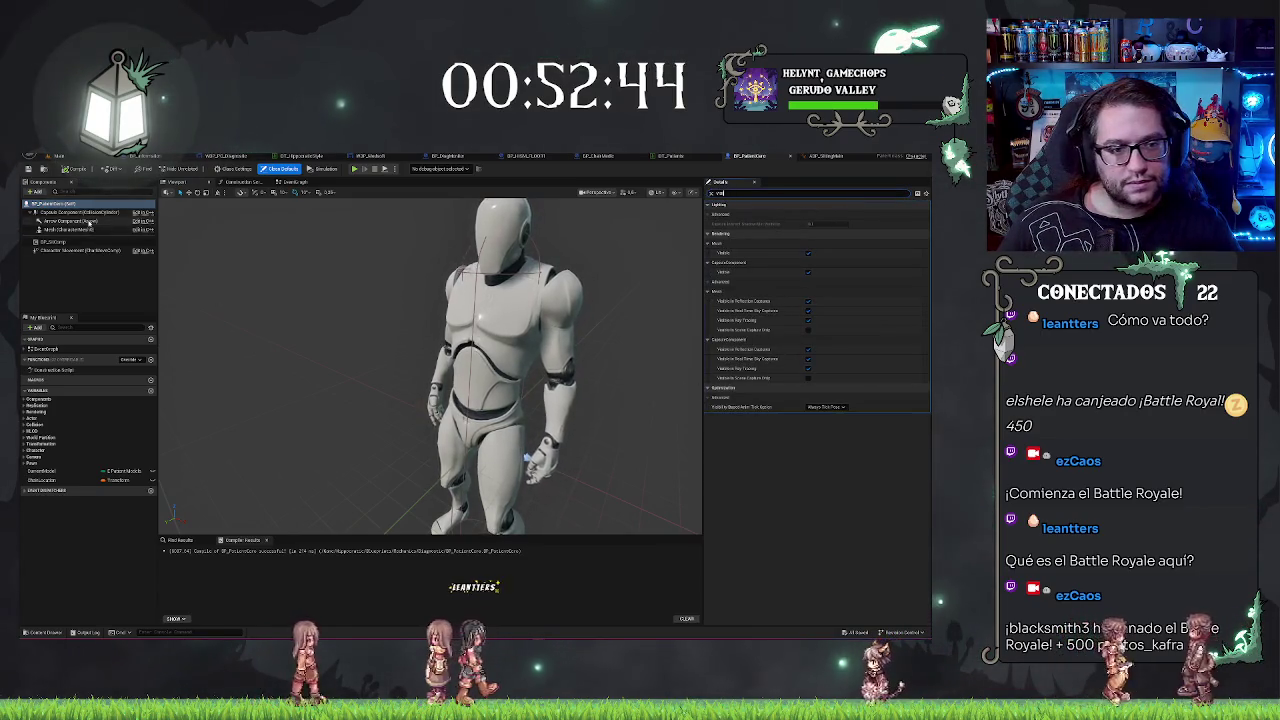
click(60, 229)
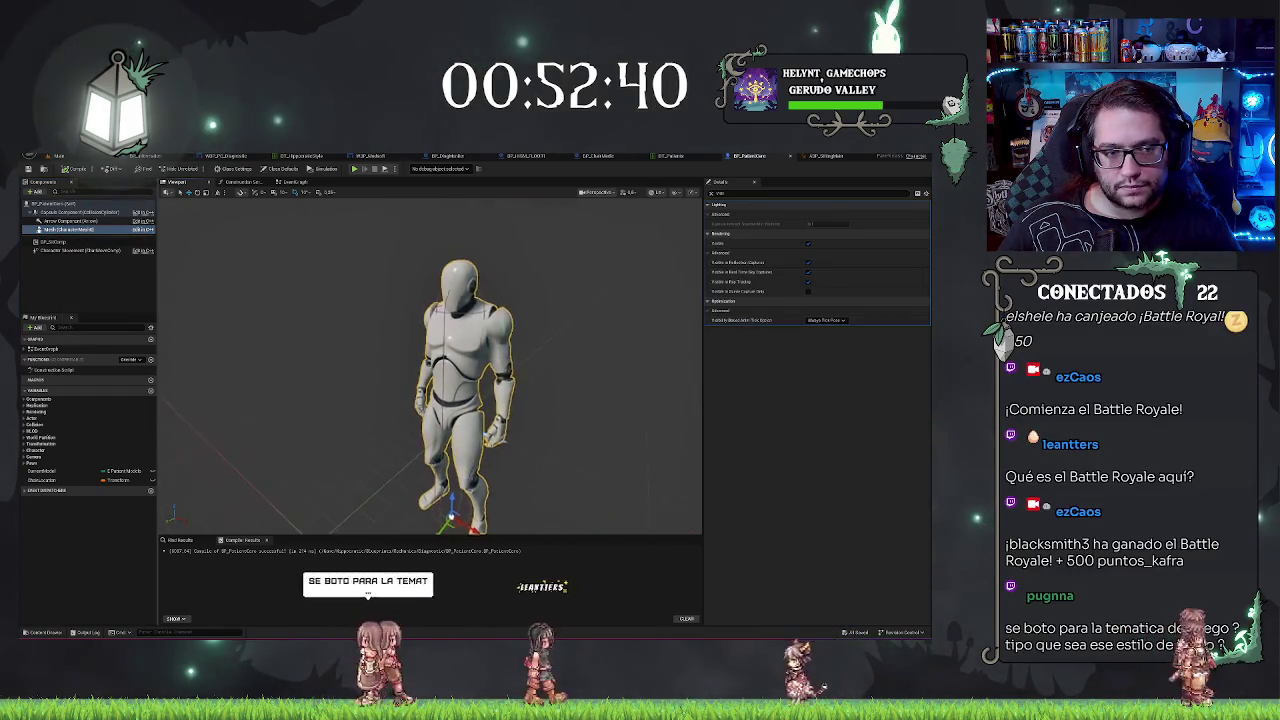
mouse_move(88, 253)
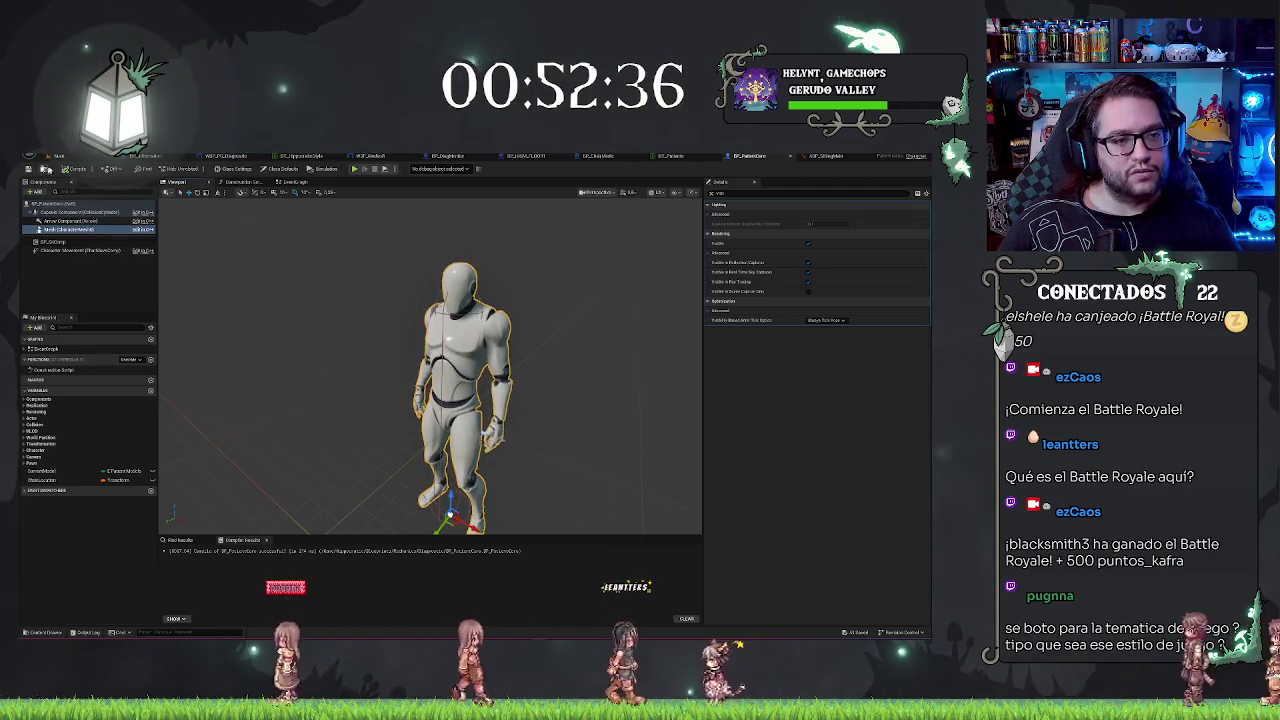
click(44, 171)
key(s)
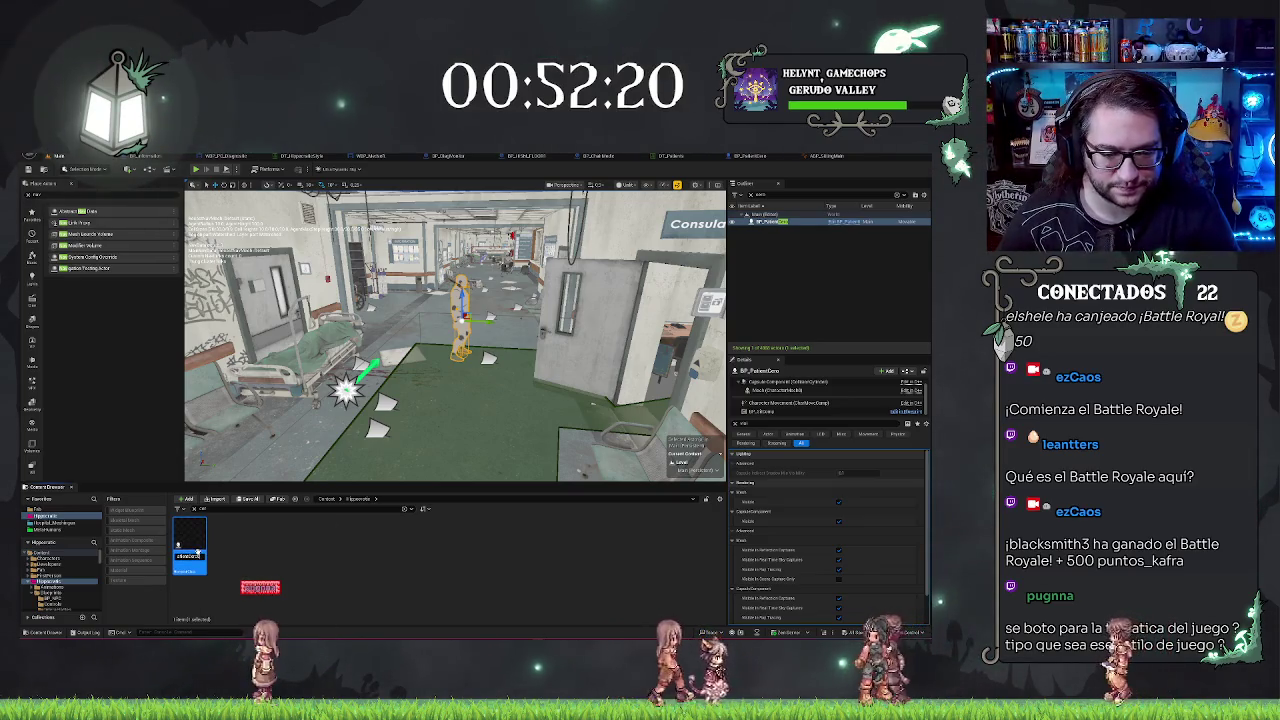
Step: Create a new Blueprint class from the chosen parent class and confirm its name
right_click(306, 513)
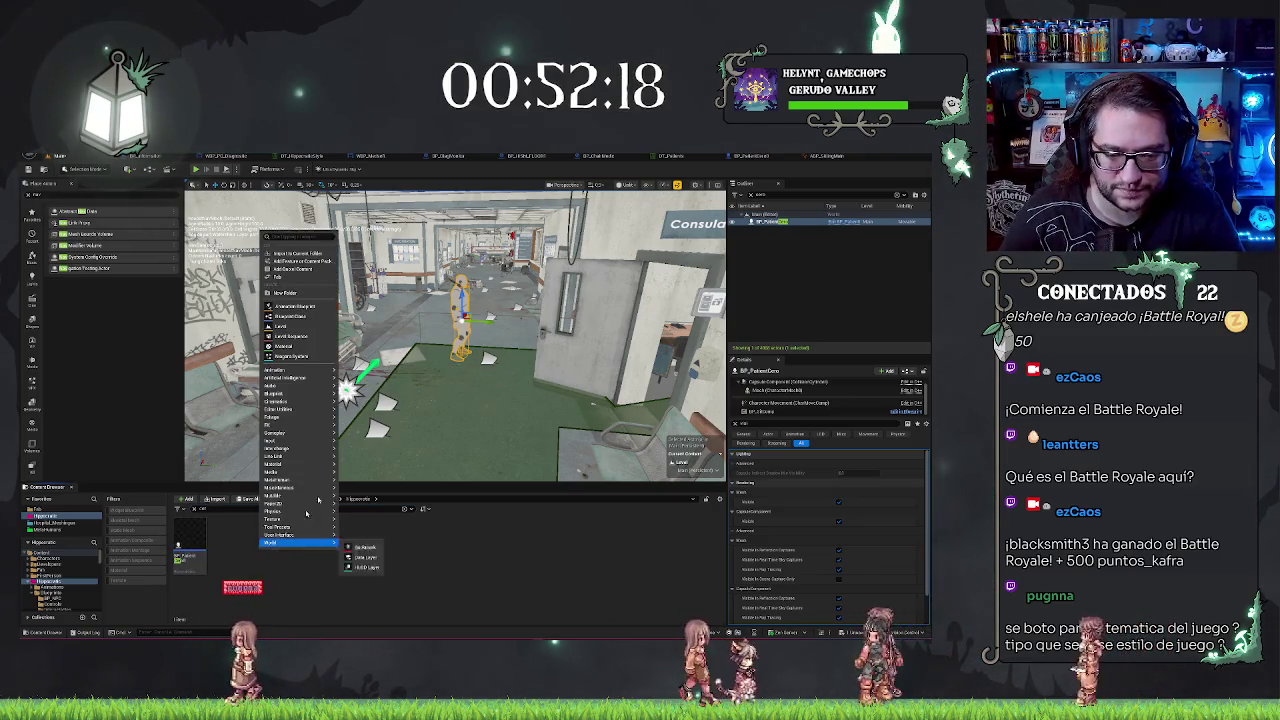
click(308, 315)
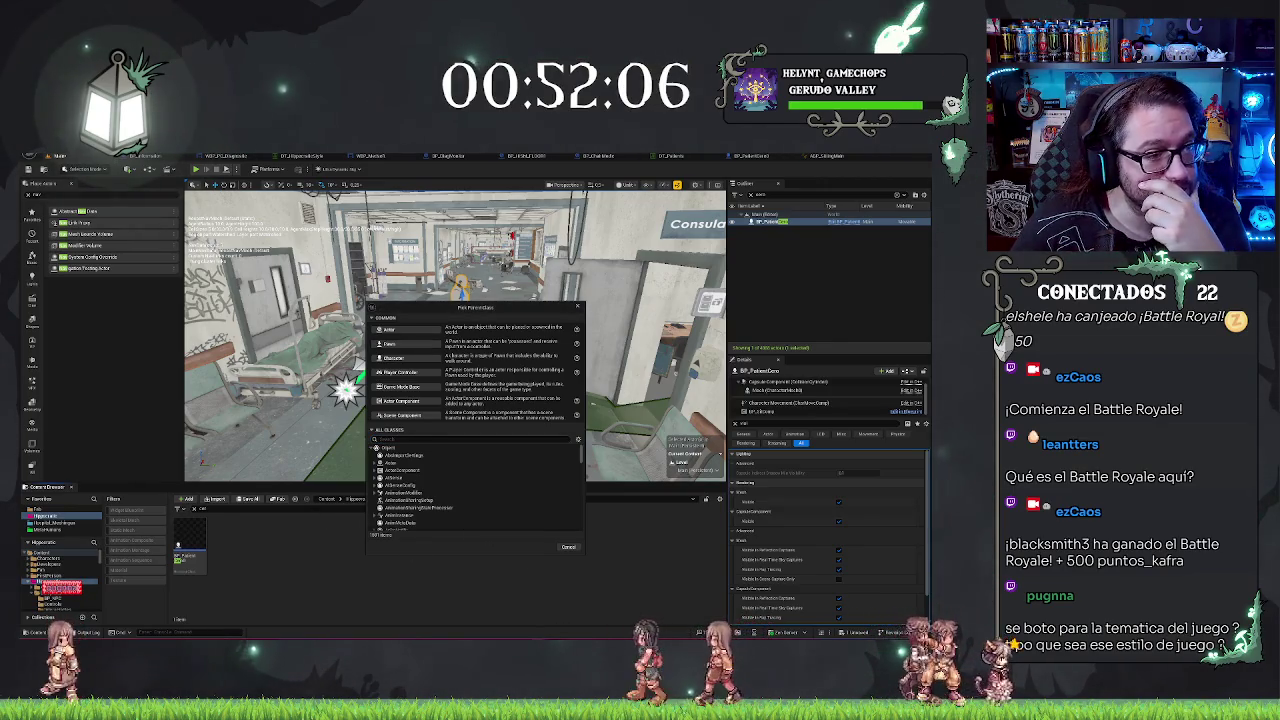
click(396, 359)
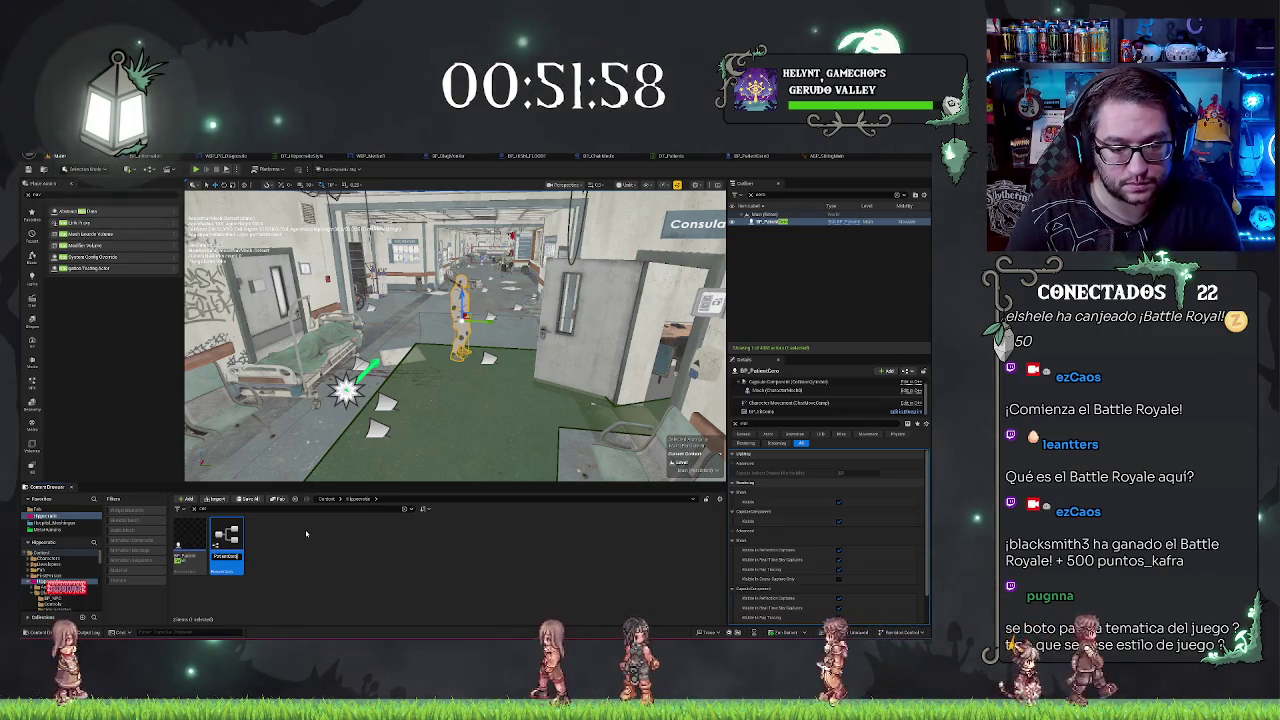
key(Return)
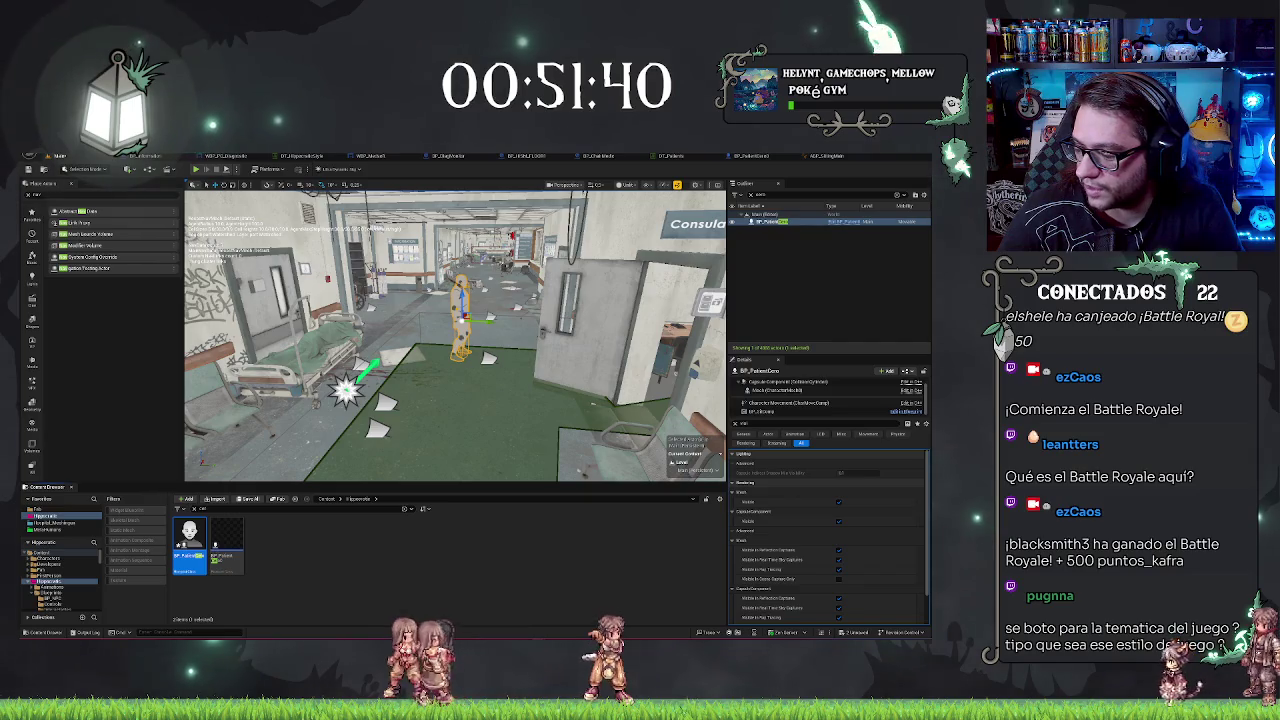
Step: Open the new Blueprint and add the DtComp component to its component list
mouse_move(455, 340)
mouse_down()
mouse_move(455, 280)
mouse_move(480, 315)
mouse_up()
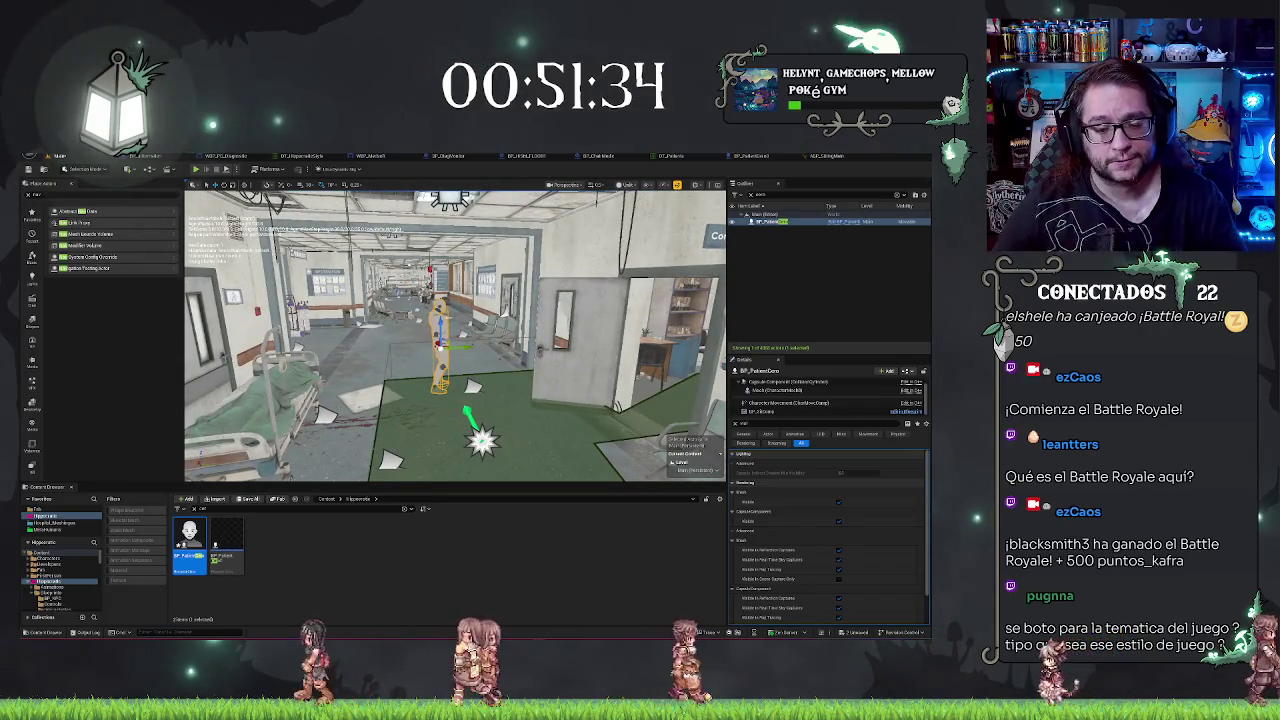
click(215, 533)
double_click(215, 533)
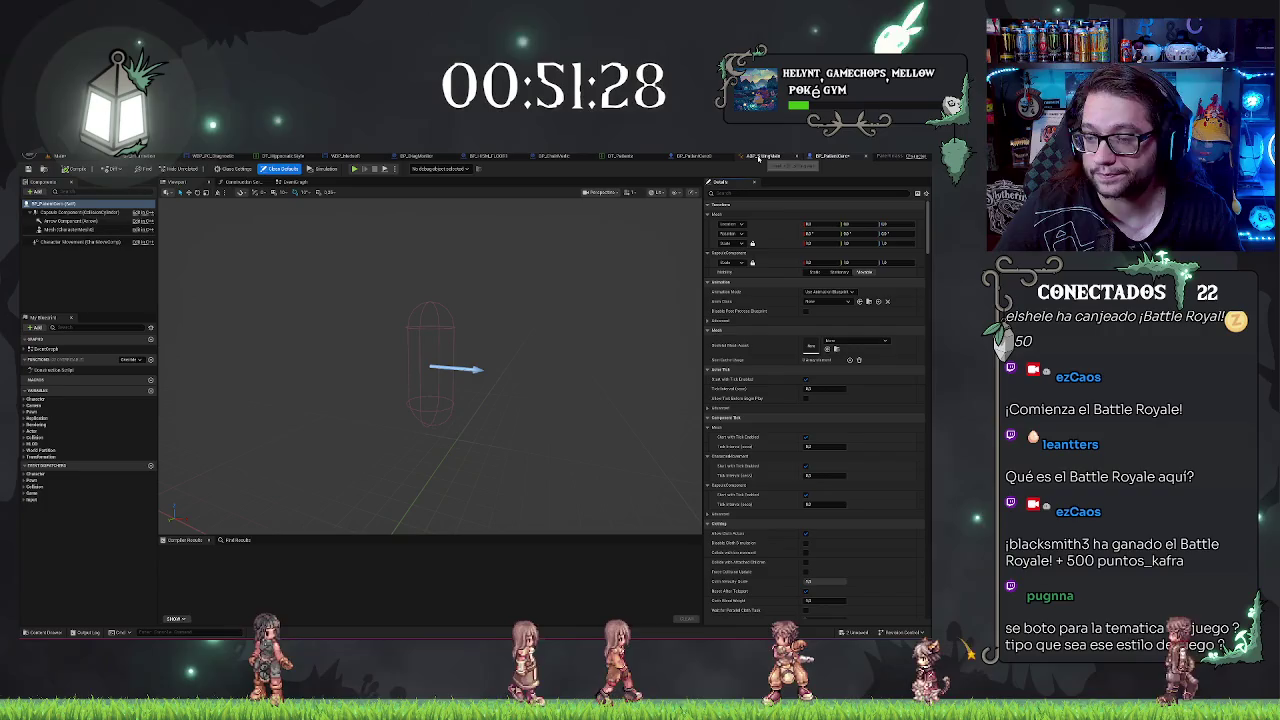
click(68, 275)
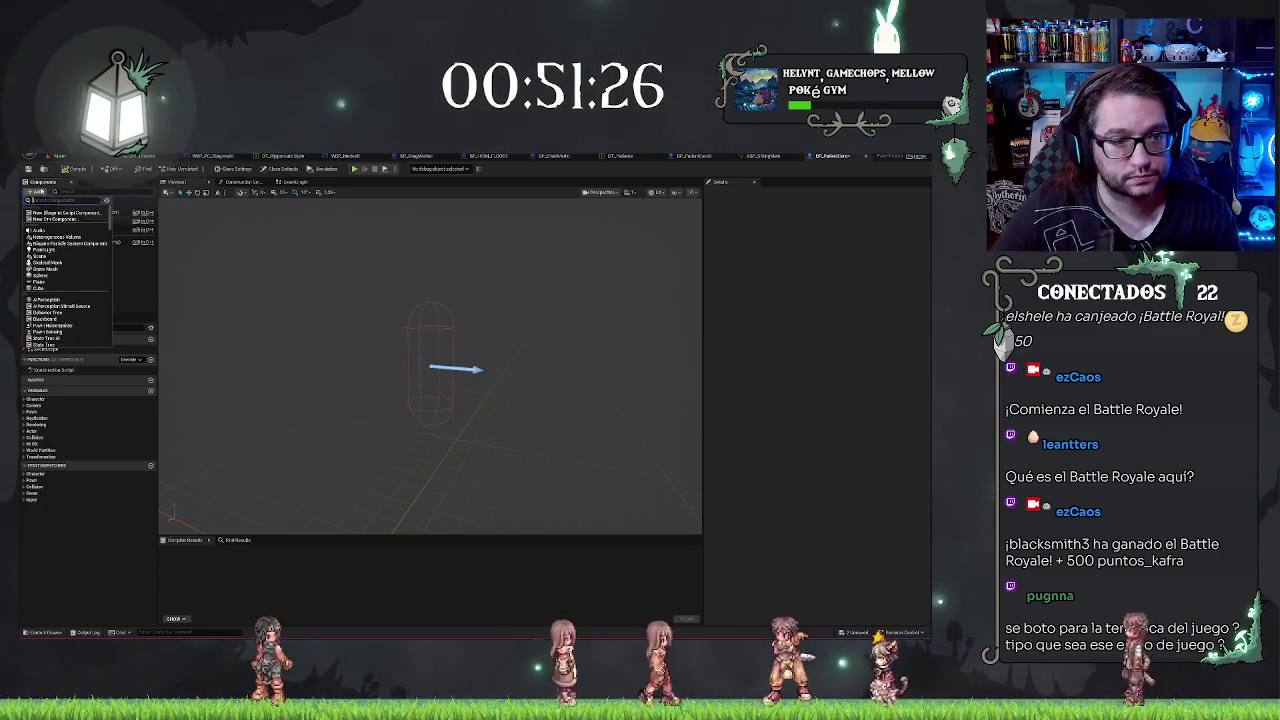
click(45, 213)
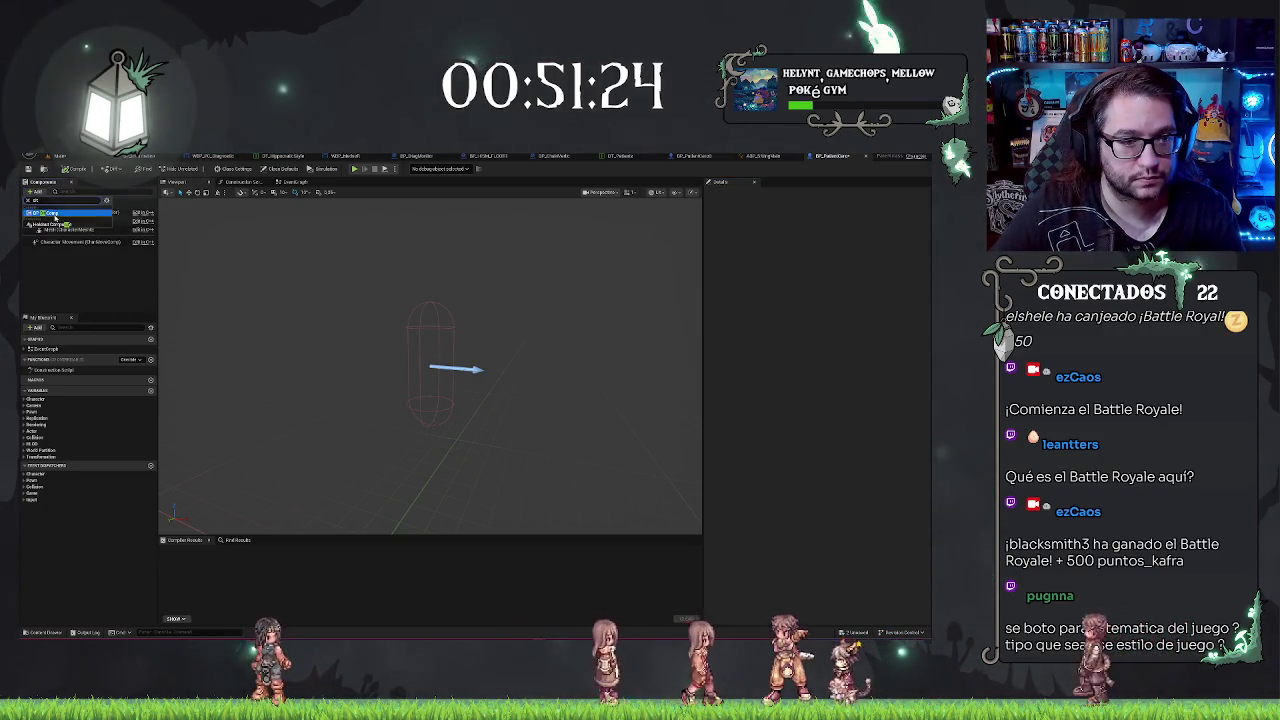
click(227, 243)
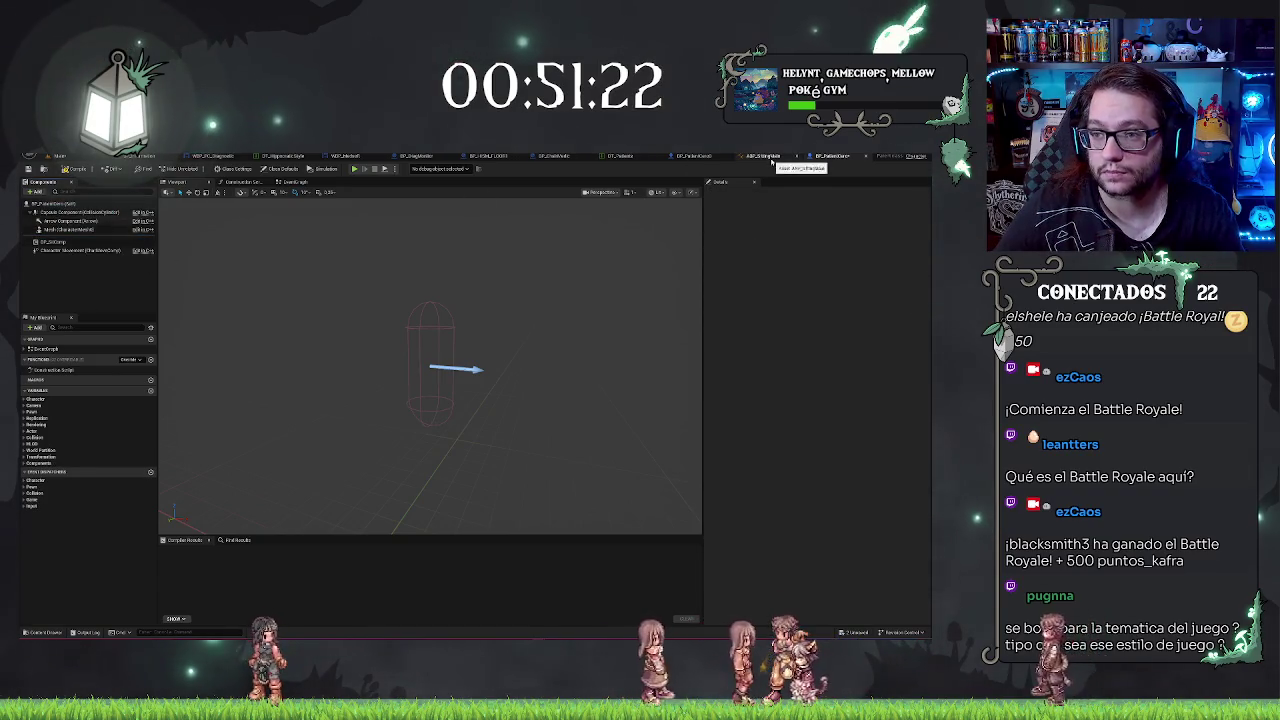
Step: Assign ABP_SittingMain as the Anim Class of the second patient blueprint's Mesh component
click(768, 157)
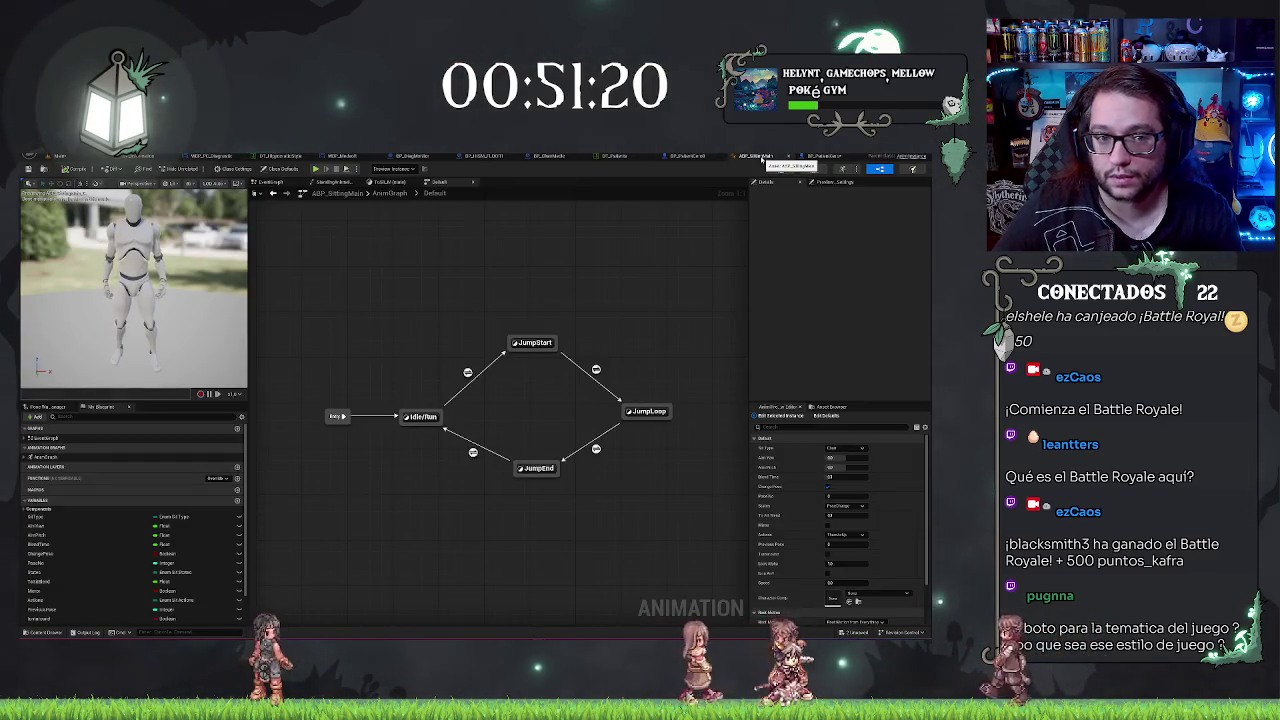
click(686, 157)
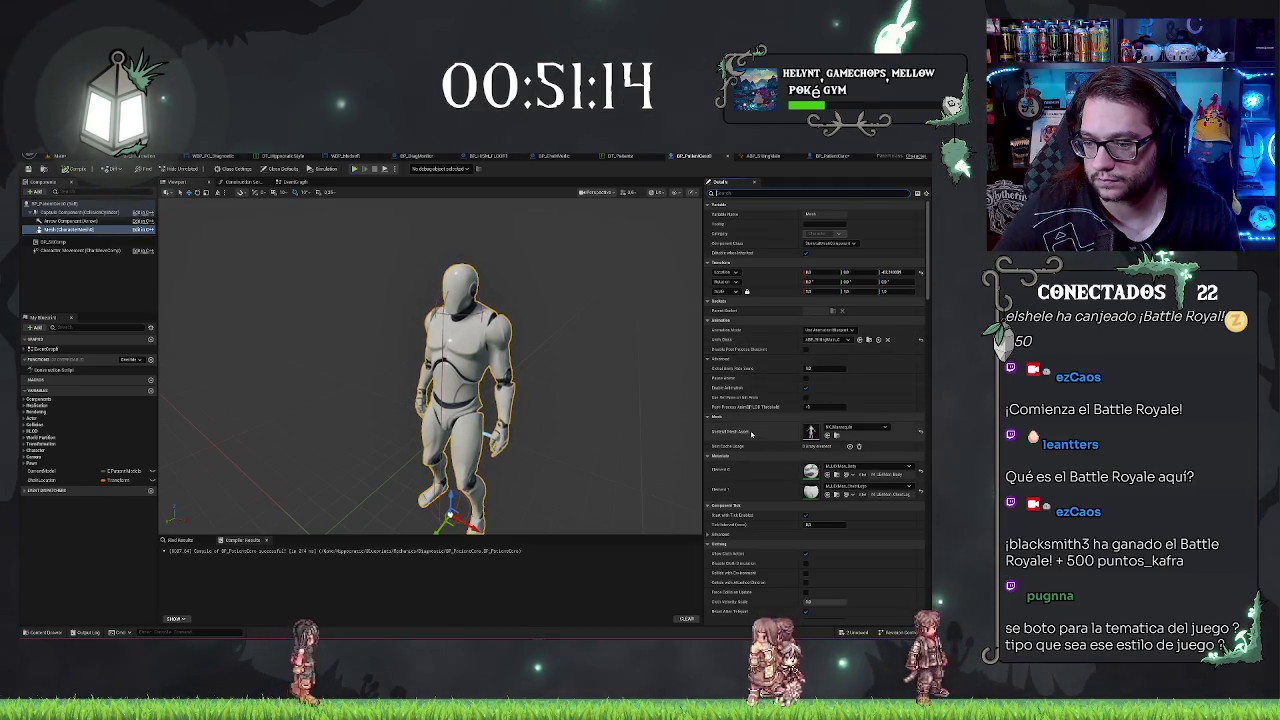
click(838, 156)
click(70, 231)
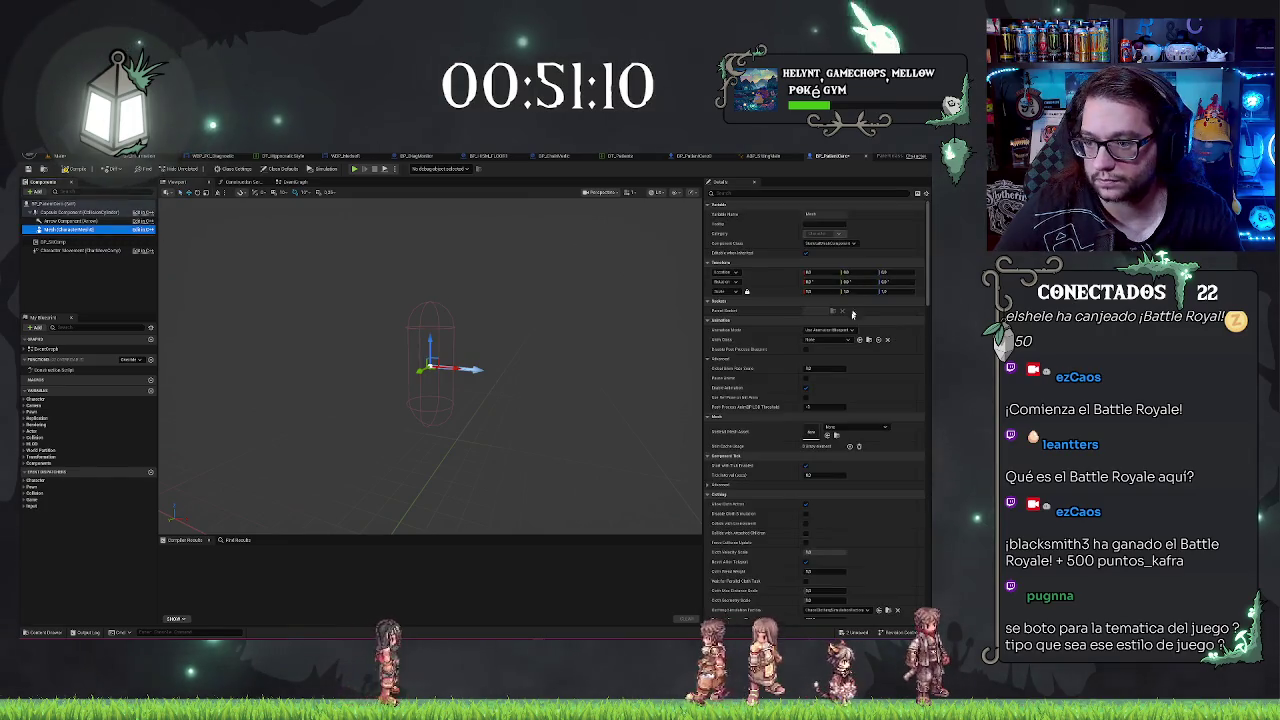
key(ctrl+v)
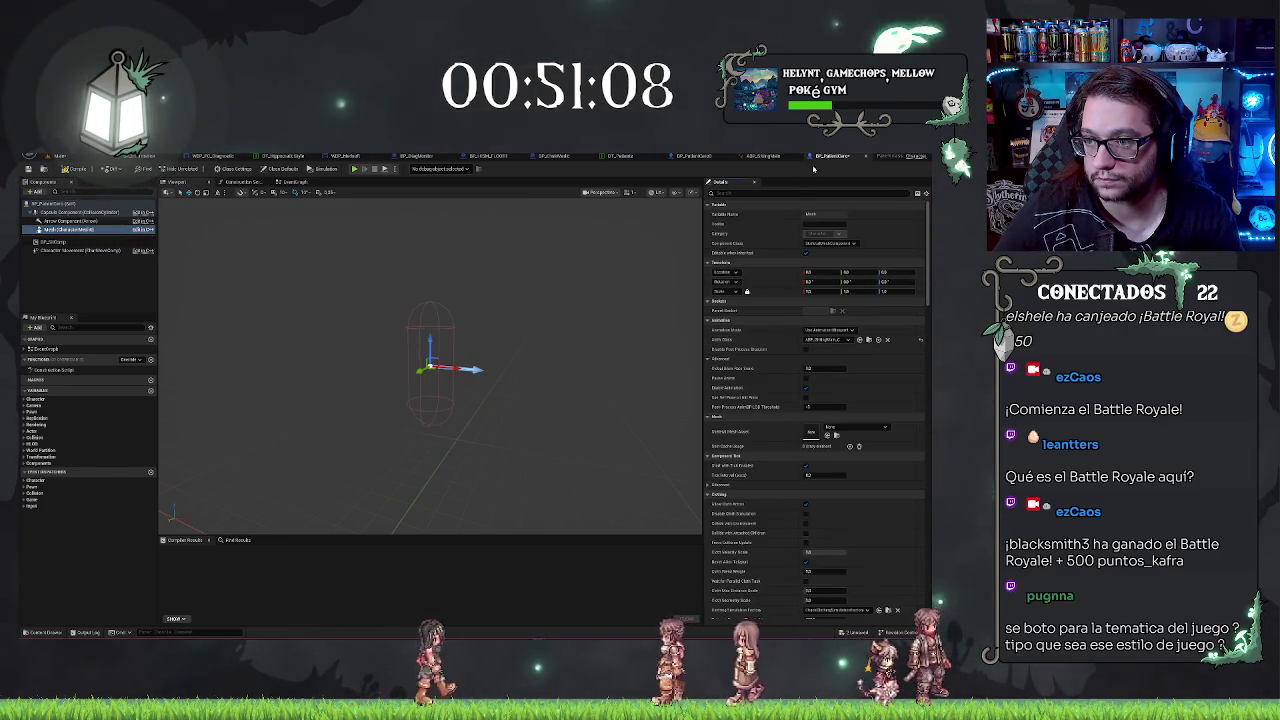
Step: Set that Mesh's Skeletal Mesh Asset to SK_Mannequin and return to the hospital level
click(783, 157)
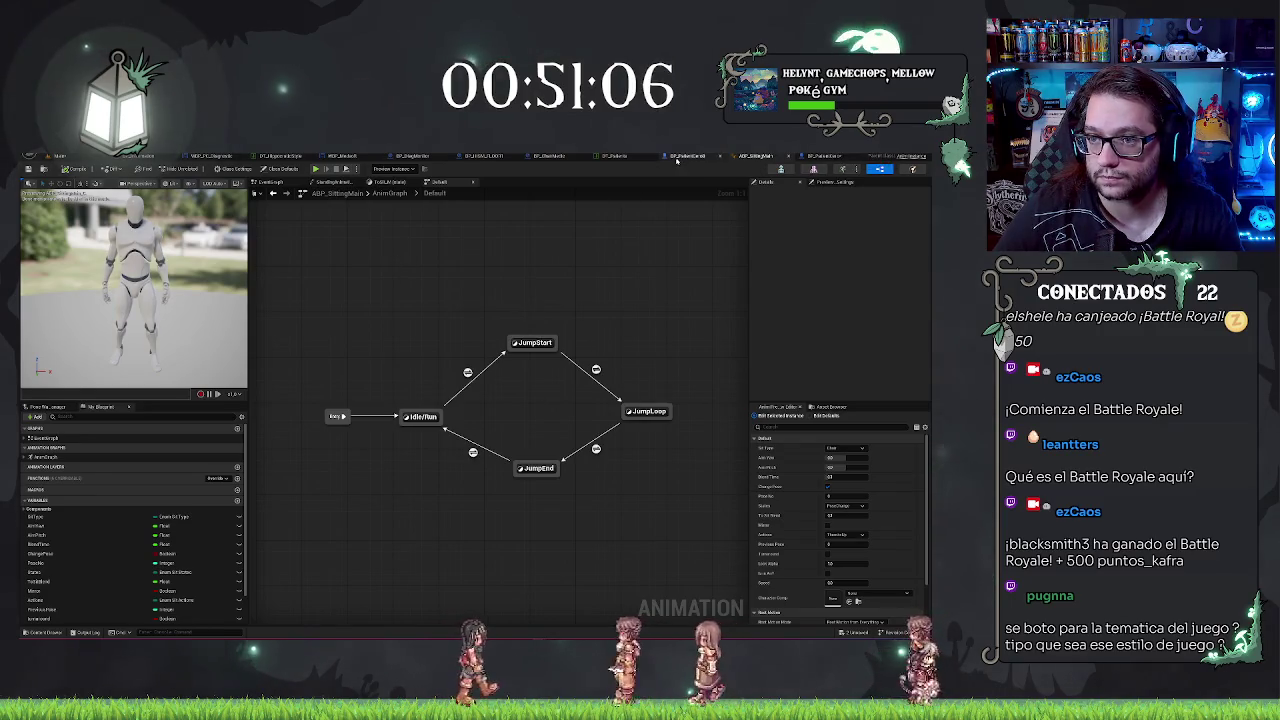
click(677, 158)
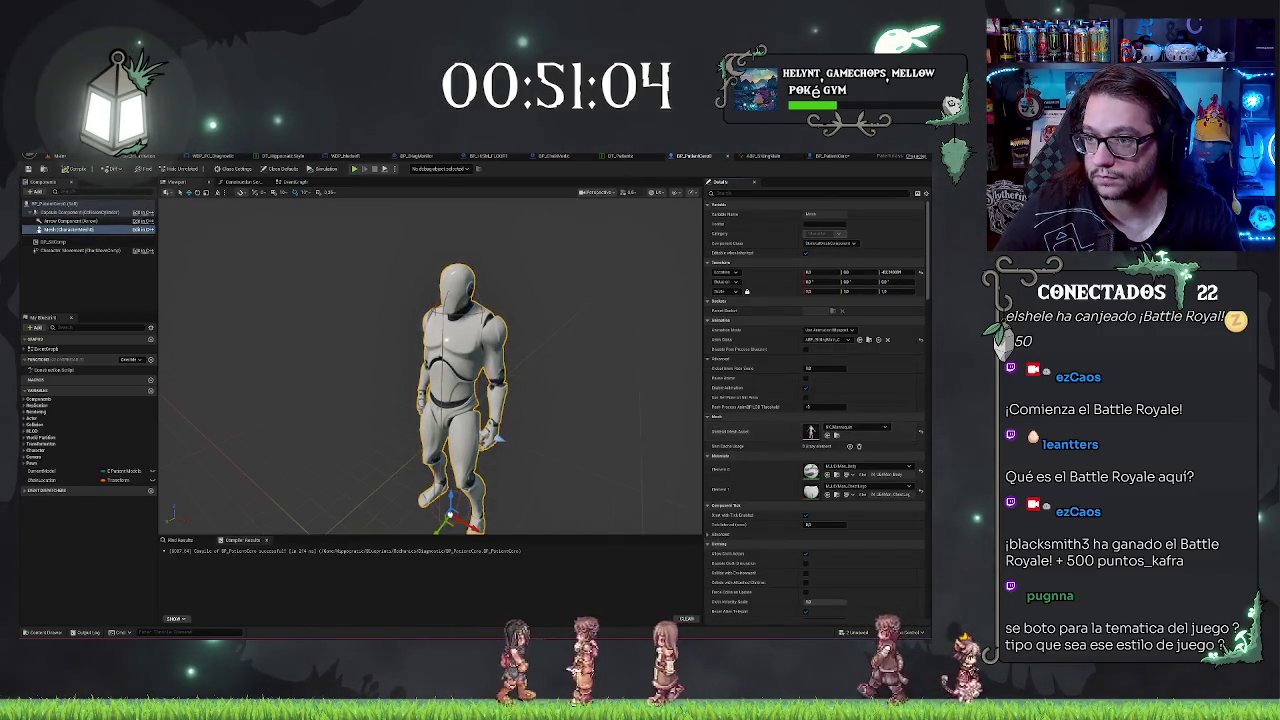
click(829, 157)
key(ctrl+z)
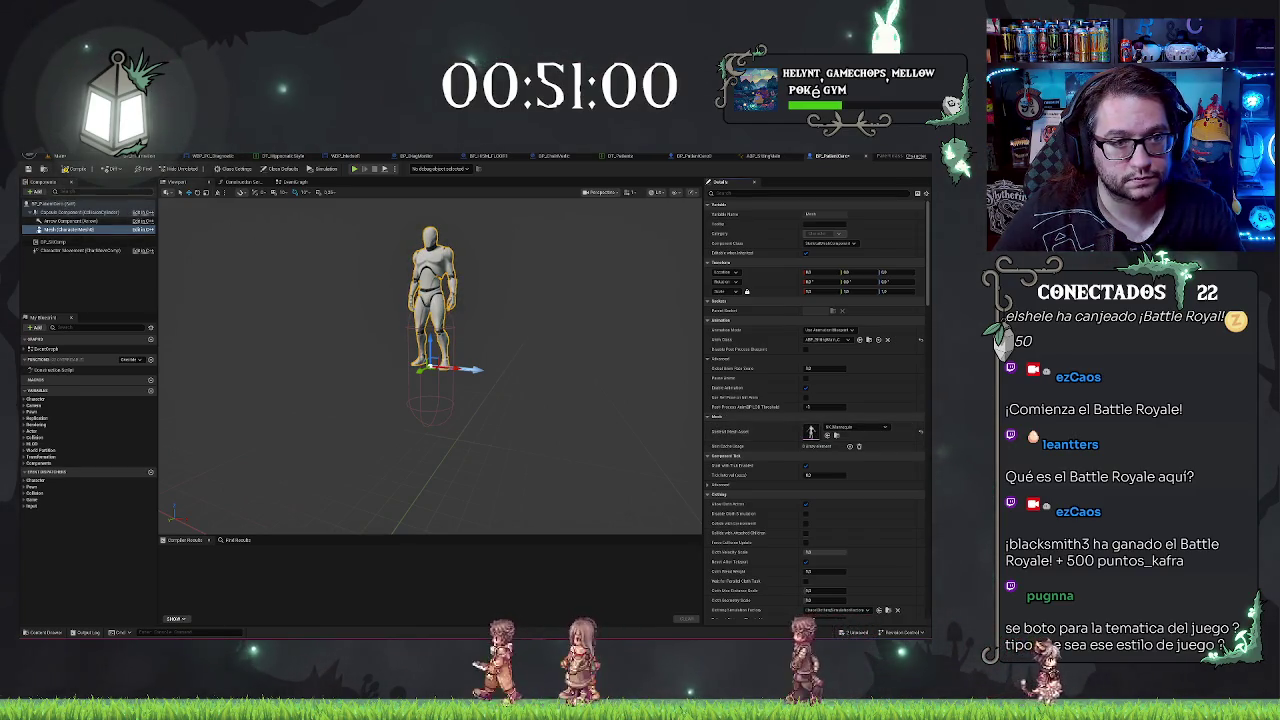
key(alt+Tab)
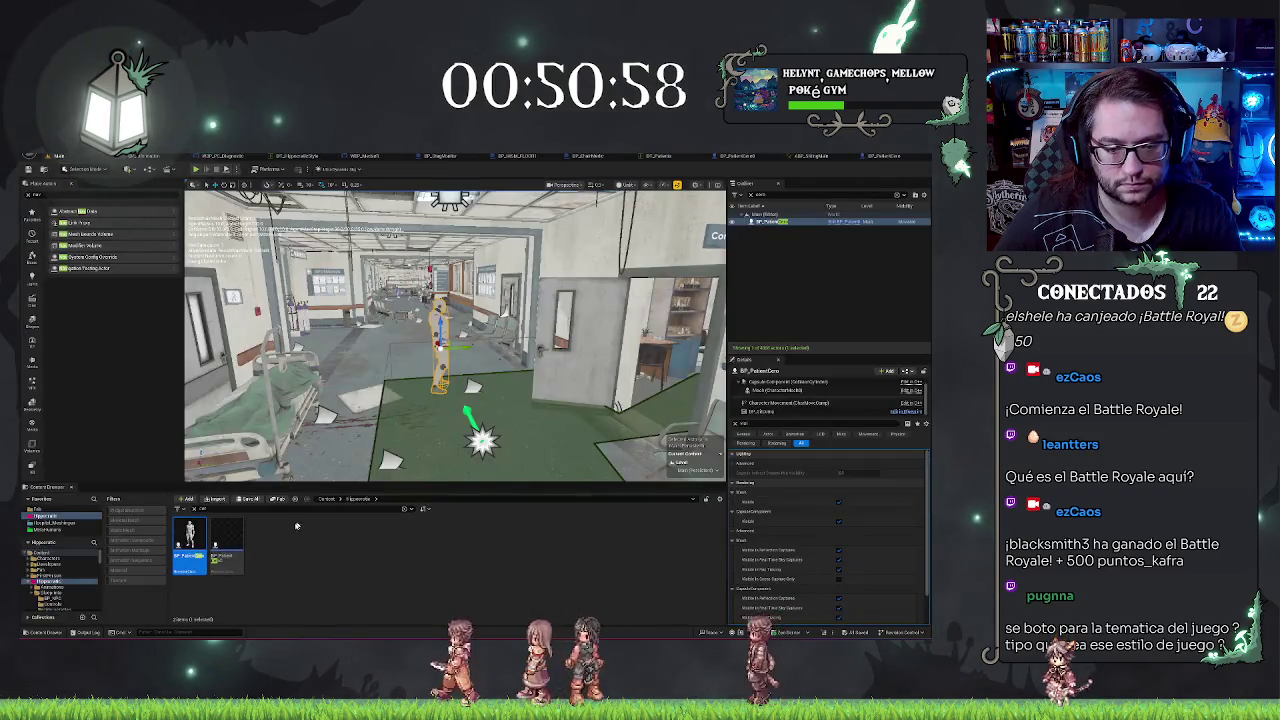
Step: Place the patient blueprint in the hospital corridor and delete the previously placed patient
mouse_move(190, 535)
mouse_down()
mouse_move(397, 381)
mouse_move(396, 346)
mouse_up()
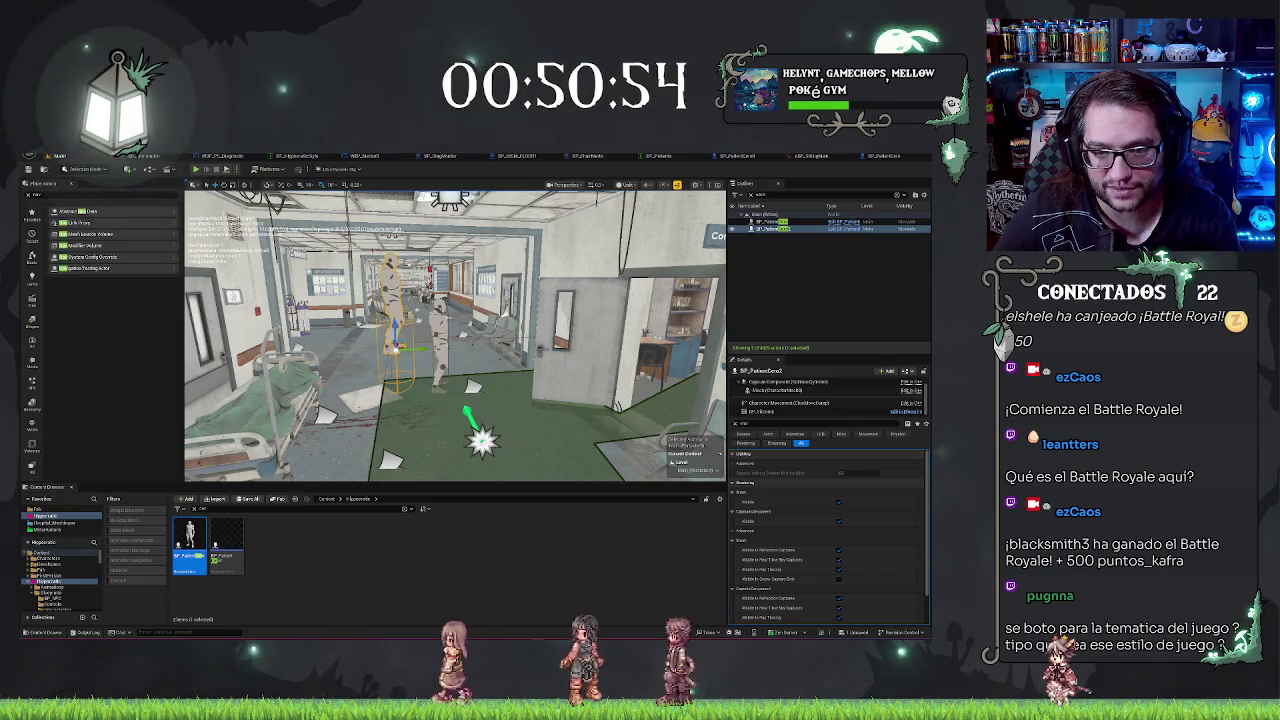
click(441, 330)
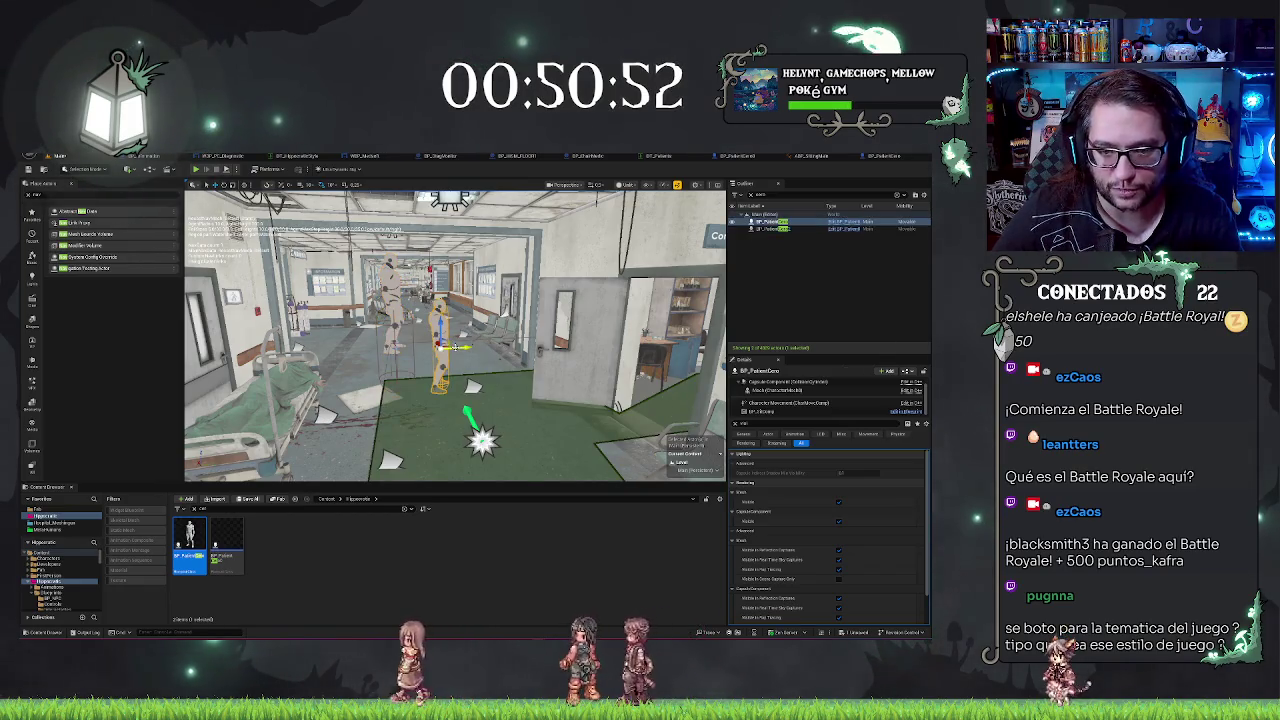
key(Delete)
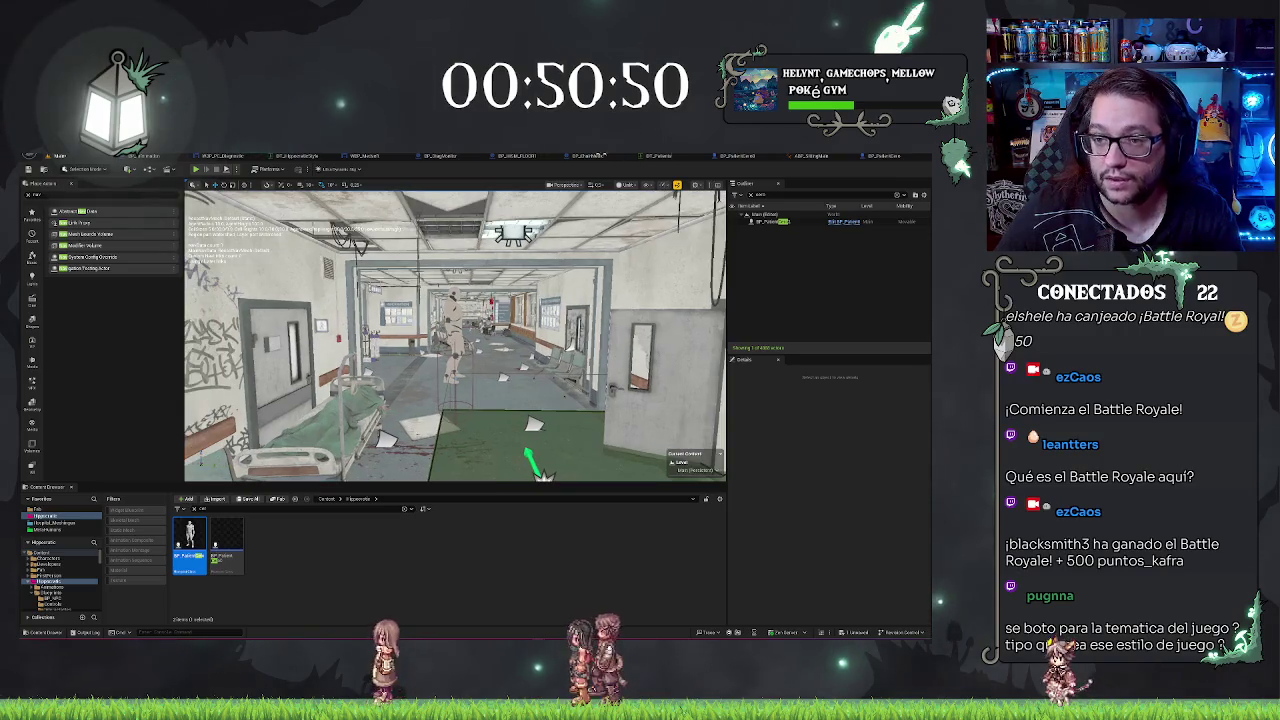
Step: Lower the patient's mesh into the capsule, set Capsule Radius to 20, and compile
click(883, 157)
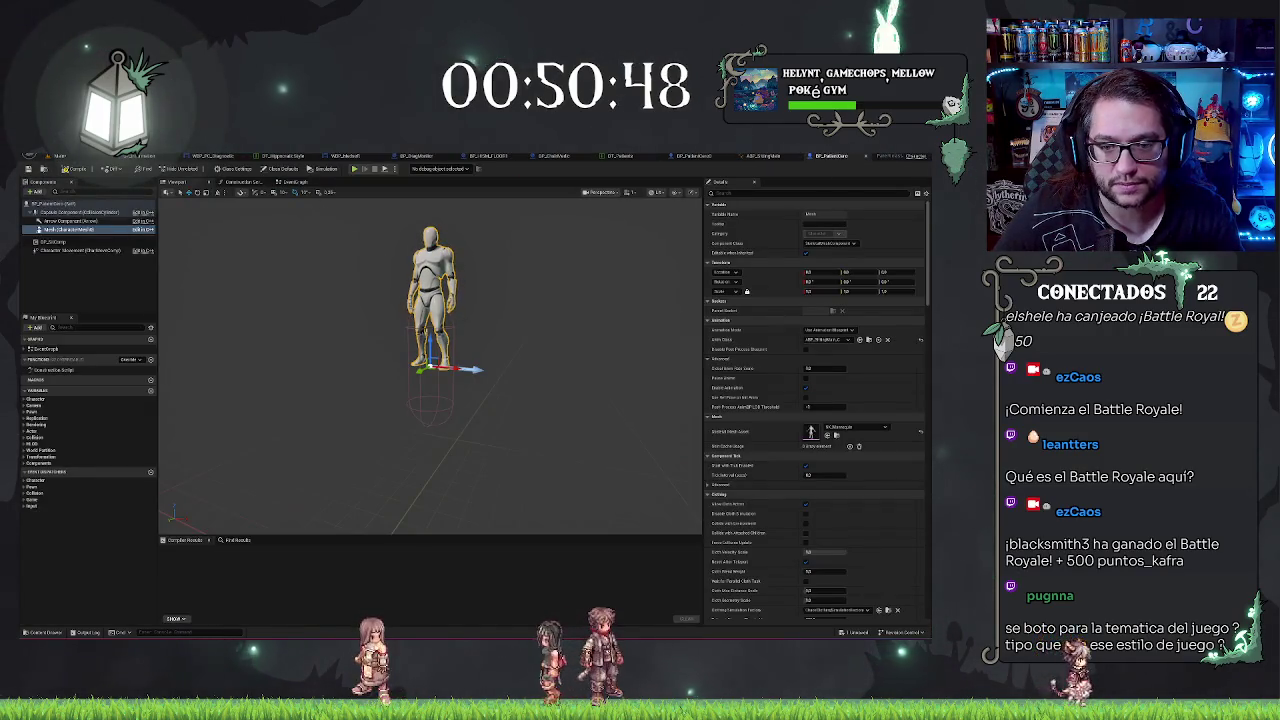
drag(429, 340, 480, 434)
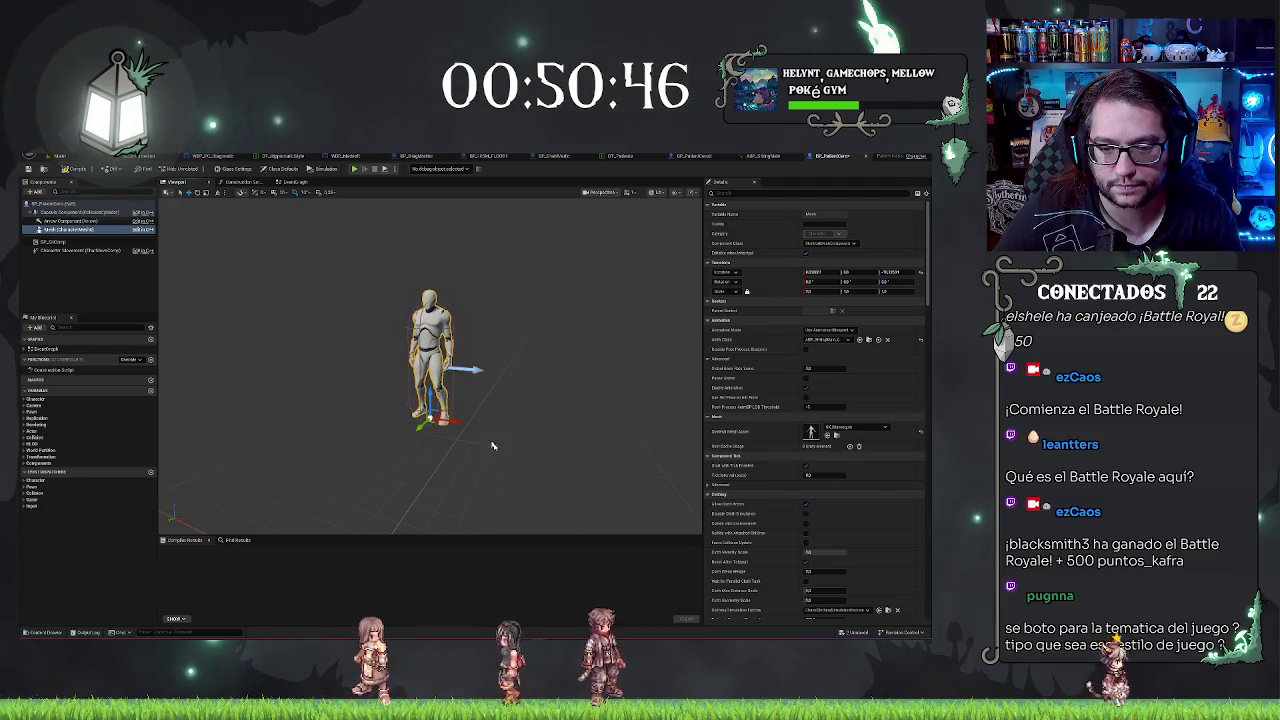
scroll(480, 434, up, 3)
scroll(498, 454, down, 5)
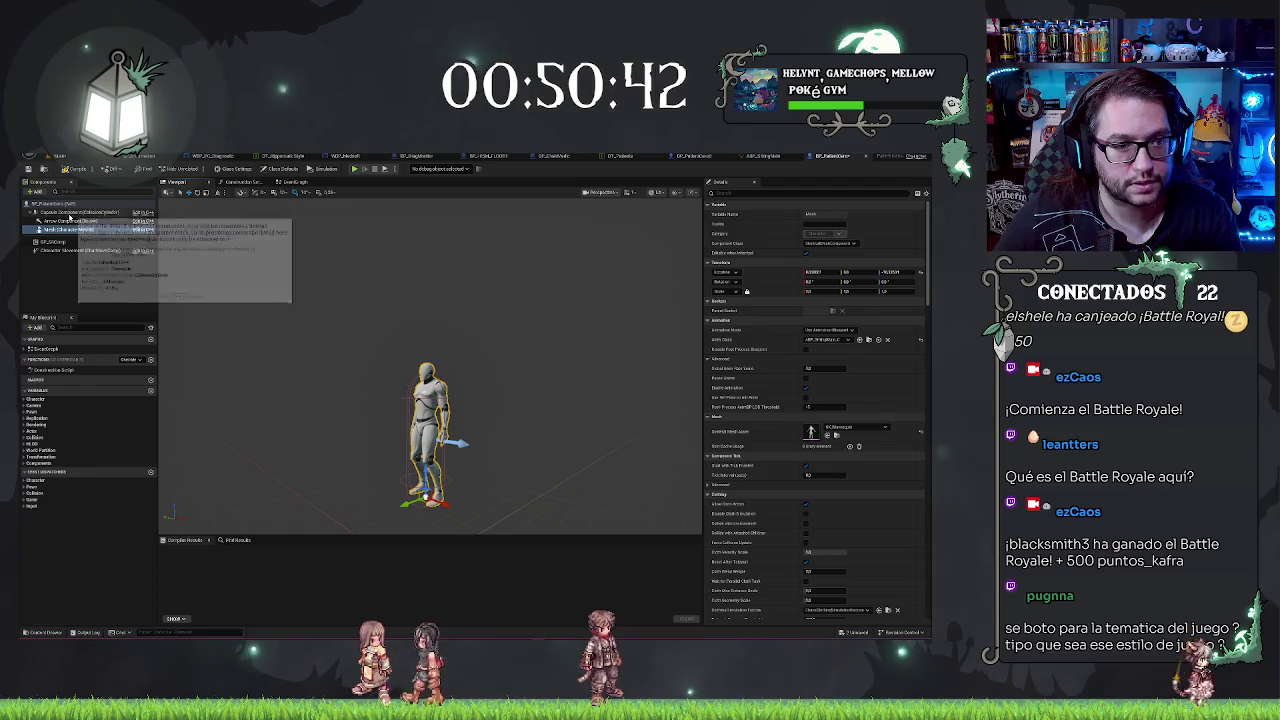
click(62, 212)
click(824, 330)
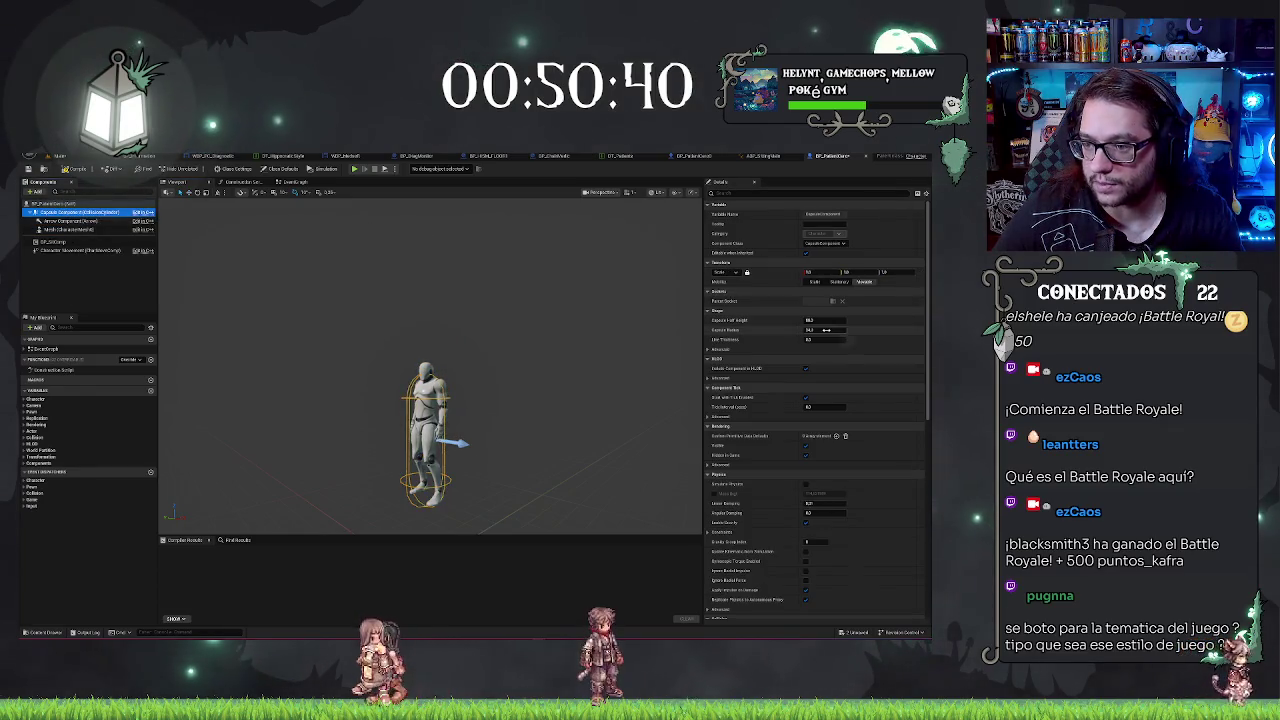
text(20)
key(Return)
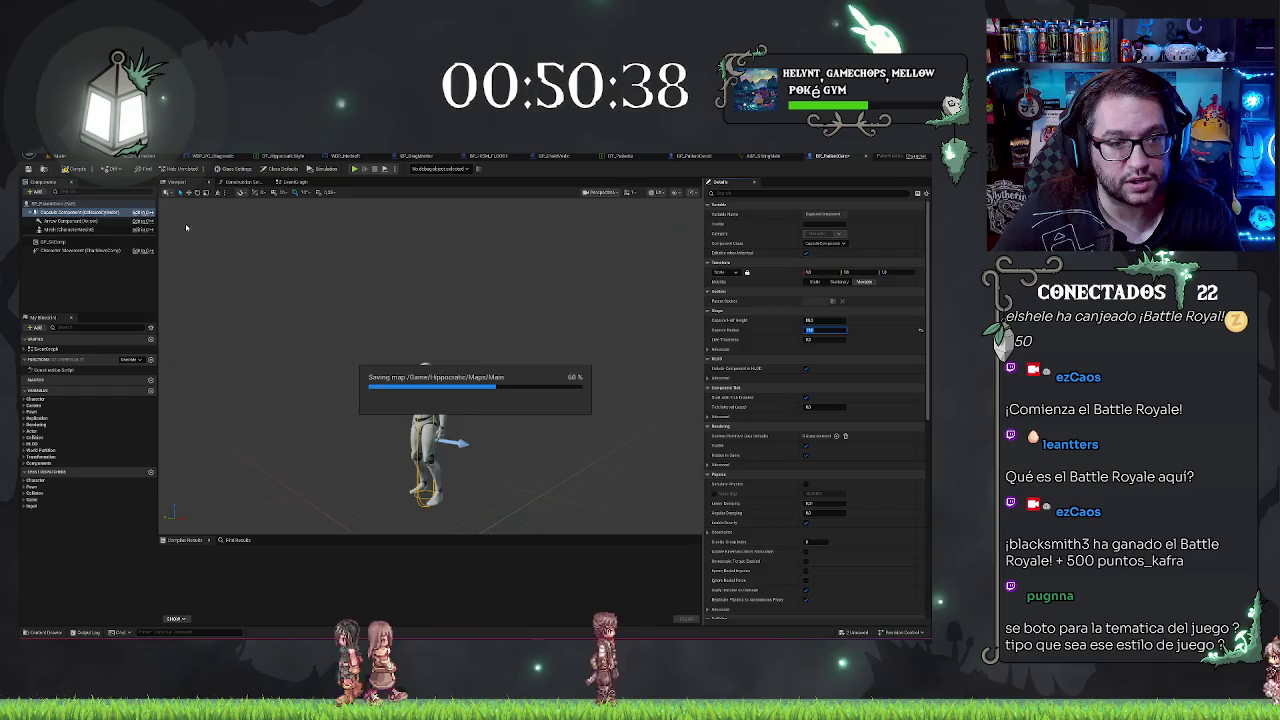
click(65, 169)
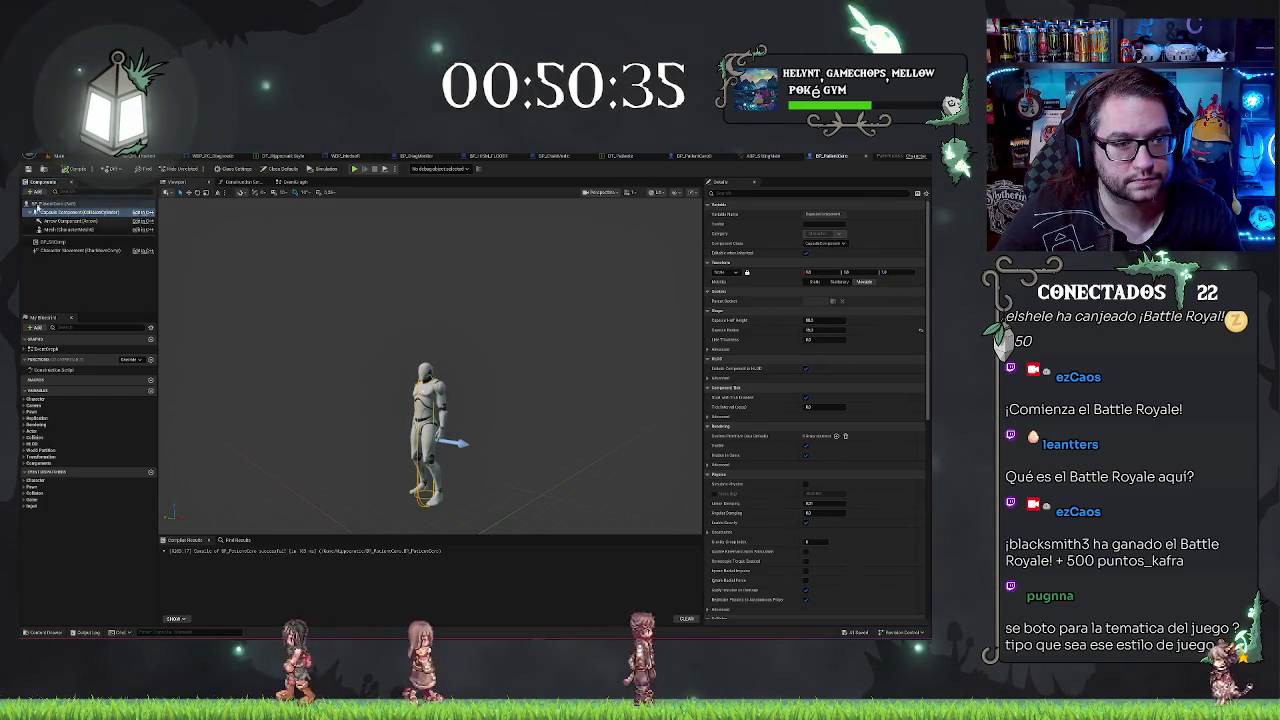
click(294, 182)
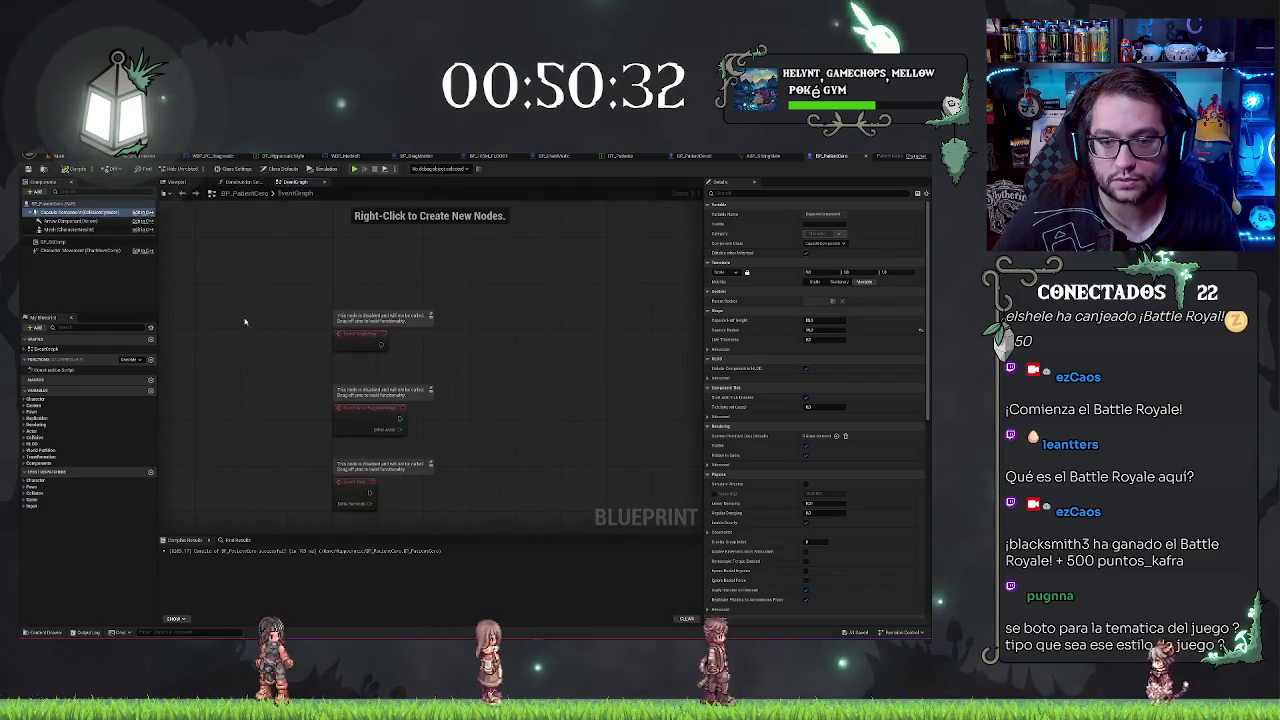
Step: Delete the three disabled event nodes, then select the other patient blueprint's event graph nodes to copy
drag(251, 323, 480, 545)
key(Delete)
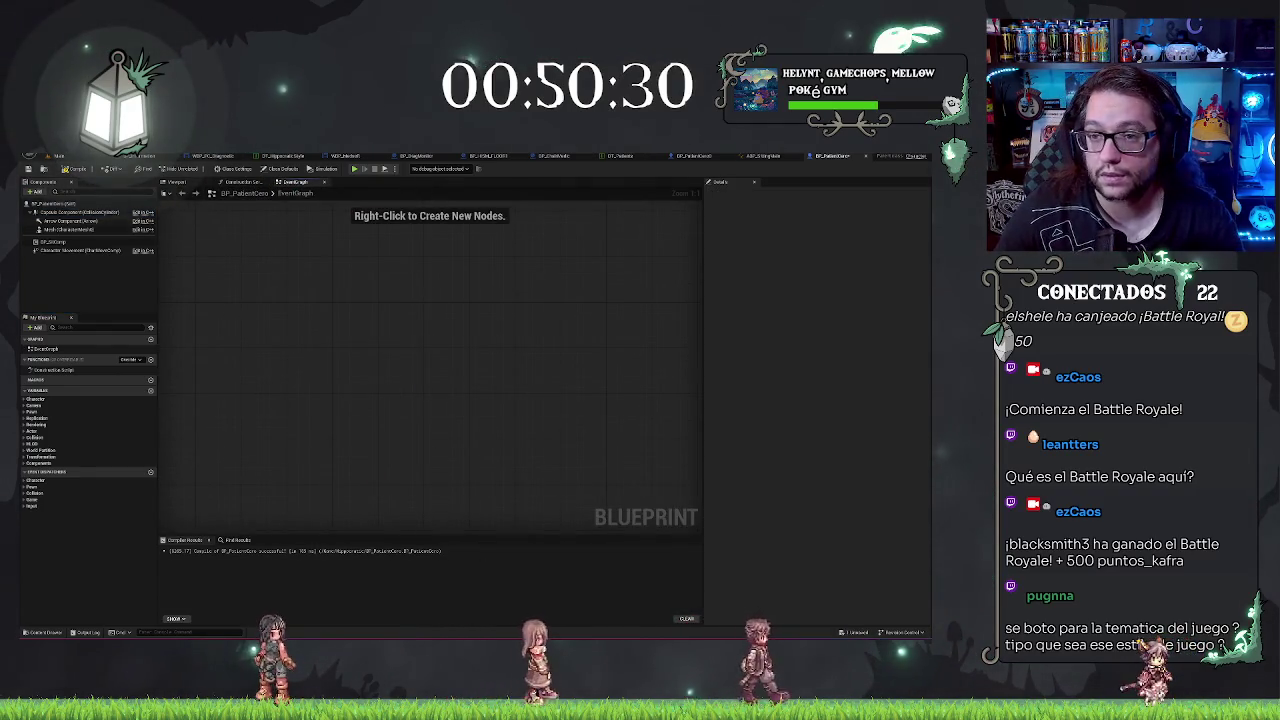
click(762, 155)
click(693, 155)
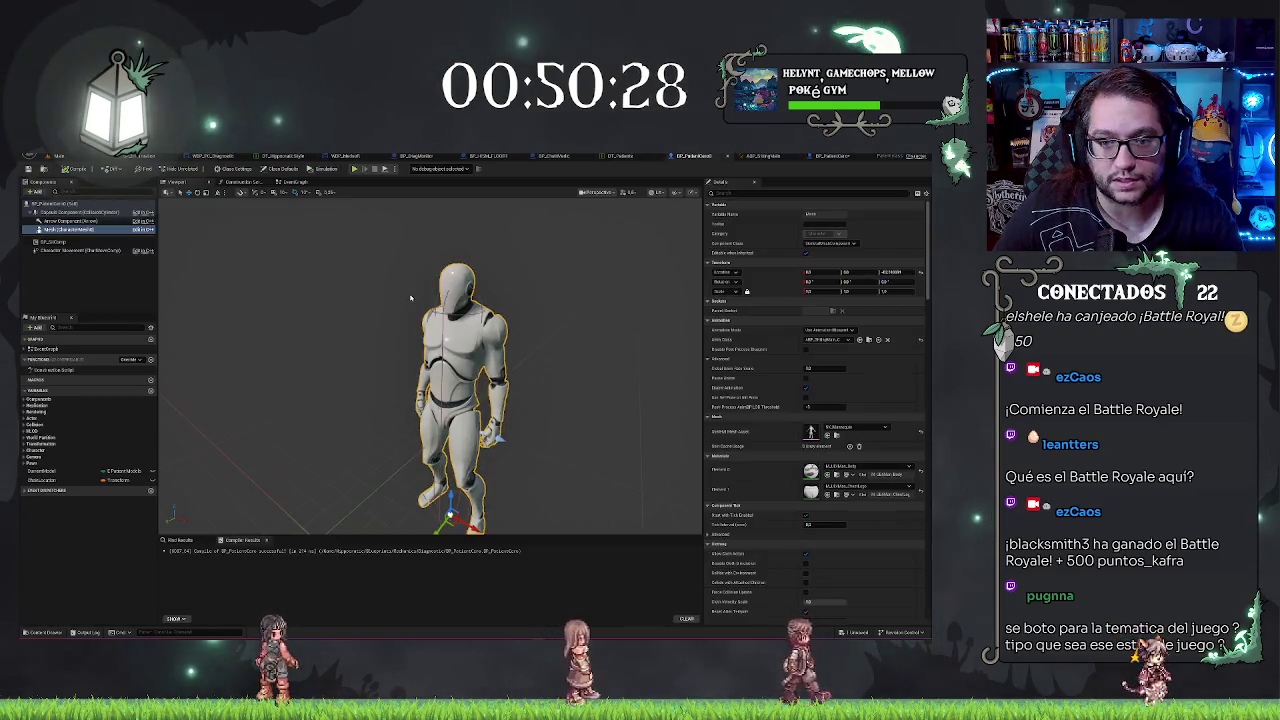
click(245, 181)
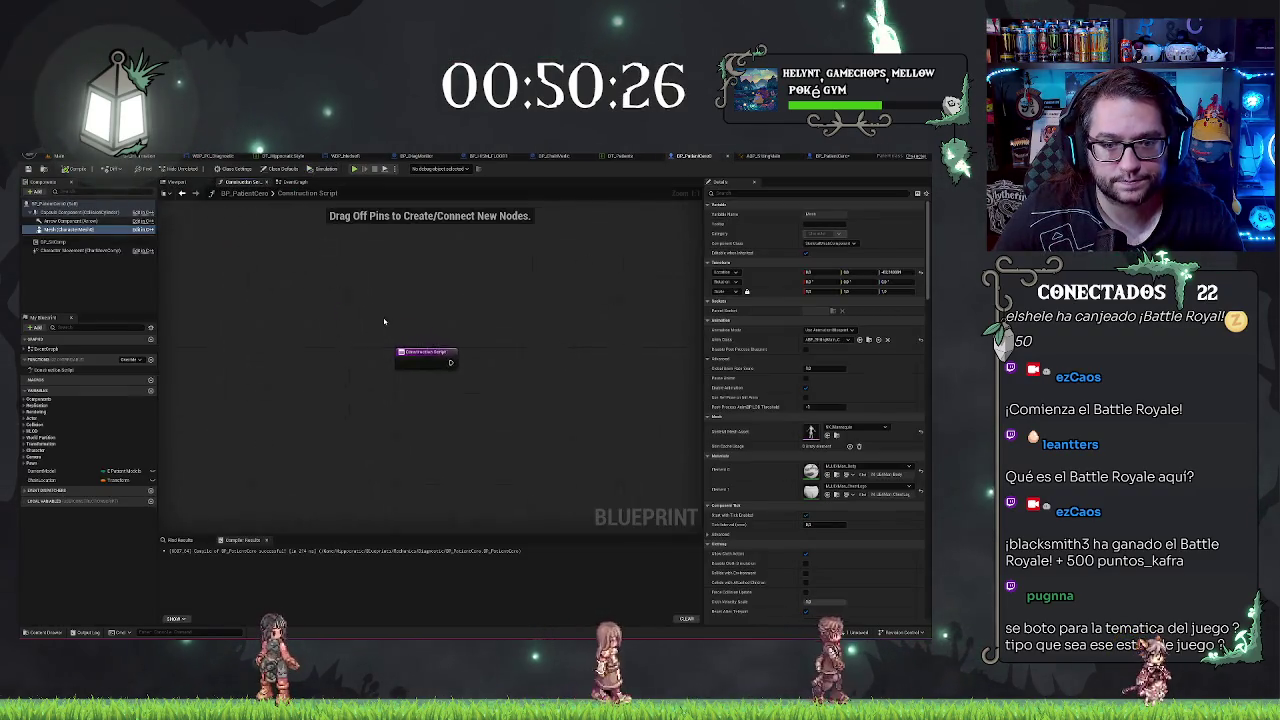
click(292, 181)
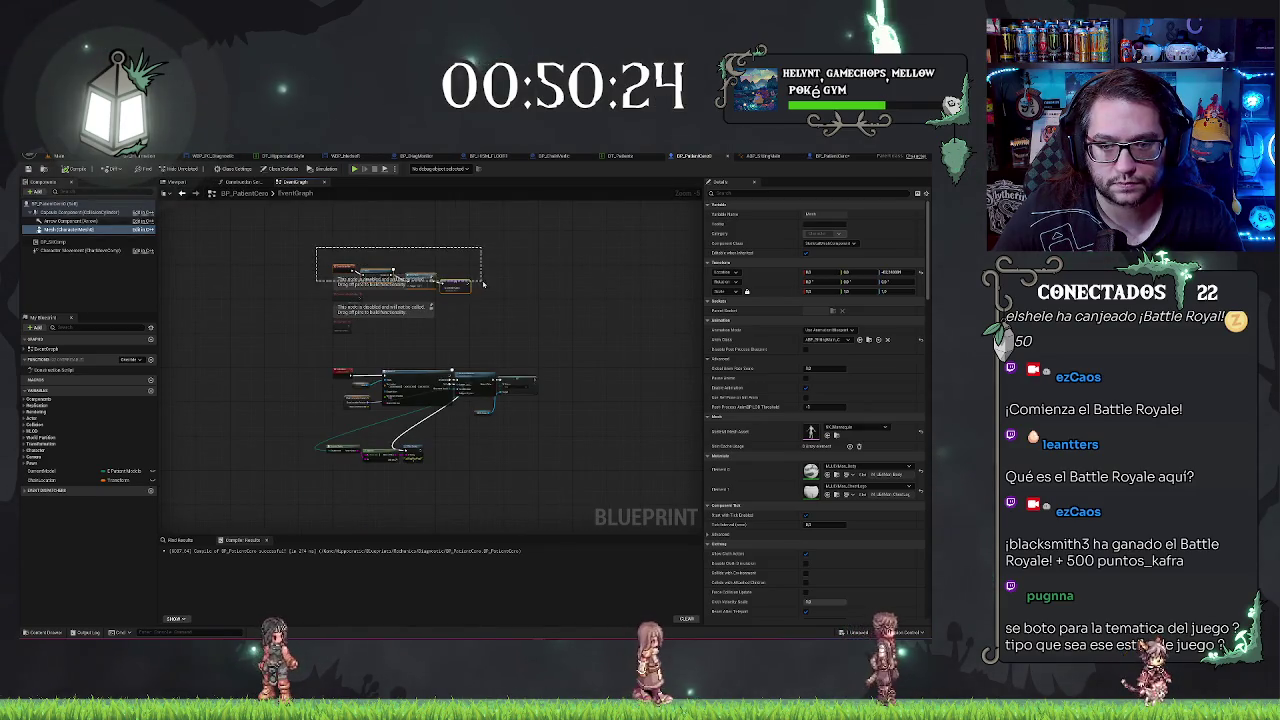
drag(482, 284, 490, 295)
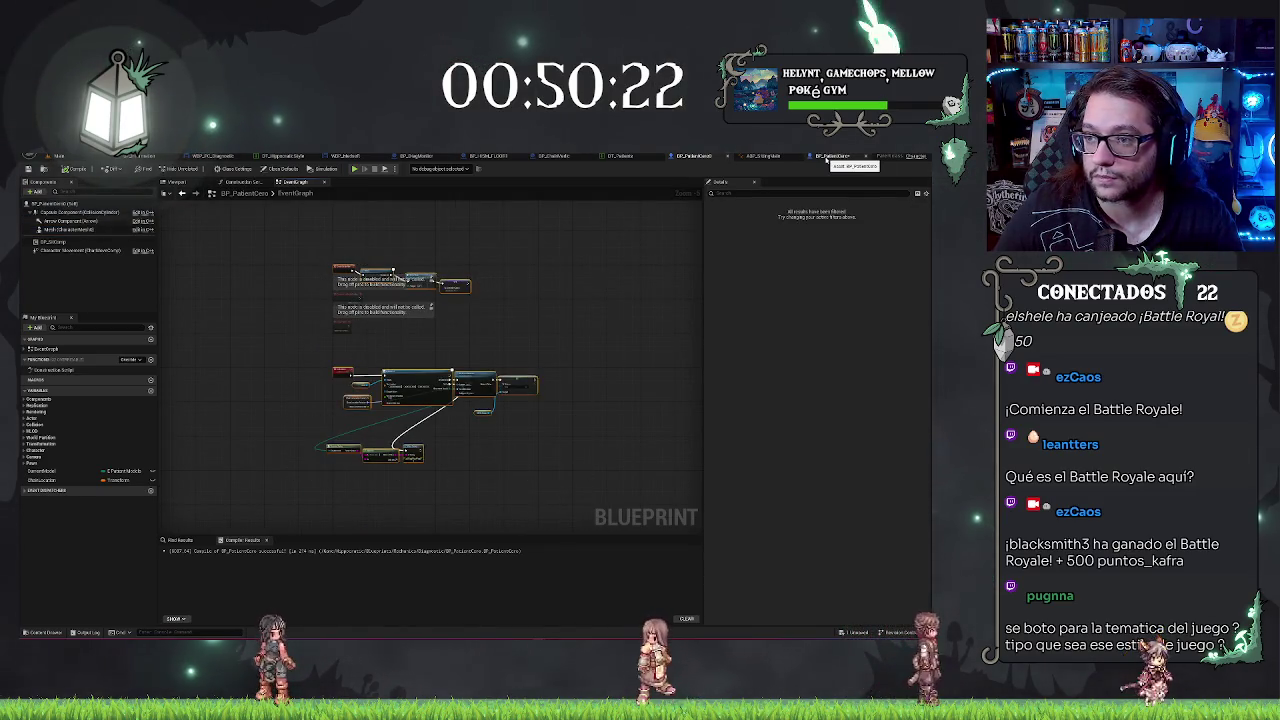
Step: Paste the copied nodes into the empty blueprint's graph, fixing their self-context references
click(826, 157)
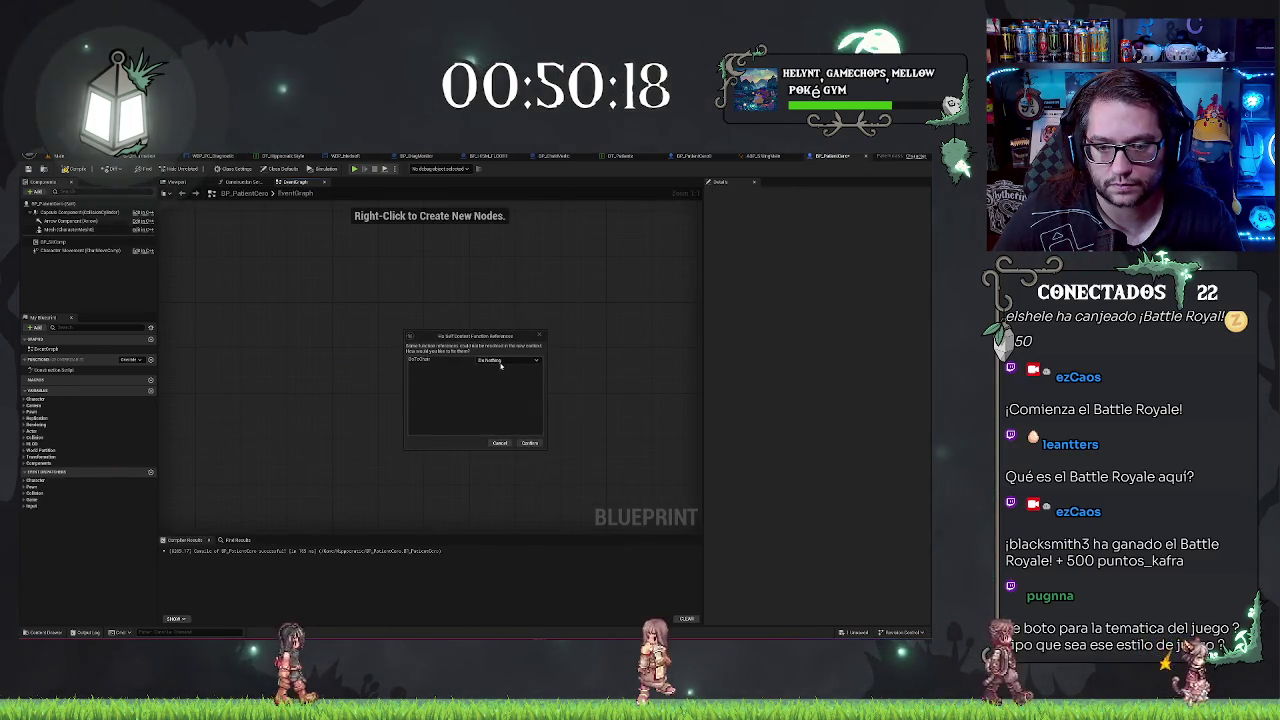
click(515, 375)
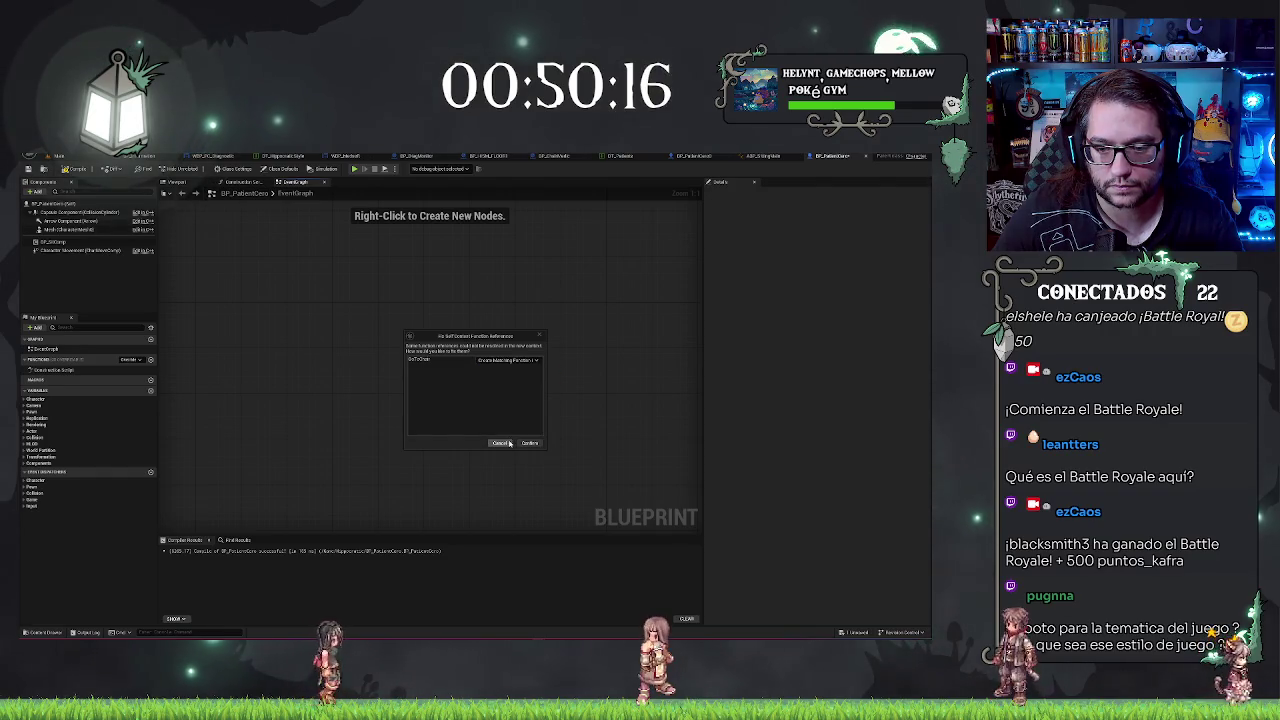
click(529, 443)
scroll(494, 423, down, 5)
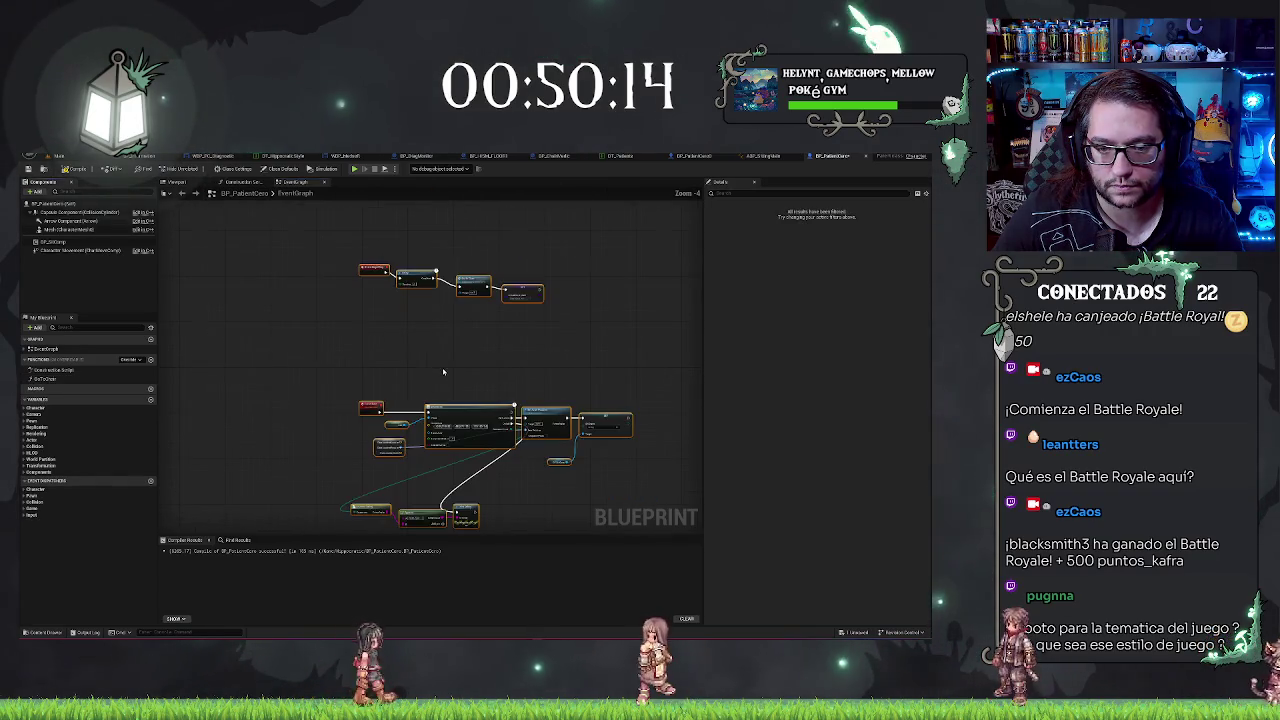
mouse_move(374, 268)
mouse_down()
mouse_move(472, 331)
mouse_move(415, 372)
mouse_move(429, 387)
mouse_move(426, 235)
mouse_up()
scroll(440, 291, up, 4)
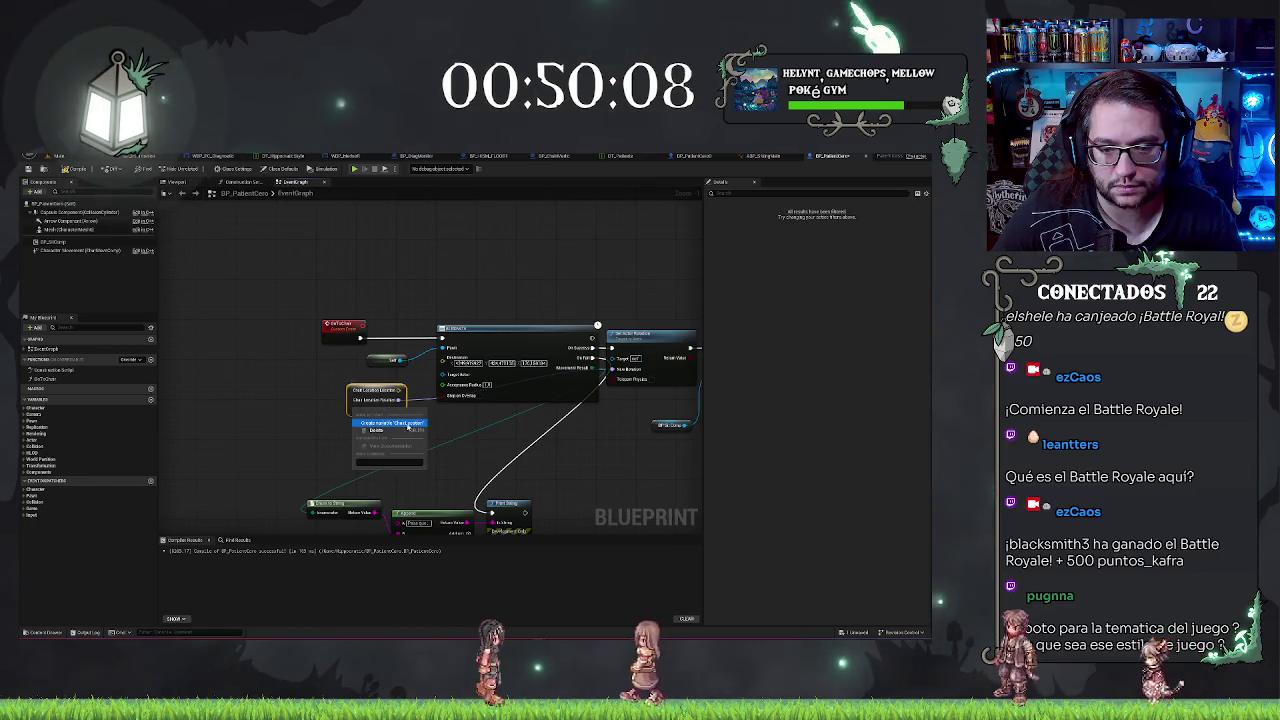
Step: Inspect the Char Location variable and the GoToChair event node's details
click(370, 408)
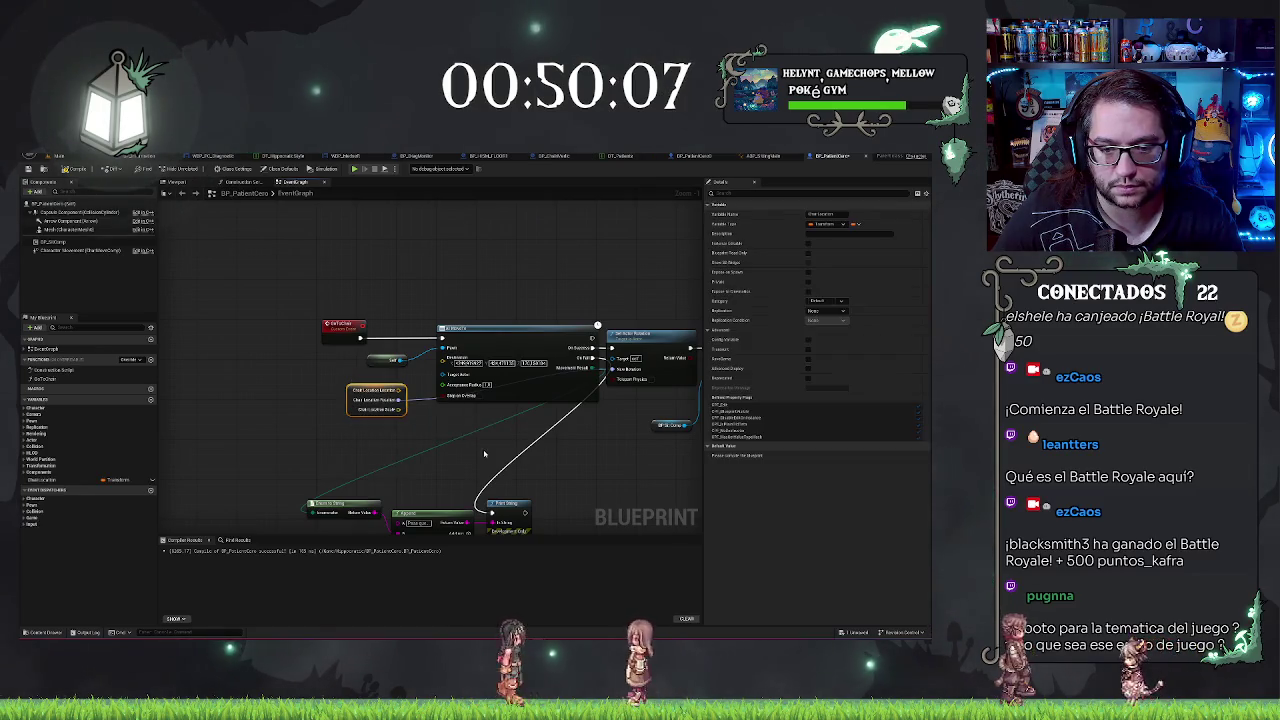
click(50, 480)
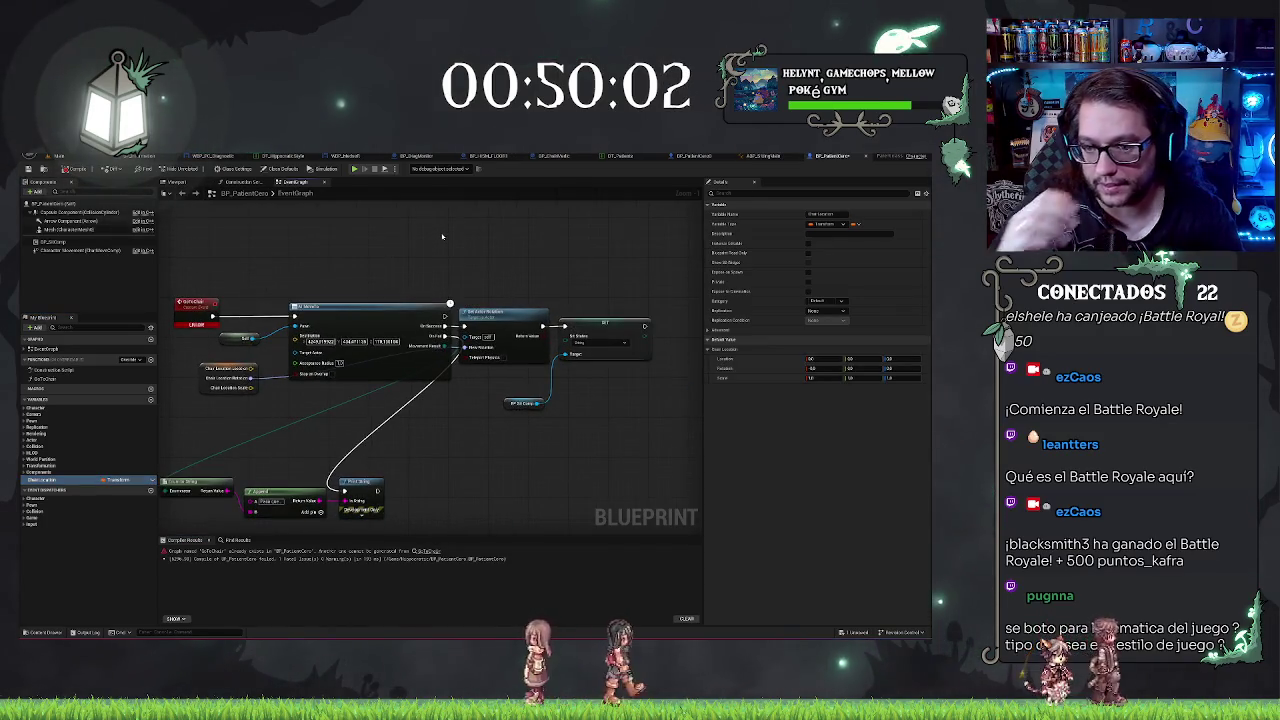
drag(414, 253, 574, 228)
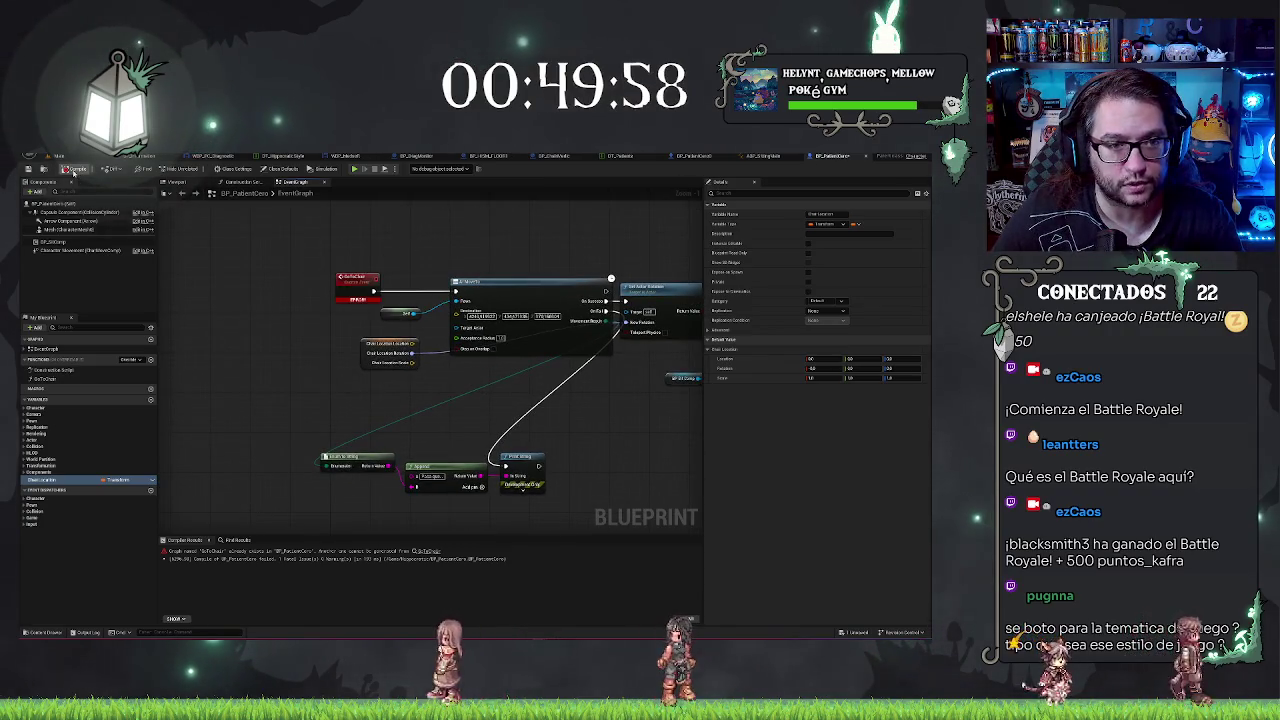
click(366, 278)
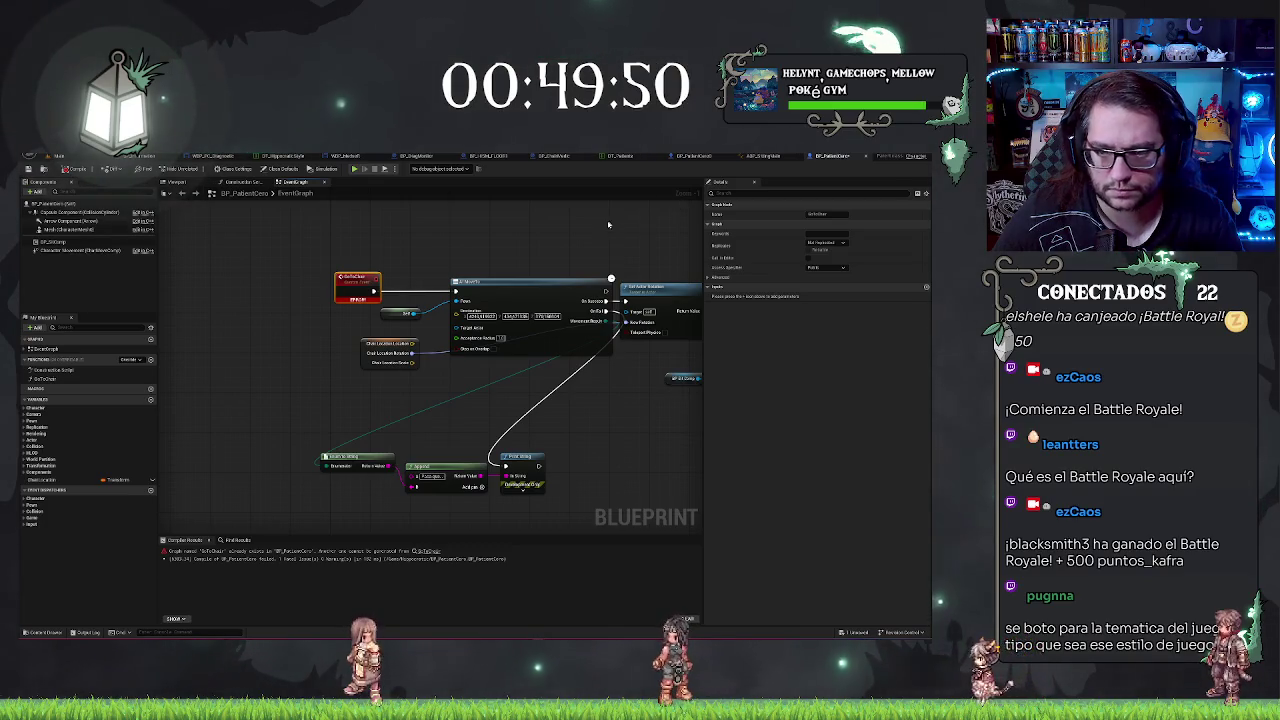
drag(609, 224, 501, 244)
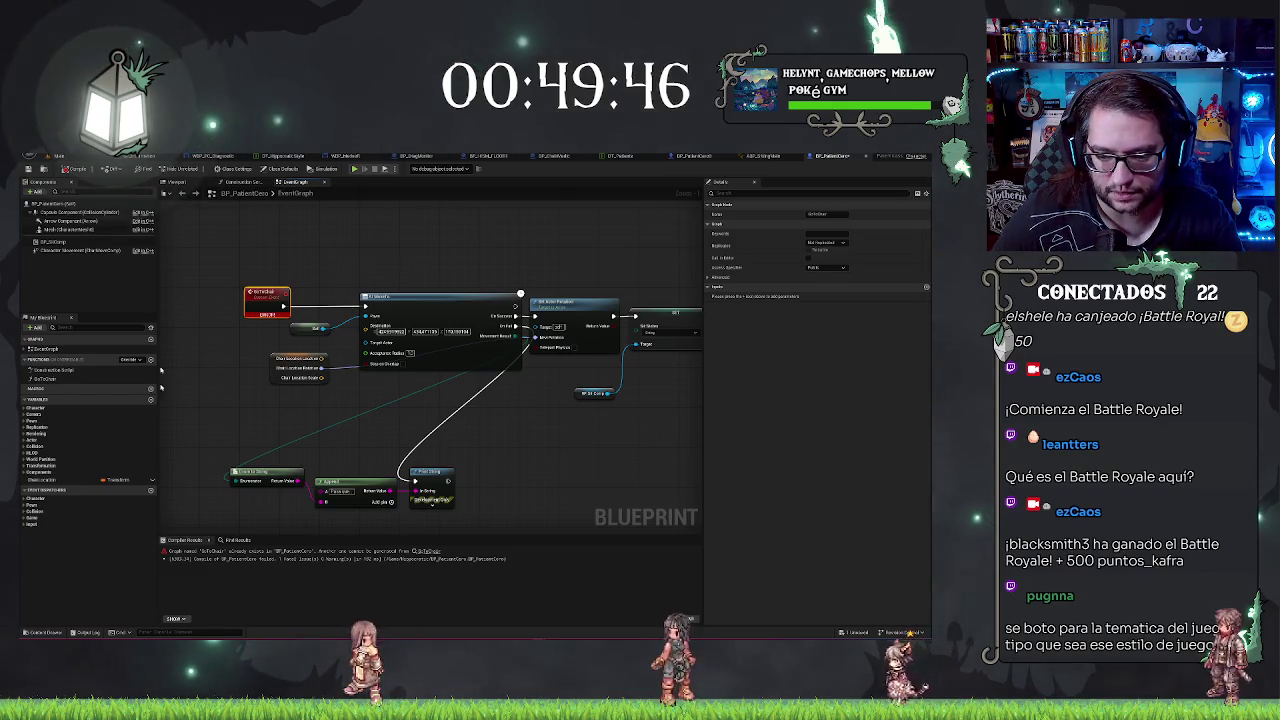
click(695, 156)
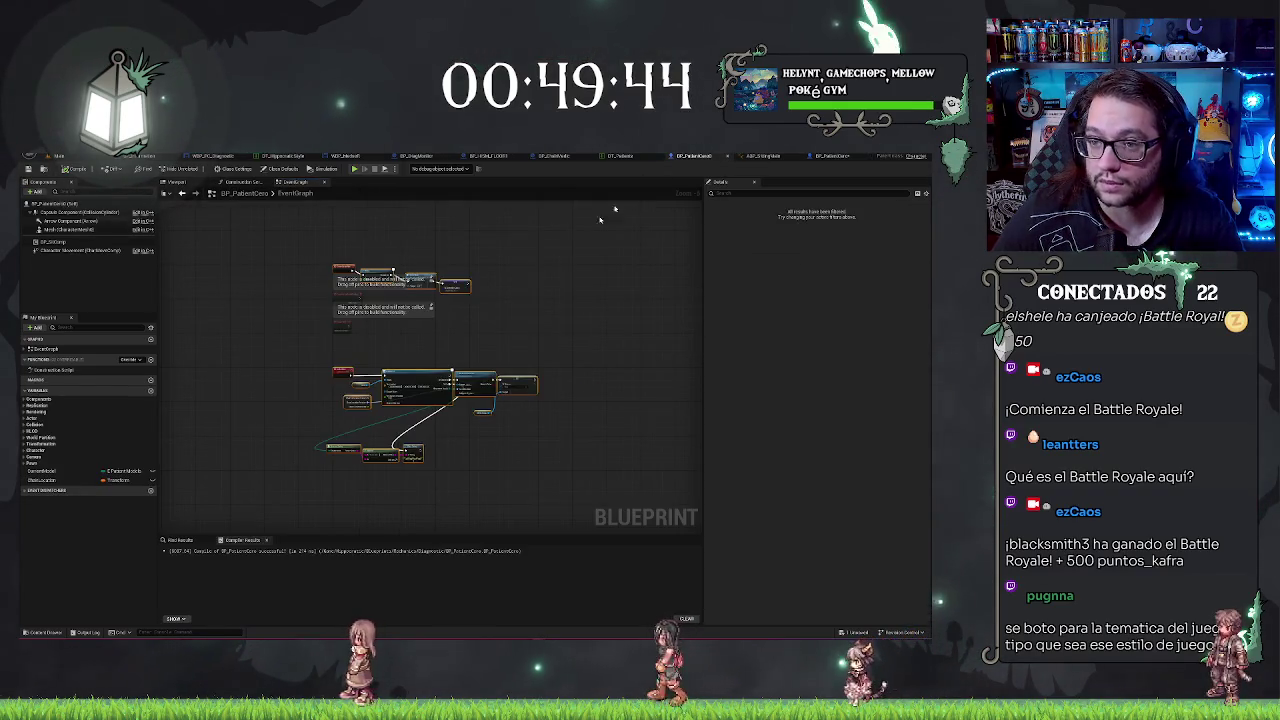
Step: Delete the SET node in BP_PatientCero and wire Delay Completed into AI MoveTo
click(826, 157)
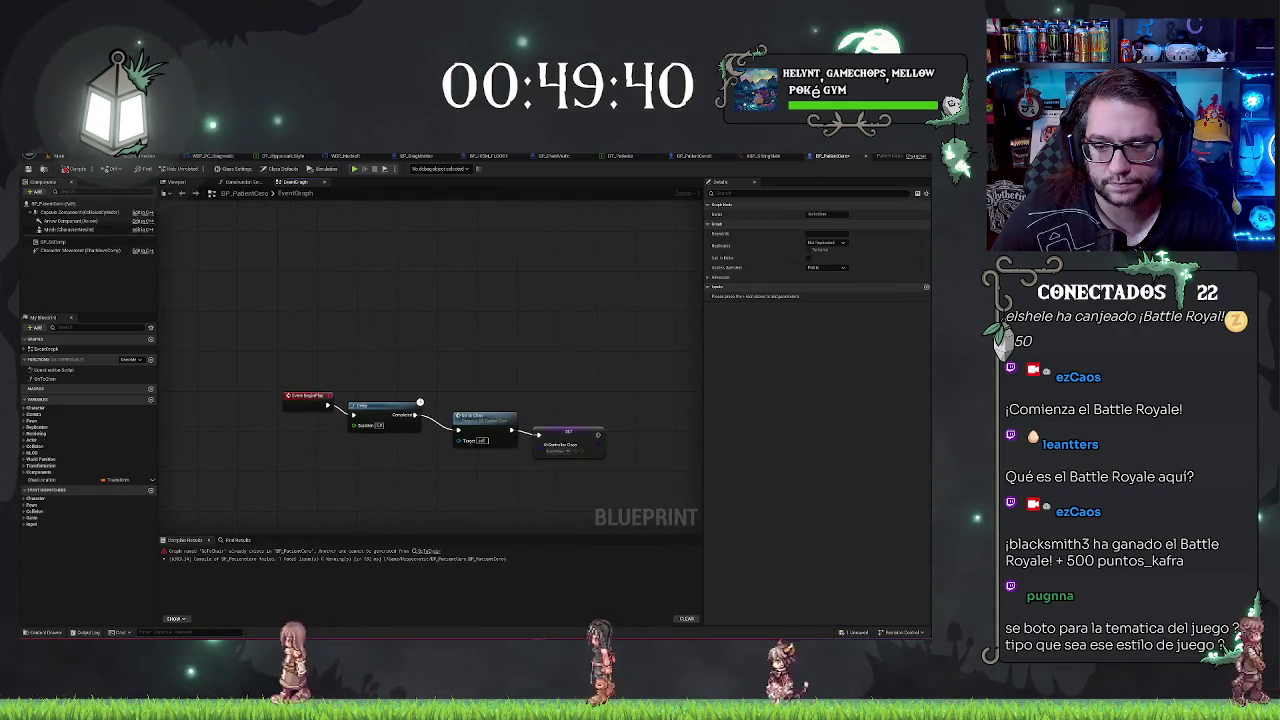
click(563, 333)
key(Delete)
drag(476, 314, 465, 300)
drag(438, 350, 466, 288)
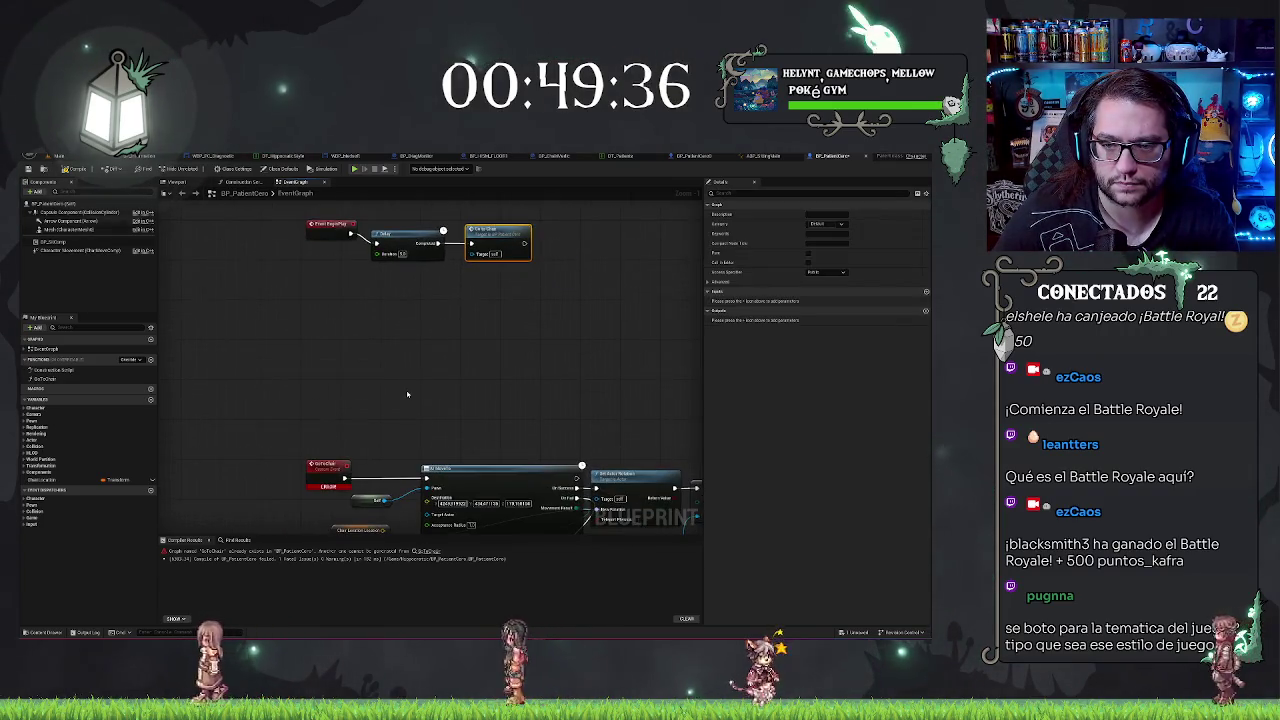
drag(444, 244, 424, 470)
click(345, 400)
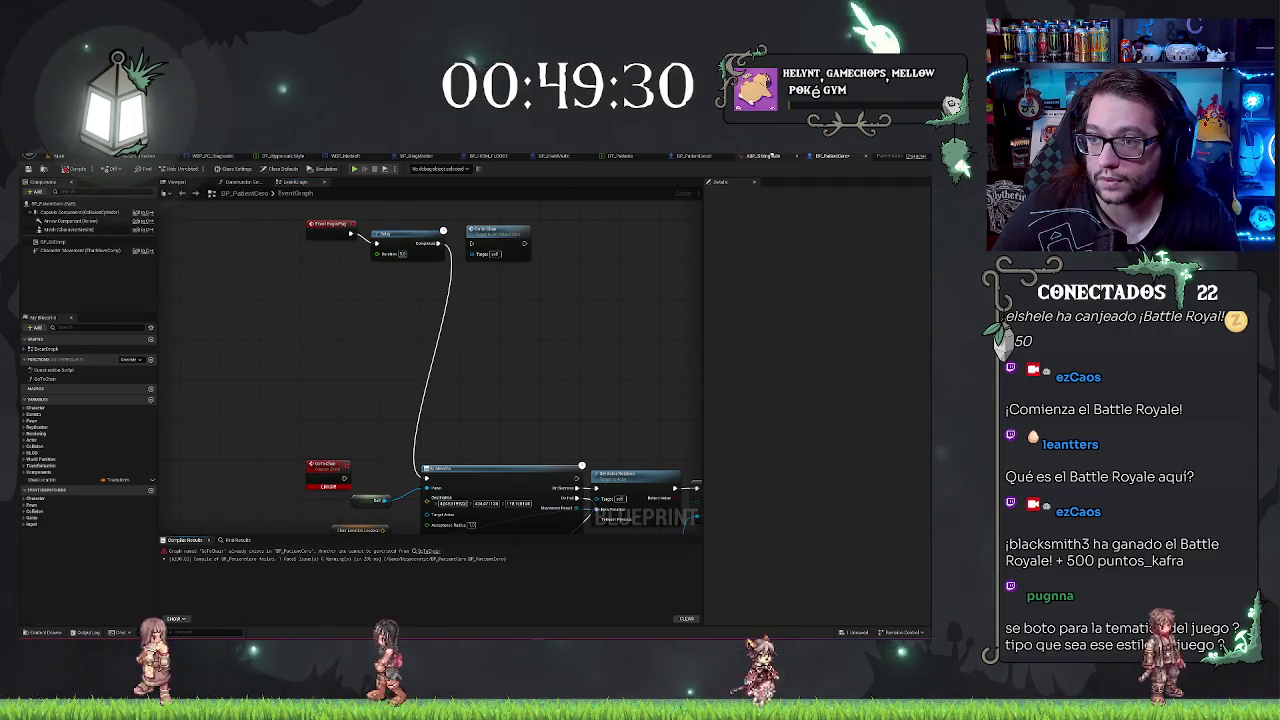
Step: Delete the GoToChair event node from the BP_PatientCero graph
mouse_move(297, 452)
mouse_down()
mouse_move(327, 352)
mouse_move(350, 323)
mouse_up()
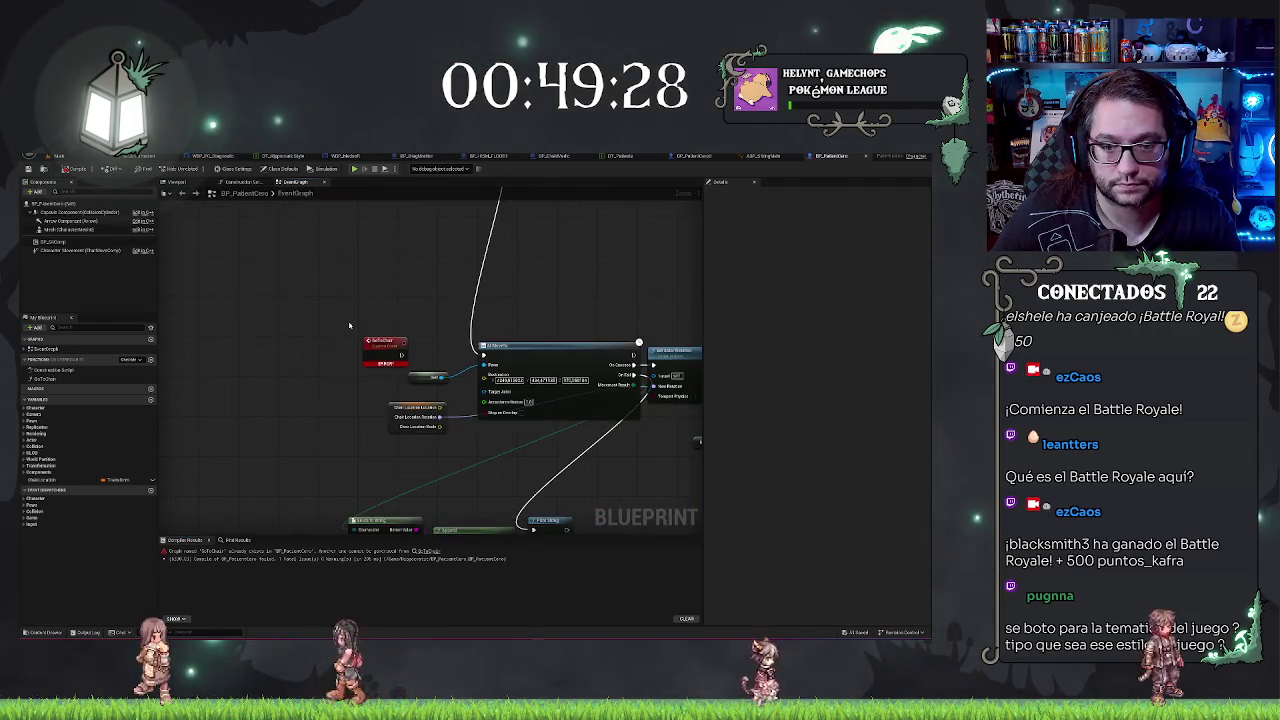
click(376, 360)
key(Delete)
drag(428, 338, 388, 248)
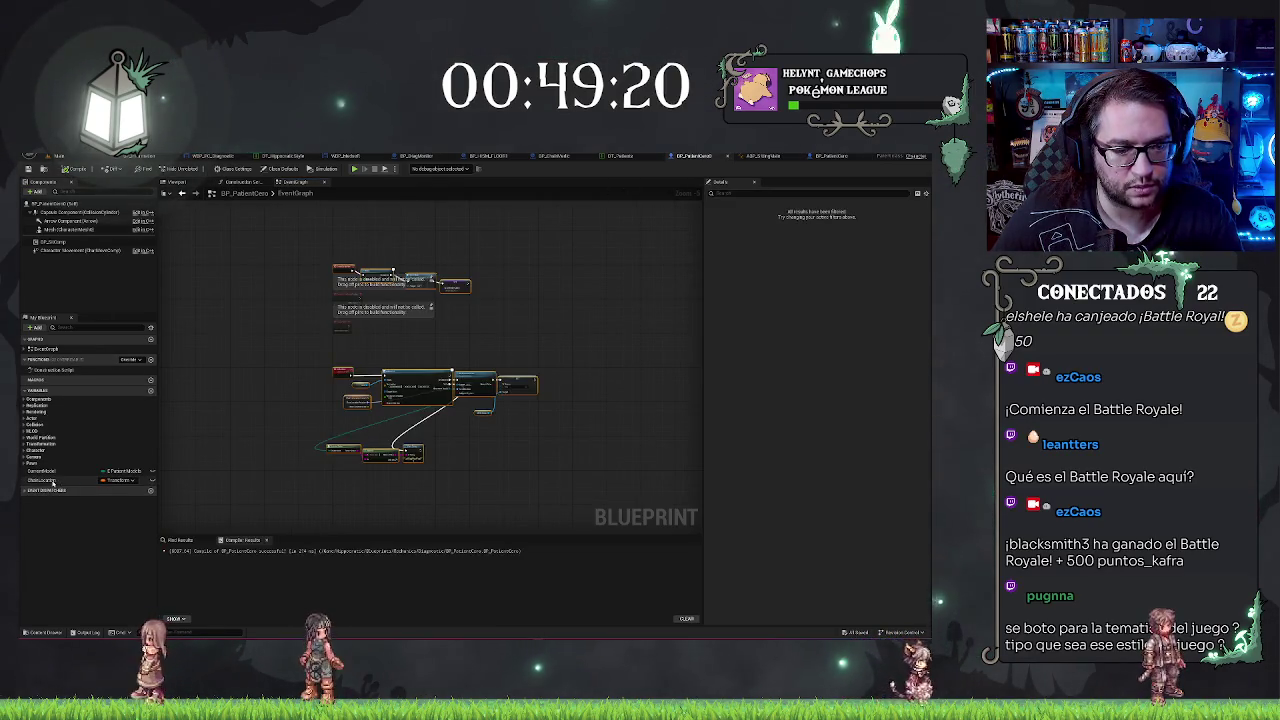
Step: Paste the chair position into the ChairLocation variable's default Location
click(40, 481)
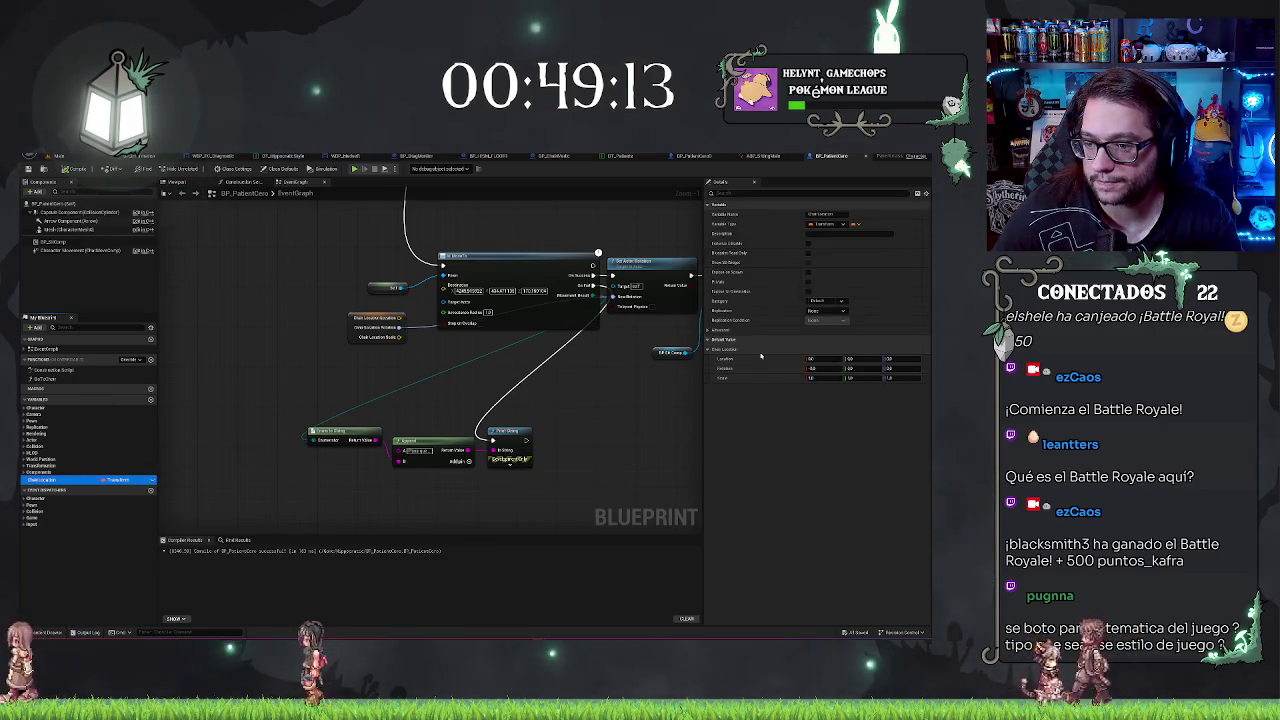
shift+click(760, 355)
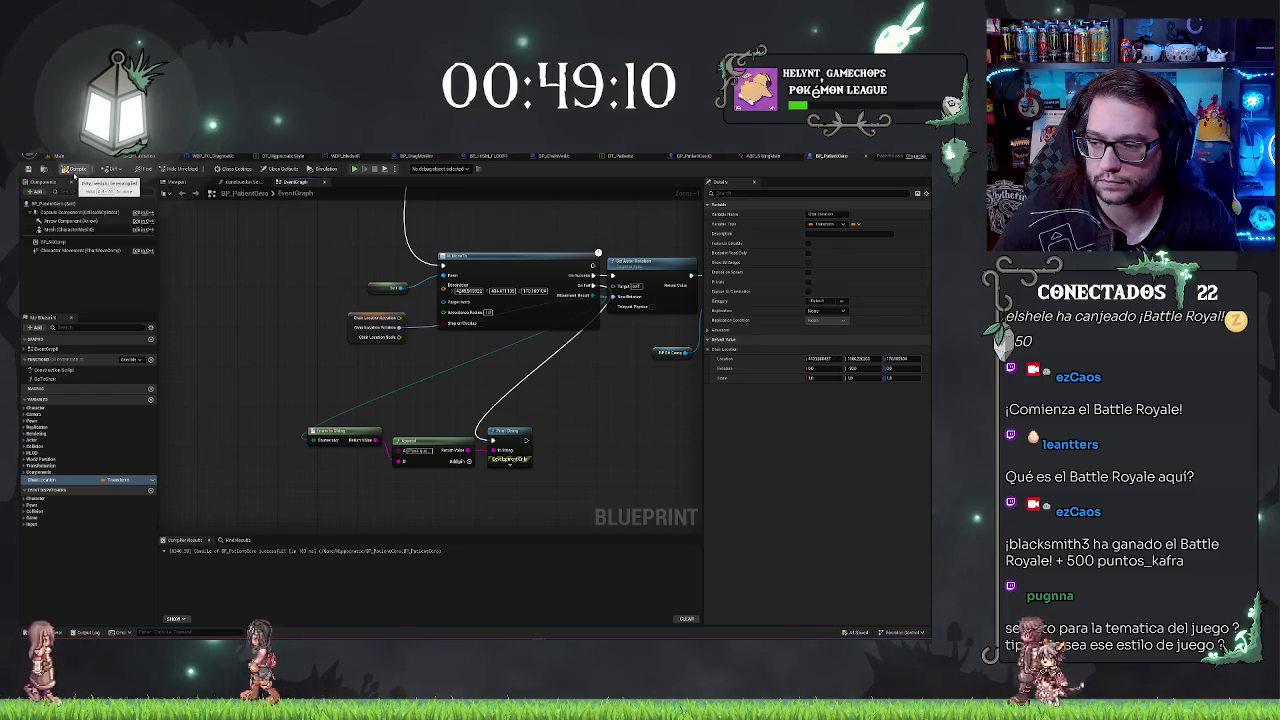
click(848, 368)
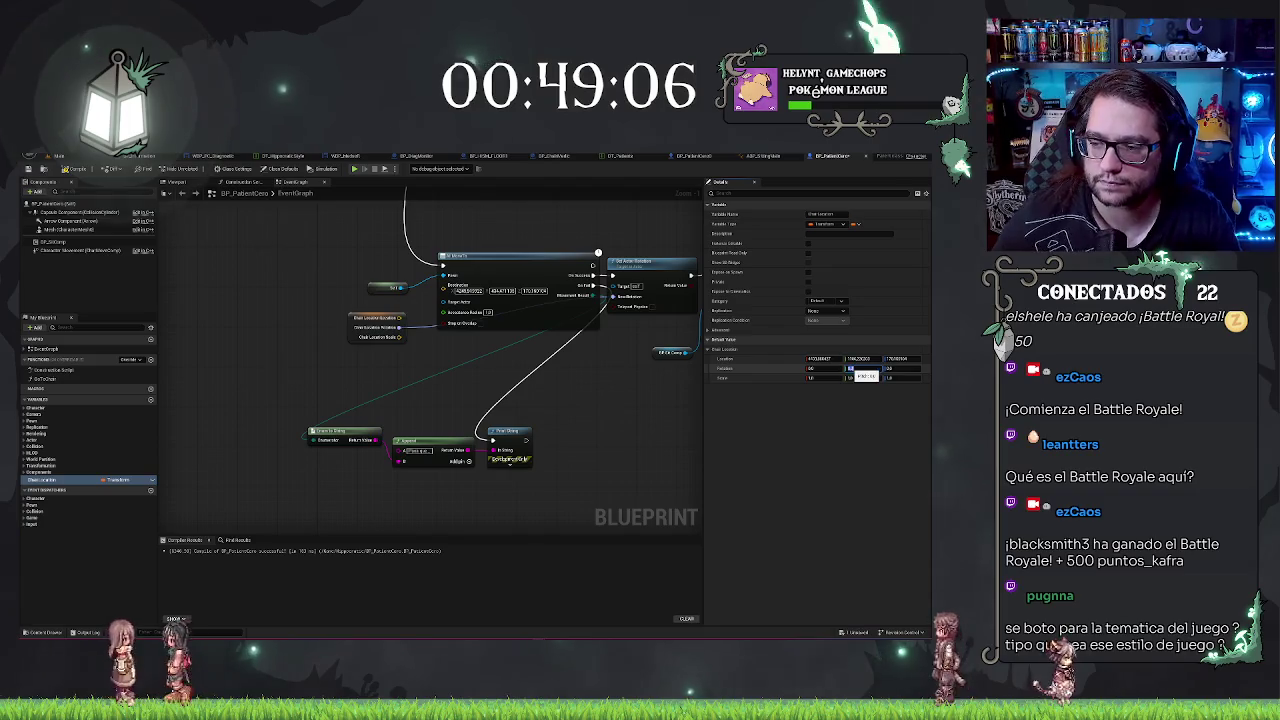
click(60, 203)
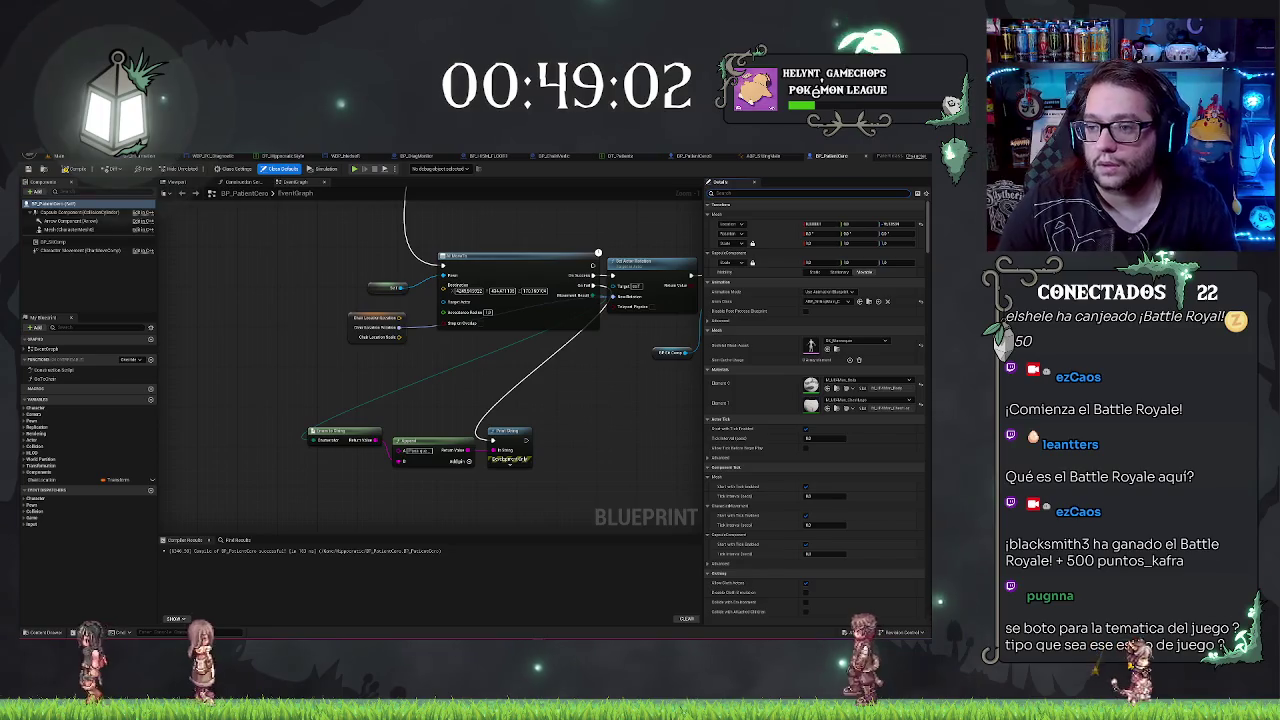
Step: Expand the Input category in BP_PatientCero's class defaults, then return to the hospital level
scroll(815, 400, down, 15)
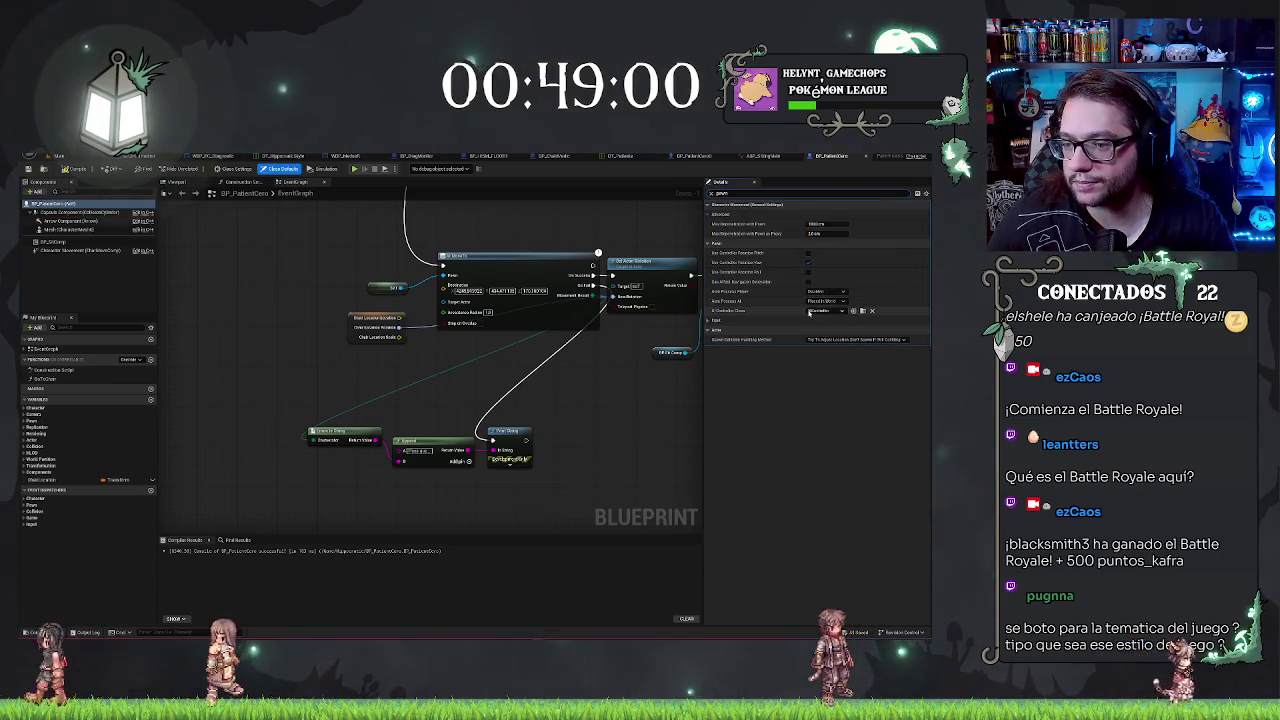
click(710, 321)
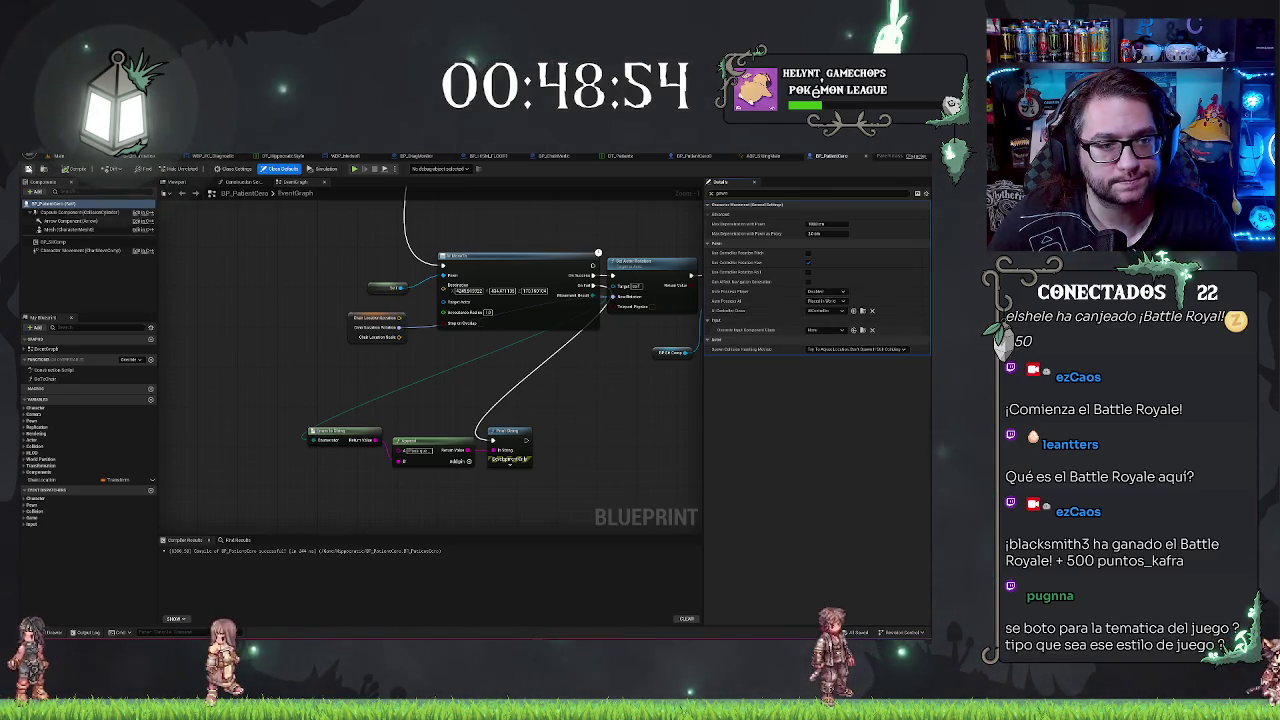
click(62, 156)
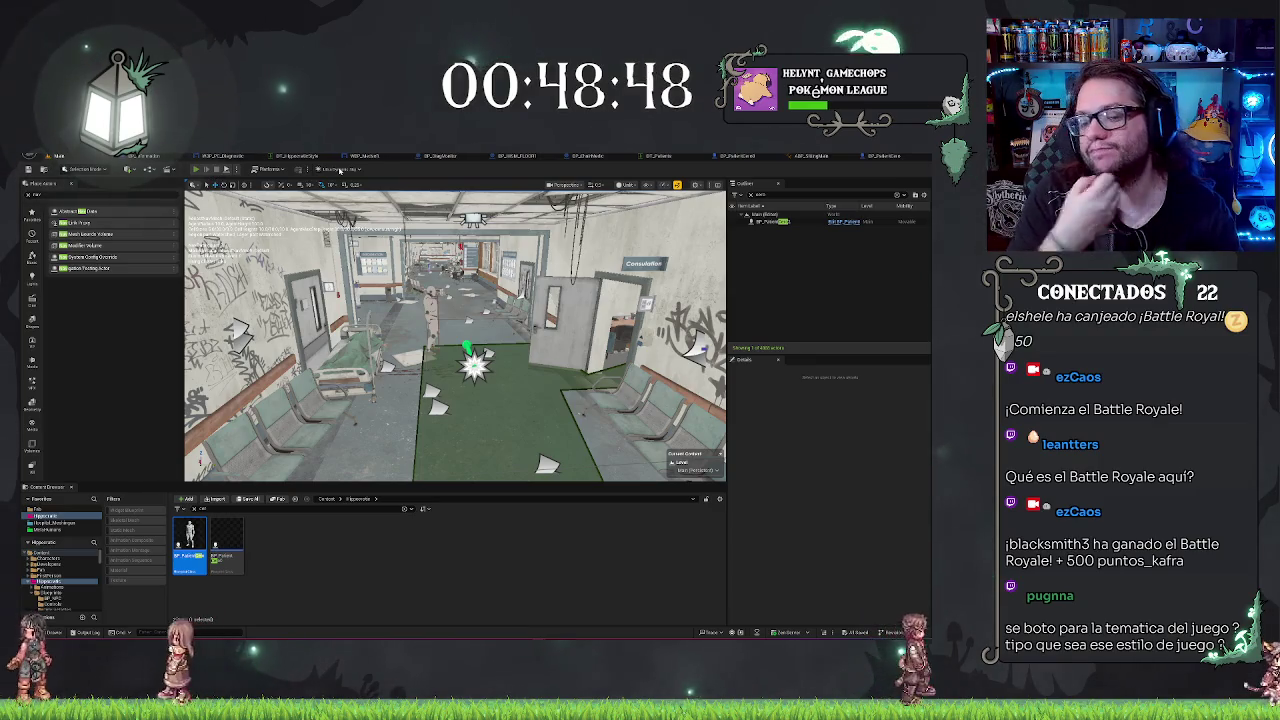
Step: Play the hospital level and walk forward into the room where the patient stands by the bed
click(195, 169)
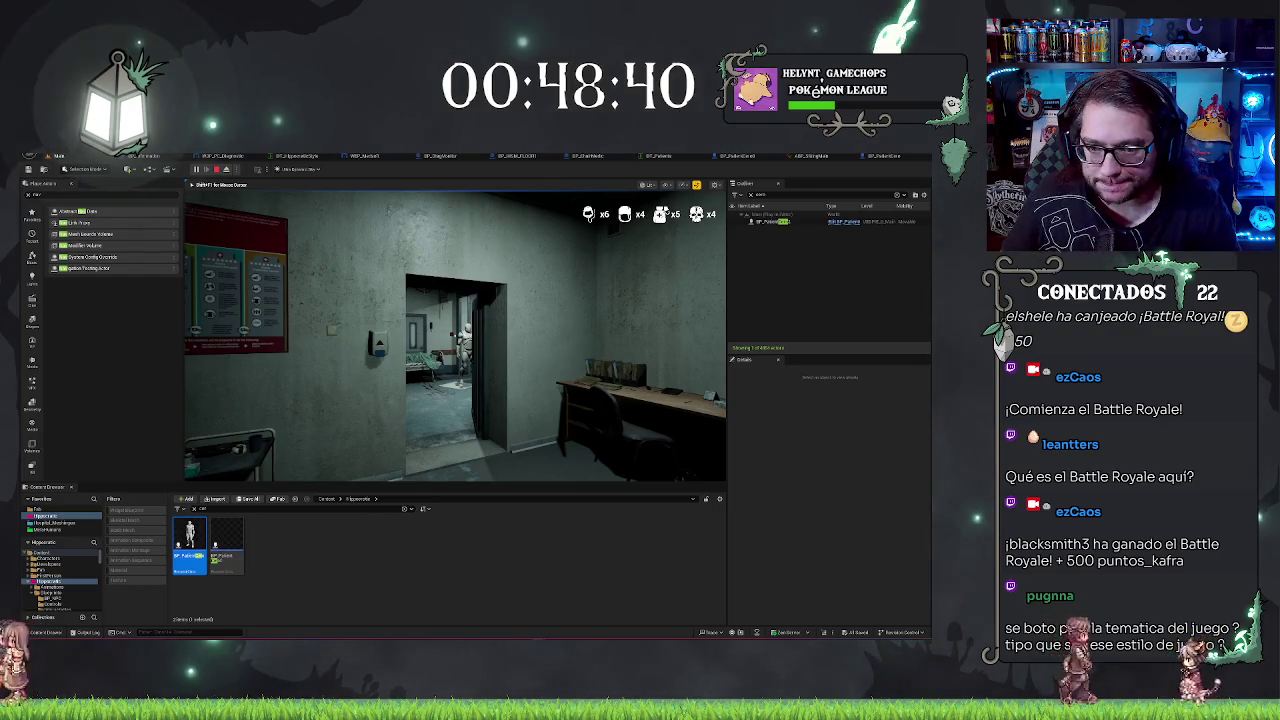
key(w)
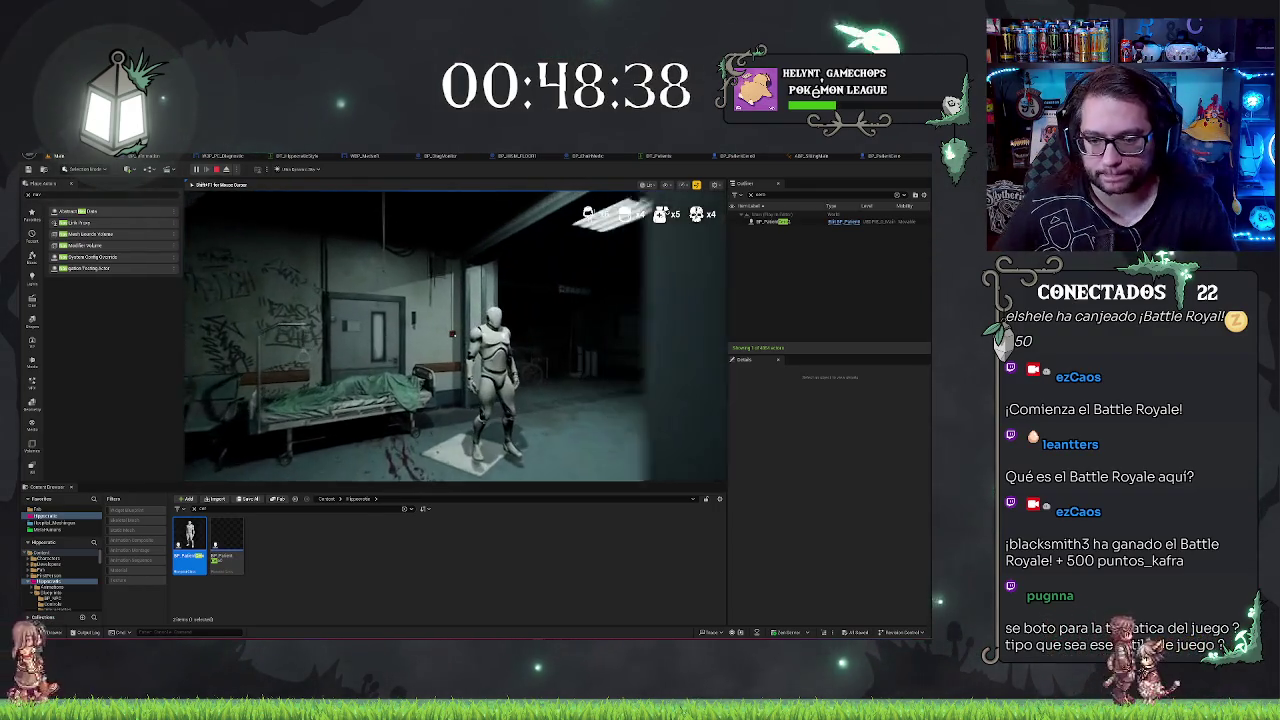
key(w)
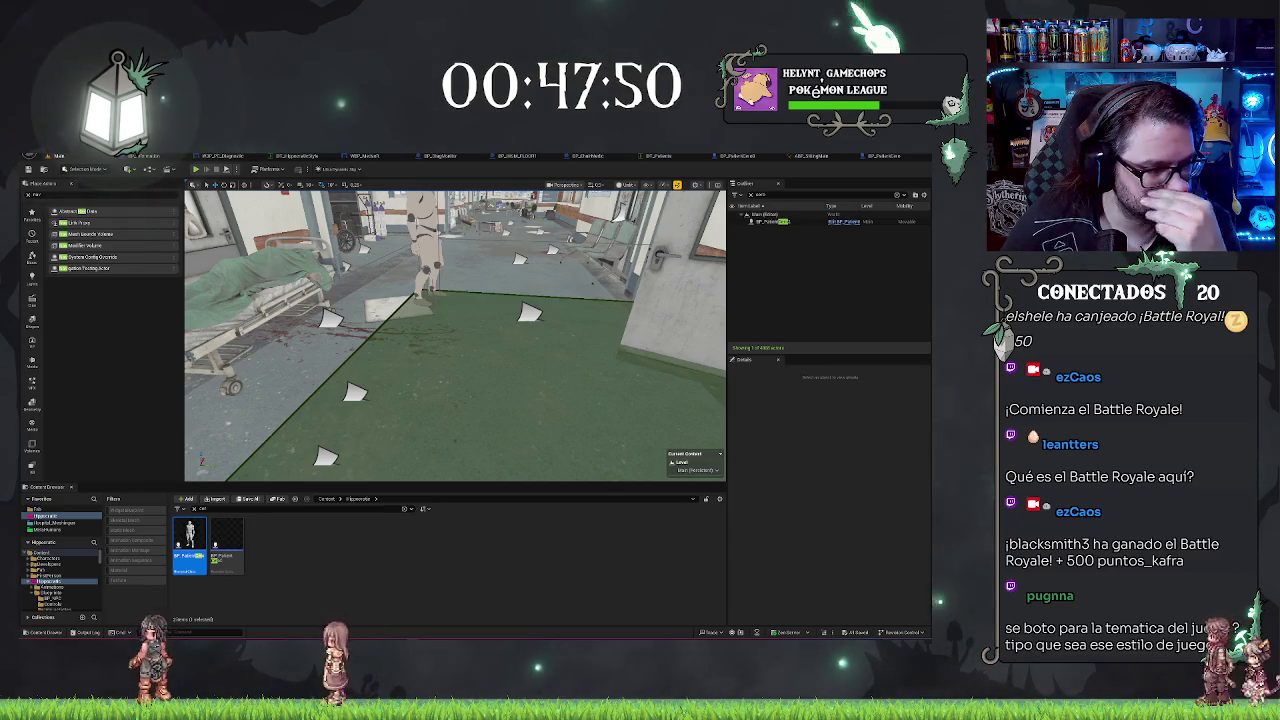
Step: Search 'move' in the BP_PatientCero graph's action menu and add a Simple Move to Location node
click(863, 157)
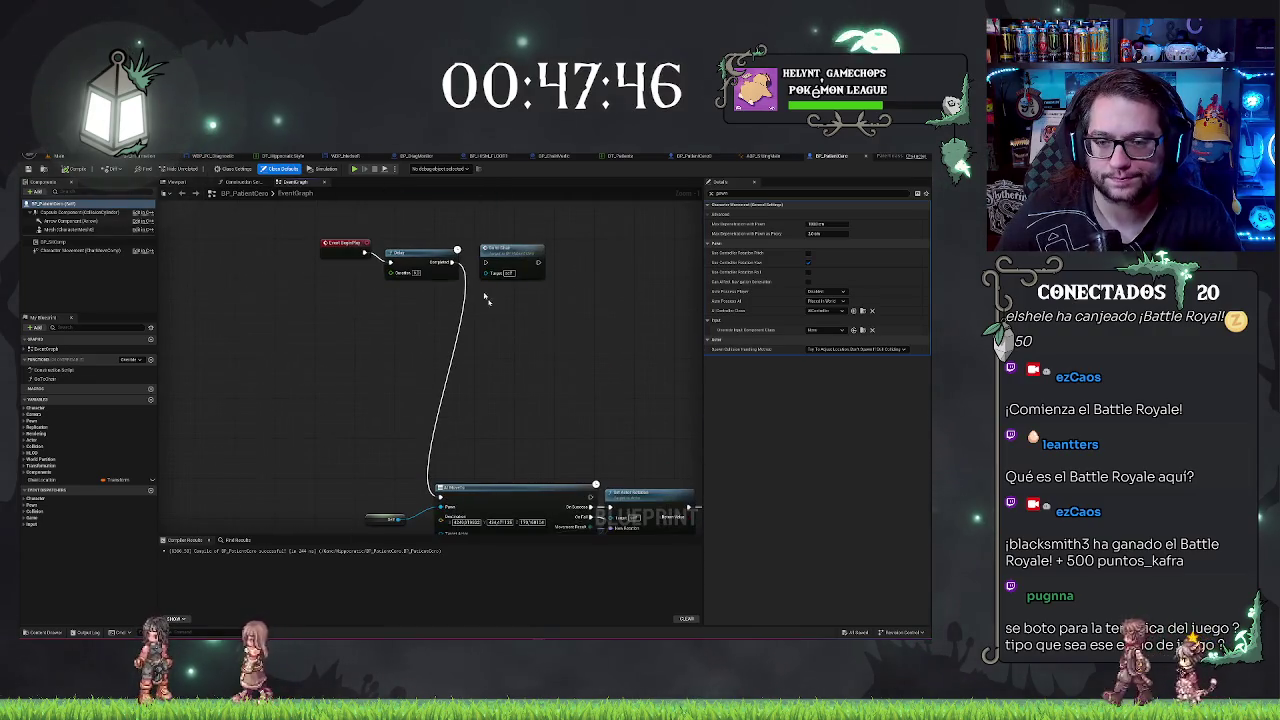
right_click(379, 366)
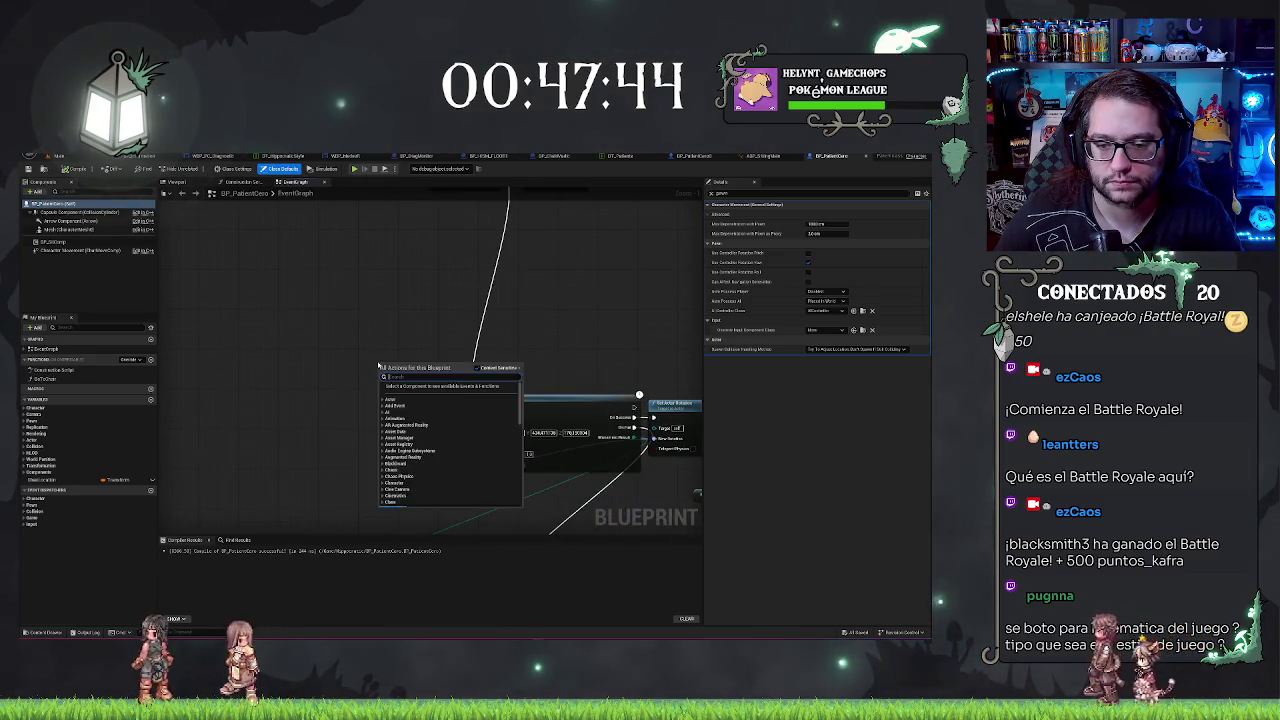
key(Escape)
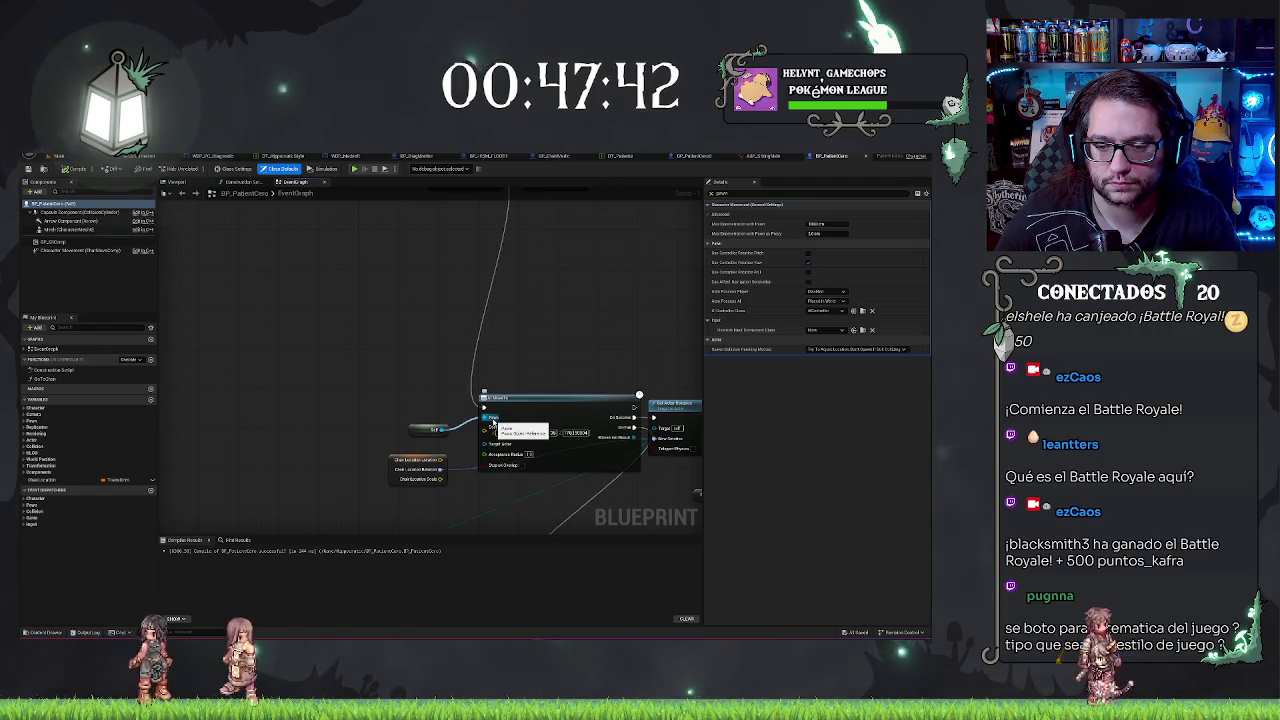
right_click(403, 347)
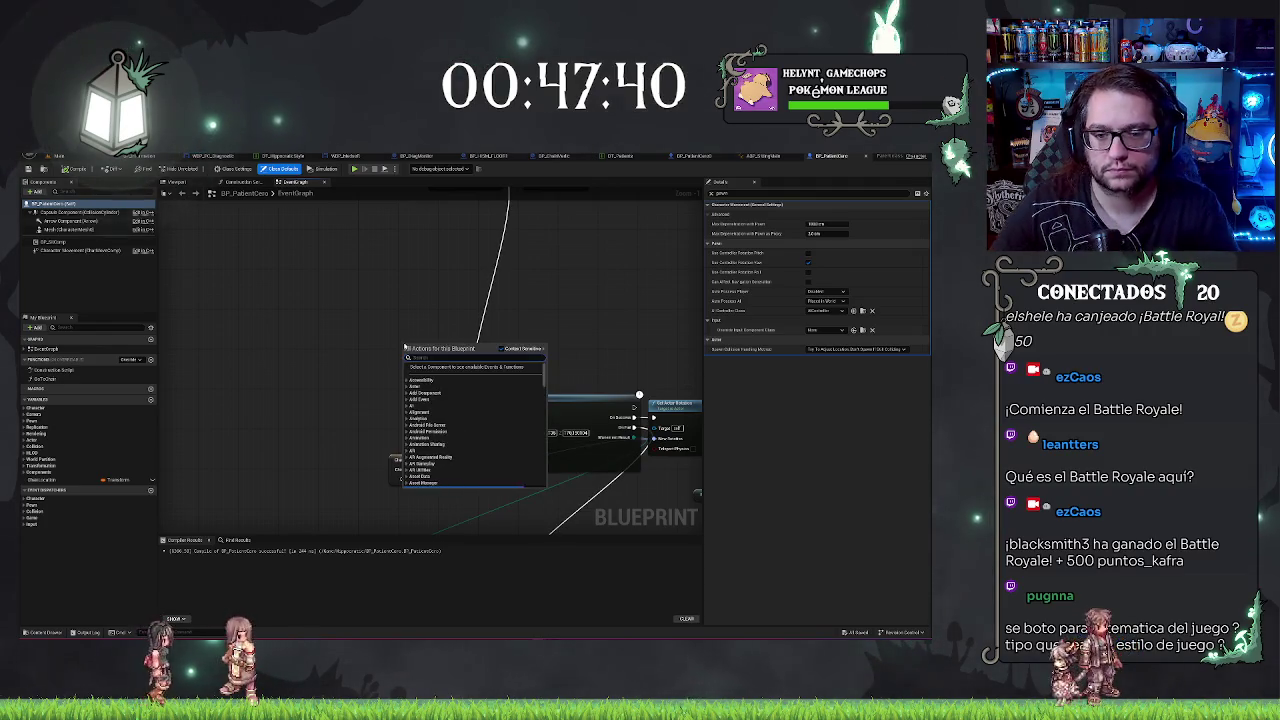
text(move)
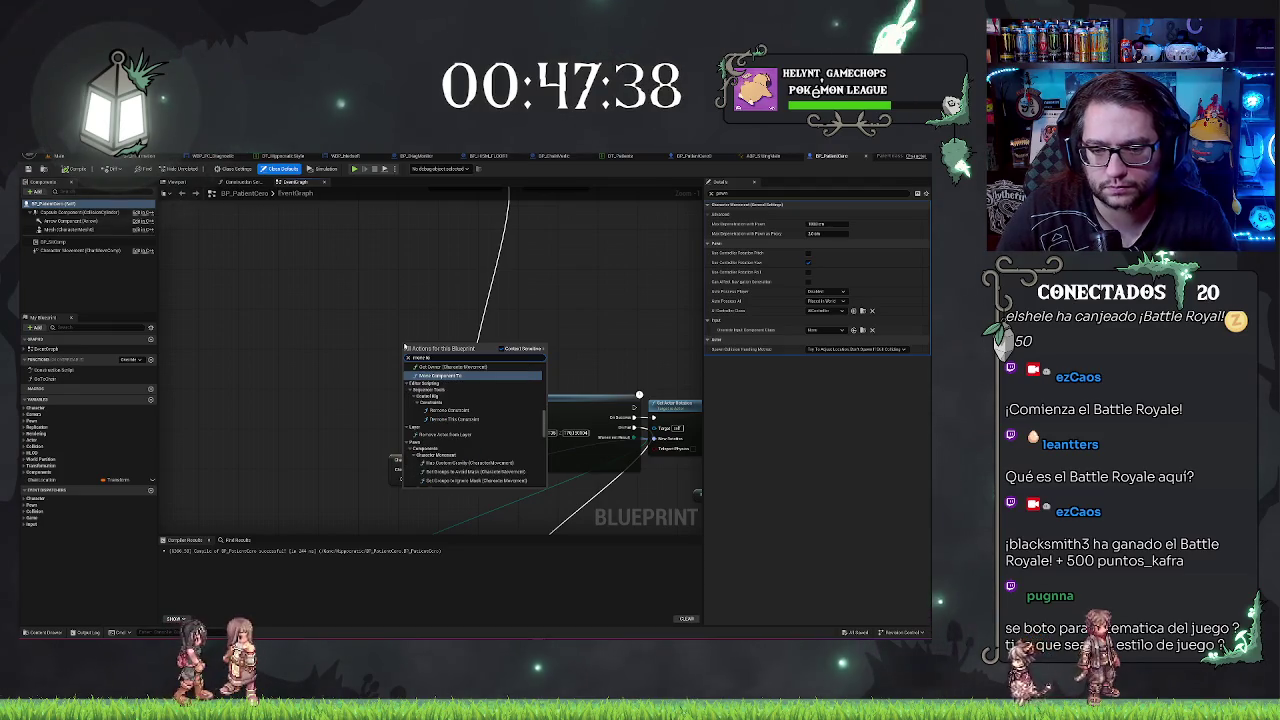
scroll(480, 410, up, 5)
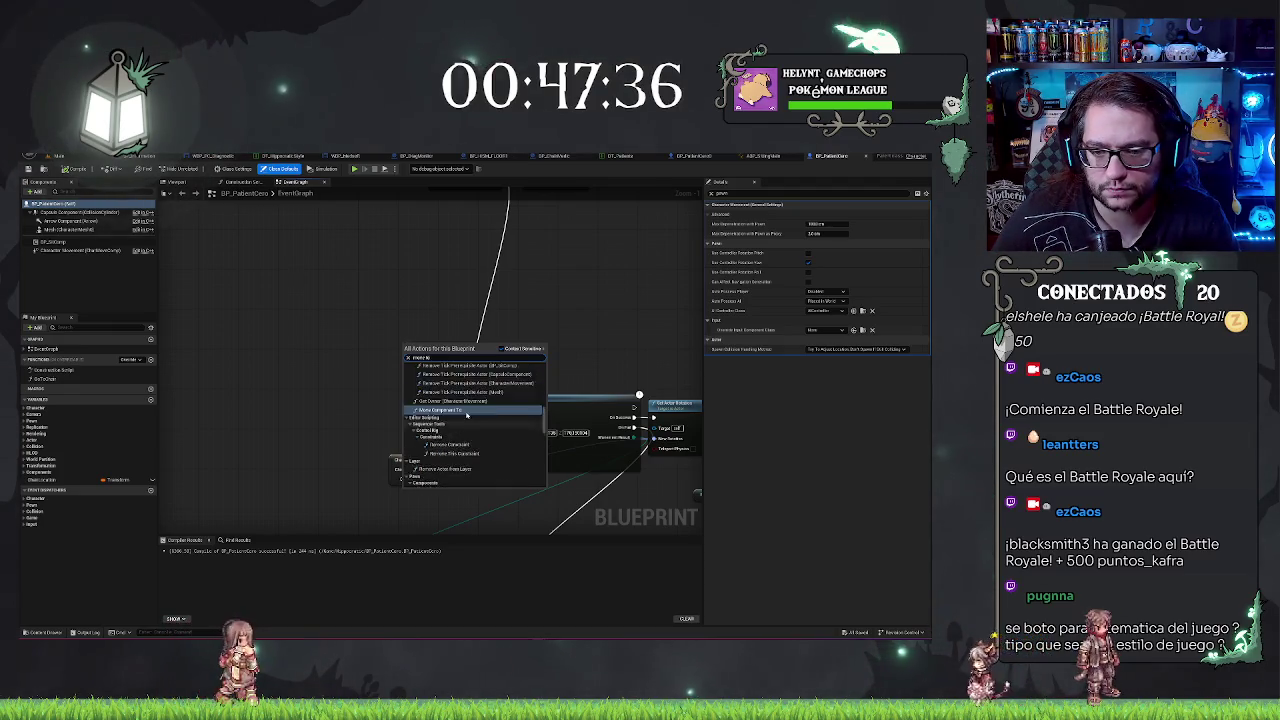
scroll(495, 395, up, 5)
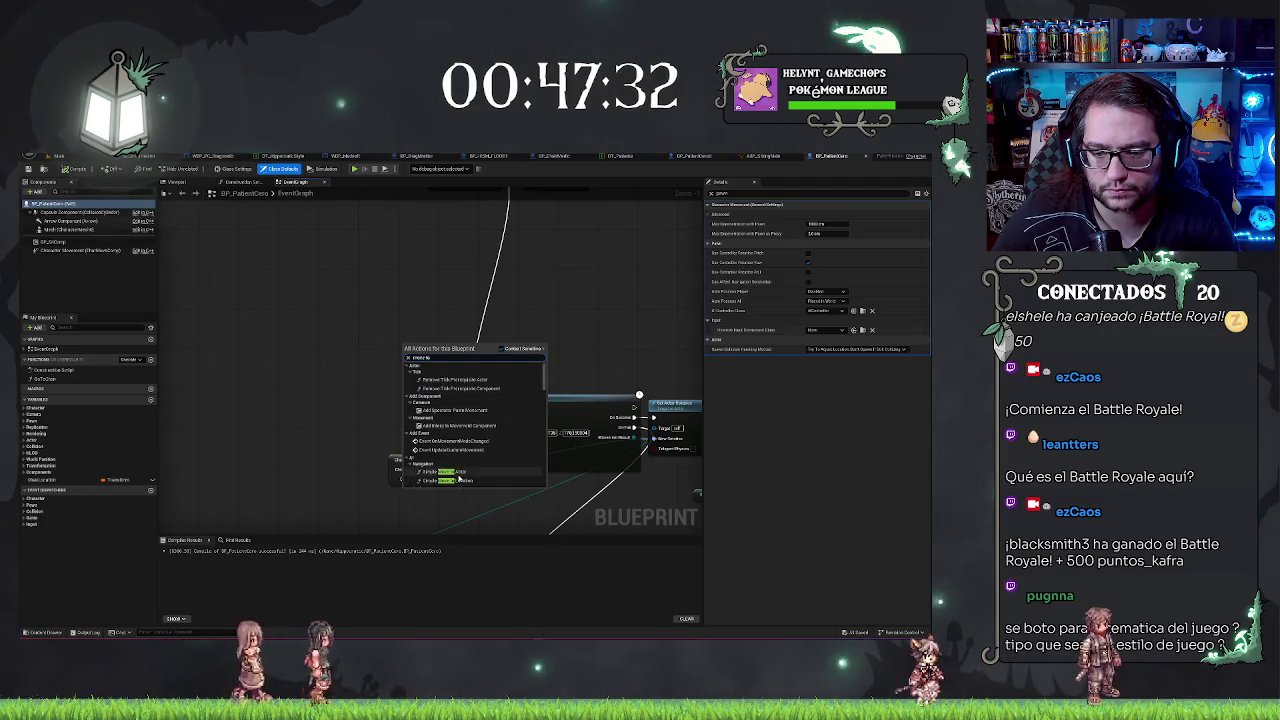
scroll(459, 479, down, 1)
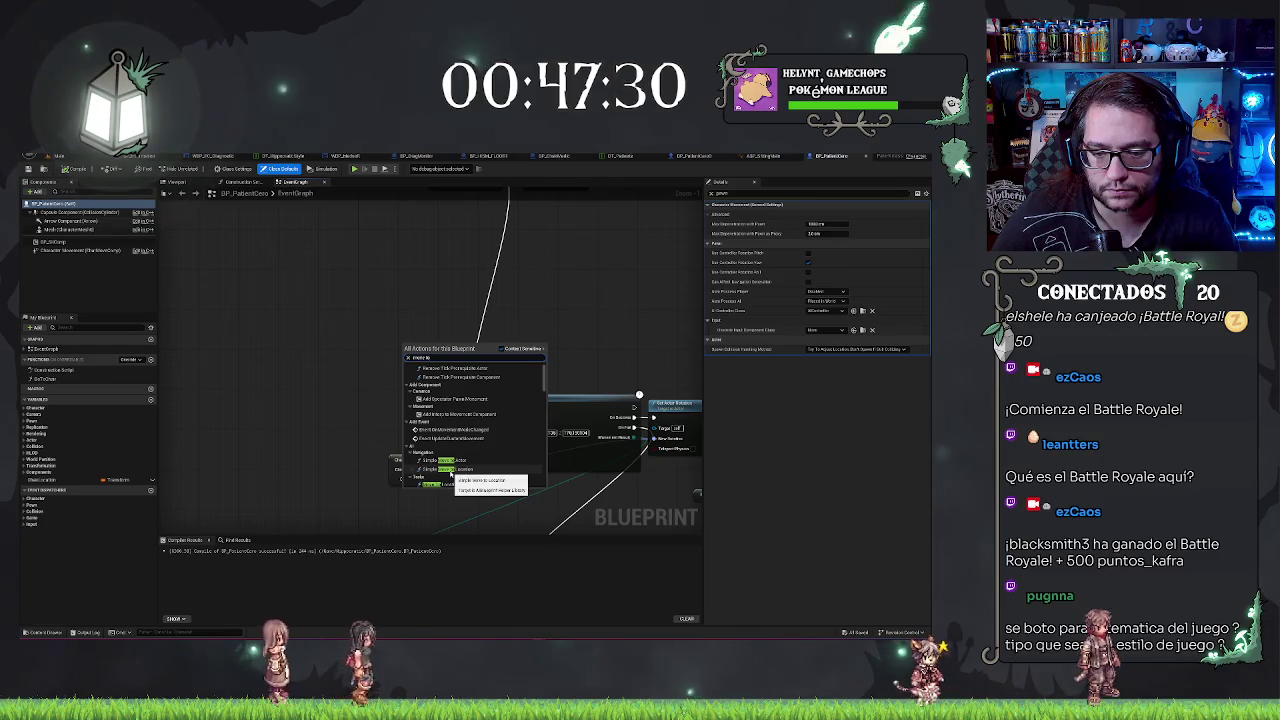
click(452, 470)
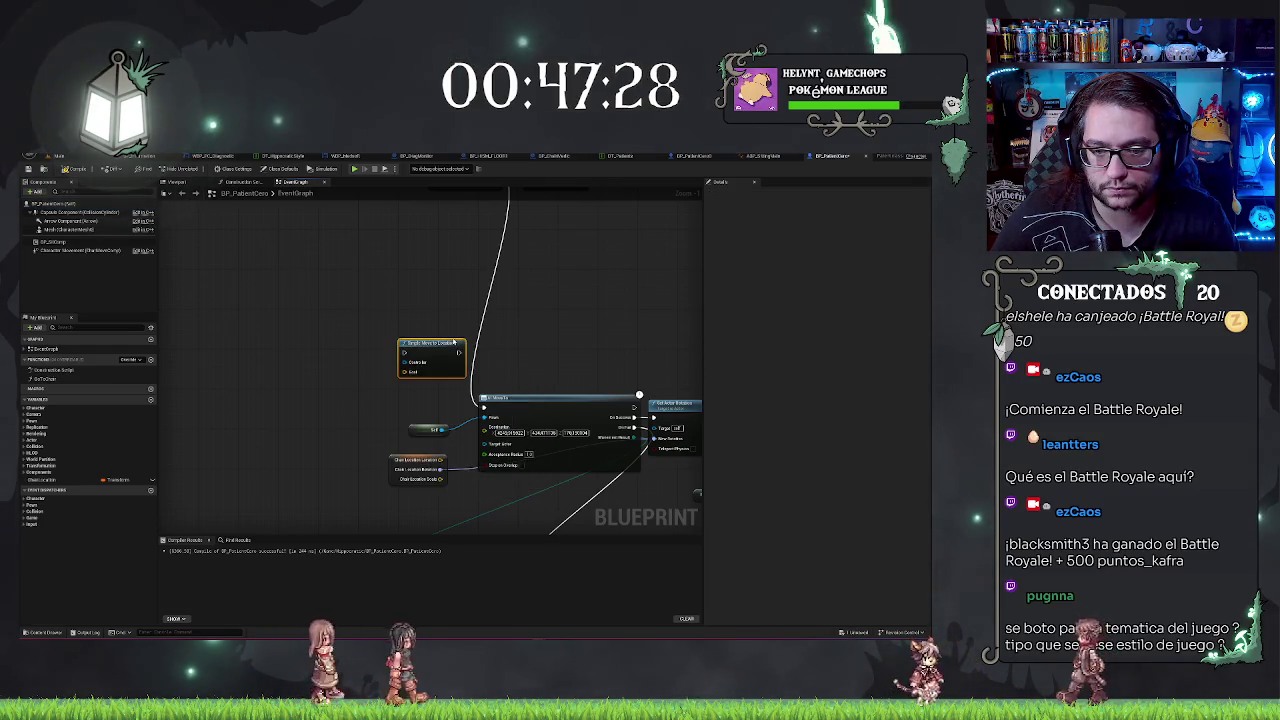
Step: Position the new node and feed its Controller from a Get AI Controller node
mouse_move(455, 342)
mouse_down()
mouse_move(549, 335)
mouse_move(481, 341)
mouse_up()
text(get ai)
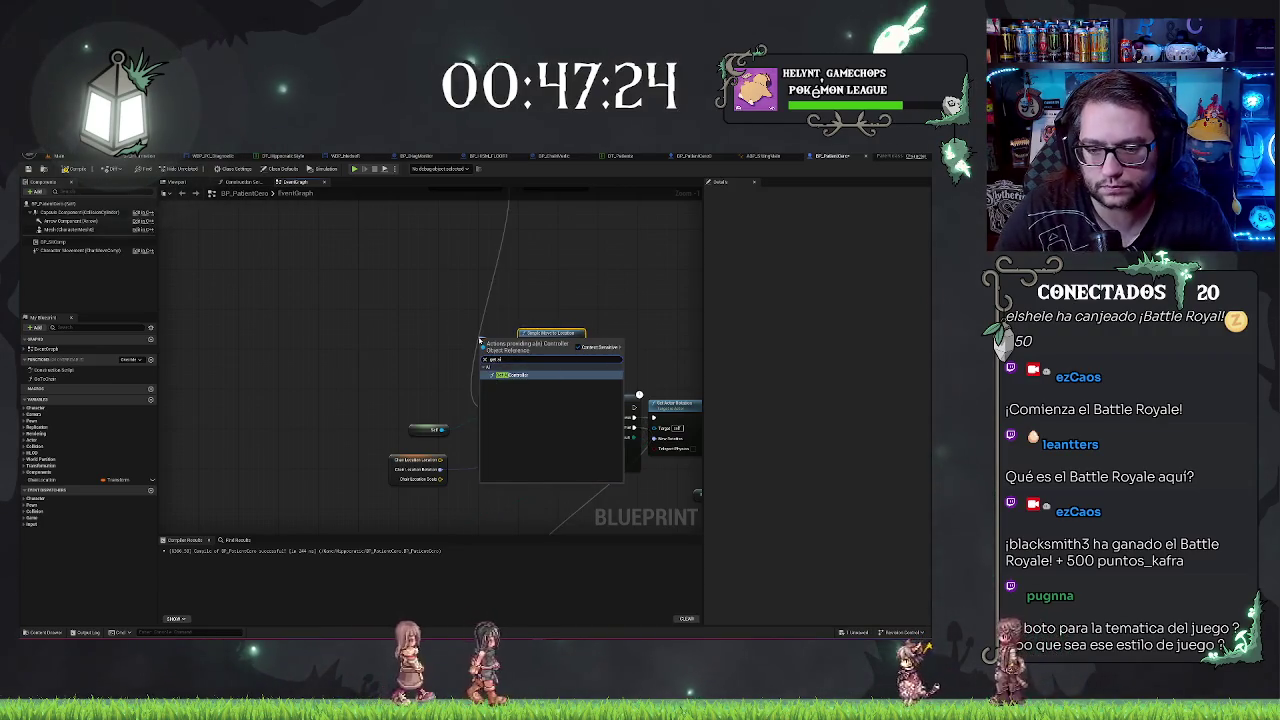
click(512, 375)
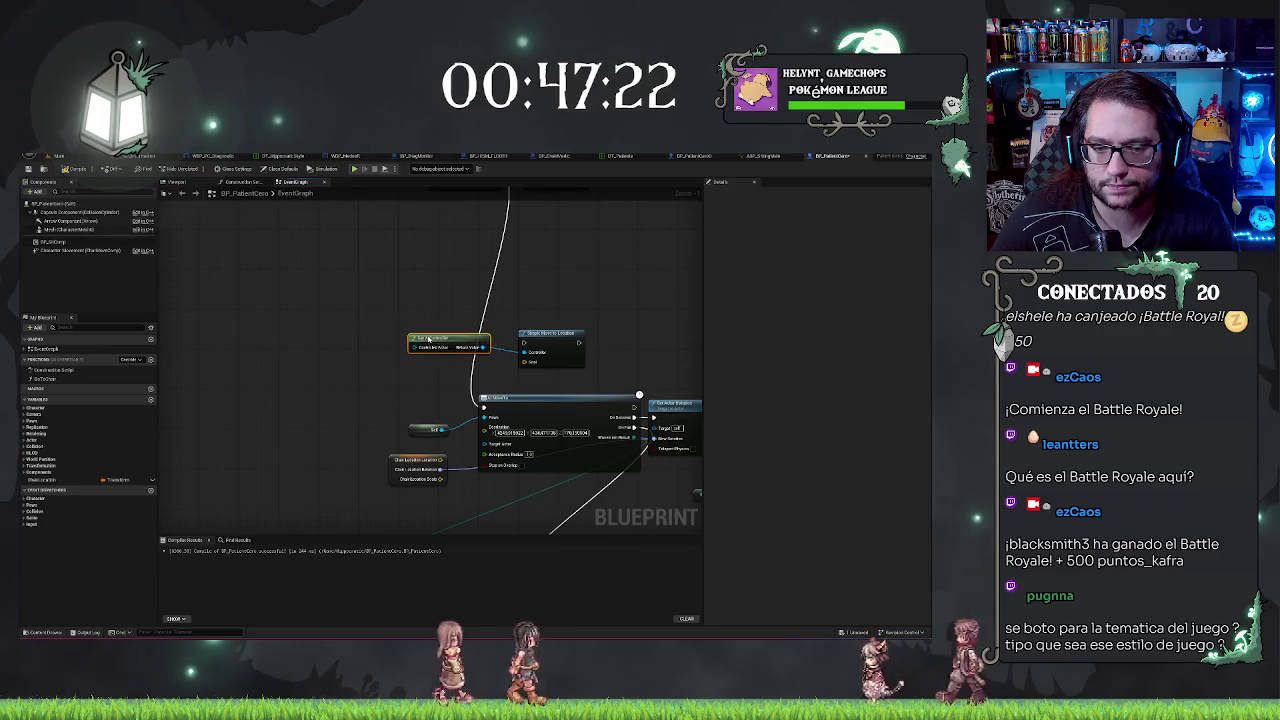
drag(428, 340, 433, 345)
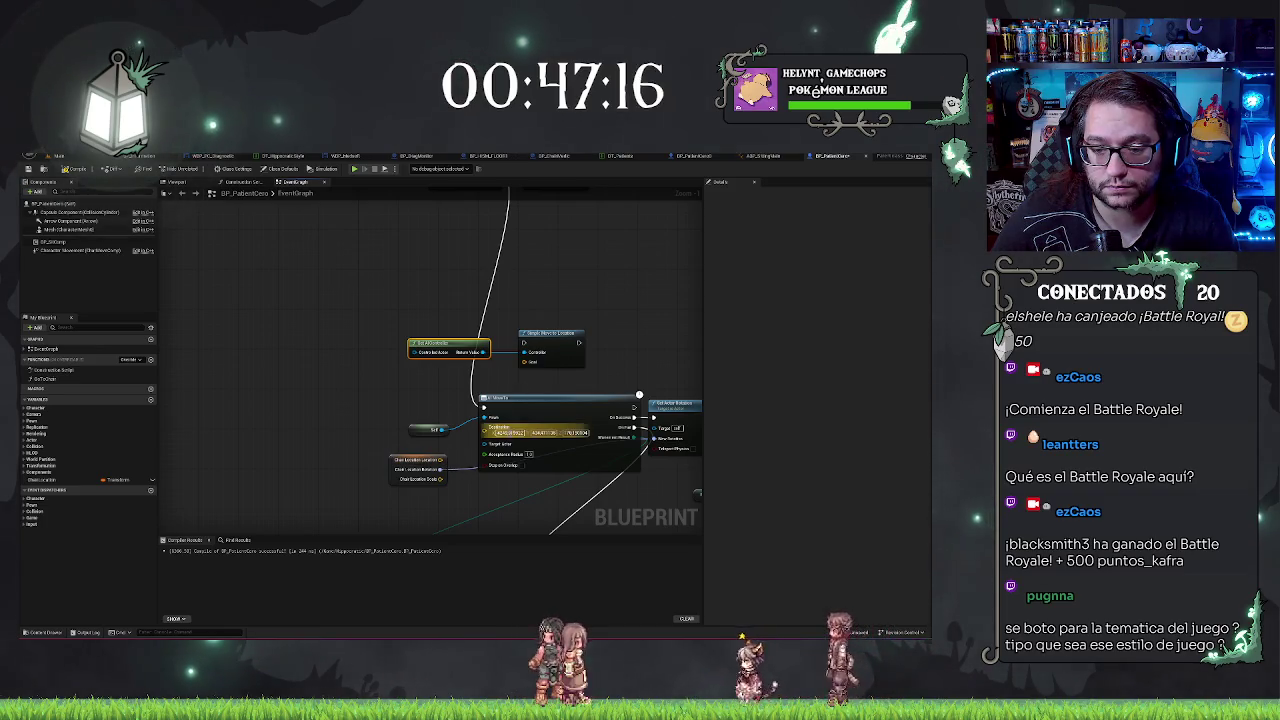
Step: Split the Goal pin into X, Y, Z, edit AI MoveTo's Destination X, then return to the level
right_click(525, 362)
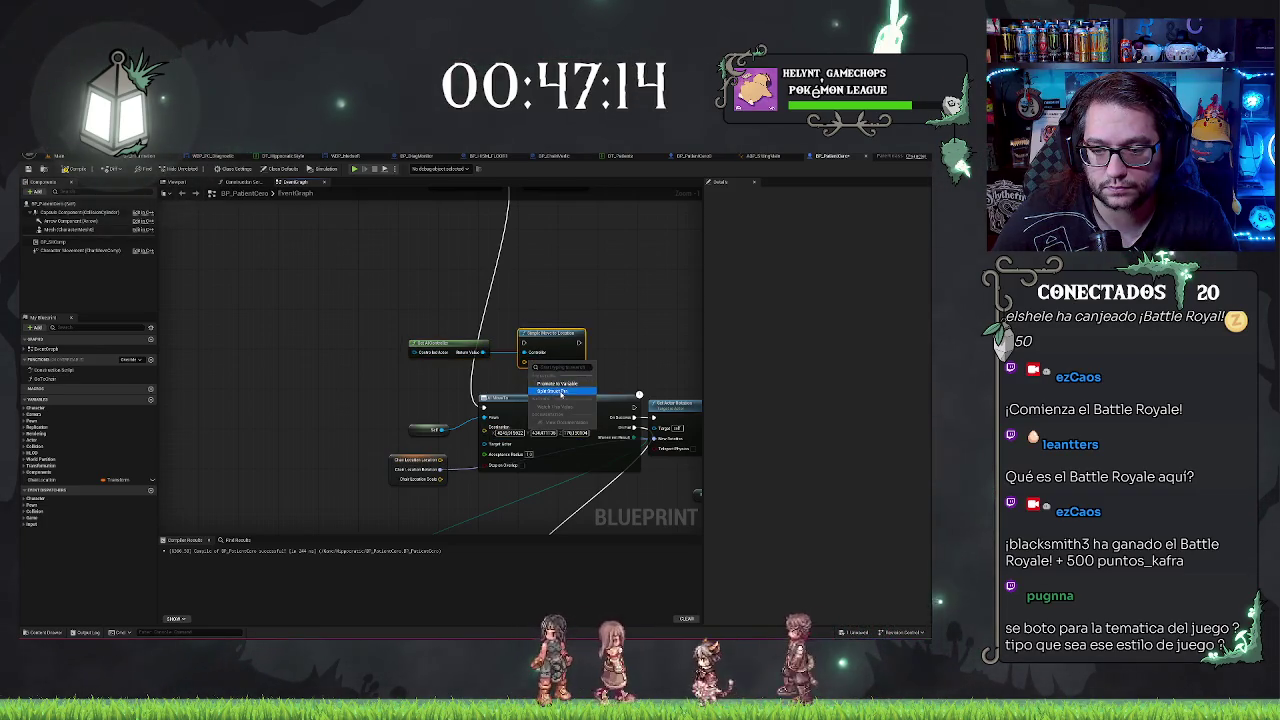
click(561, 391)
drag(547, 336, 557, 288)
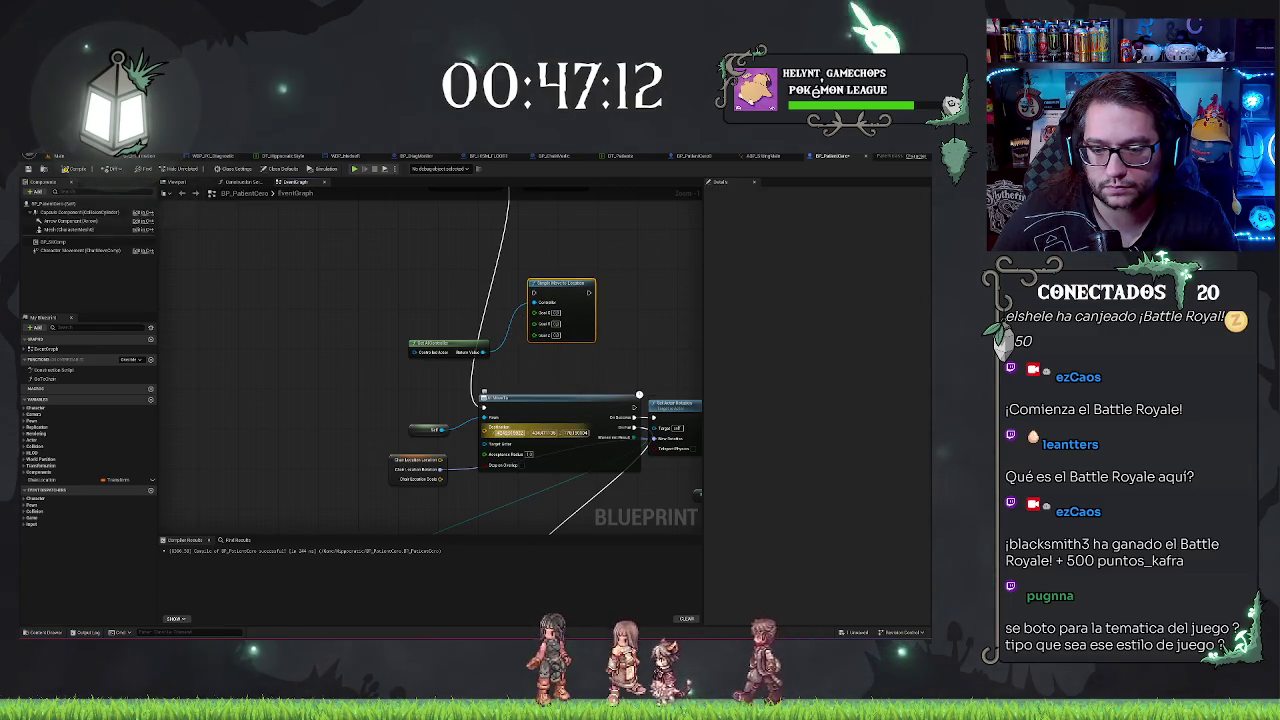
click(541, 433)
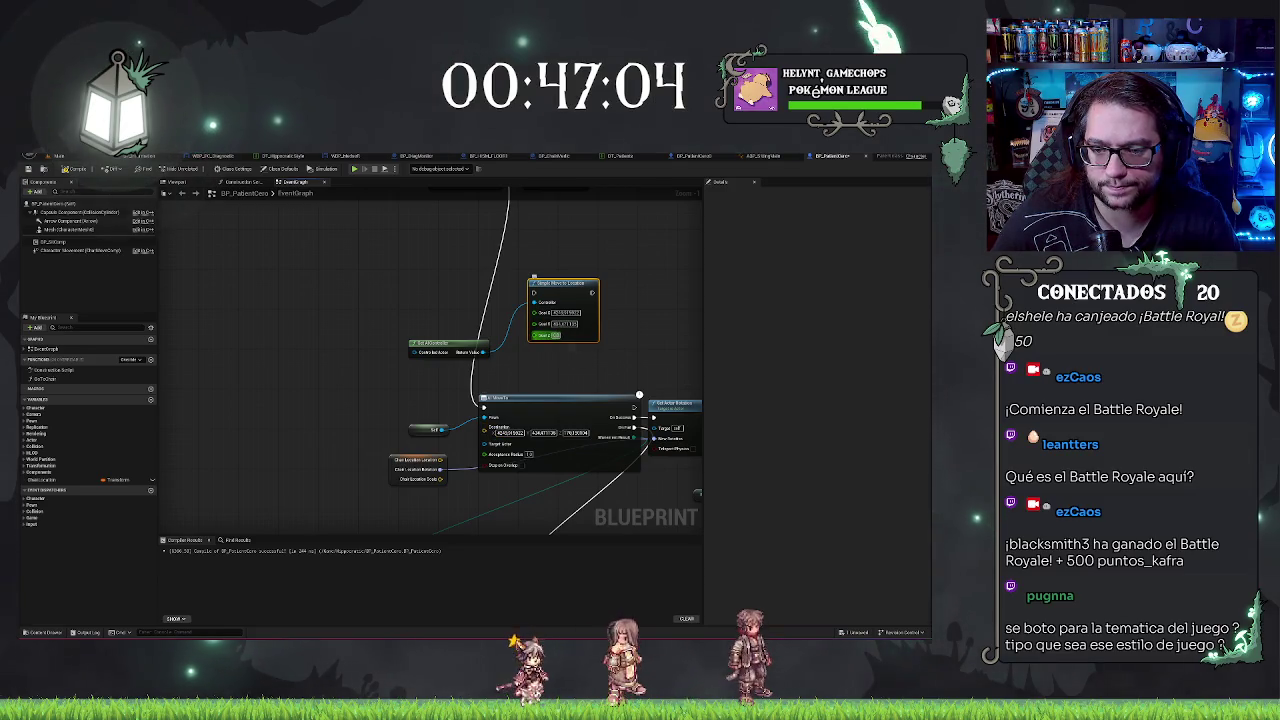
scroll(470, 437, up, 2)
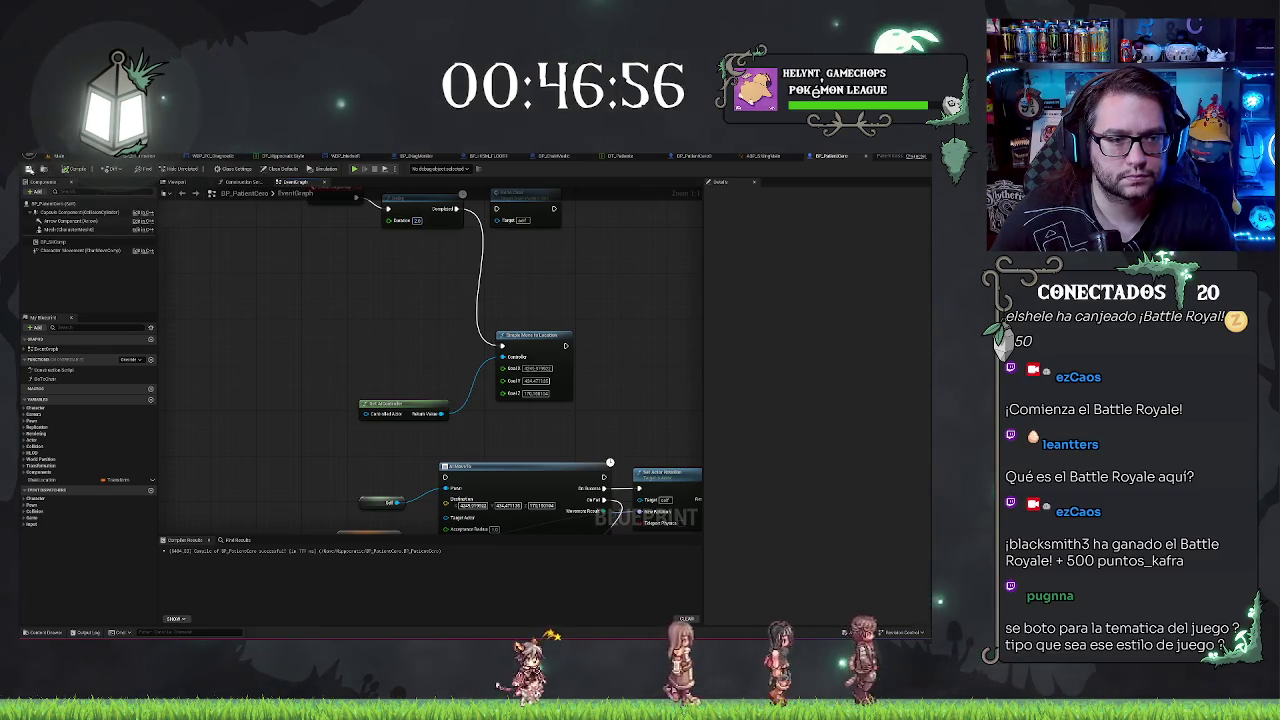
drag(366, 267, 383, 304)
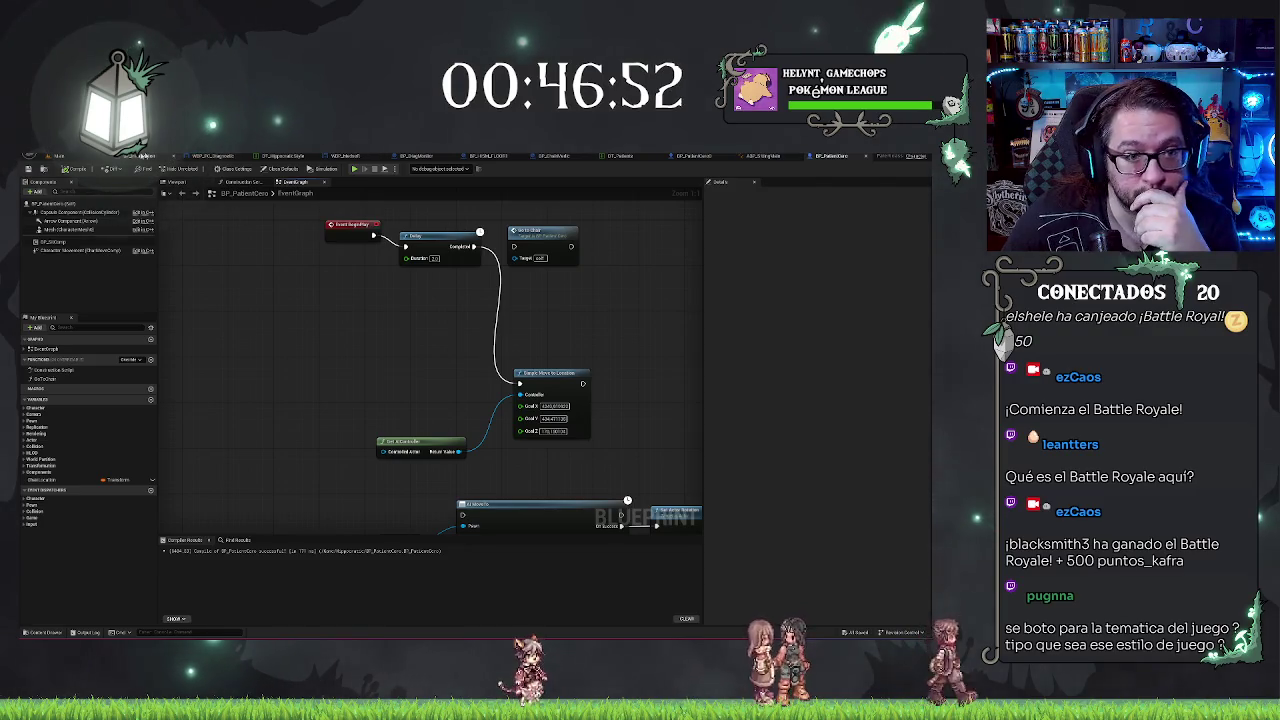
click(58, 156)
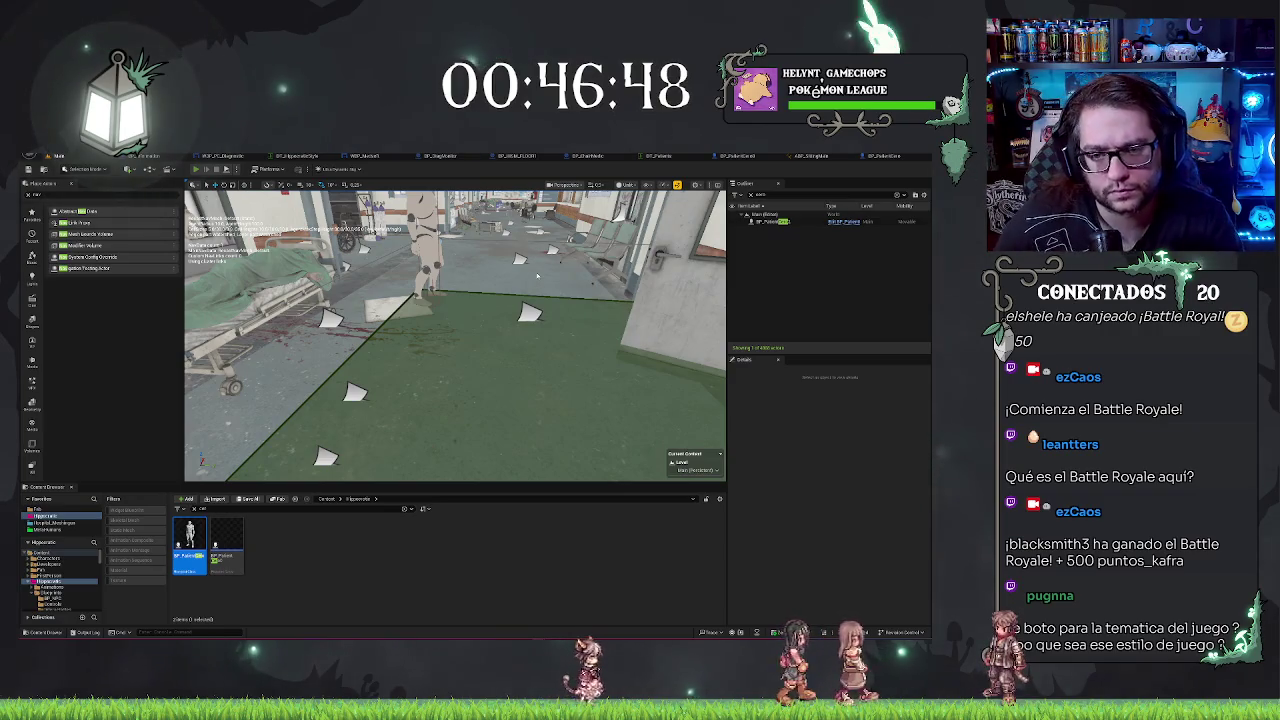
Step: Play the level with Alt+P, walk forward through the doorway, and stop with Esc
key(alt+p)
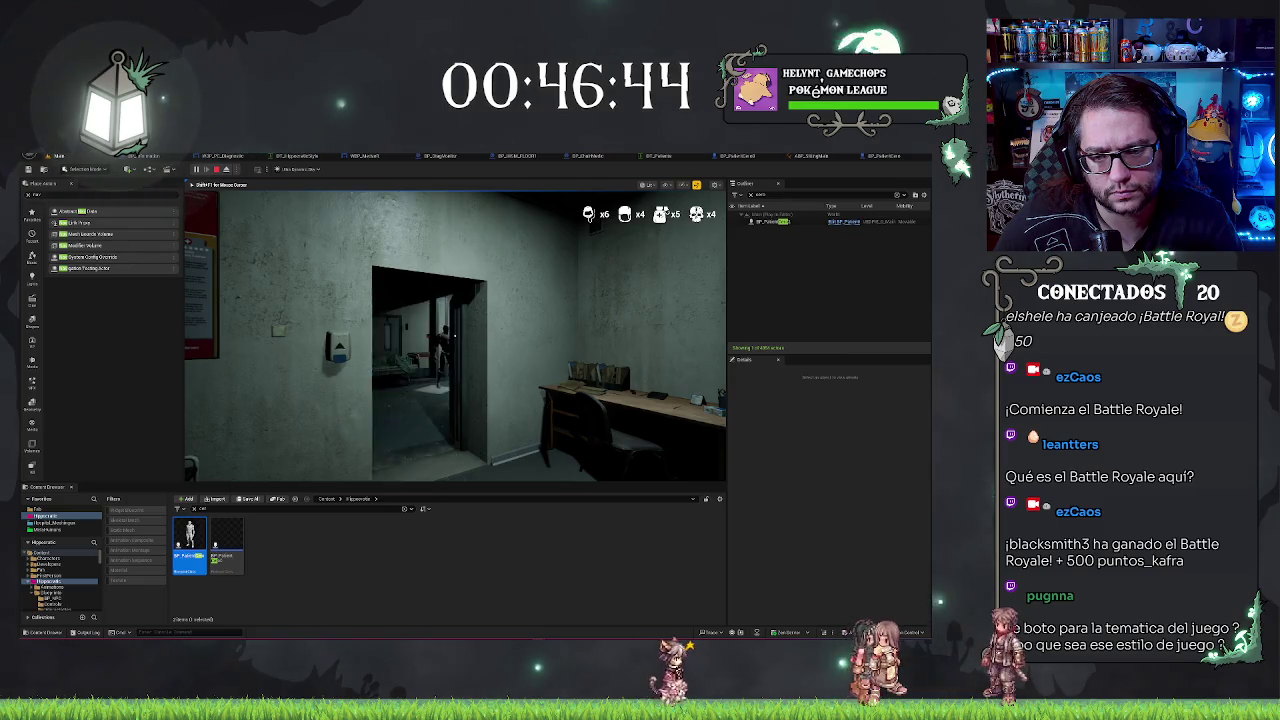
key(w)
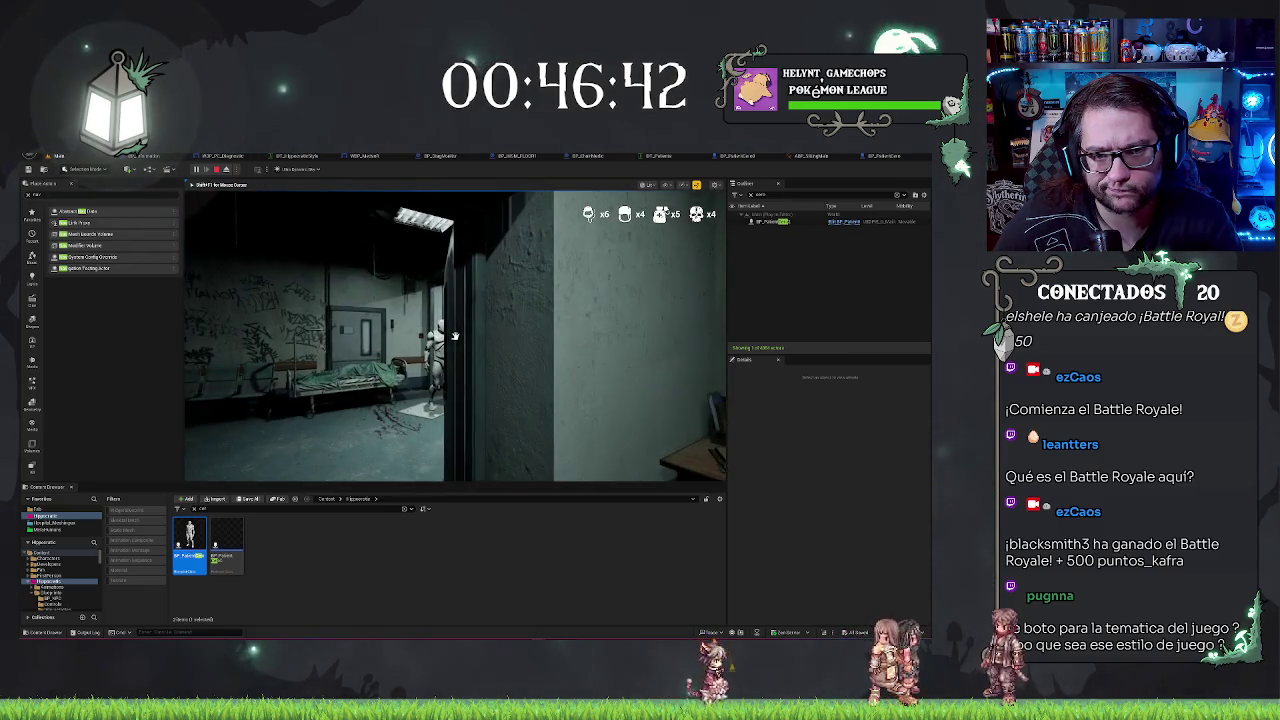
key(Escape)
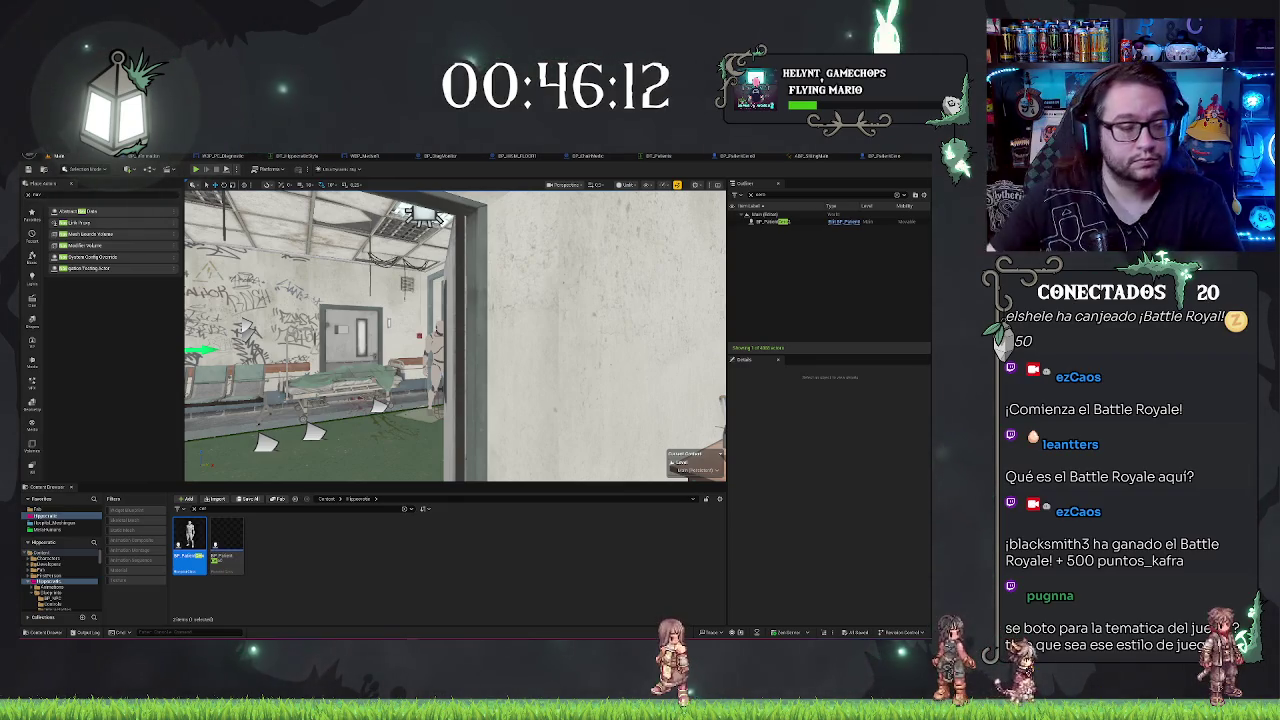
Step: Fly the viewport into the ward and select the patient mannequin beside the bed
mouse_move(455, 335)
mouse_down()
mouse_move(435, 300)
mouse_move(470, 330)
mouse_move(495, 320)
mouse_up()
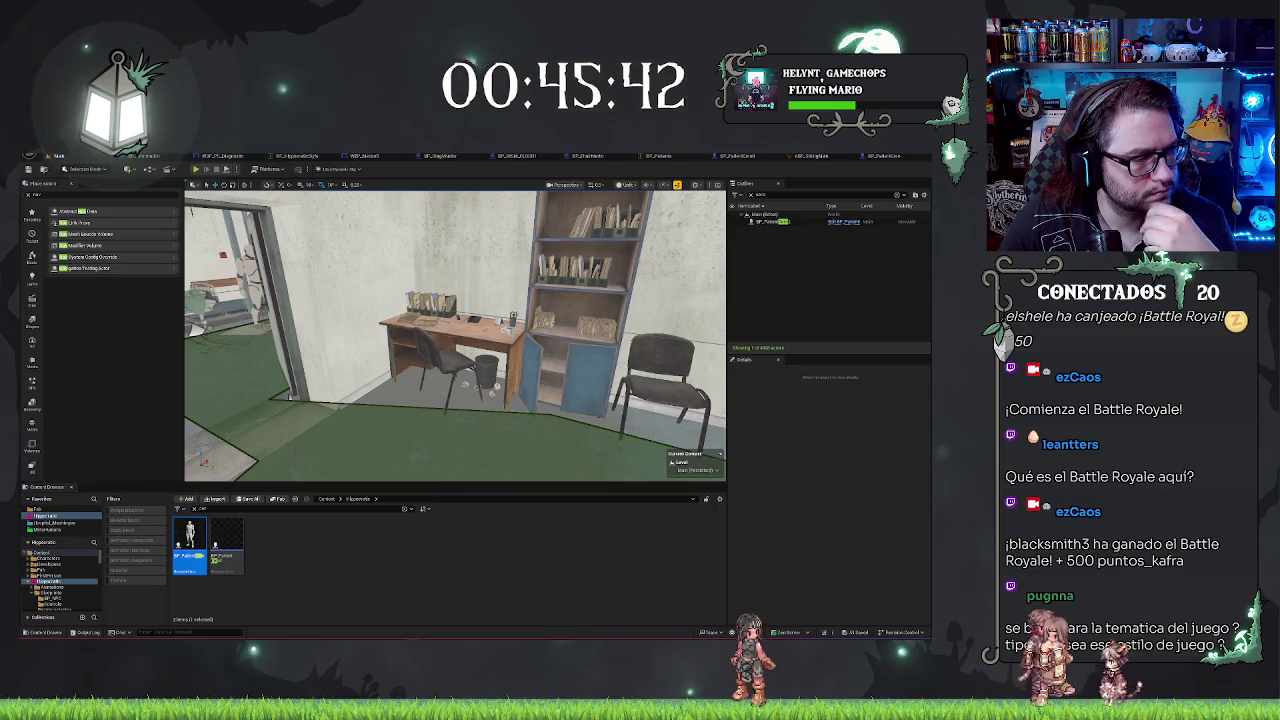
drag(455, 335, 412, 335)
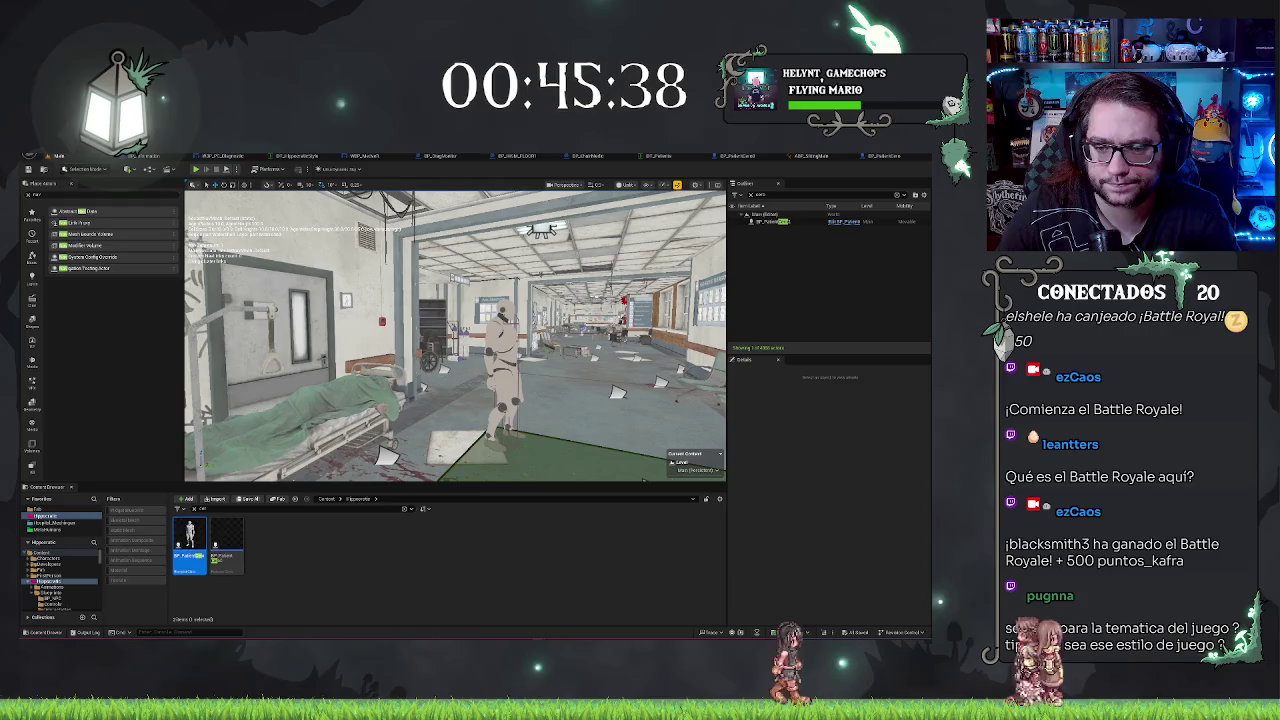
click(500, 360)
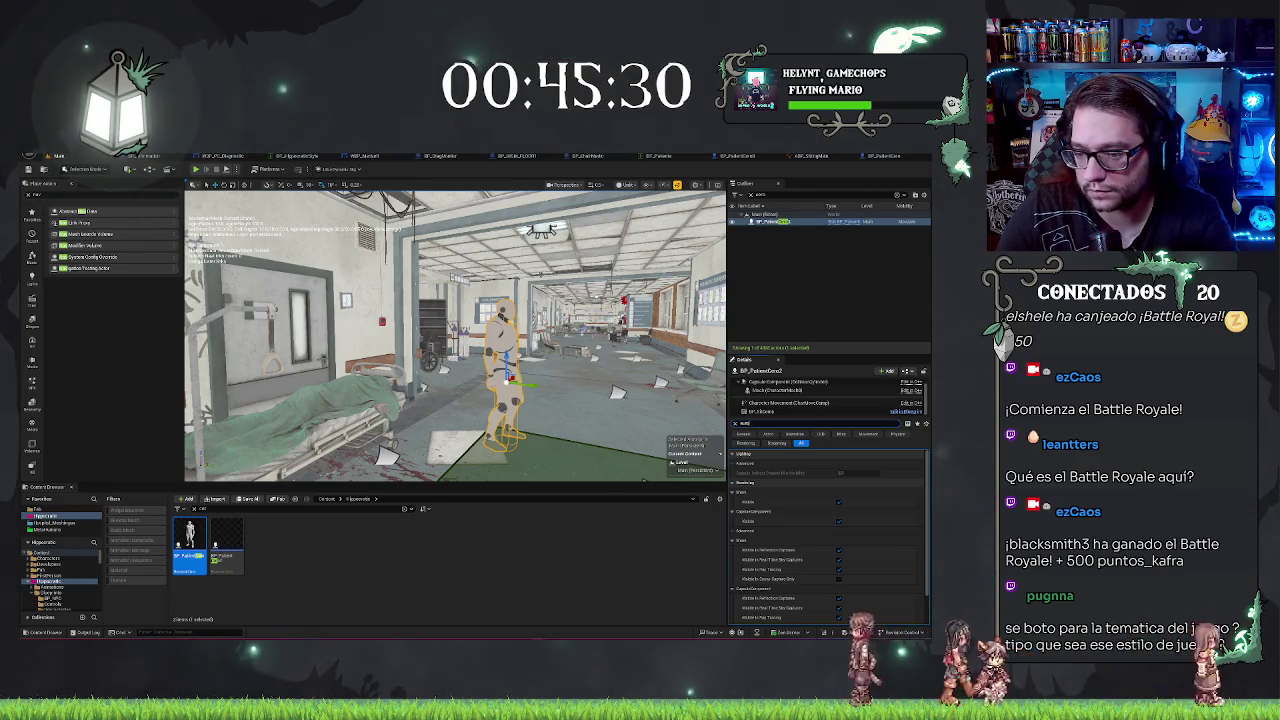
Step: Set the placed patient's Auto Possess AI to Placed in World, then return to BP_PatientCero
text(auto poss)
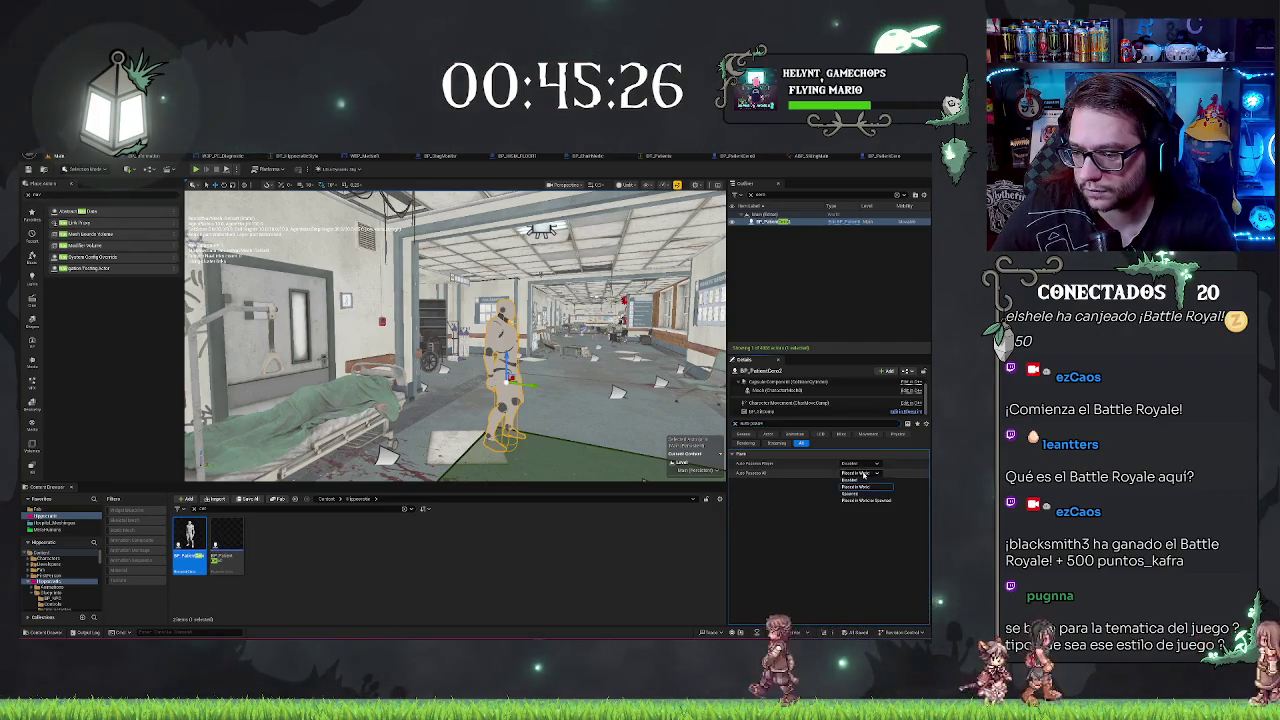
click(868, 473)
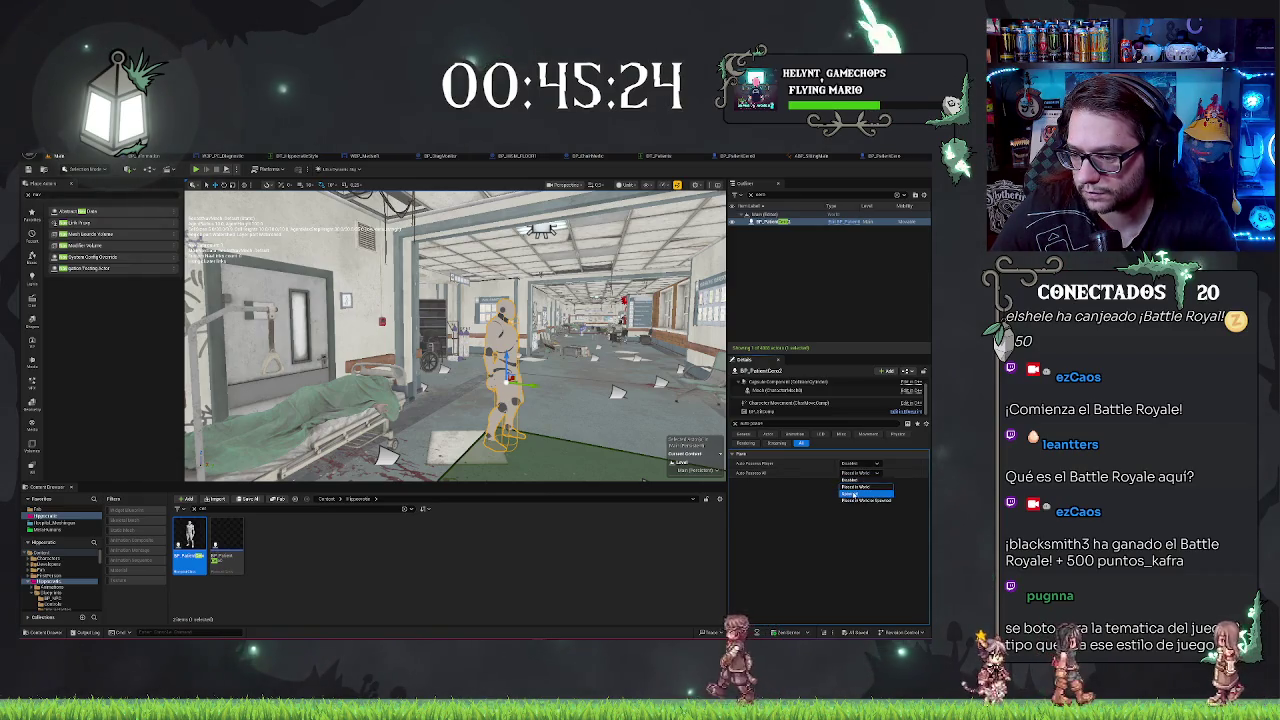
click(858, 500)
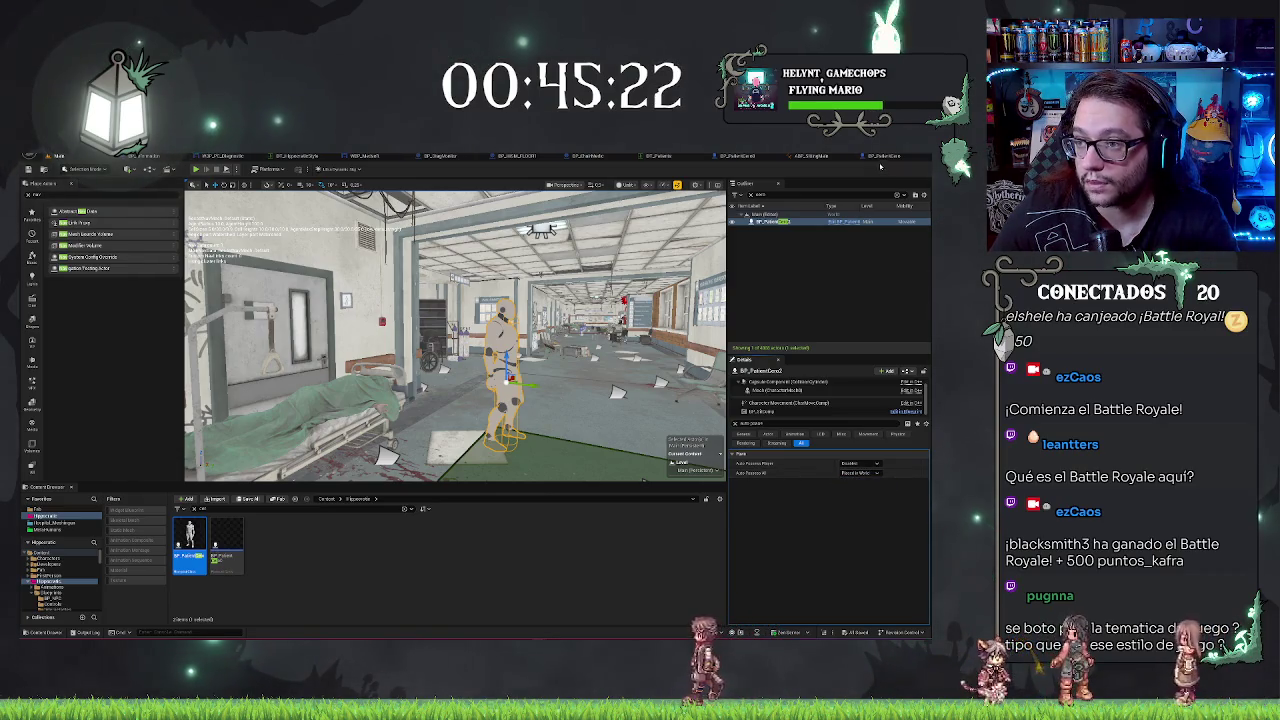
click(737, 156)
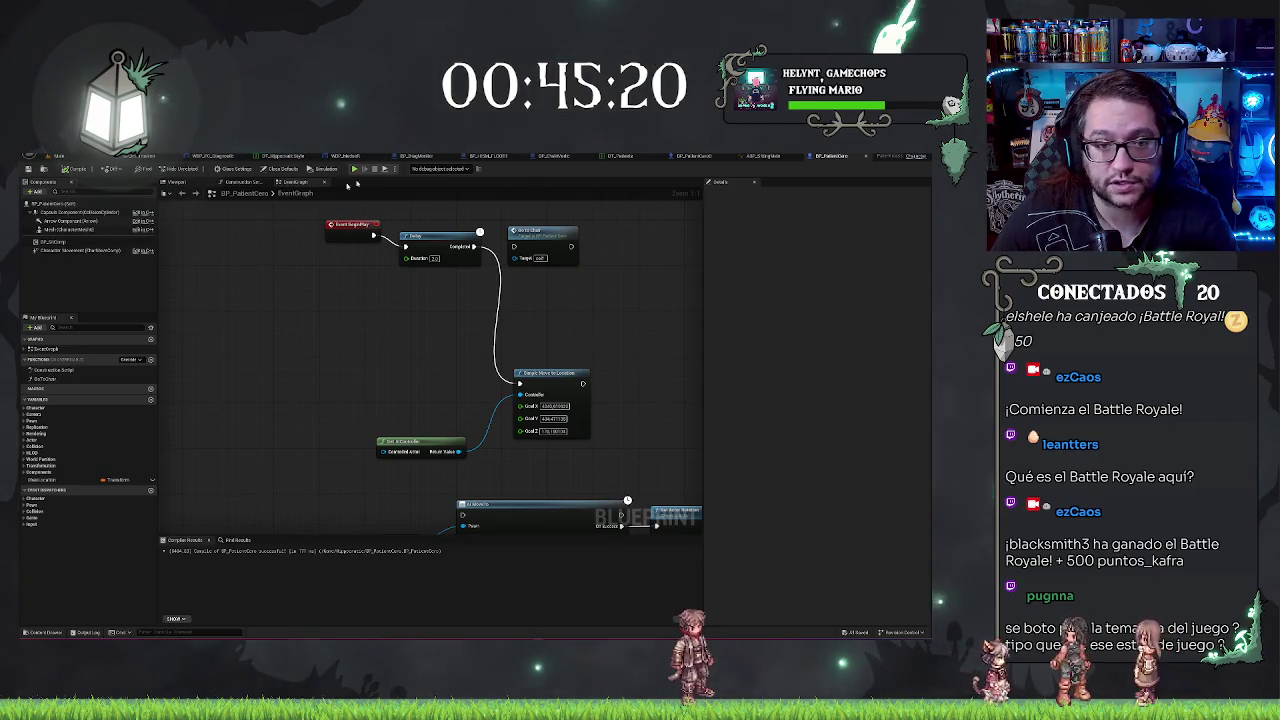
Step: In BP_PatientCero's Class Defaults, set Auto Possess AI to Placed in World or Spawned
click(55, 204)
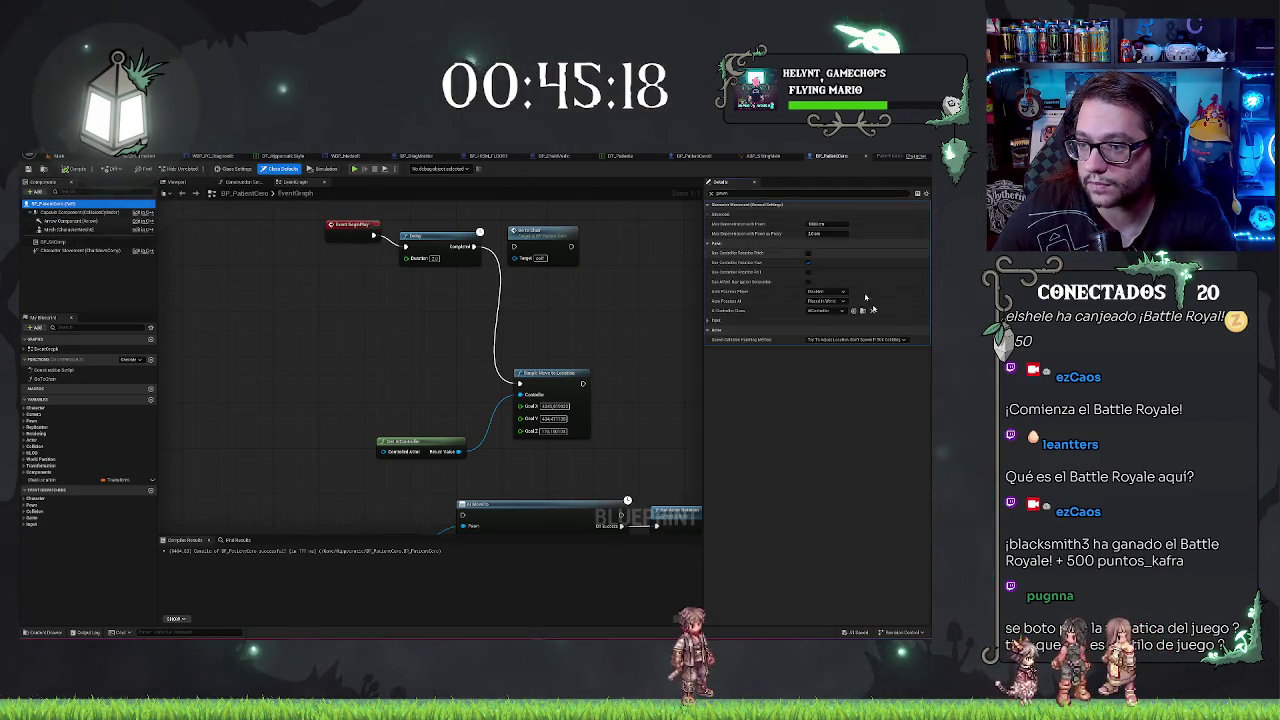
click(826, 300)
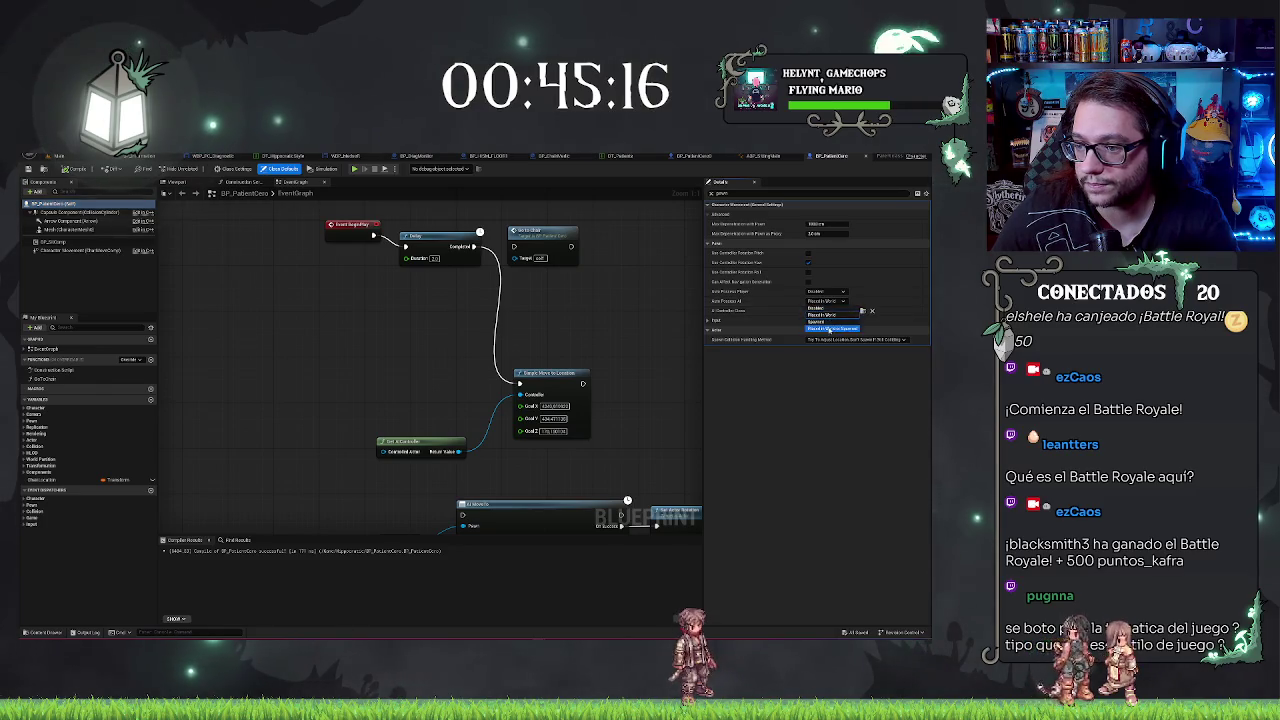
click(829, 329)
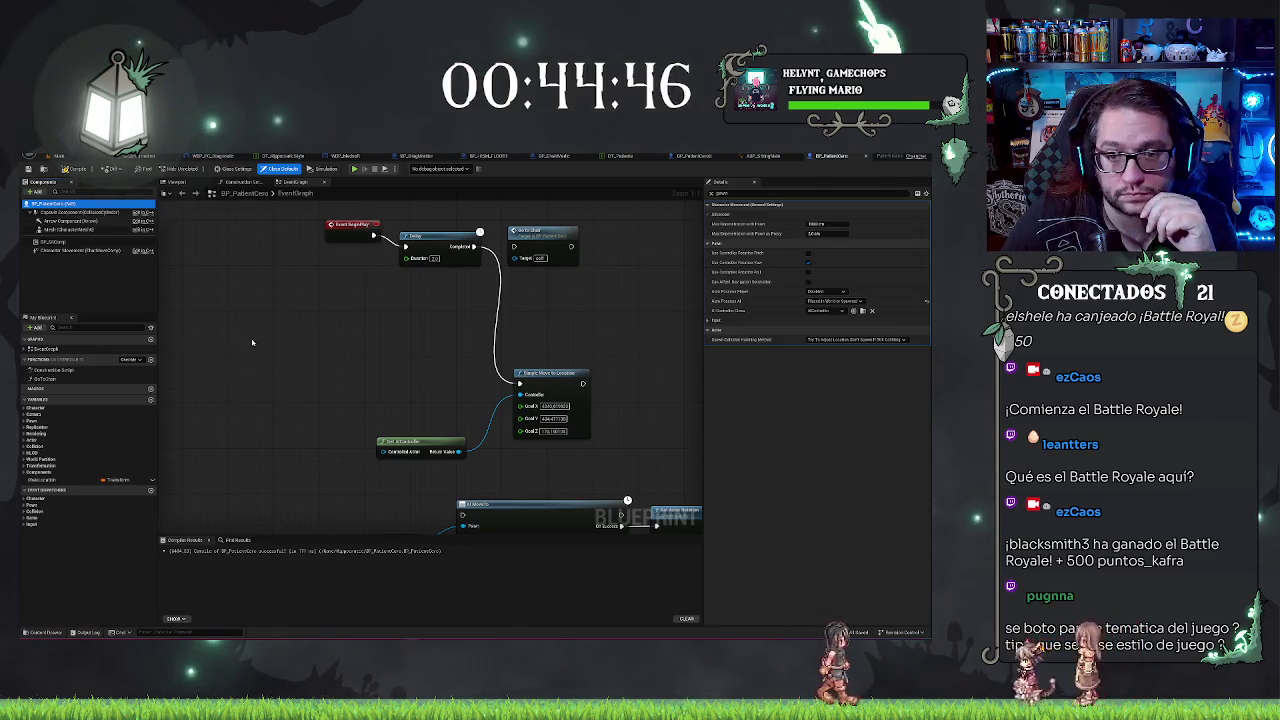
drag(252, 342, 245, 270)
drag(330, 450, 320, 380)
drag(360, 490, 343, 374)
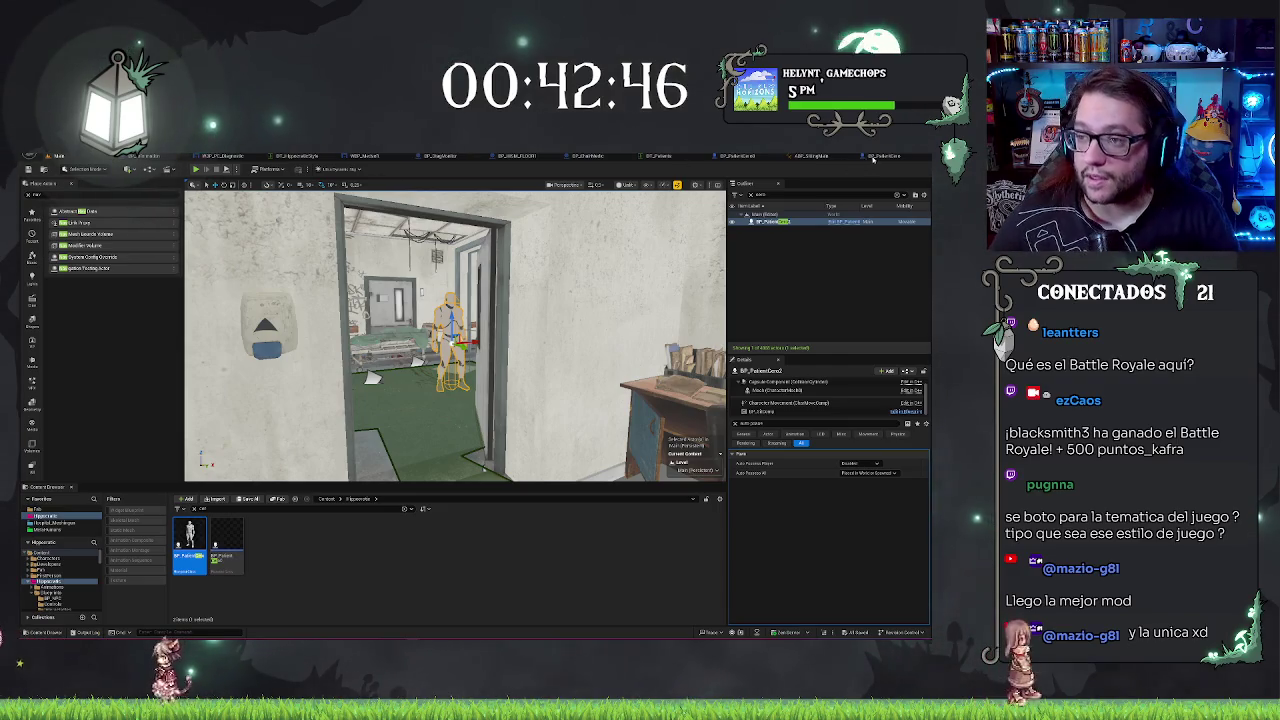
click(871, 157)
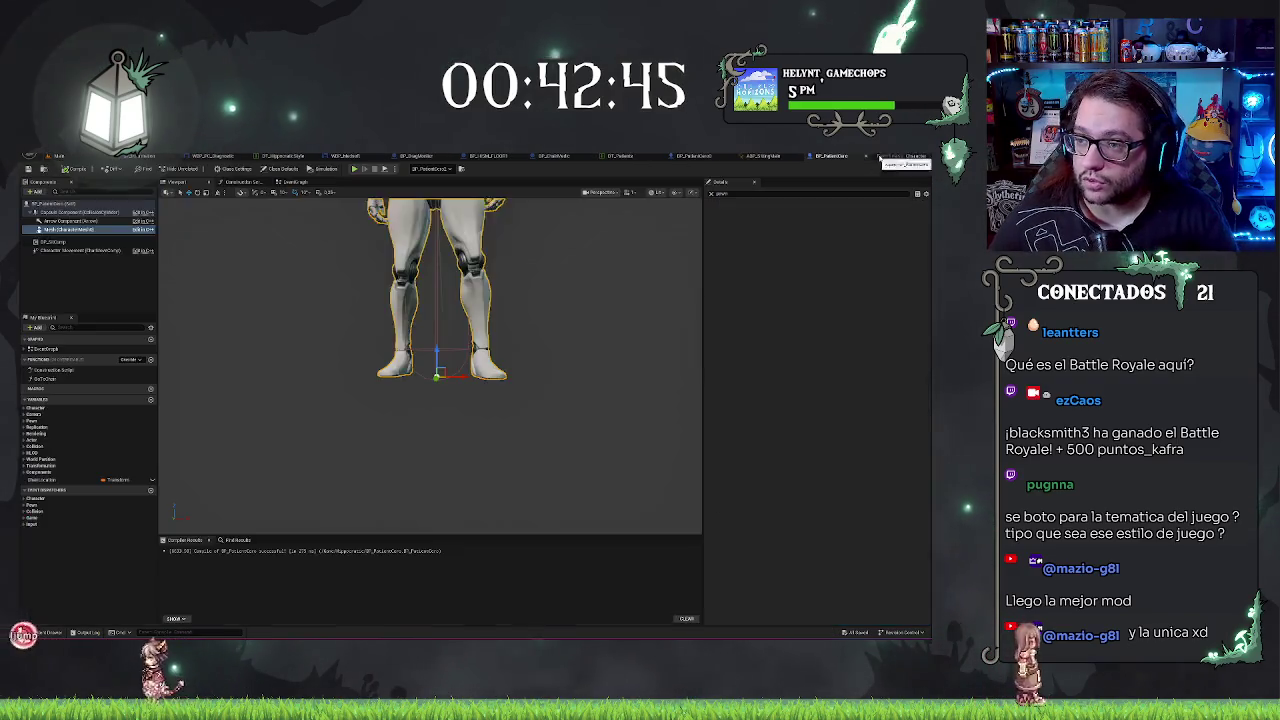
click(120, 250)
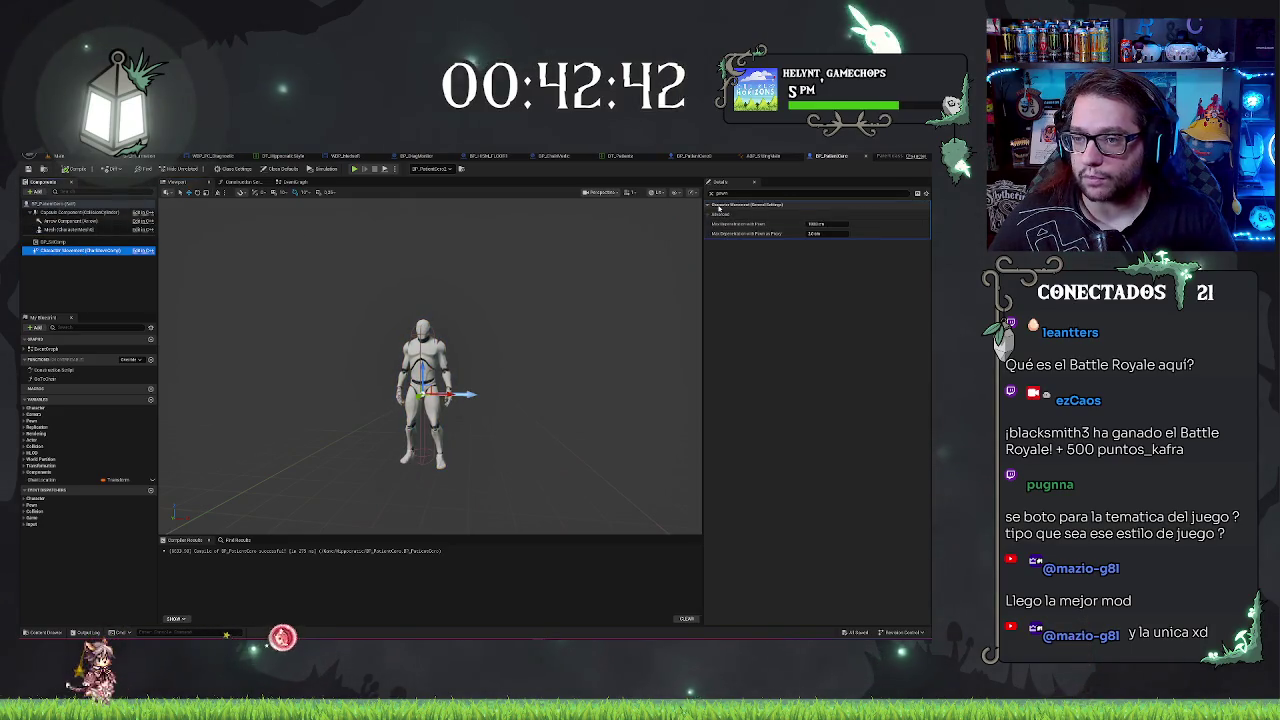
click(711, 192)
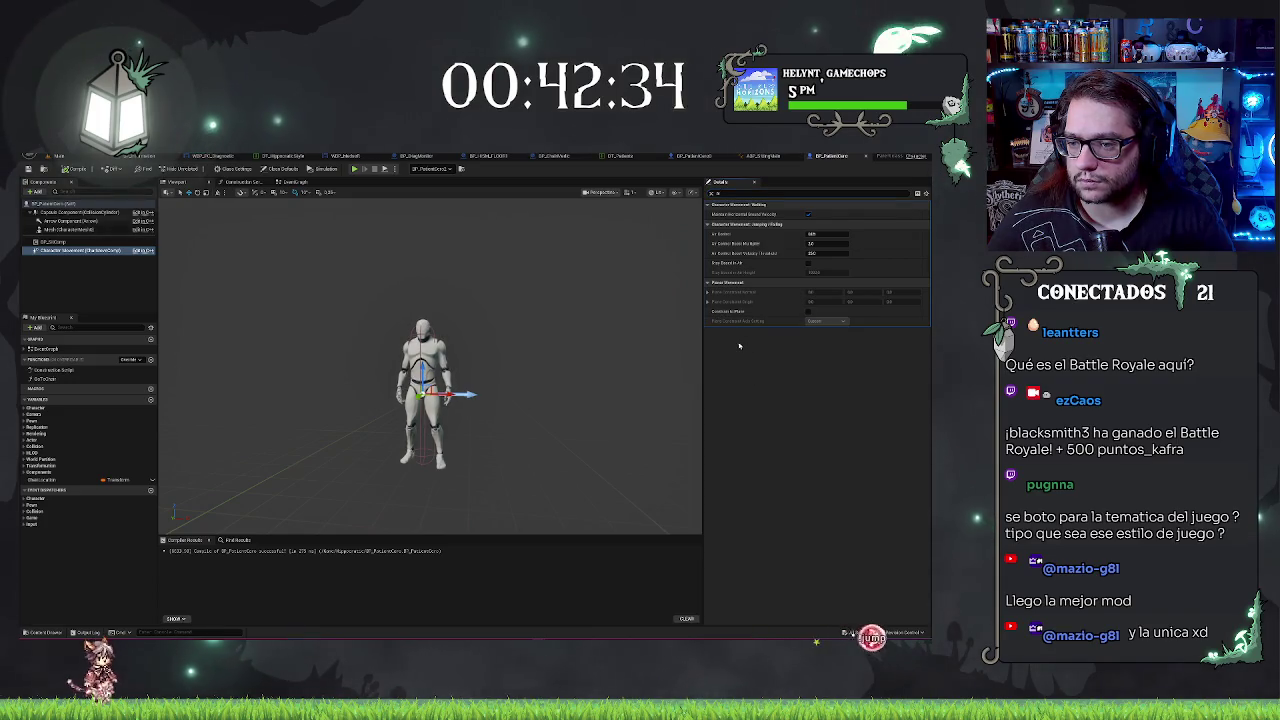
click(750, 193)
text(a)
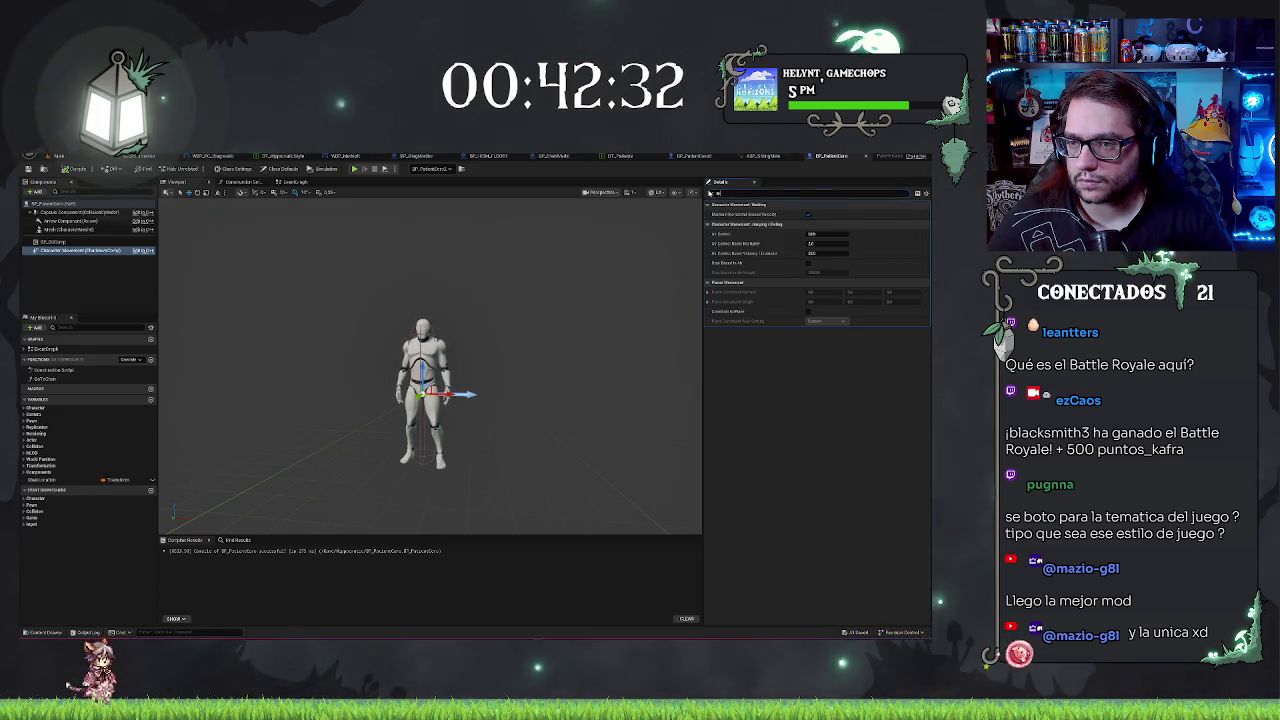
key(BackSpace)
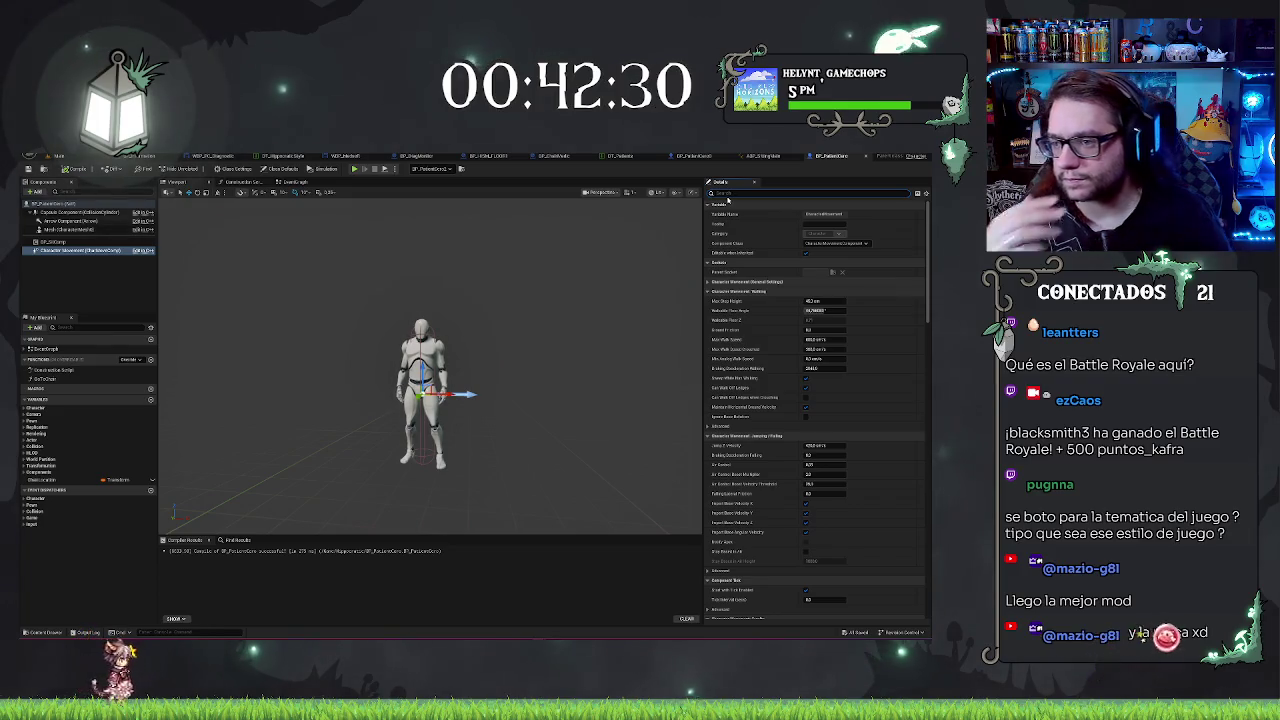
text(onf)
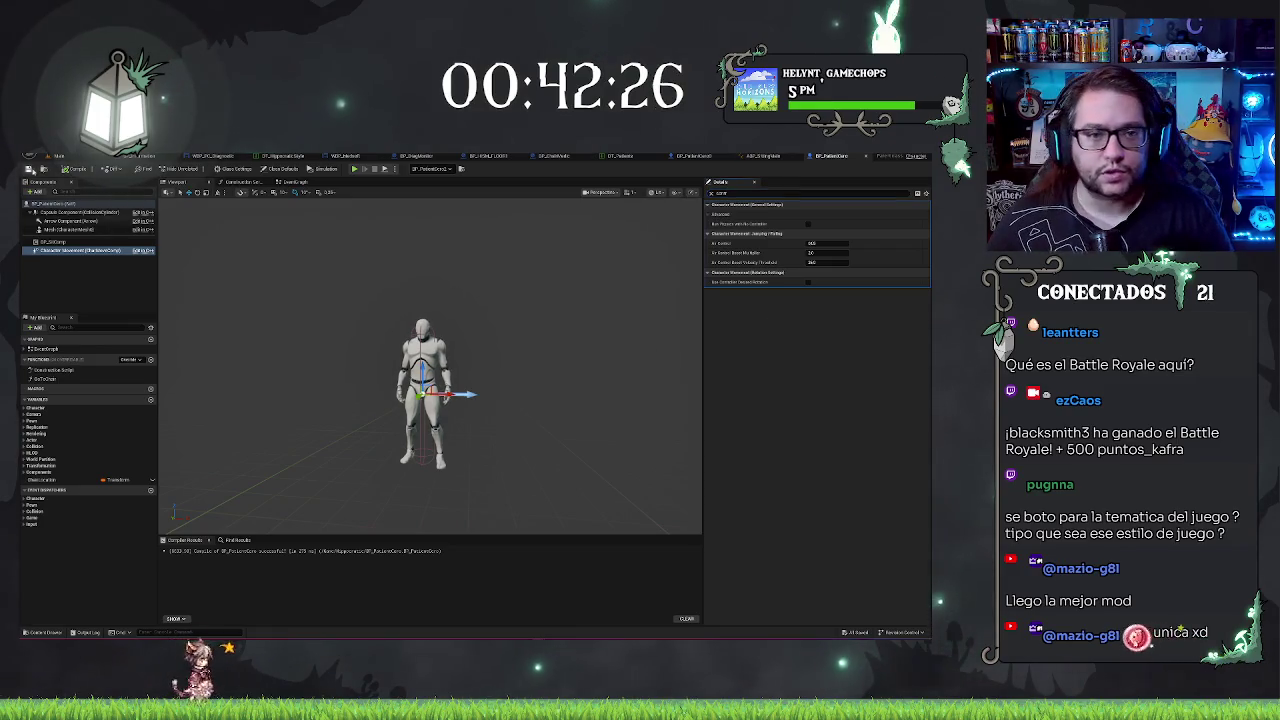
click(57, 155)
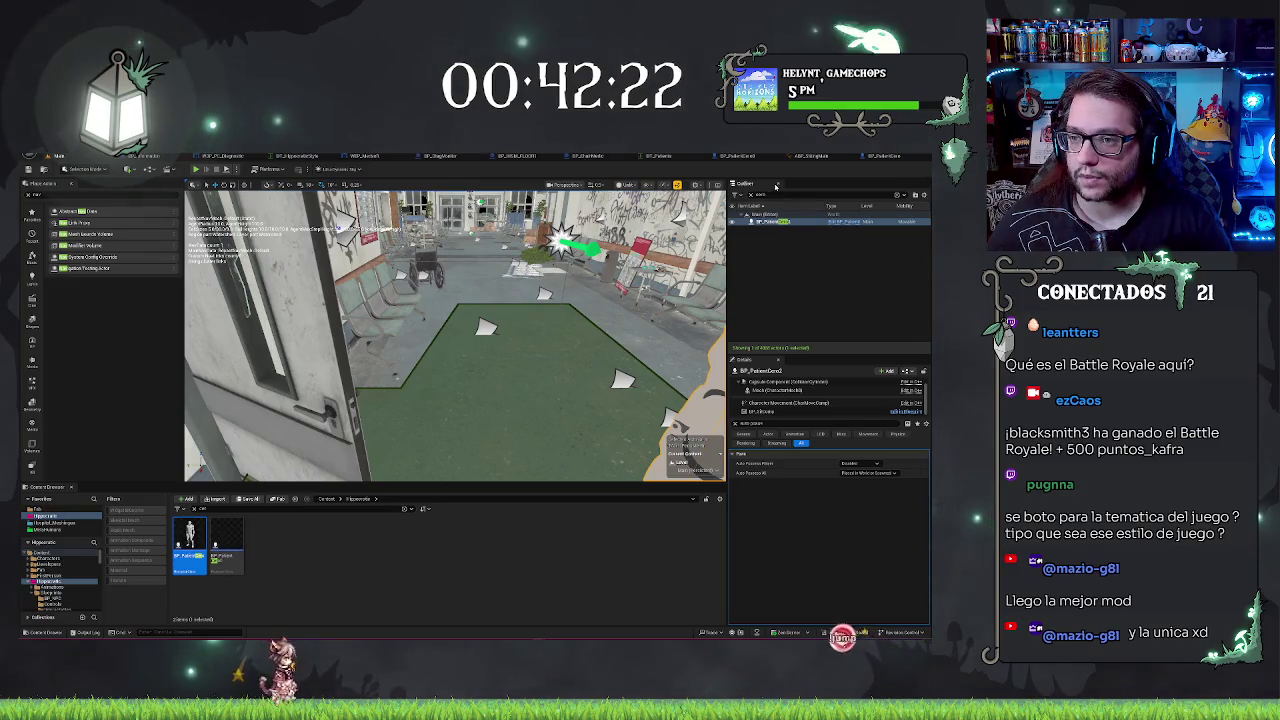
Step: Select the RecastNavMesh-Default actor in the Outliner and delete it from the level
click(770, 221)
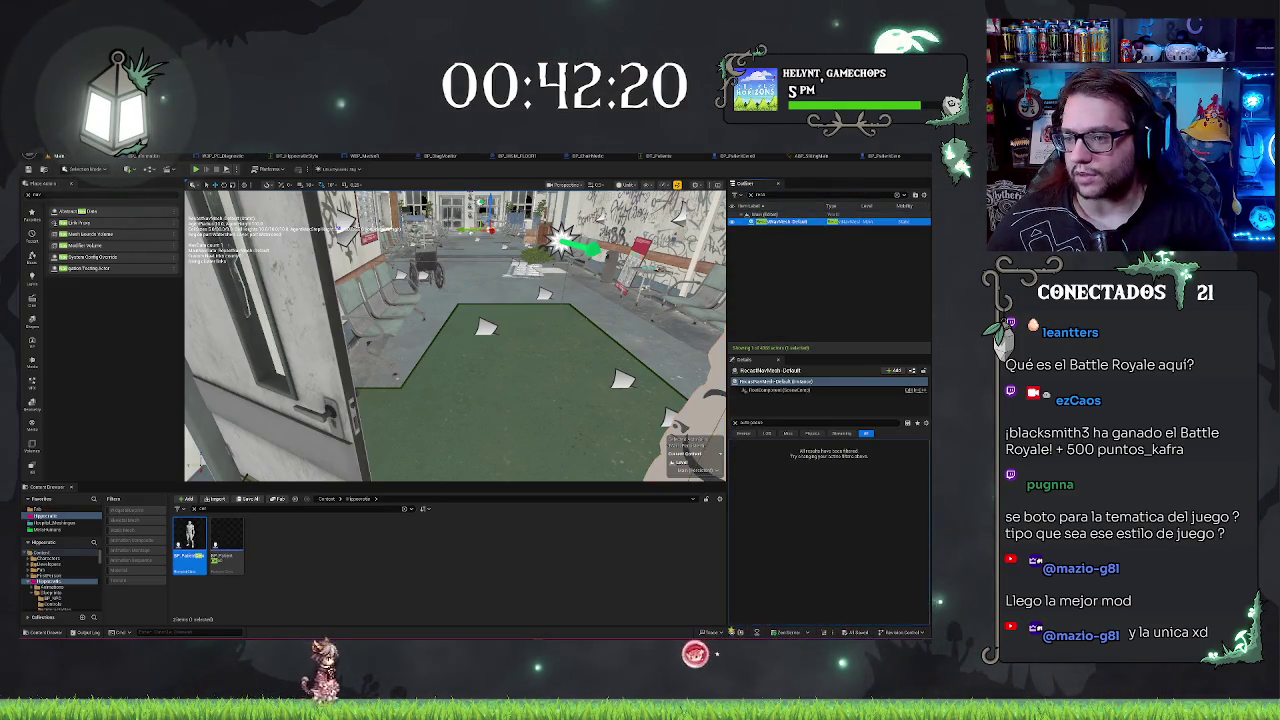
mouse_move(600, 420)
mouse_down()
mouse_move(520, 460)
mouse_move(480, 440)
mouse_up()
scroll(881, 542, down, 5)
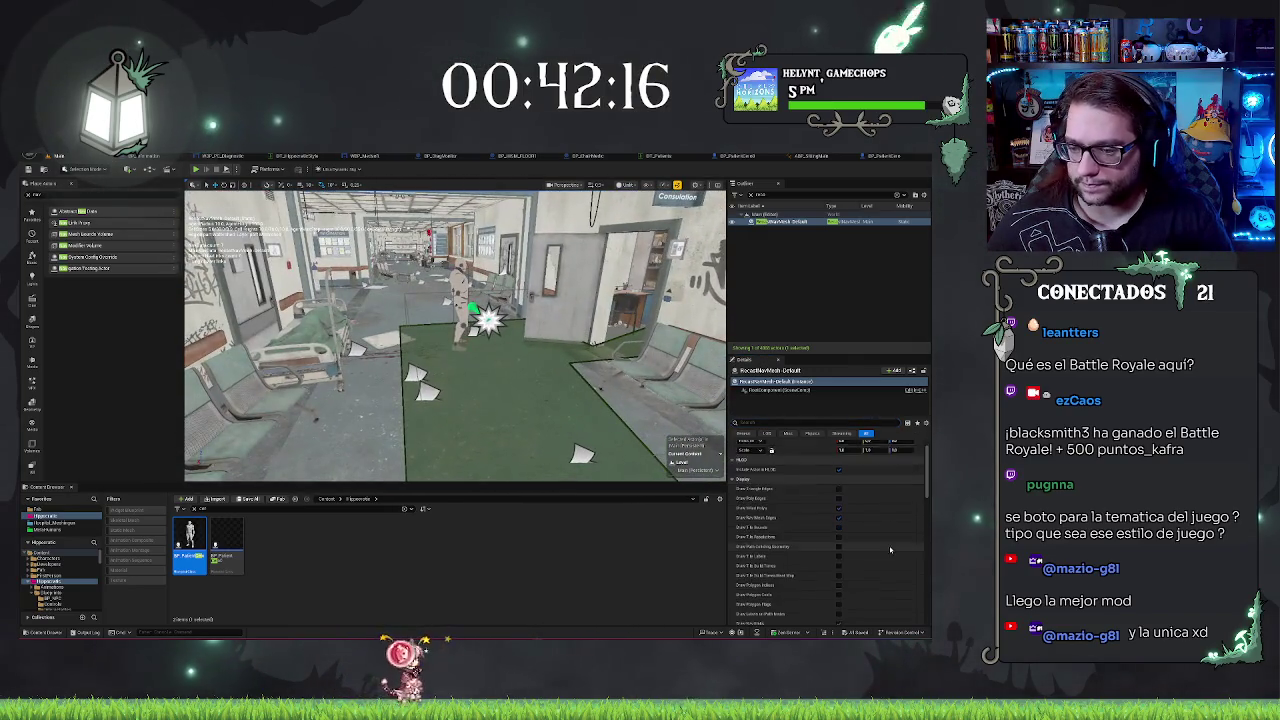
click(785, 221)
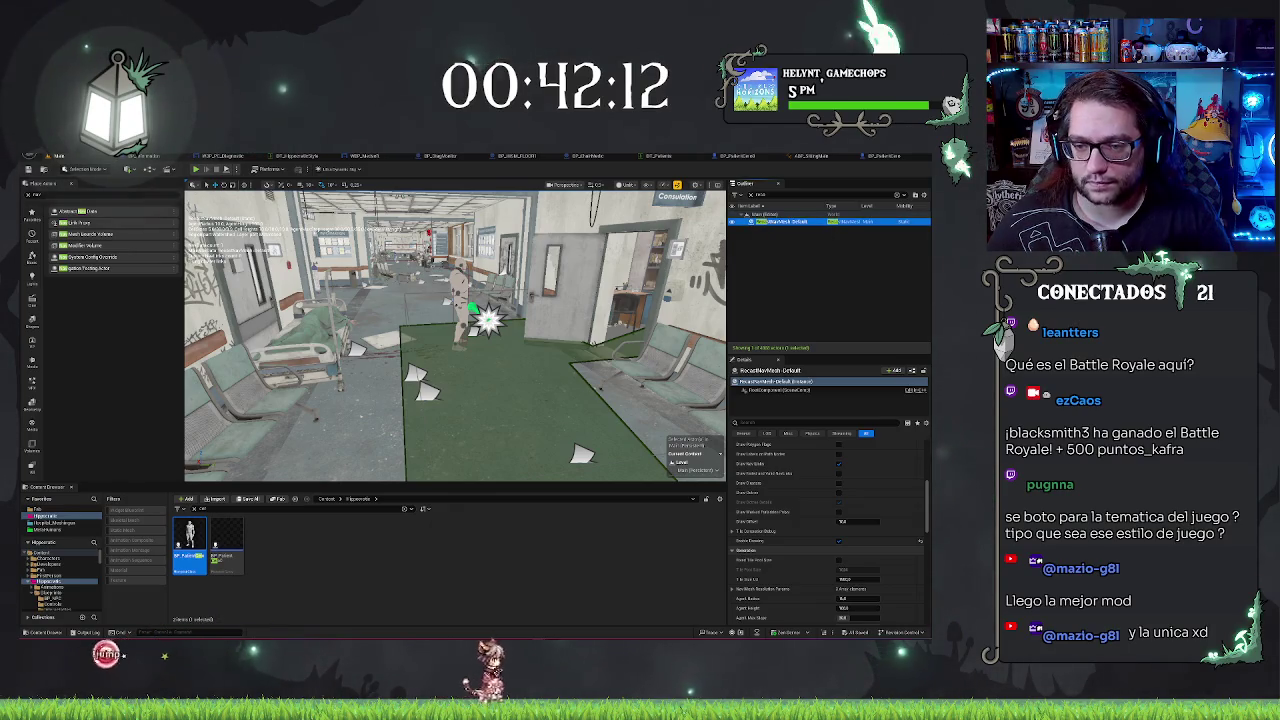
key(Delete)
drag(455, 335, 518, 328)
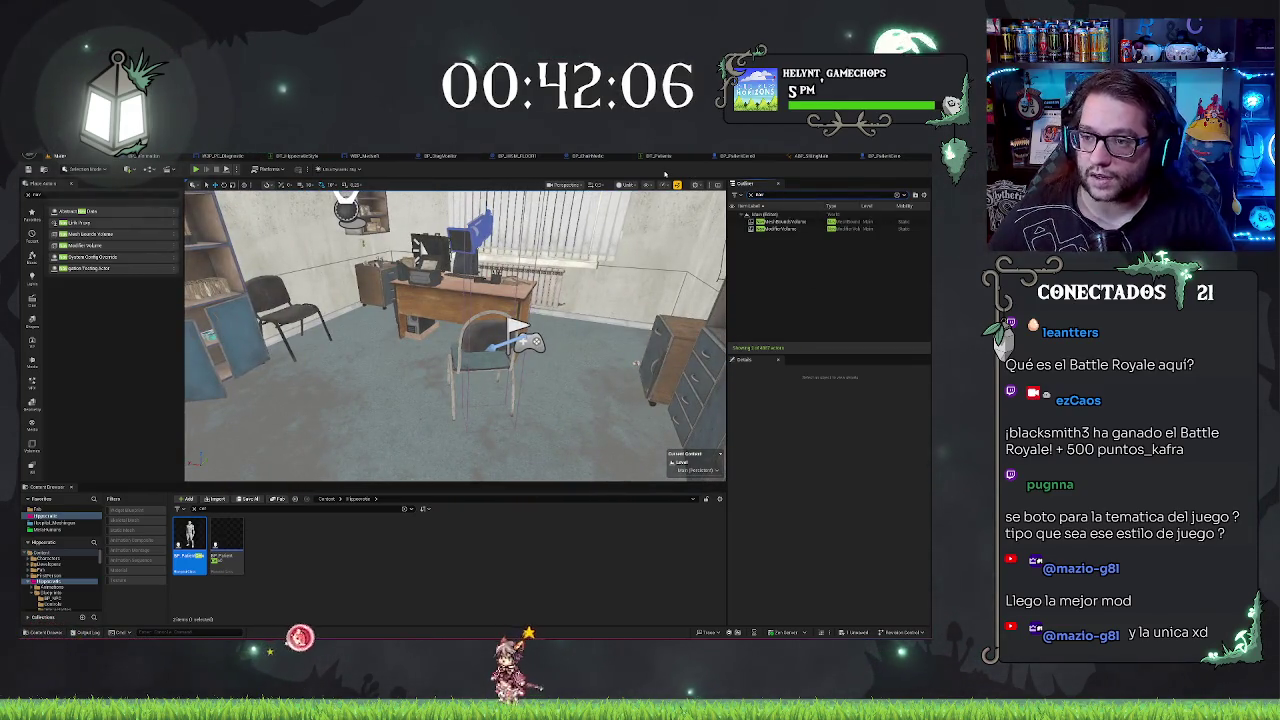
Step: Select the NavModifierVolume and filter its Details properties with a search term
click(789, 230)
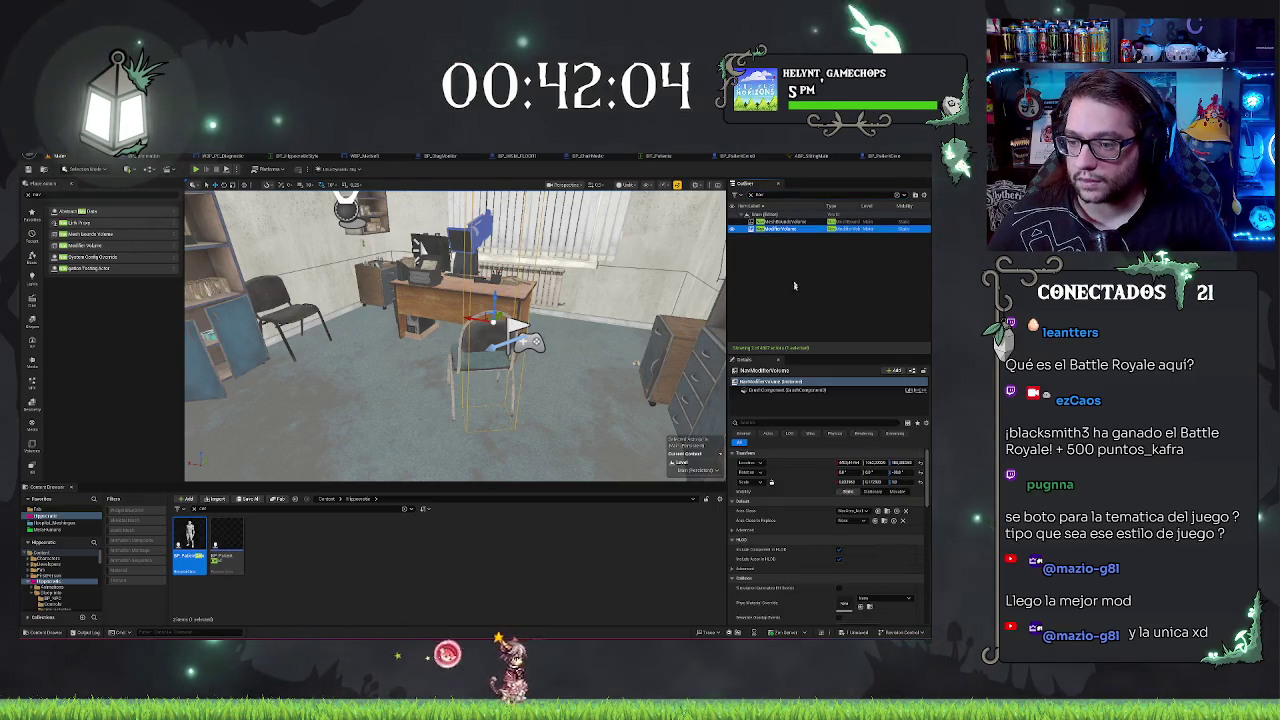
click(780, 422)
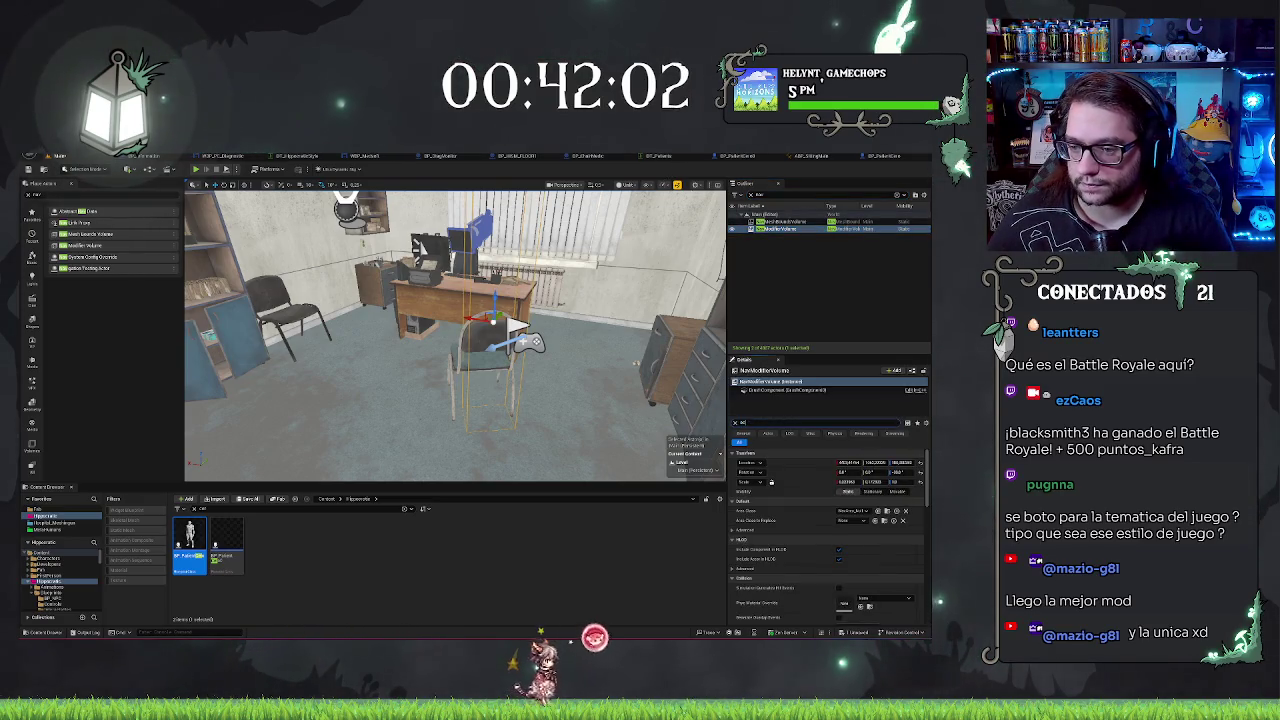
text(ocea)
key(BackSpace)
key(BackSpace)
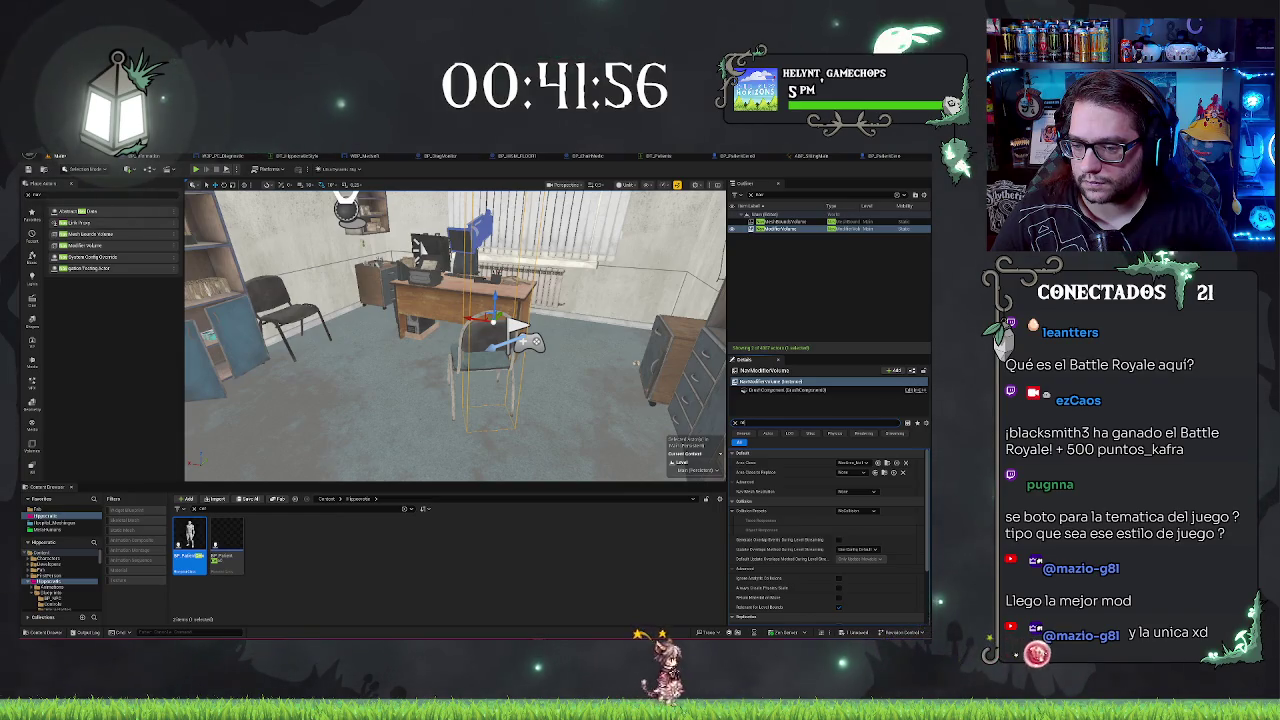
text(sst)
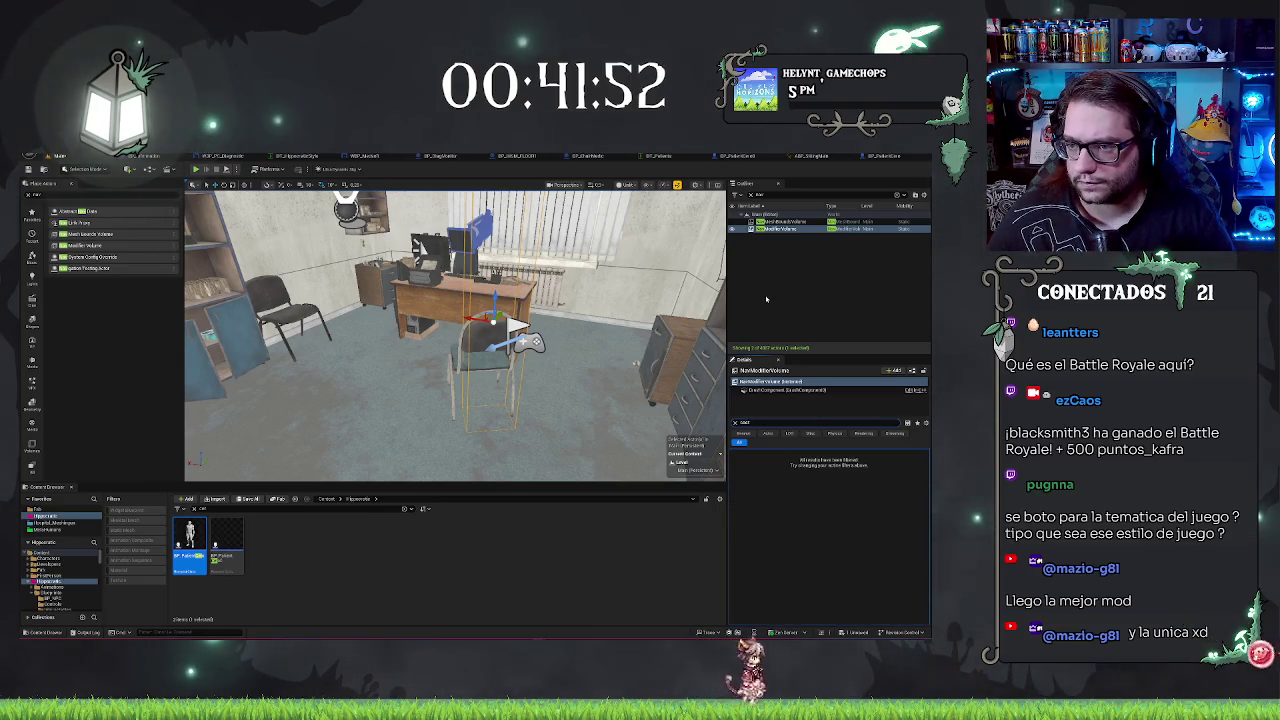
Step: Review the NavMeshBoundsVolume's full, unfiltered property list, then start a Play-In-Editor test
click(789, 221)
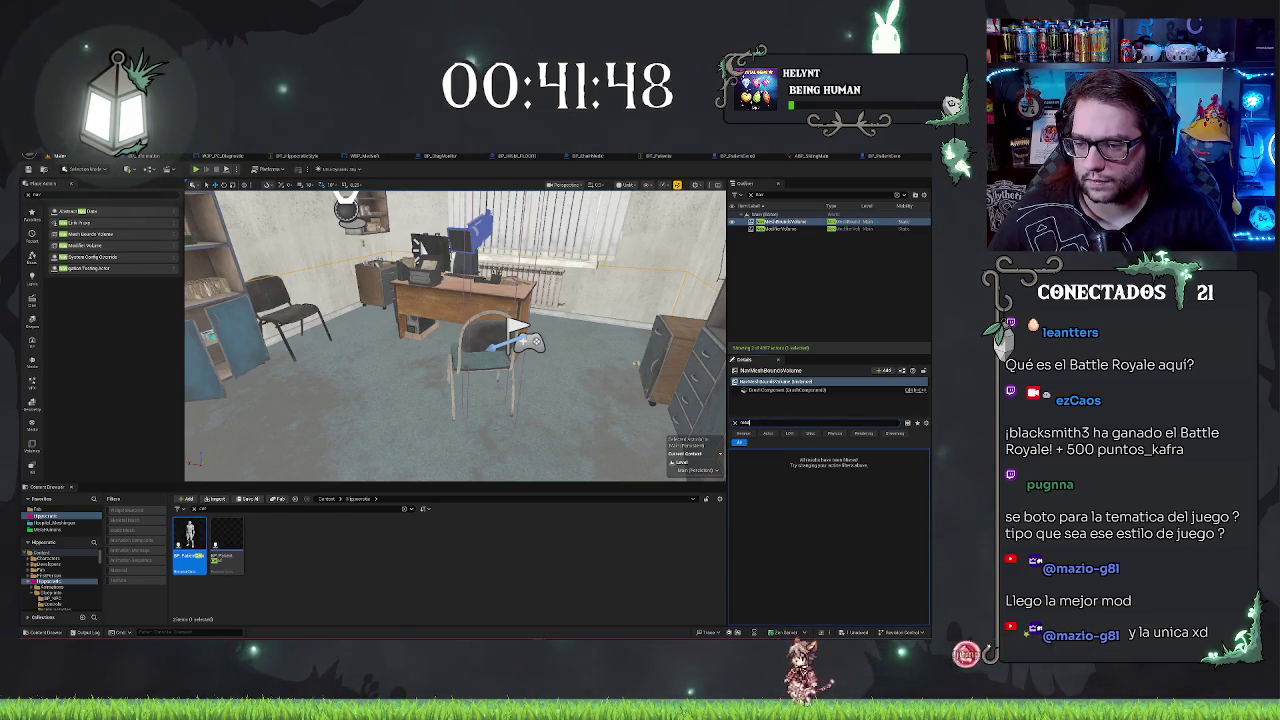
key(BackSpace)
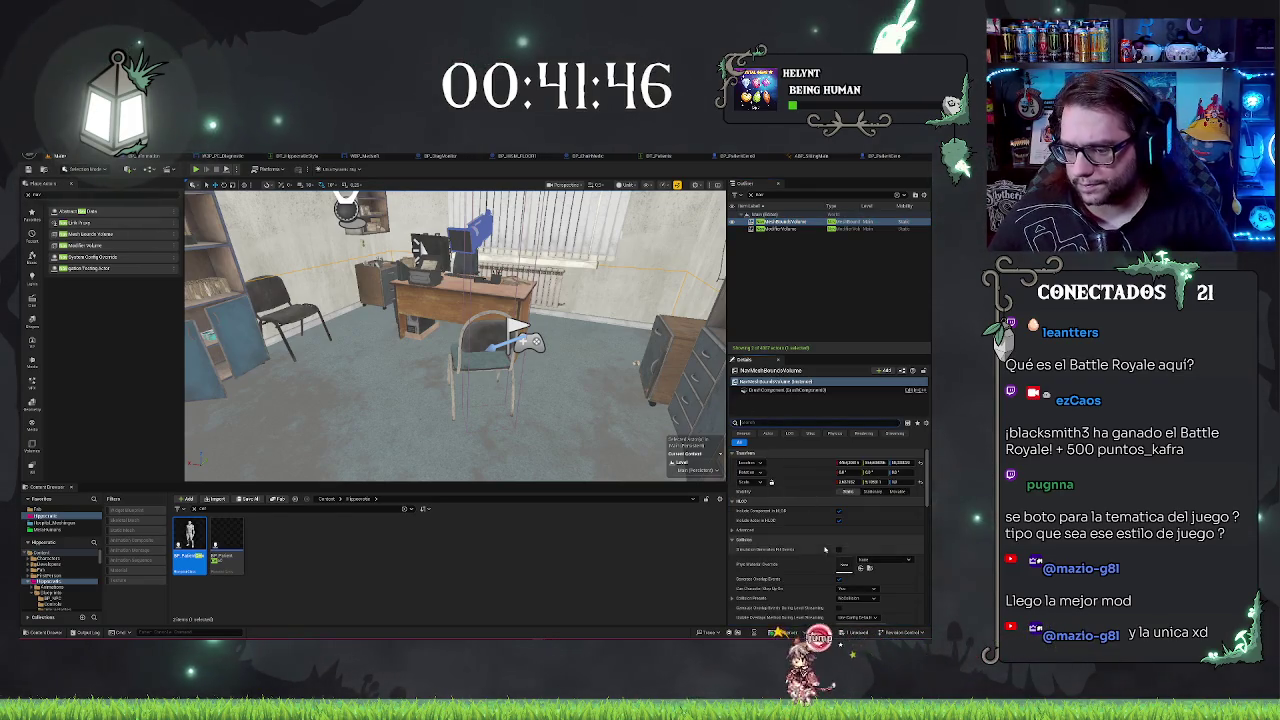
scroll(825, 549, down, 5)
scroll(828, 502, down, 10)
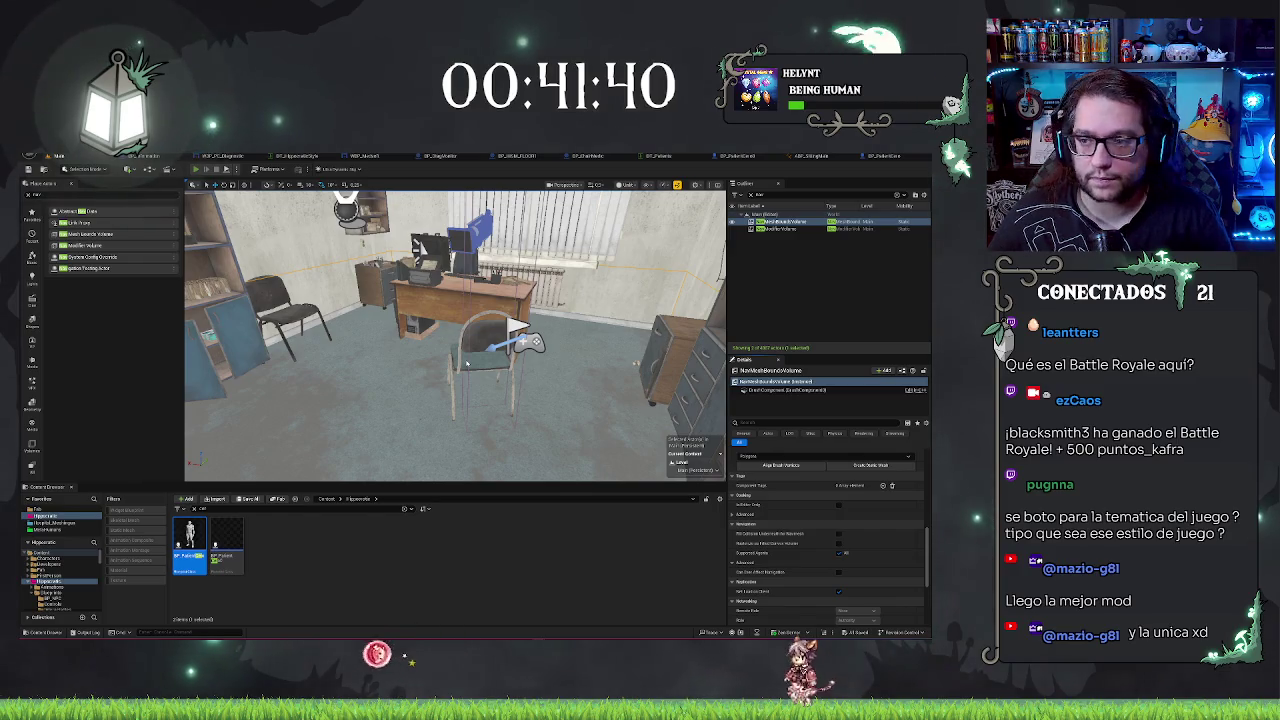
key(alt+p)
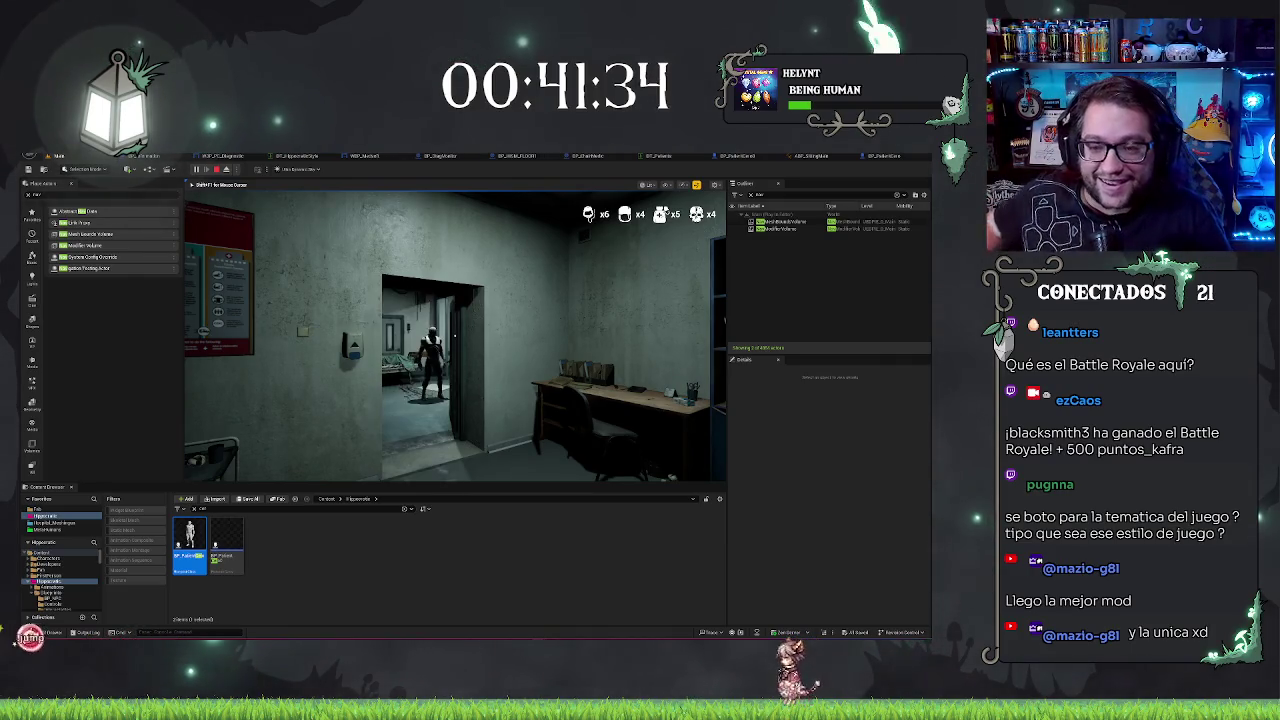
Step: Stop the play session and filter the Outliner's actor list to 'nav'
key(a)
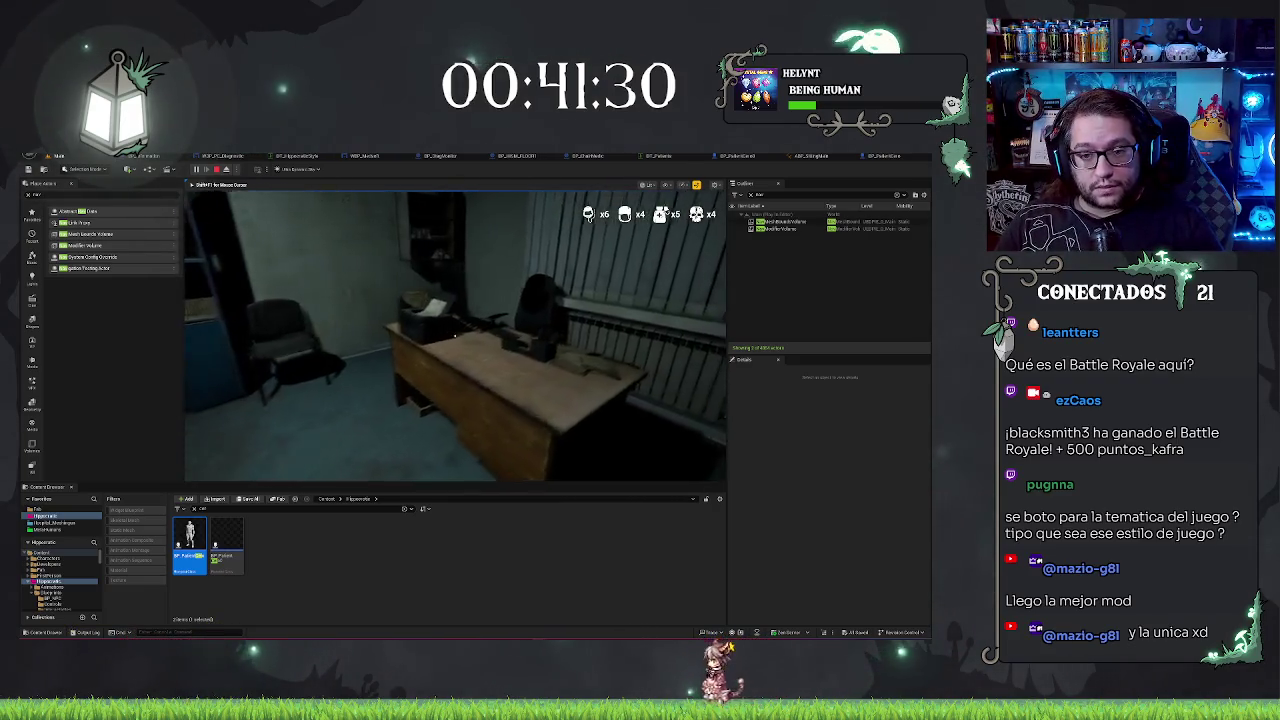
key(Escape)
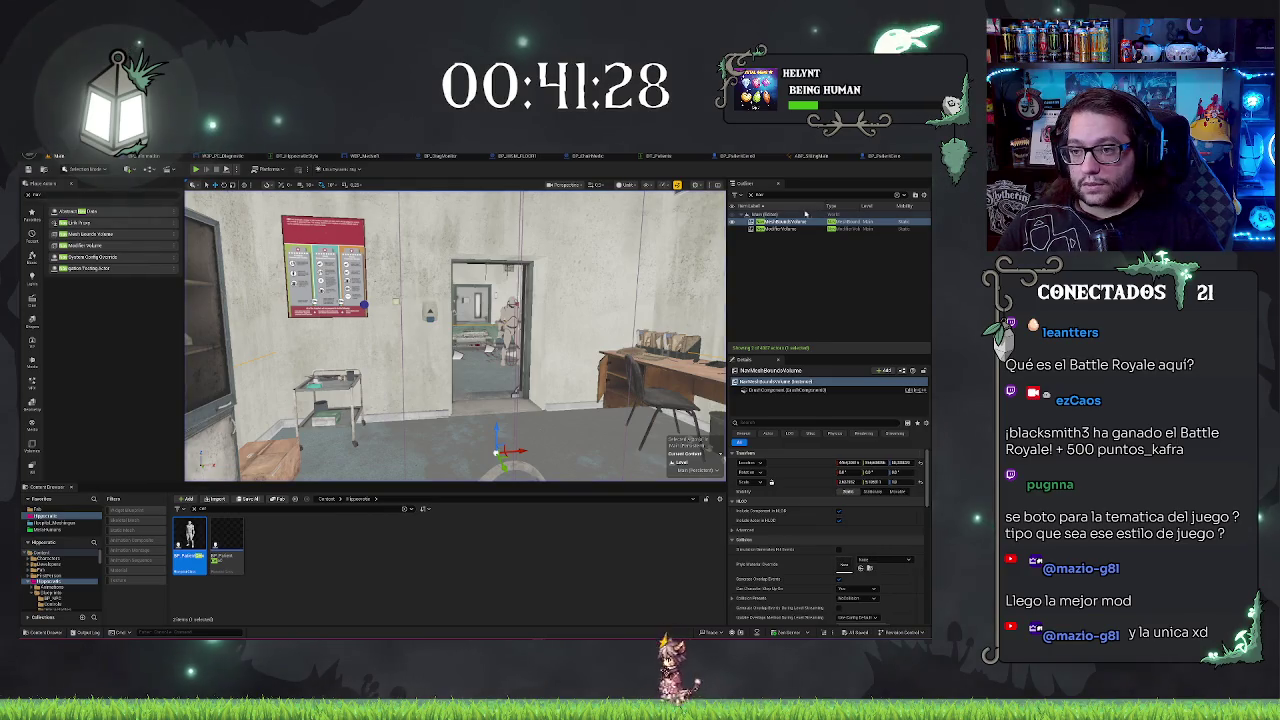
key(BackSpace)
key(BackSpace)
key(BackSpace)
text(noiwo)
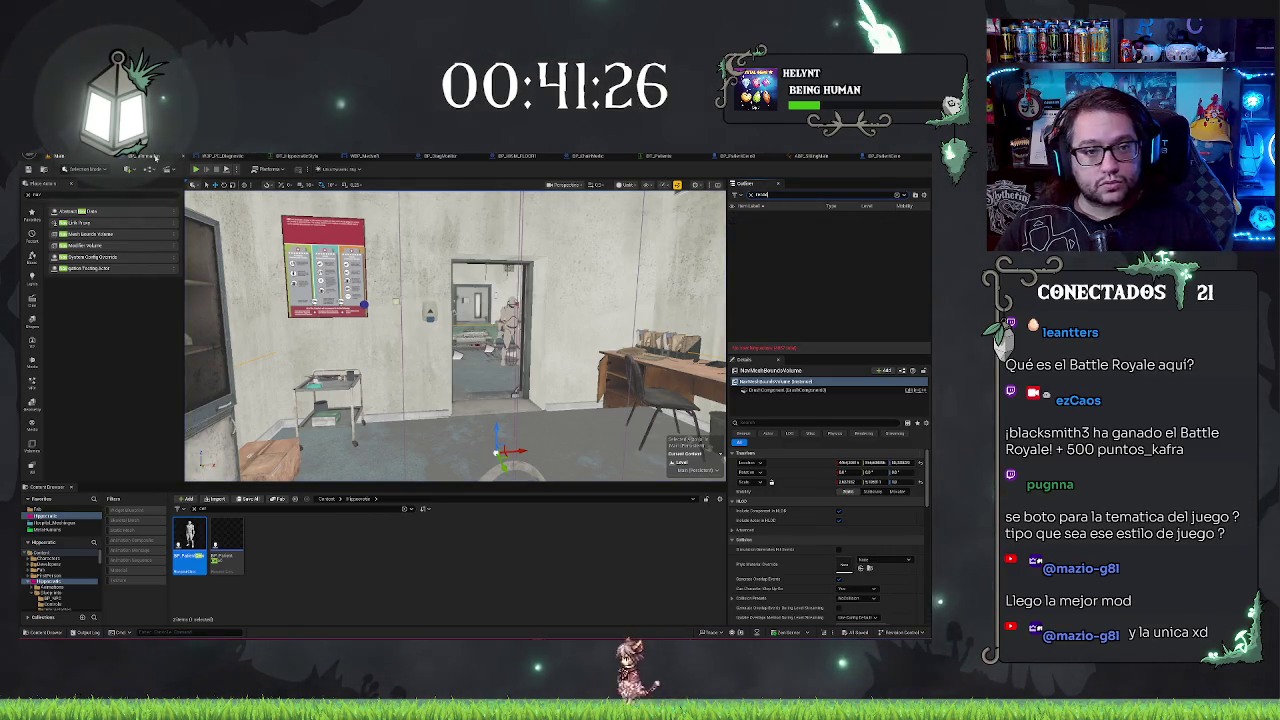
key(BackSpace)
key(BackSpace)
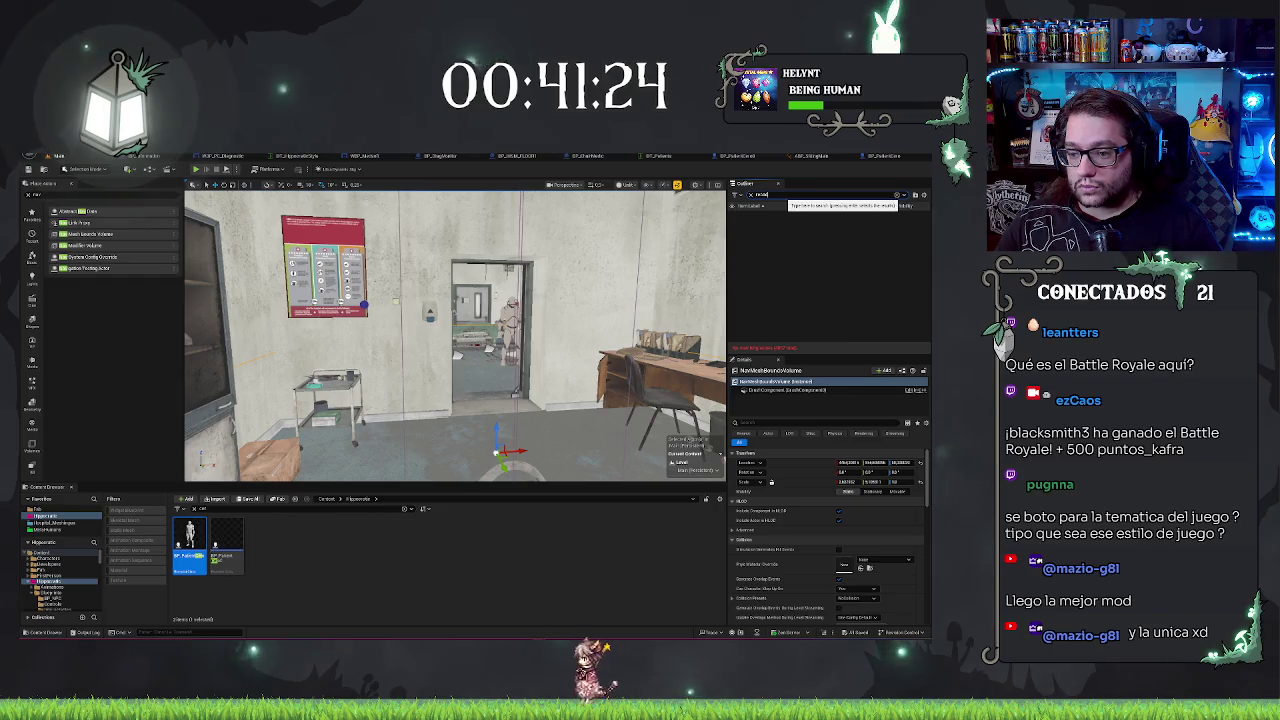
text(se)
double_click(777, 200)
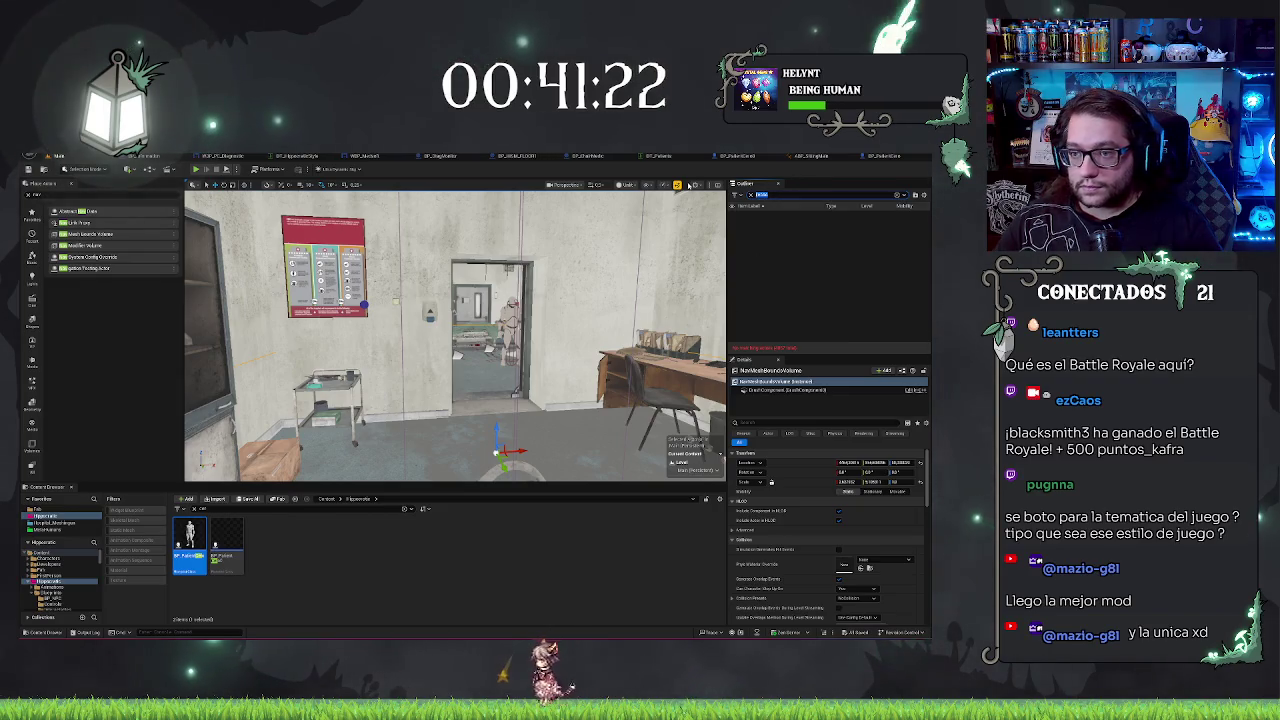
text(nav)
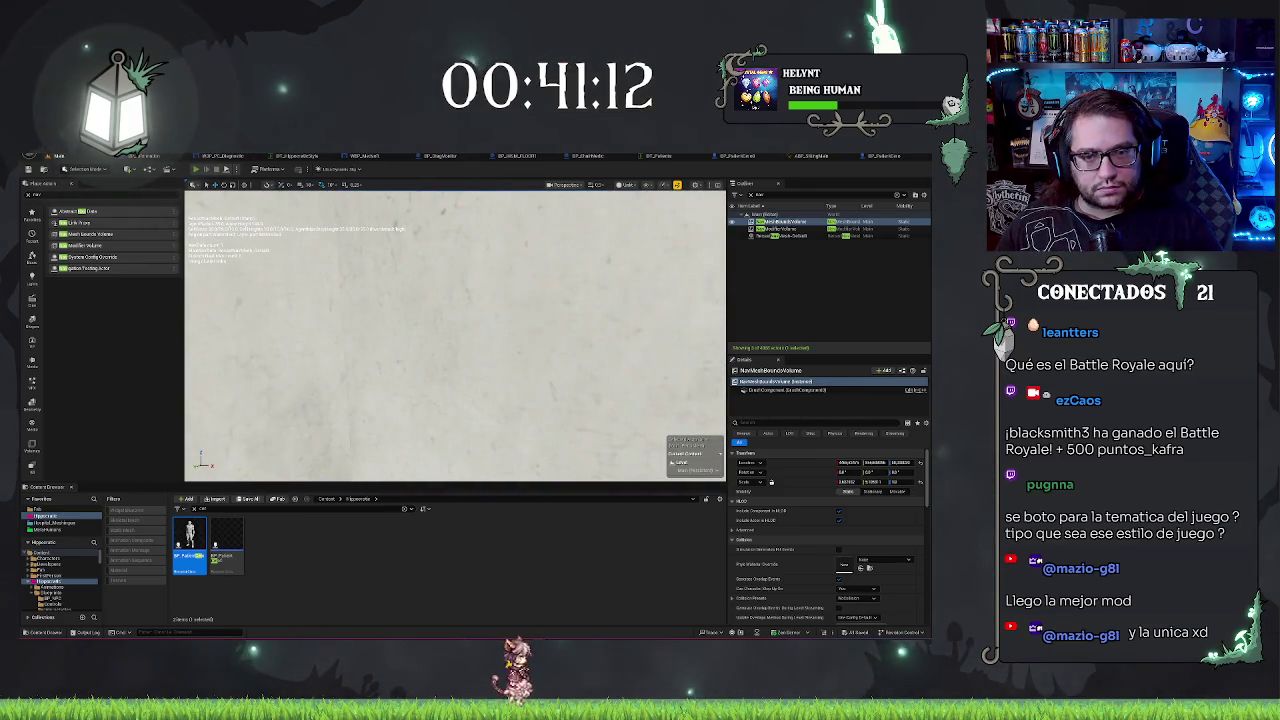
Step: Replay the level briefly, then glance at BP_PatientCore before returning to the level
key(alt+p)
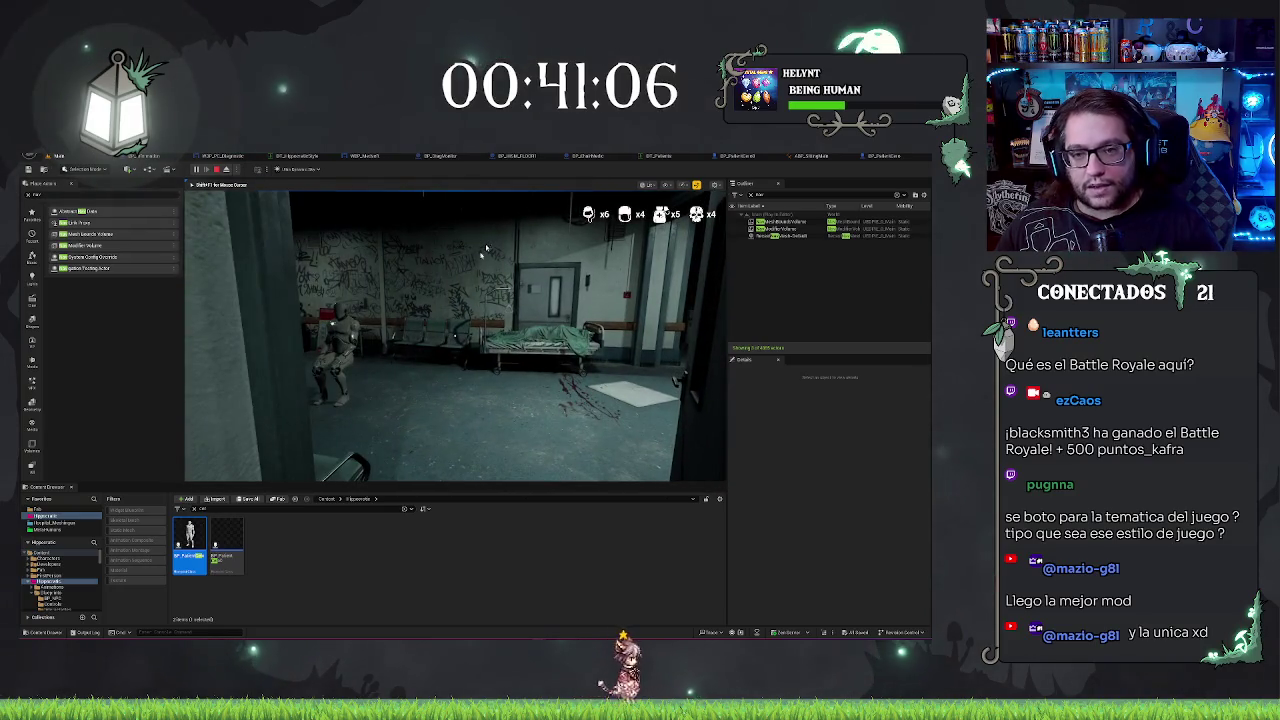
key(Escape)
click(889, 157)
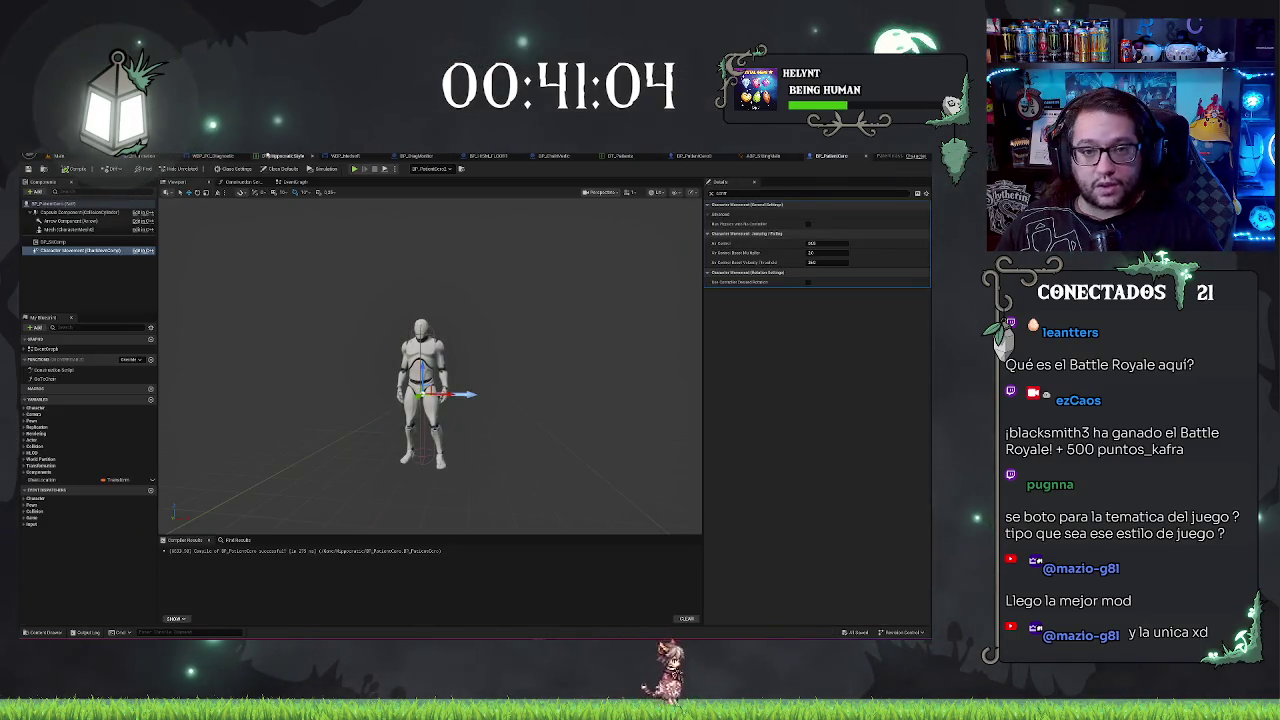
click(87, 157)
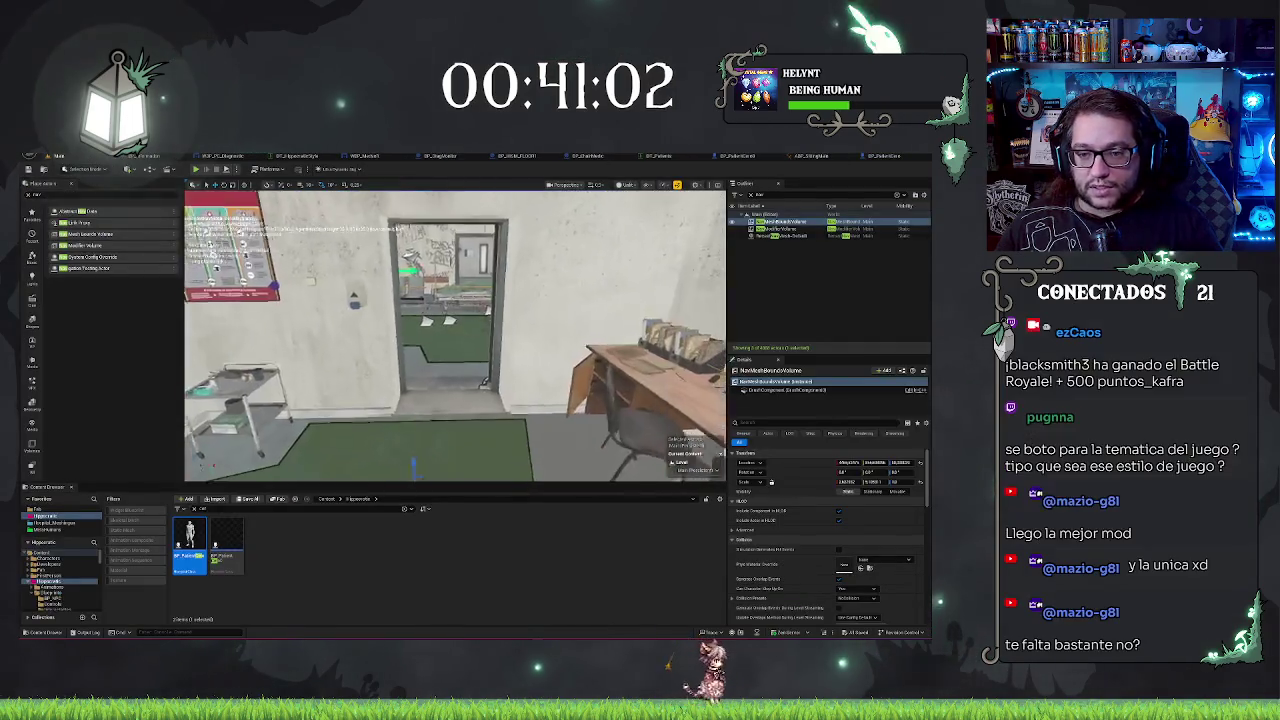
key(s)
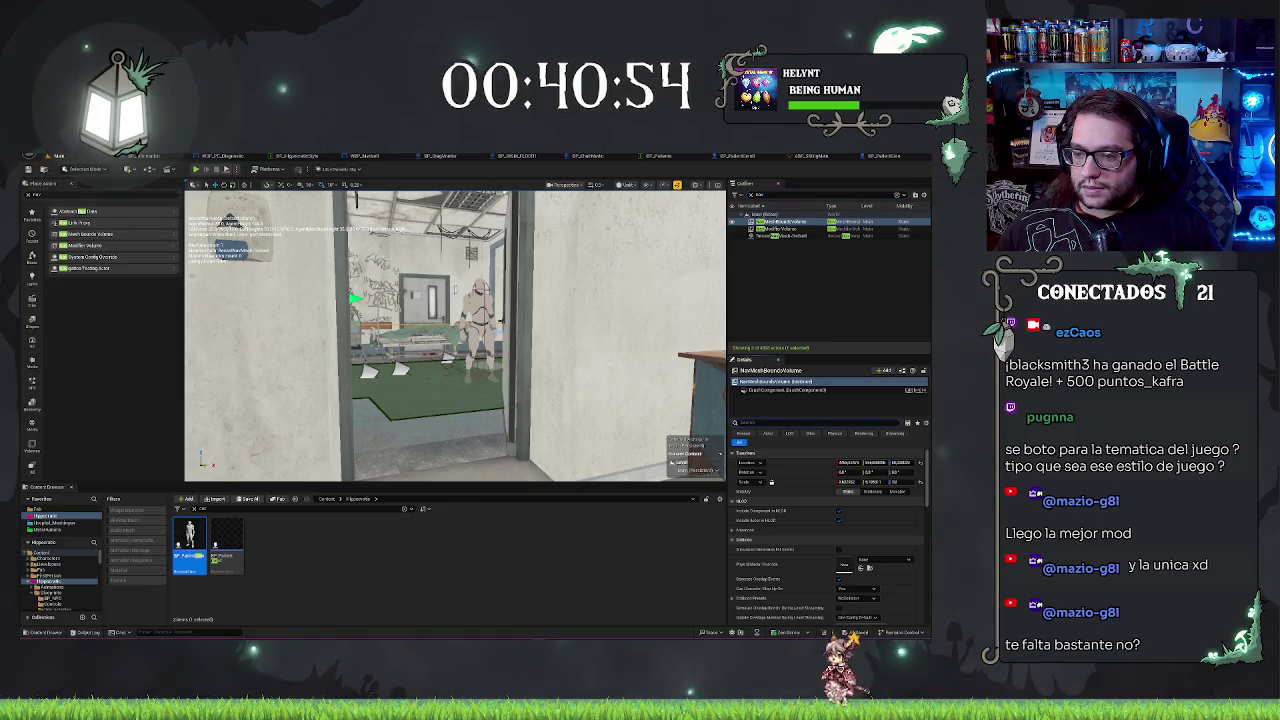
scroll(840, 491, down, 2)
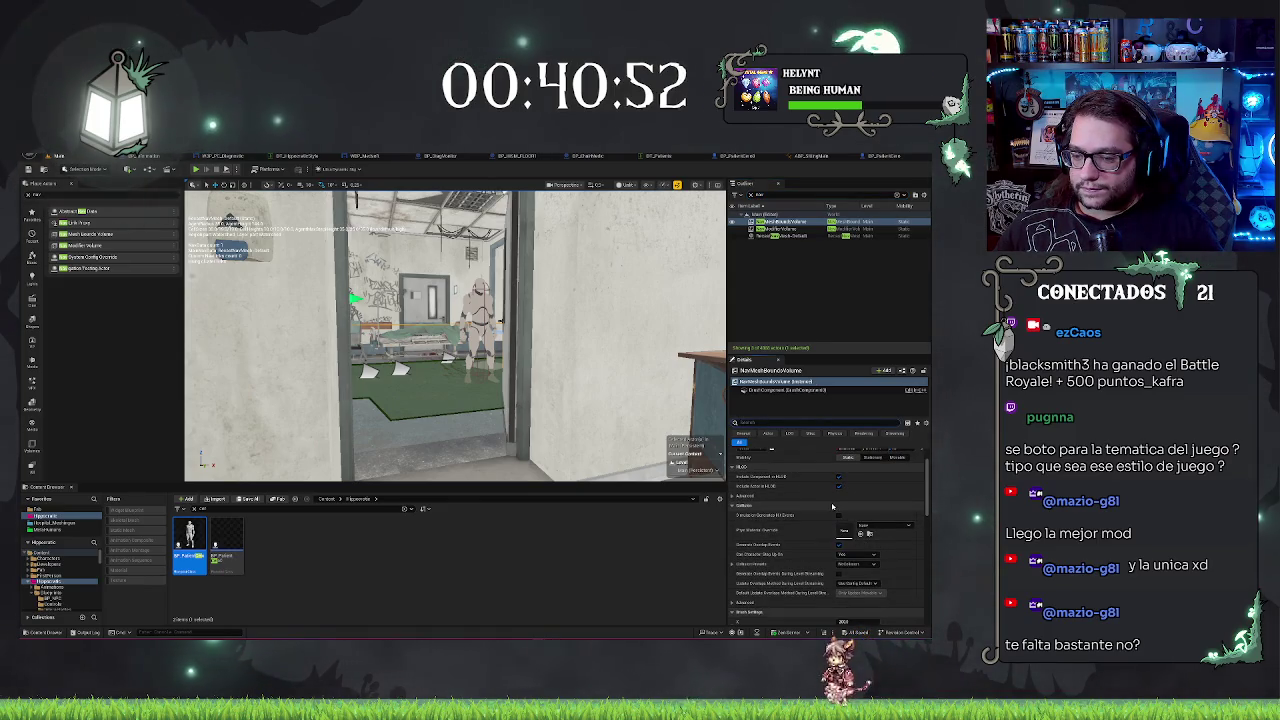
scroll(832, 506, up, 2)
text(oco)
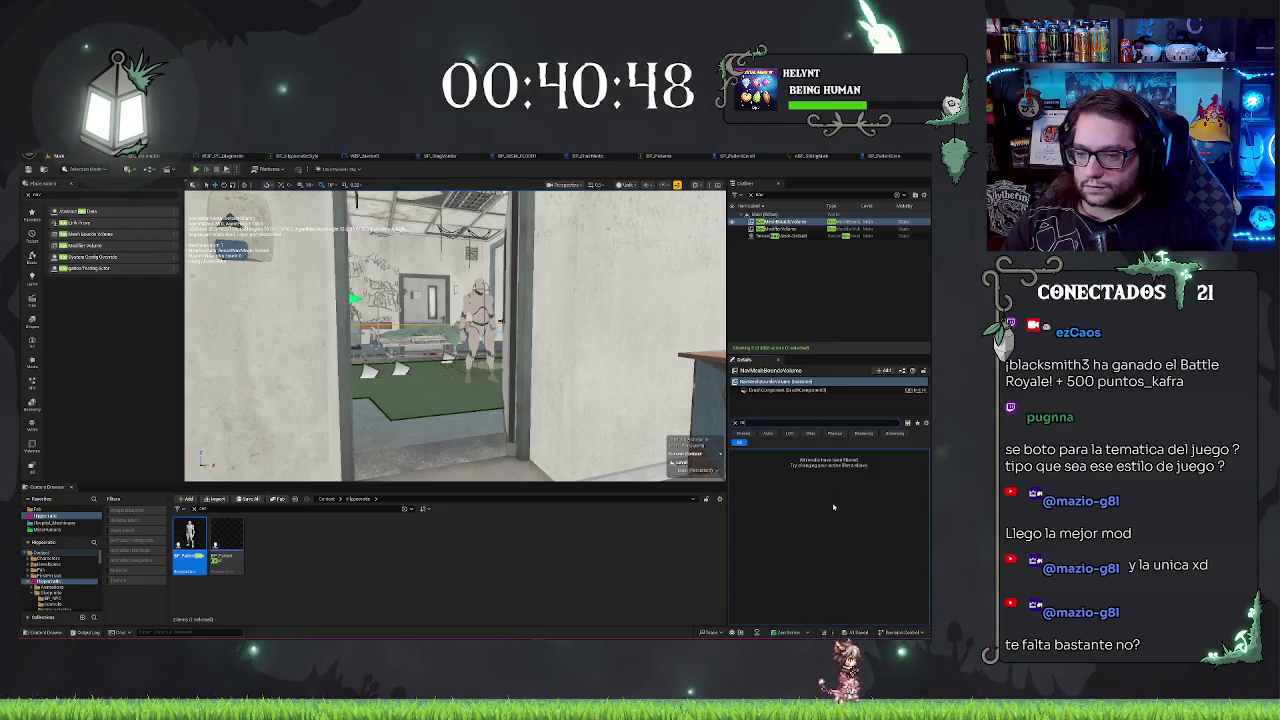
key(BackSpace)
key(BackSpace)
text(sha)
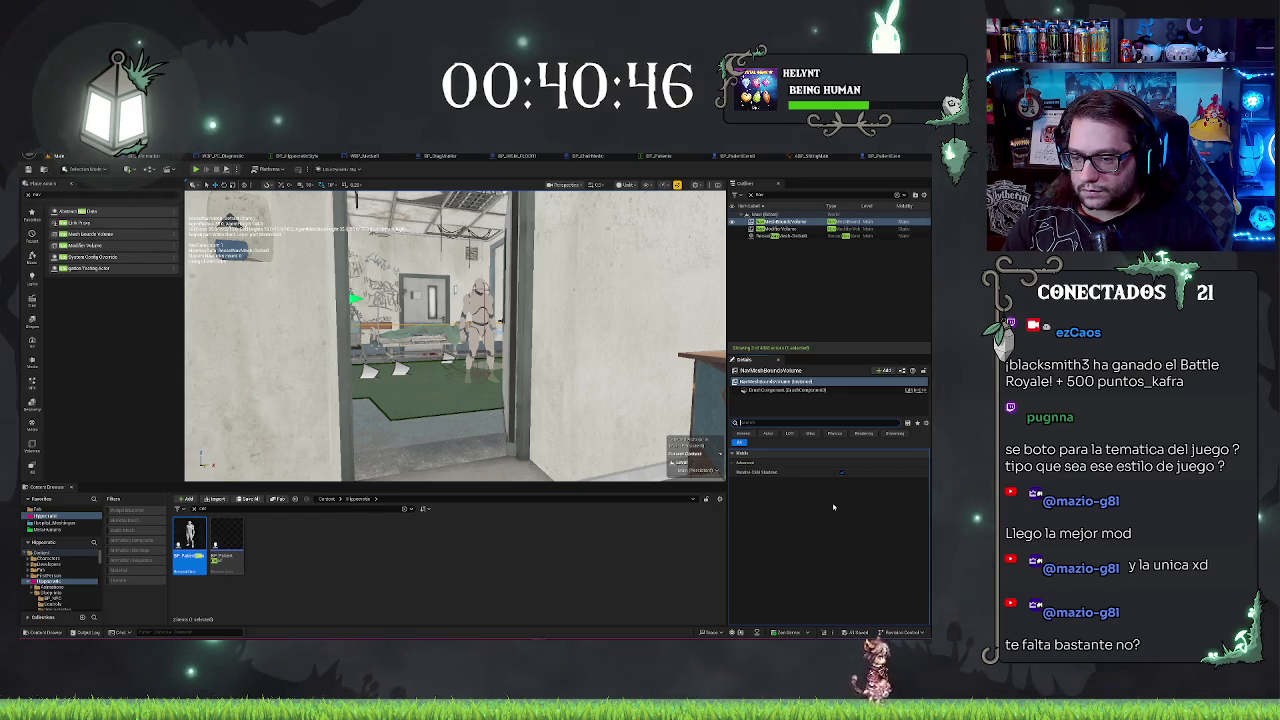
key(BackSpace)
key(BackSpace)
key(BackSpace)
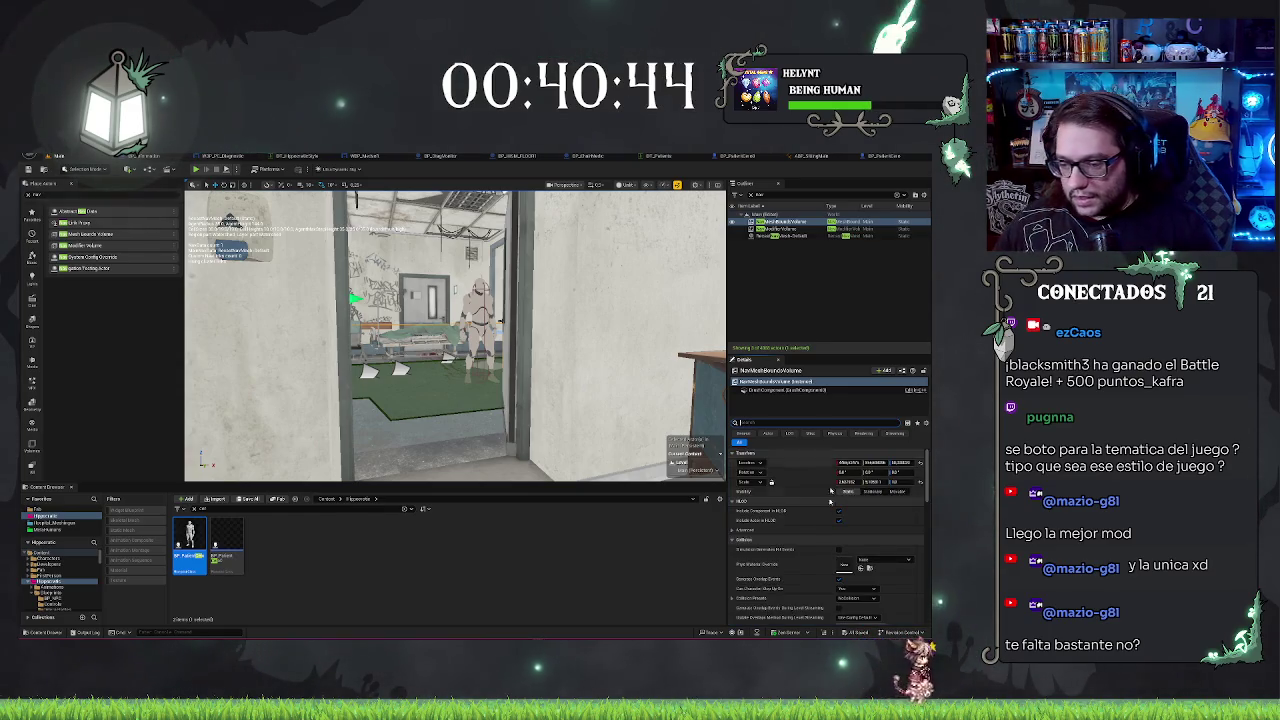
scroll(752, 490, down, 10)
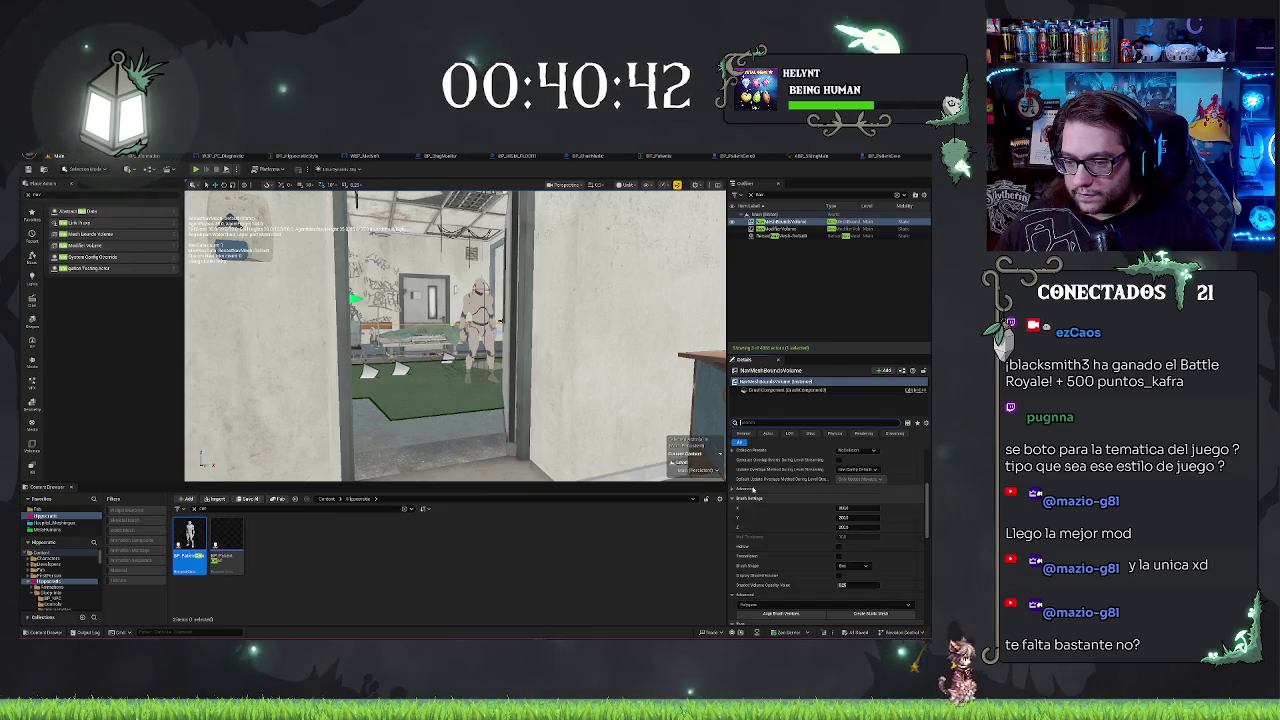
scroll(752, 490, down, 2)
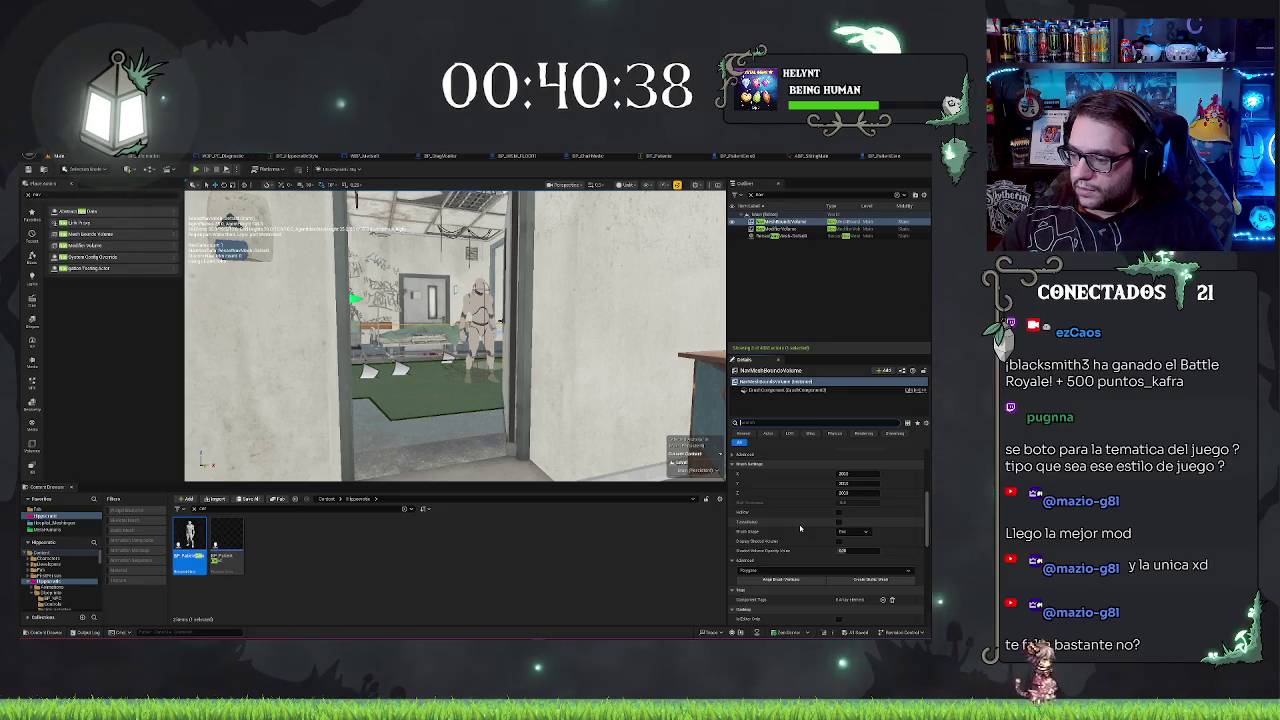
scroll(800, 528, down, 4)
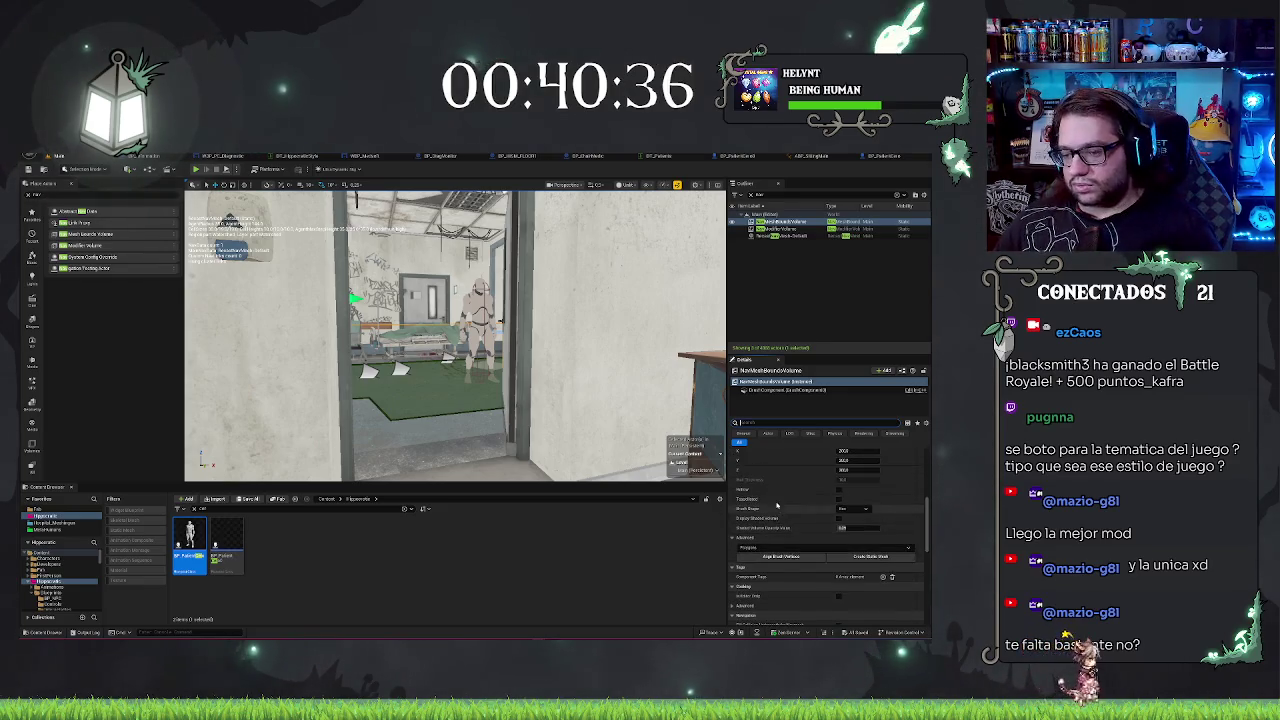
scroll(803, 521, down, 2)
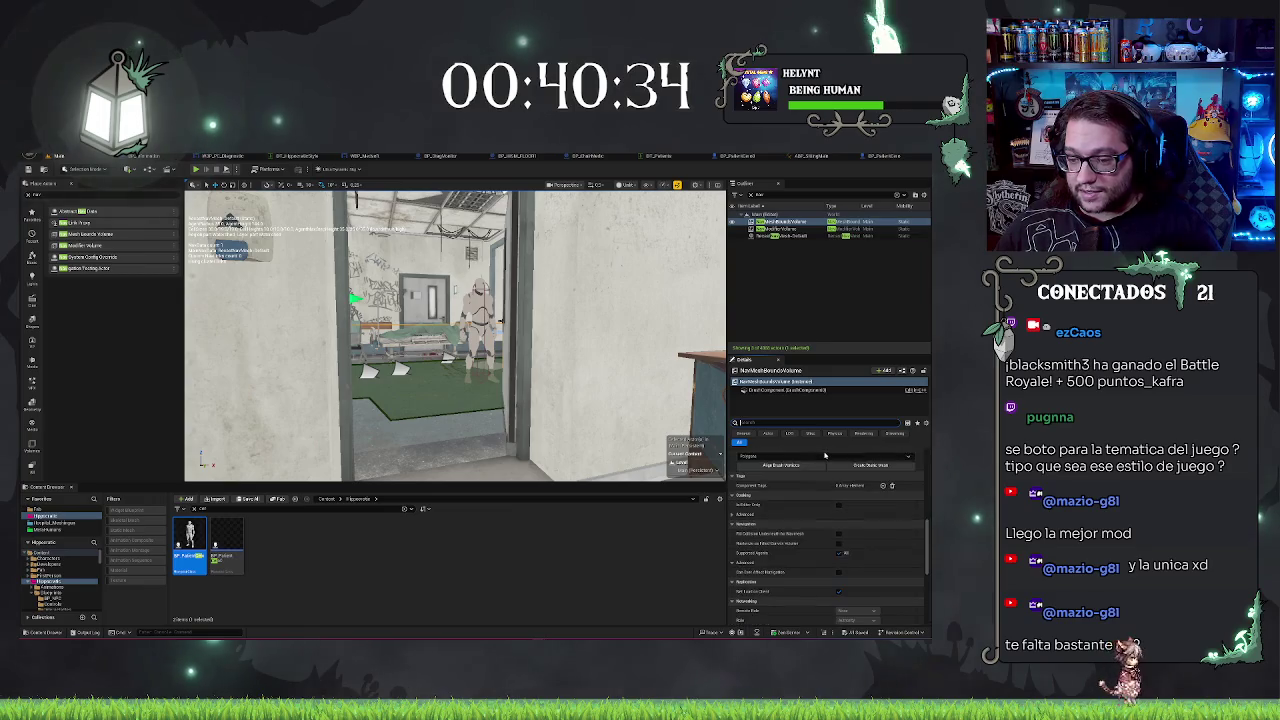
scroll(797, 487, down, 1)
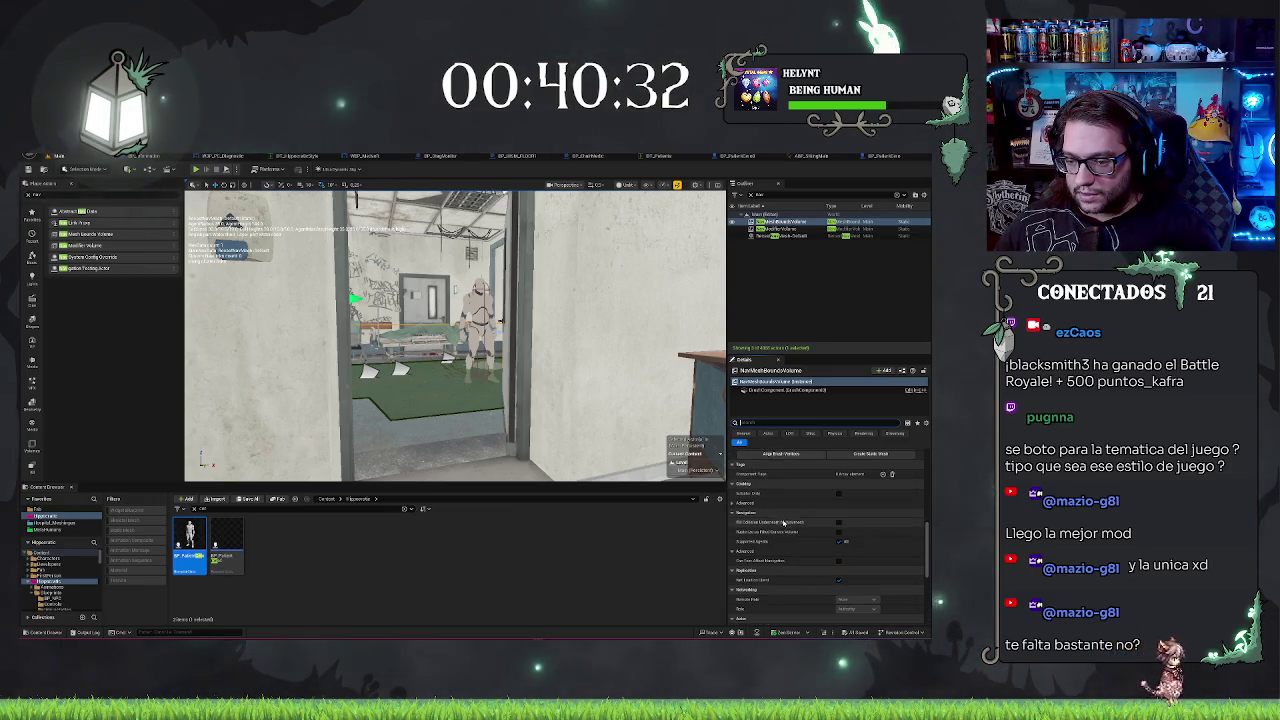
scroll(795, 560, down, 3)
scroll(795, 576, down, 2)
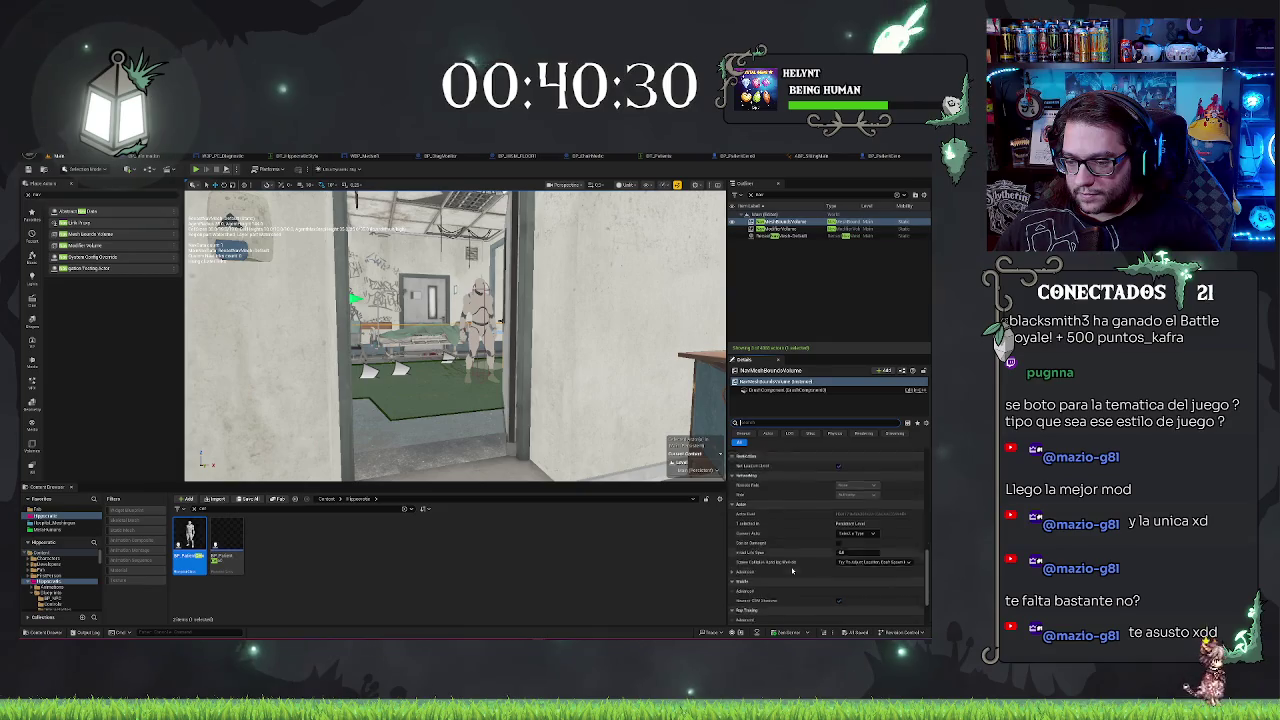
scroll(796, 560, down, 2)
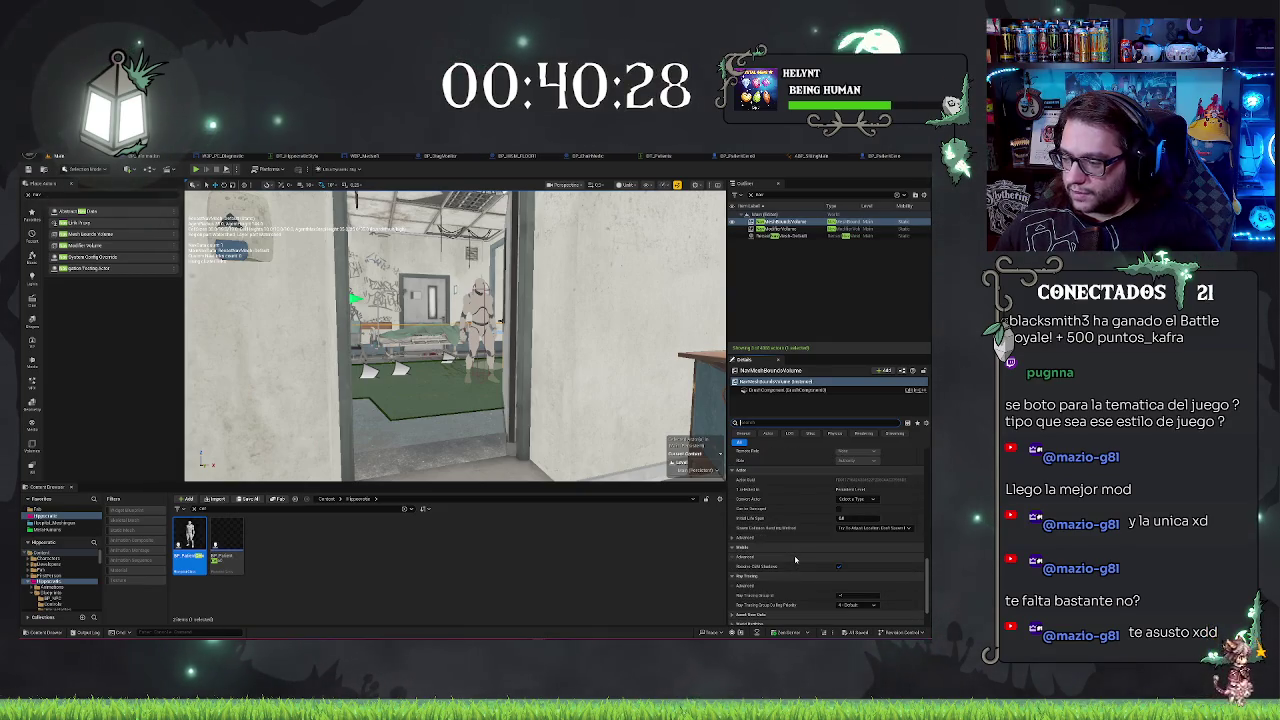
scroll(795, 560, down, 2)
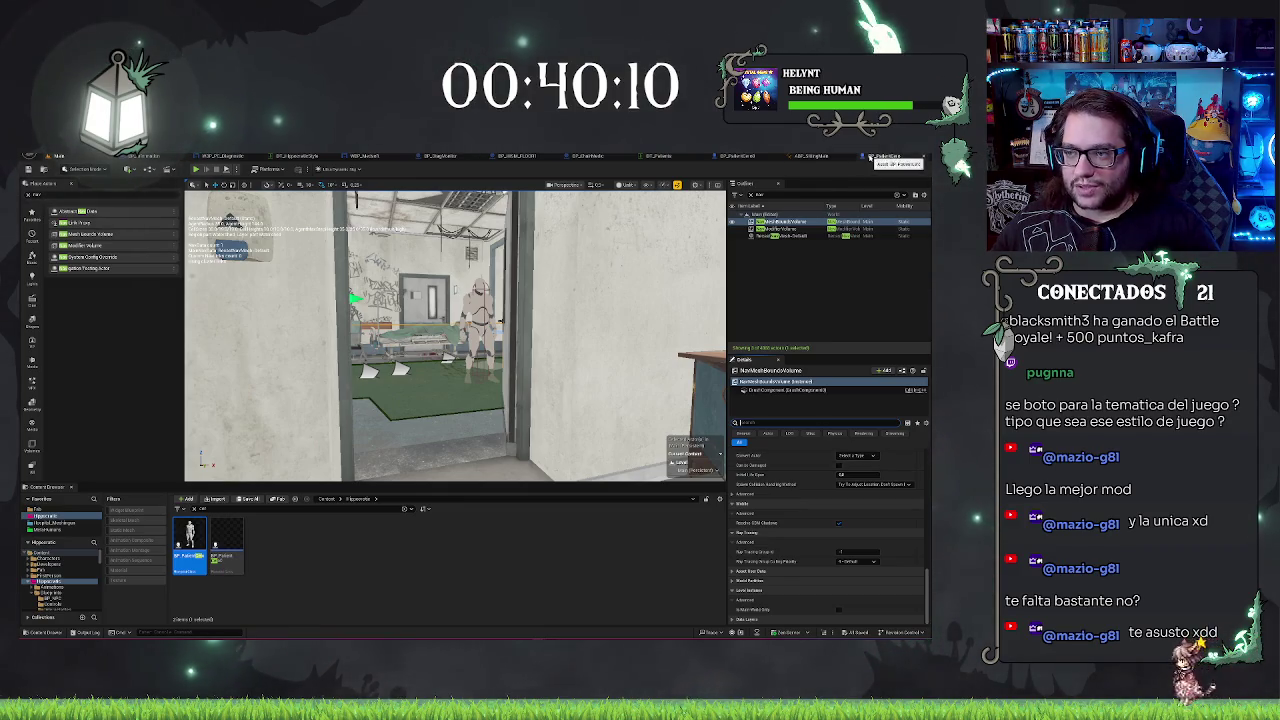
Step: Rotate the patient Blueprint's mesh around its vertical axis to face a new direction
click(830, 156)
scroll(430, 365, down, 5)
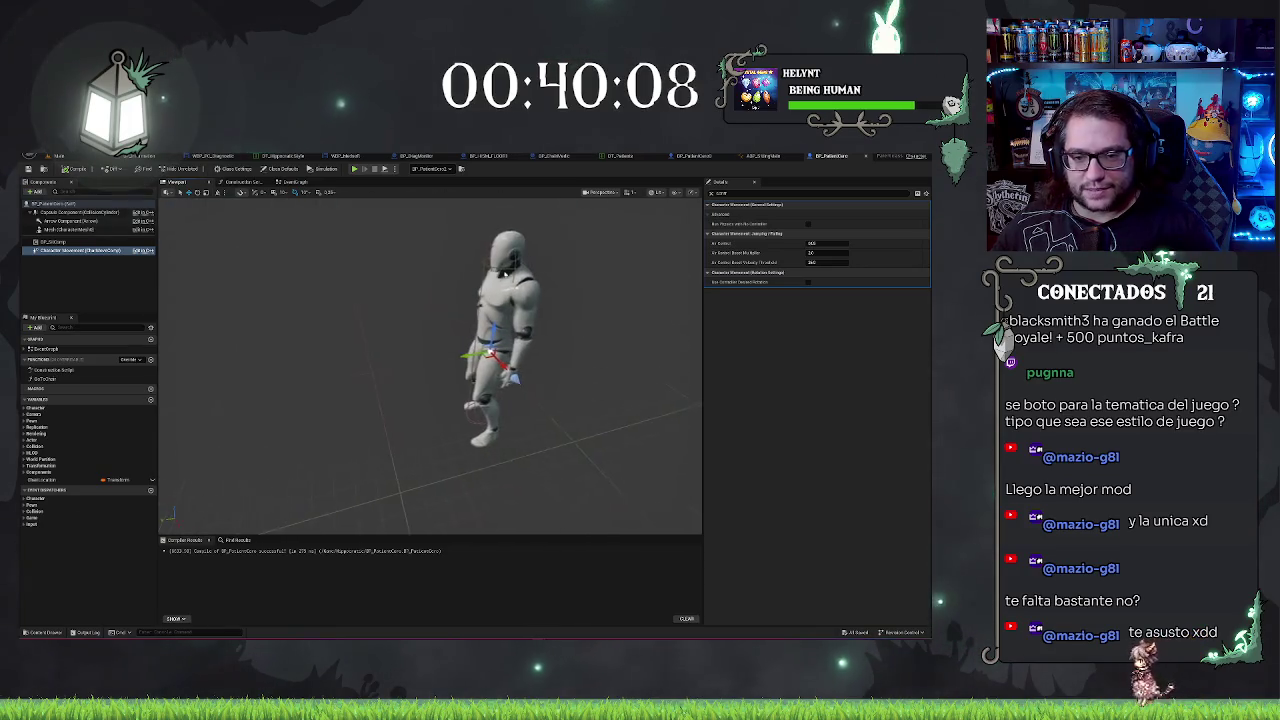
click(68, 229)
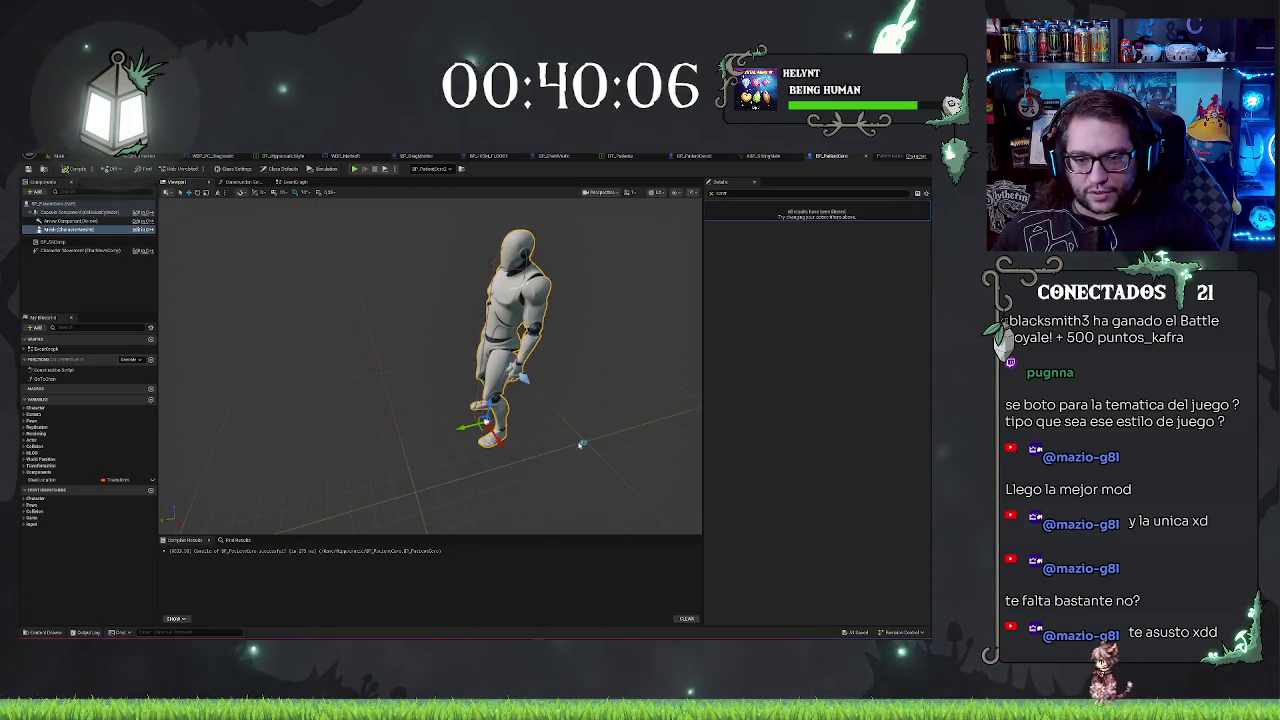
key(e)
mouse_move(512, 453)
mouse_down()
mouse_move(476, 448)
mouse_move(519, 407)
mouse_up()
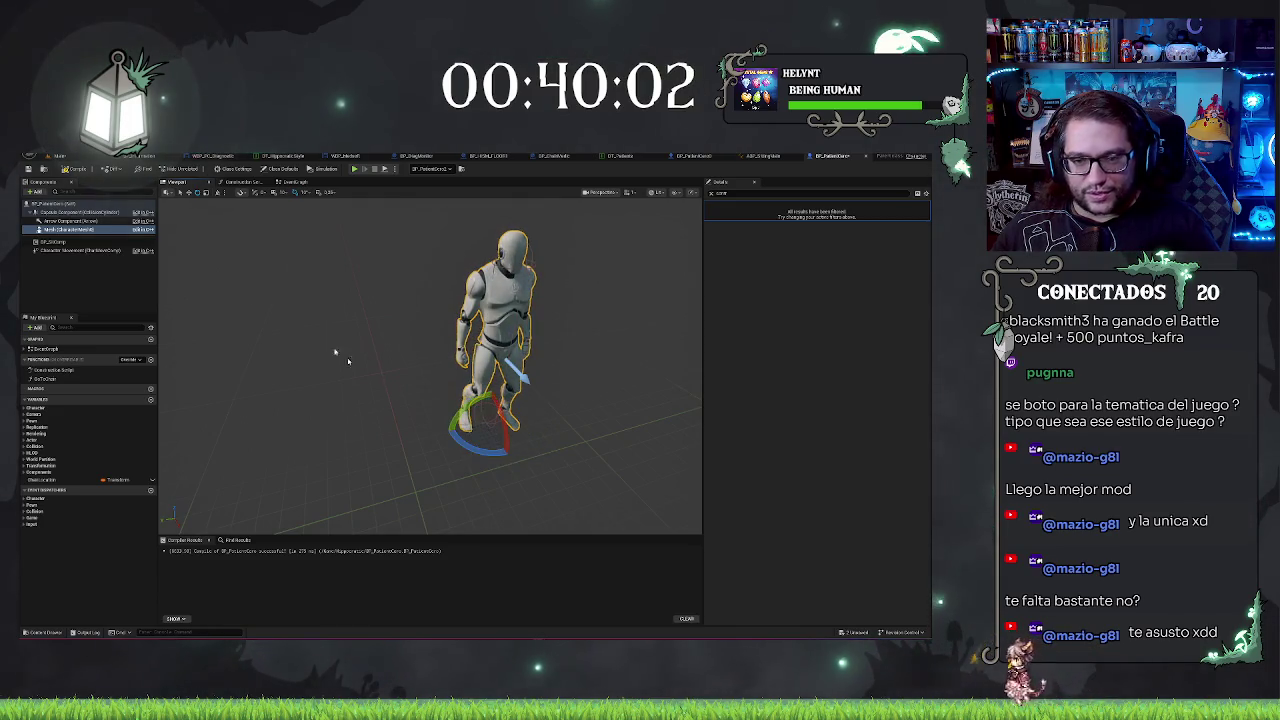
click(60, 156)
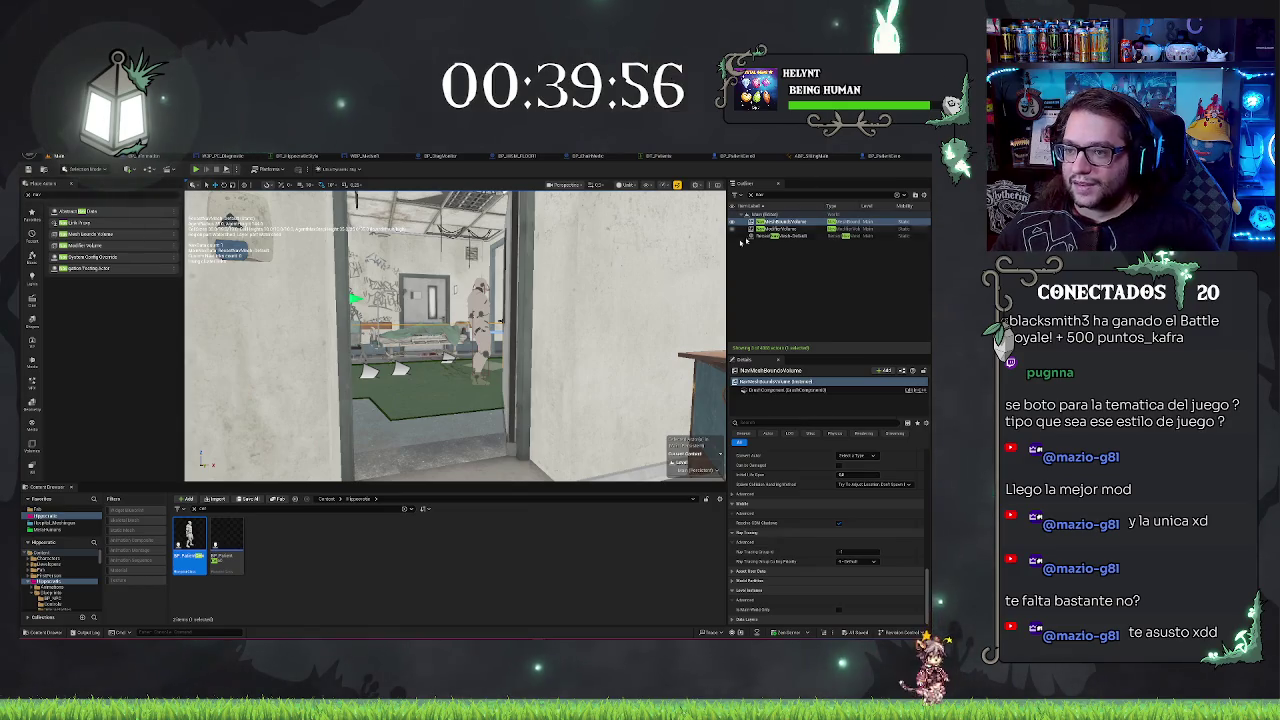
Step: Set a new Max Walk Speed Crouched in Character Movement, compile, and play-test
click(880, 158)
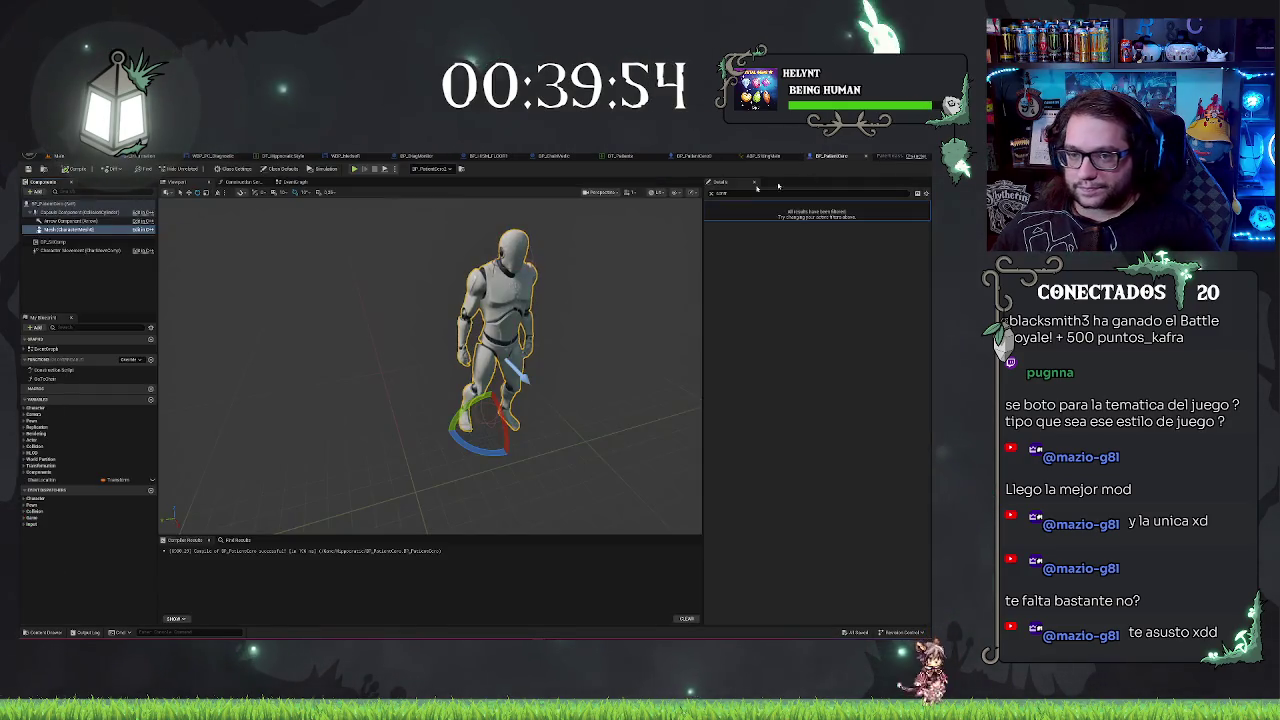
click(87, 251)
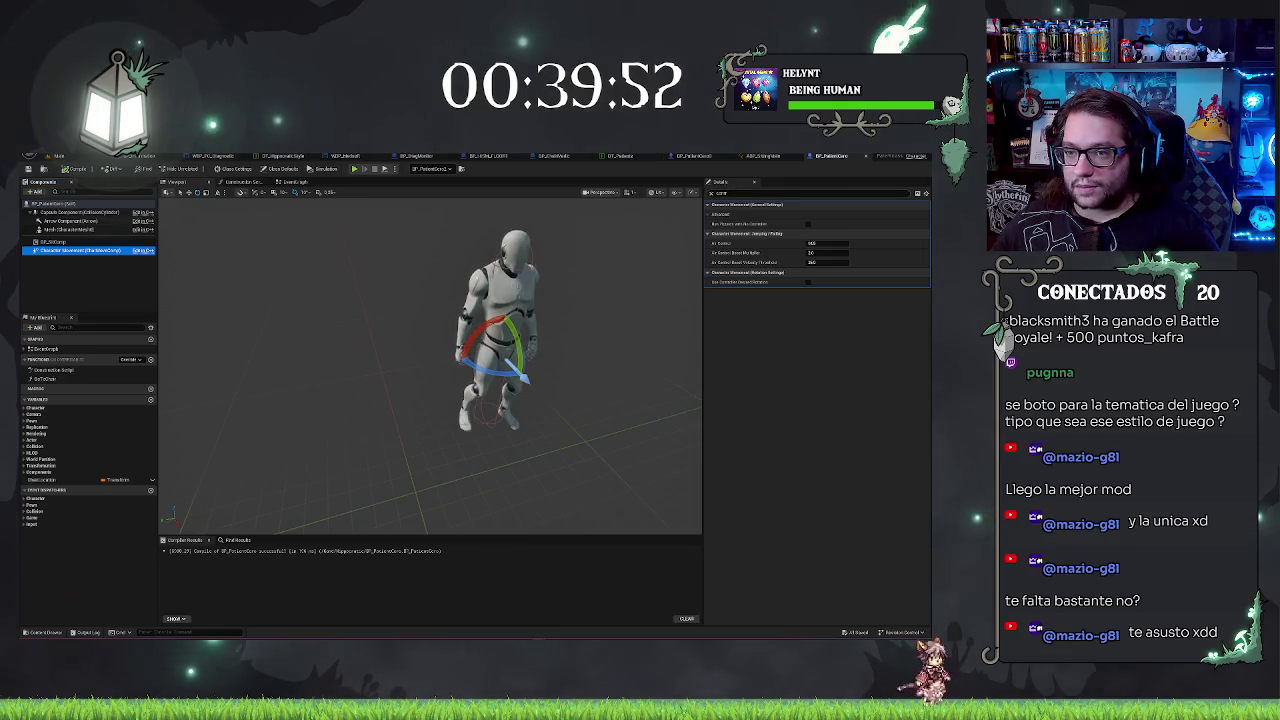
key(BackSpace)
key(BackSpace)
key(BackSpace)
text(speed)
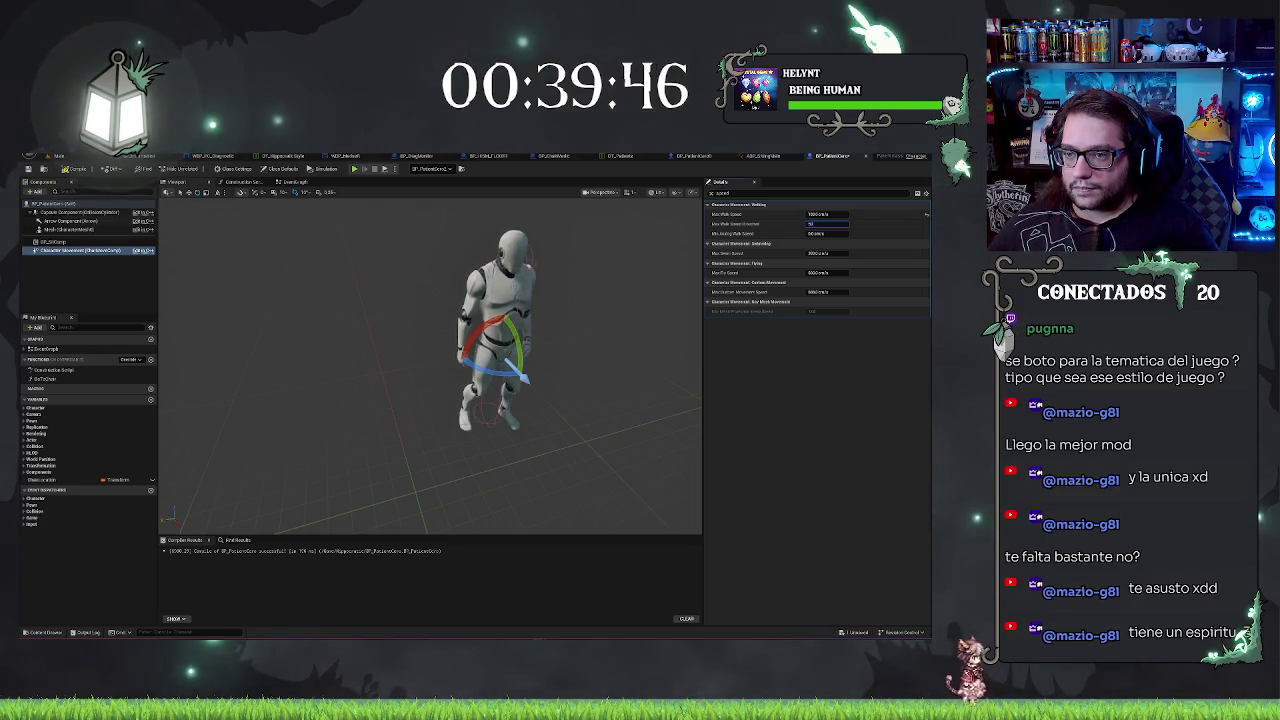
key(Return)
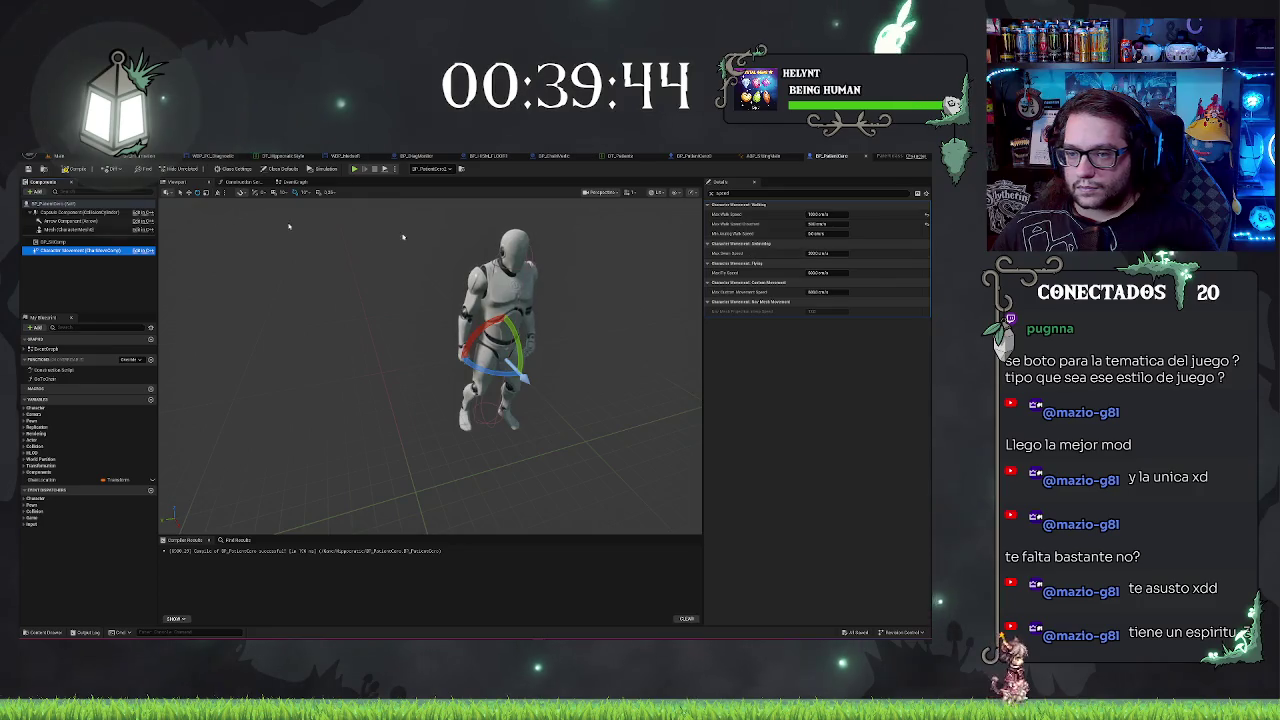
click(28, 170)
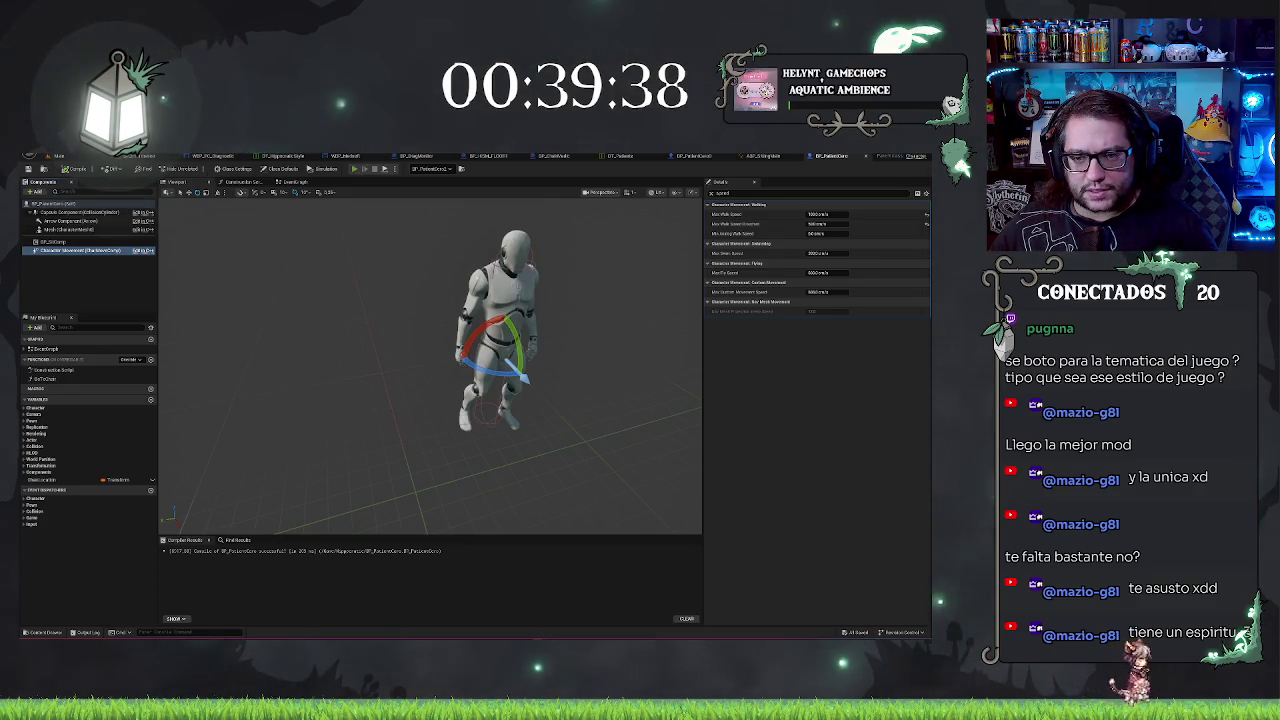
key(alt+p)
Step: Run the character through the graffiti waiting room in play mode, then stop
key(w)
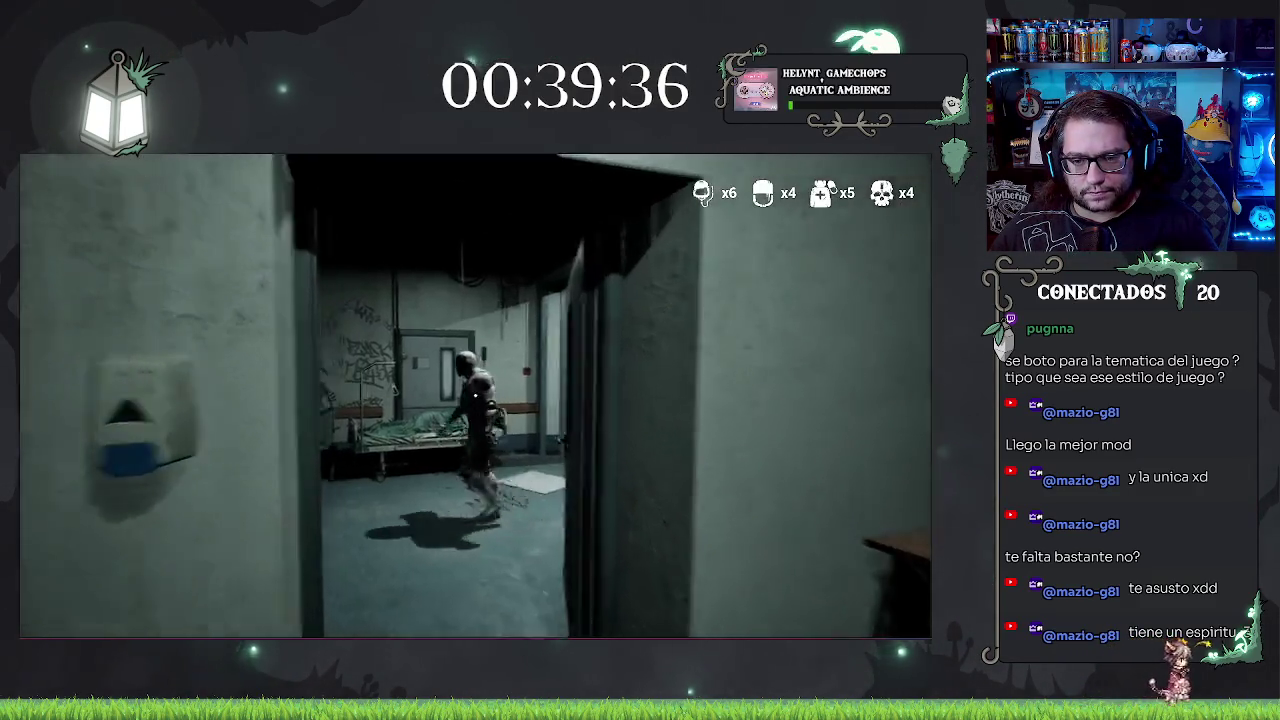
key(w)
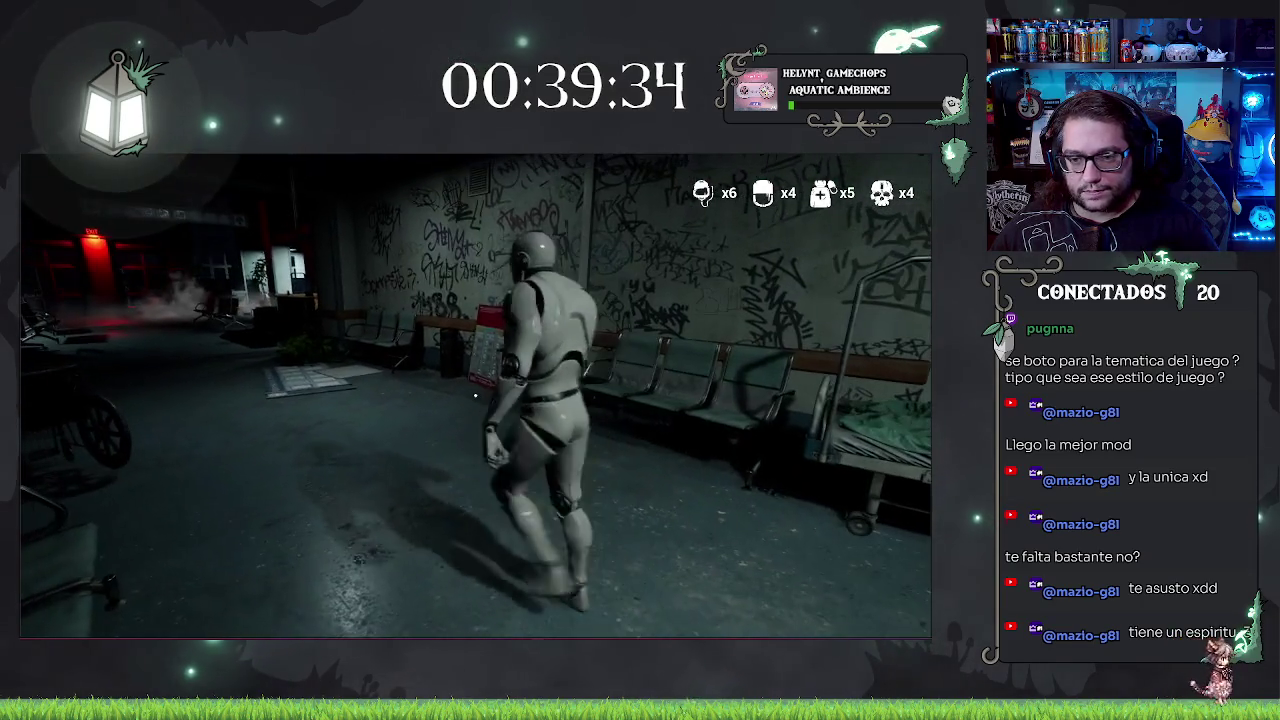
key(Escape)
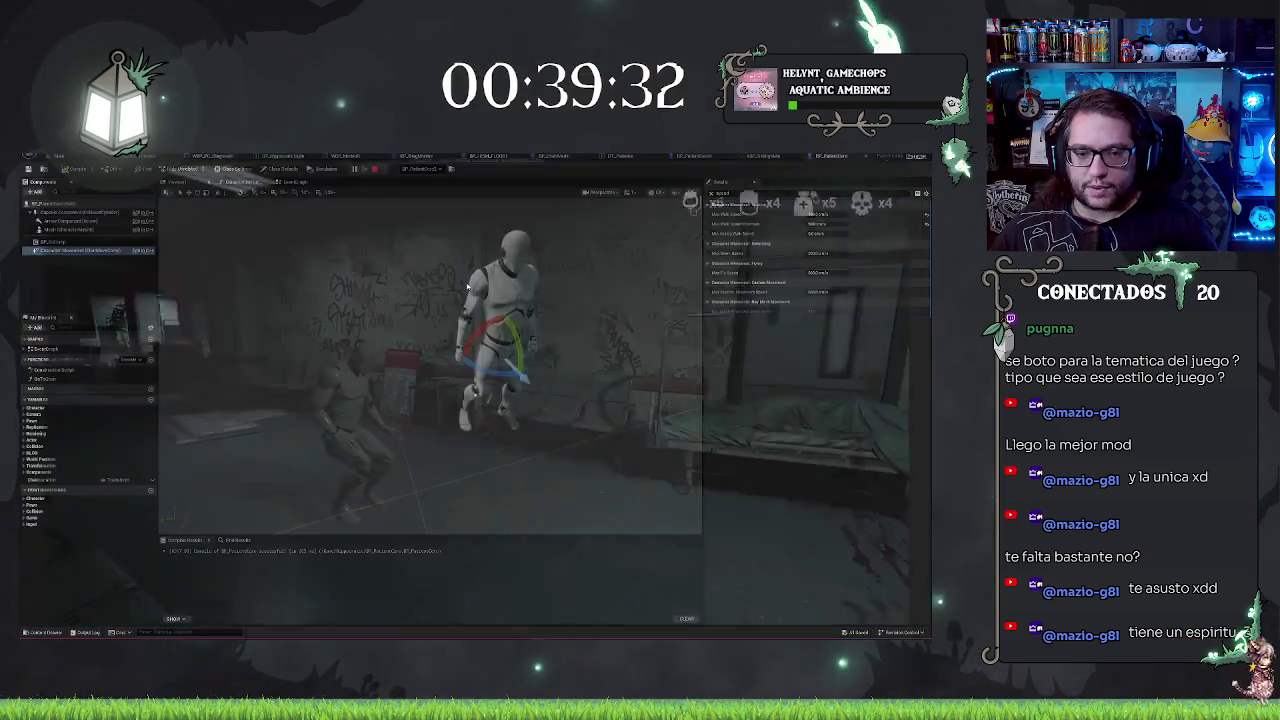
Step: Raise the character's Max Walk Speed to 1200
click(808, 214)
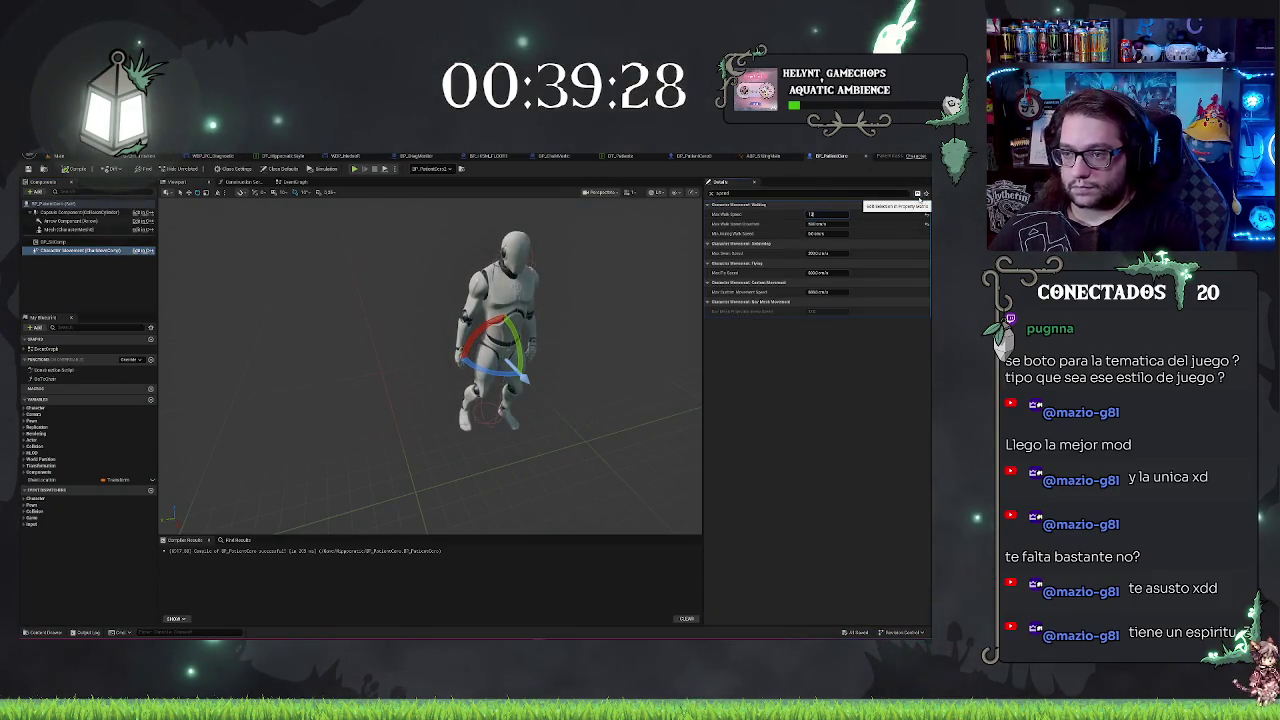
text(00)
key(Return)
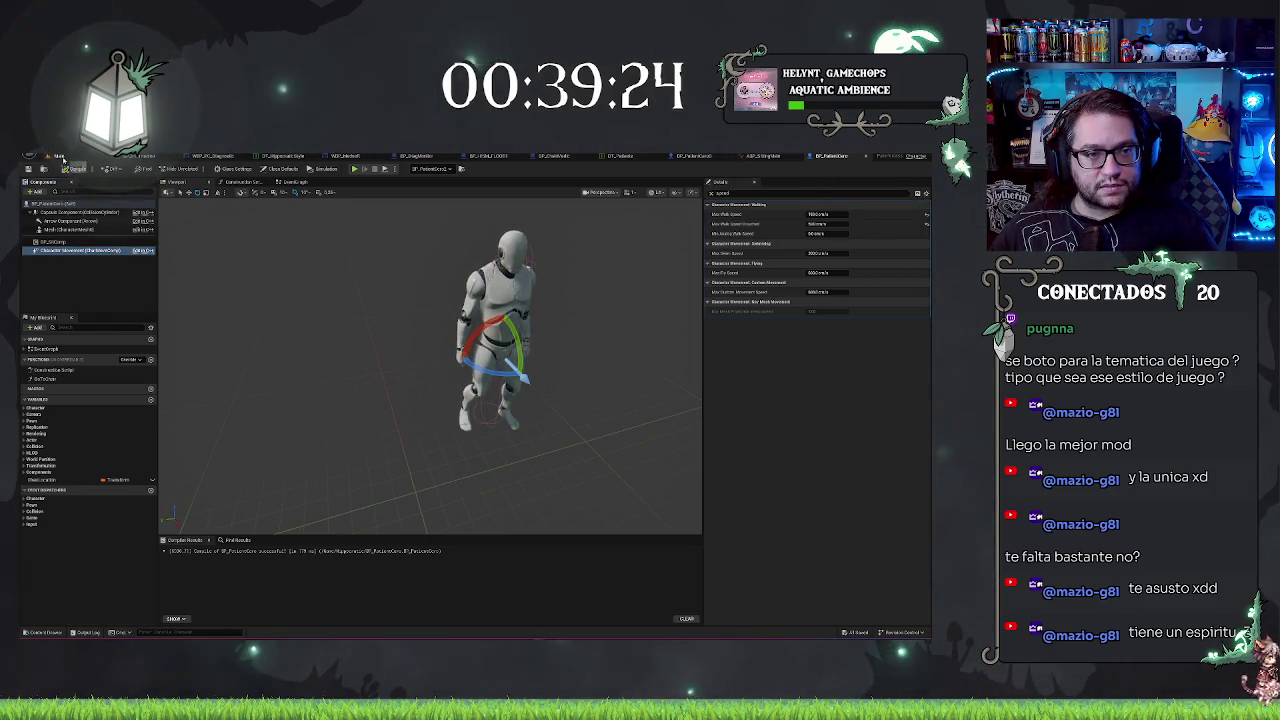
click(60, 155)
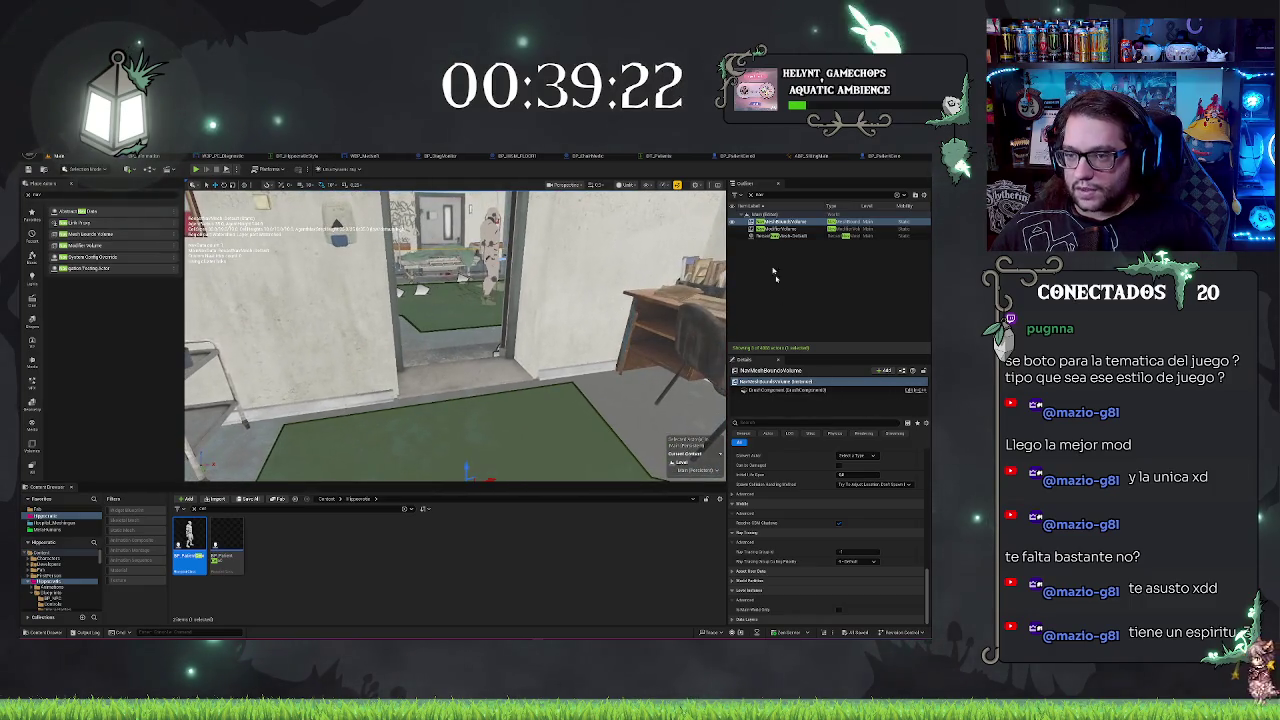
click(785, 229)
click(785, 221)
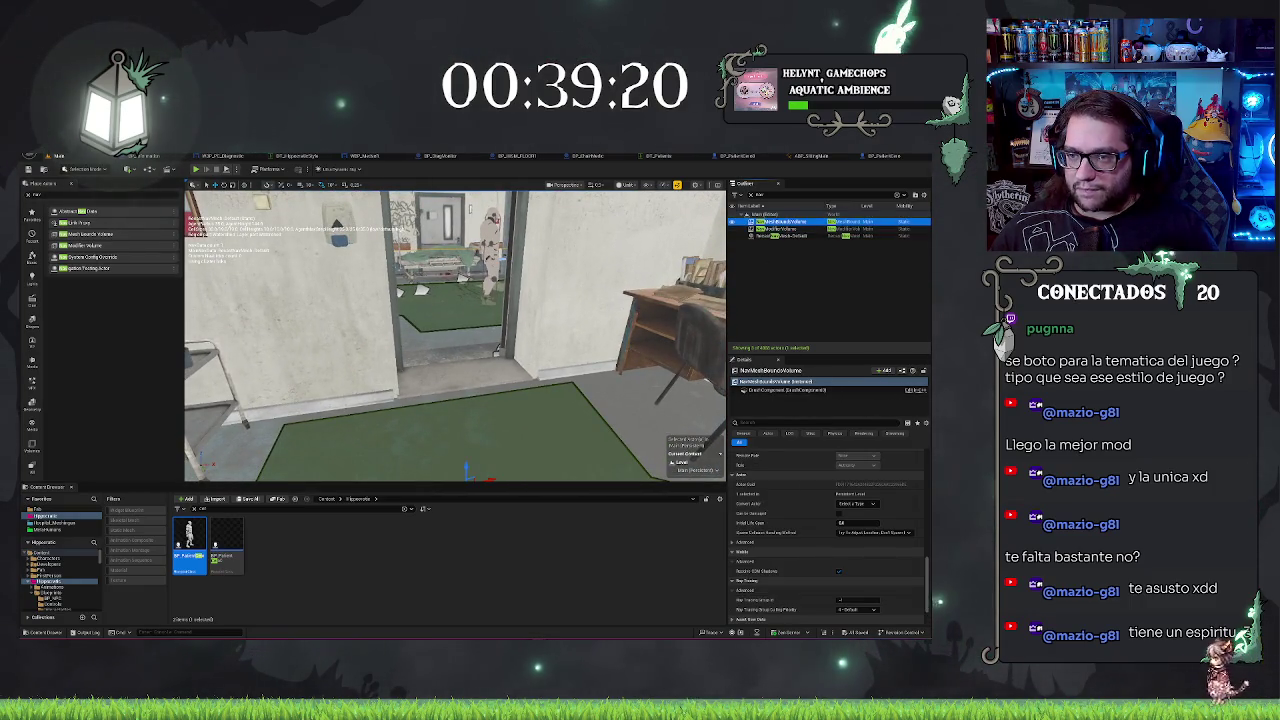
click(755, 423)
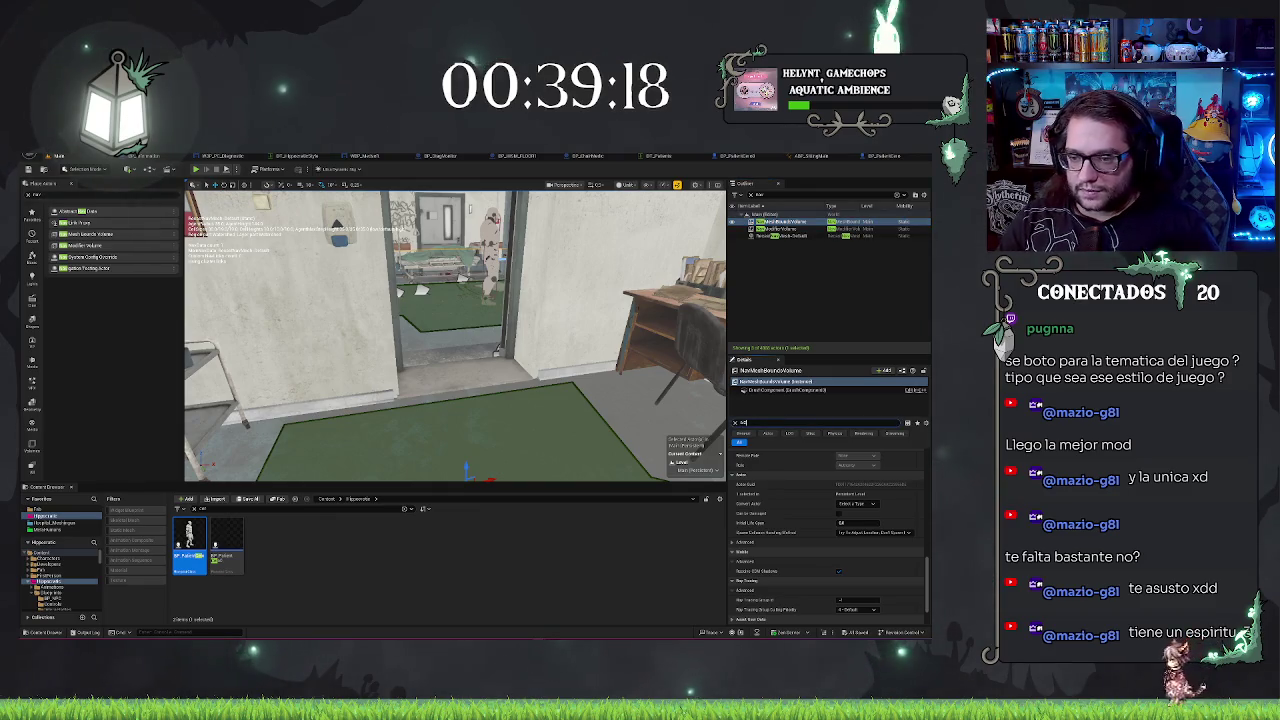
text(bs)
double_click(744, 423)
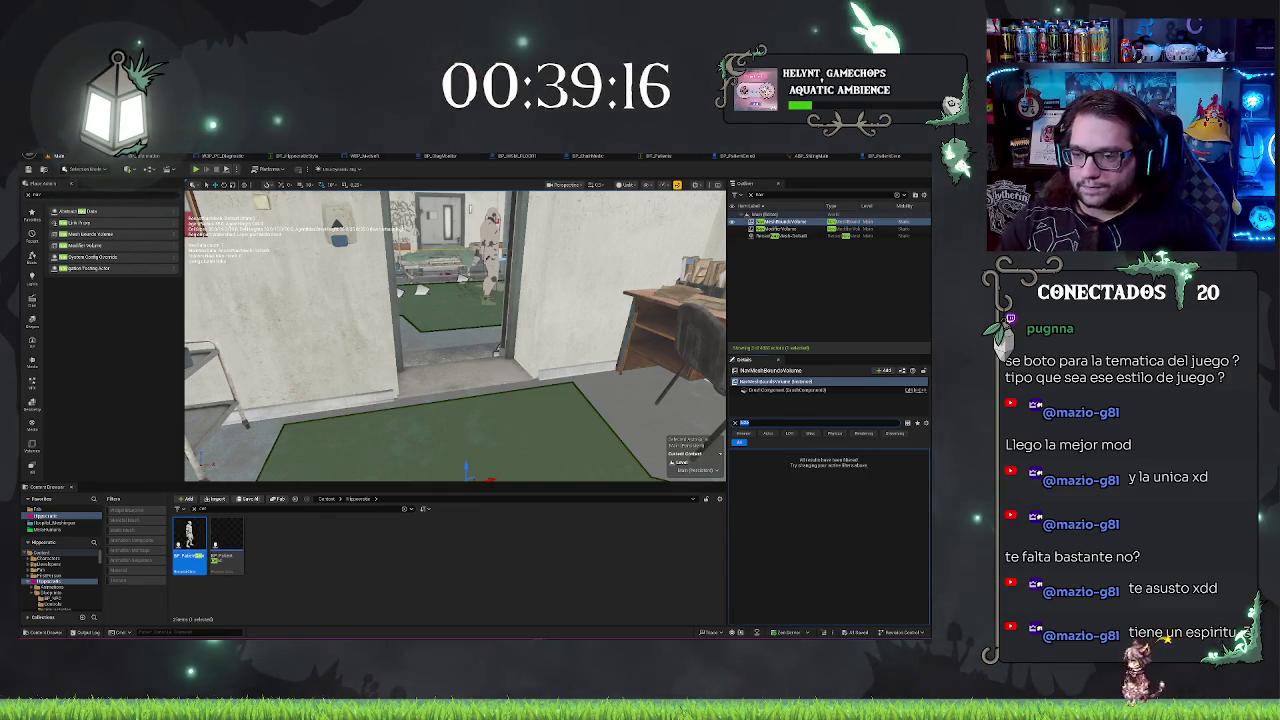
text(col)
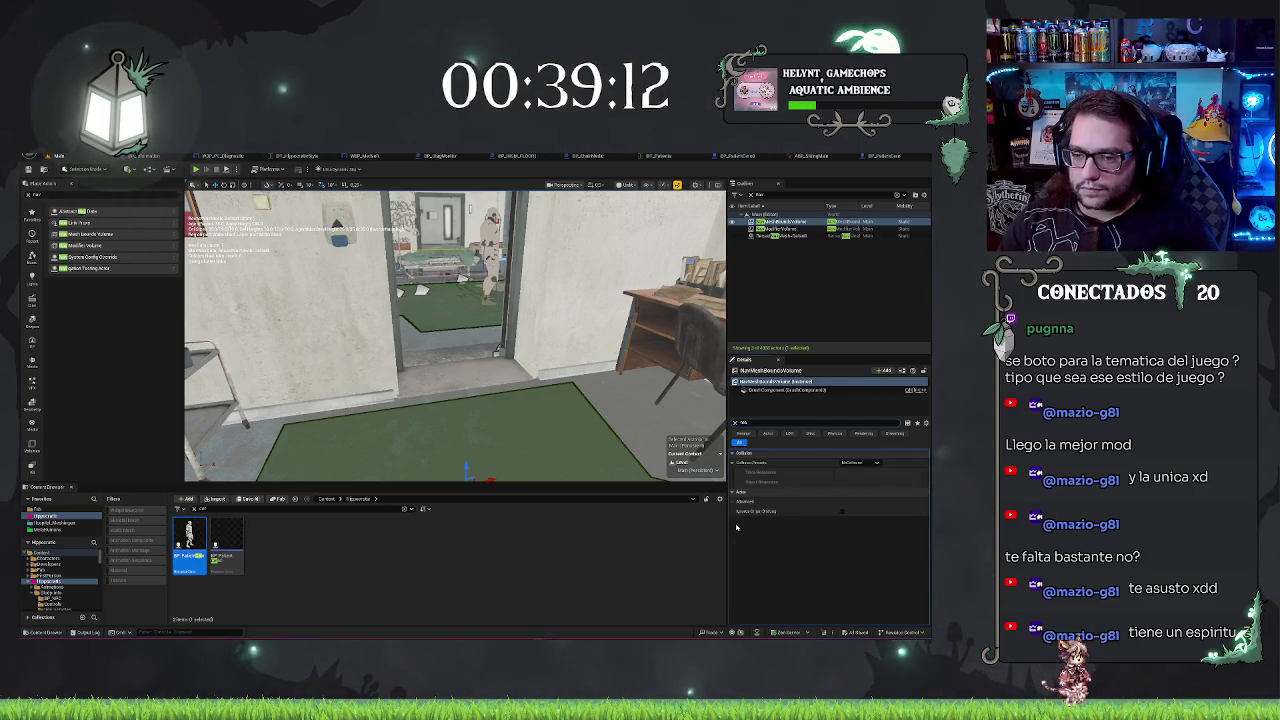
key(BackSpace)
key(BackSpace)
key(BackSpace)
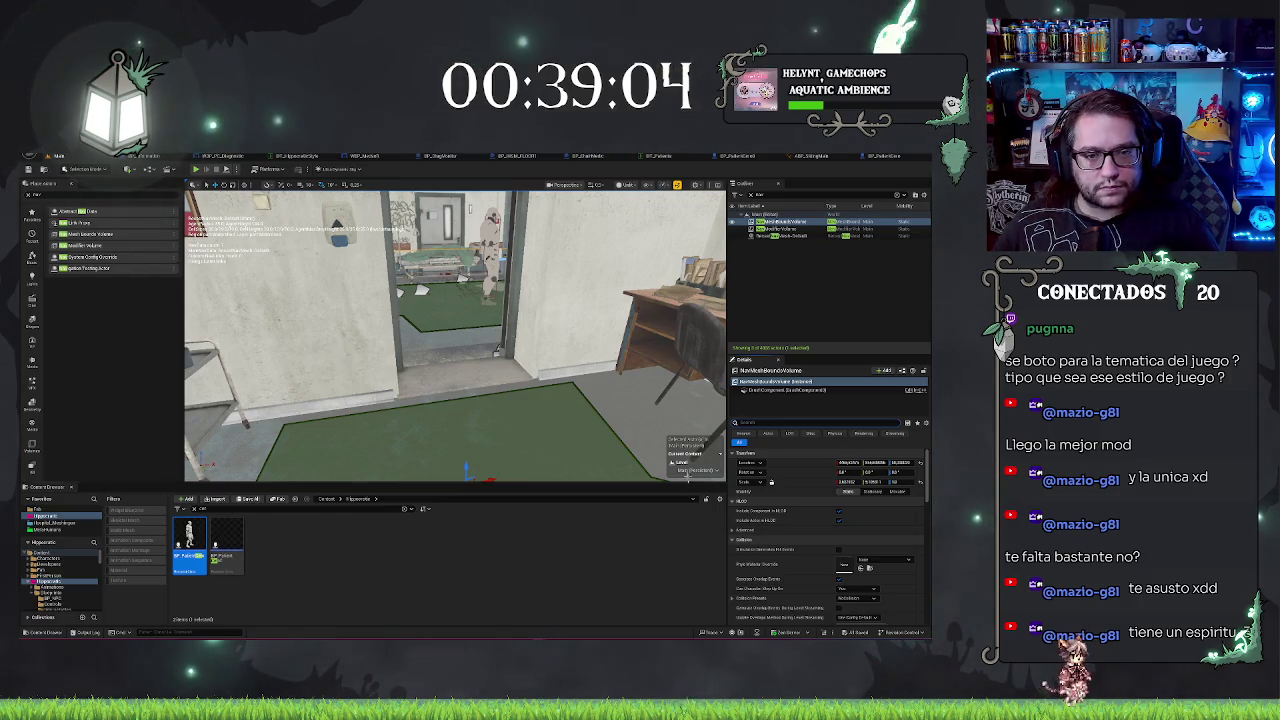
text(col)
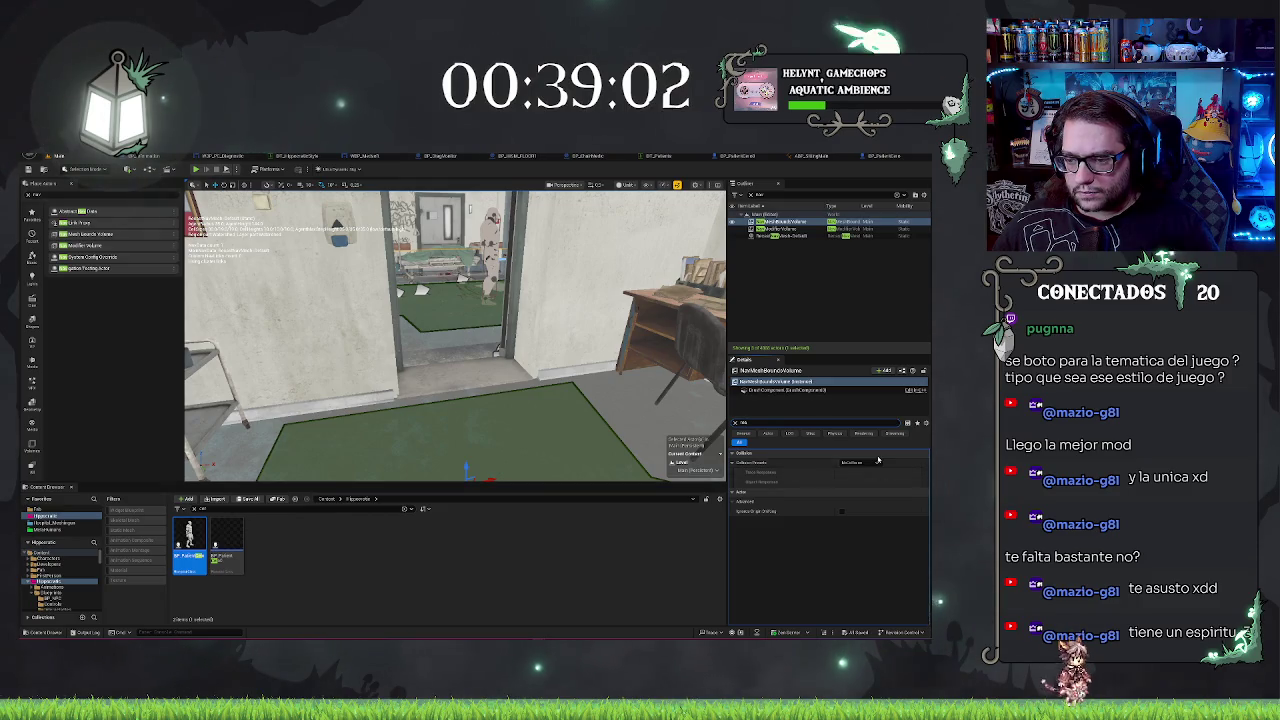
click(872, 463)
click(875, 466)
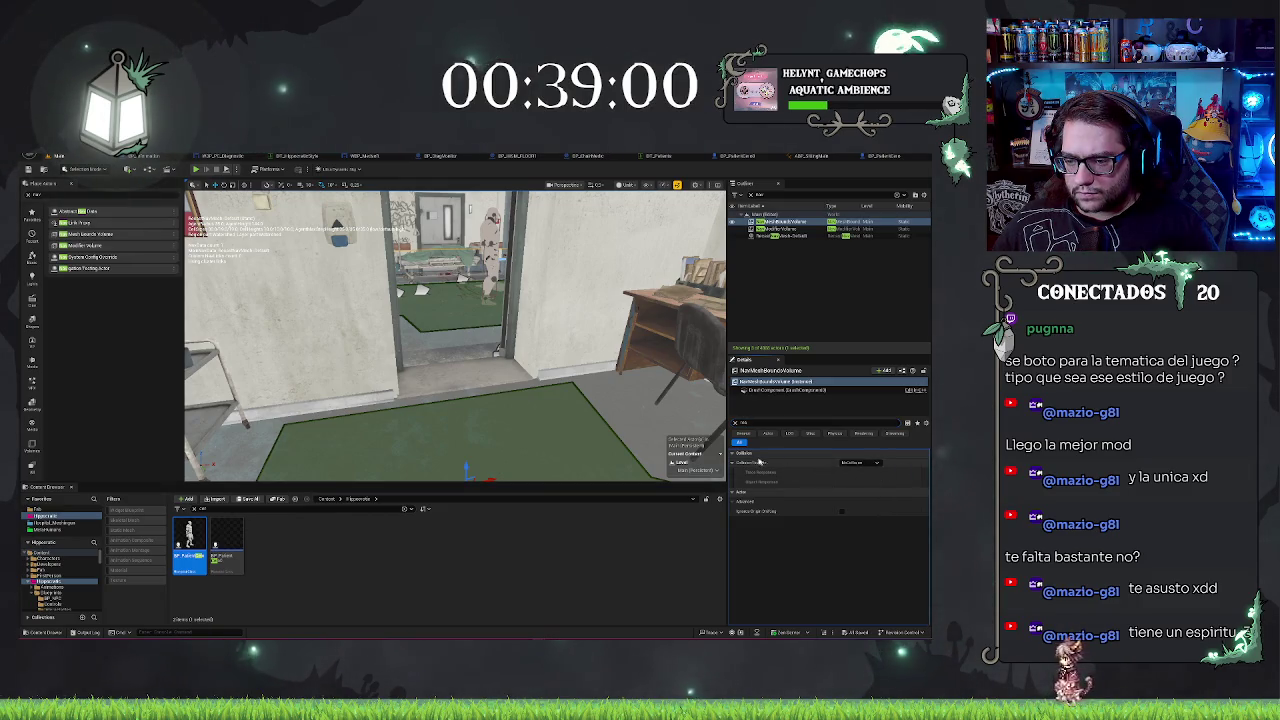
click(735, 424)
click(790, 236)
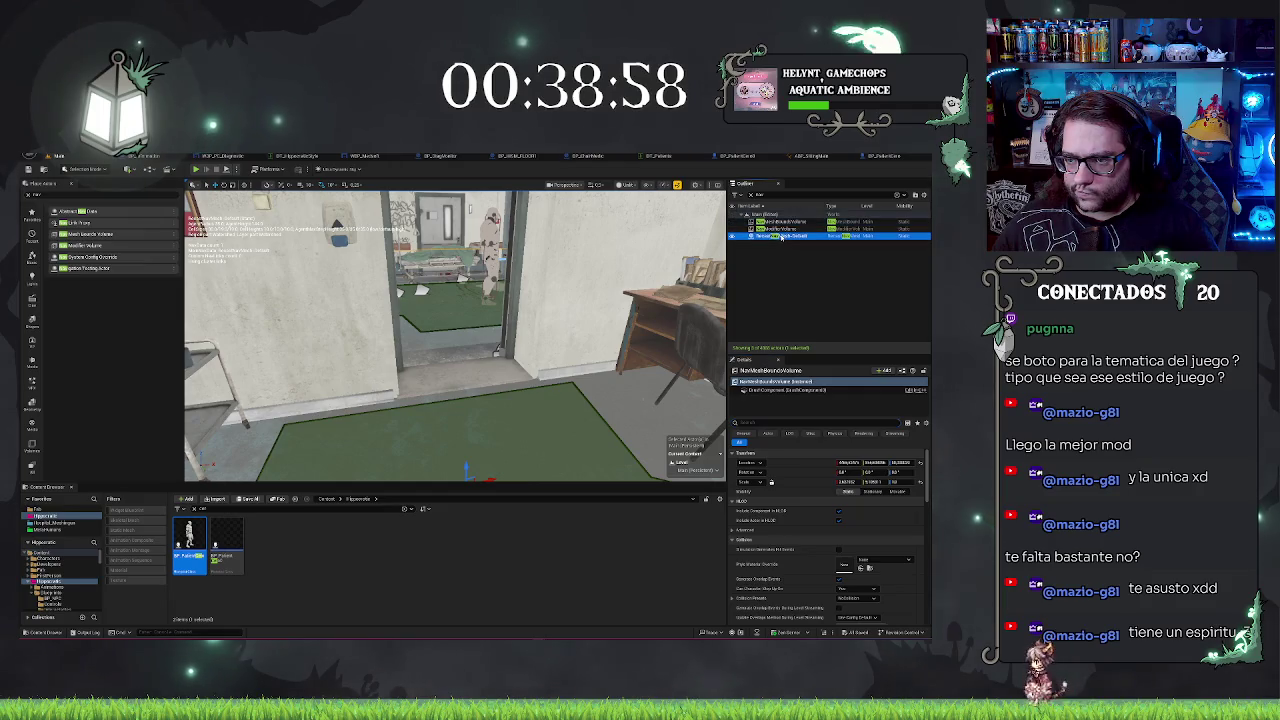
scroll(849, 502, down, 3)
scroll(849, 502, down, 3)
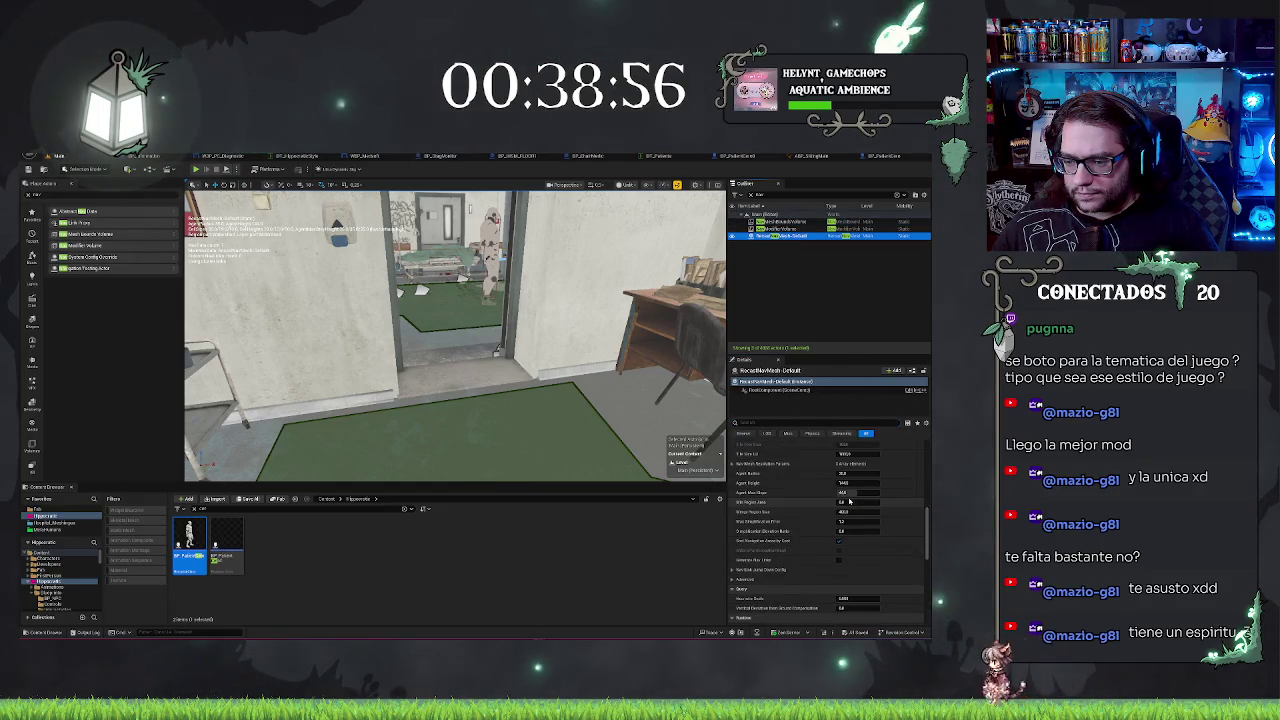
scroll(849, 502, down, 3)
scroll(849, 500, down, 3)
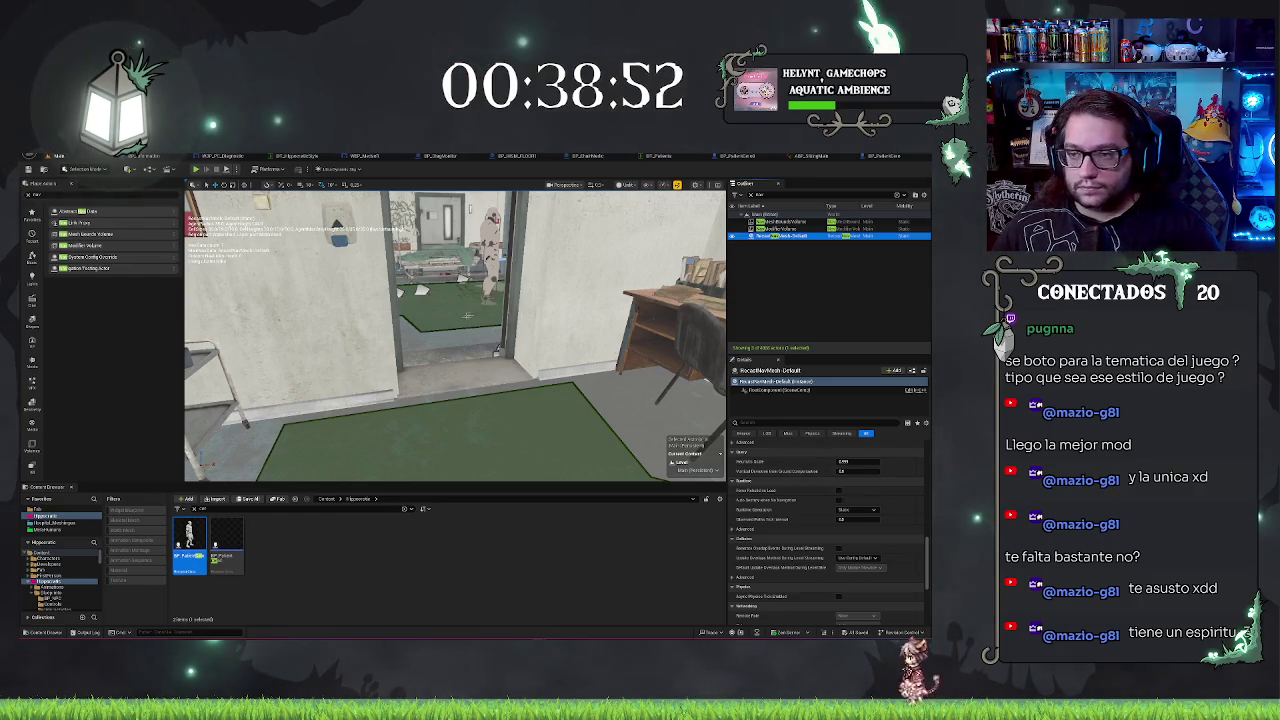
click(785, 221)
click(767, 421)
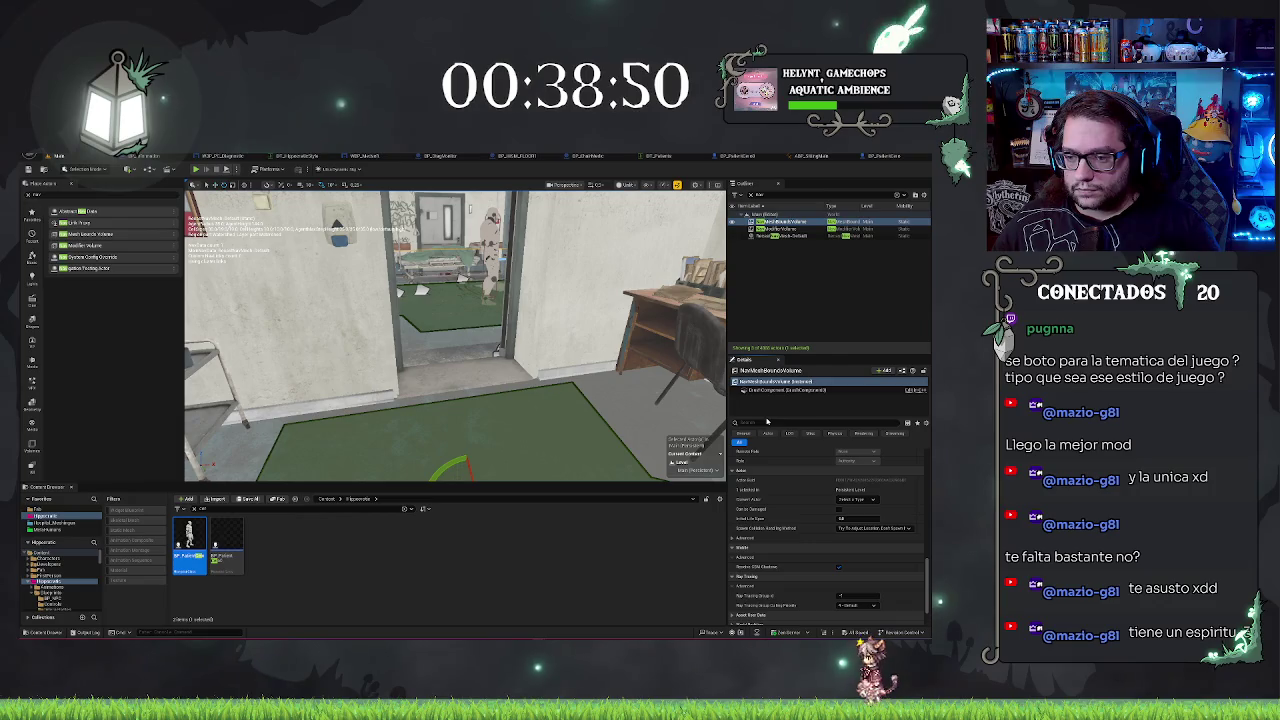
text(dist)
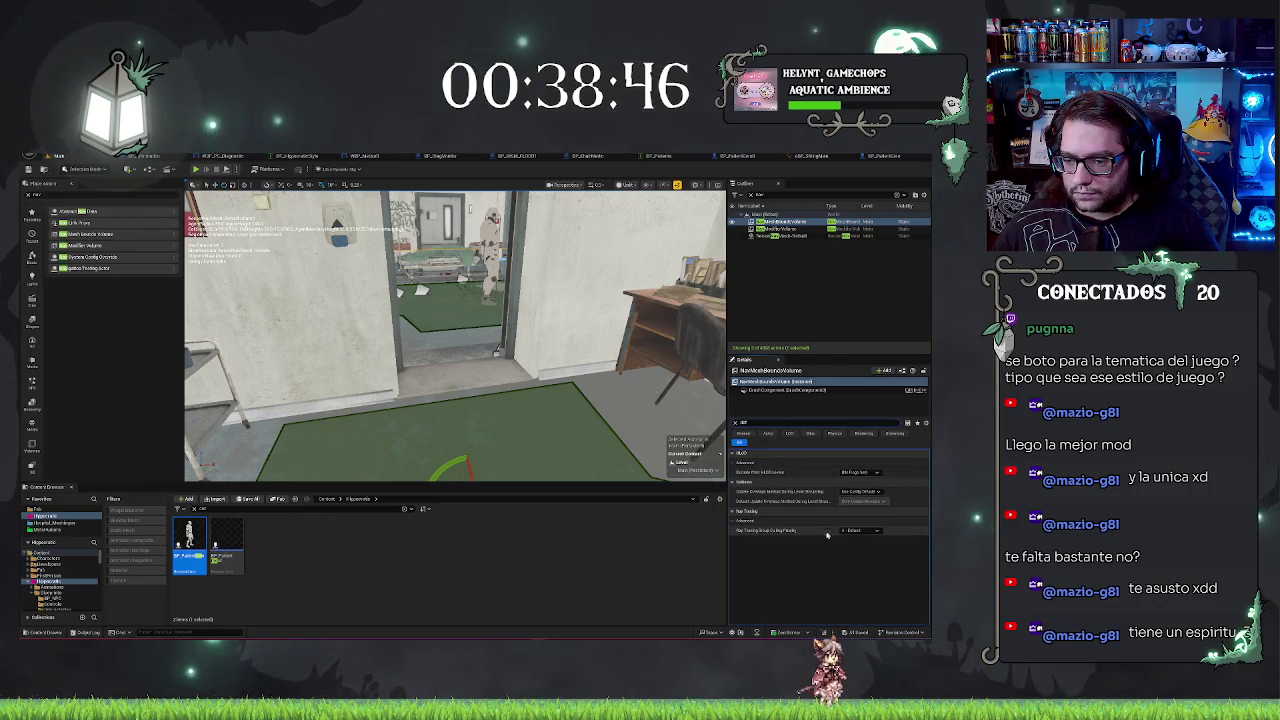
double_click(743, 422)
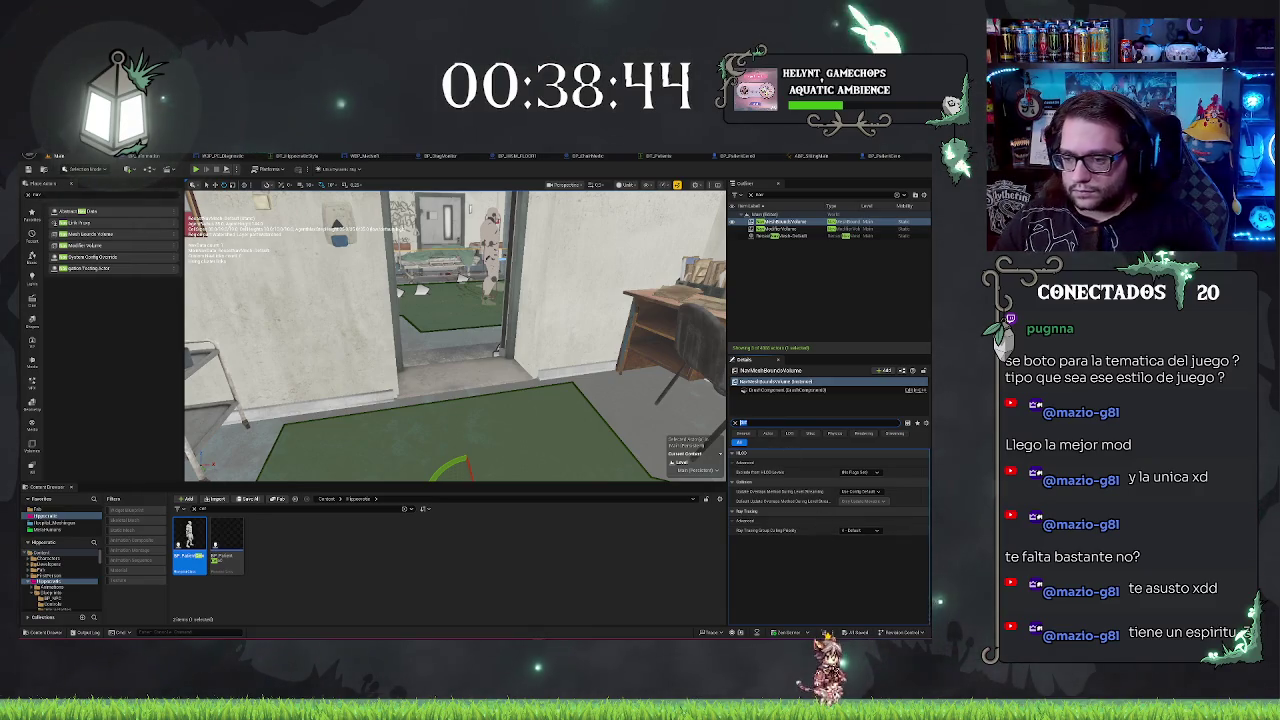
text(cull)
key(BackSpace)
key(BackSpace)
key(BackSpace)
text(hj)
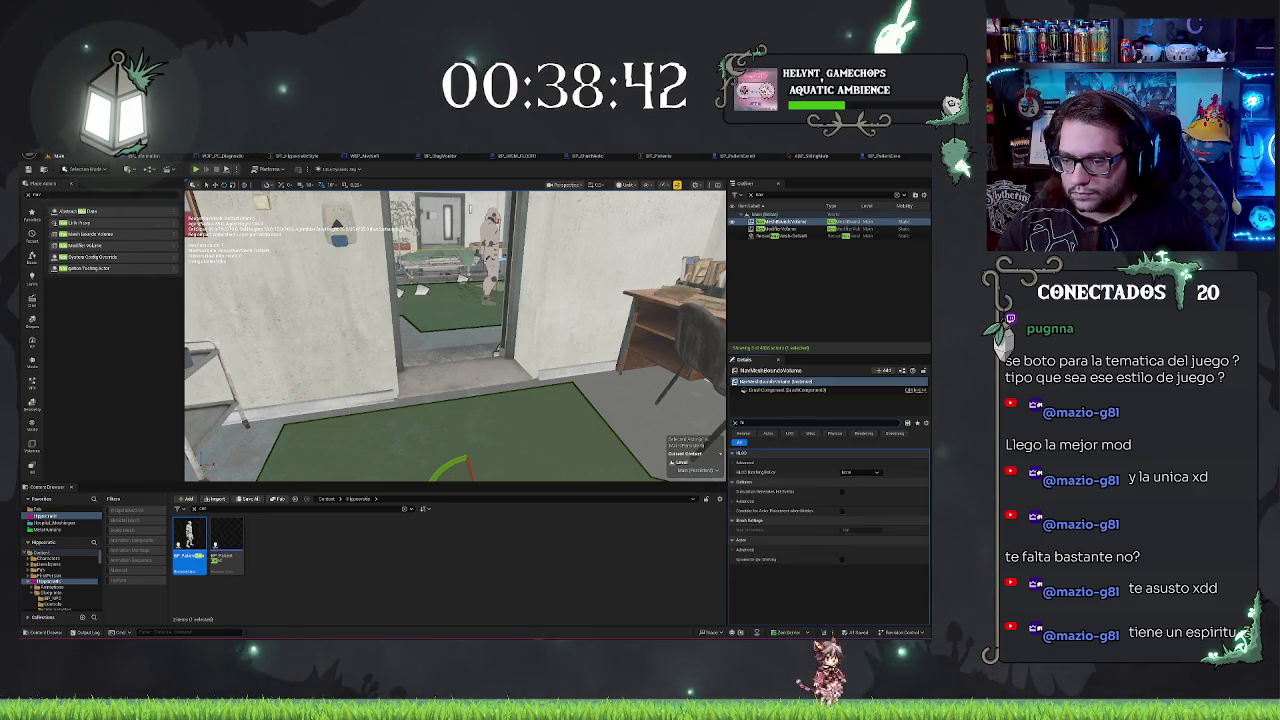
key(BackSpace)
key(BackSpace)
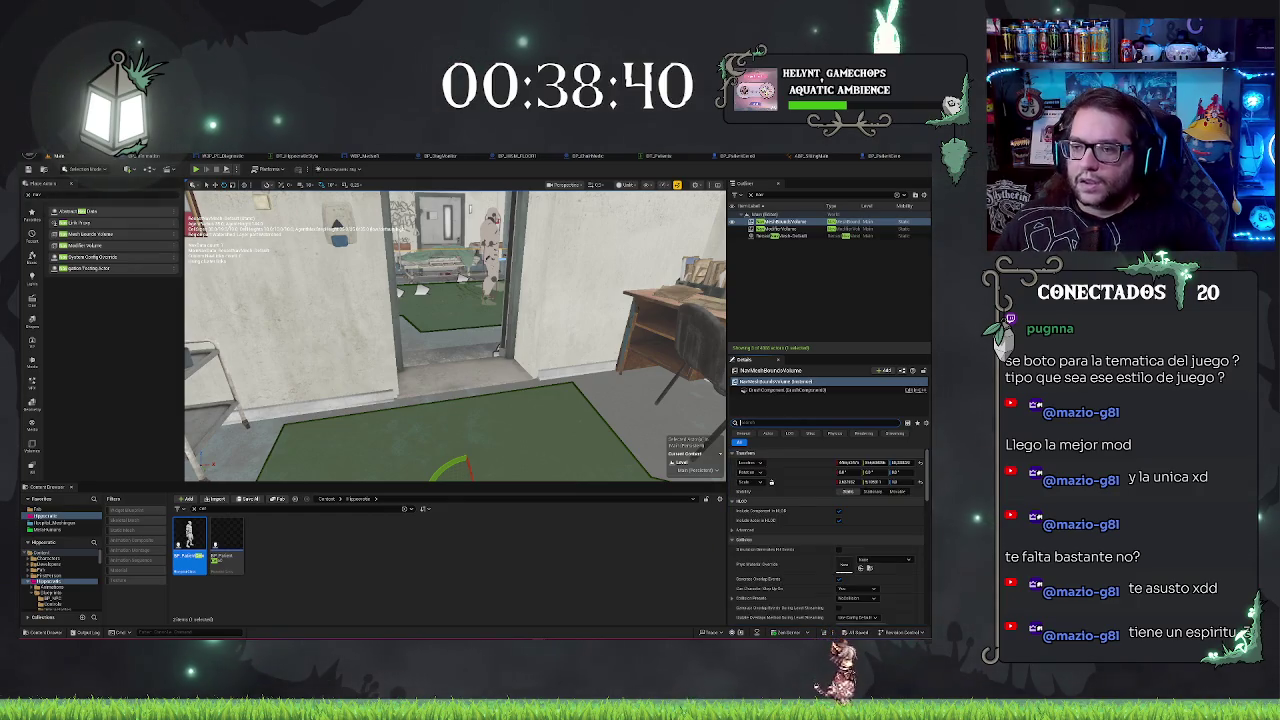
scroll(833, 537, down, 3)
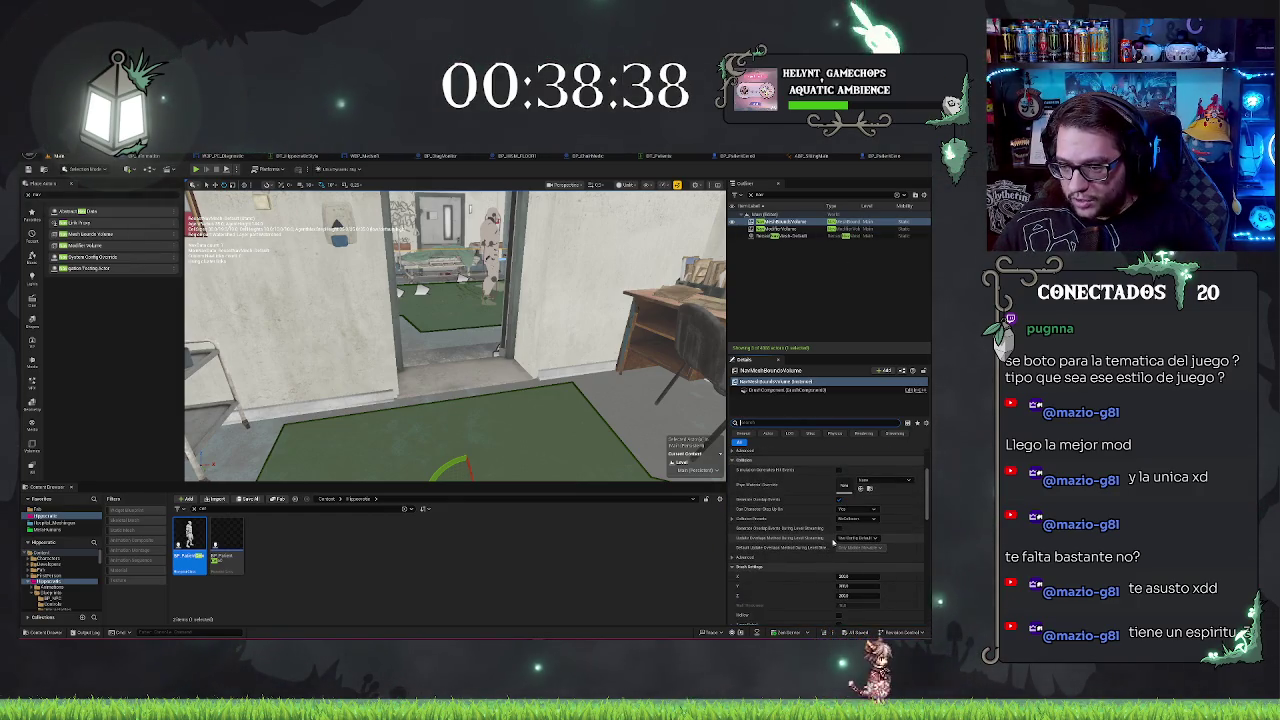
scroll(833, 540, down, 5)
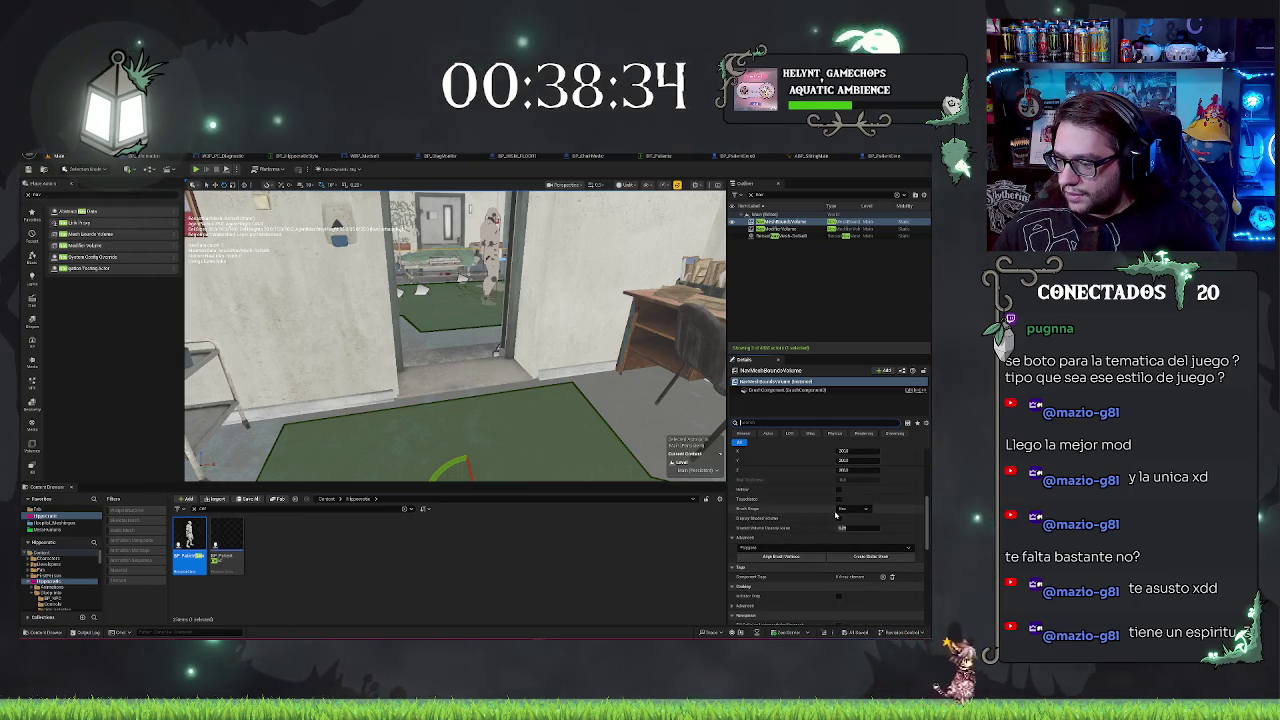
scroll(850, 512, down, 3)
scroll(867, 508, down, 1)
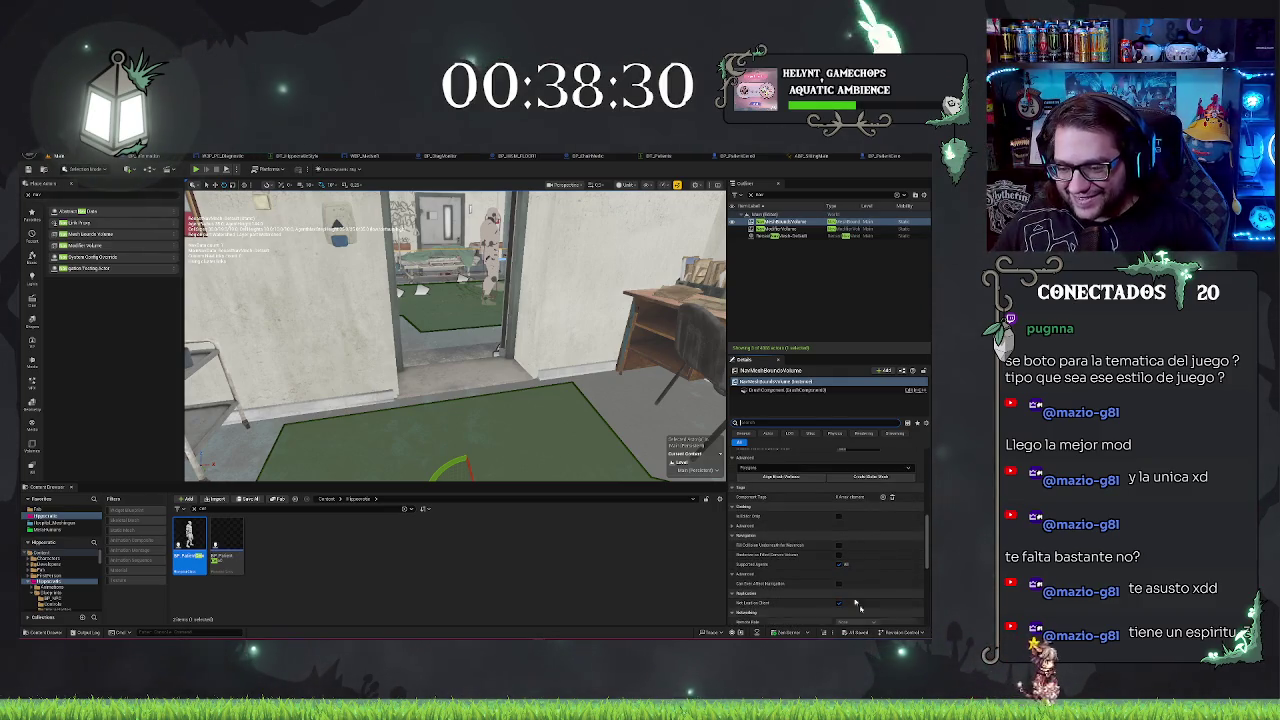
scroll(865, 612, down, 2)
scroll(833, 561, down, 3)
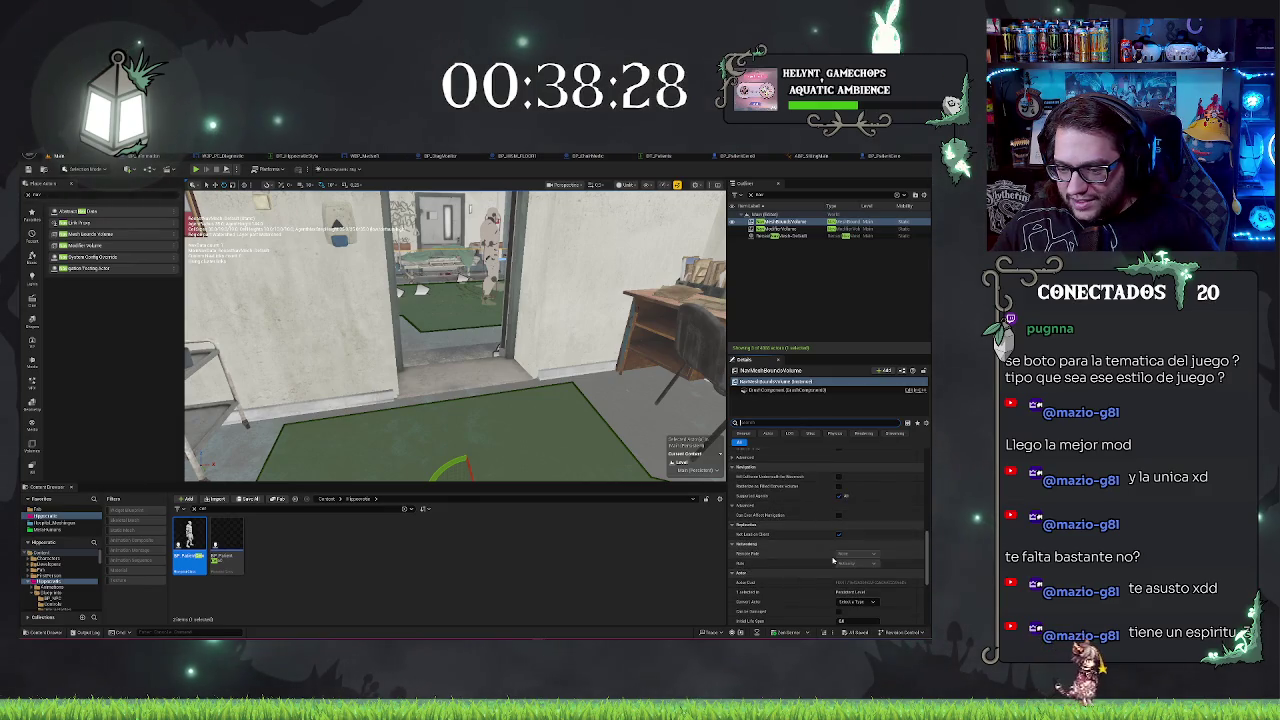
scroll(820, 550, down, 5)
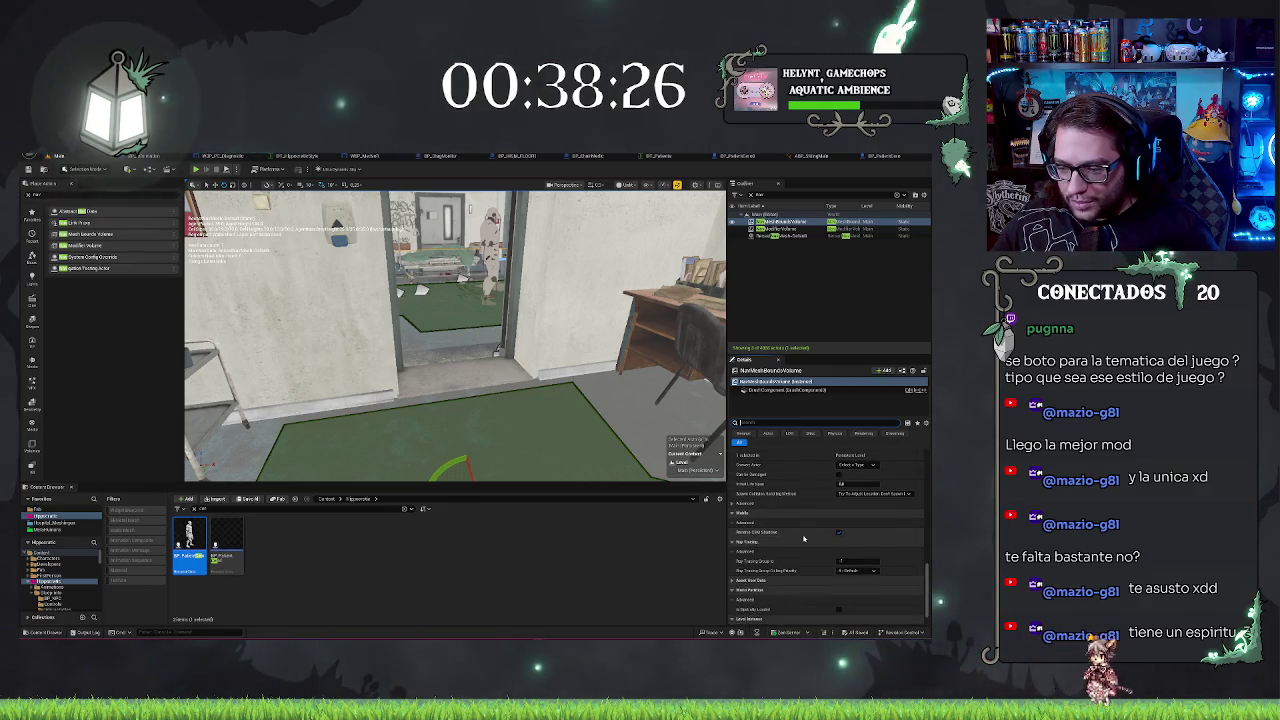
scroll(803, 538, down, 1)
click(733, 552)
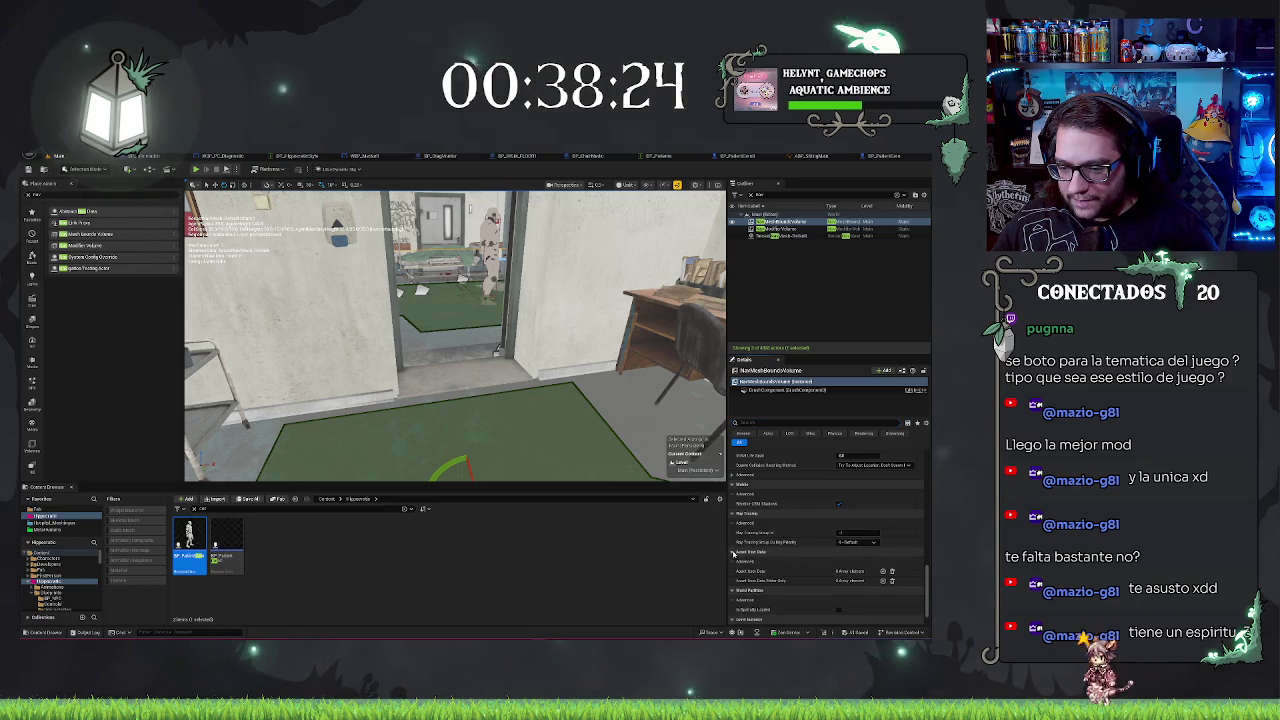
scroll(745, 555, down, 1)
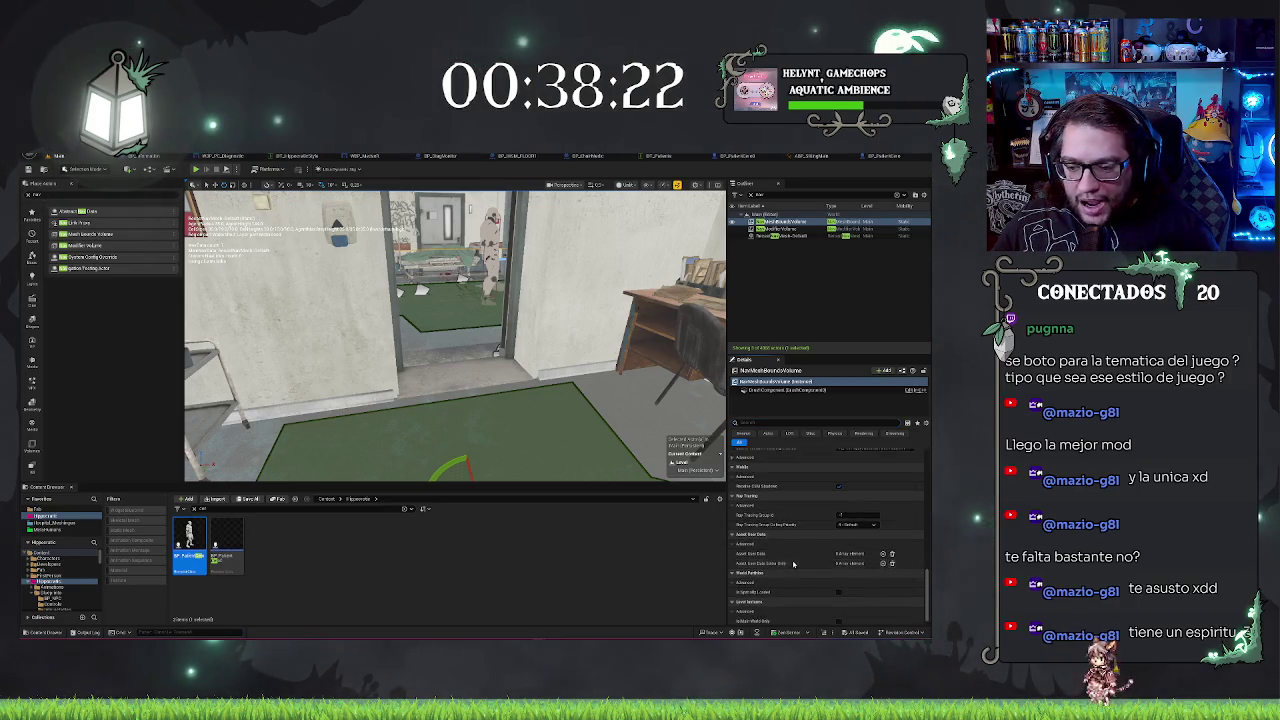
scroll(770, 555, up, 2)
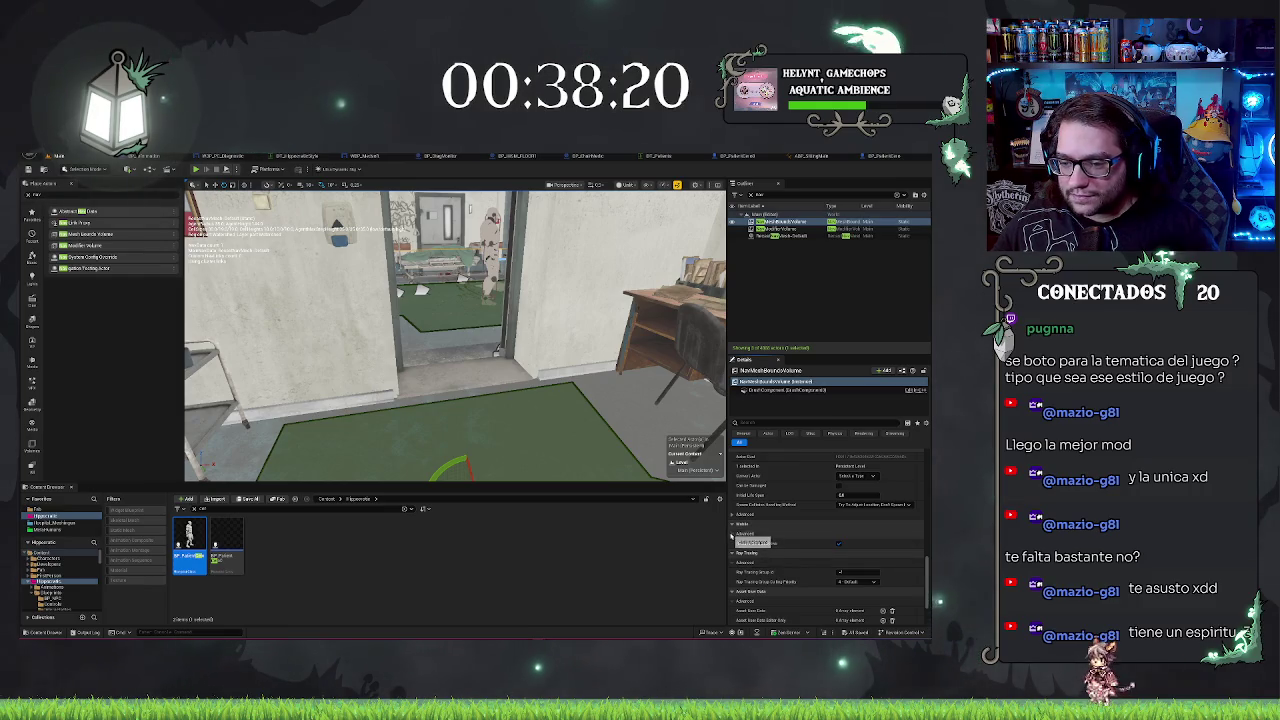
scroll(800, 520, up, 1)
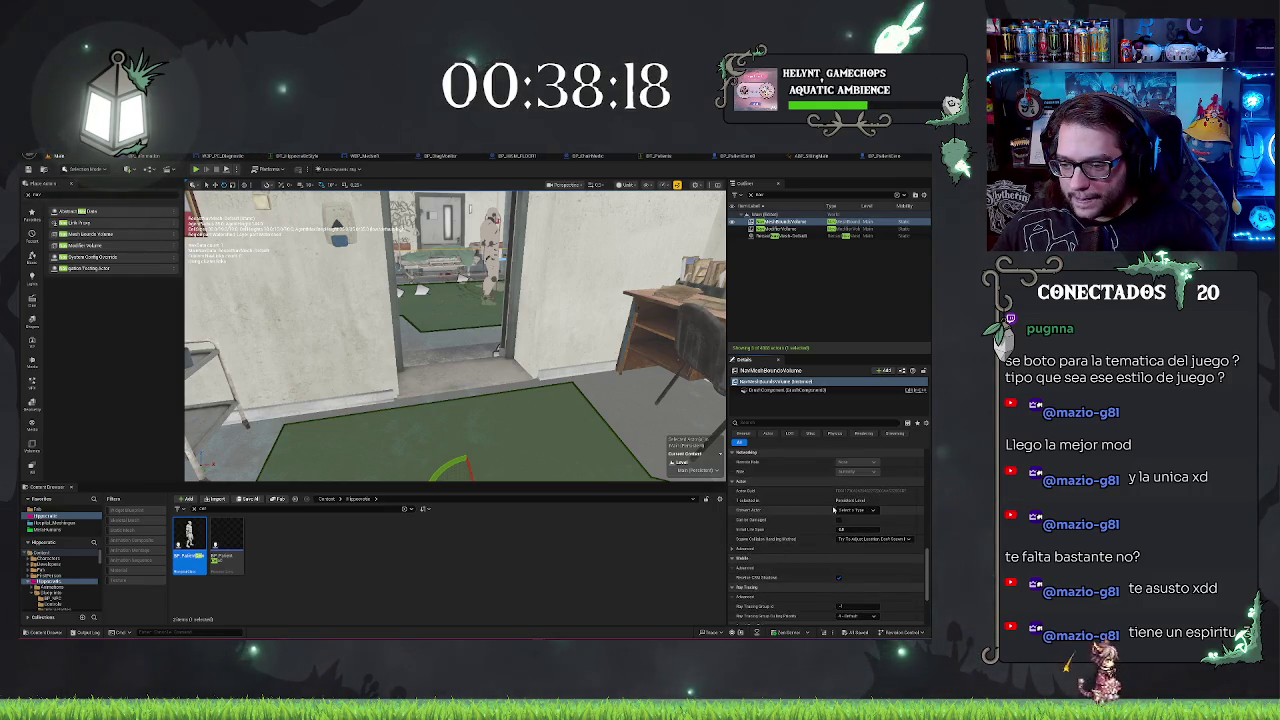
scroll(833, 510, up, 3)
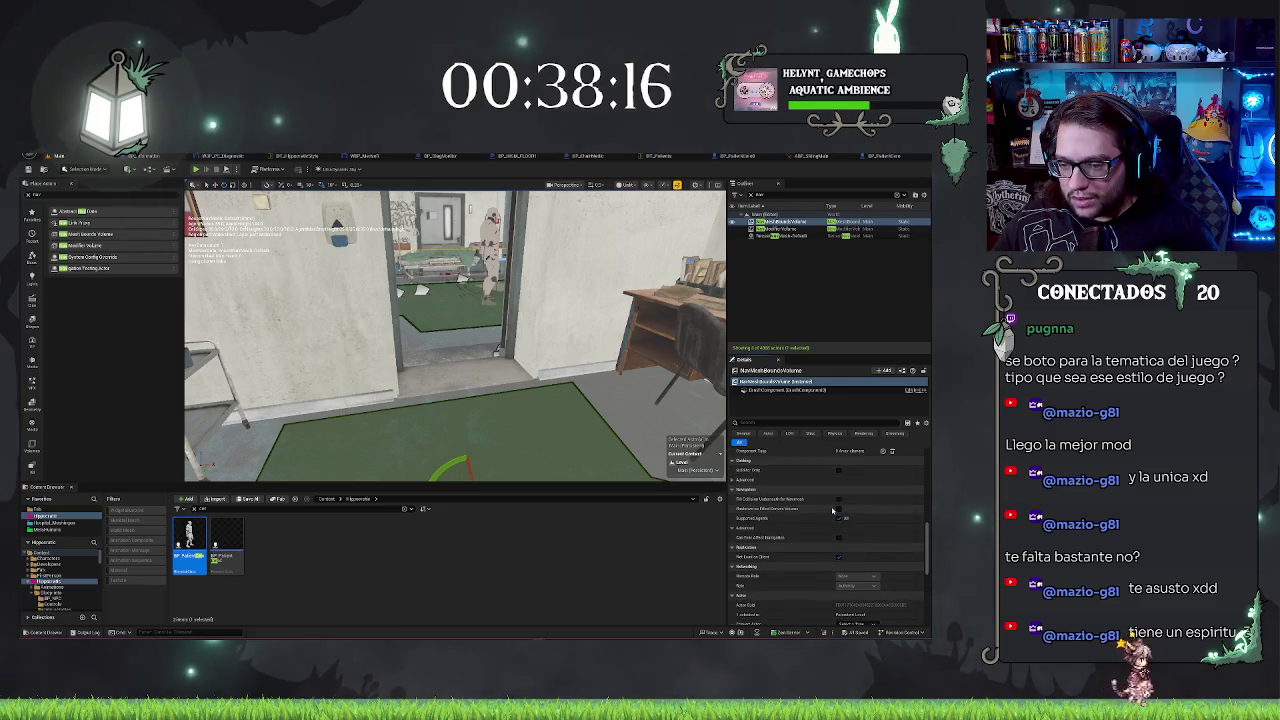
scroll(833, 510, up, 4)
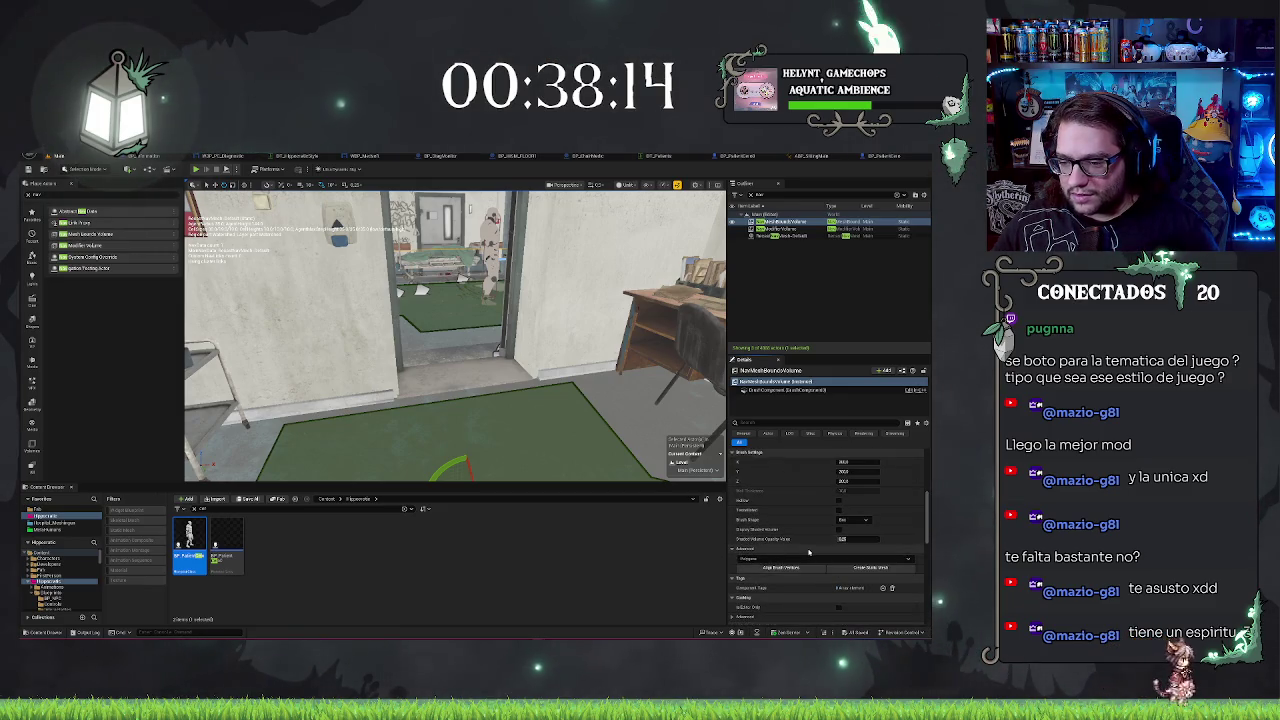
click(783, 548)
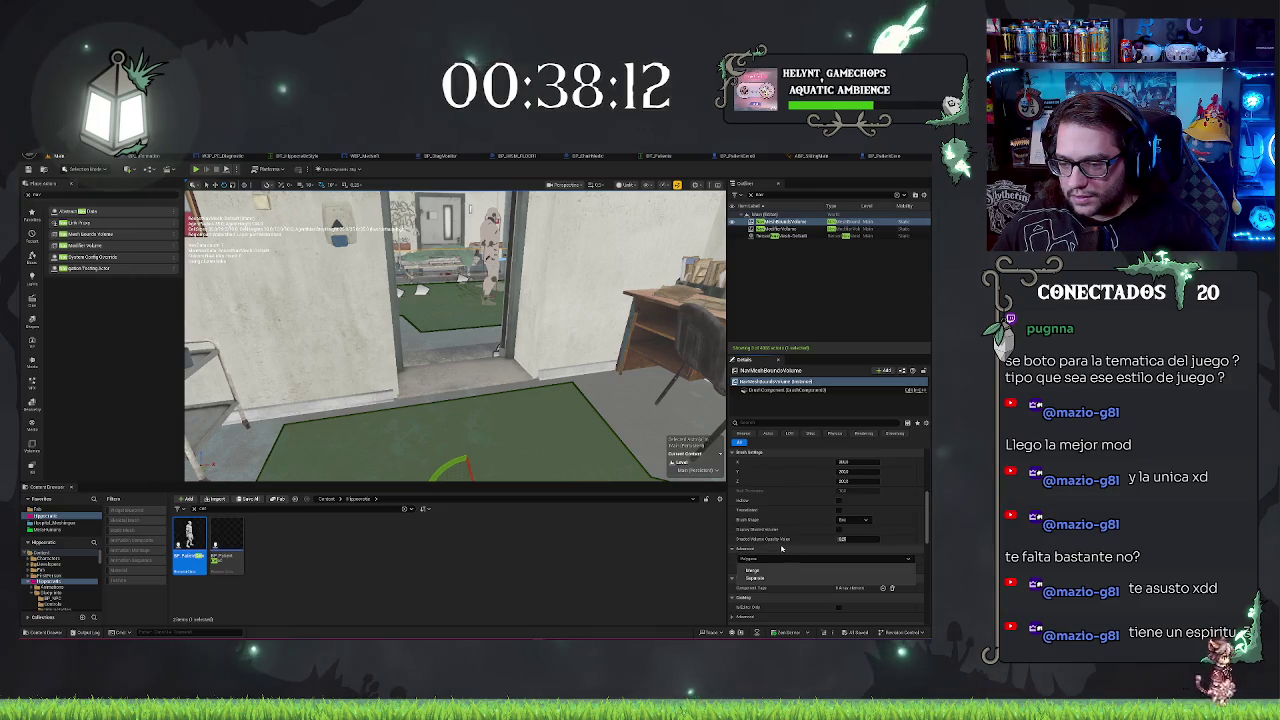
key(Escape)
scroll(824, 508, up, 1)
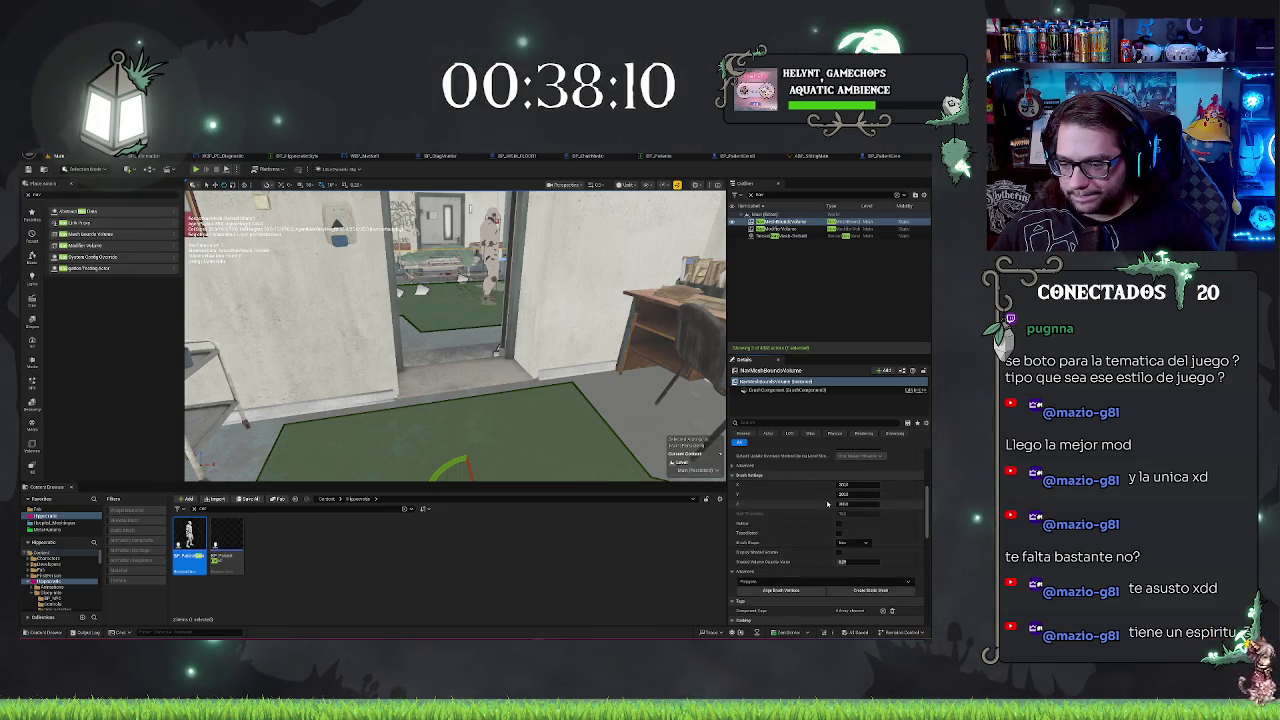
scroll(824, 508, up, 5)
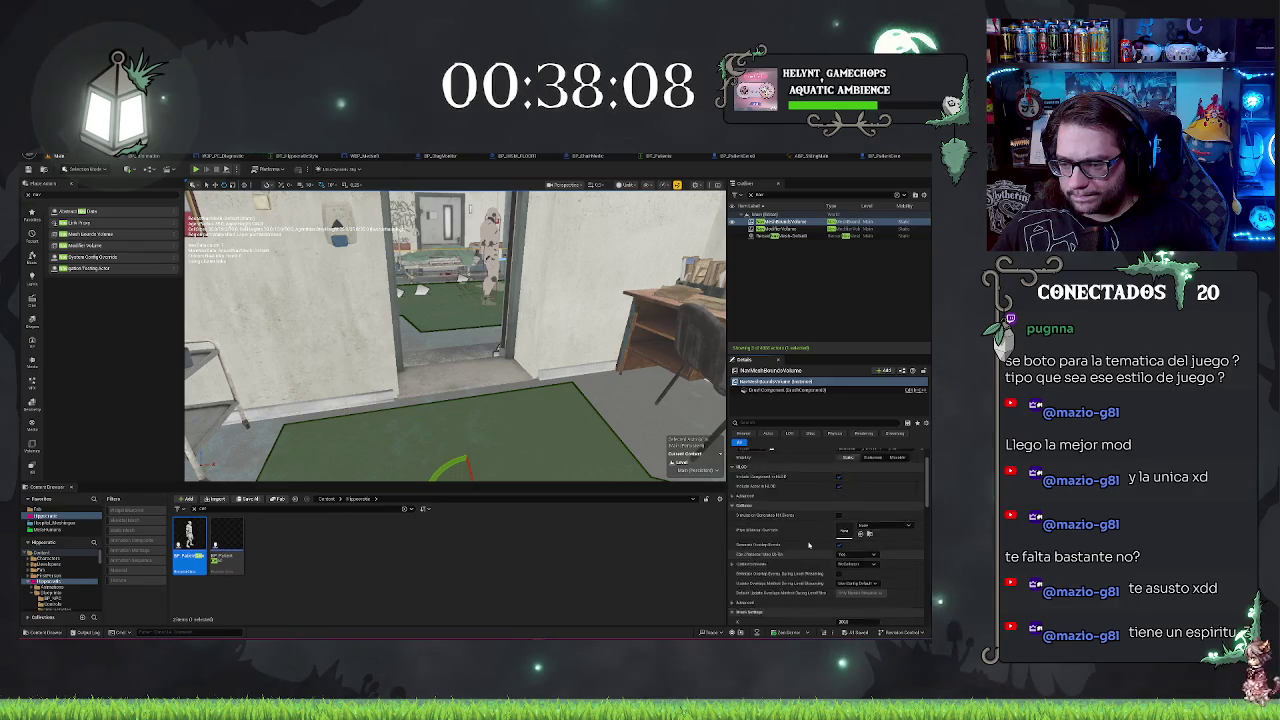
scroll(809, 544, up, 2)
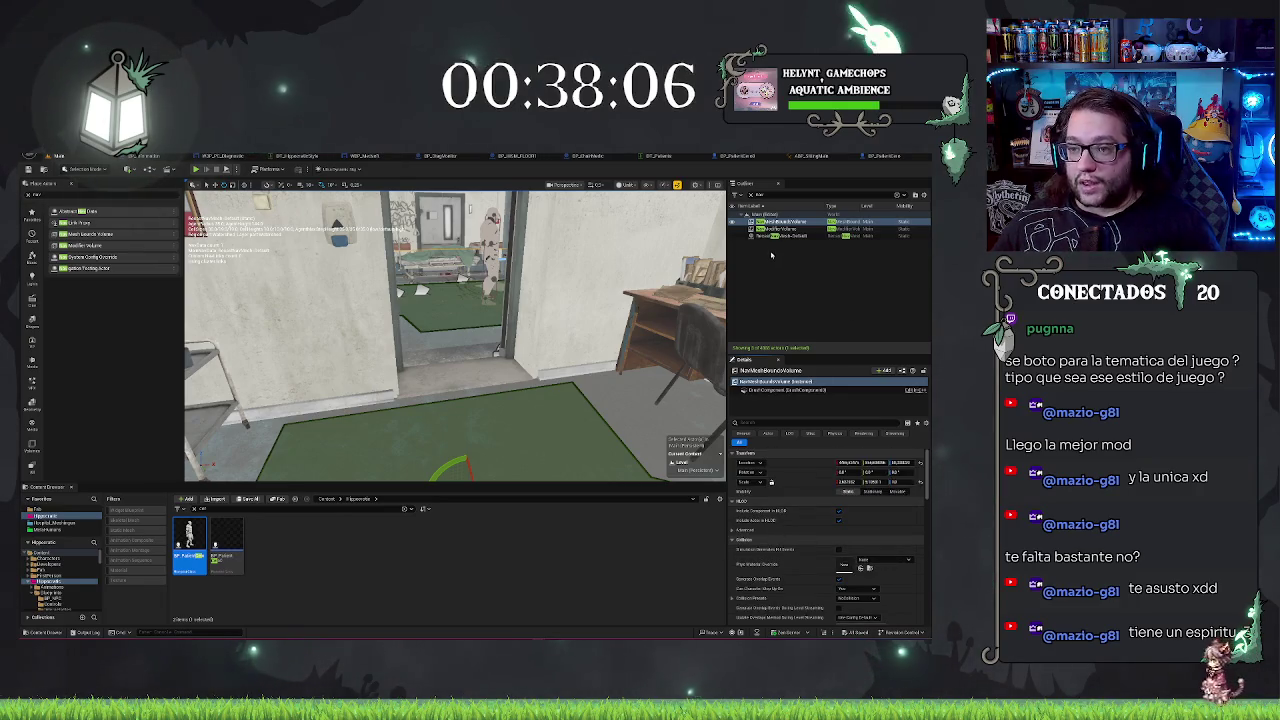
Step: Select RecastNavMesh-Default and expand its Low, Default and High resolution settings
click(775, 236)
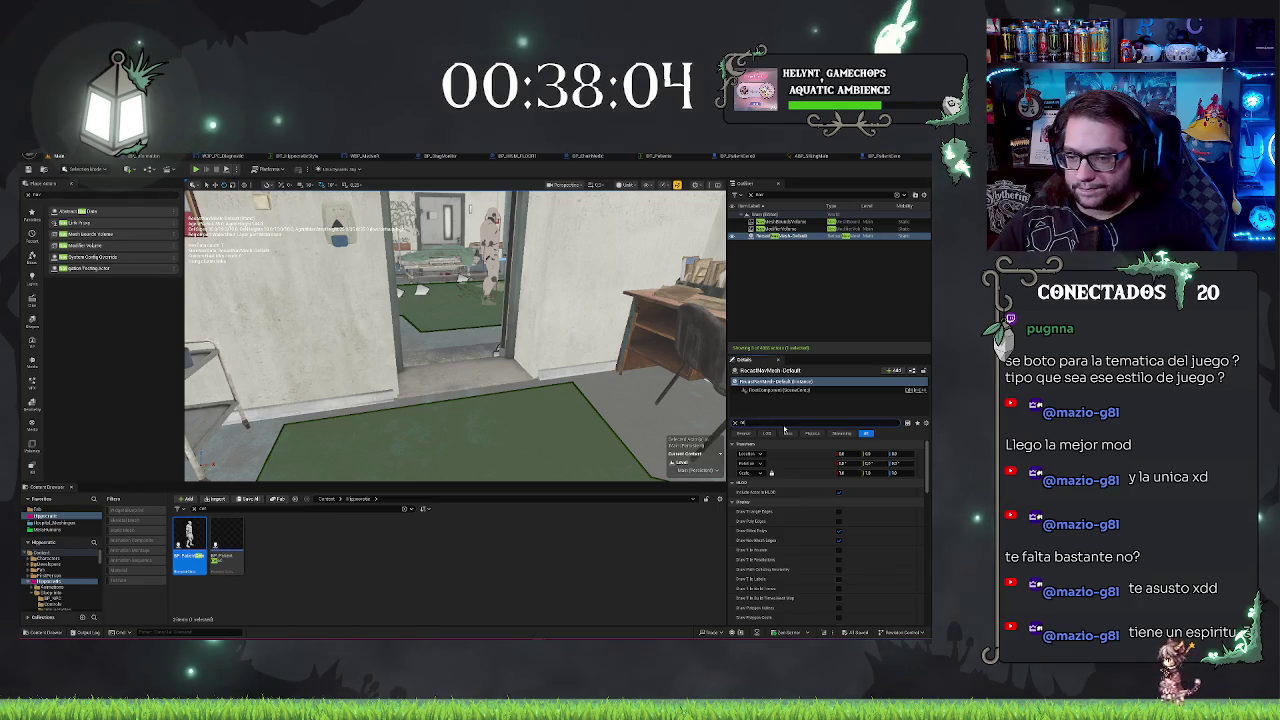
text(so)
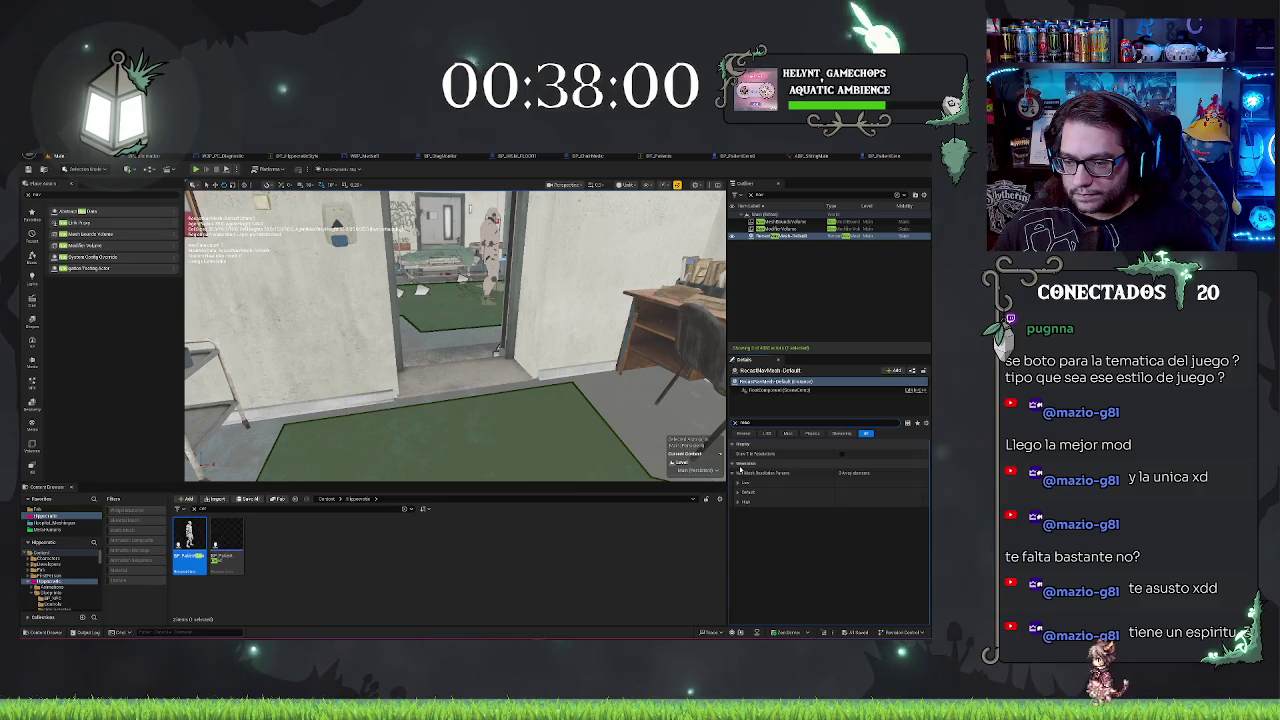
click(738, 502)
click(738, 492)
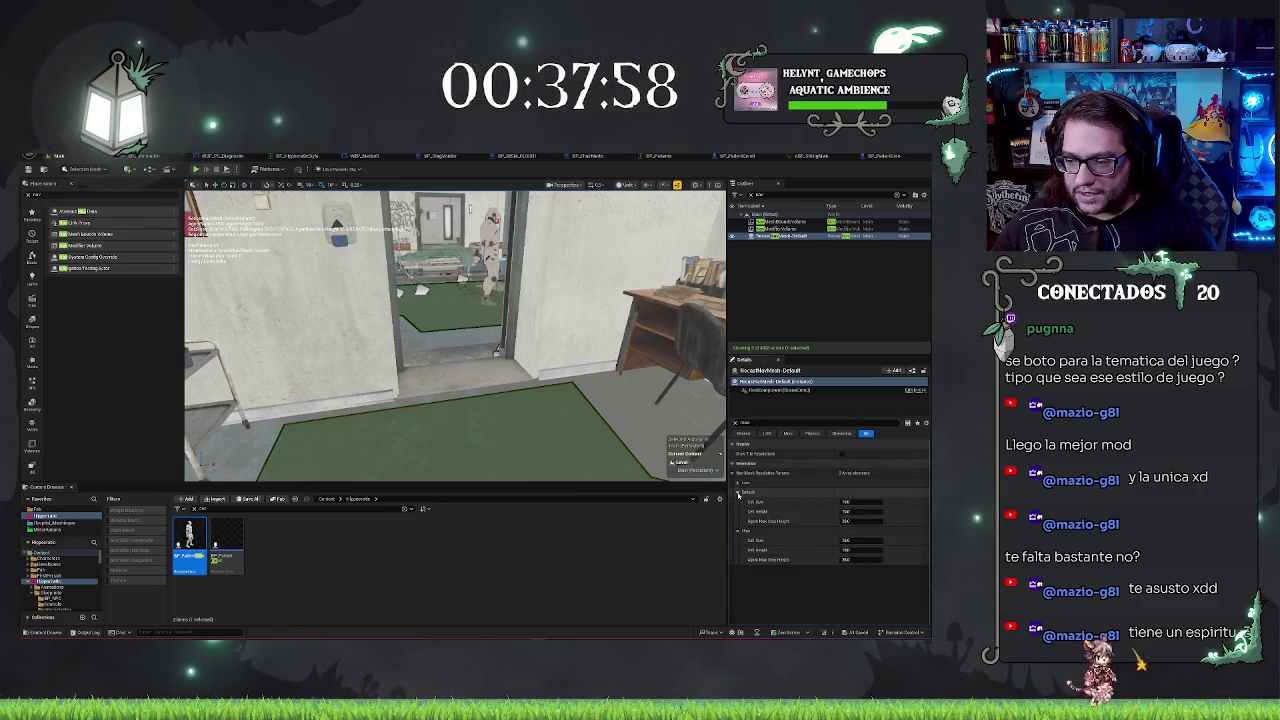
click(738, 483)
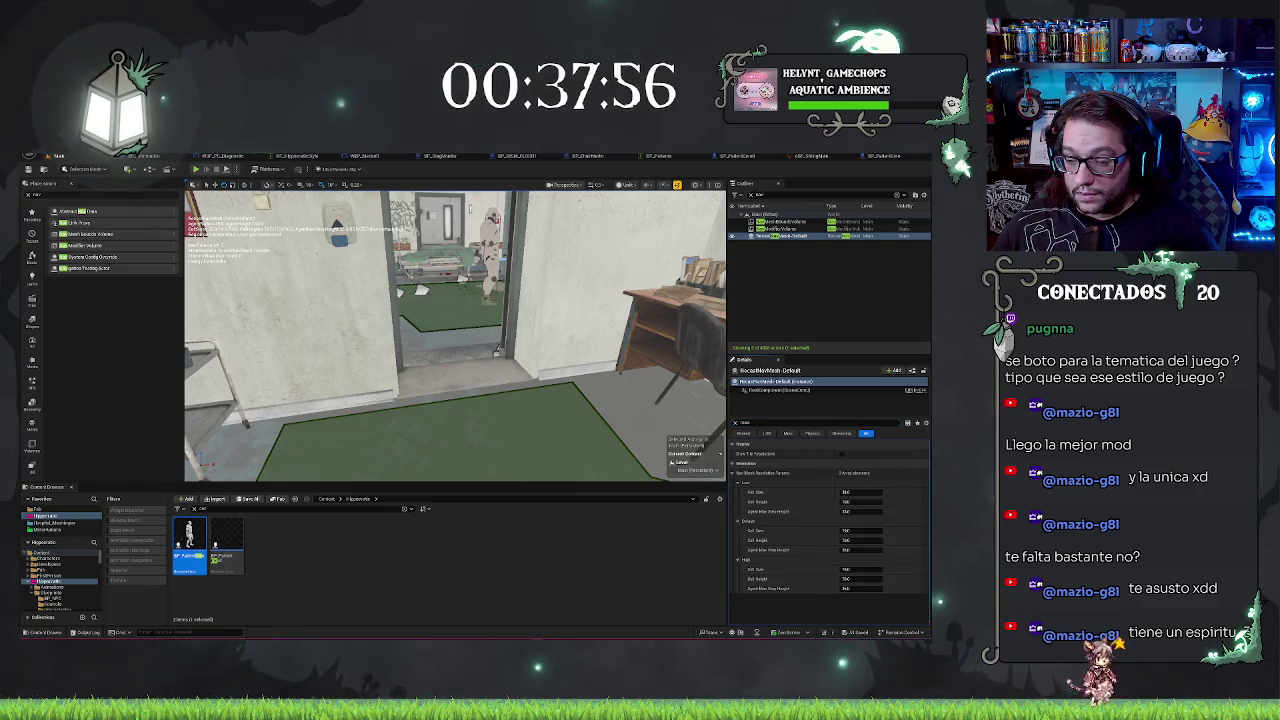
Step: Adjust the resolution Cell Size values, check the recomputed navmesh at the doorway, then play-test
key(w)
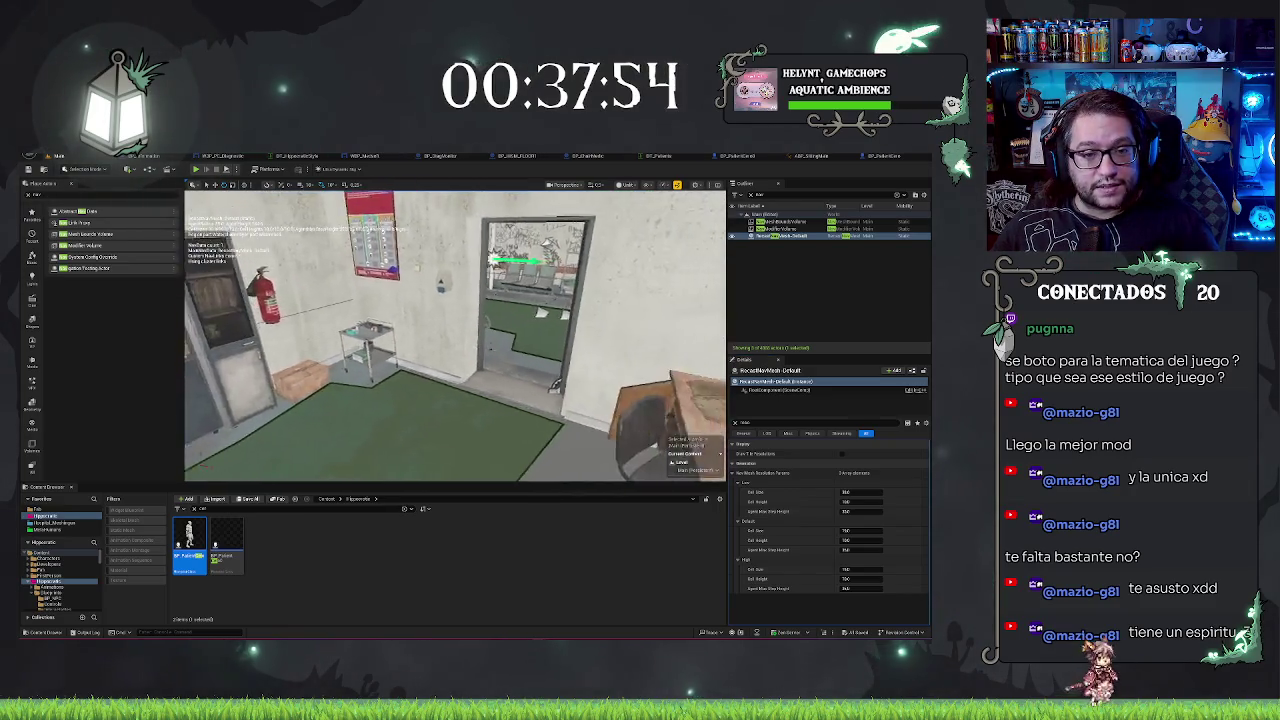
key(d)
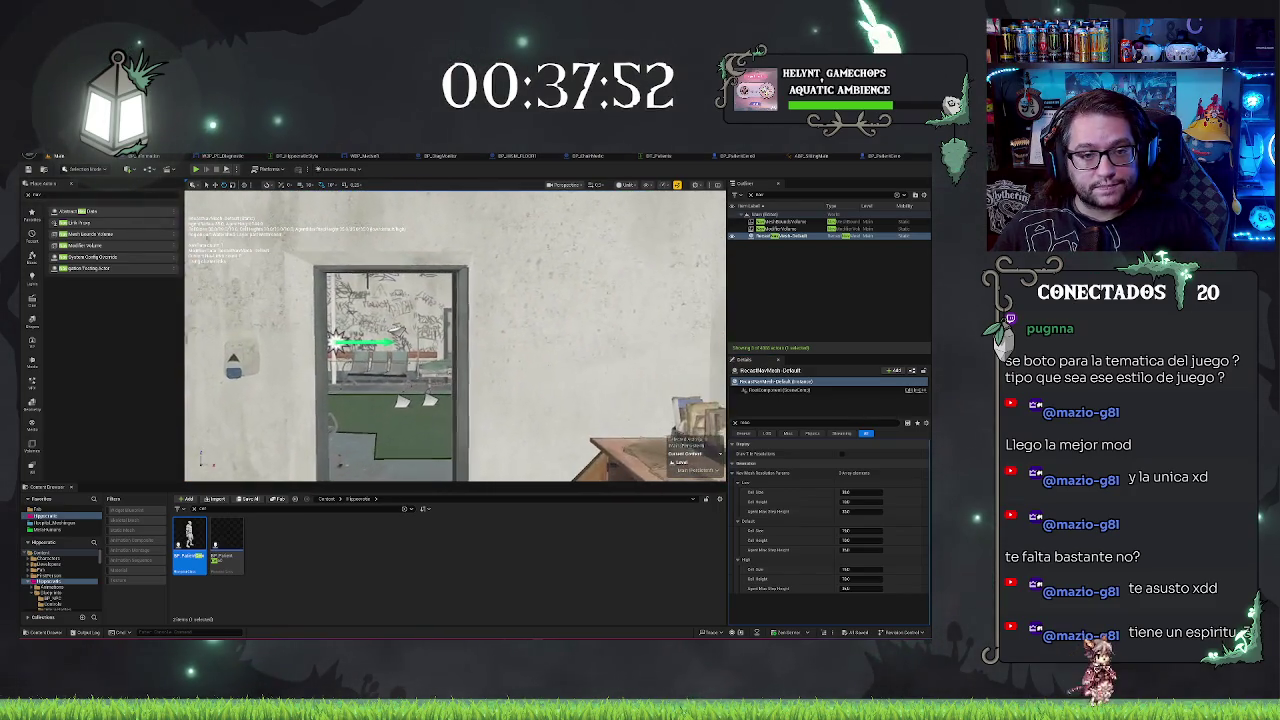
key(a)
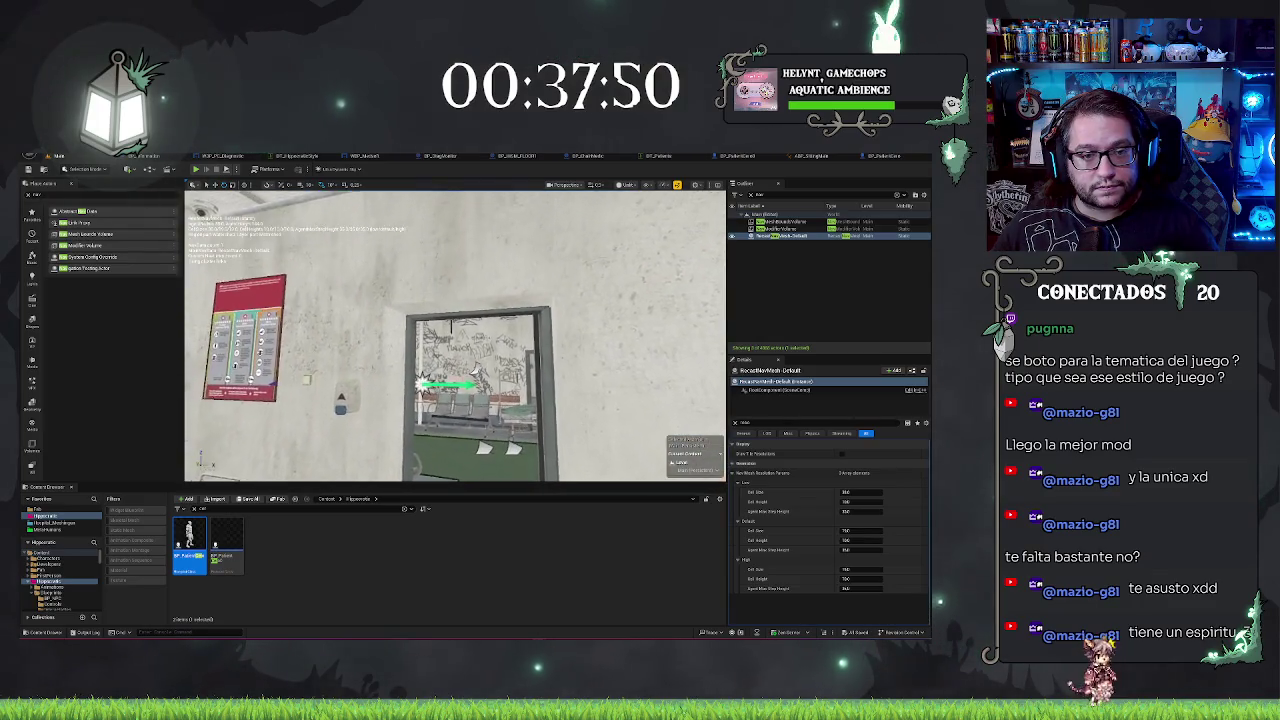
key(d)
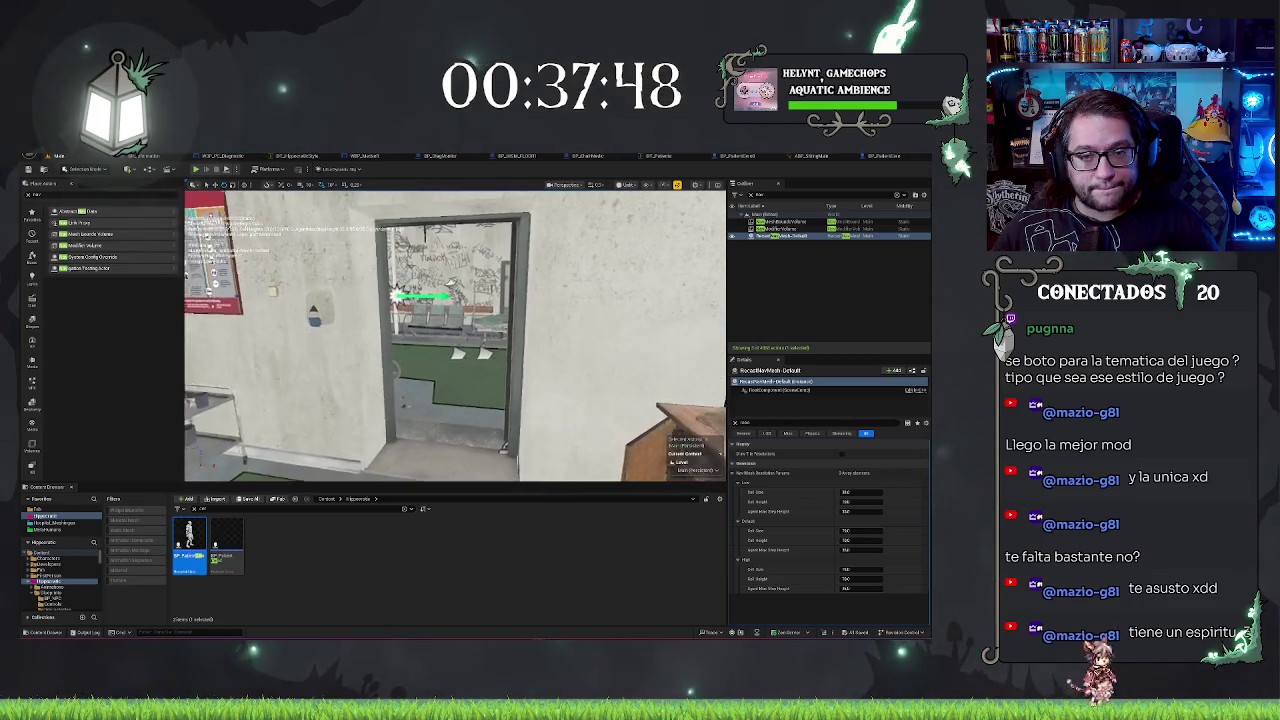
key(a)
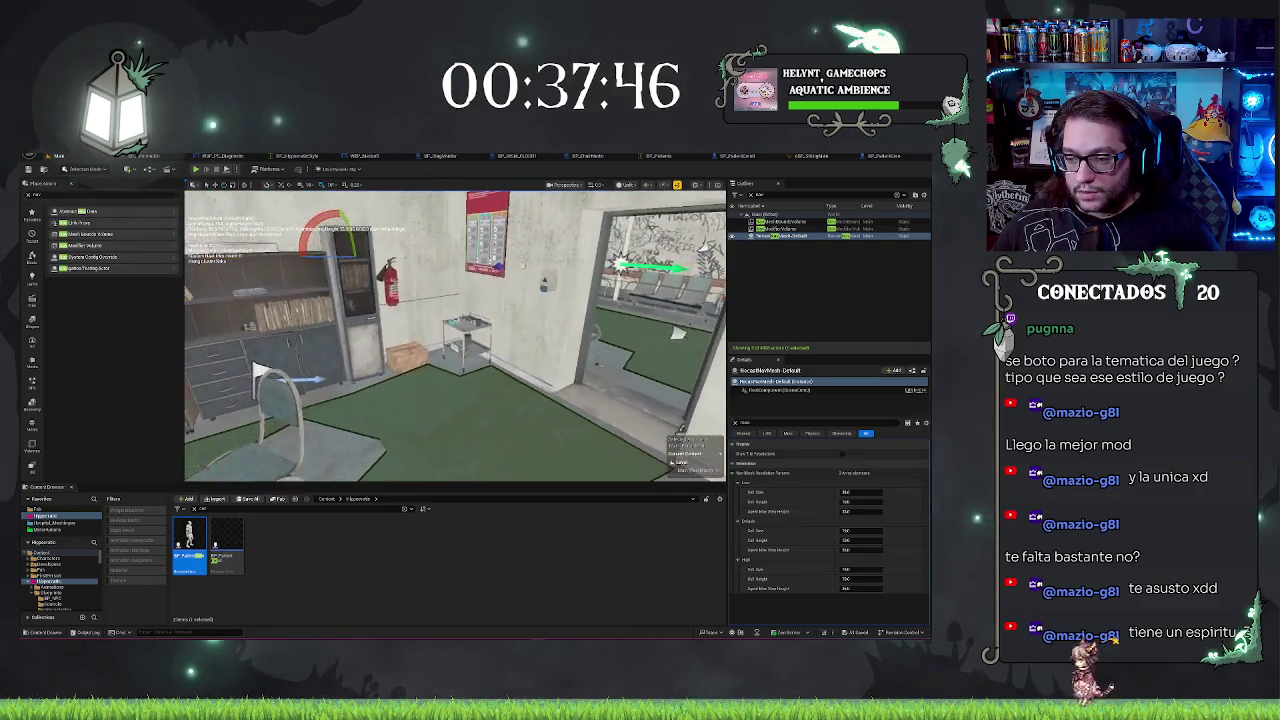
key(d)
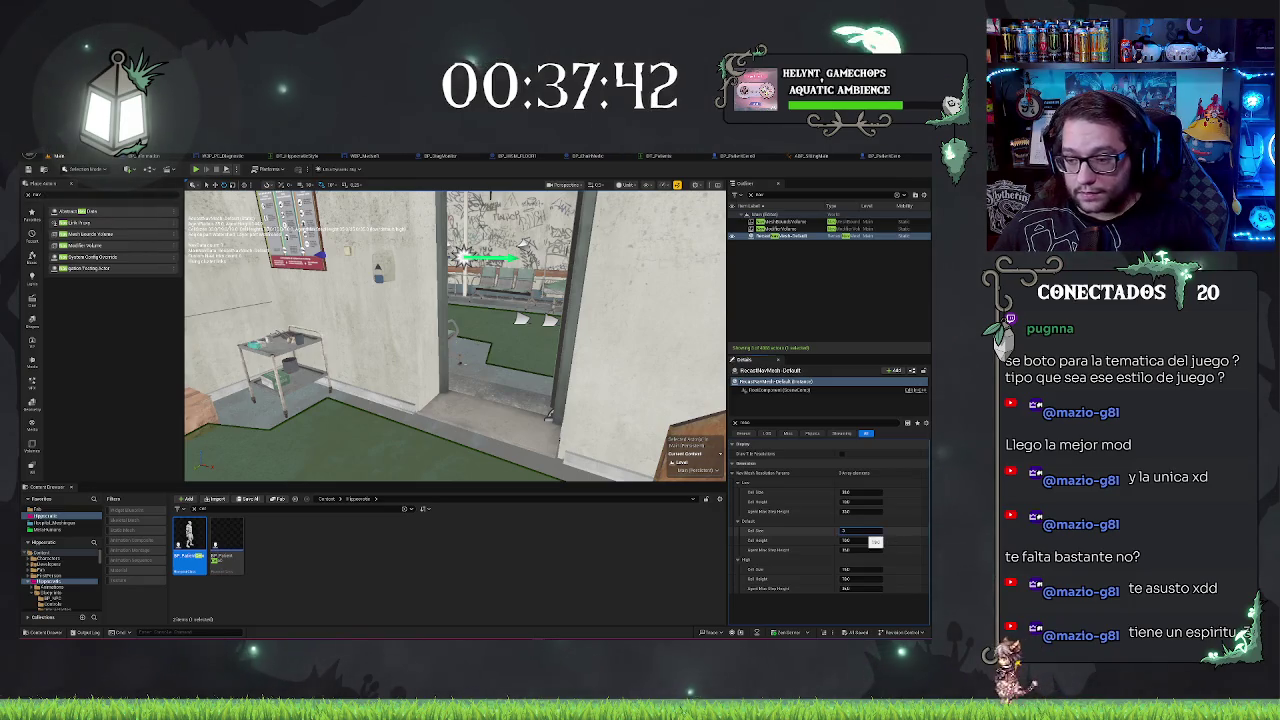
drag(875, 541, 880, 541)
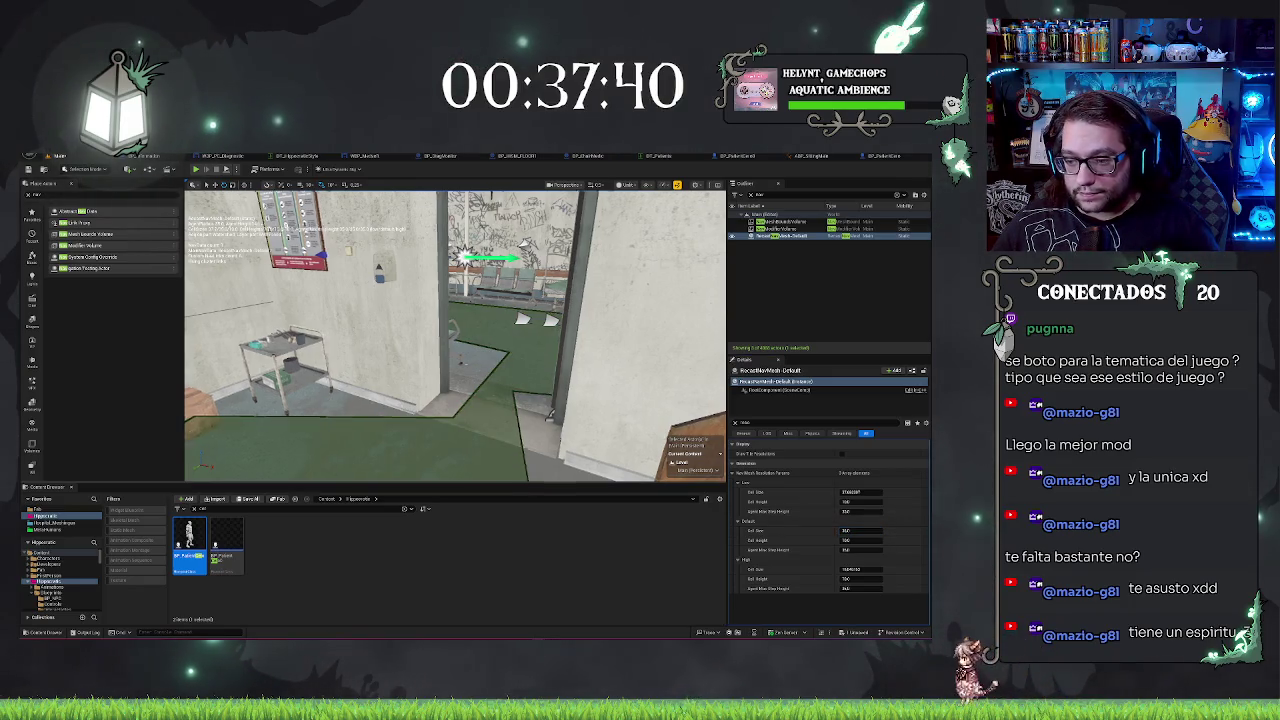
key(a)
key(d)
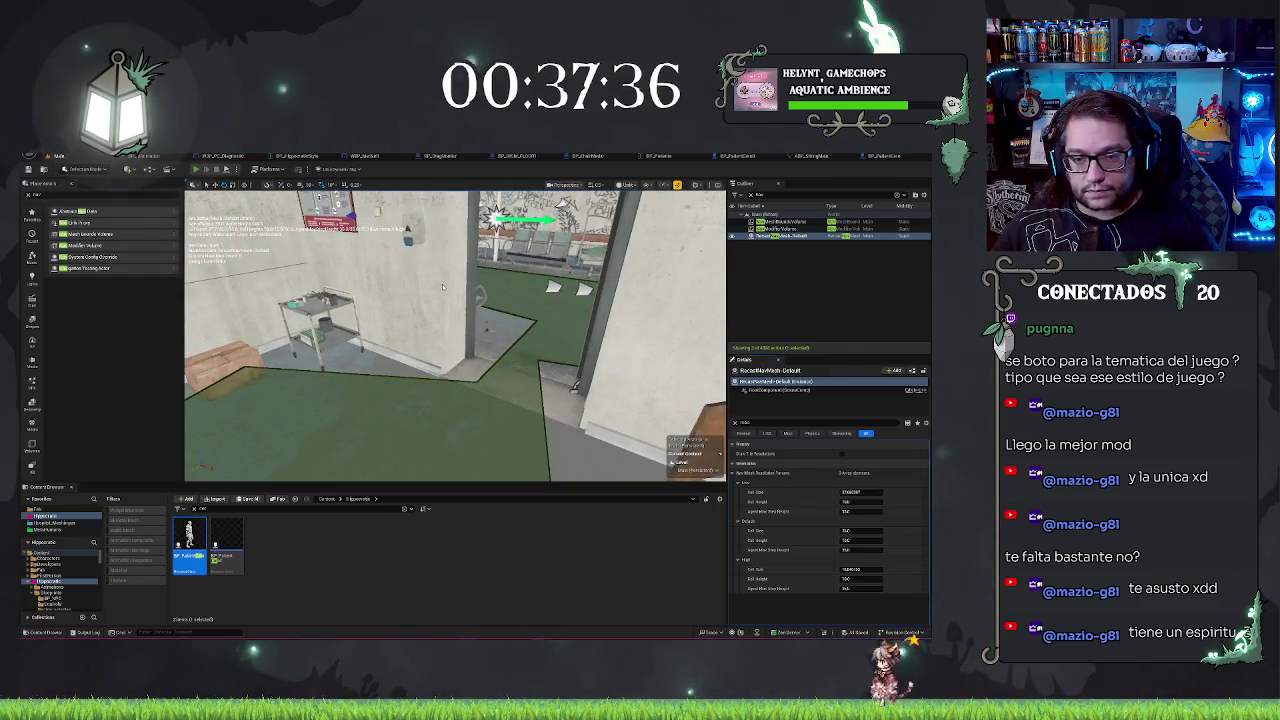
key(alt+p)
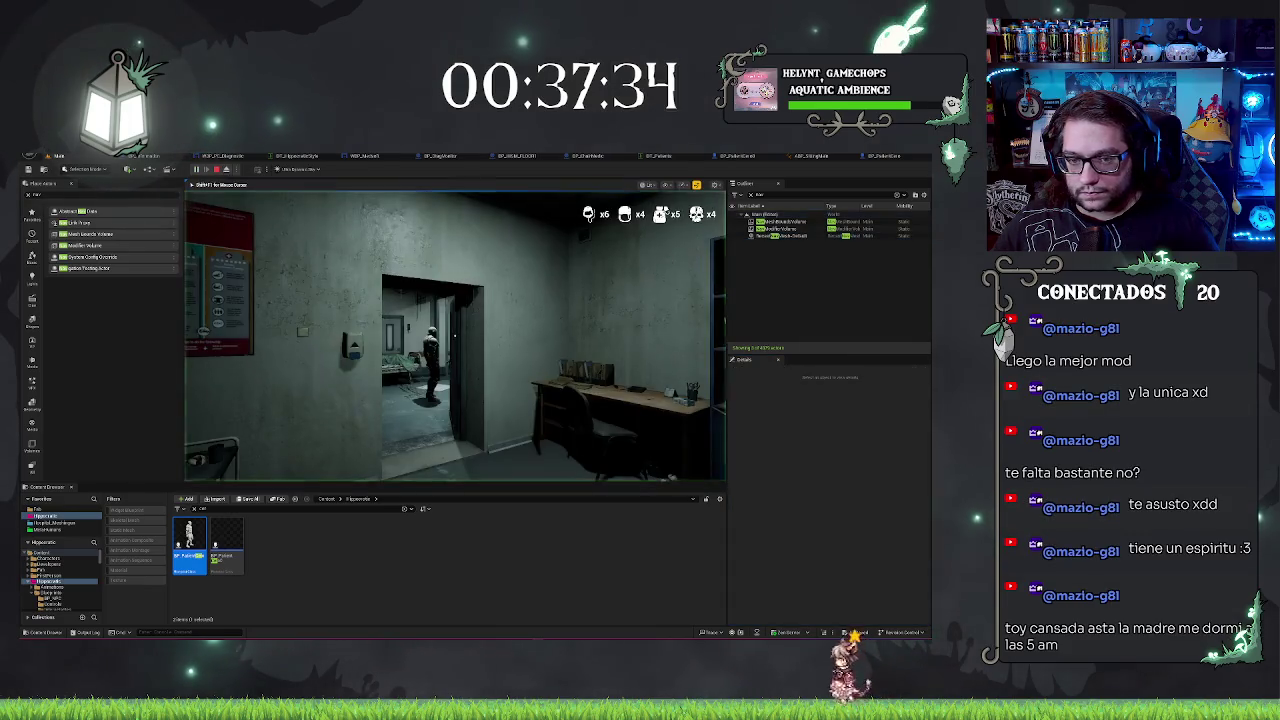
Step: Watch the patient in play mode, then change the Default Cell Size value again
key(w)
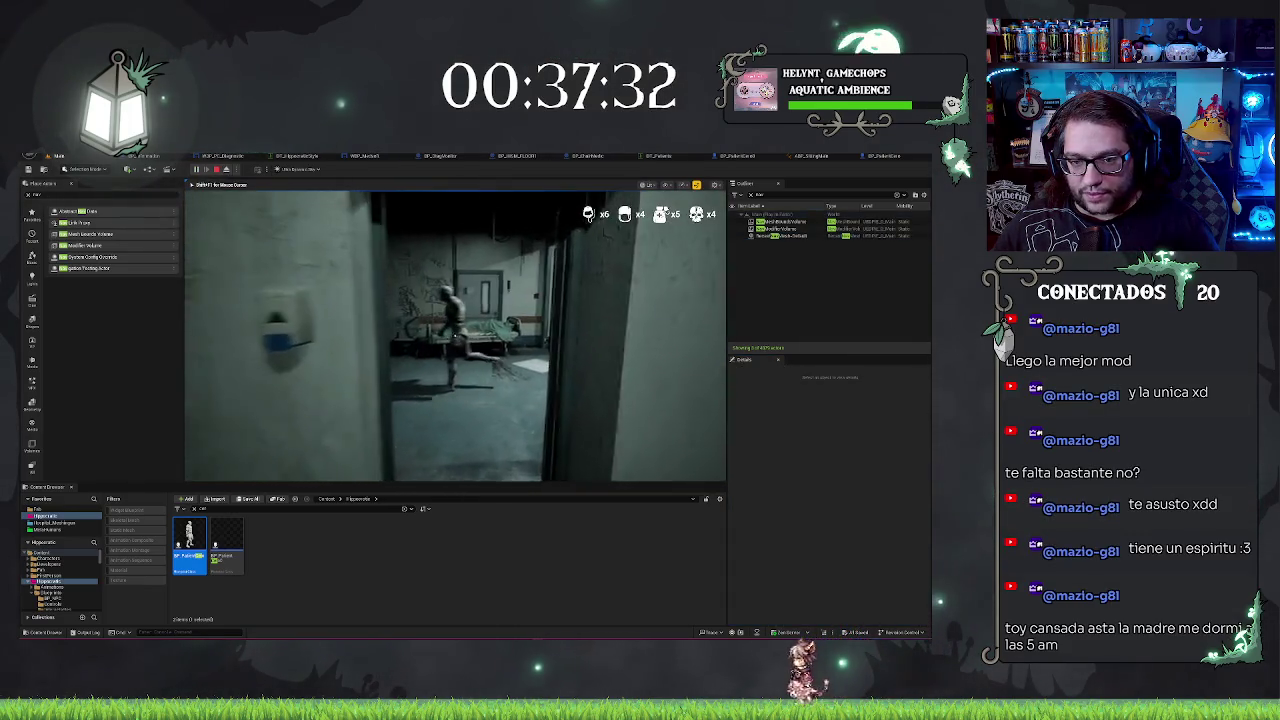
key(Escape)
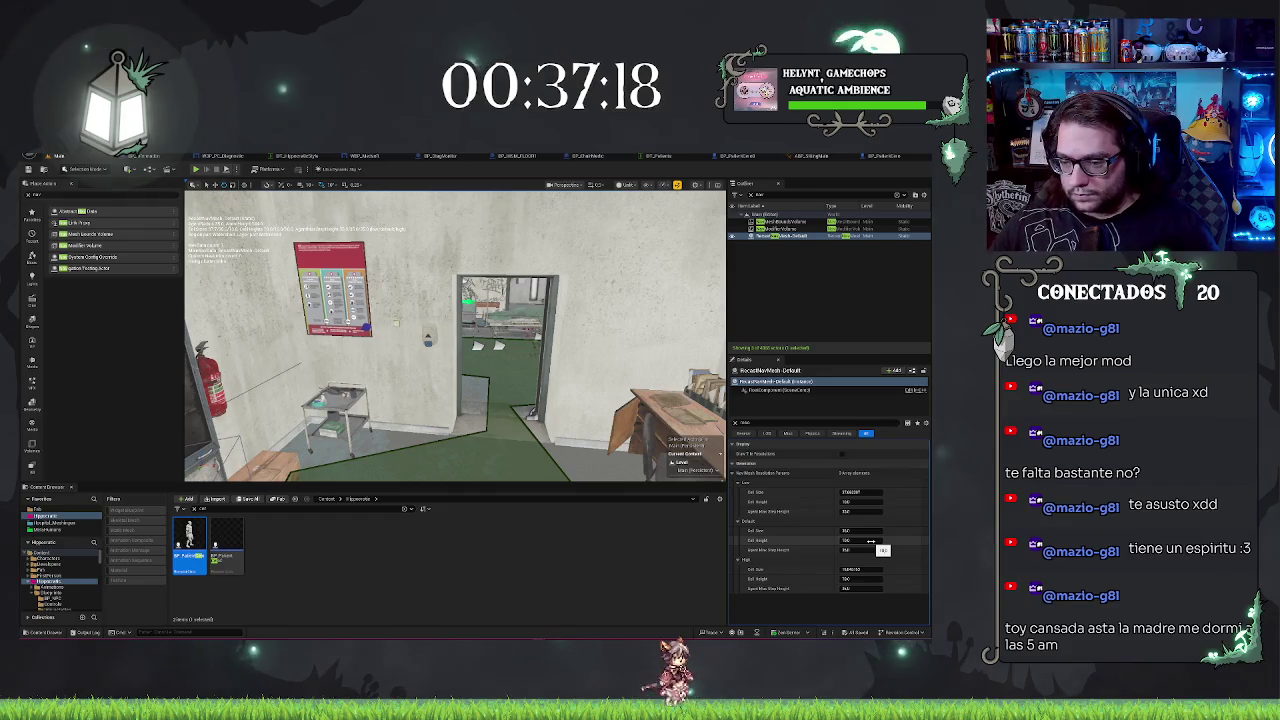
drag(859, 534, 866, 534)
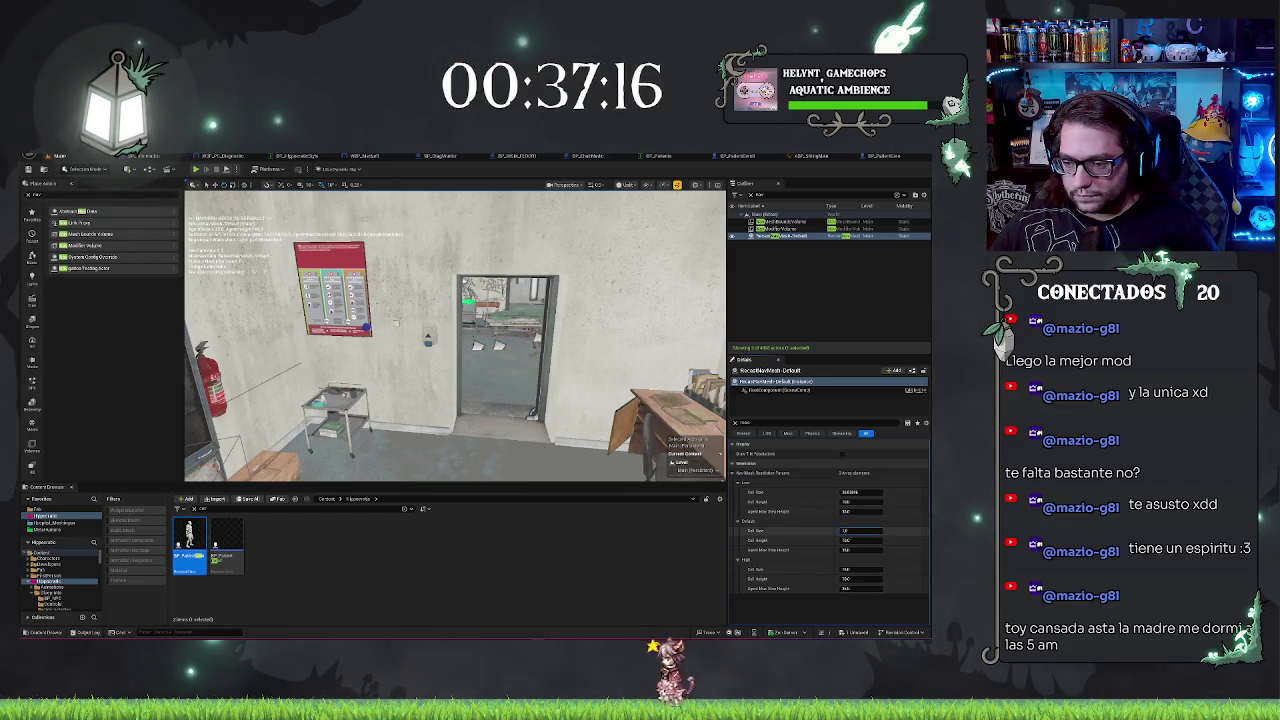
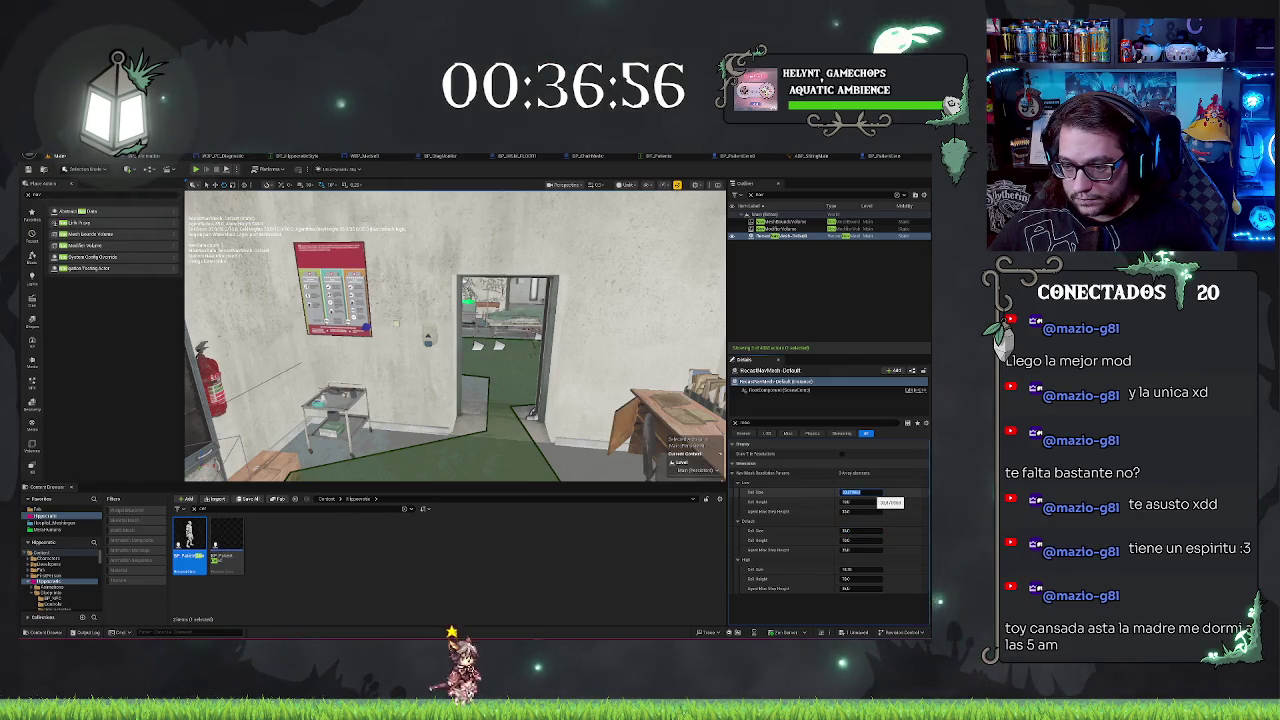
Step: Revert the Low Cell Size edit on the RecastNavMesh and move the view toward the floor
key(s)
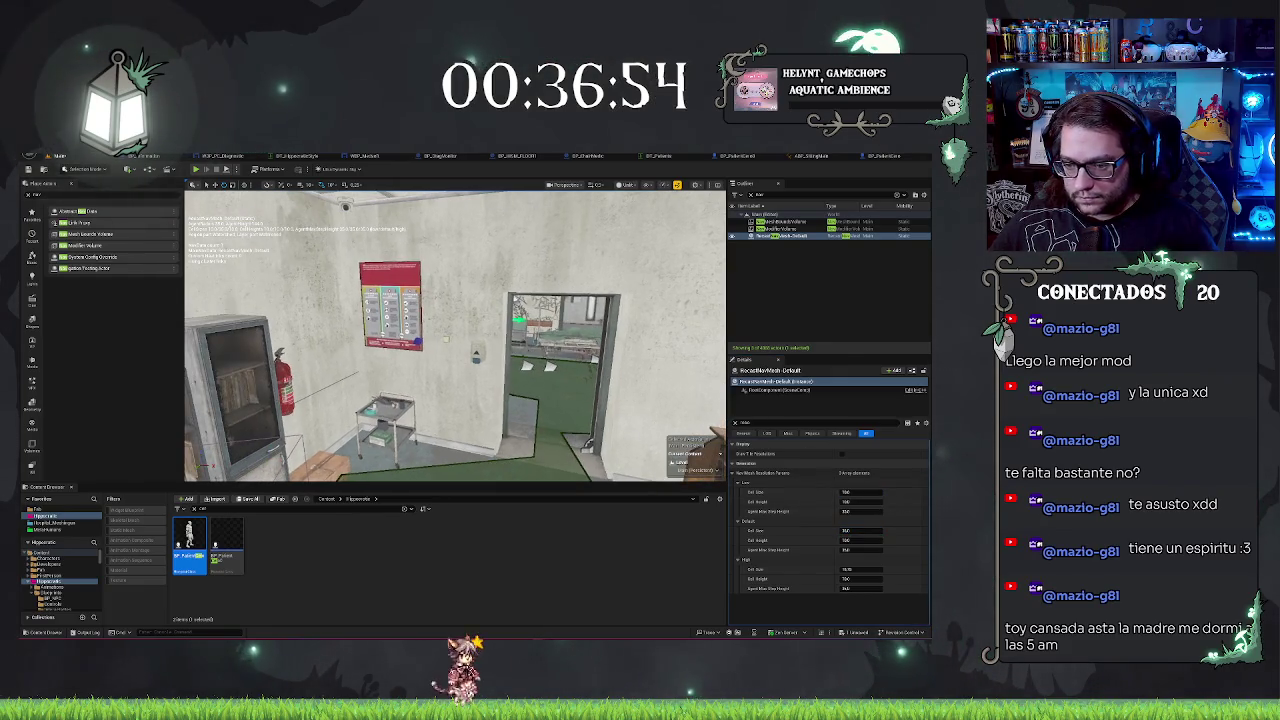
key(ctrl+z)
key(w)
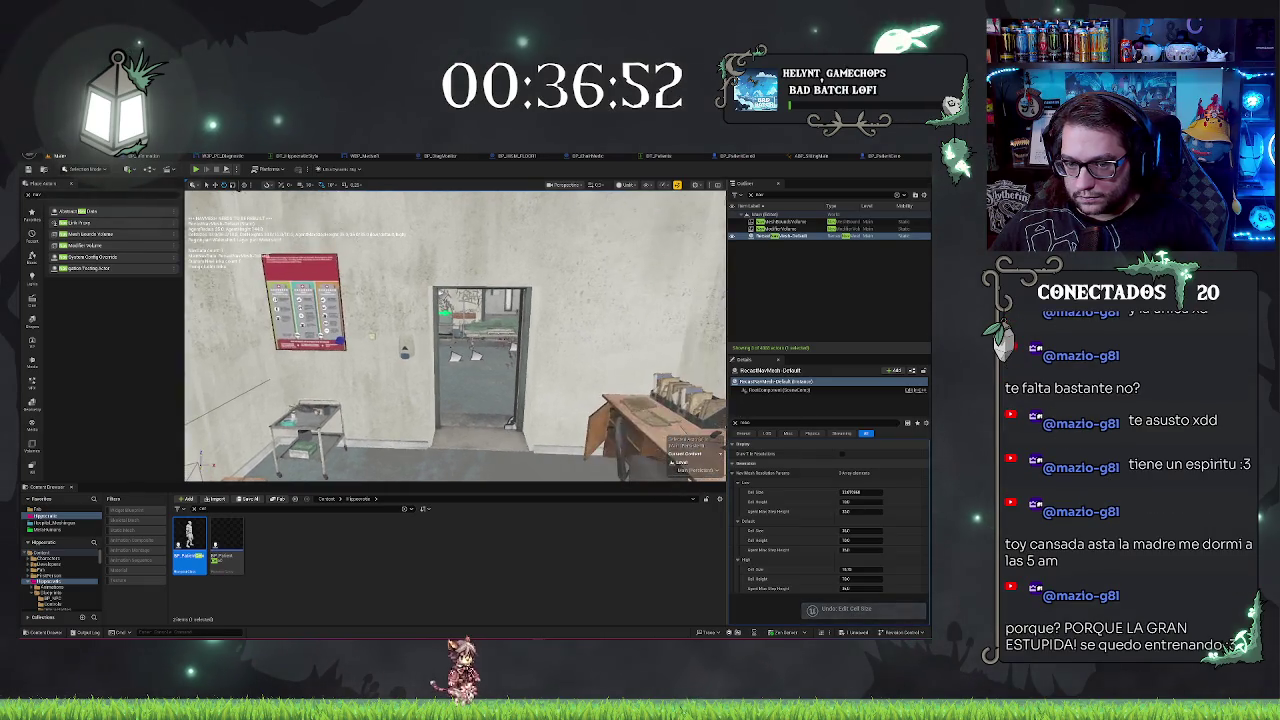
Step: Enter a new Default Cell Size so the navmesh rebuilds, then clear the Details search filter
click(858, 531)
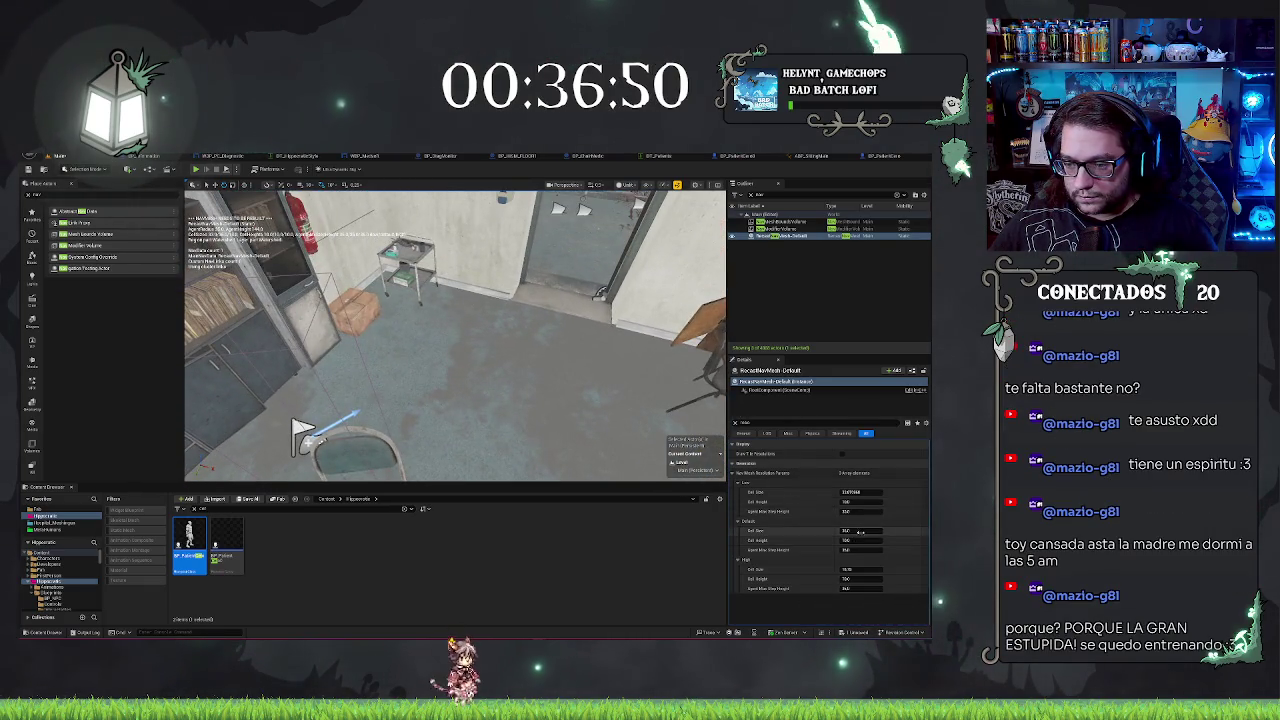
key(Return)
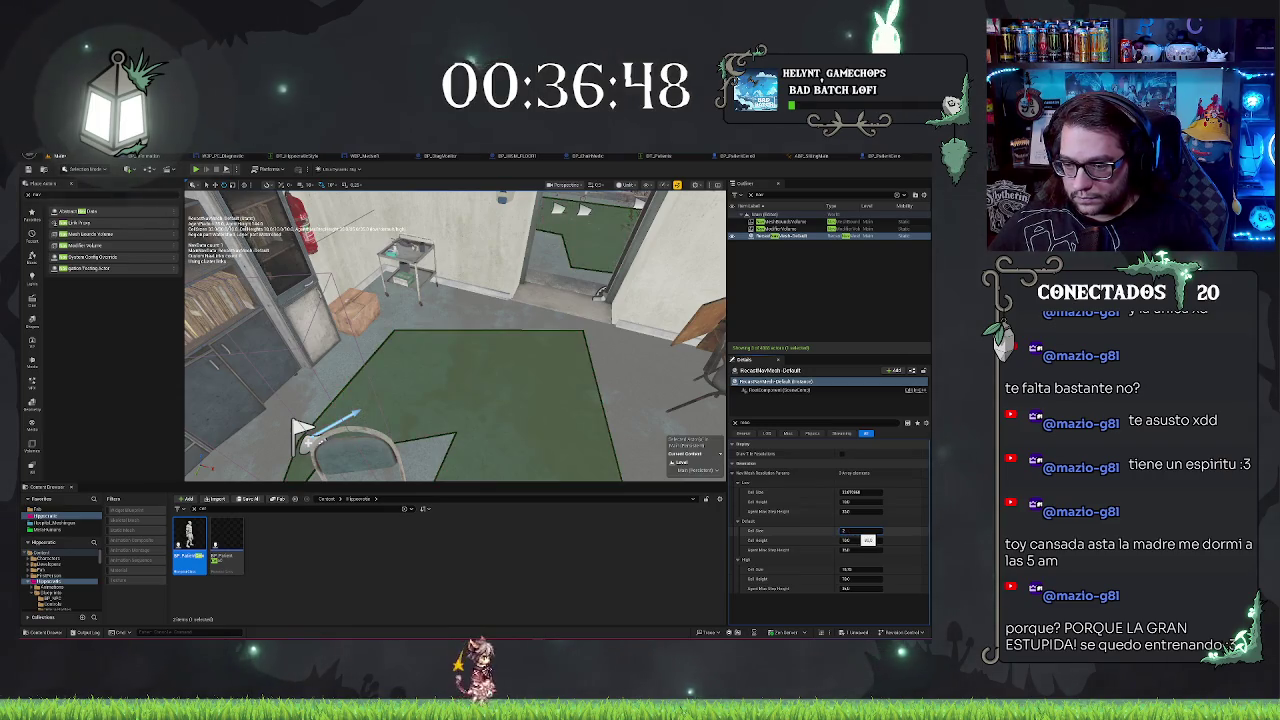
key(Return)
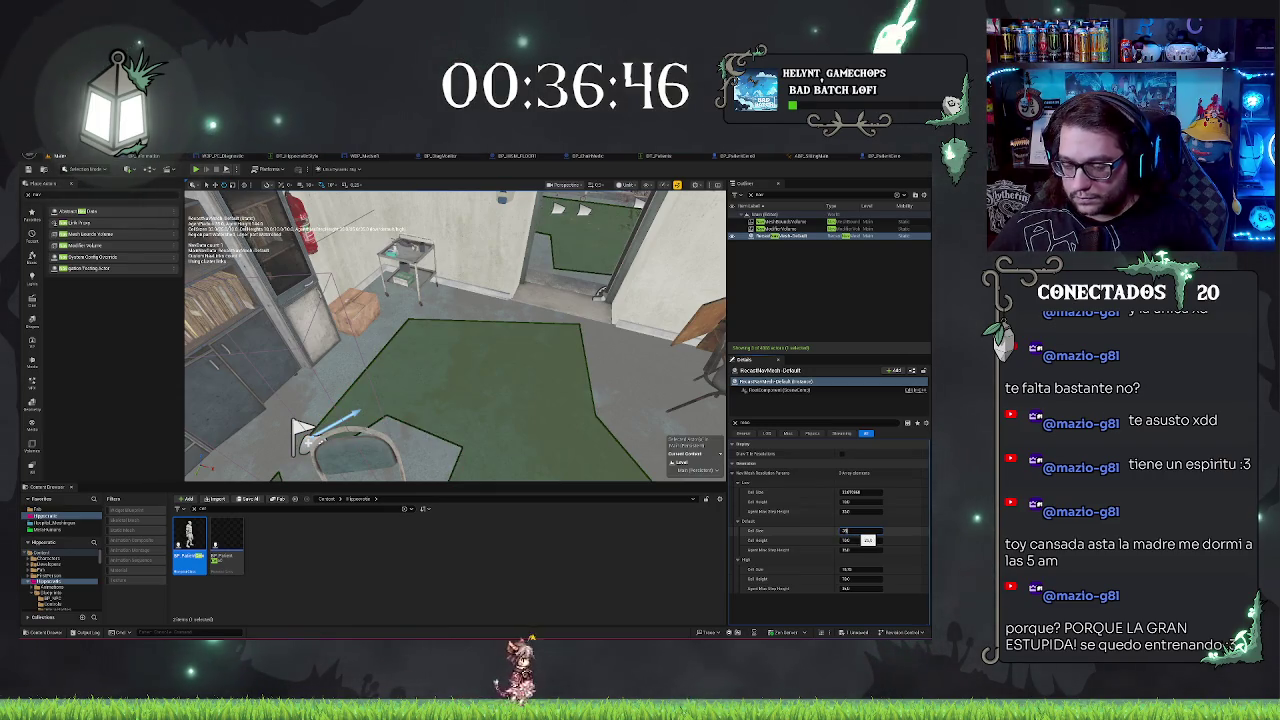
key(Return)
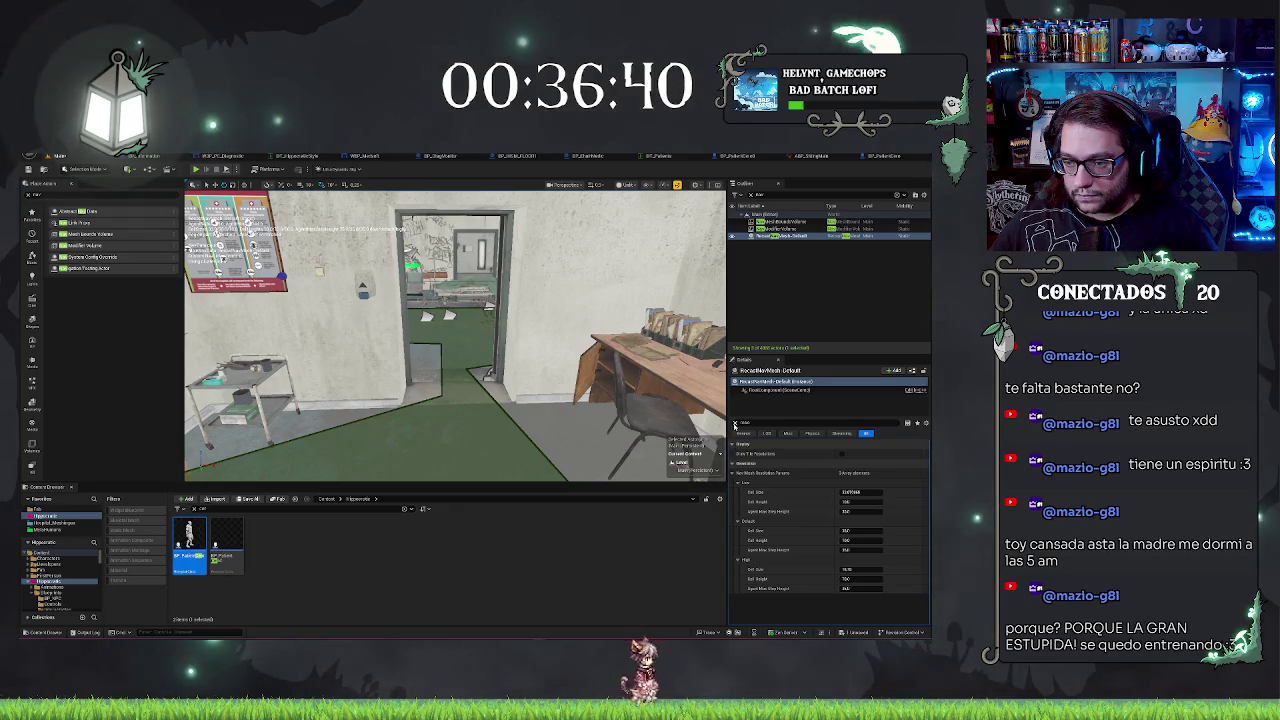
click(734, 424)
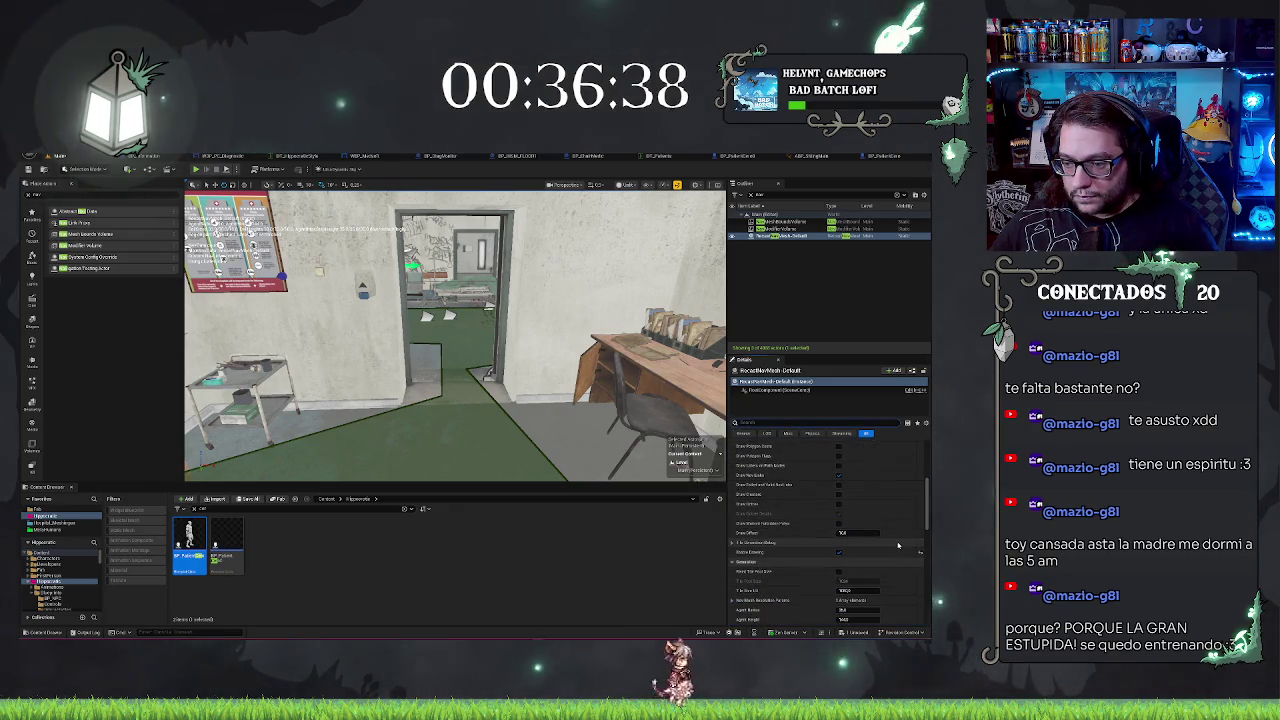
Step: Set a new Tile Size UU in Generation so the navmesh rebuilds
scroll(893, 542, down, 2)
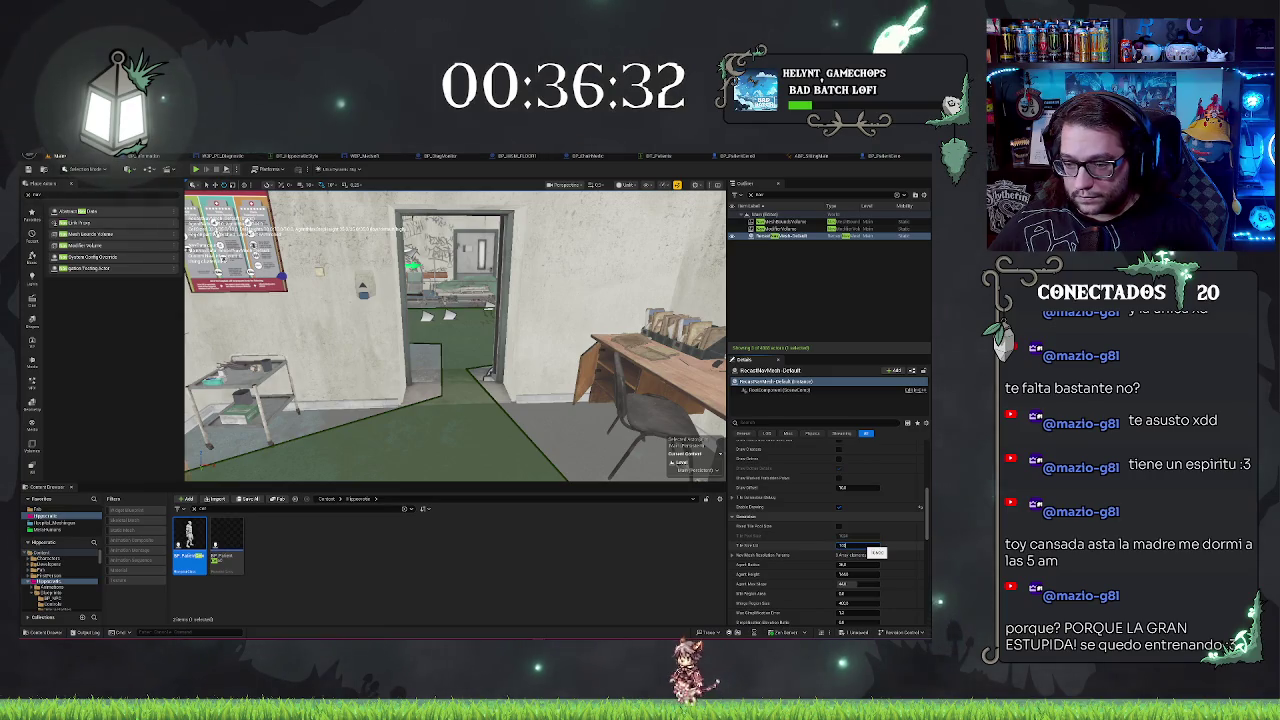
key(Return)
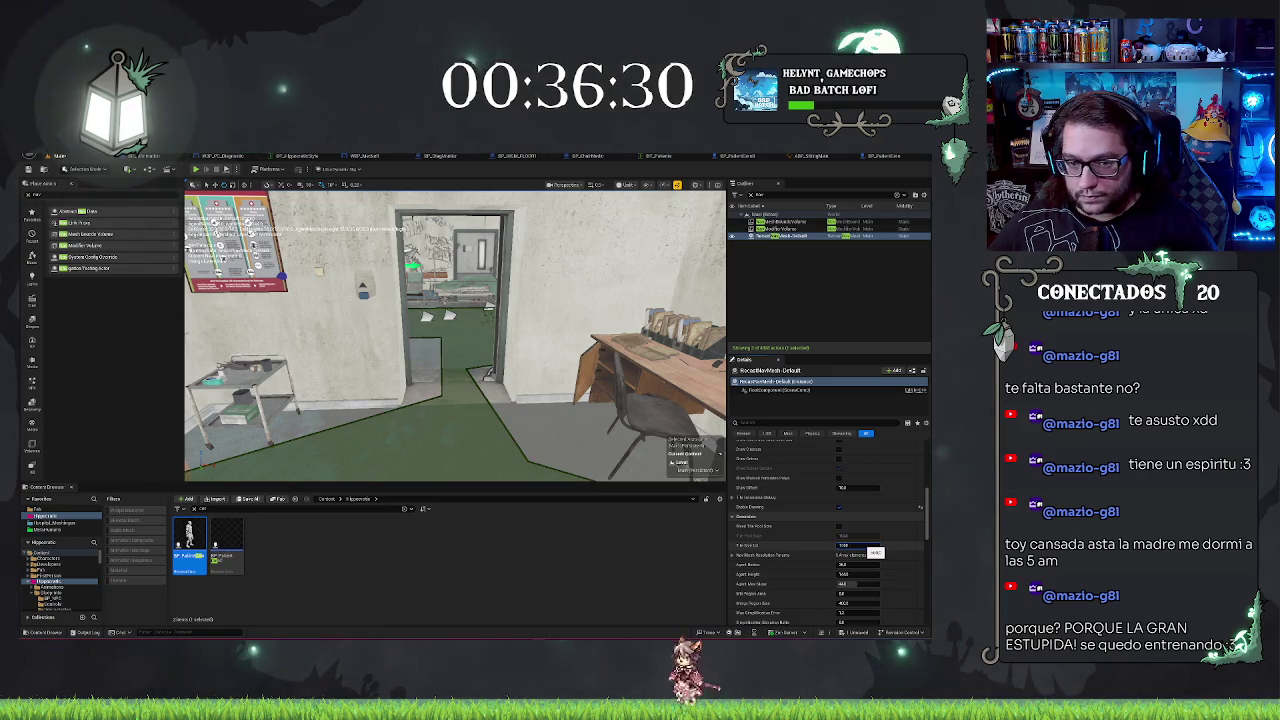
scroll(860, 545, down, 2)
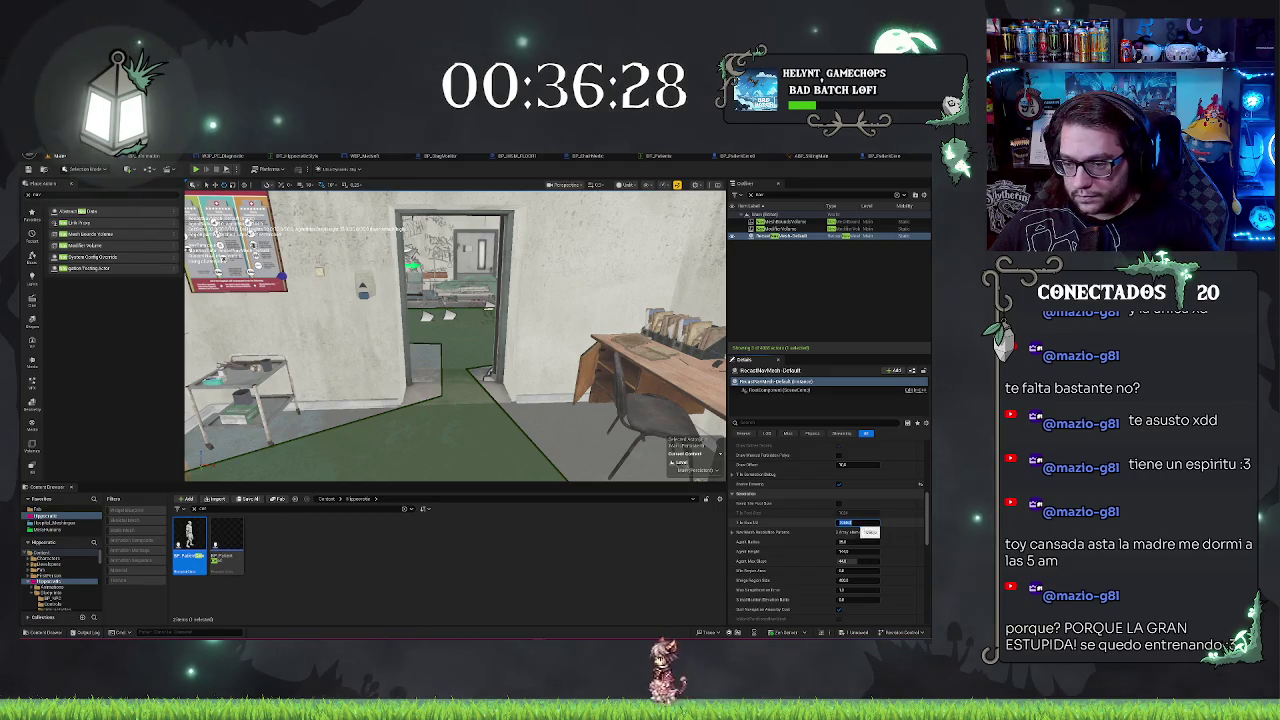
scroll(845, 528, down, 2)
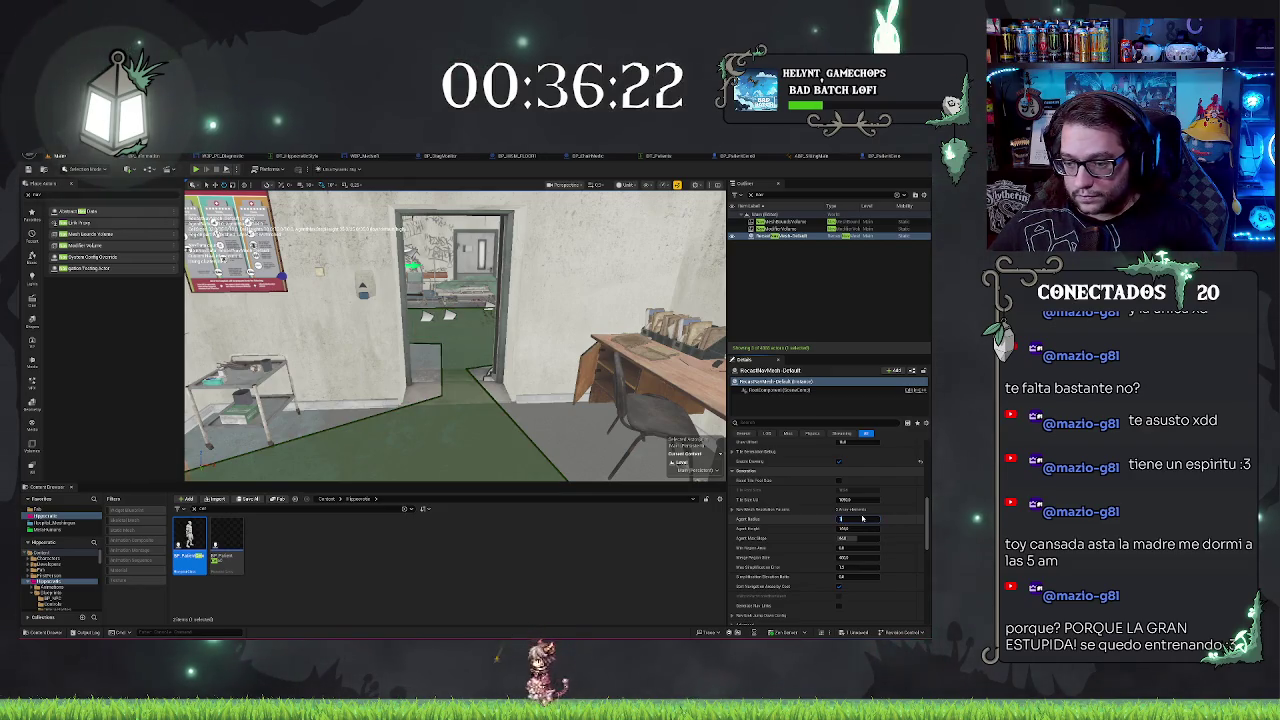
Step: Try a different Agent Radius, then undo it back to the original value
click(862, 518)
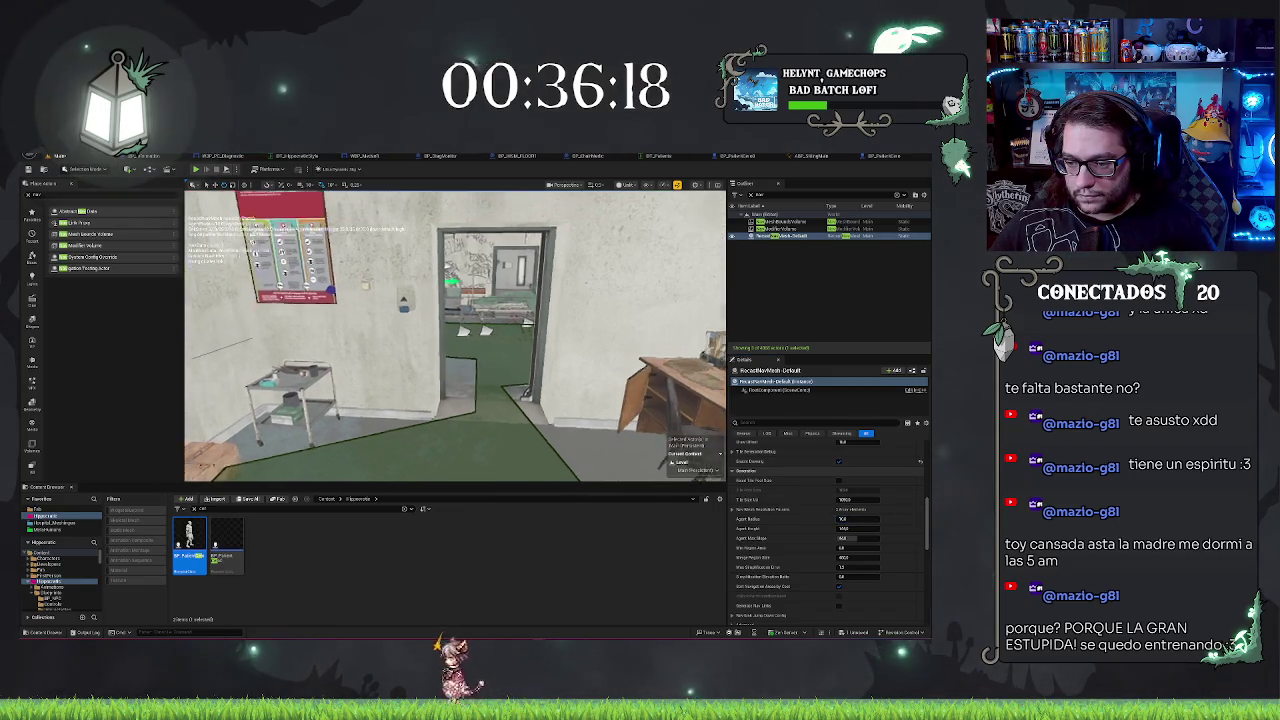
key(ctrl+z)
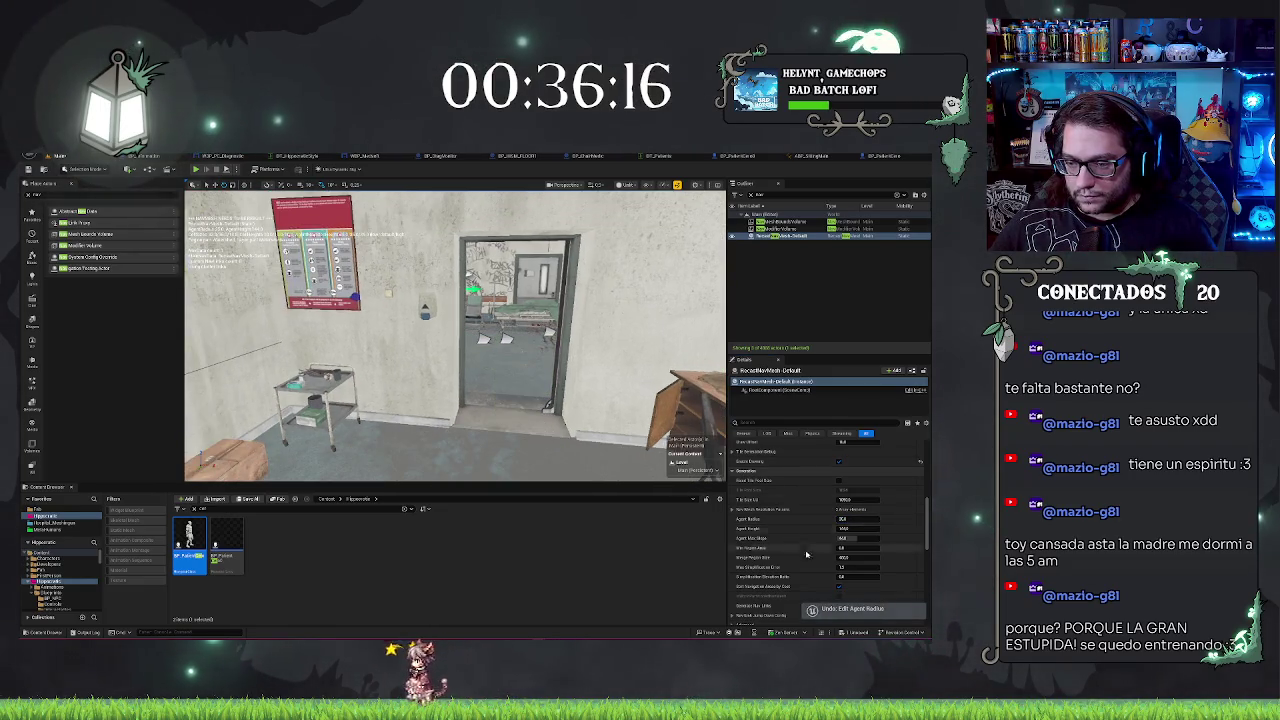
click(855, 520)
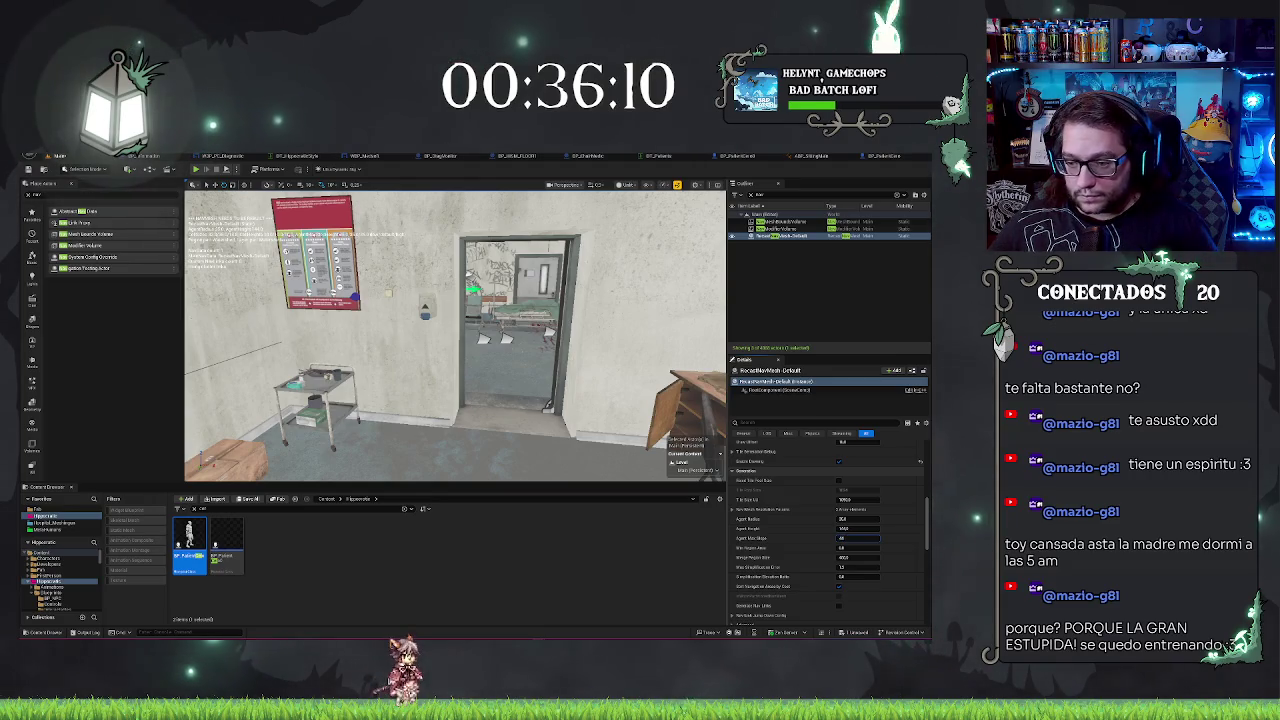
Step: Give the navmesh a new Agent Max Slope value and let it rebuild
click(852, 538)
key(Return)
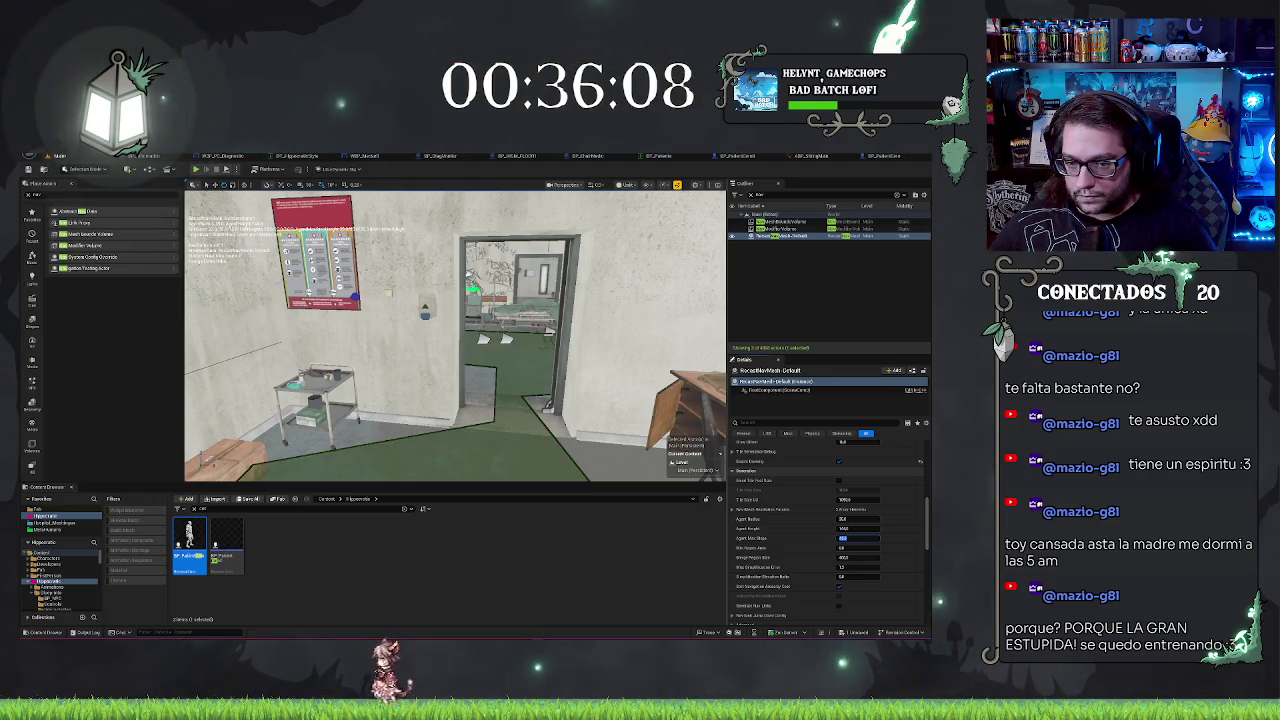
key(Return)
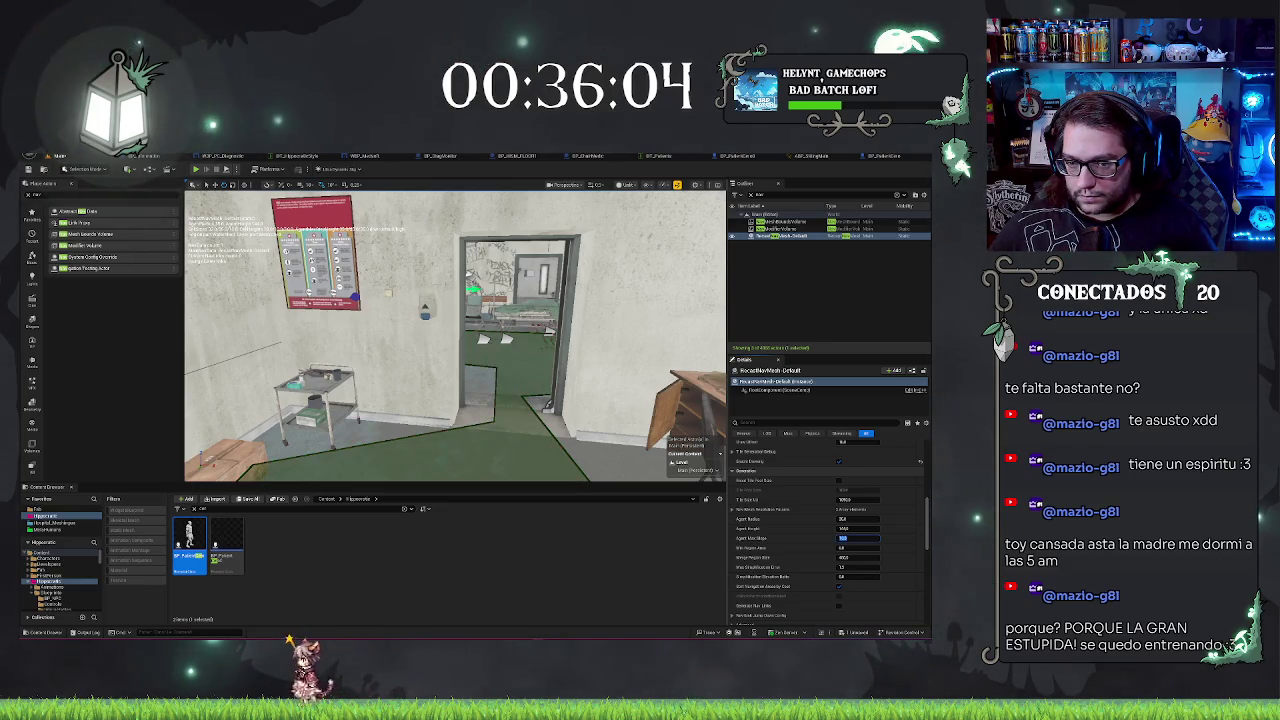
click(813, 551)
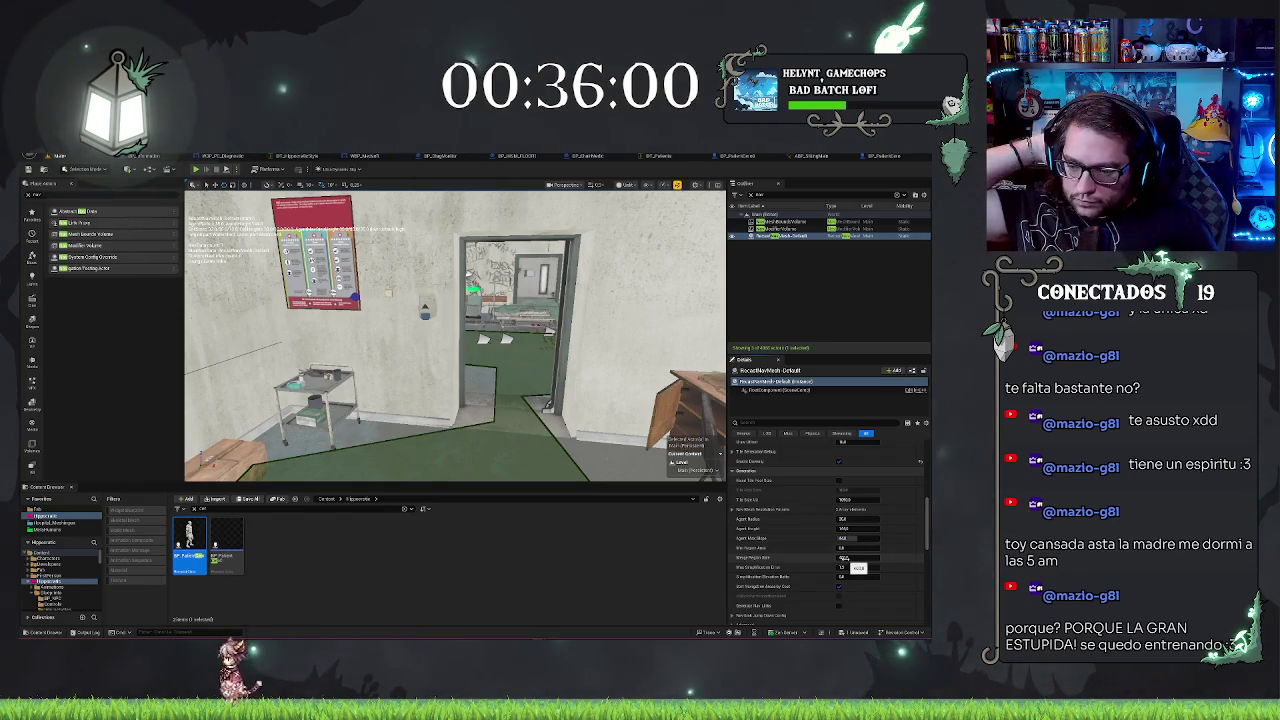
scroll(825, 554, down, 4)
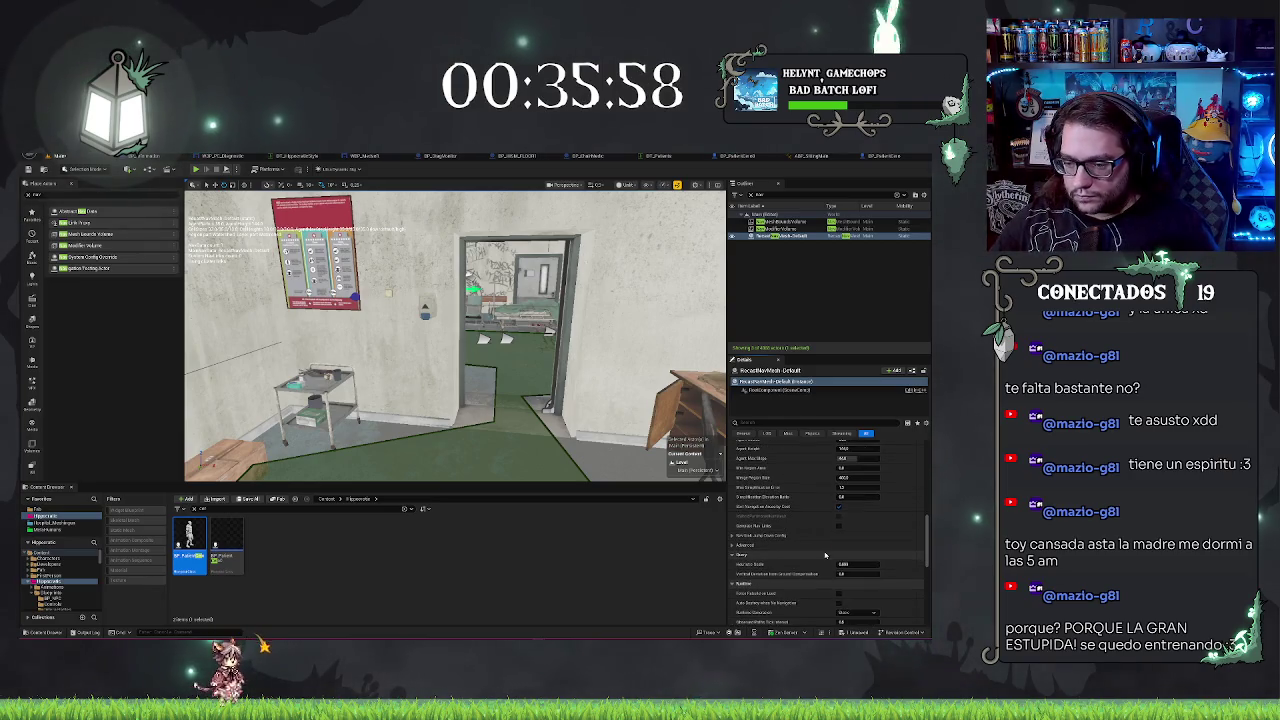
Step: Scroll to the navmesh's Runtime section and choose a Runtime Generation mode from its dropdown
scroll(821, 553, down, 2)
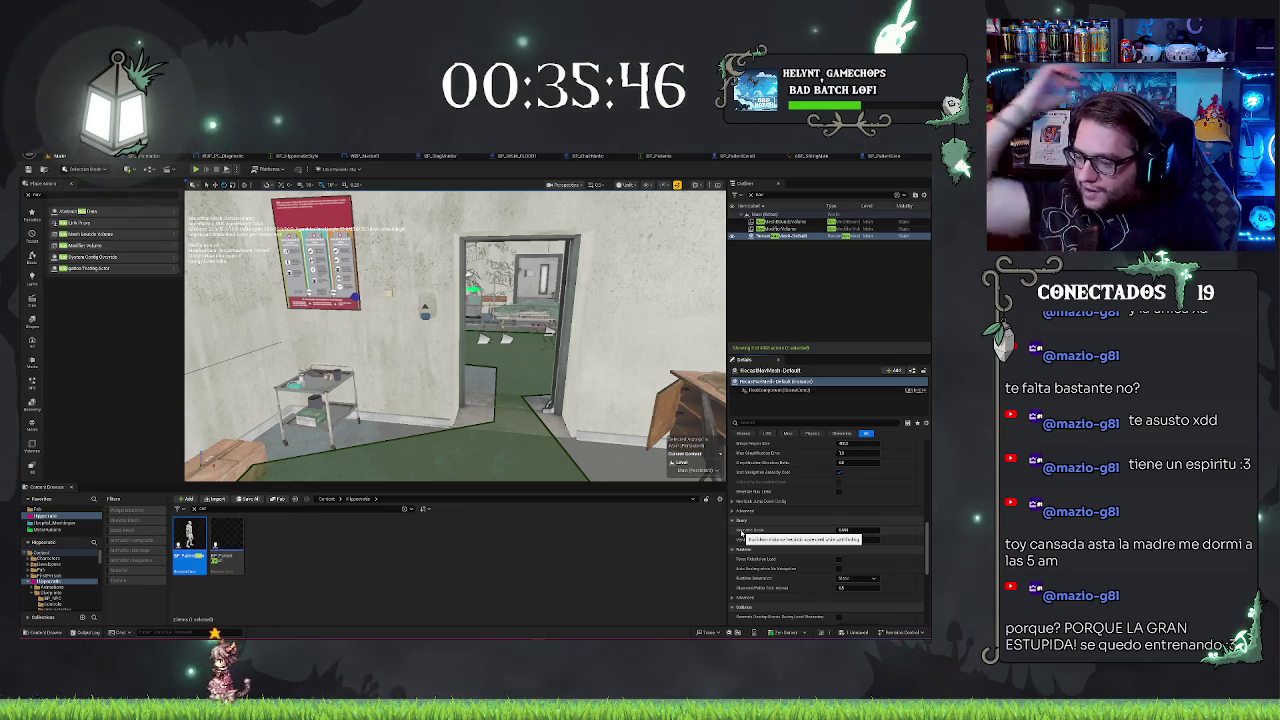
scroll(755, 535, down, 2)
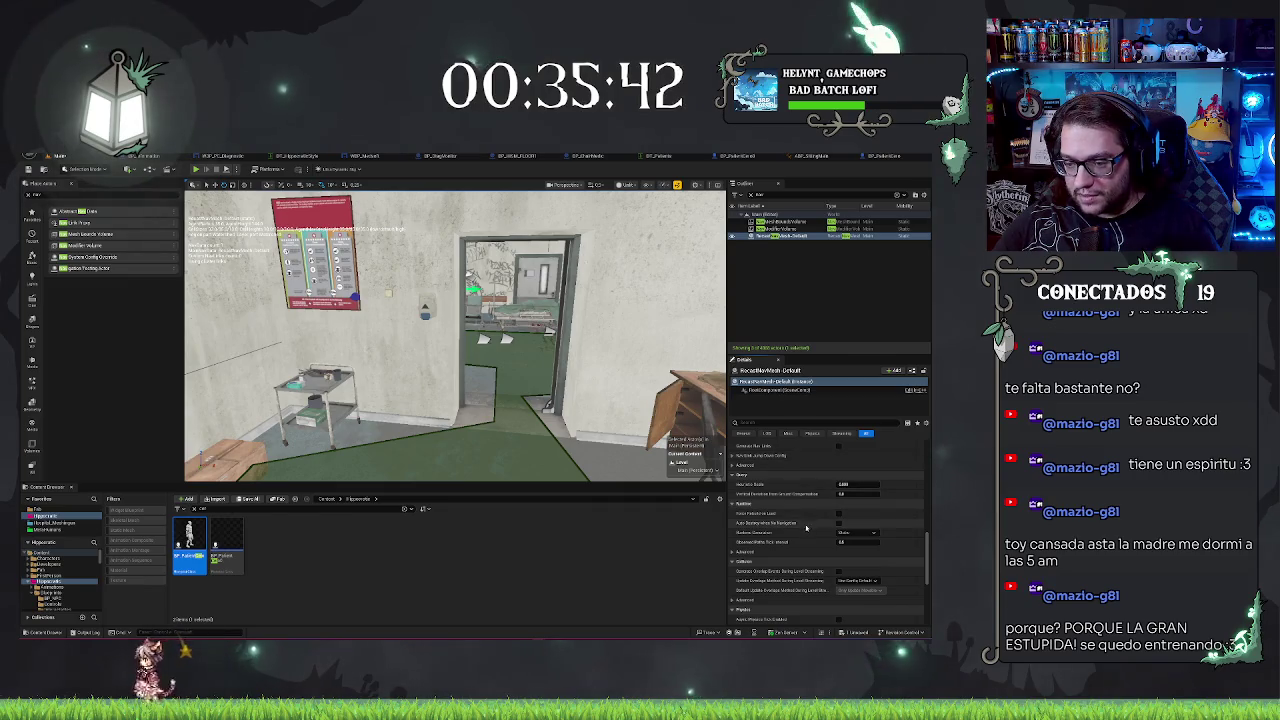
scroll(785, 534, down, 4)
scroll(797, 533, down, 1)
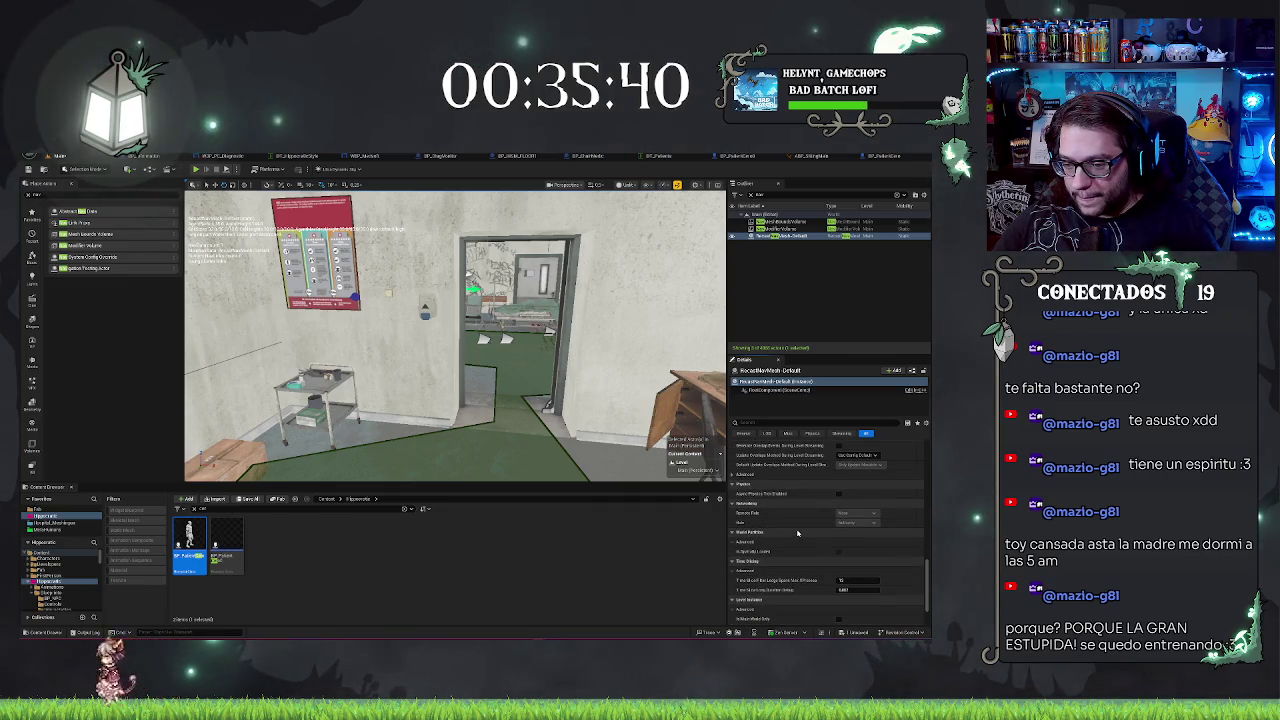
scroll(797, 533, up, 4)
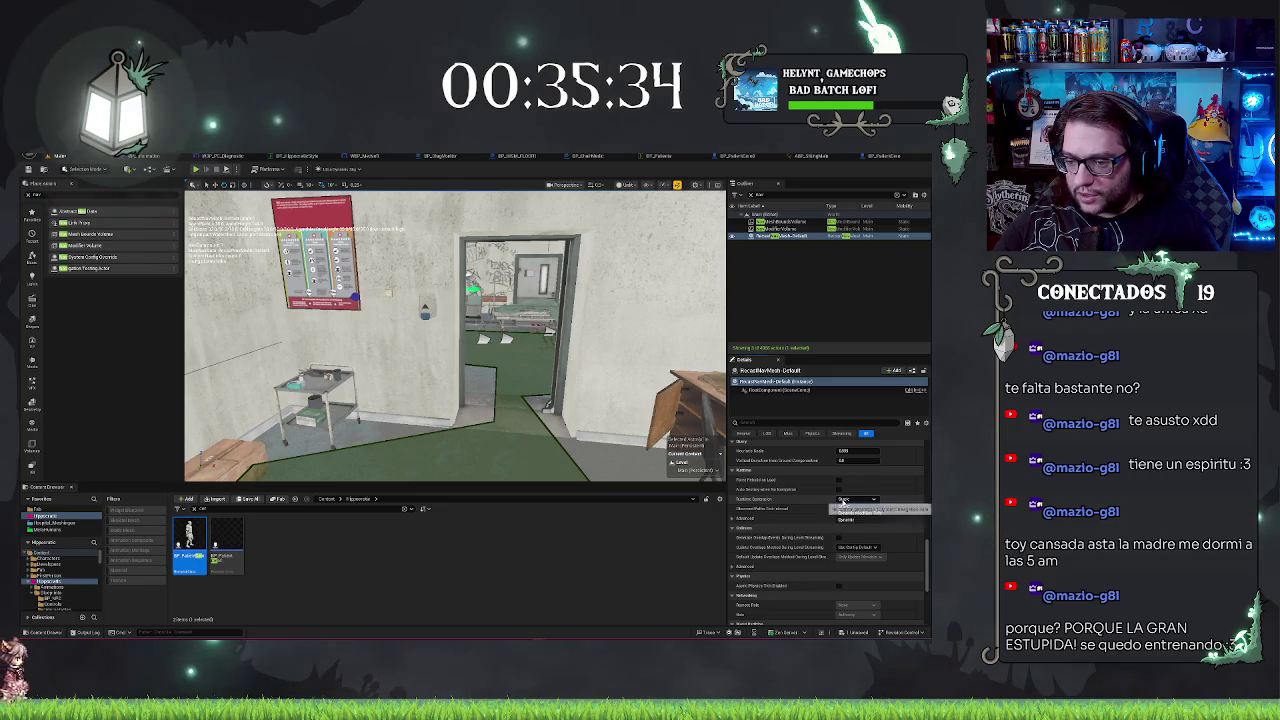
click(846, 519)
scroll(783, 511, down, 5)
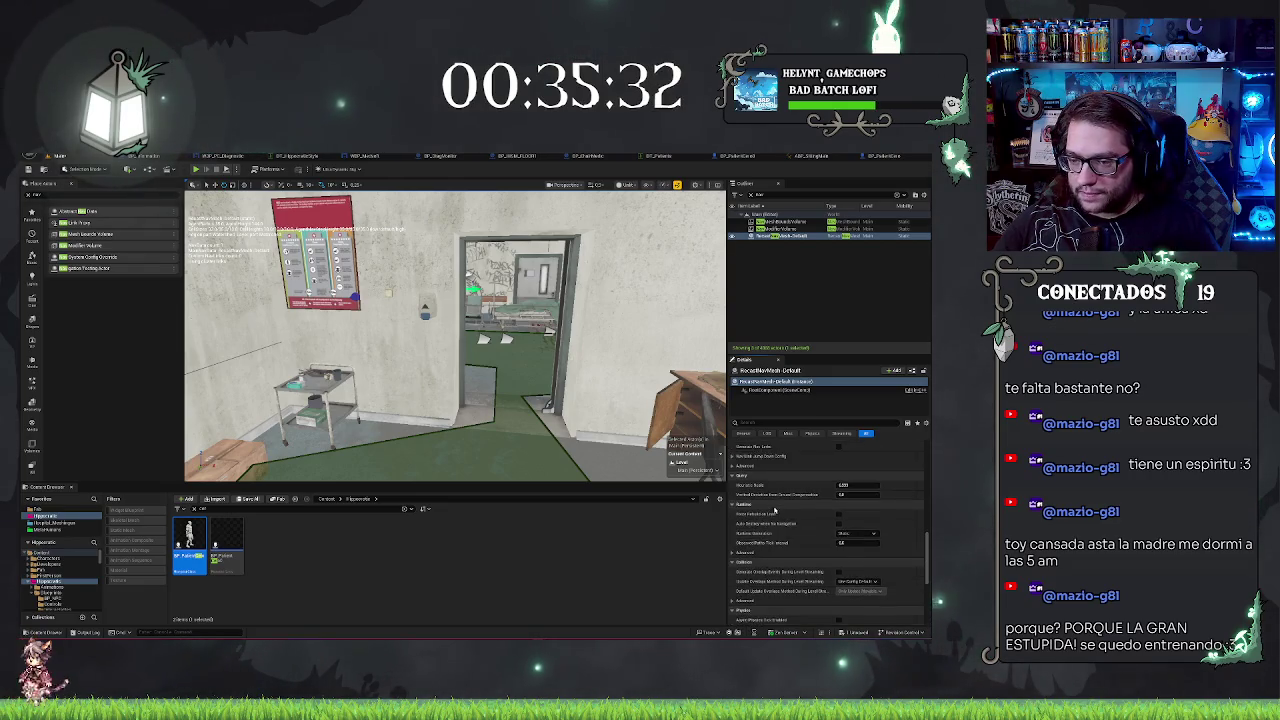
scroll(785, 511, up, 8)
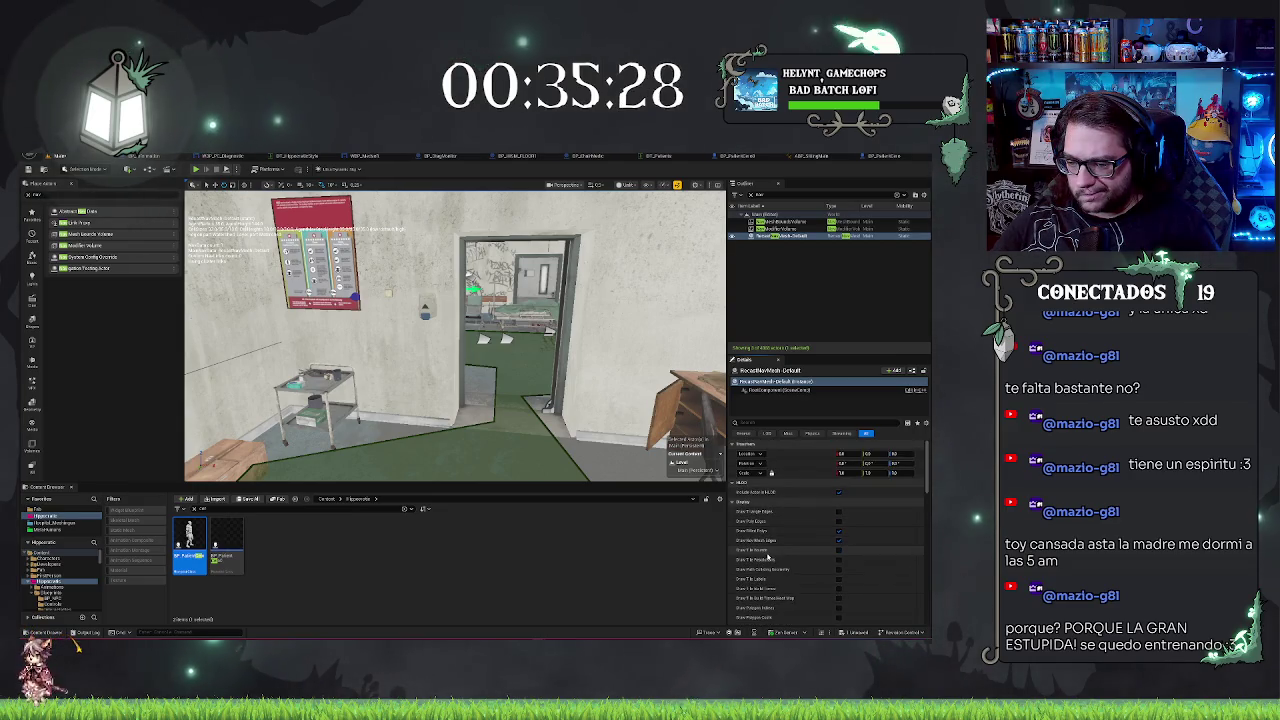
Step: Expand the tile generation debug options in the RecastNavMesh-Default Details
scroll(769, 558, down, 1)
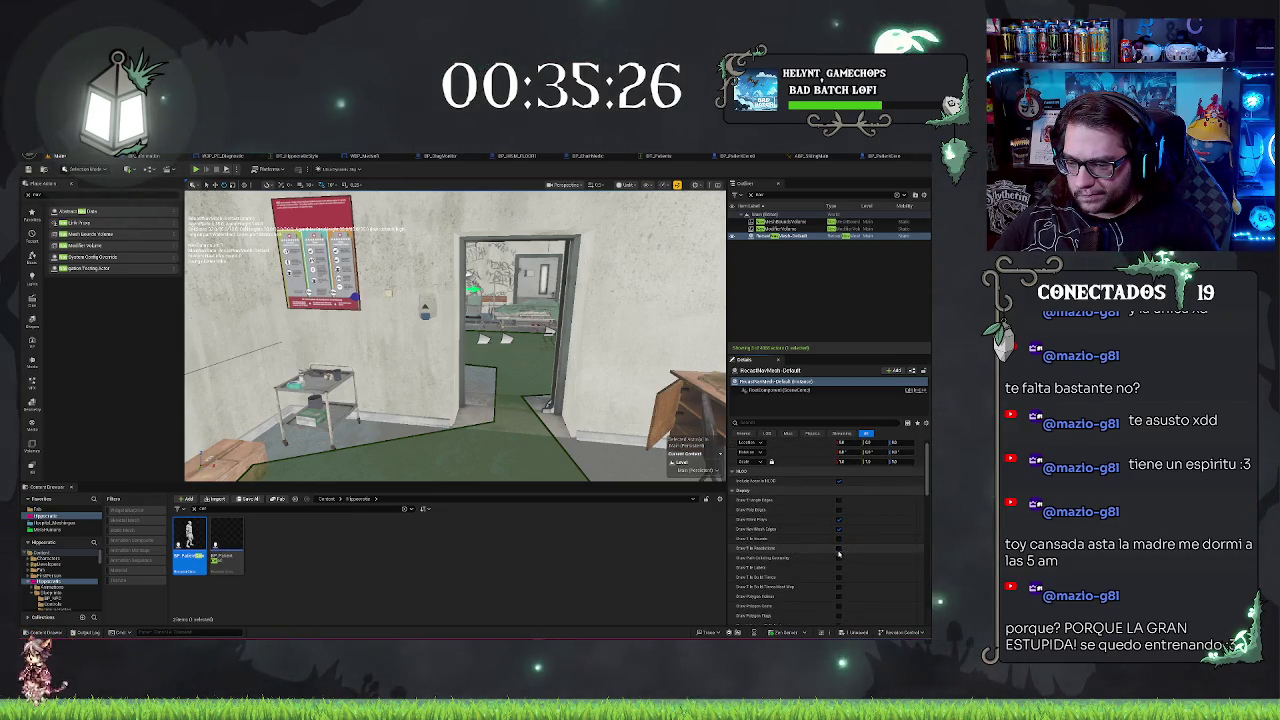
scroll(799, 557, down, 3)
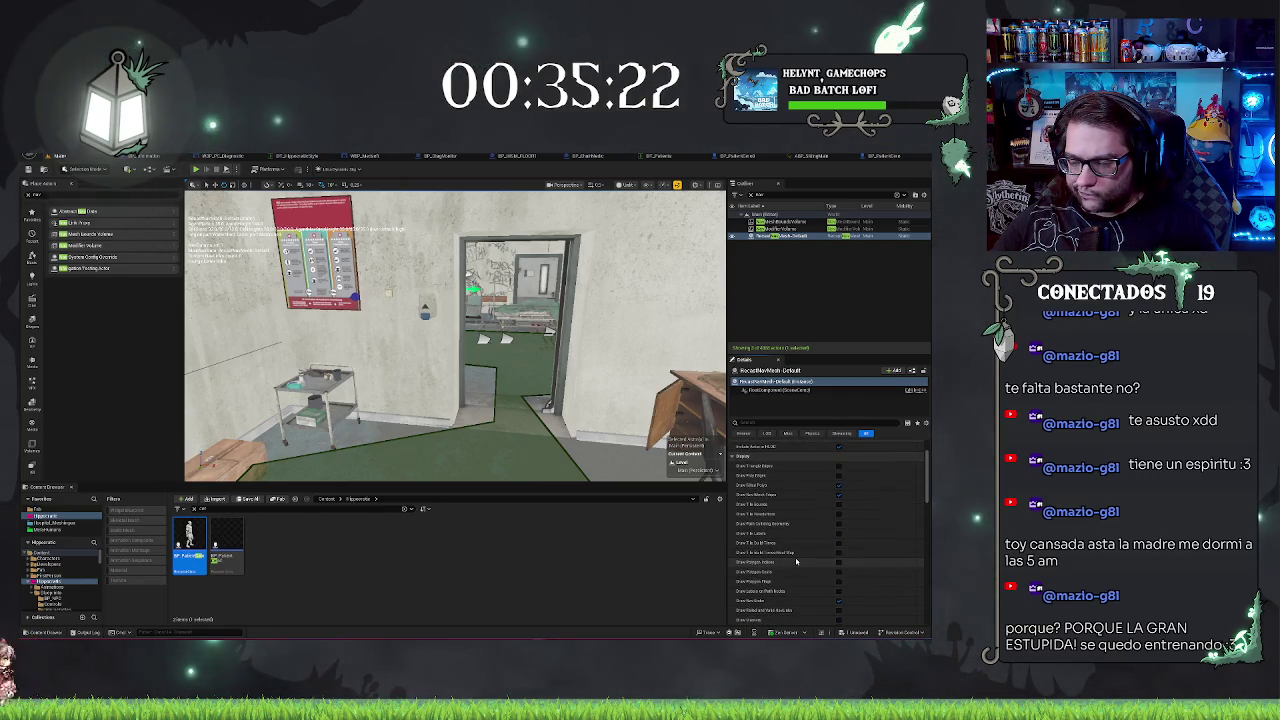
scroll(796, 561, down, 2)
scroll(796, 561, down, 3)
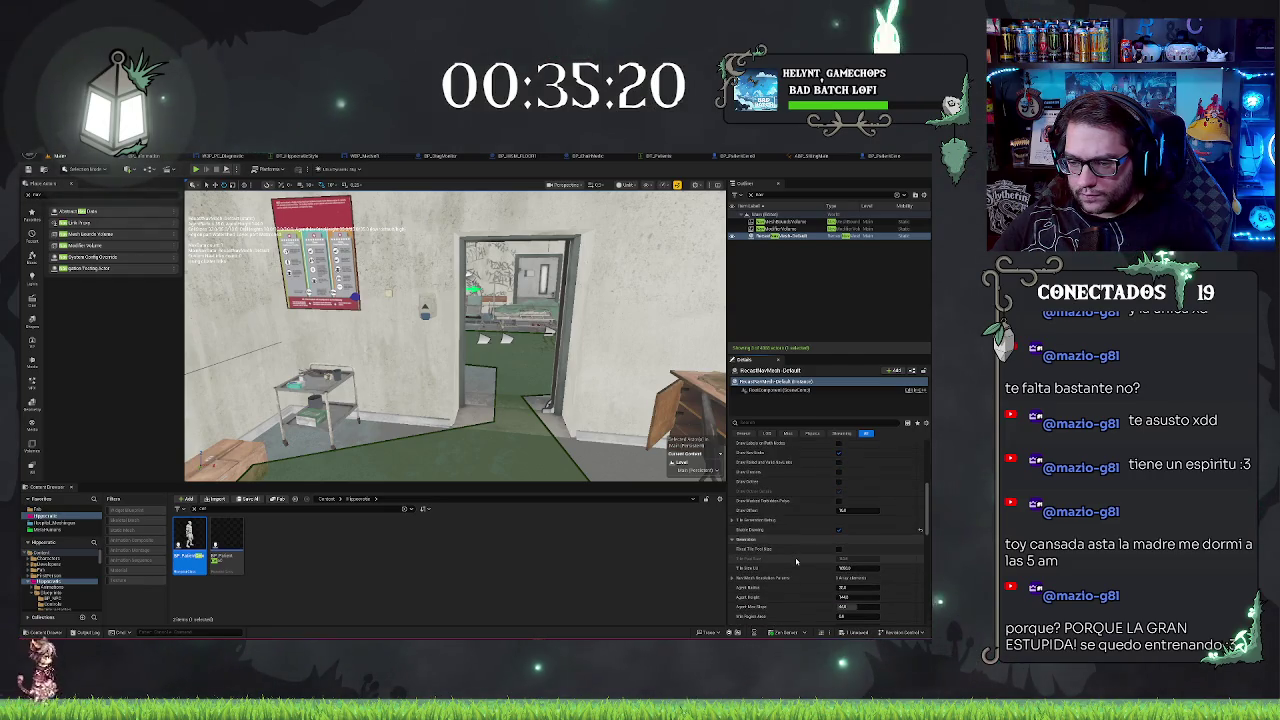
click(781, 520)
scroll(781, 505, down, 2)
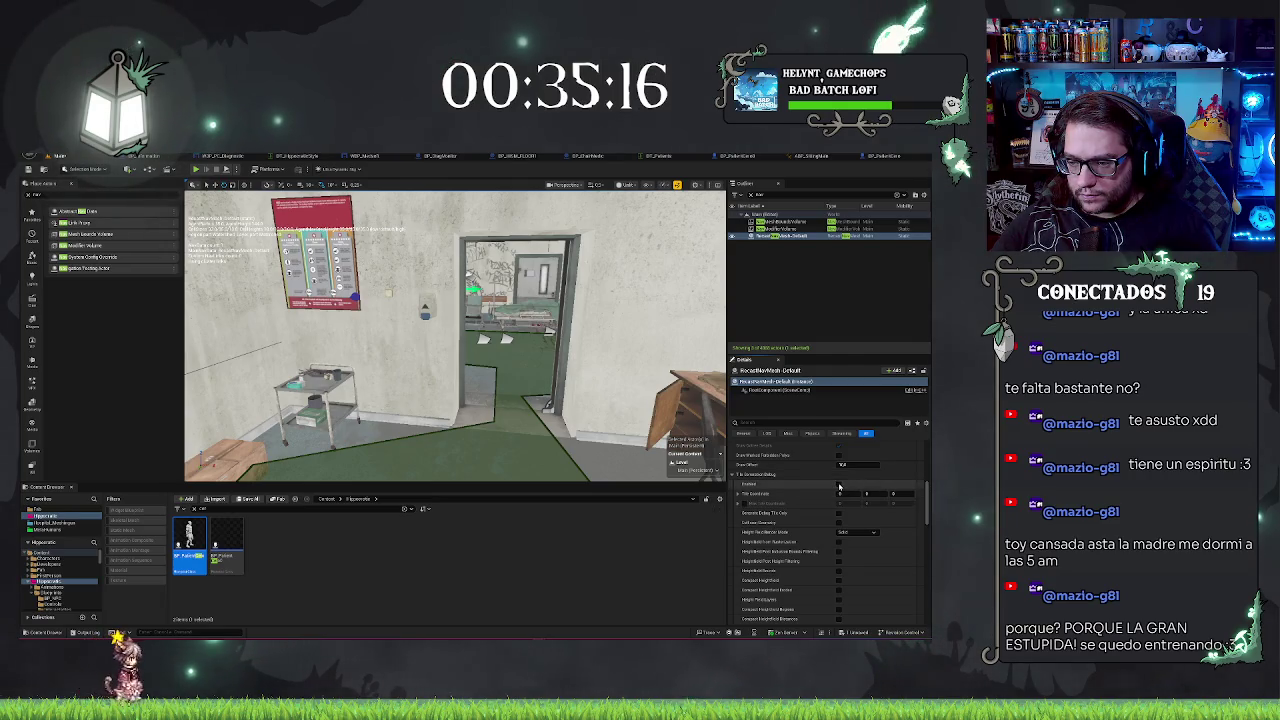
scroll(839, 488, down, 5)
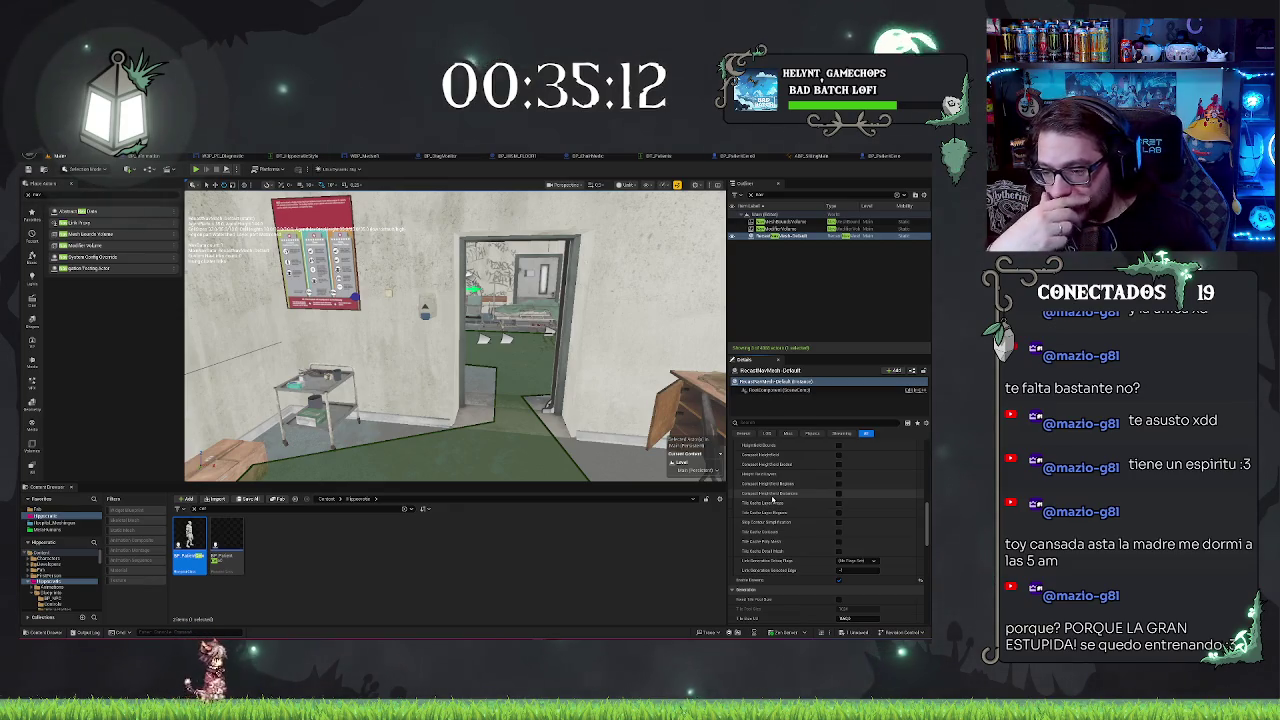
scroll(756, 496, down, 3)
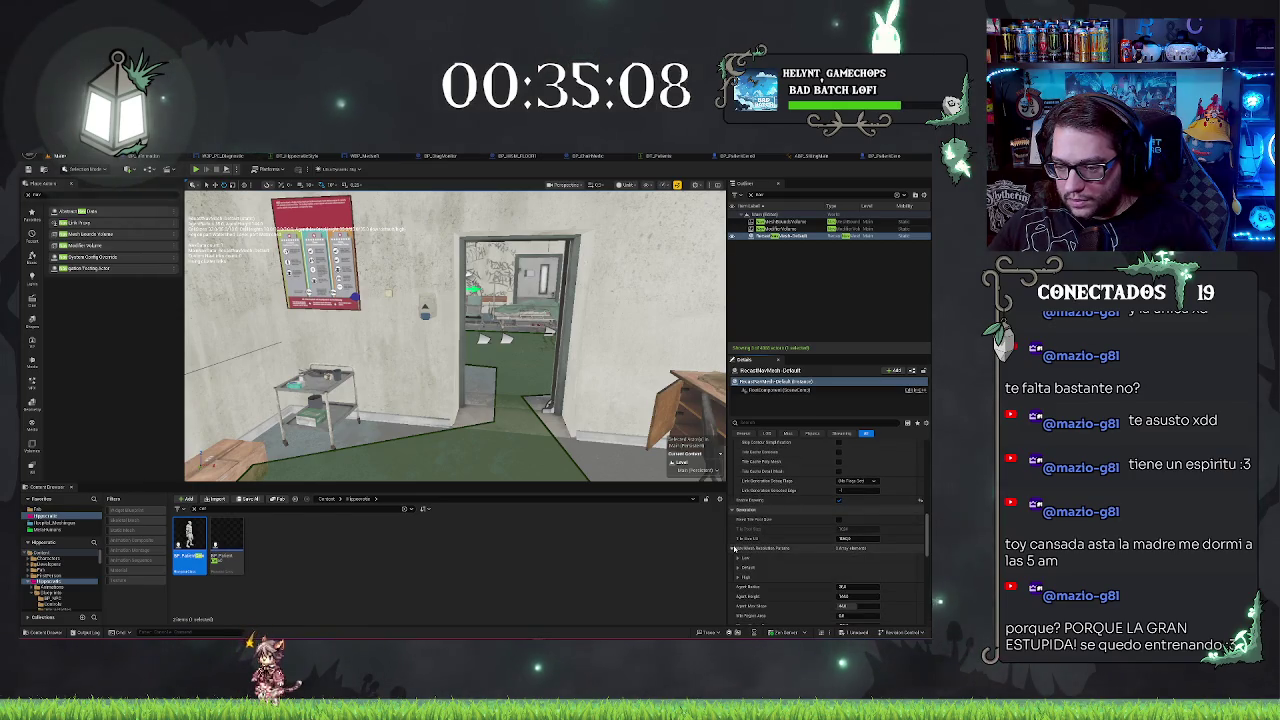
Step: Expand Nav Mesh Resolution Params > Low, then fly the view into the office
click(739, 558)
scroll(790, 522, down, 1)
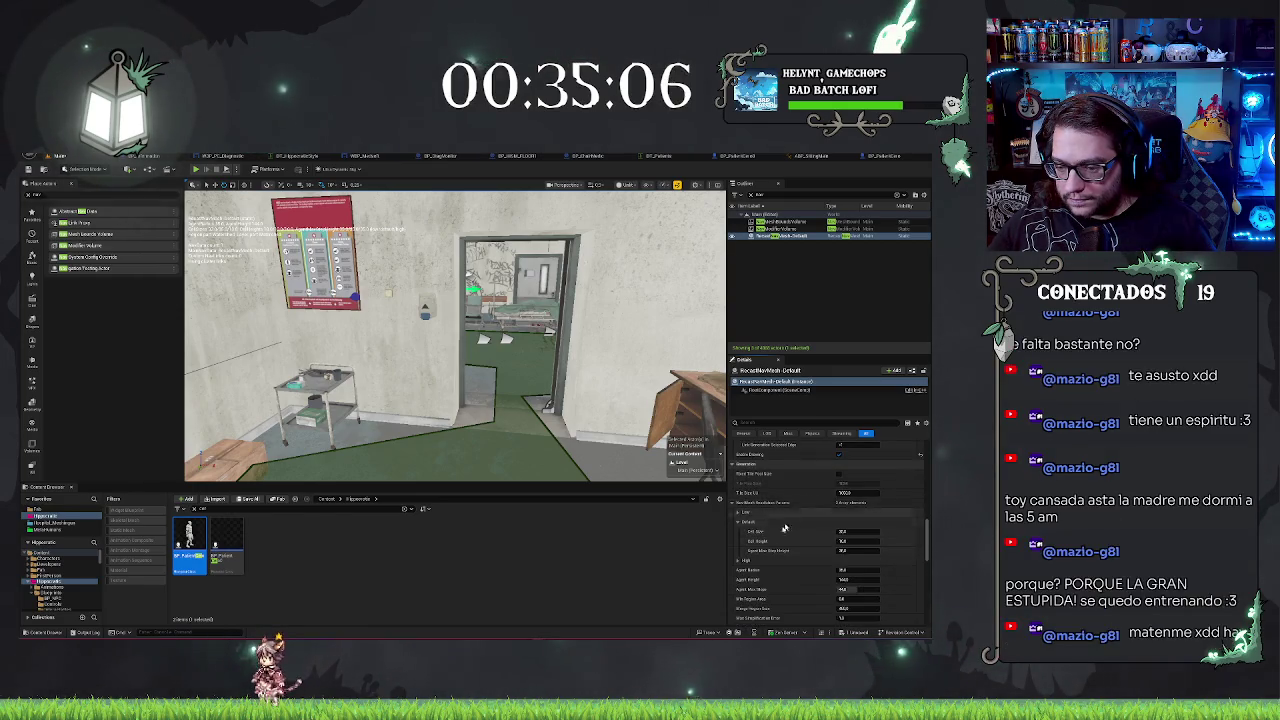
scroll(751, 557, down, 1)
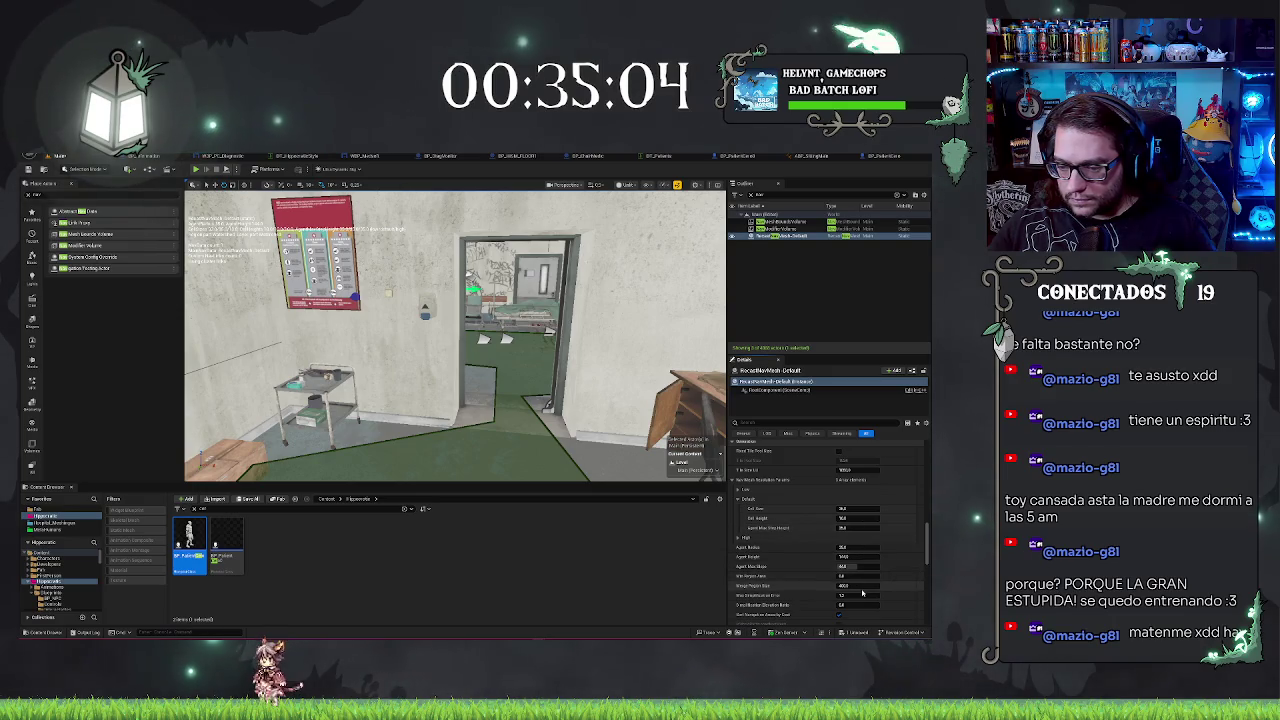
scroll(864, 594, down, 1)
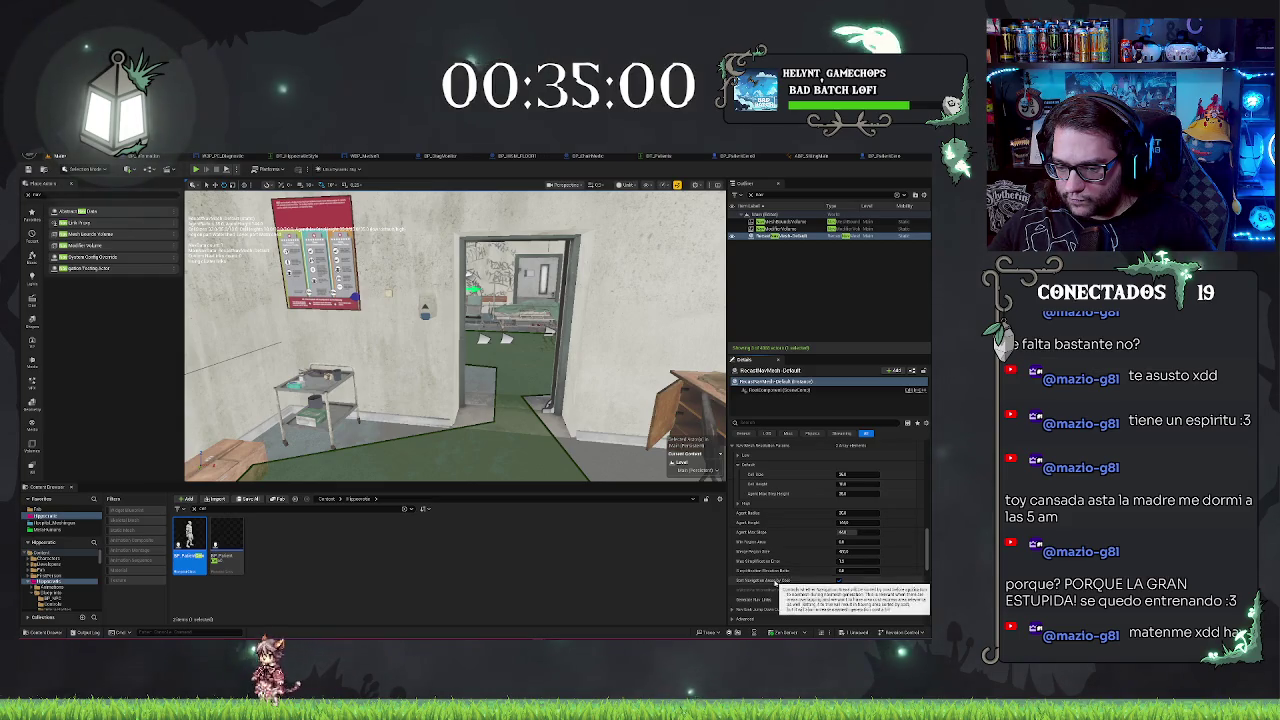
scroll(781, 588, down, 1)
mouse_move(455, 330)
mouse_down()
mouse_move(412, 270)
mouse_move(440, 280)
mouse_move(485, 262)
mouse_up()
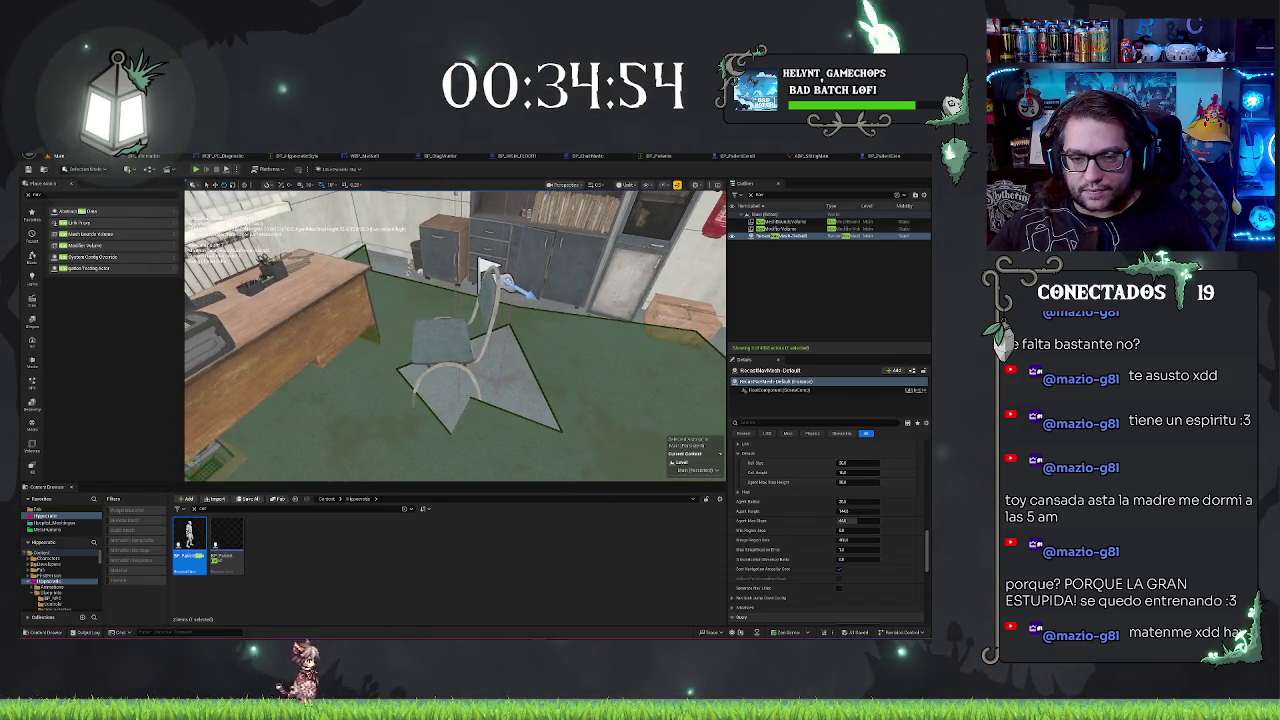
Step: Move the NavModifierVolume by the chair left and down, then rotate it into a skewed footprint
click(483, 266)
drag(483, 266, 452, 290)
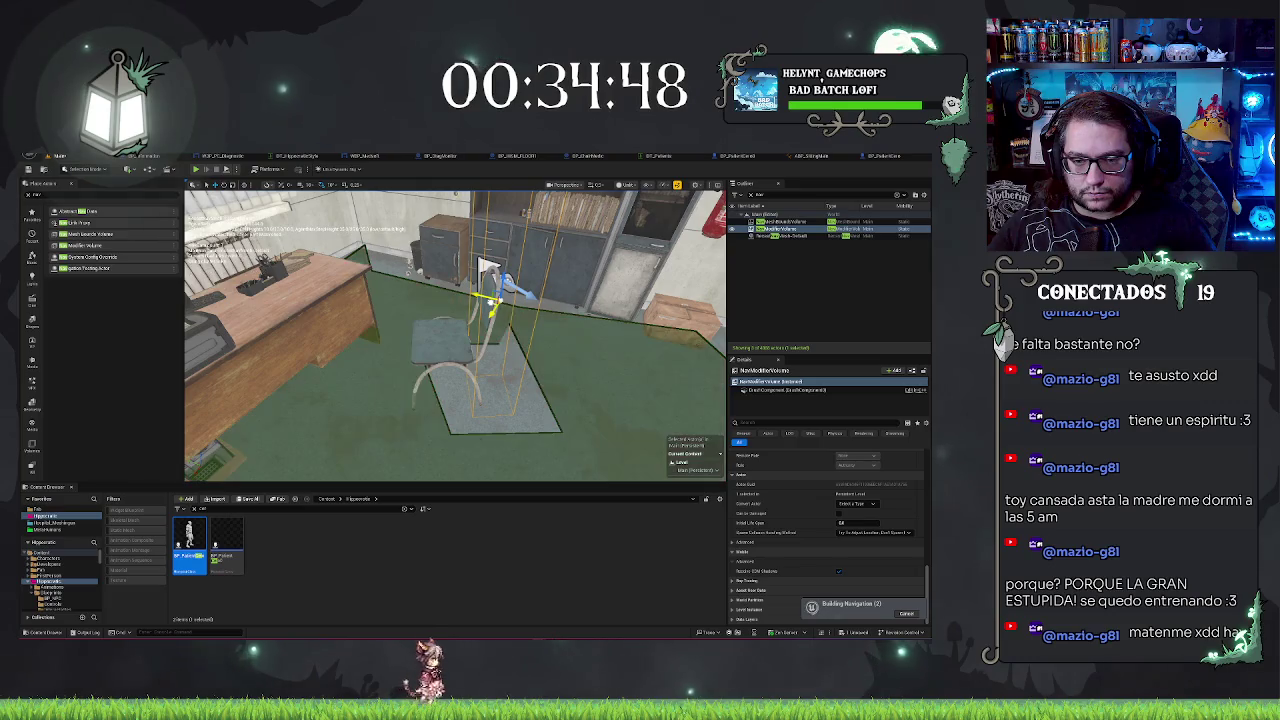
key(e)
drag(483, 266, 488, 268)
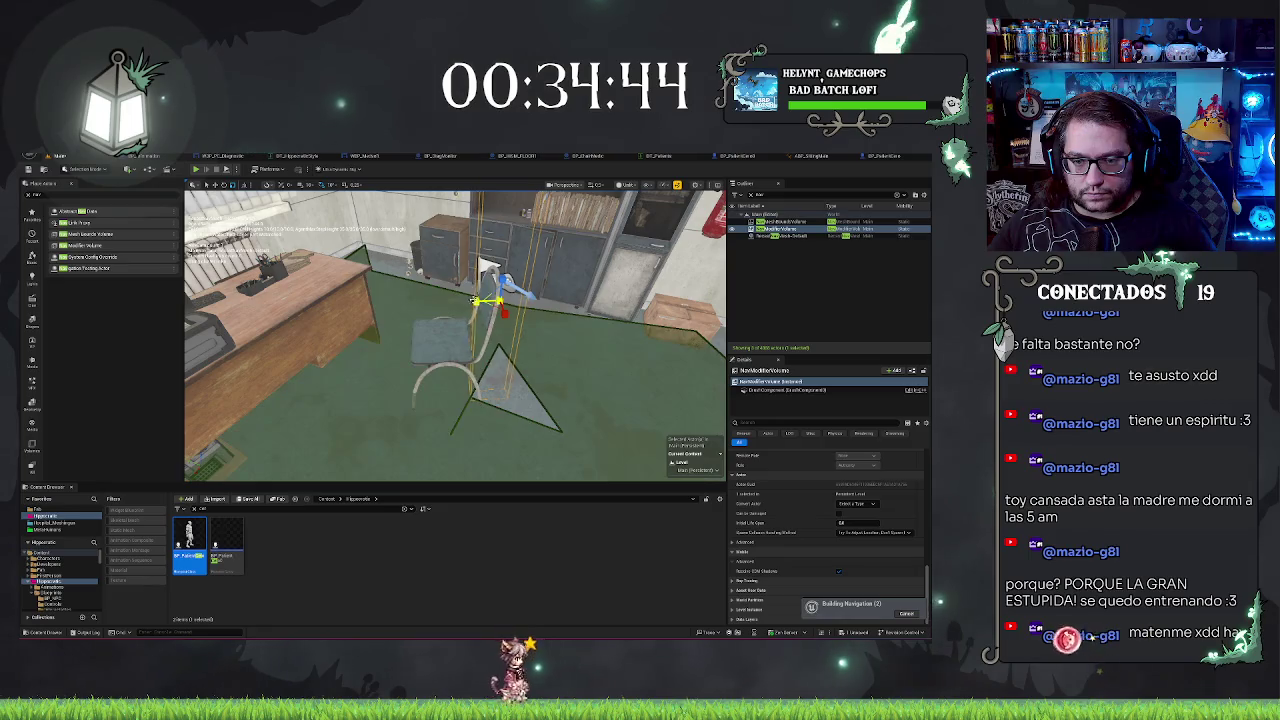
mouse_move(488, 268)
mouse_down()
mouse_move(462, 300)
mouse_move(483, 312)
mouse_move(410, 326)
mouse_up()
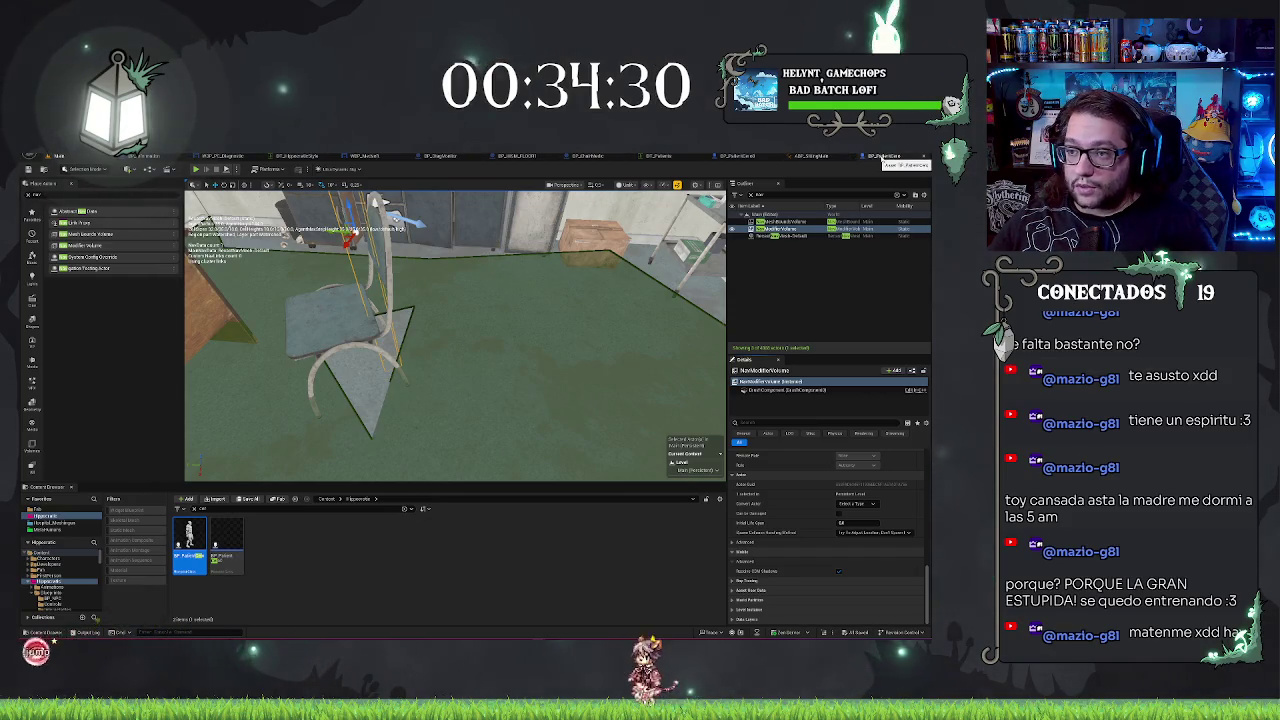
Step: Connect Char Location to Move To's Destination in BP_PatientCero's EventGraph, then playtest the level
click(884, 157)
click(287, 184)
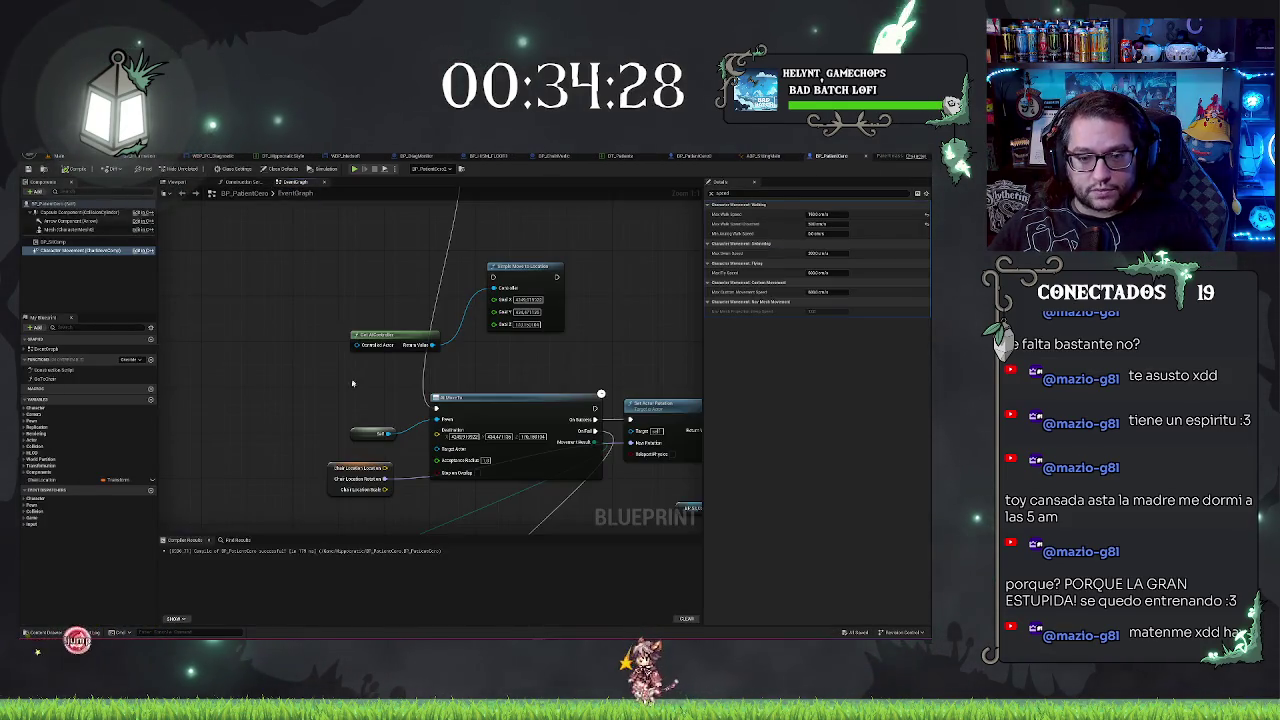
drag(388, 469, 436, 431)
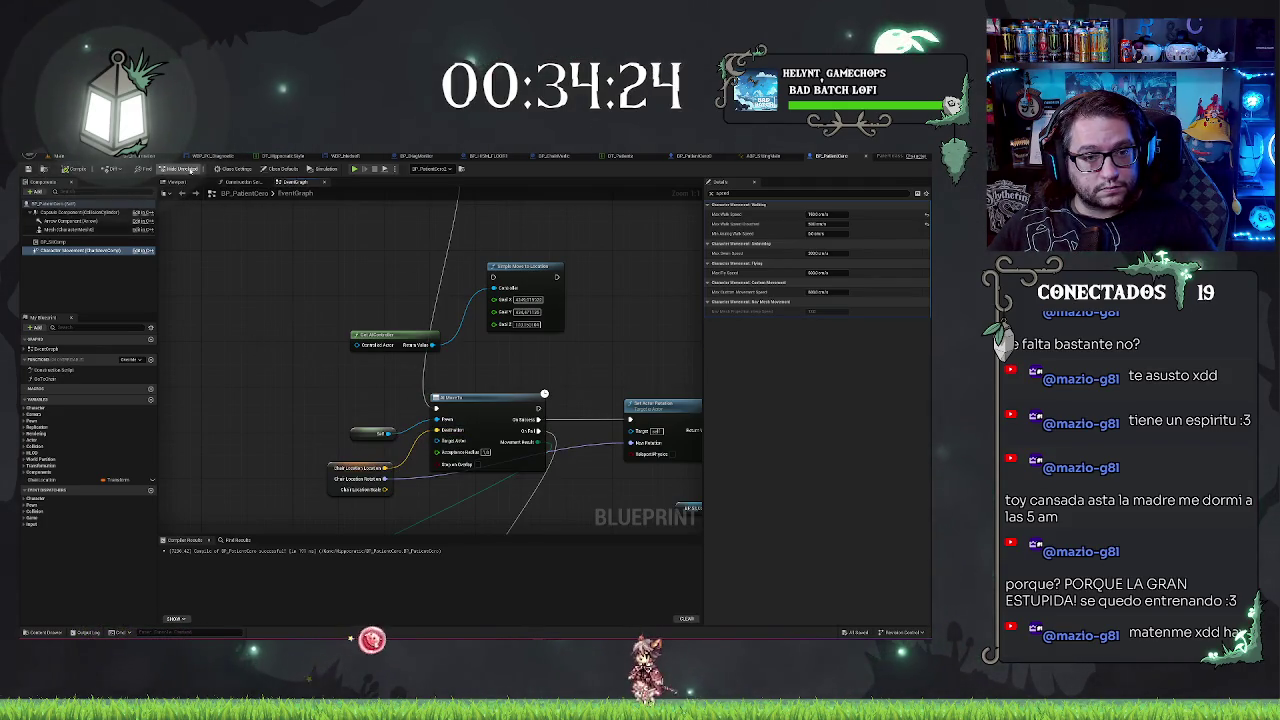
key(ctrl+Tab)
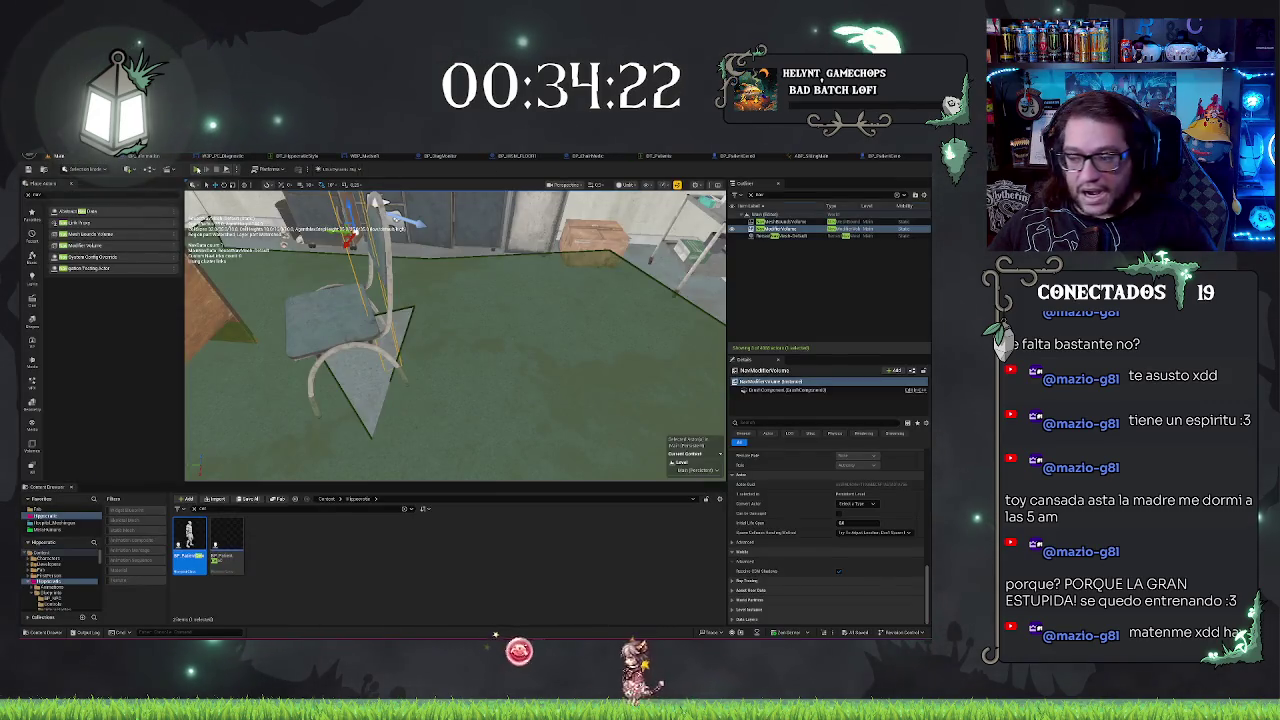
key(alt+p)
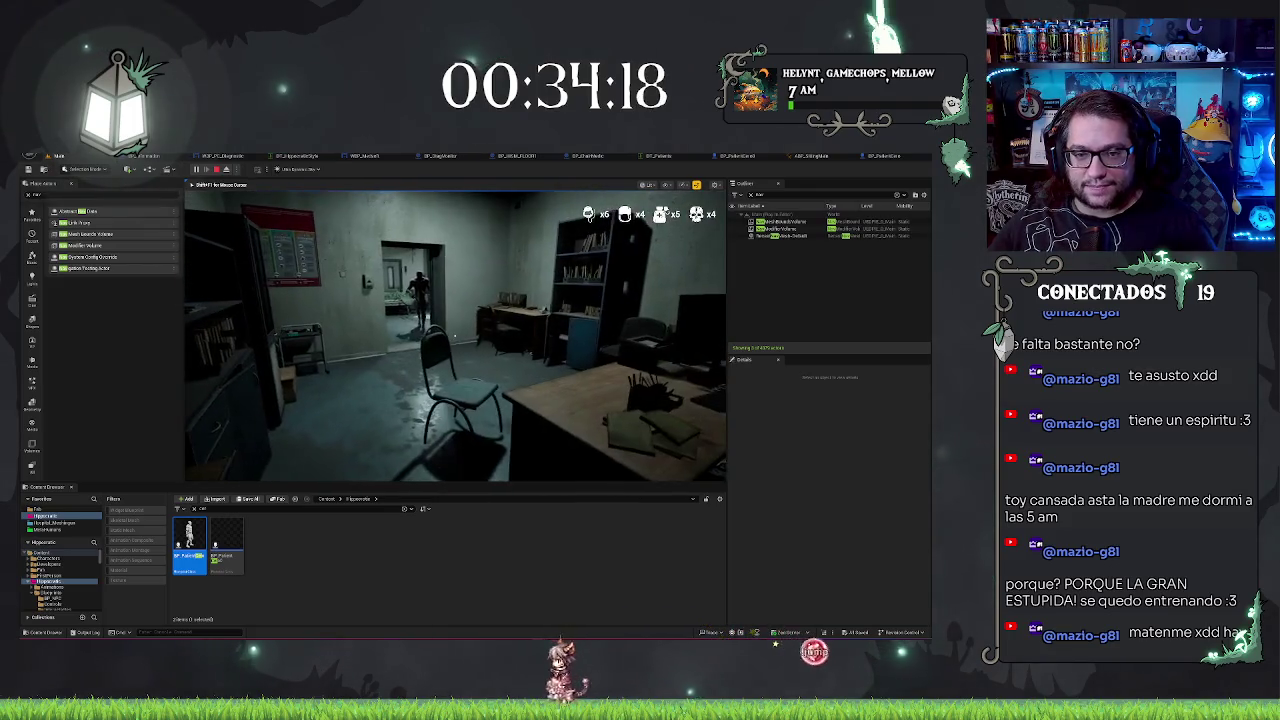
key(w)
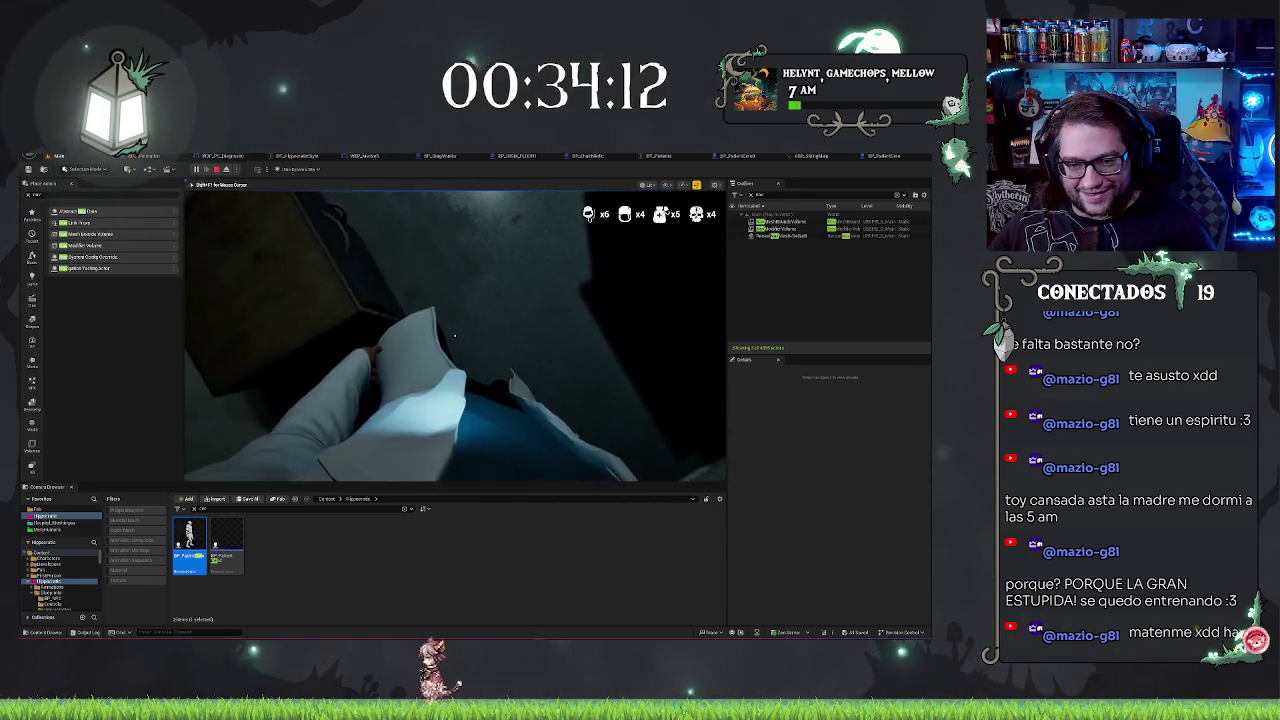
key(w)
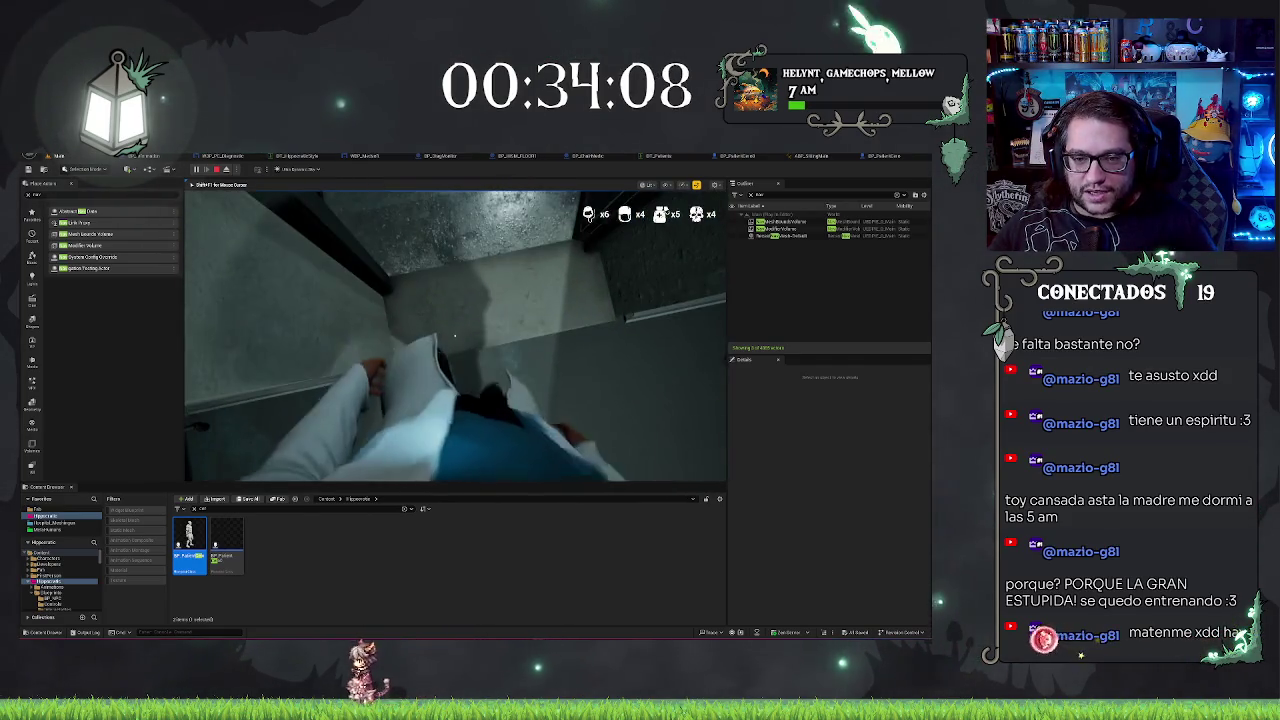
key(Escape)
key(w)
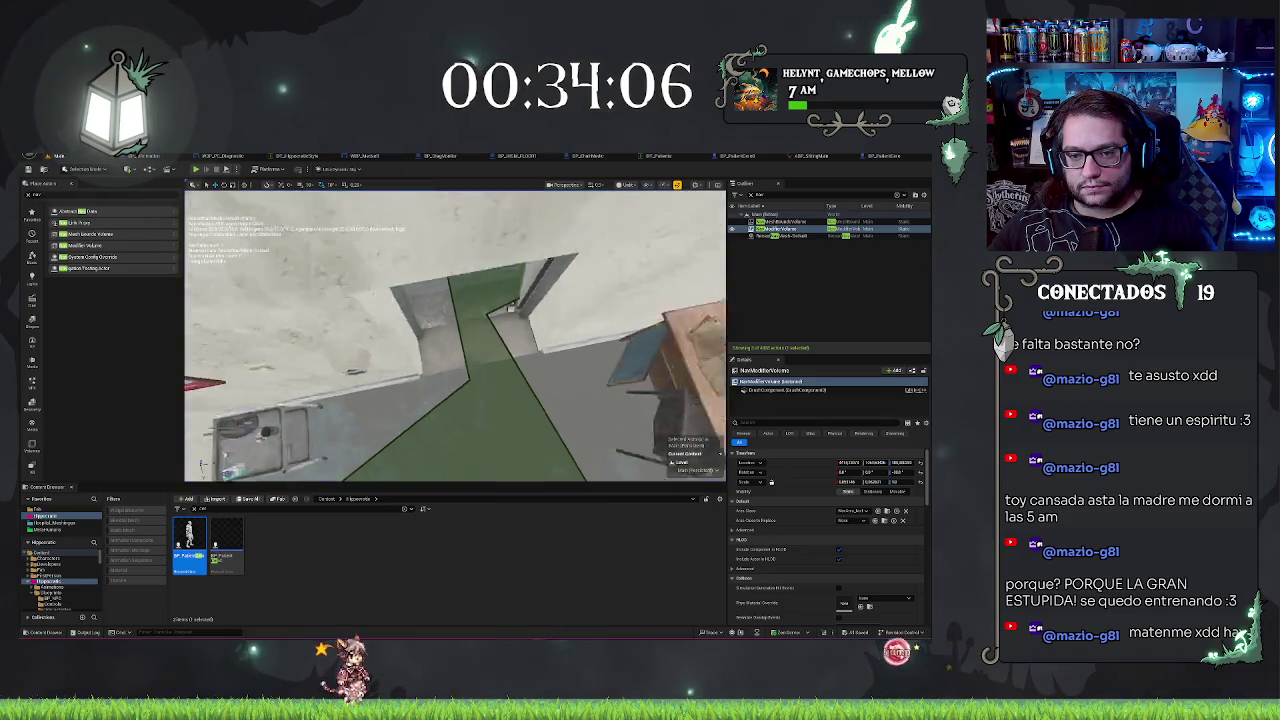
click(428, 248)
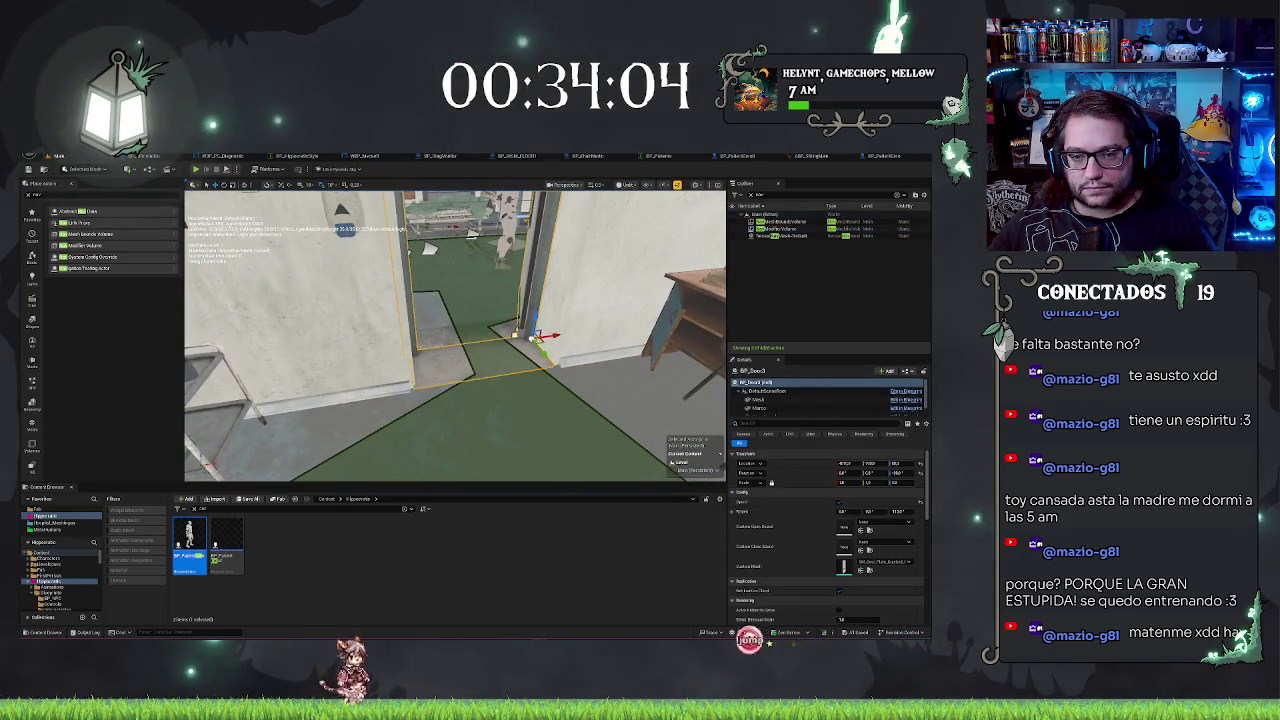
Step: Select BP_Door3's Marco frame and filter Details by 'coll' to view its collision settings
key(w)
key(w)
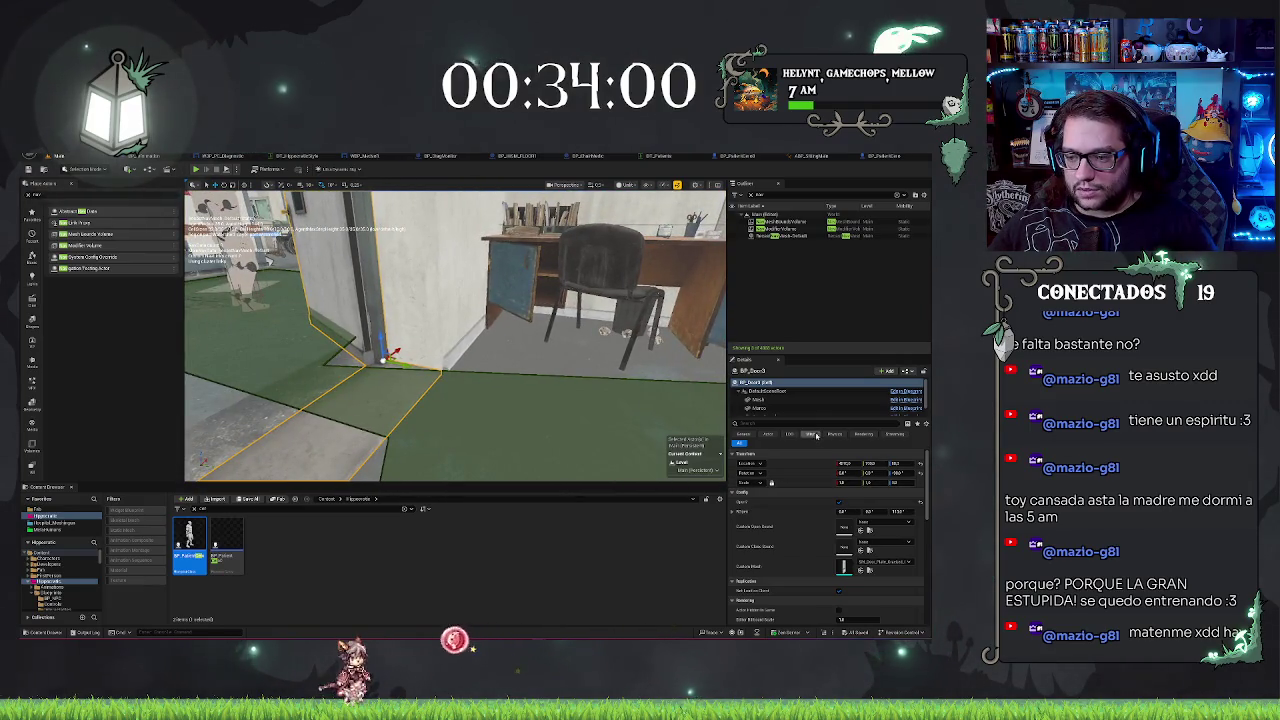
click(780, 408)
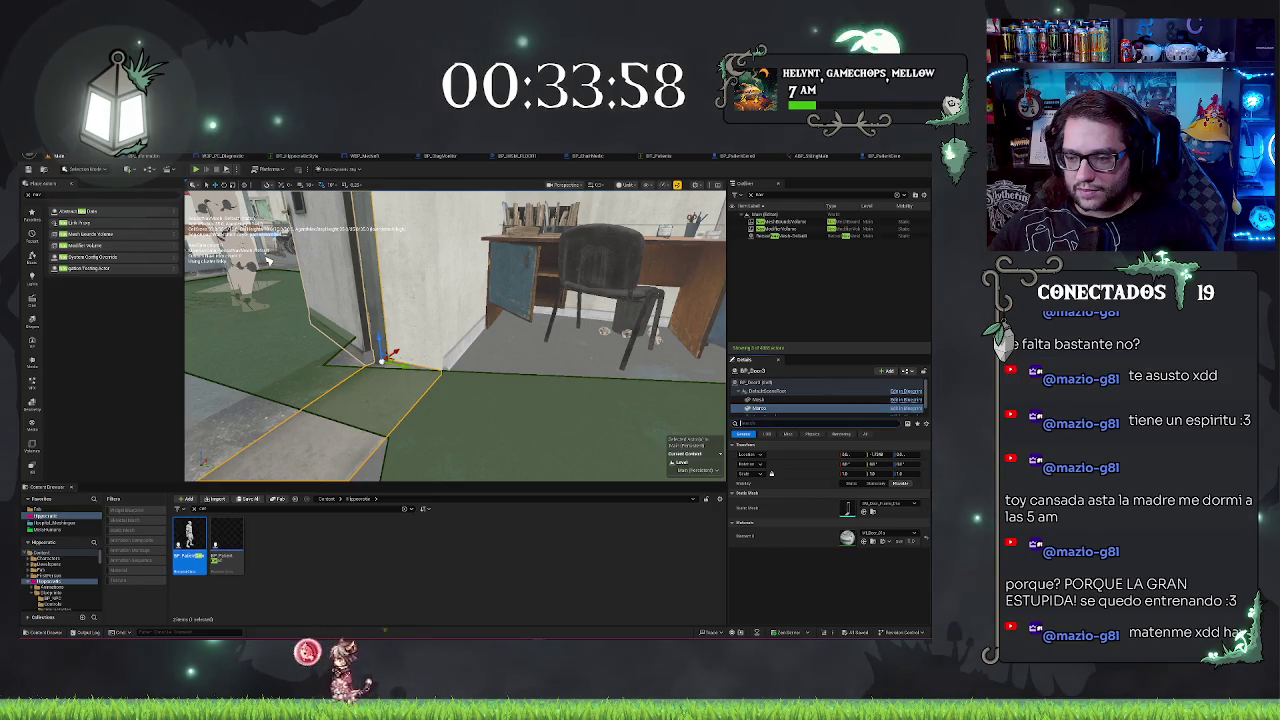
text(coll)
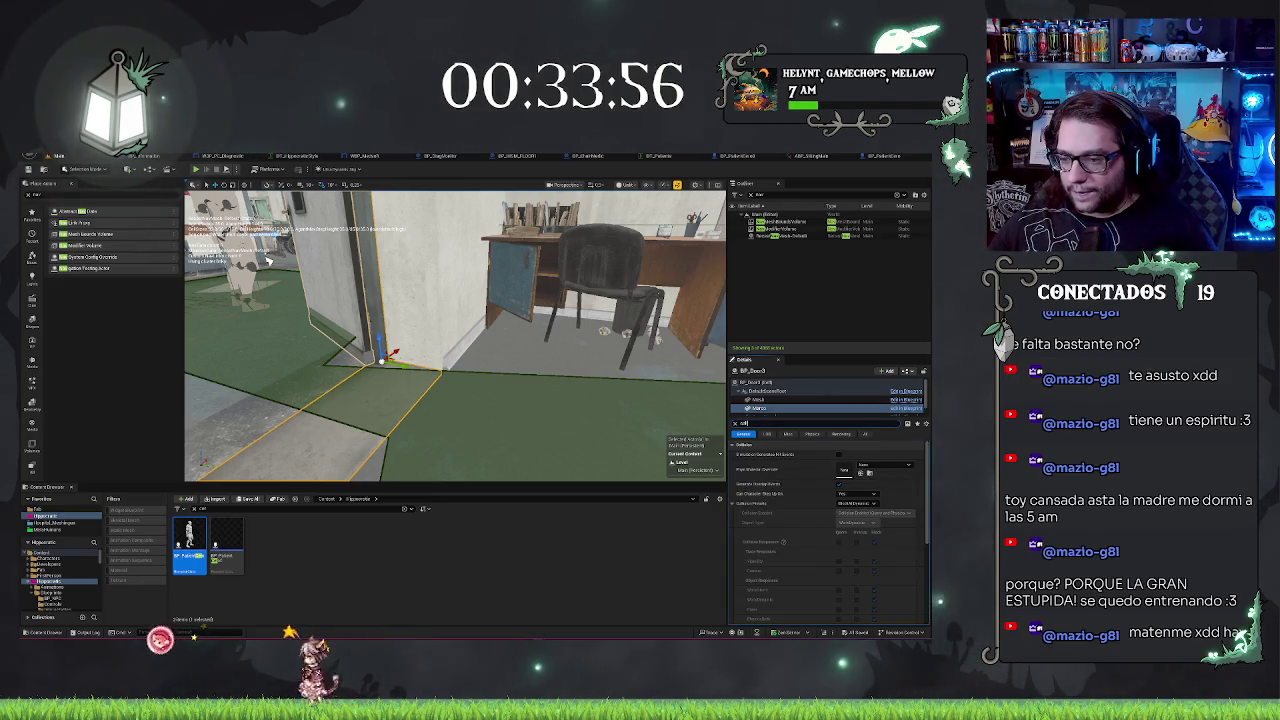
scroll(890, 527, down, 2)
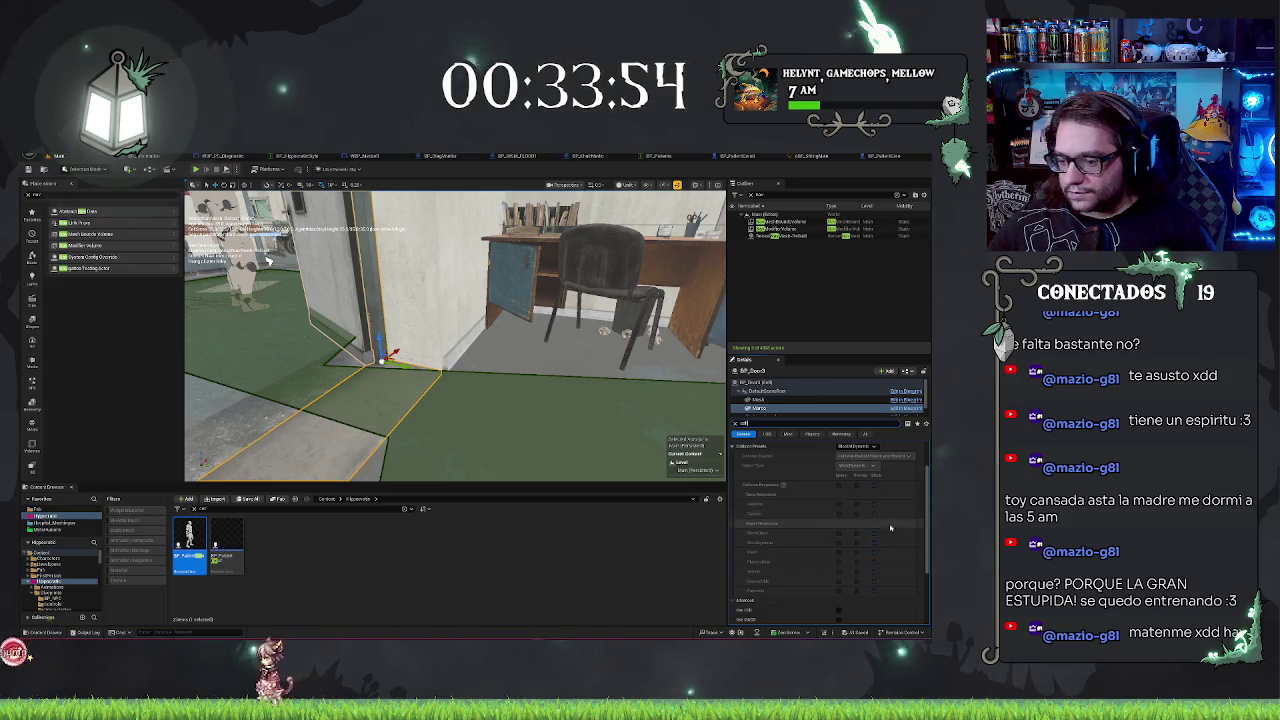
scroll(890, 527, down, 3)
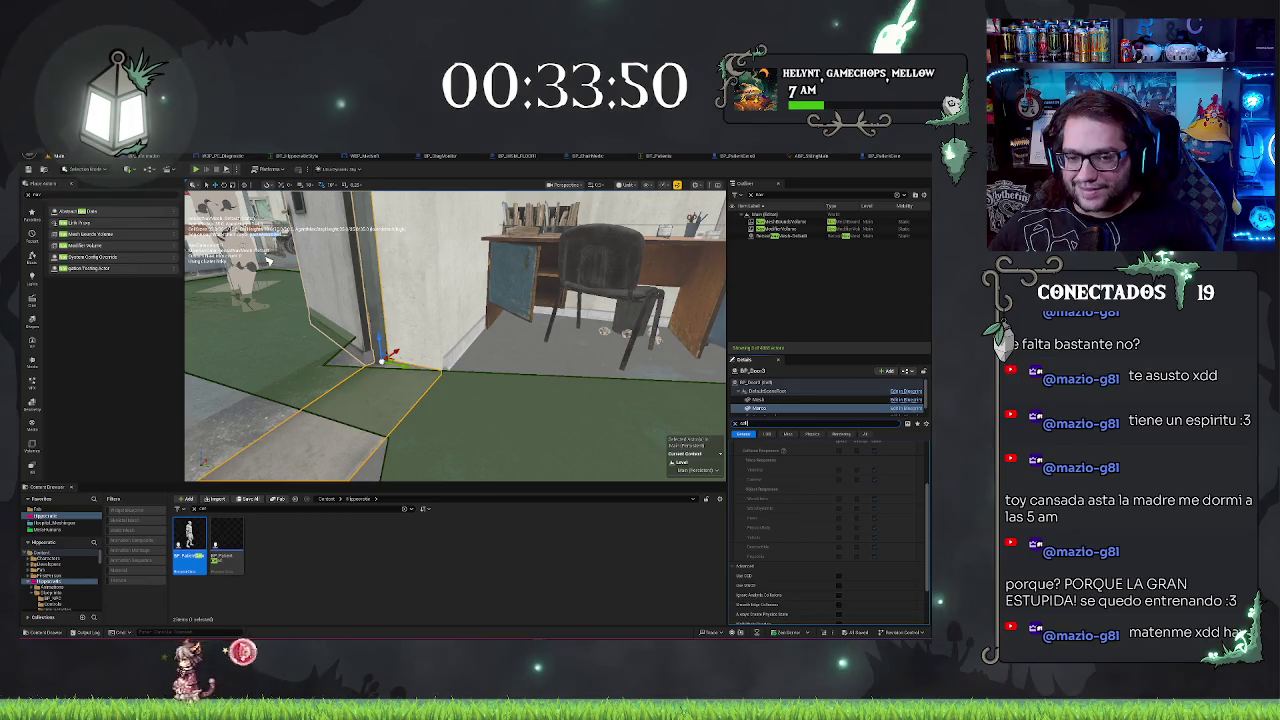
Step: Look at the door frame from another angle and select the wall beside the doorway
drag(268, 262, 545, 240)
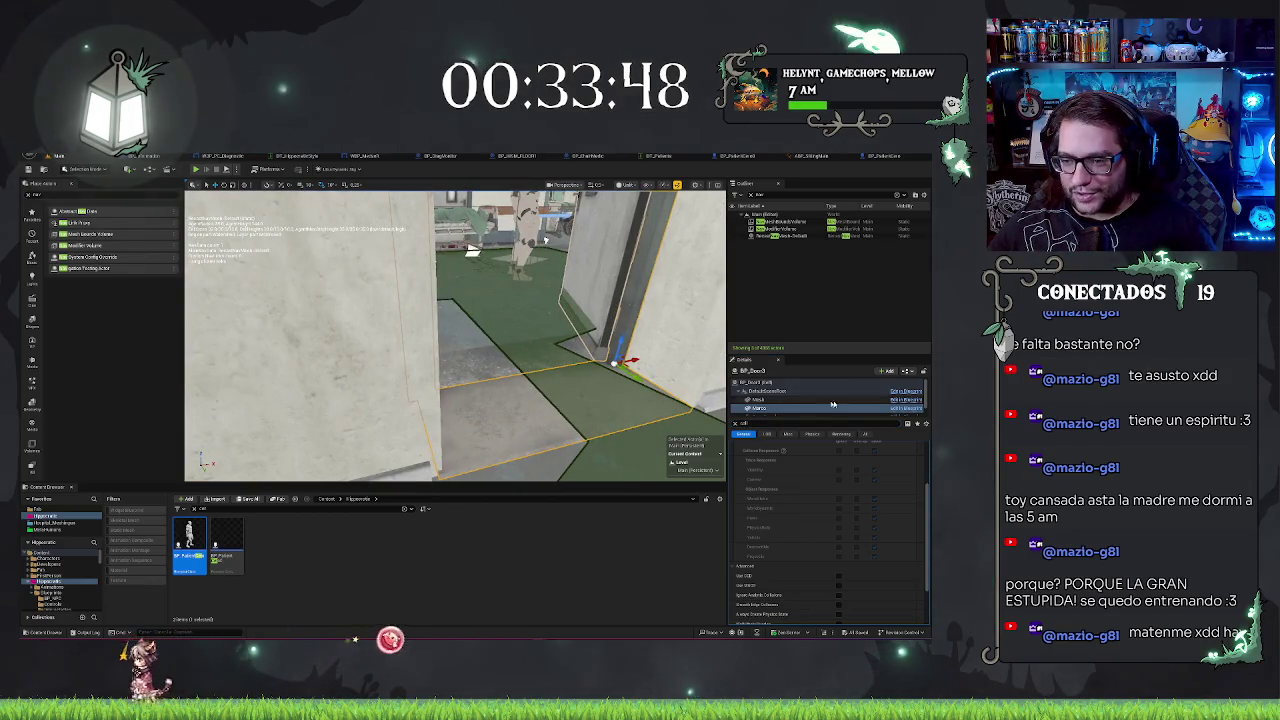
key(Escape)
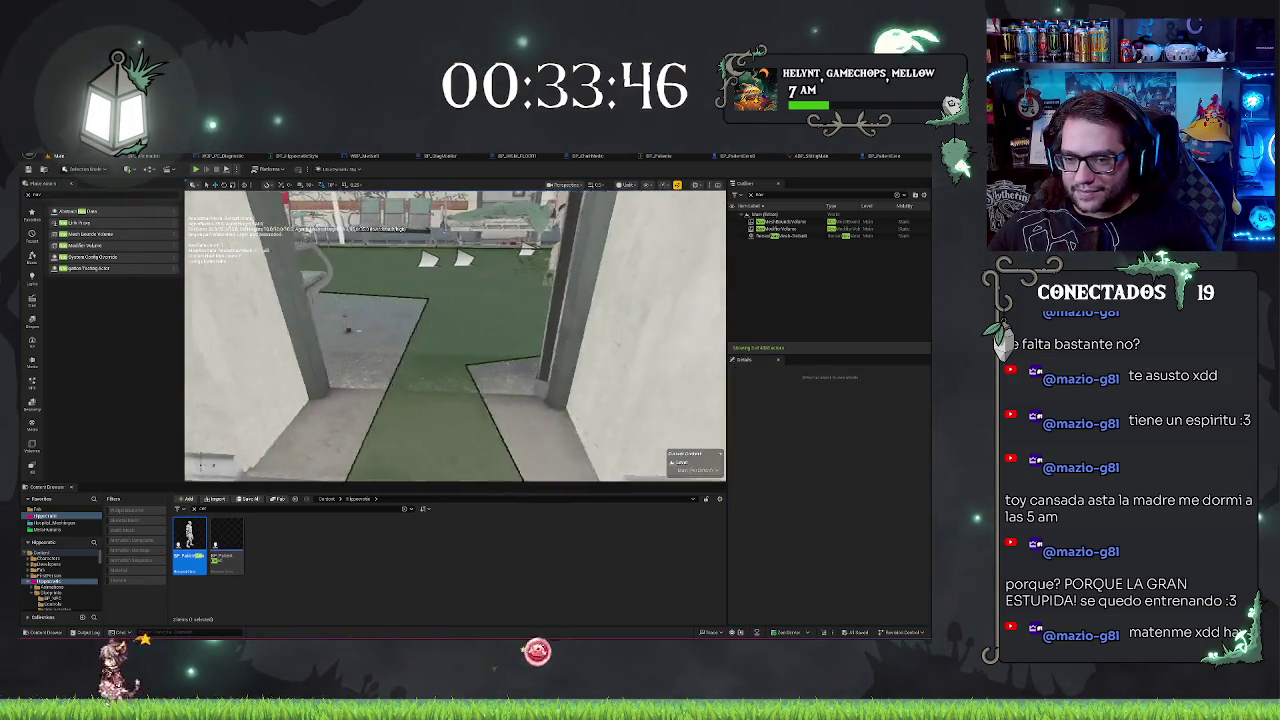
click(439, 353)
mouse_move(439, 353)
mouse_down()
mouse_move(450, 345)
mouse_move(430, 345)
mouse_move(475, 335)
mouse_up()
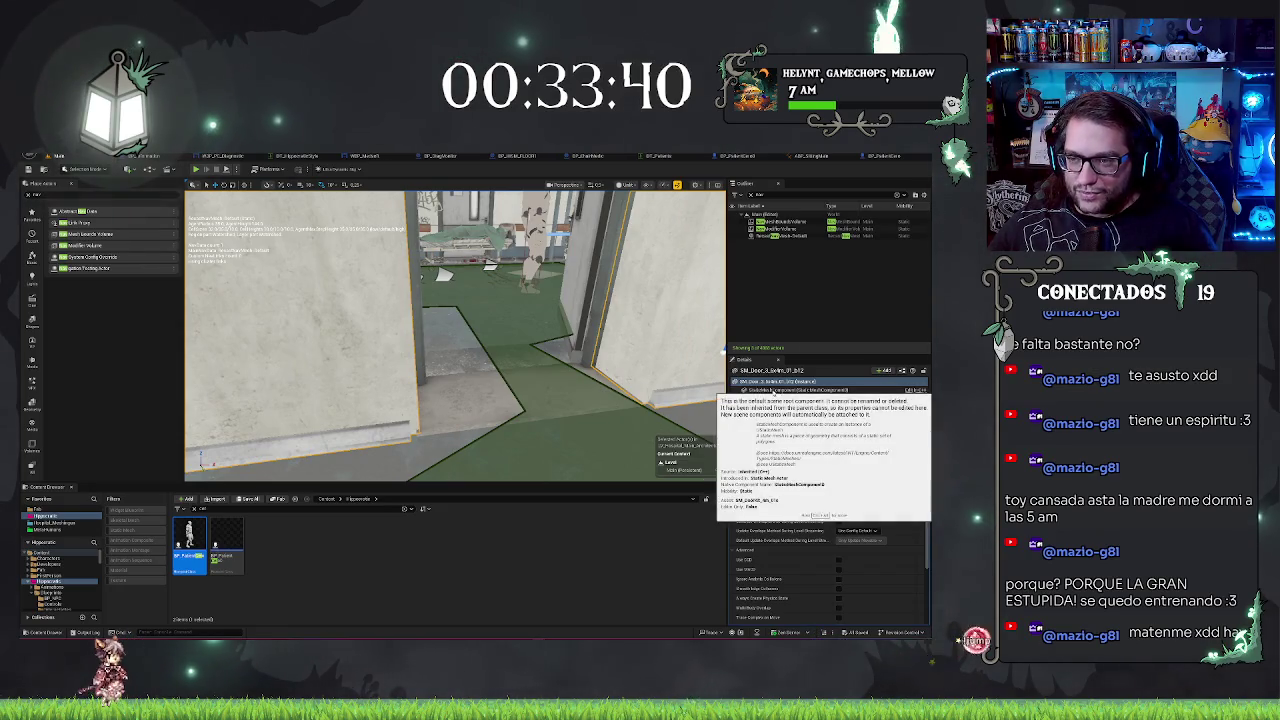
Step: Select RecastNavMesh-Default, clear the Details filter to show all settings, and start Play in Editor
click(776, 237)
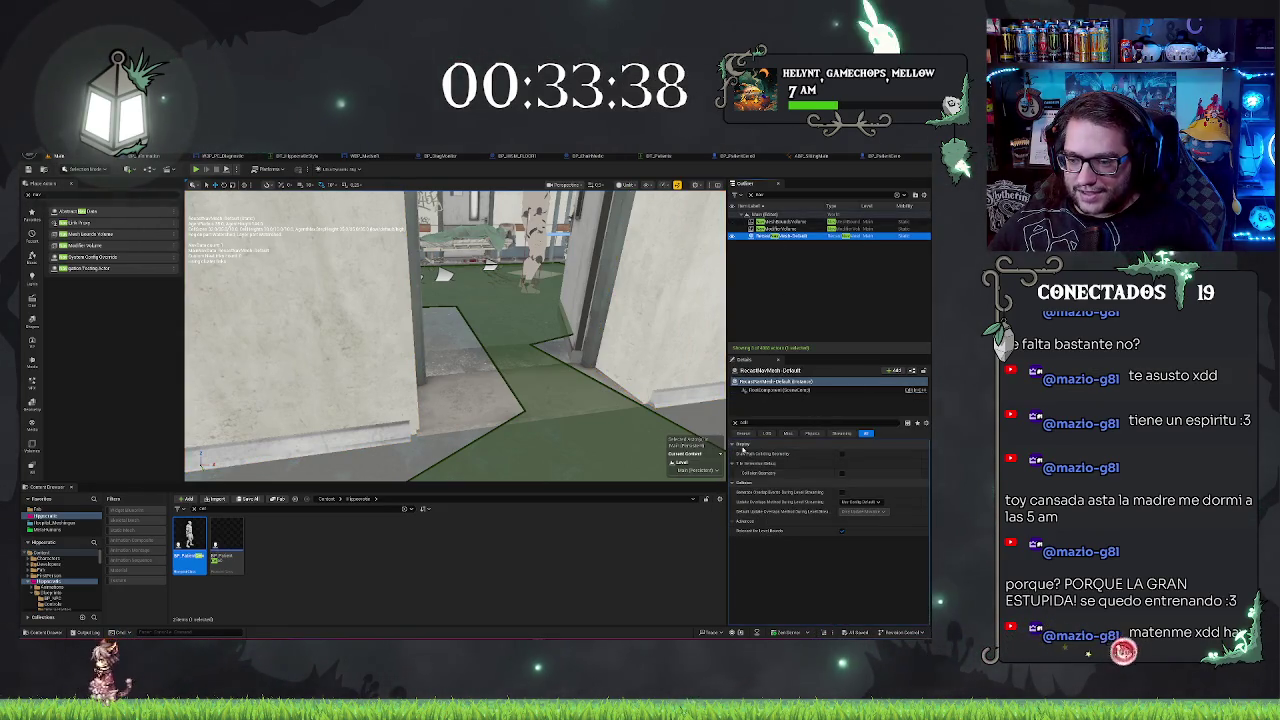
click(735, 422)
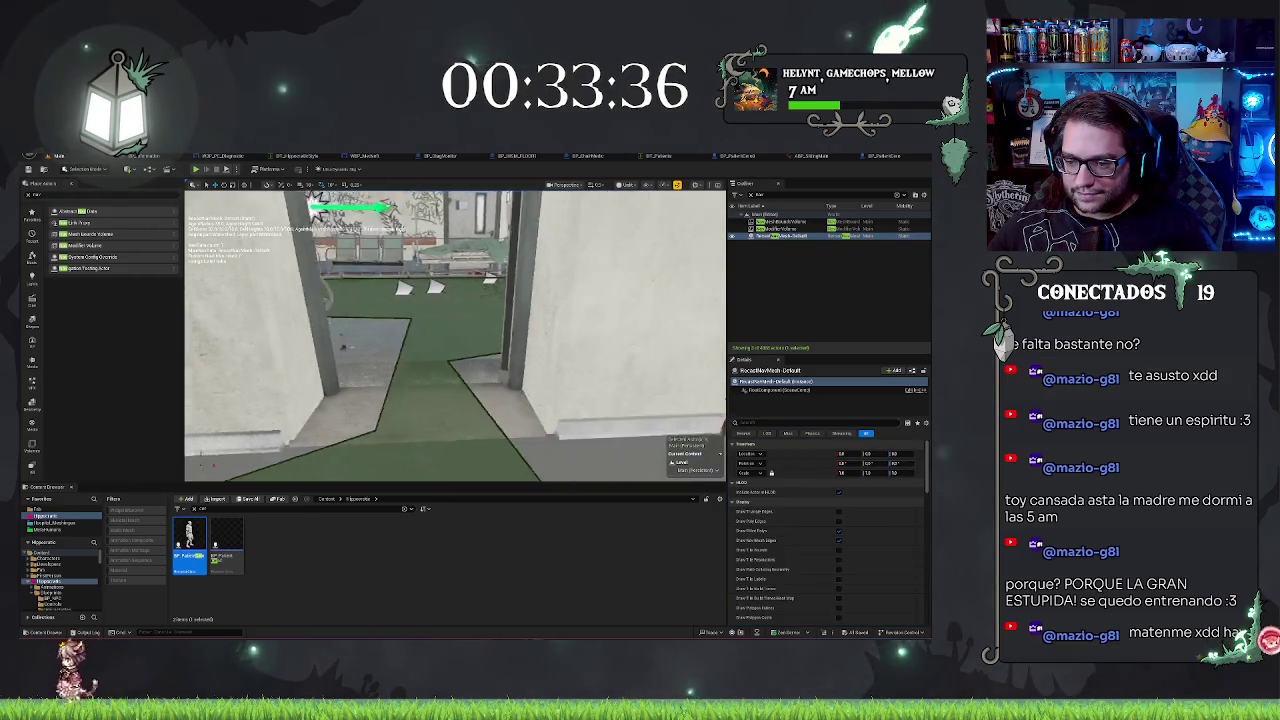
scroll(784, 538, down, 6)
scroll(780, 530, up, 3)
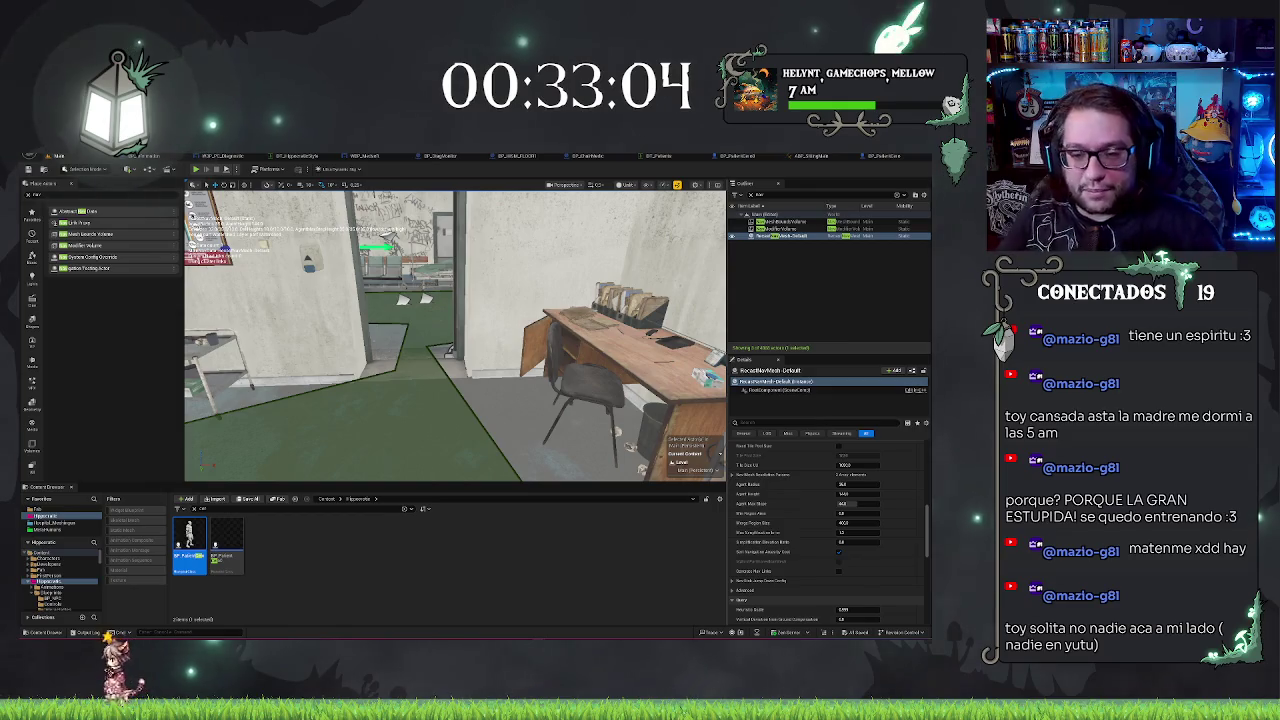
mouse_move(455, 335)
mouse_down()
mouse_move(455, 280)
mouse_move(470, 335)
mouse_move(515, 335)
mouse_move(545, 300)
mouse_move(495, 310)
mouse_move(515, 305)
mouse_move(510, 330)
mouse_up()
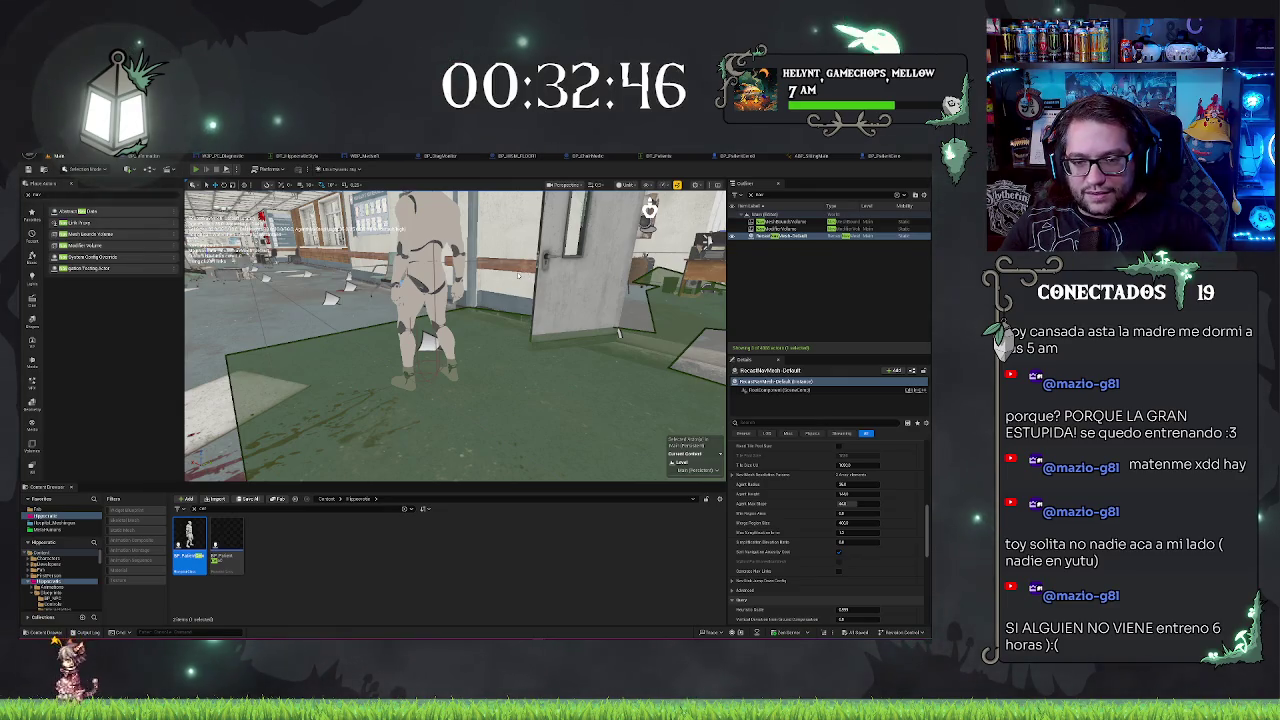
key(alt+p)
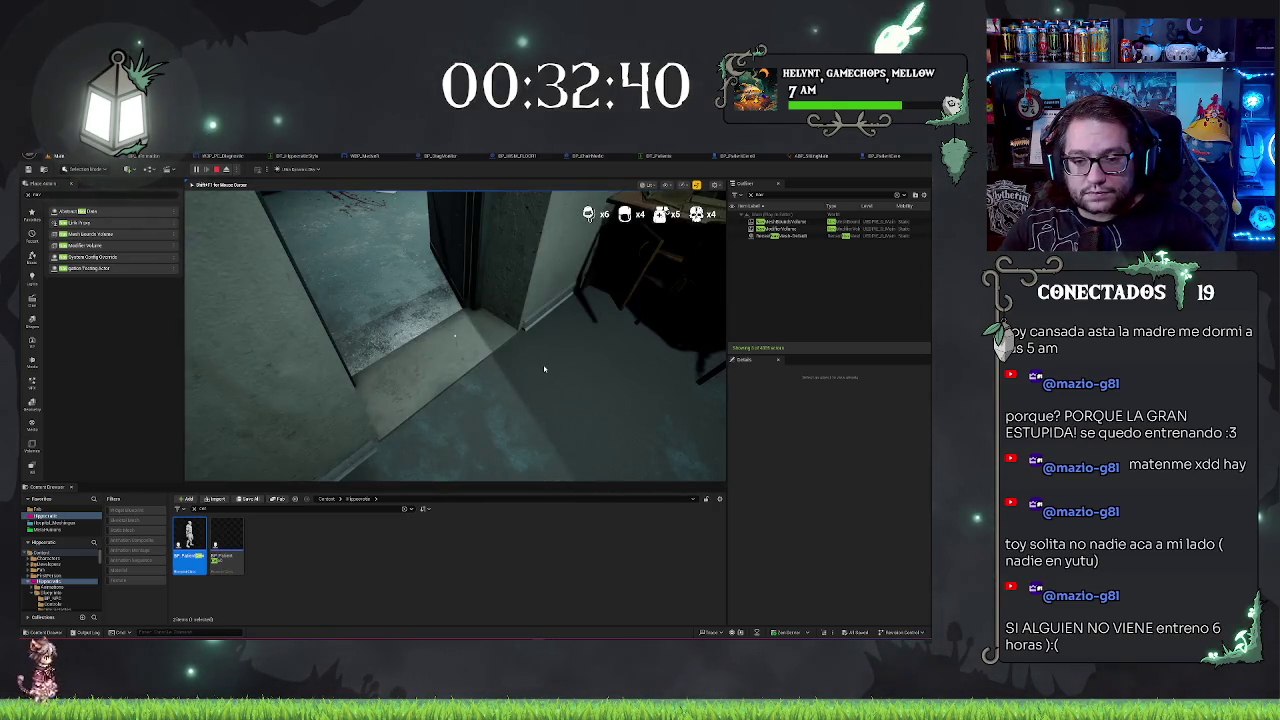
Step: Stop the playtest, fly to the corridor floor piece, and browse to its asset in the Floor folder
key(Escape)
click(455, 295)
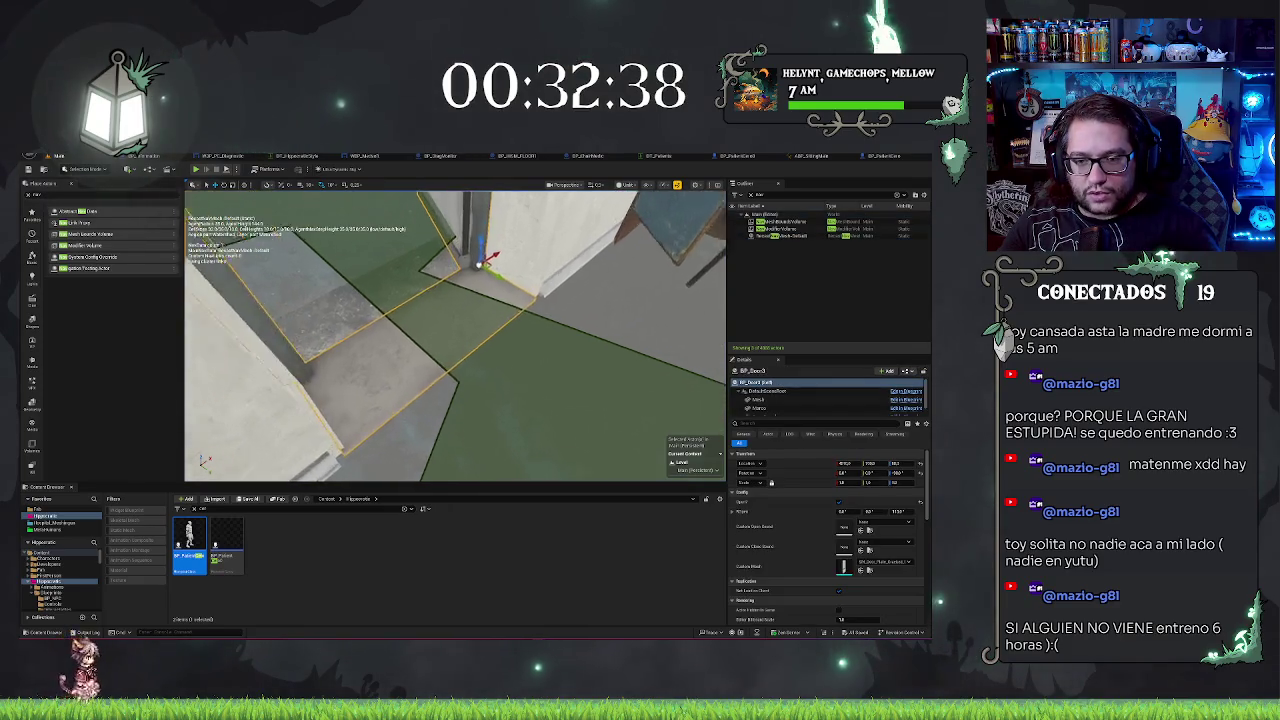
key(w)
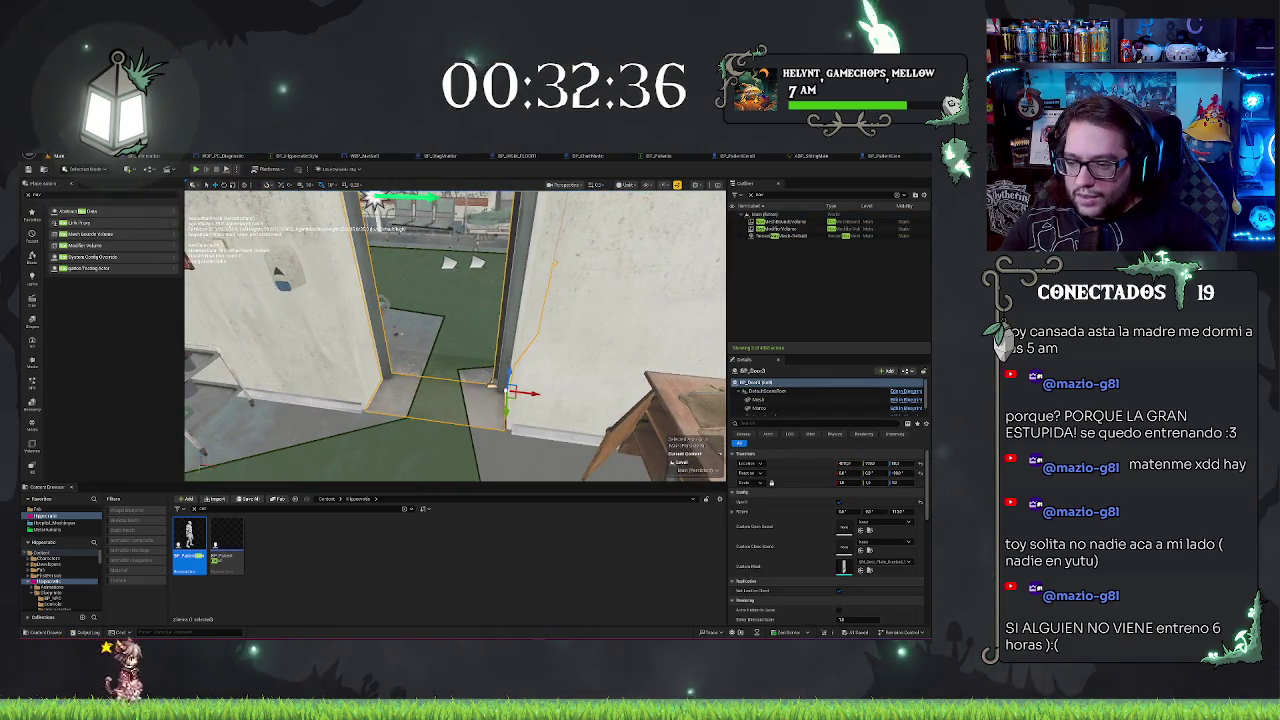
key(e)
drag(609, 292, 370, 310)
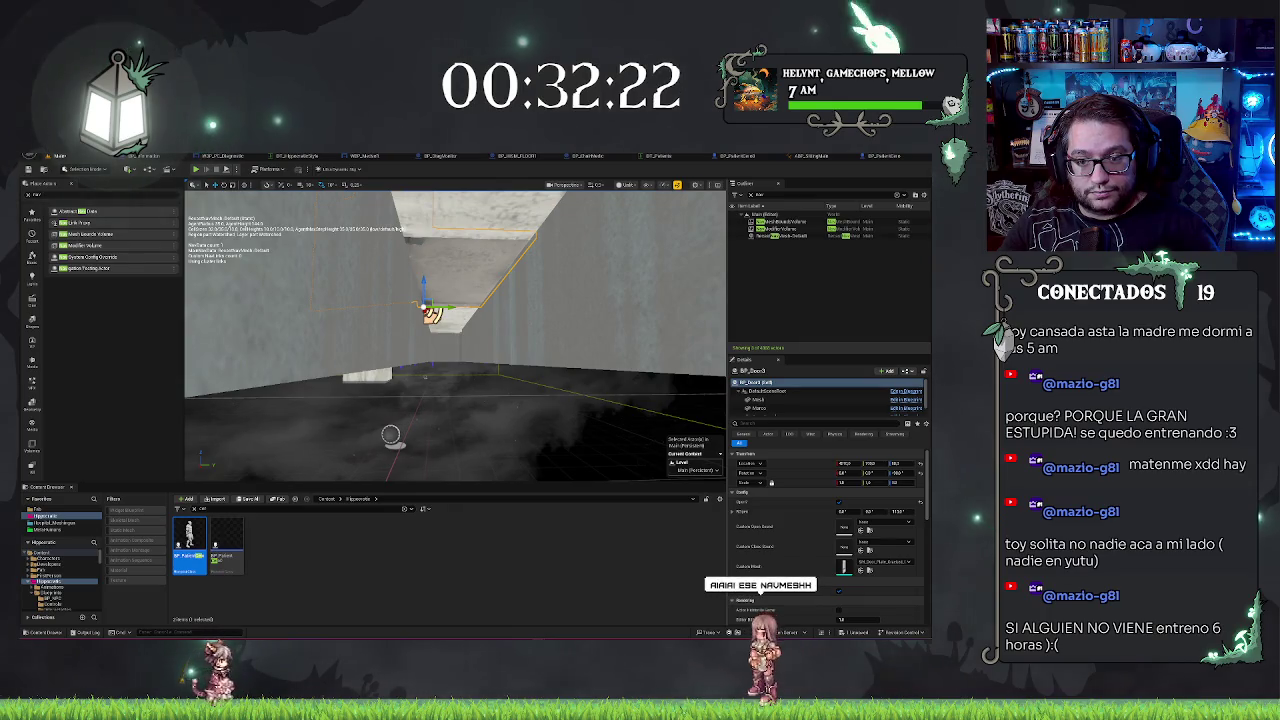
mouse_move(370, 310)
mouse_down()
mouse_move(330, 318)
mouse_move(440, 296)
mouse_move(445, 330)
mouse_move(435, 325)
mouse_move(455, 335)
mouse_move(435, 327)
mouse_move(450, 333)
mouse_up()
click(520, 420)
click(869, 519)
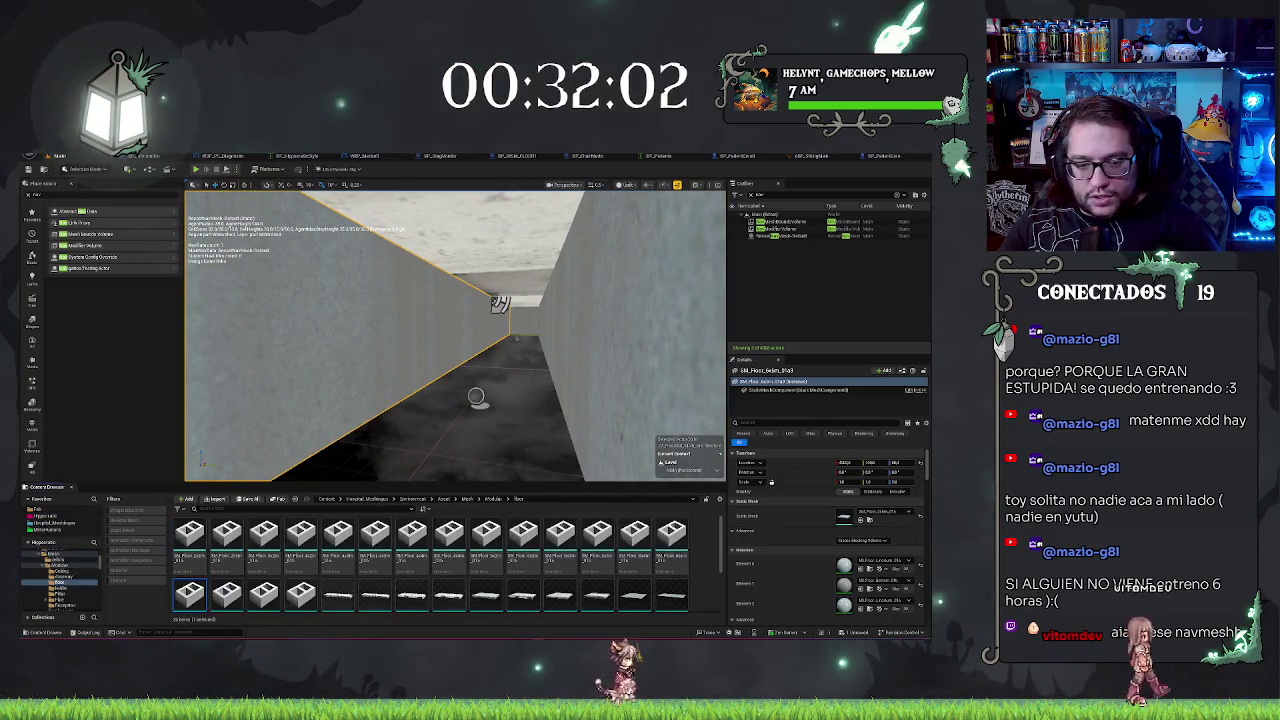
Step: Pick a different floor asset, stand the piece upright as a wall, and slide it across the corridor
drag(455, 335, 450, 333)
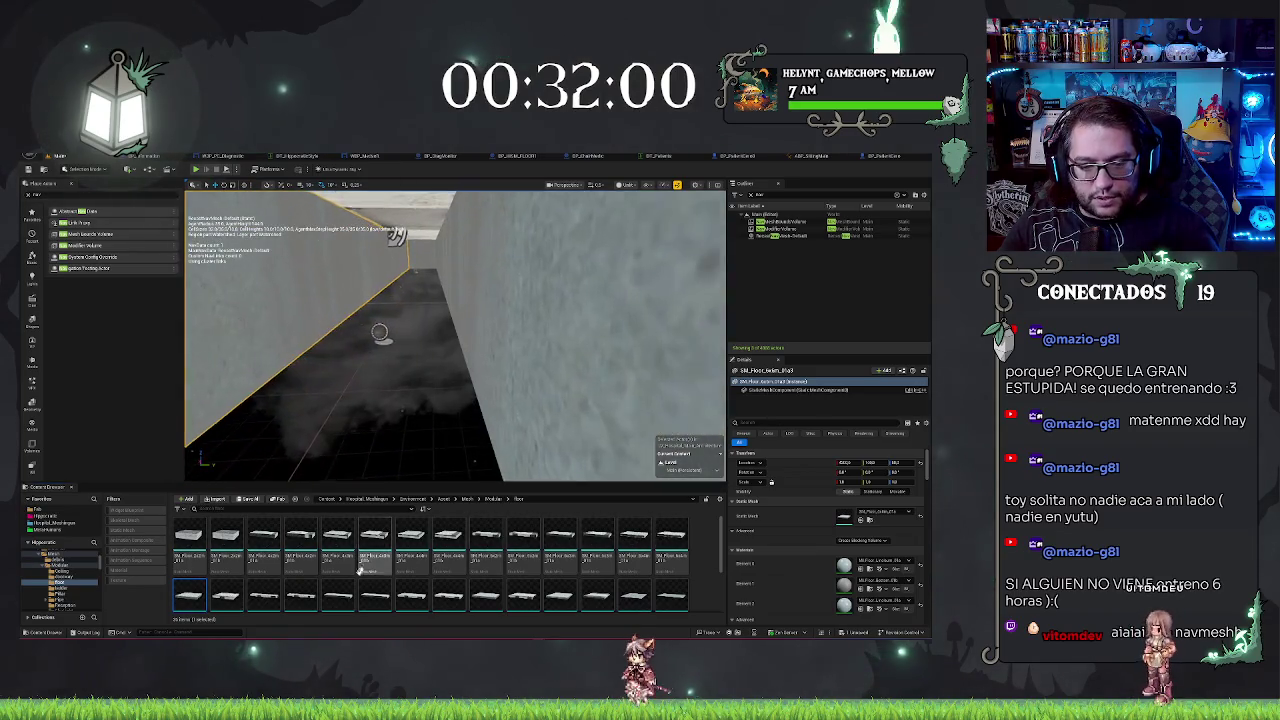
click(340, 595)
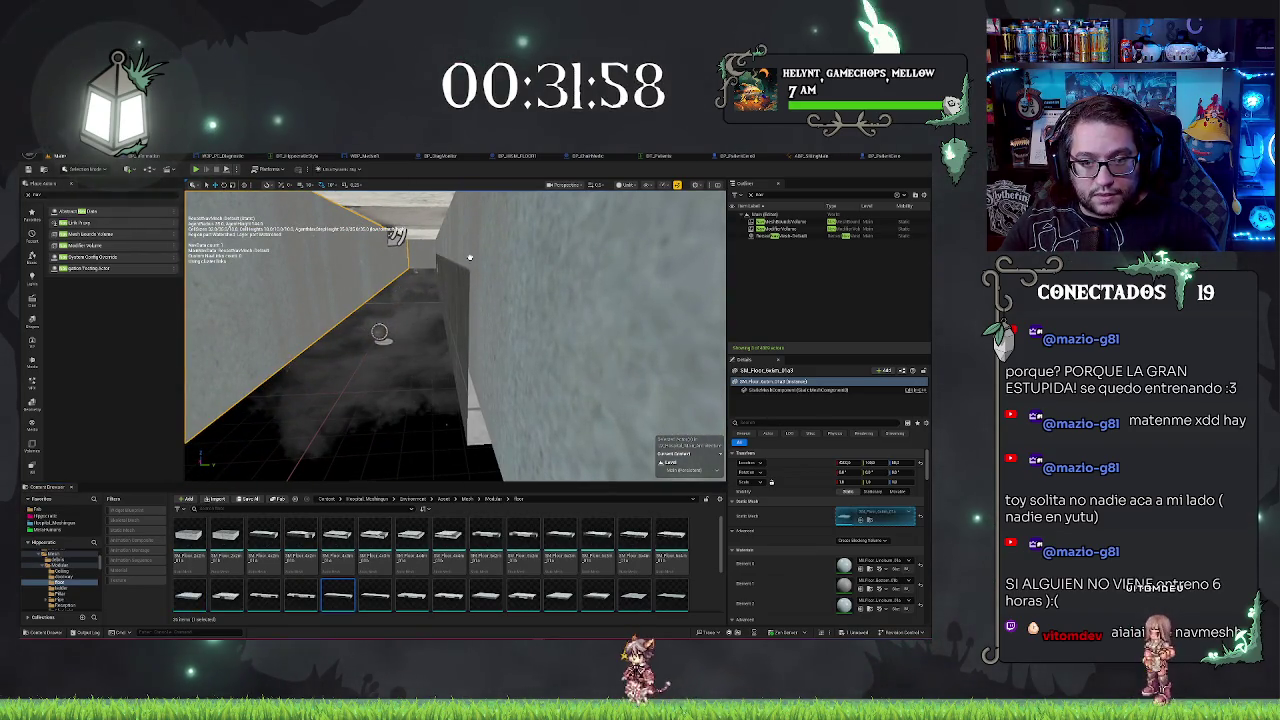
drag(469, 257, 463, 318)
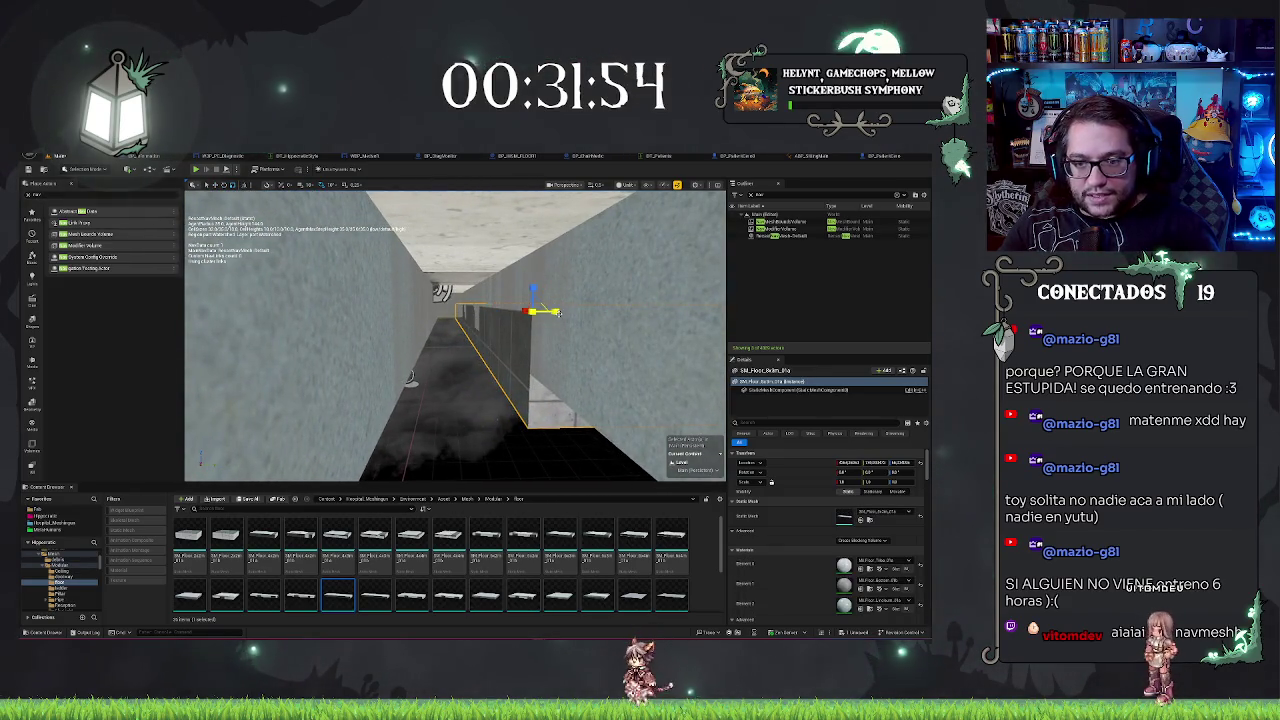
key(Return)
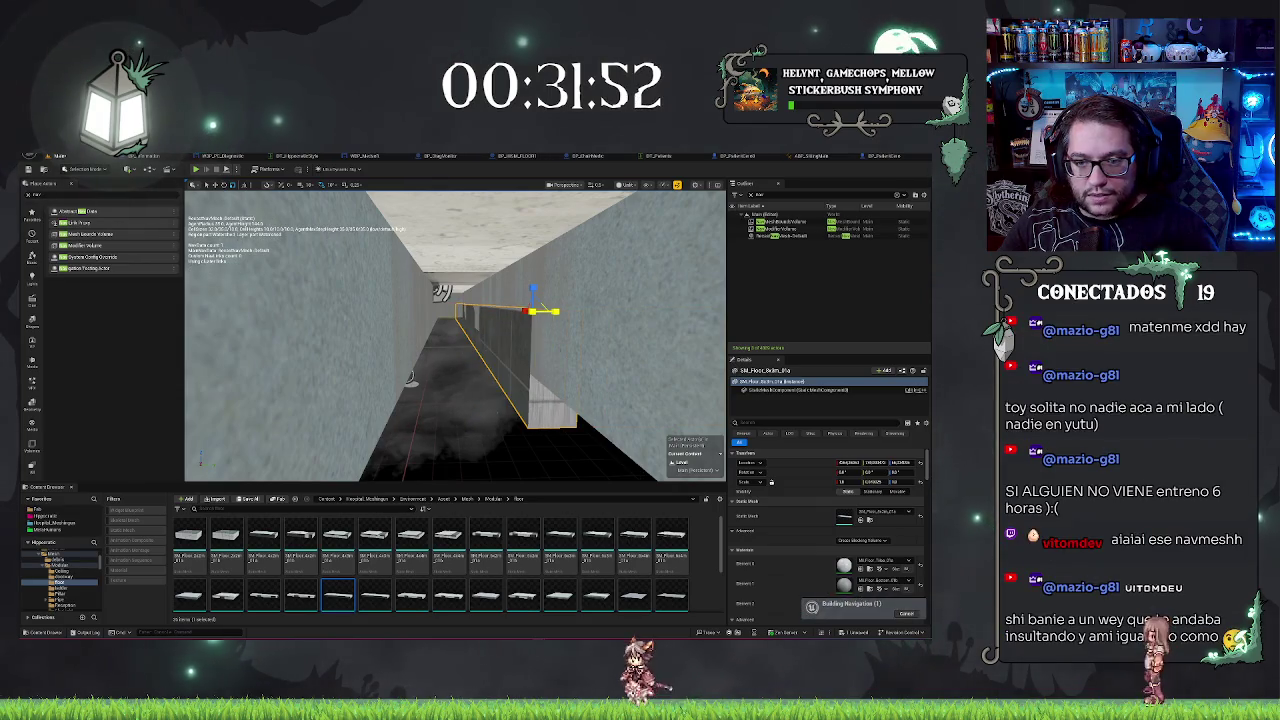
mouse_move(555, 311)
mouse_down()
mouse_move(425, 313)
mouse_move(406, 266)
mouse_up()
Step: Frame and inspect the upright panel in the corridor gap, then playtest the level
scroll(411, 228, up, 6)
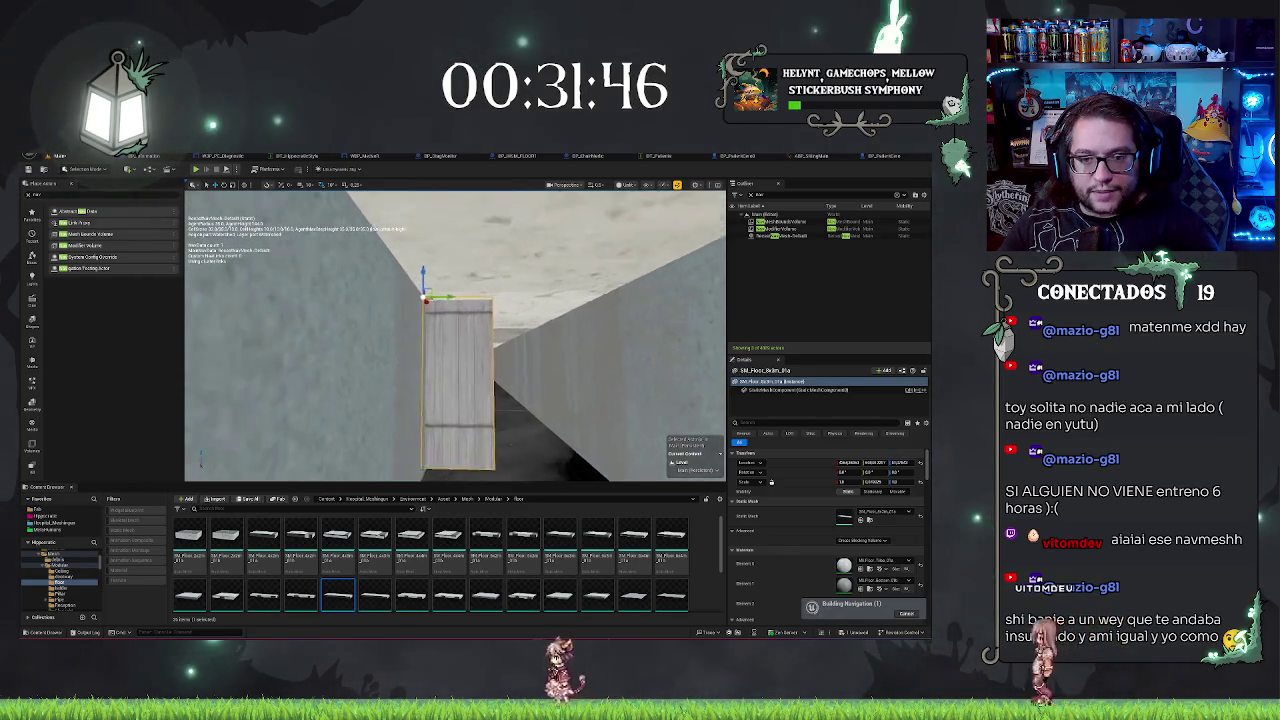
scroll(455, 335, down, 5)
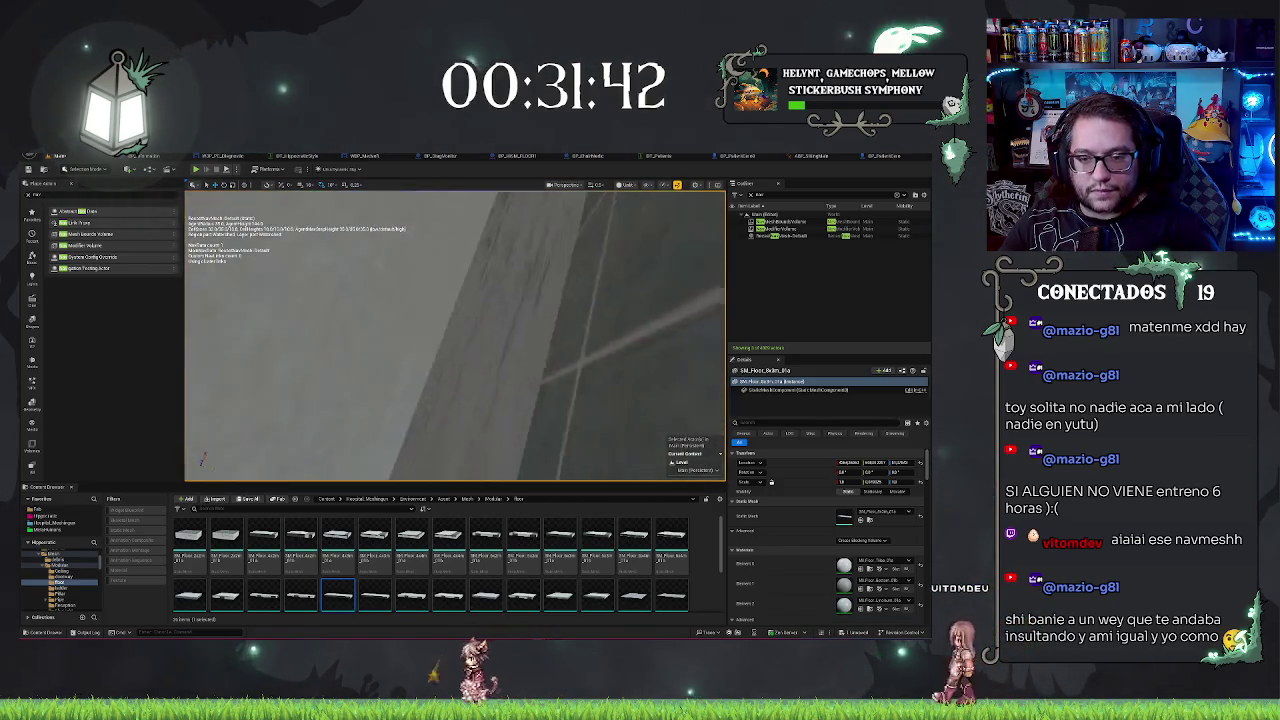
scroll(455, 335, down, 3)
scroll(455, 335, down, 4)
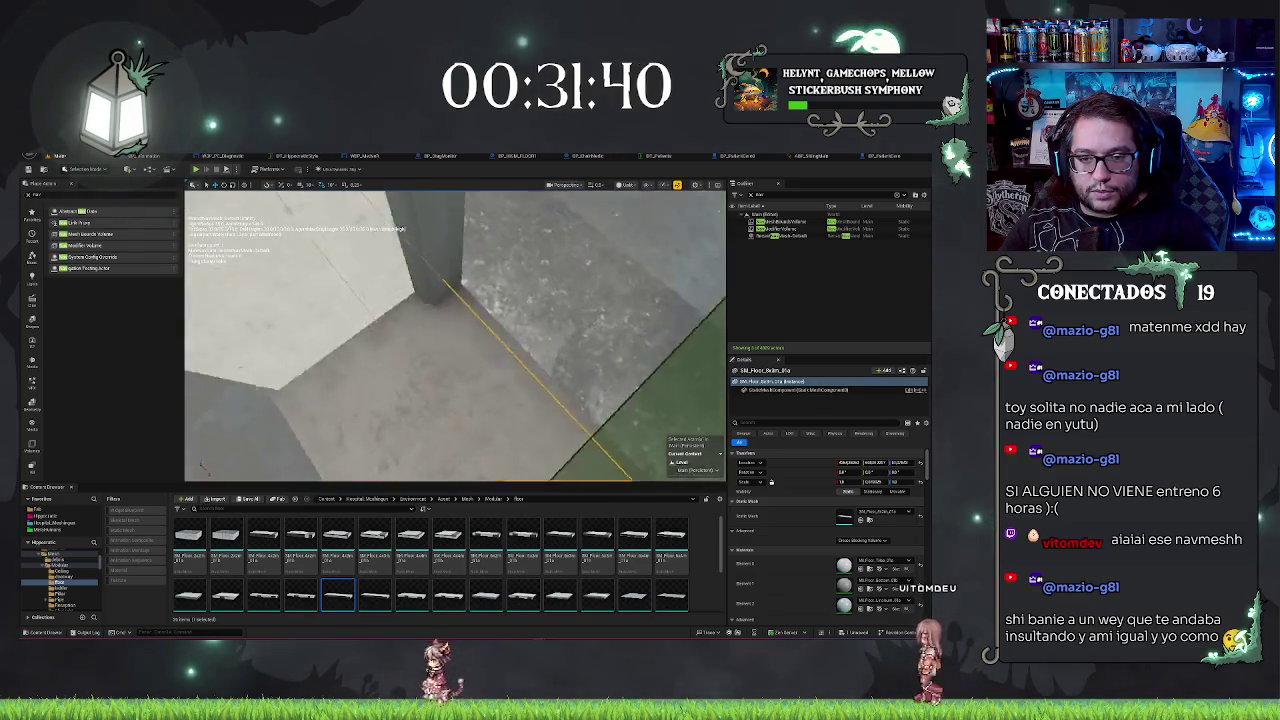
scroll(455, 335, down, 4)
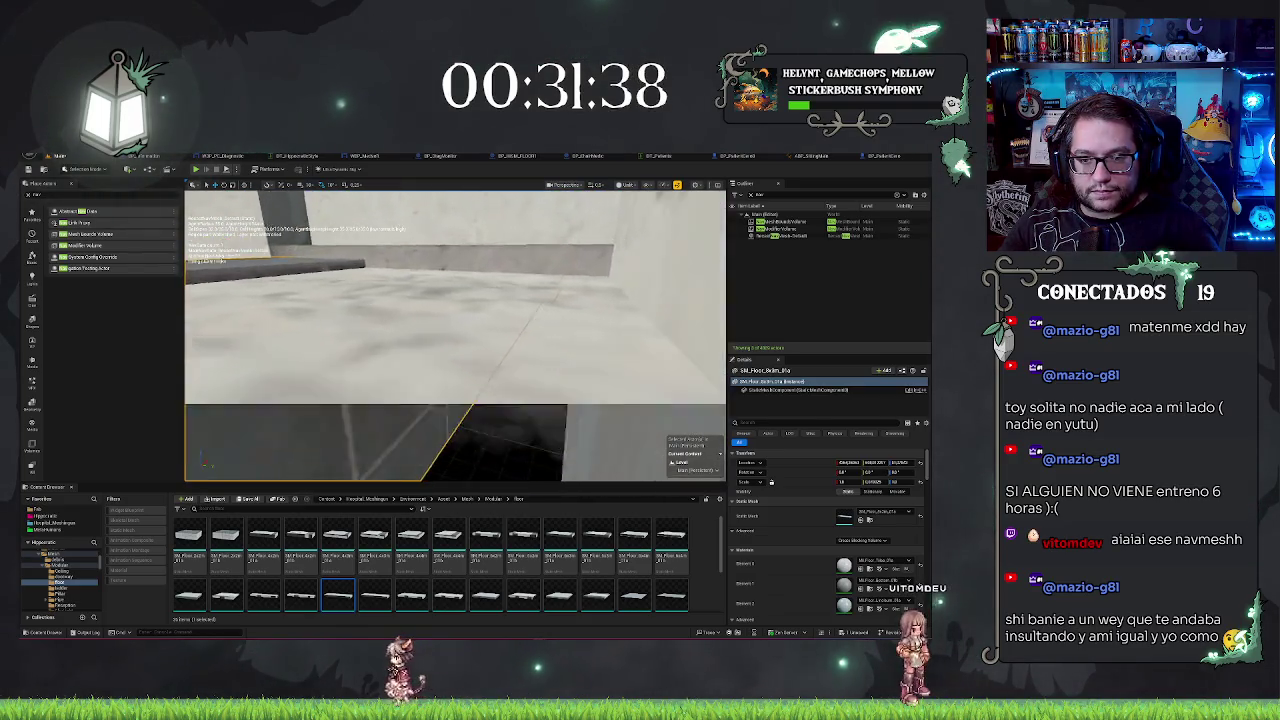
key(f)
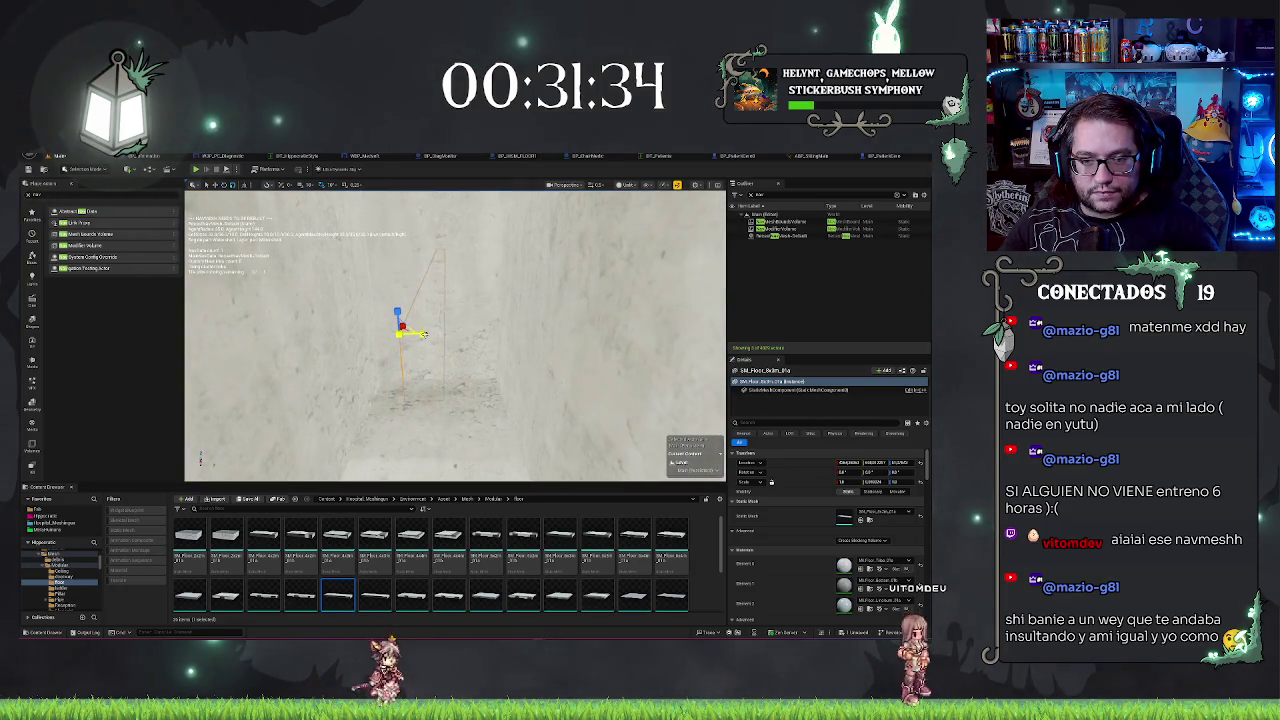
scroll(447, 327, down, 5)
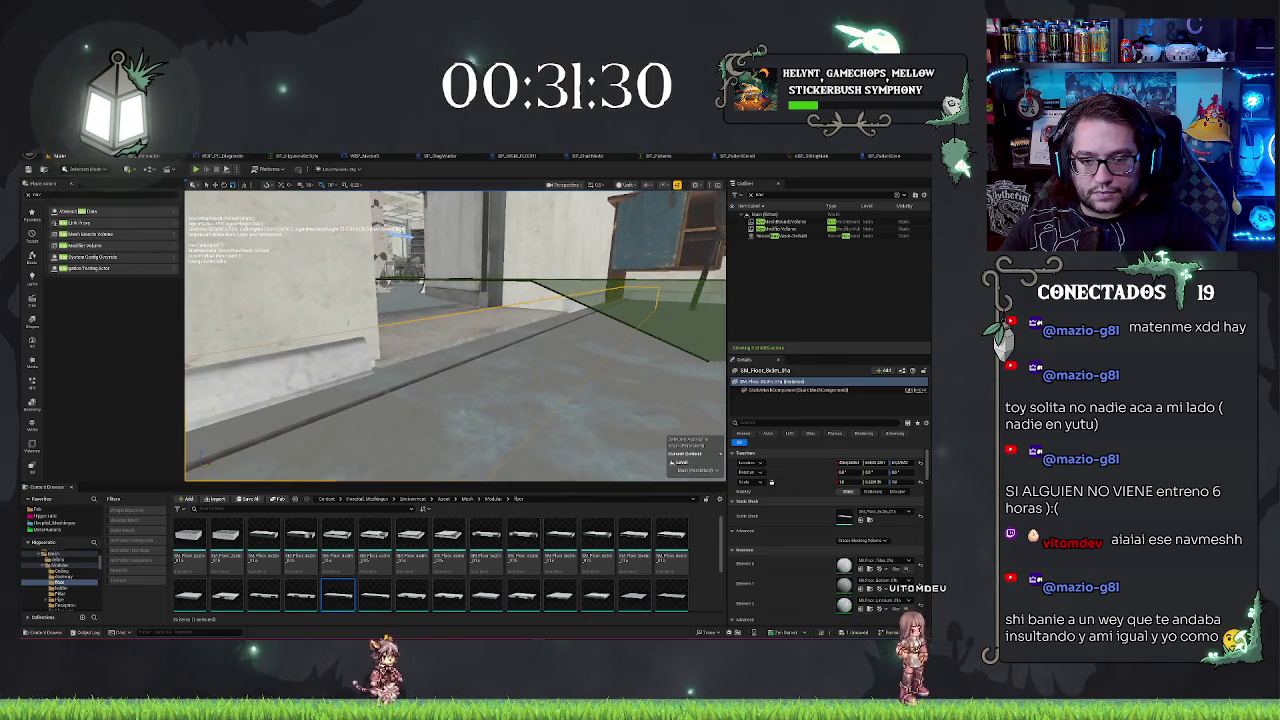
drag(447, 327, 417, 327)
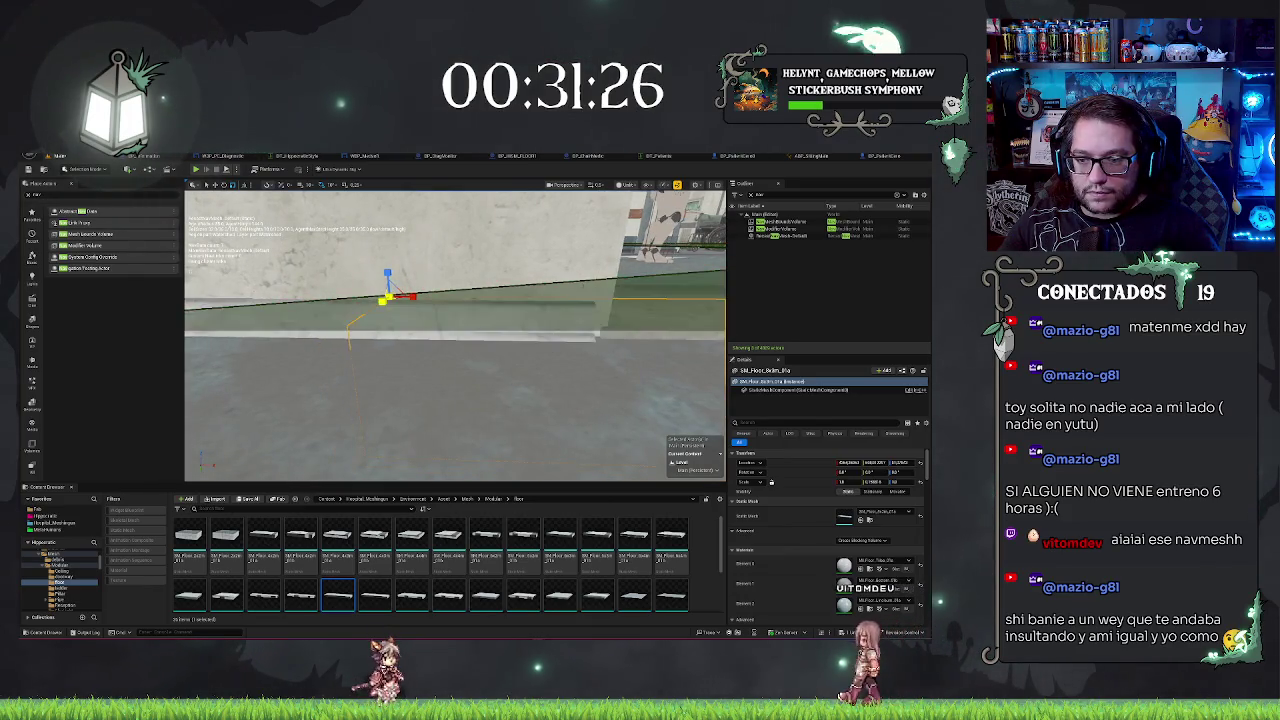
drag(224, 204, 224, 204)
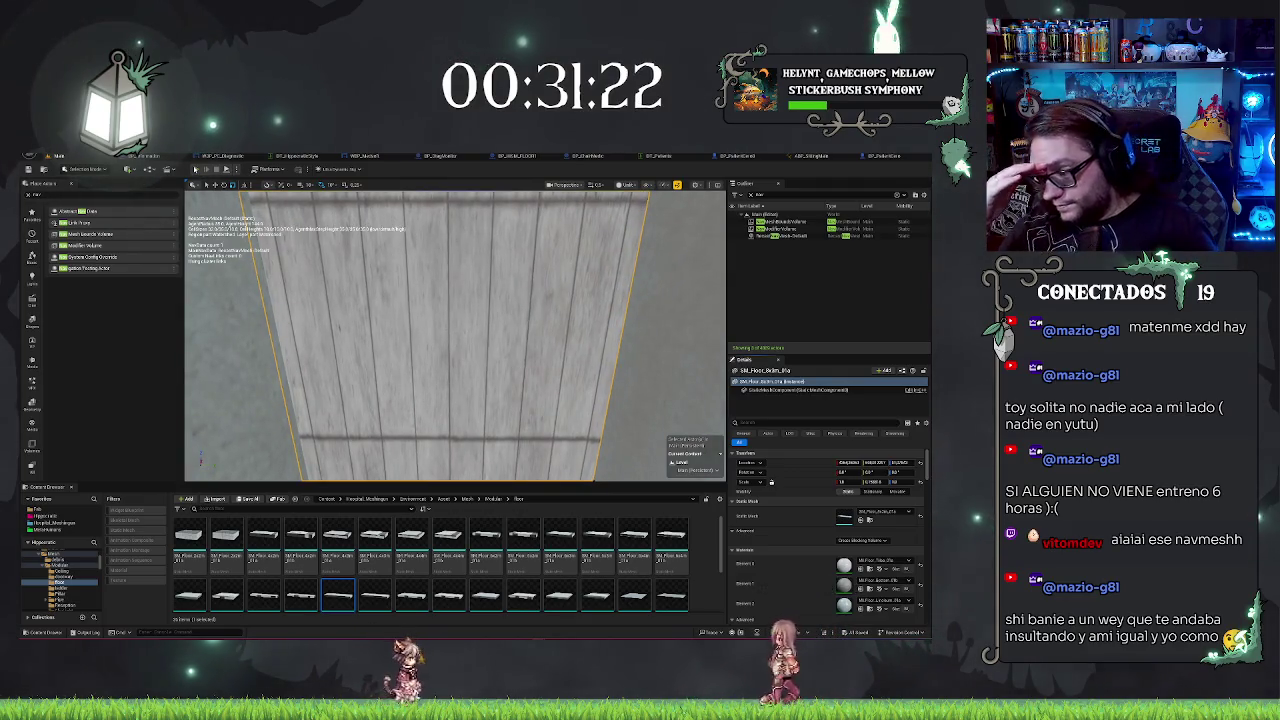
key(alt+p)
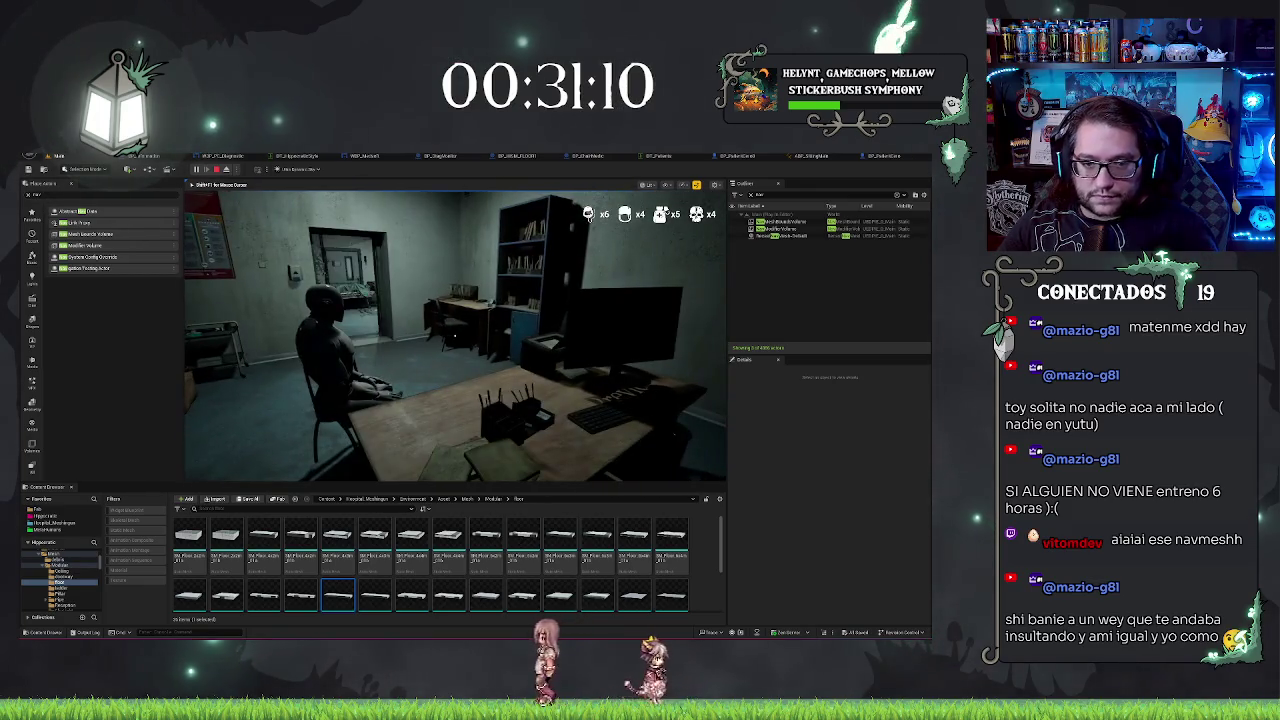
Step: Stop the playtest, give BP_PatientCero's Char Location a default rotation of -90, and play again
key(Escape)
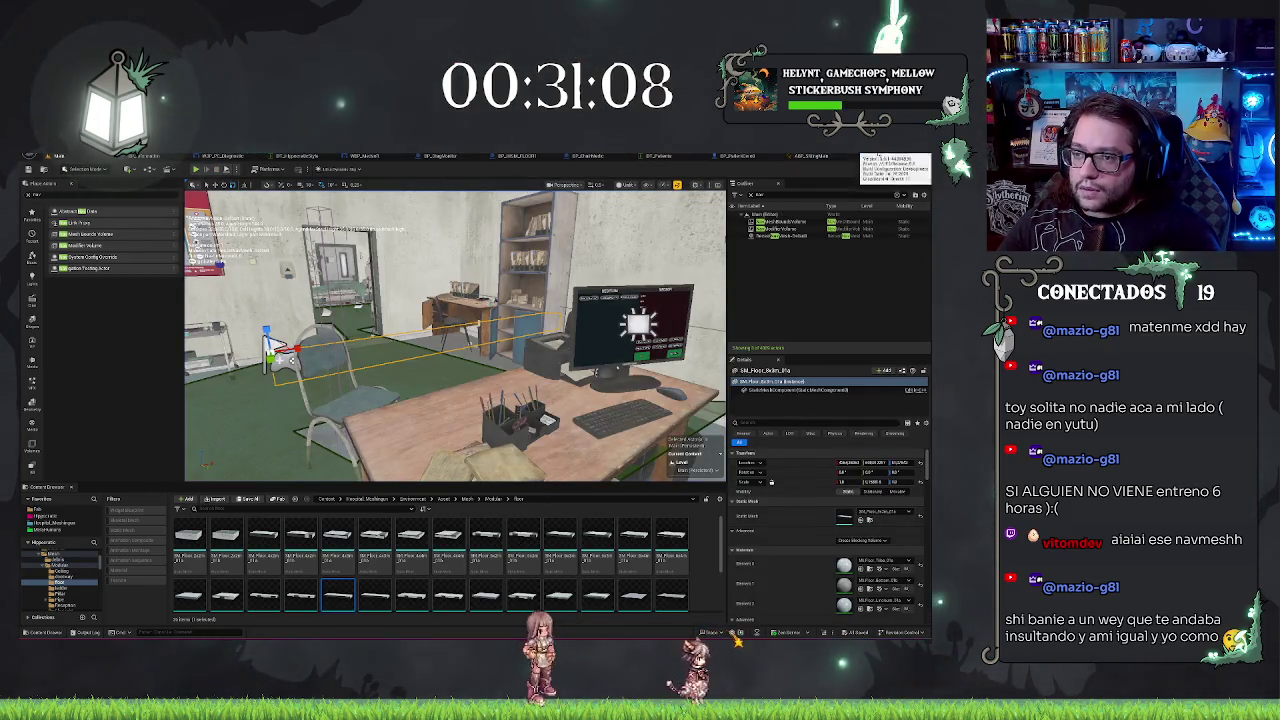
click(884, 157)
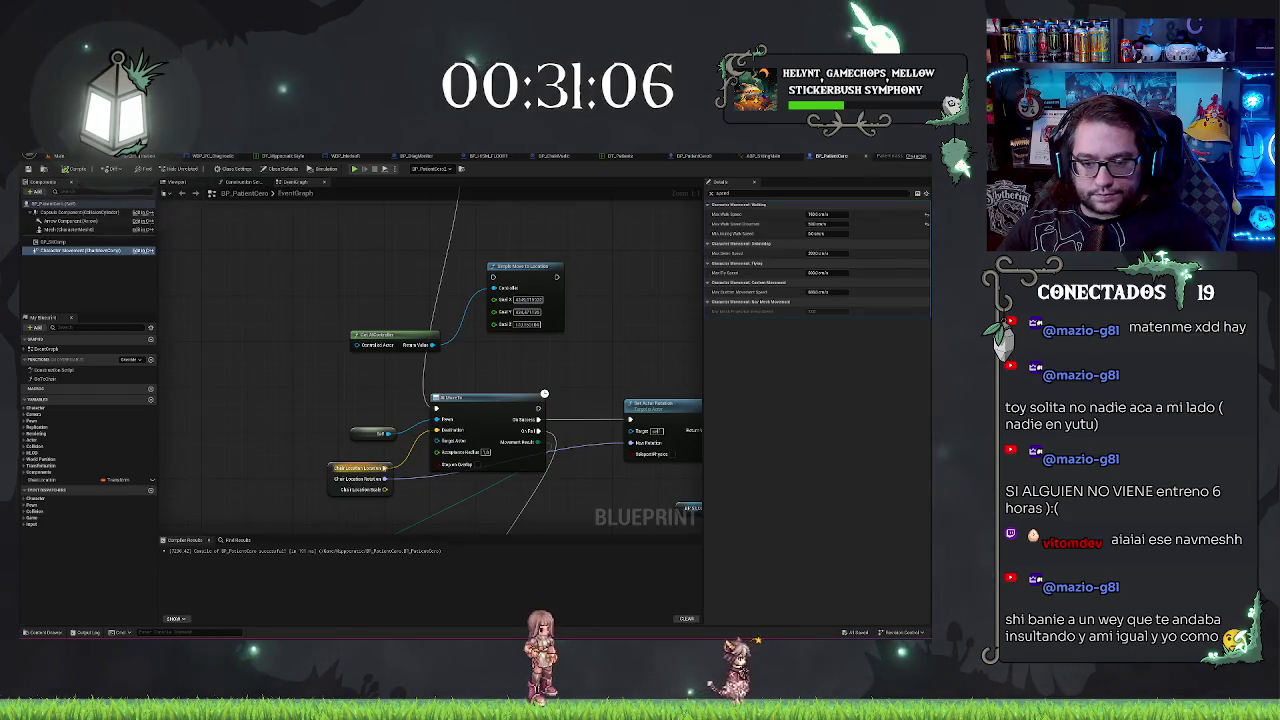
click(350, 479)
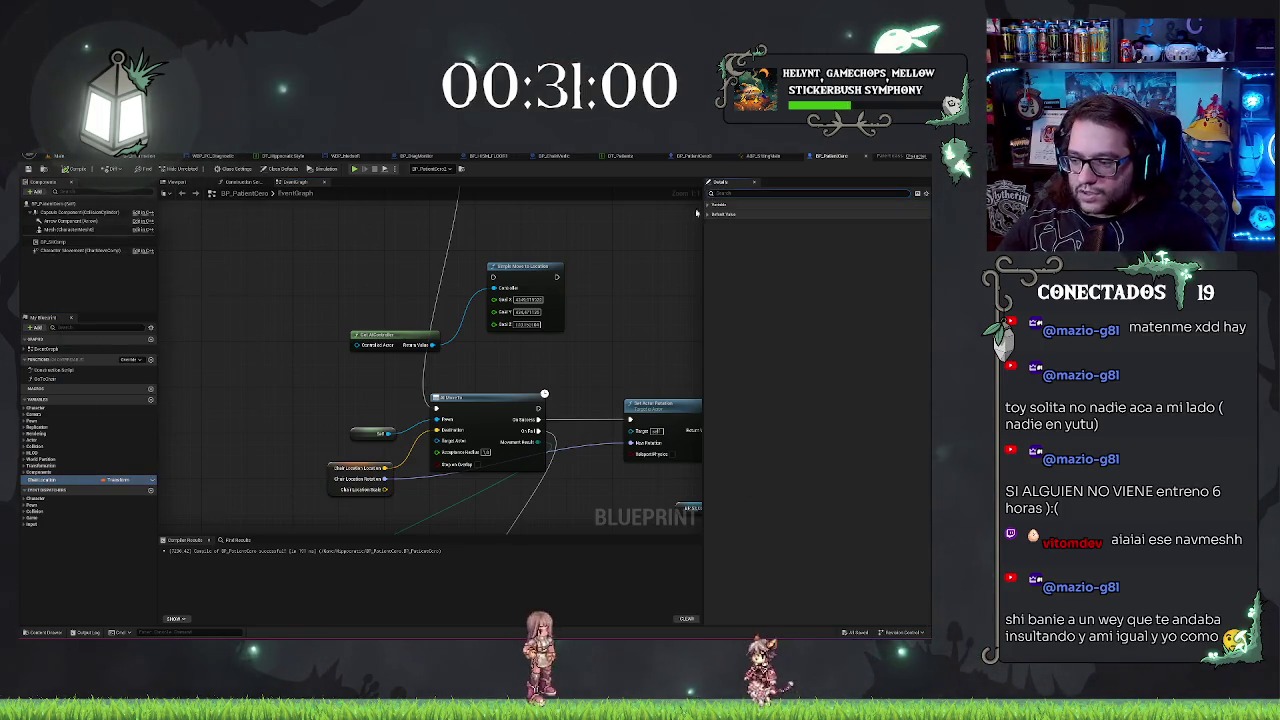
click(709, 212)
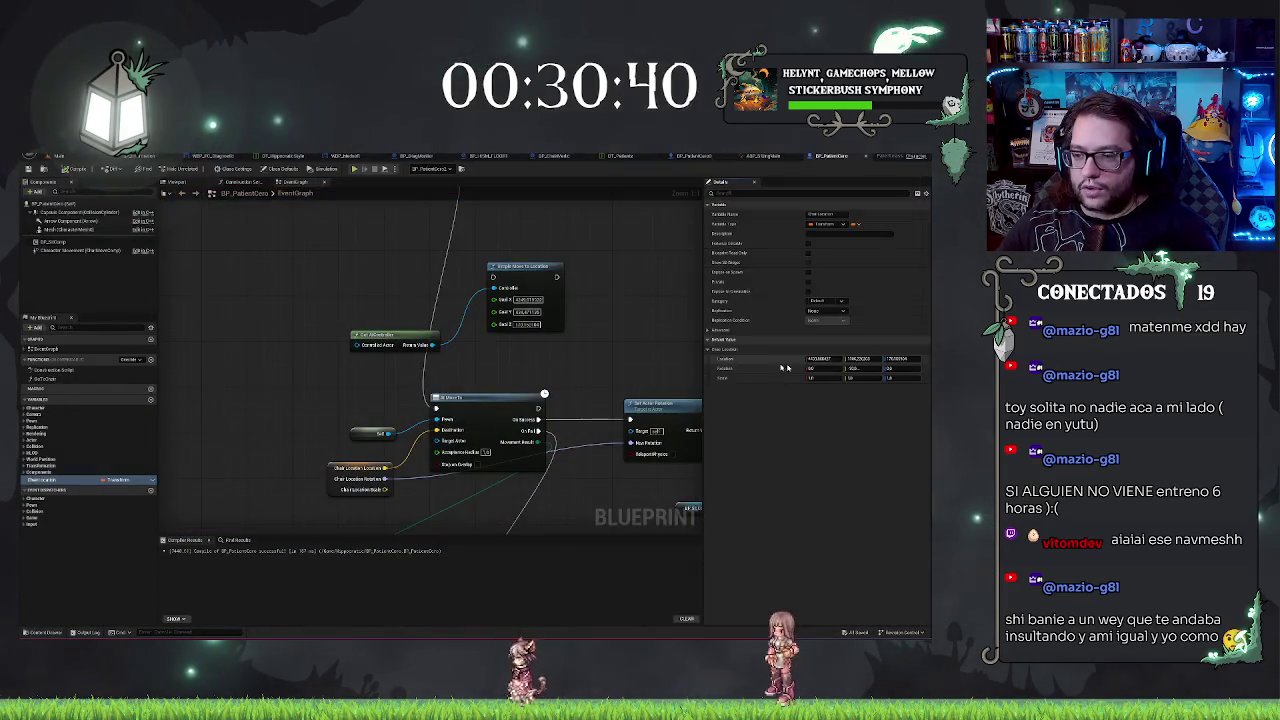
text(-90)
key(Return)
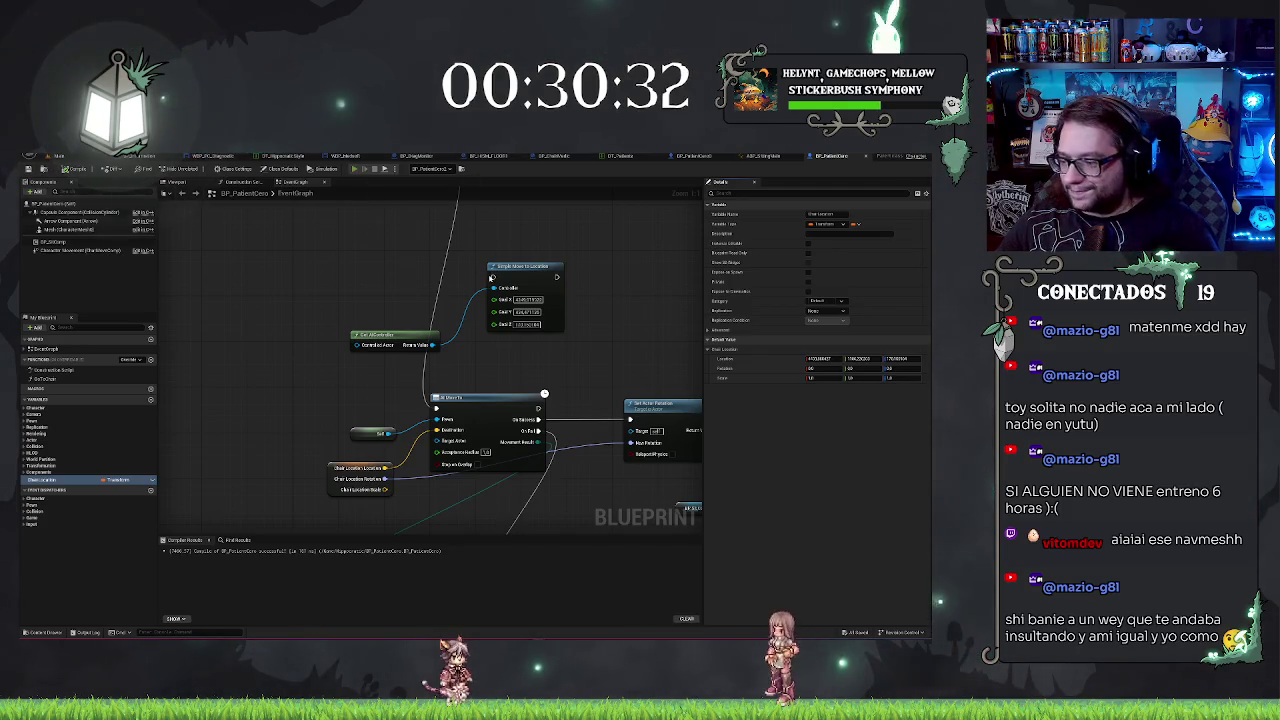
key(alt+p)
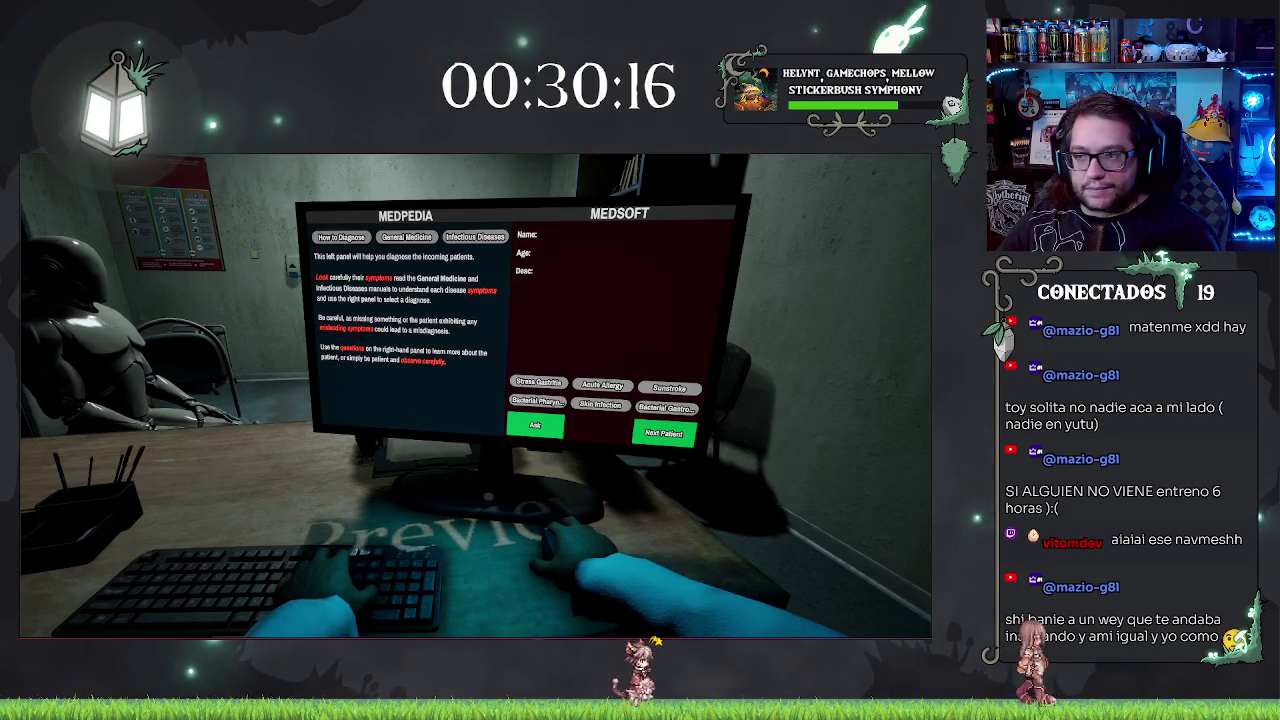
Step: Stop the game, replay the level and select the seated patient BP_PatientCero2
key(alt+Tab)
key(Escape)
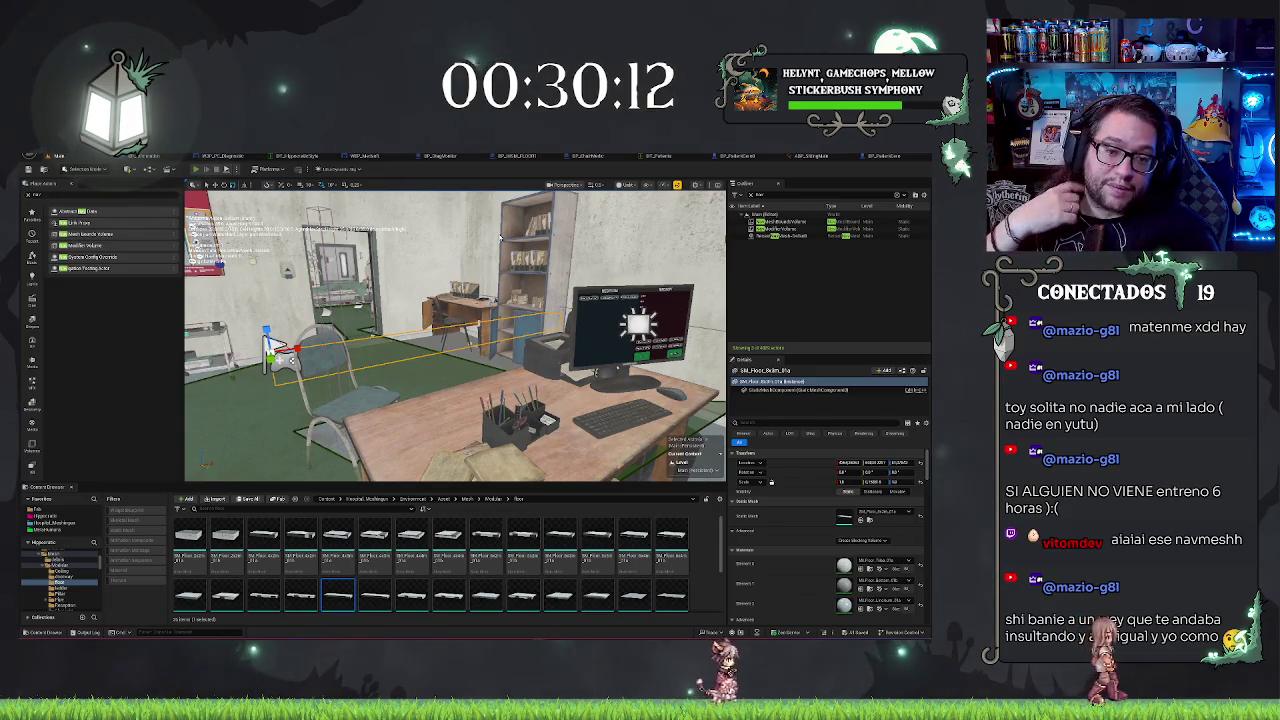
key(alt+p)
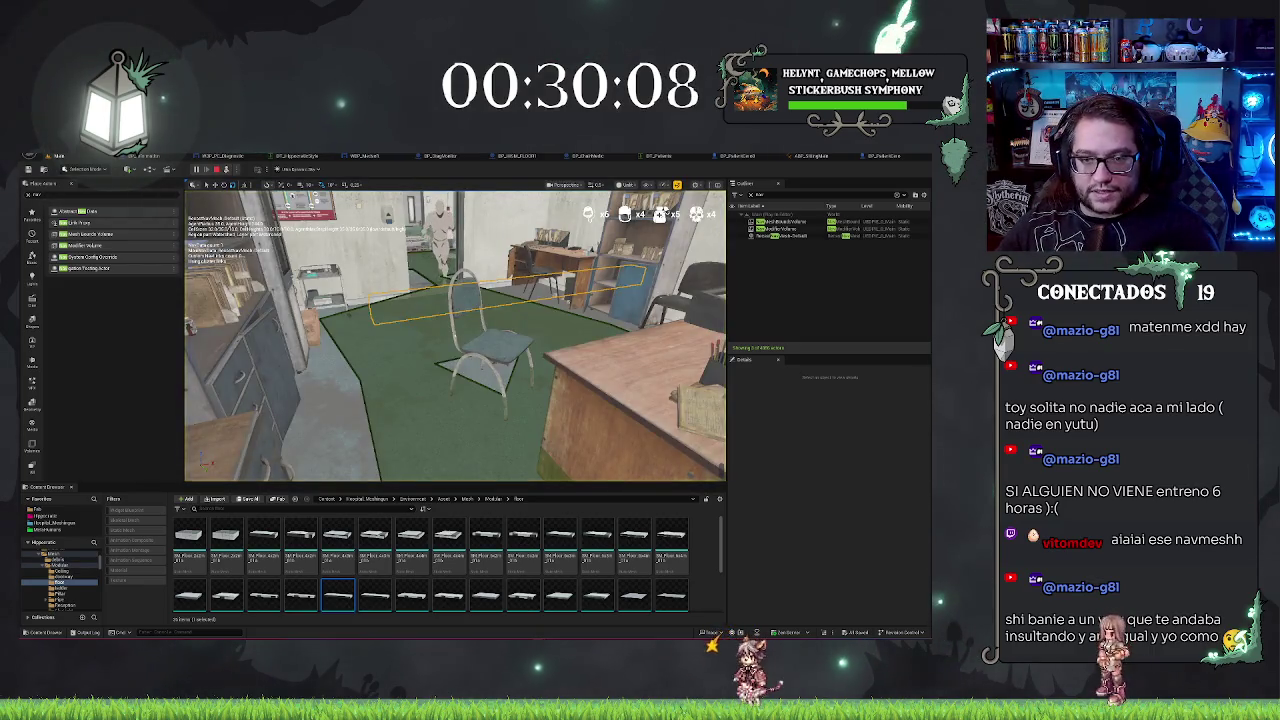
click(440, 235)
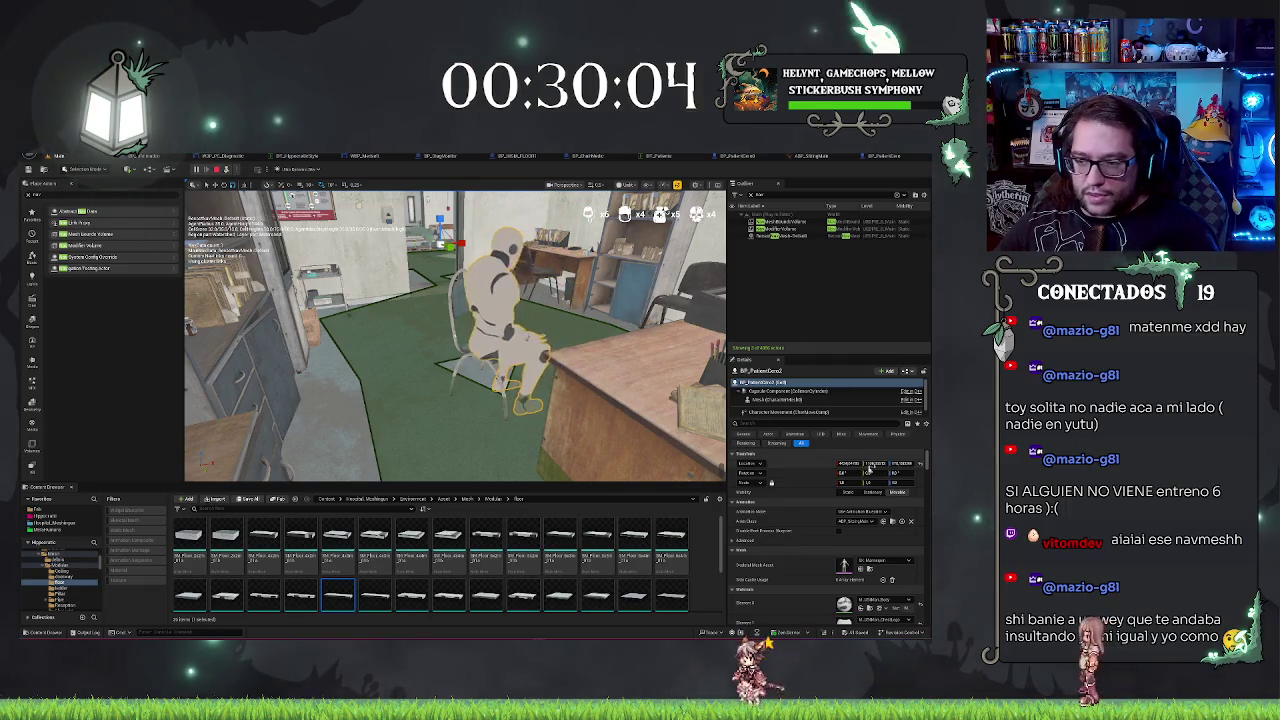
drag(601, 363, 601, 363)
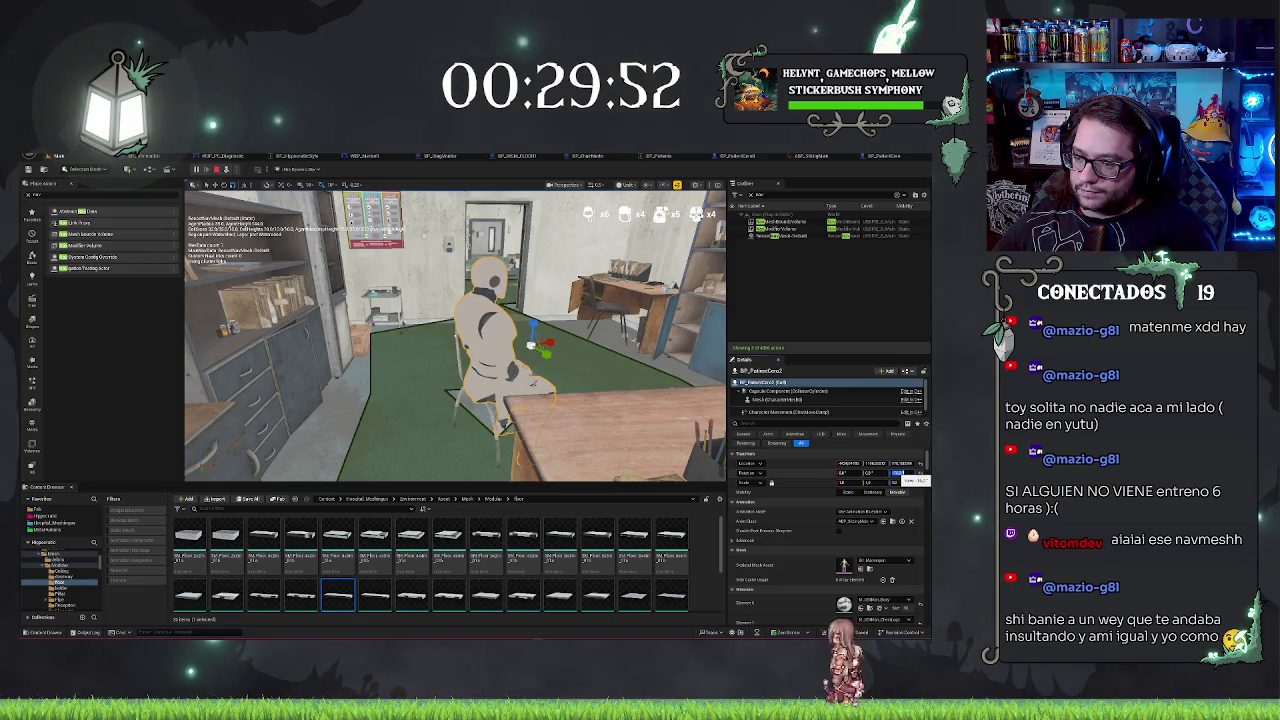
Step: Inspect the patient's Mesh component, stop play, and focus the view on the mannequin
click(790, 400)
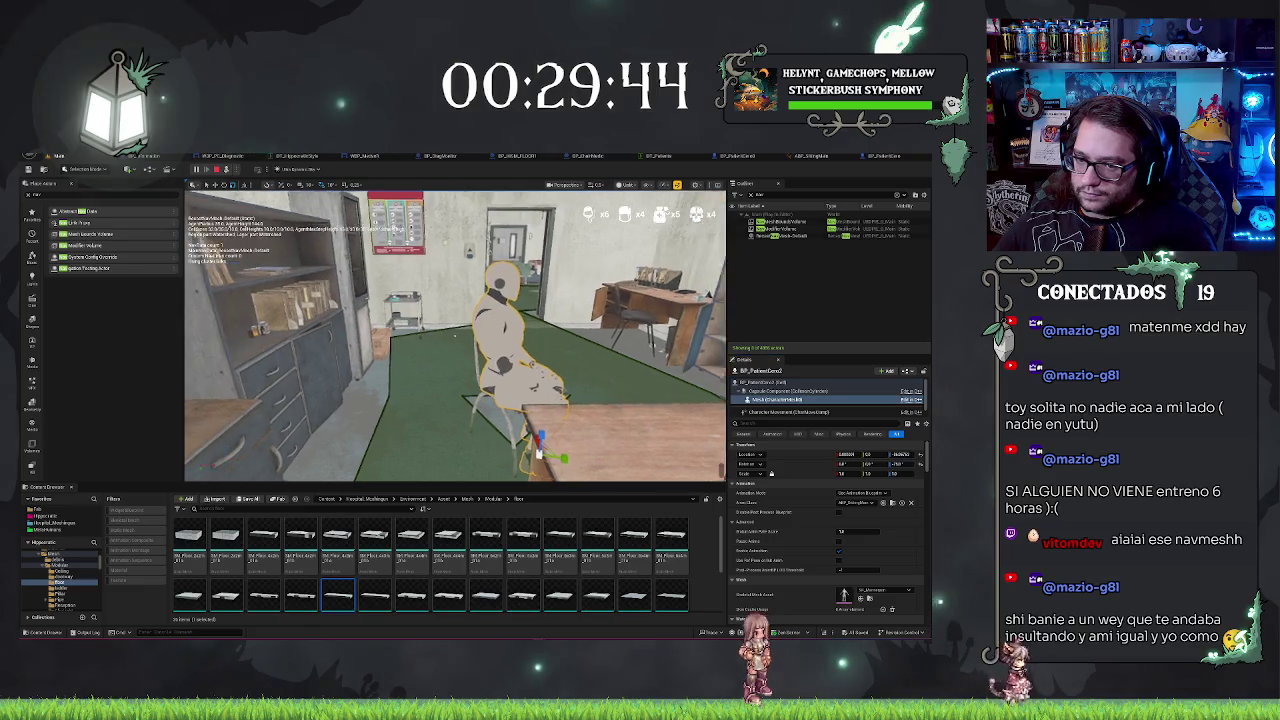
key(Escape)
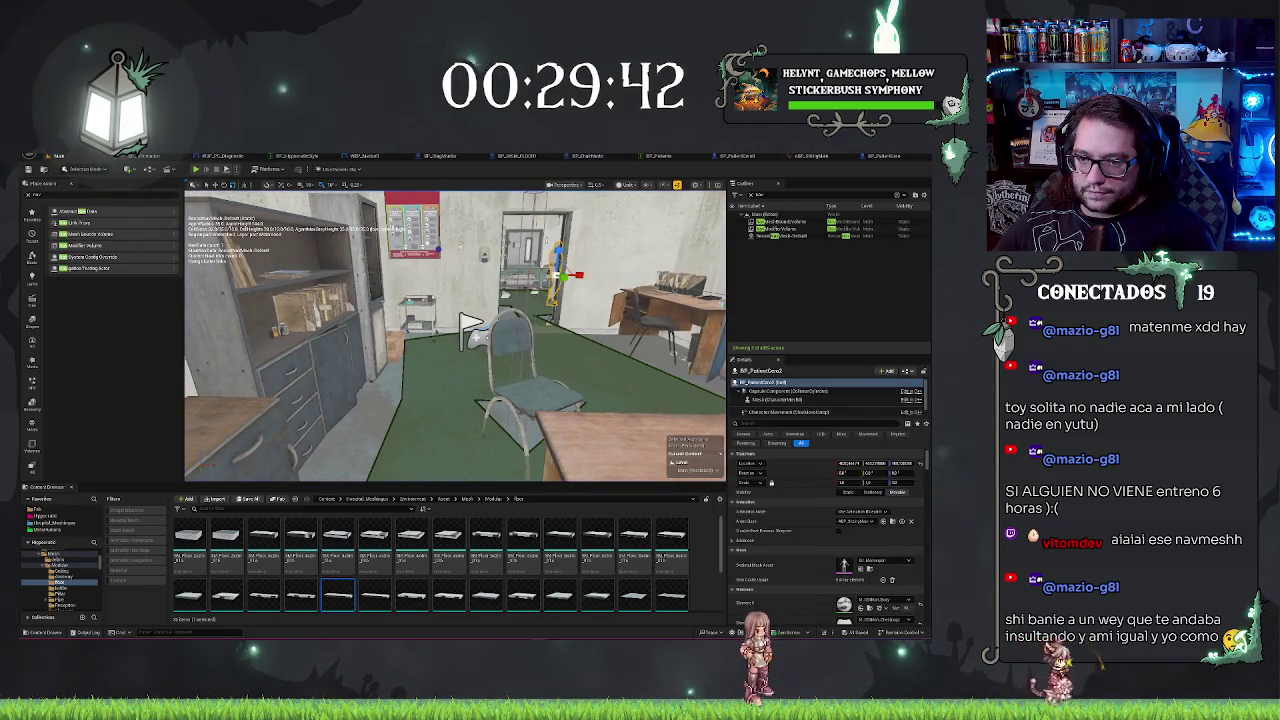
scroll(455, 336, down, 3)
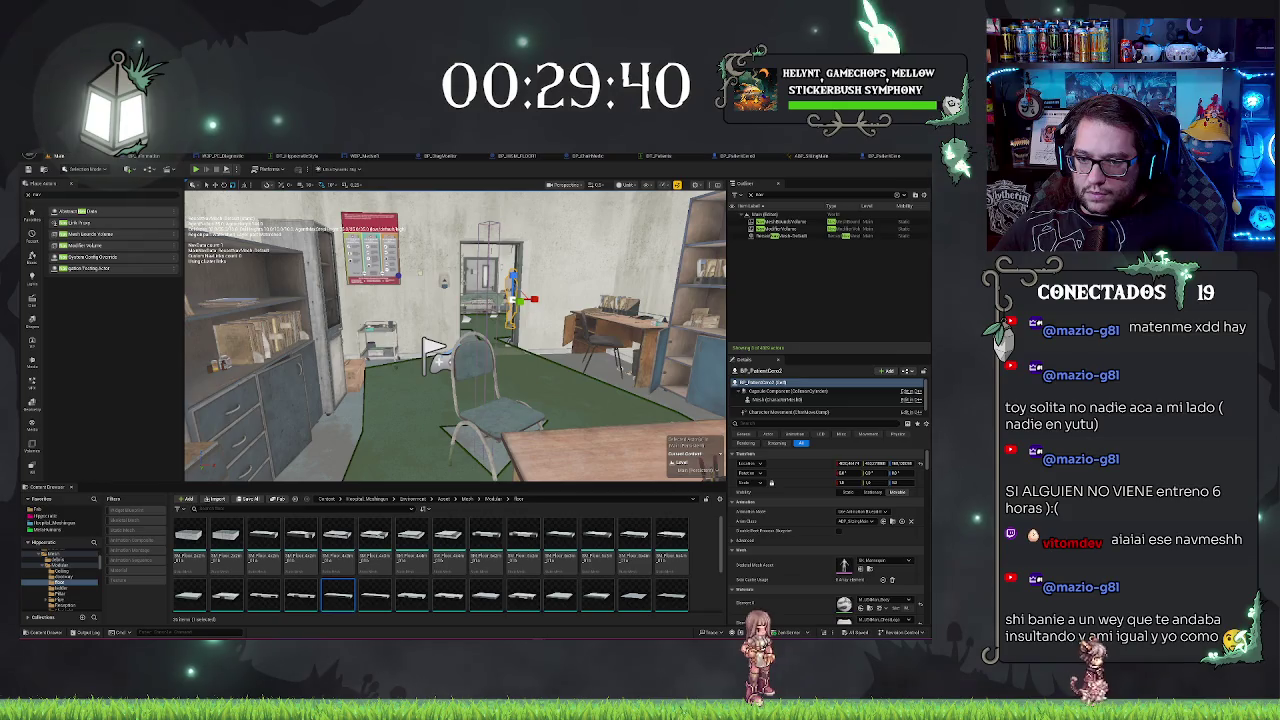
scroll(432, 350, up, 10)
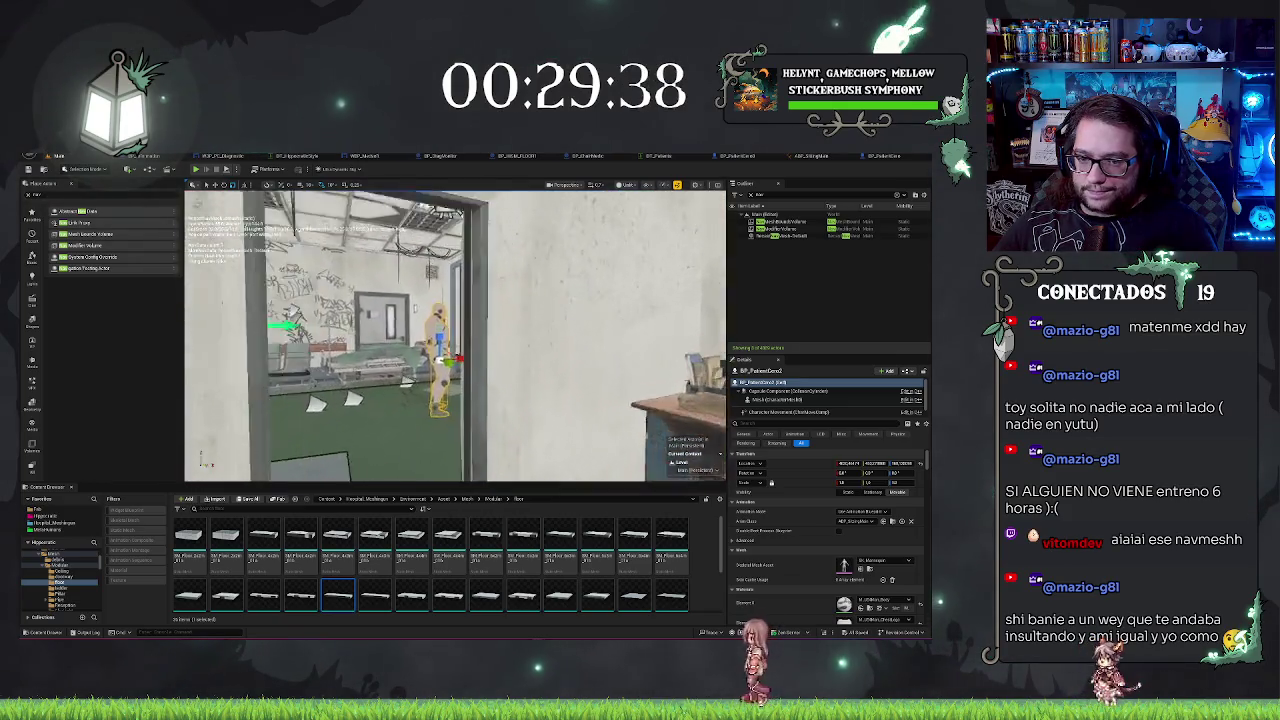
key(f)
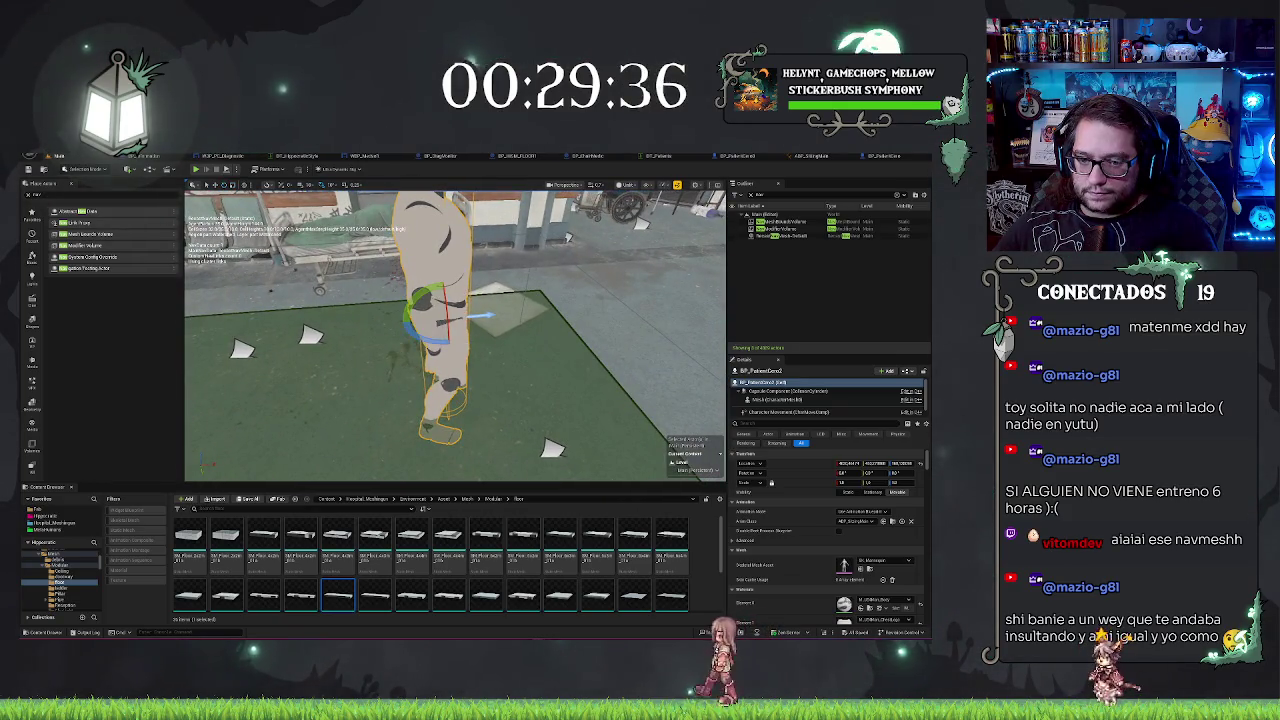
Step: Undo the accidental mannequin rotation and set Chair Location's default rotation Z to -40 in BP_PatientCero
mouse_move(490, 316)
mouse_down()
mouse_move(493, 337)
mouse_move(493, 300)
mouse_move(400, 300)
mouse_move(455, 305)
mouse_move(445, 302)
mouse_up()
key(ctrl+z)
click(830, 156)
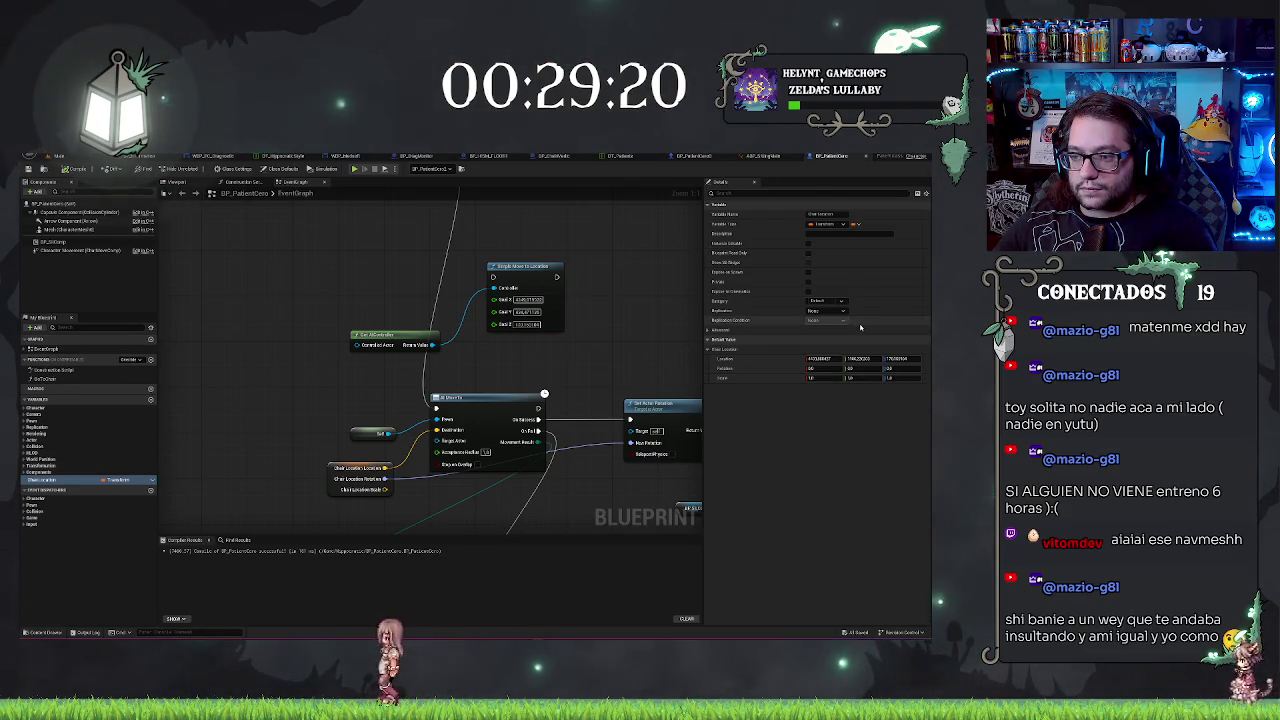
click(693, 156)
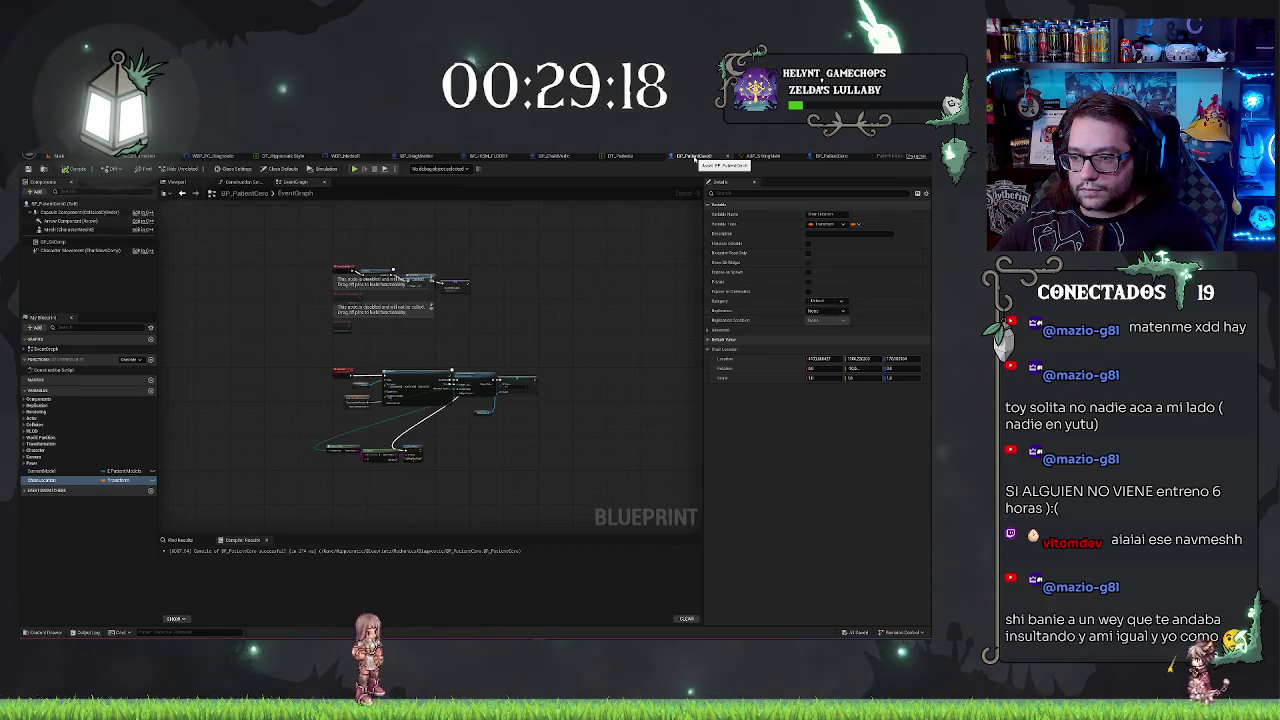
click(830, 156)
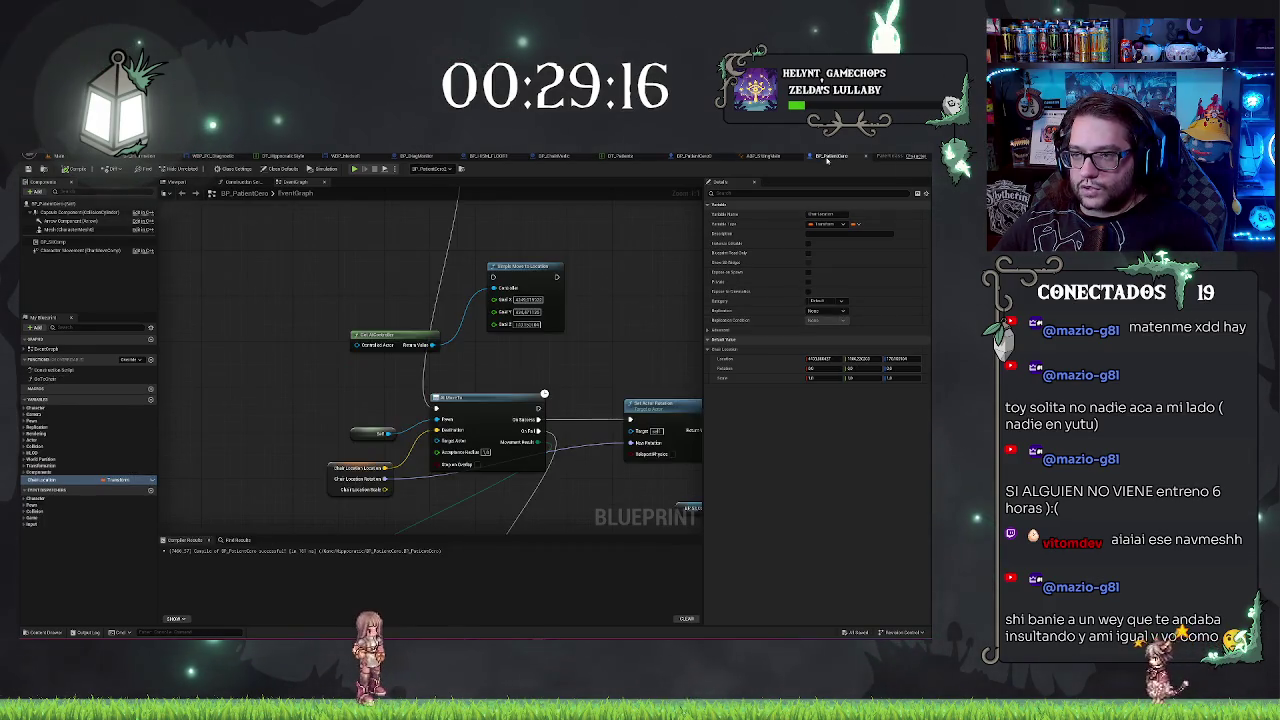
key(BackSpace)
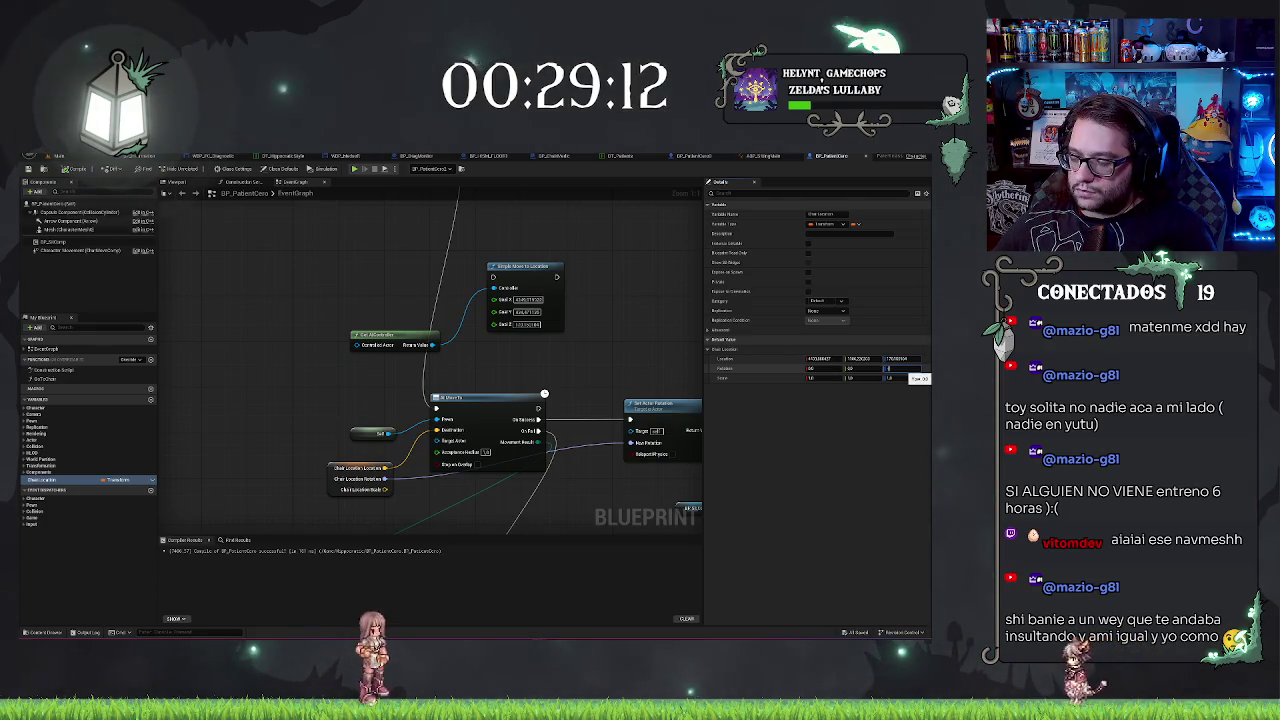
key(Return)
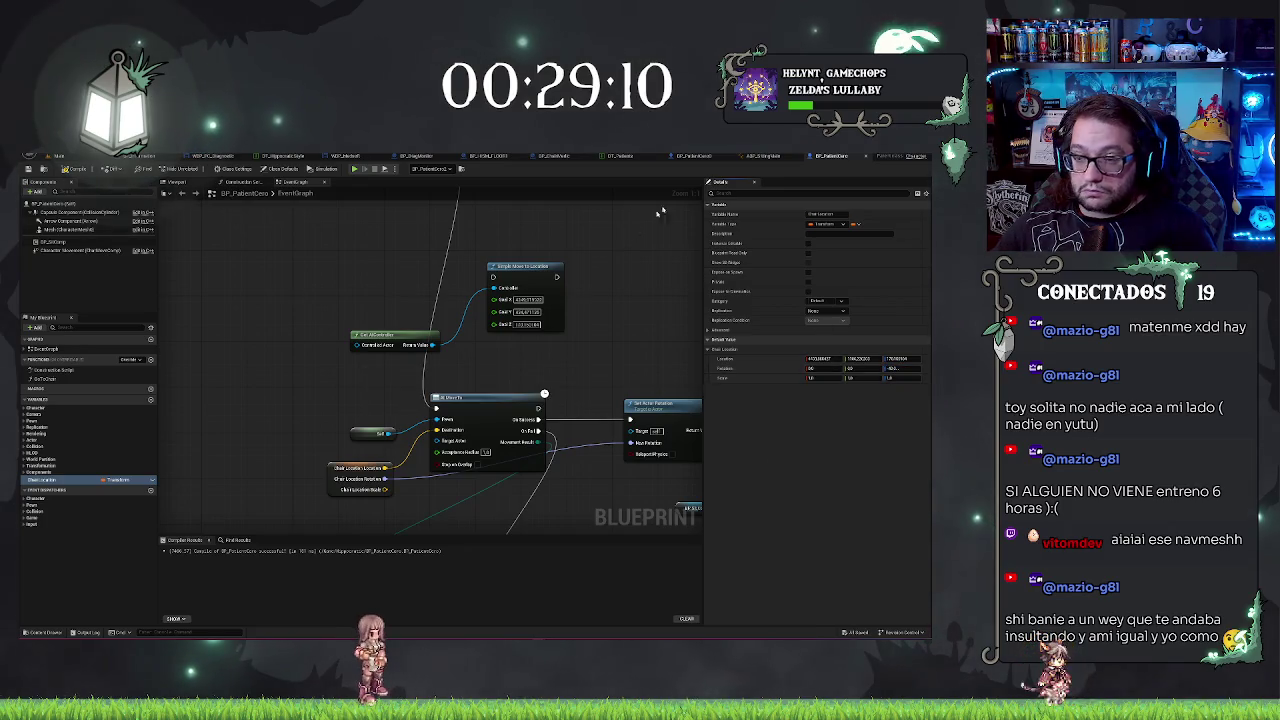
click(700, 156)
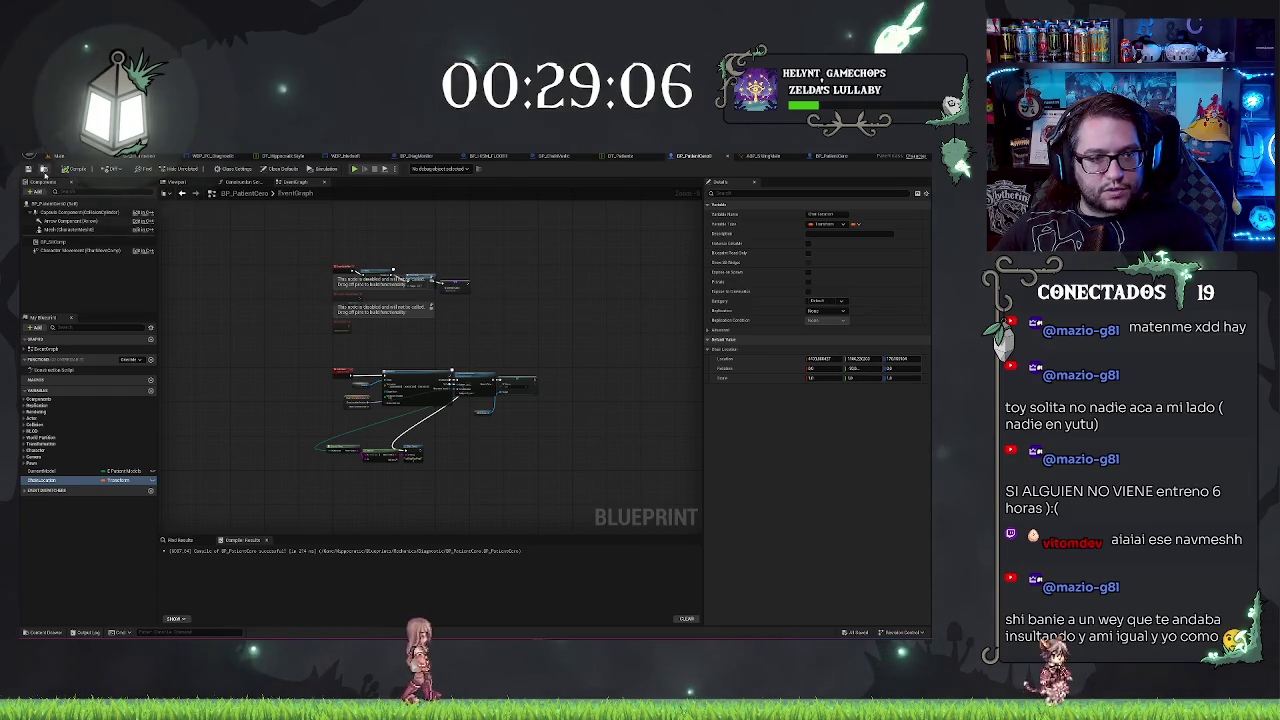
click(44, 170)
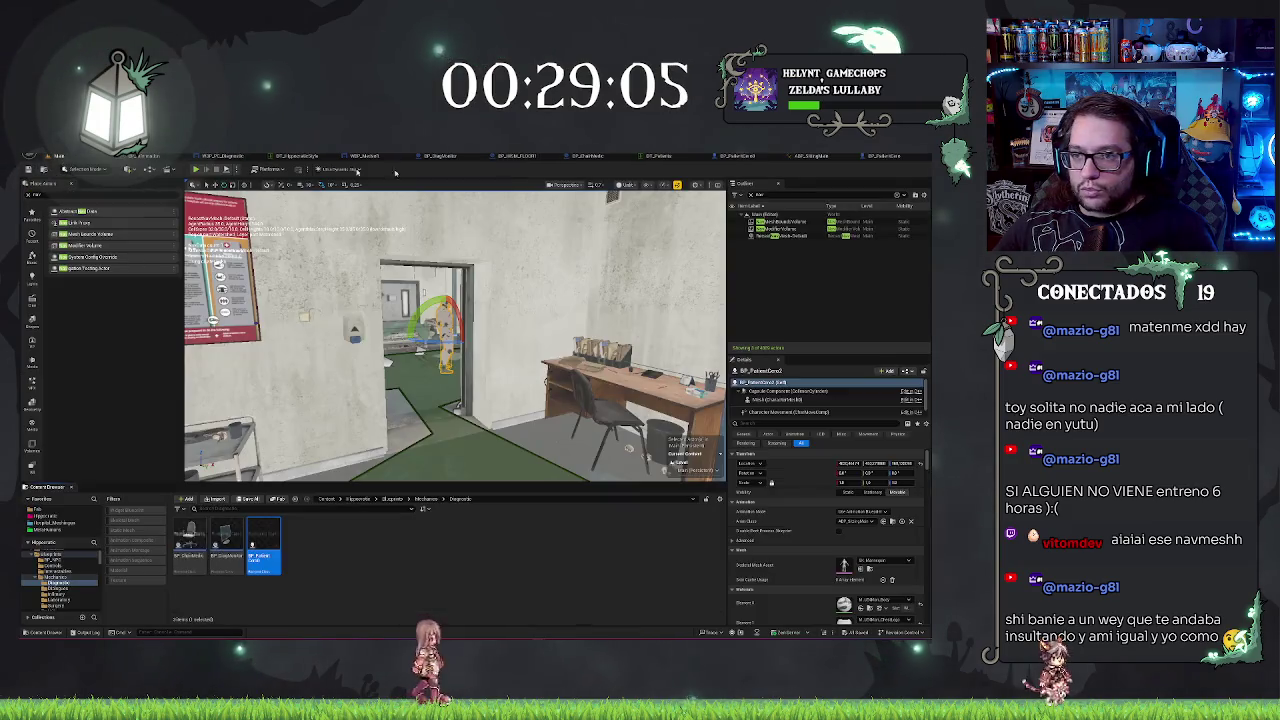
Step: Move BP_PatientCero into the folder holding the chair blueprints
click(368, 576)
click(828, 157)
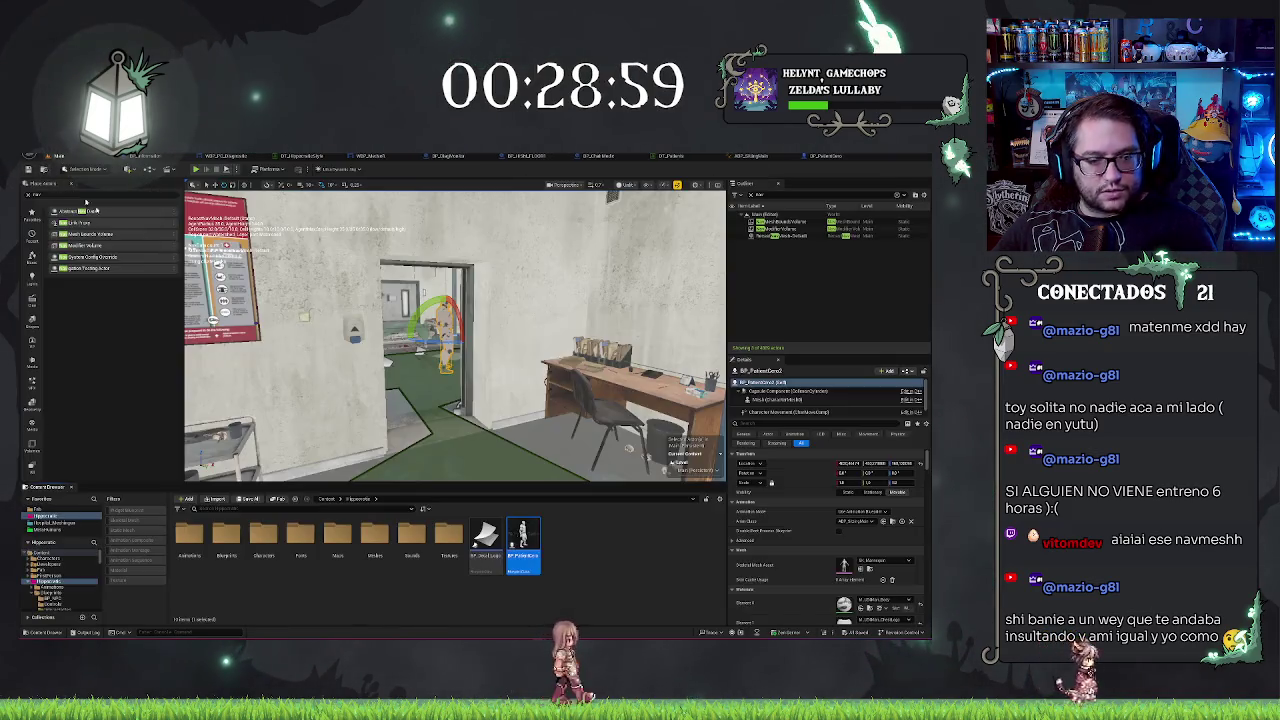
click(55, 156)
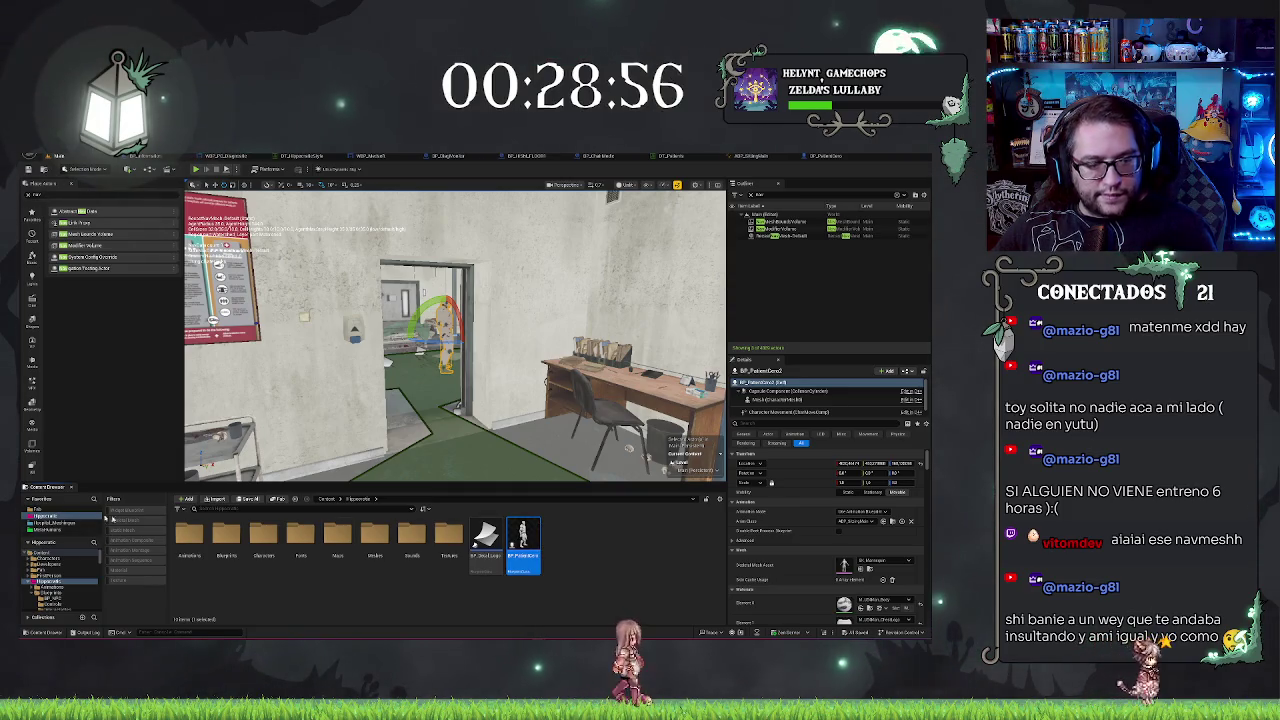
scroll(57, 590, down, 1)
mouse_move(57, 590)
mouse_down()
mouse_move(250, 570)
mouse_move(68, 590)
mouse_up()
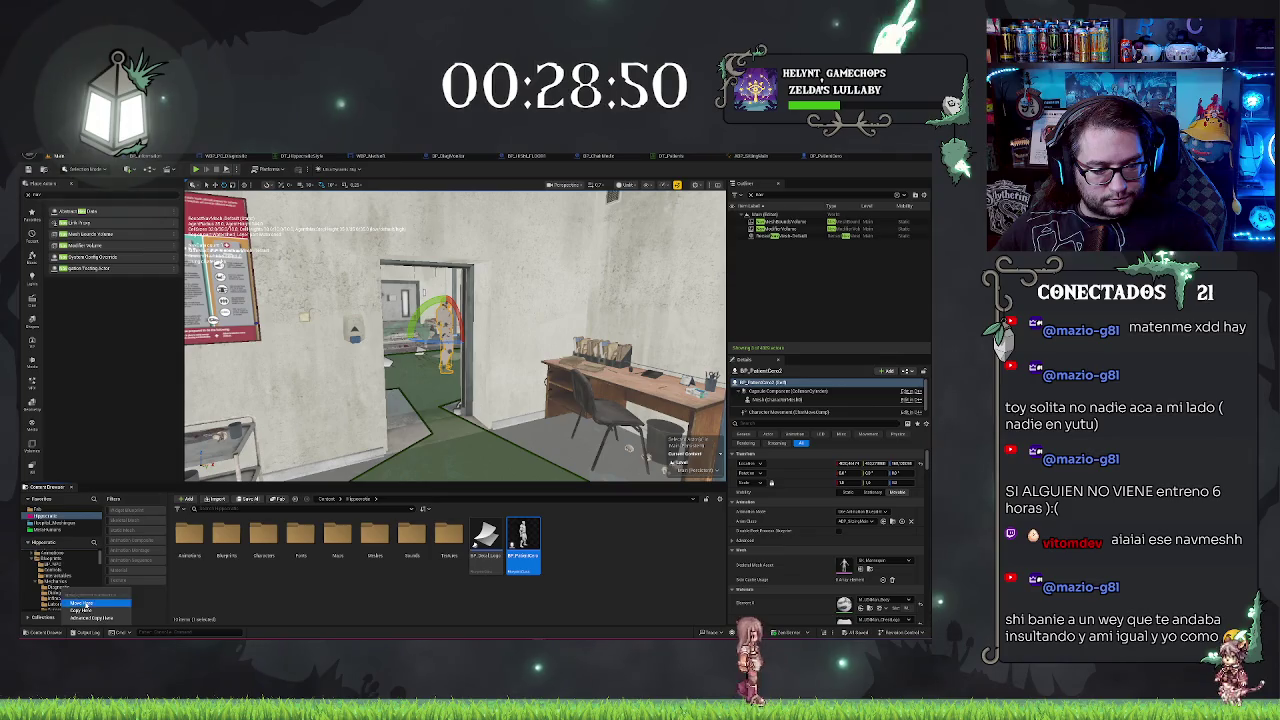
click(80, 604)
Step: Force-delete the old patient blueprint copy in that folder despite its level references
click(58, 586)
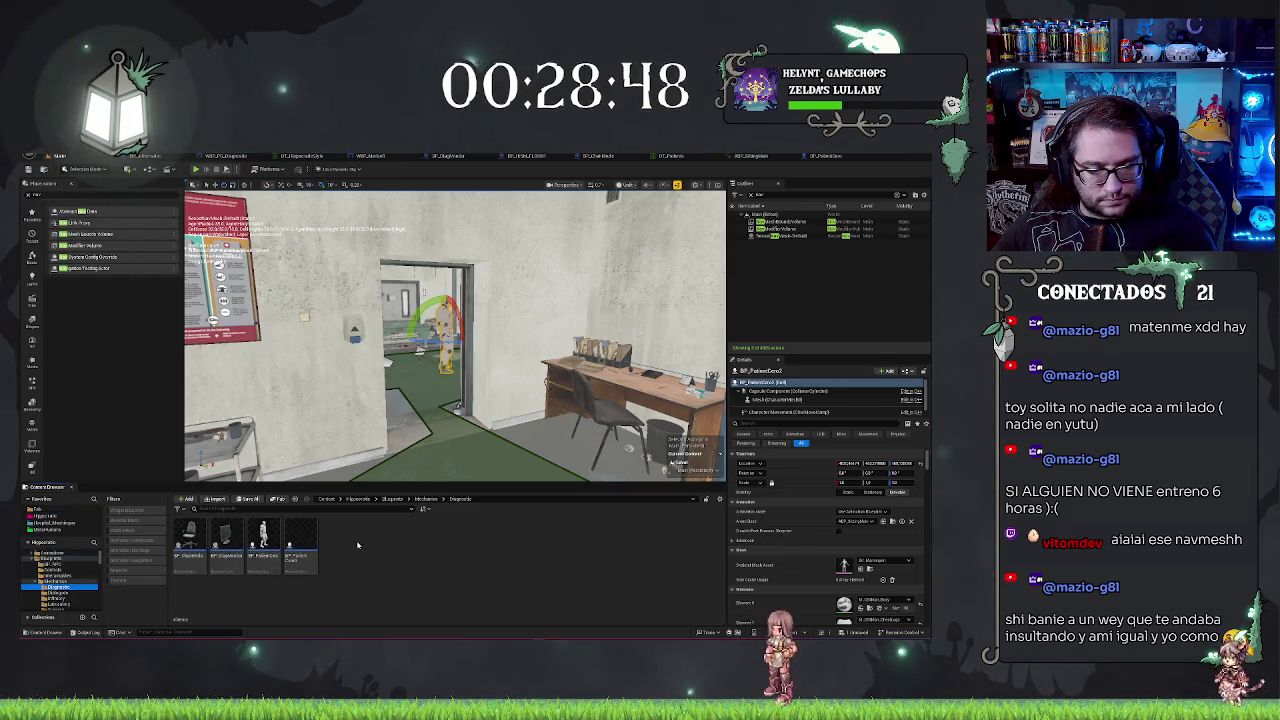
click(300, 543)
key(Delete)
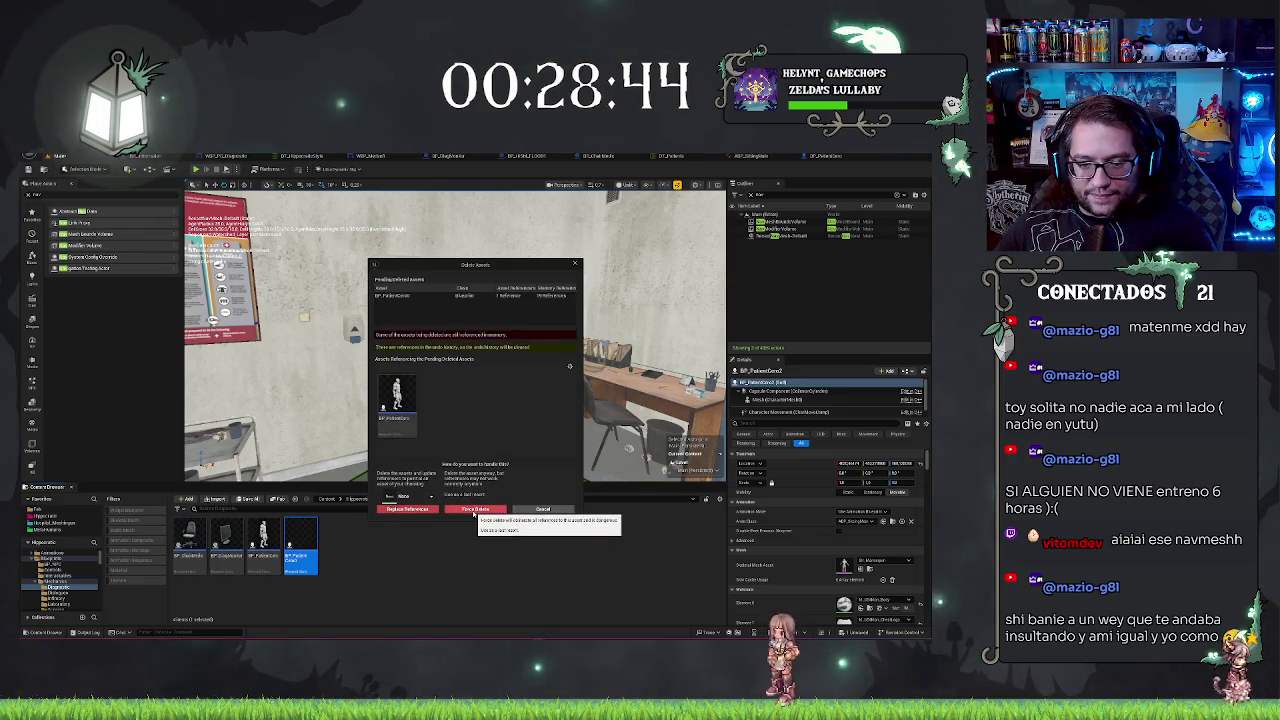
click(475, 510)
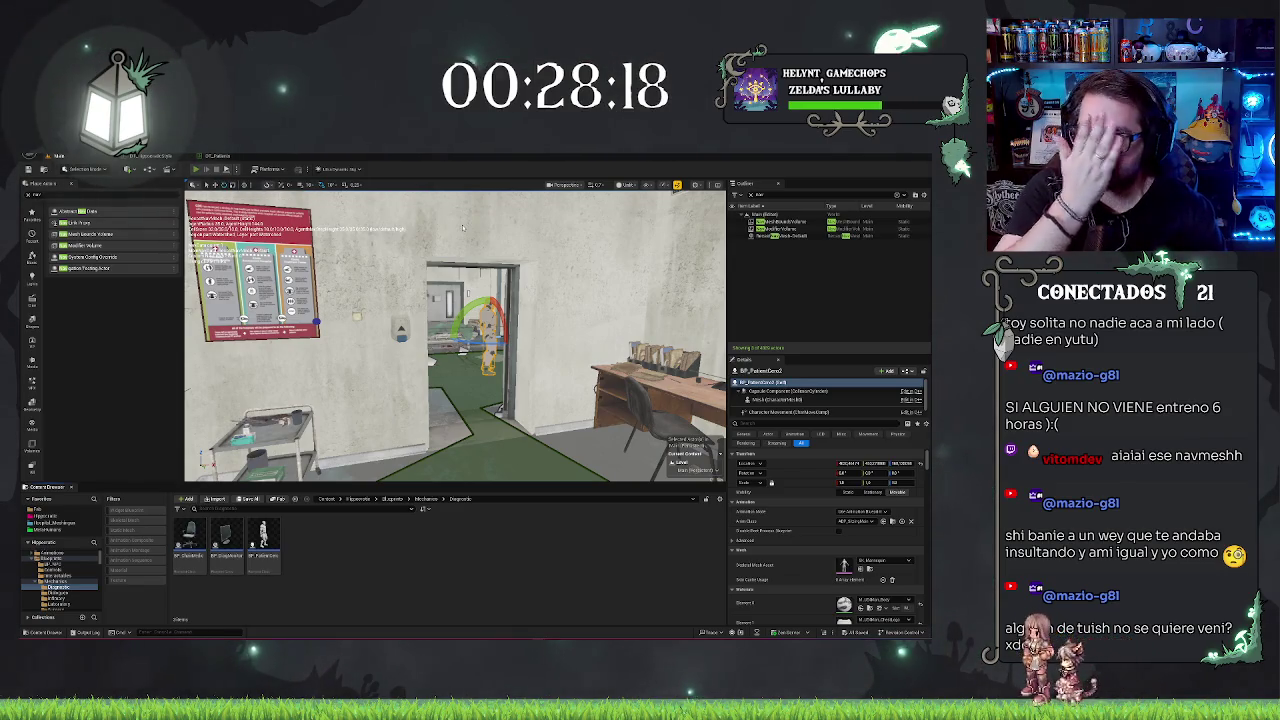
Step: Run a quick playtest, then open BP_PatientCero's event graph from the Content Browser
key(alt+p)
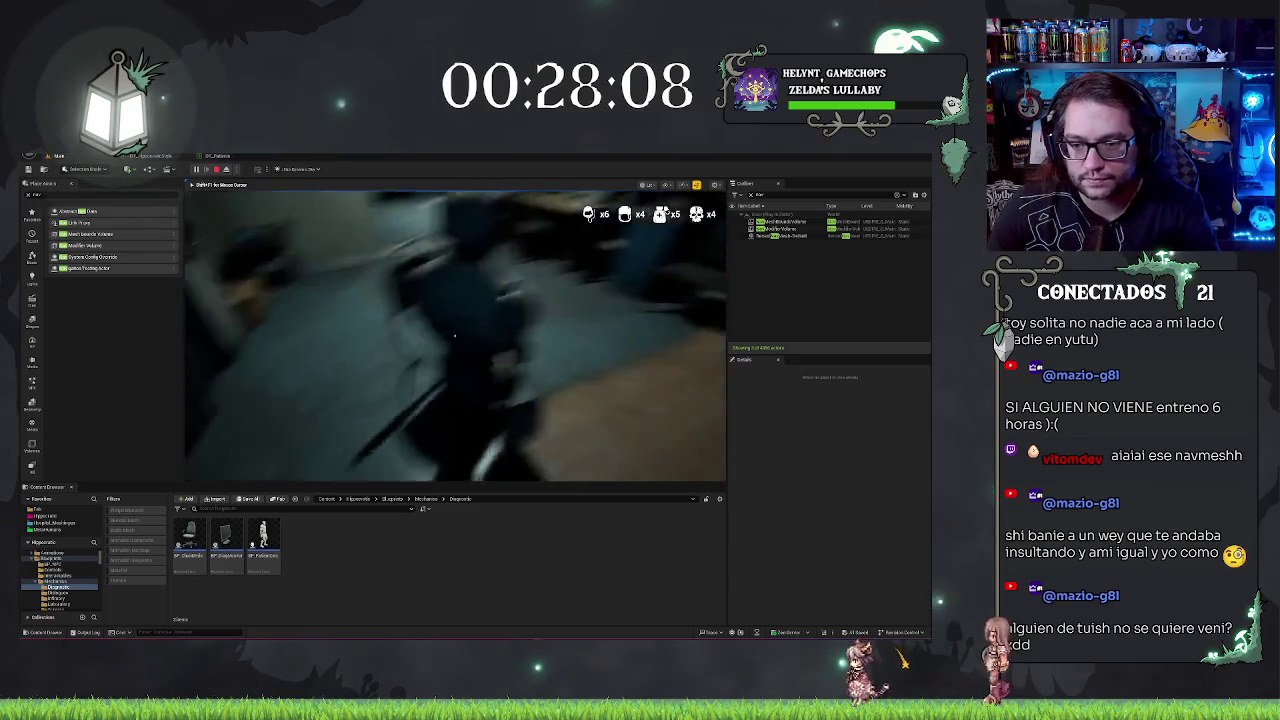
key(Escape)
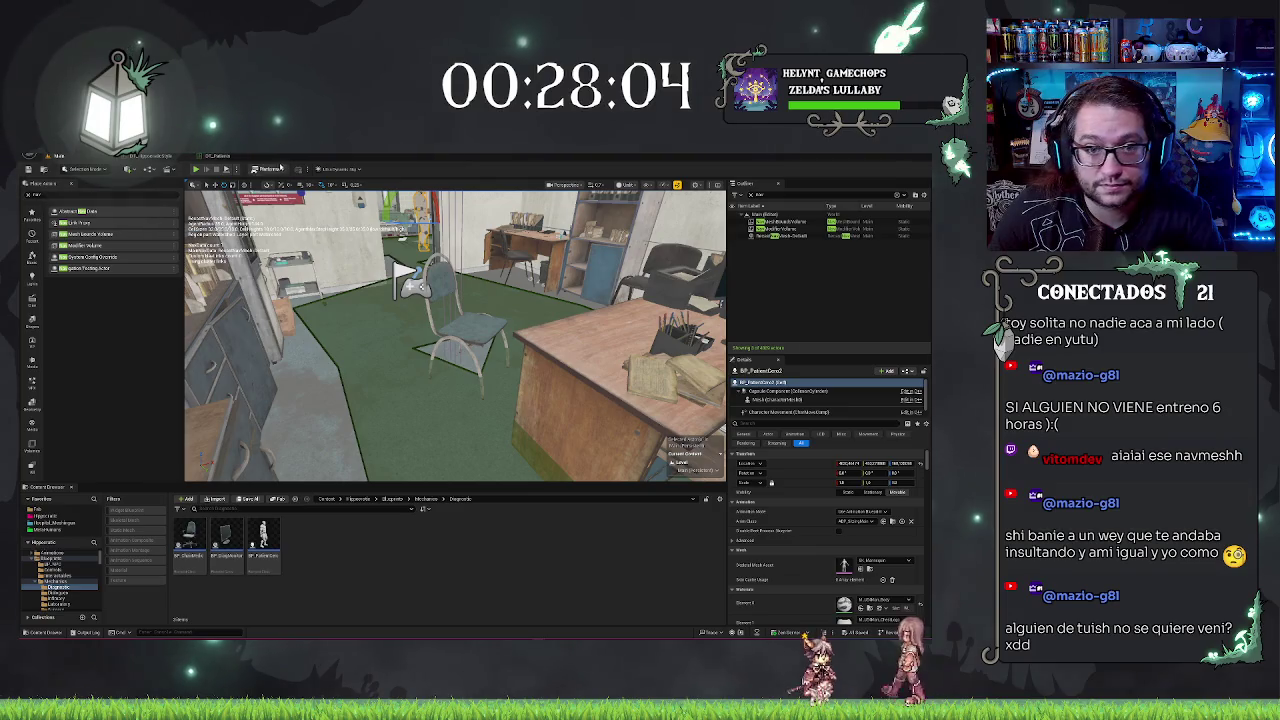
click(215, 157)
click(83, 158)
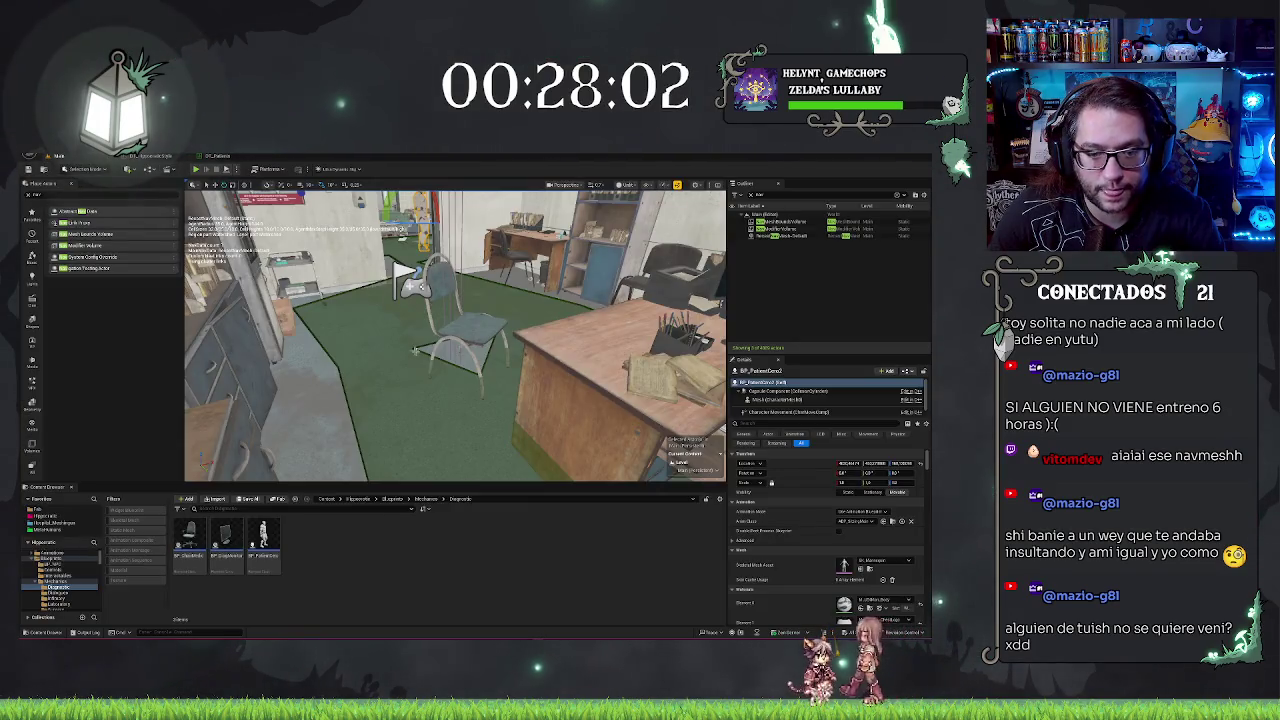
double_click(268, 545)
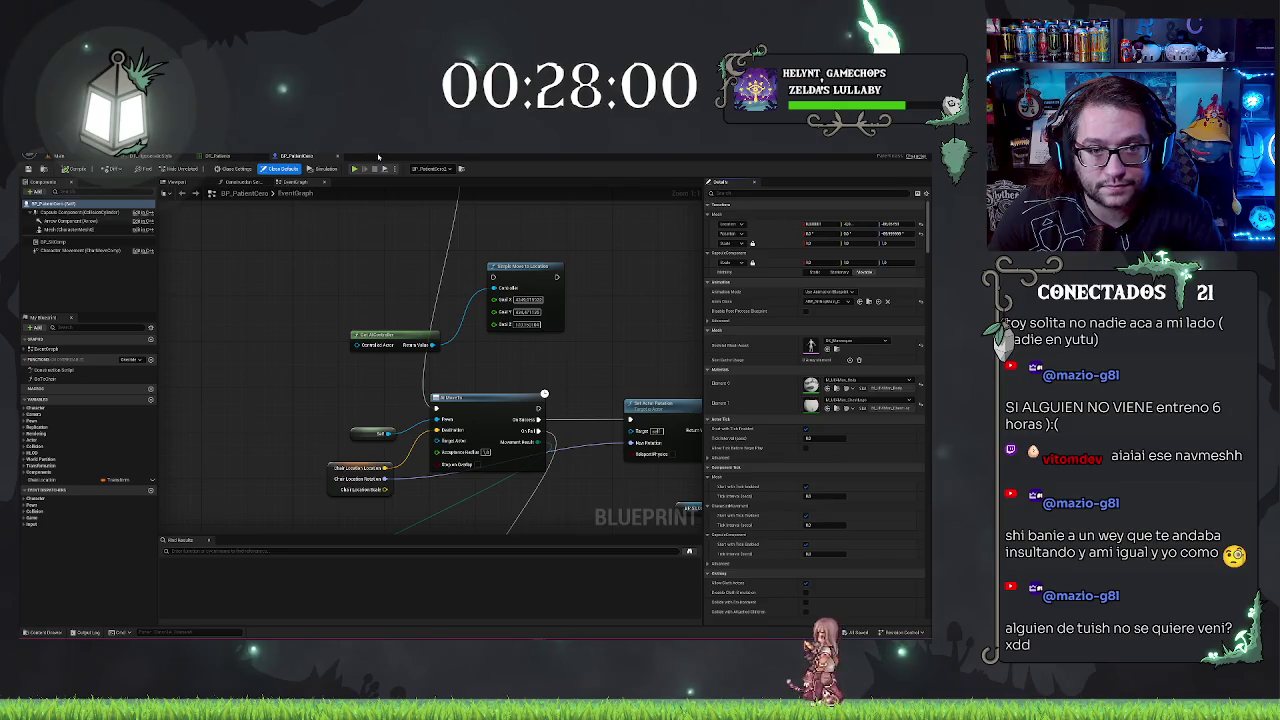
Step: Check the Chair Location variable's default values, then play the level to watch the patient
drag(578, 405, 467, 318)
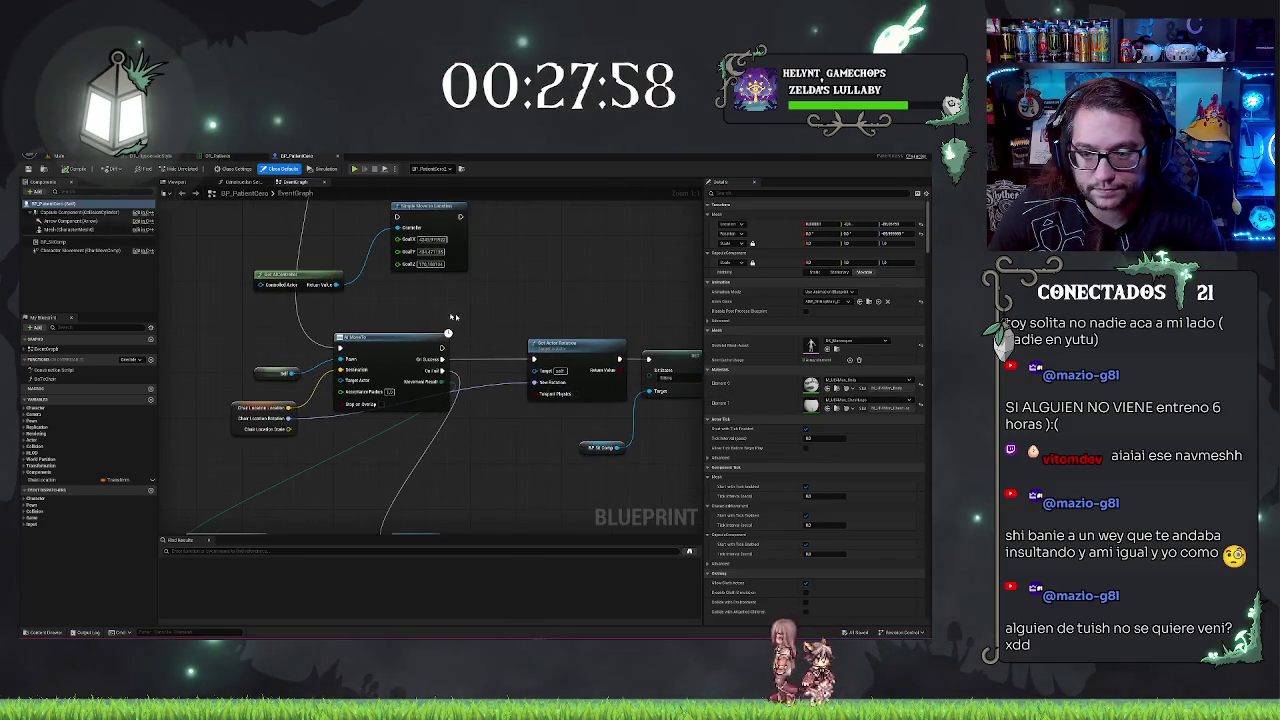
click(45, 481)
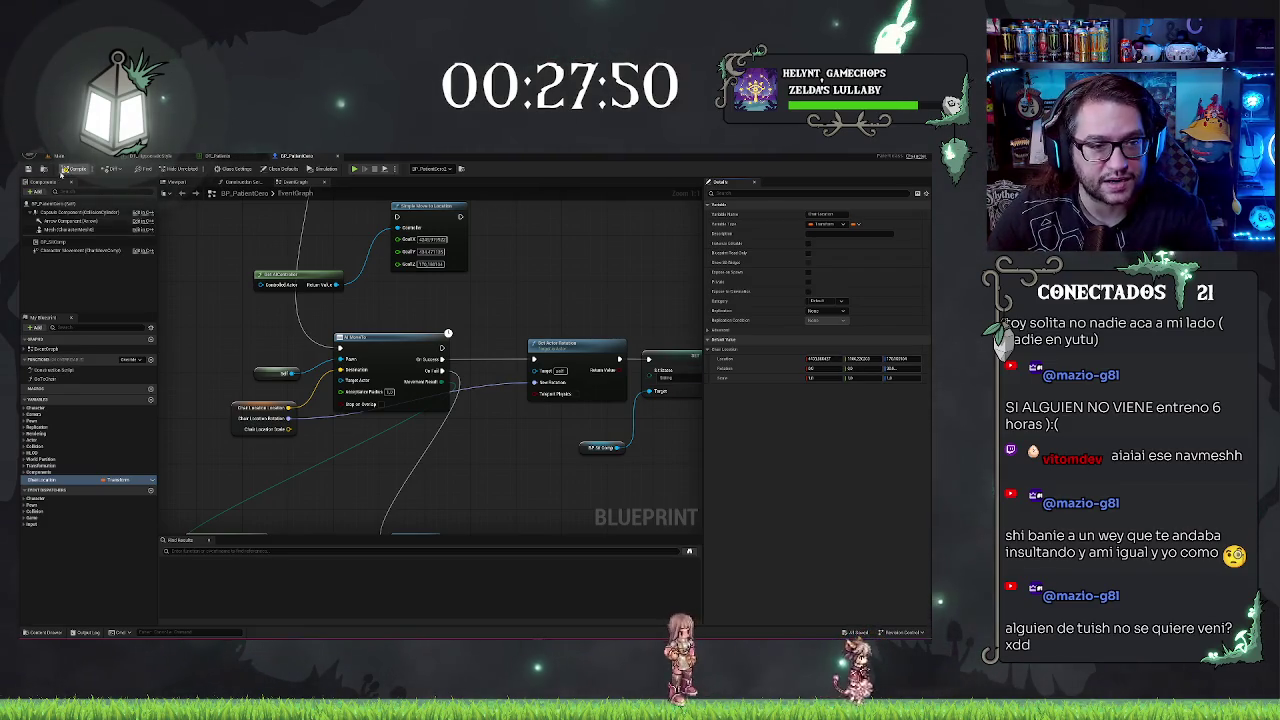
mouse_move(333, 266)
mouse_down()
mouse_move(223, 266)
mouse_move(375, 260)
mouse_up()
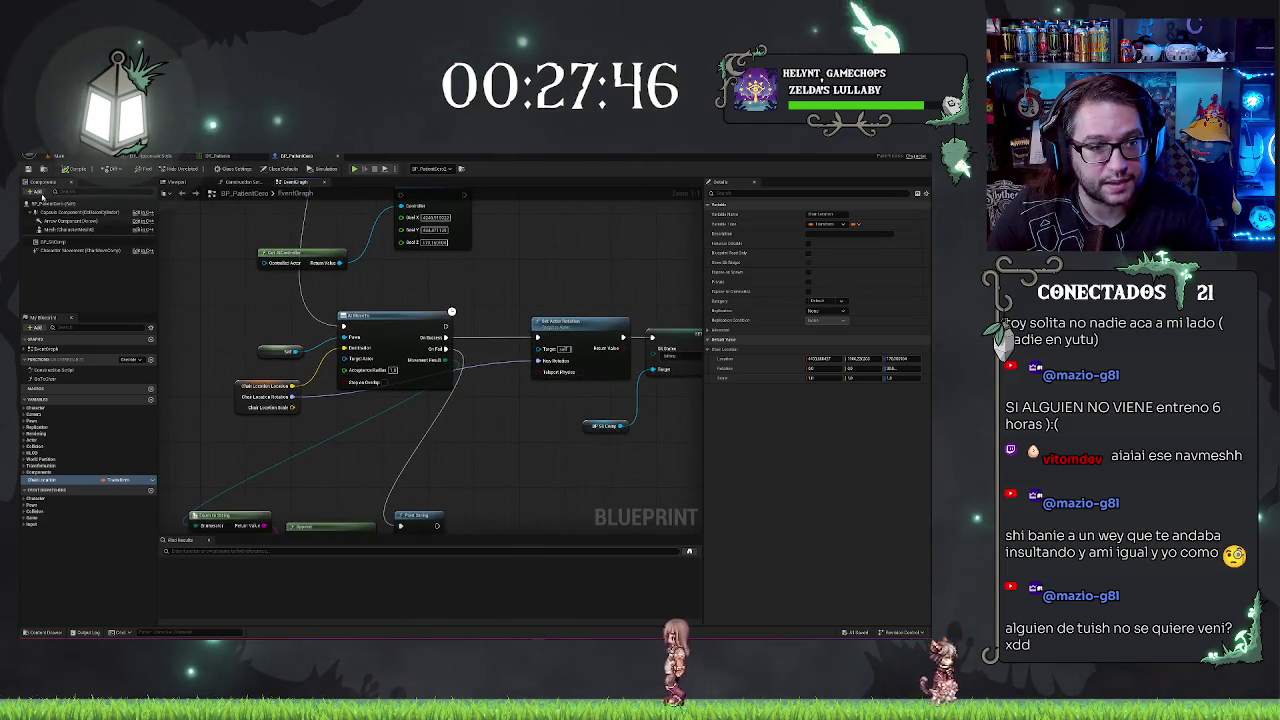
click(60, 156)
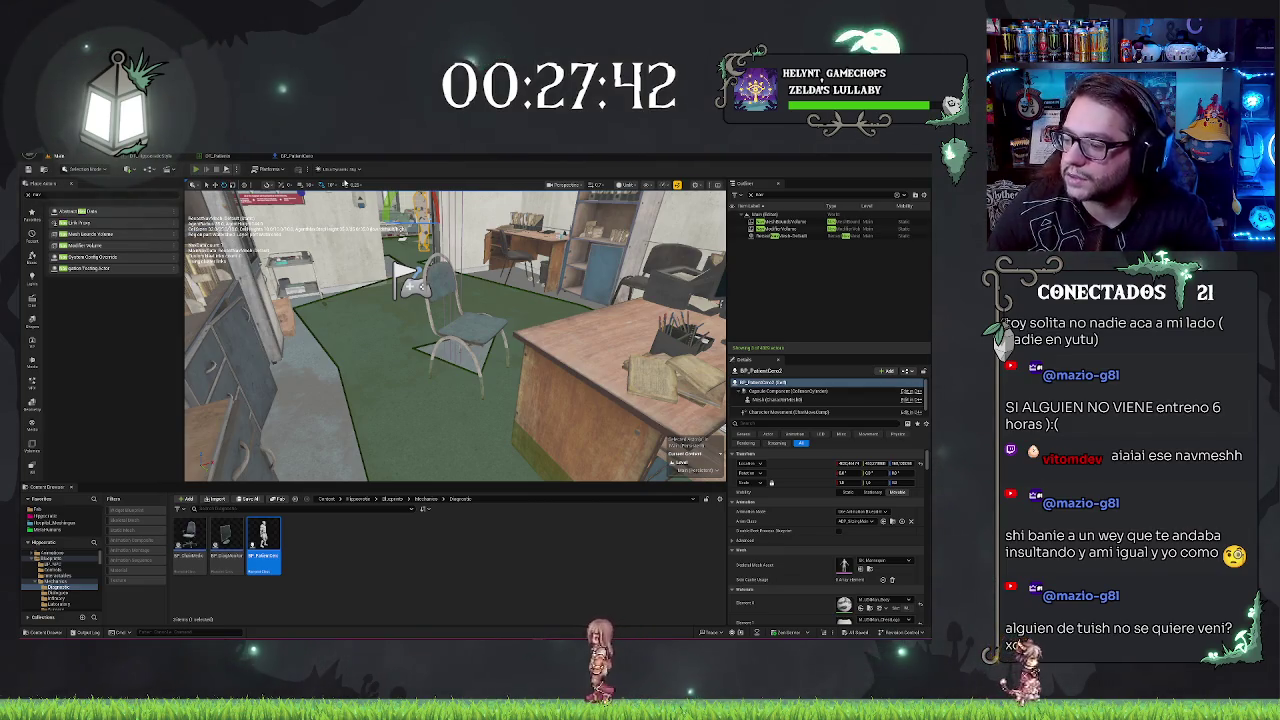
click(196, 169)
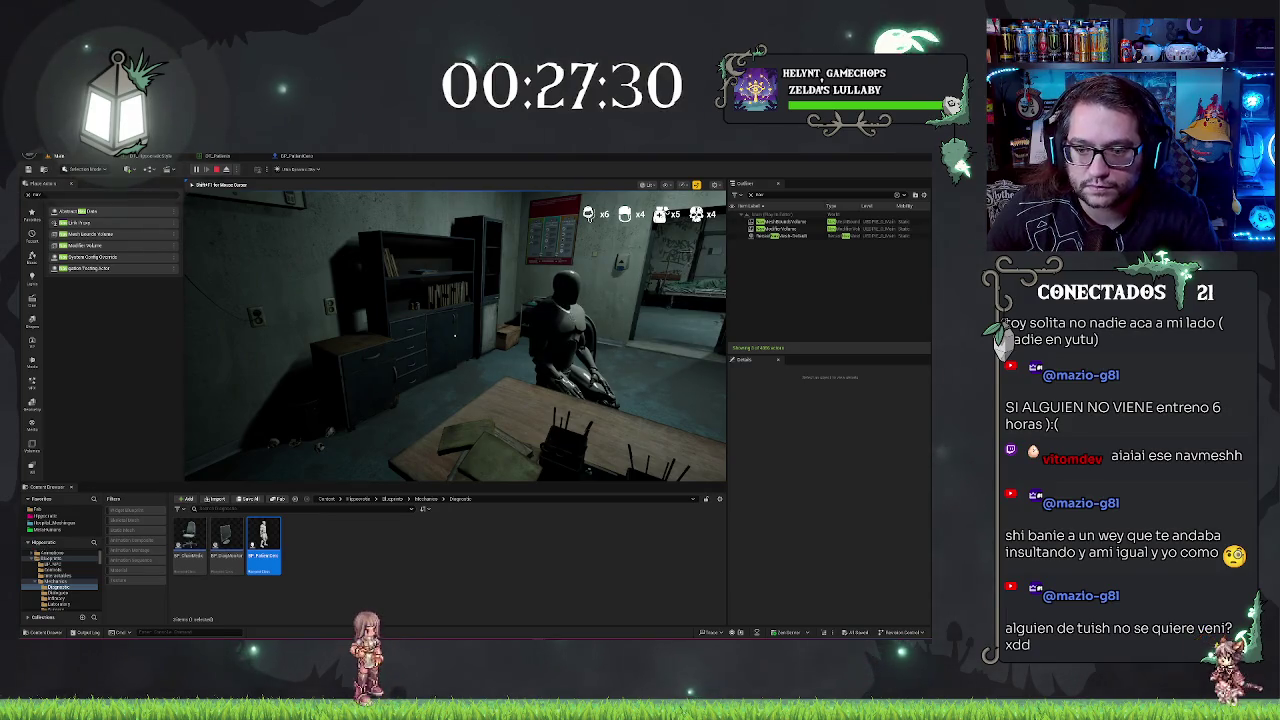
Step: Stop play and edit the Chair Location rotation Z value again in BP_PatientCero
key(Escape)
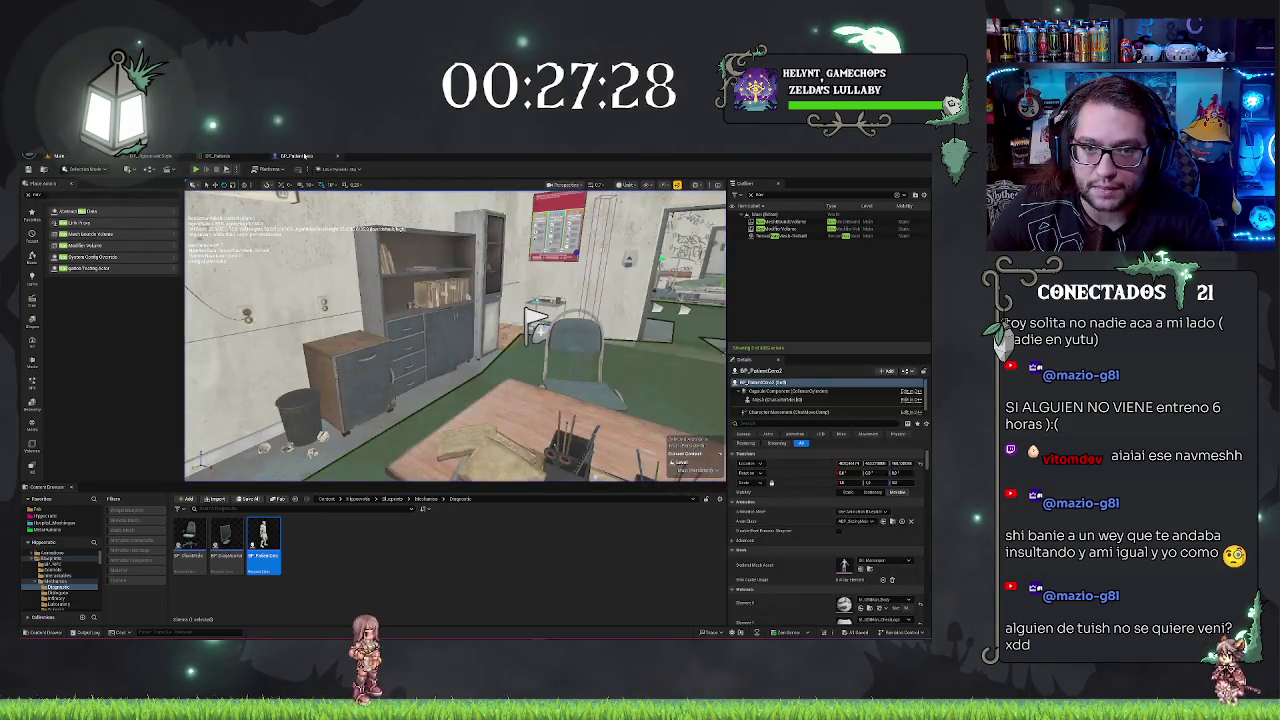
click(296, 155)
click(885, 368)
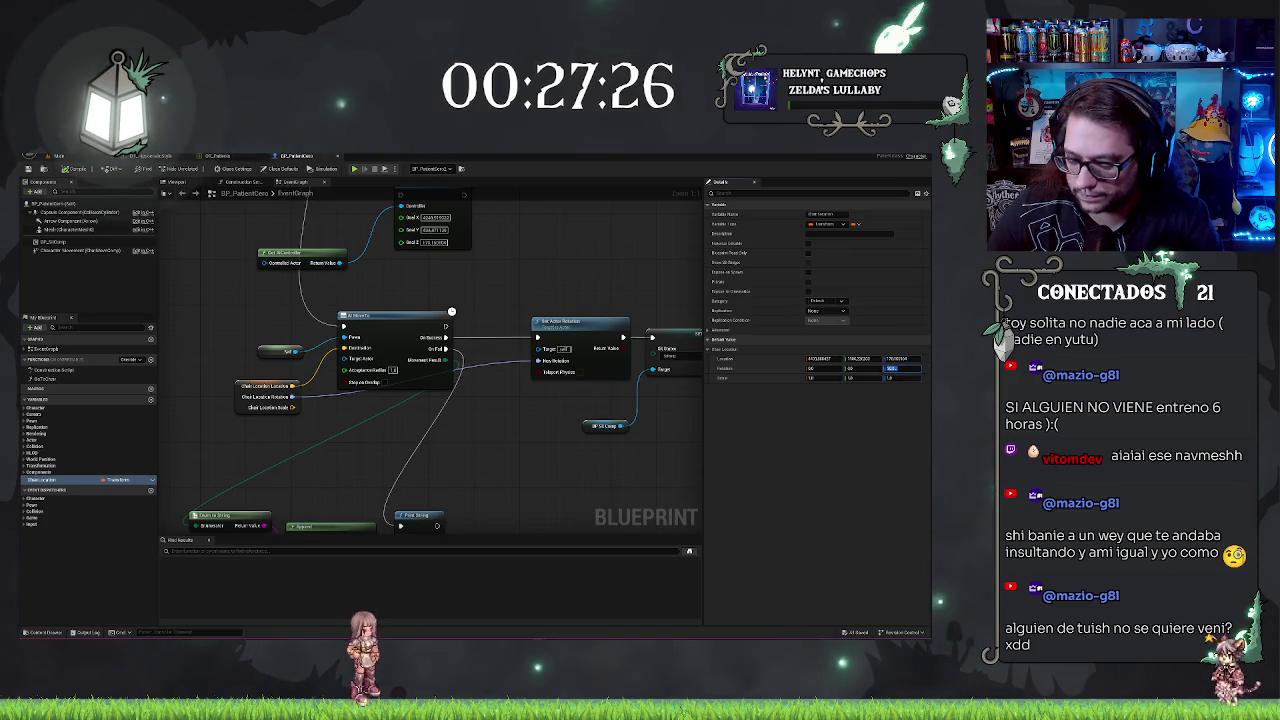
drag(477, 432, 489, 435)
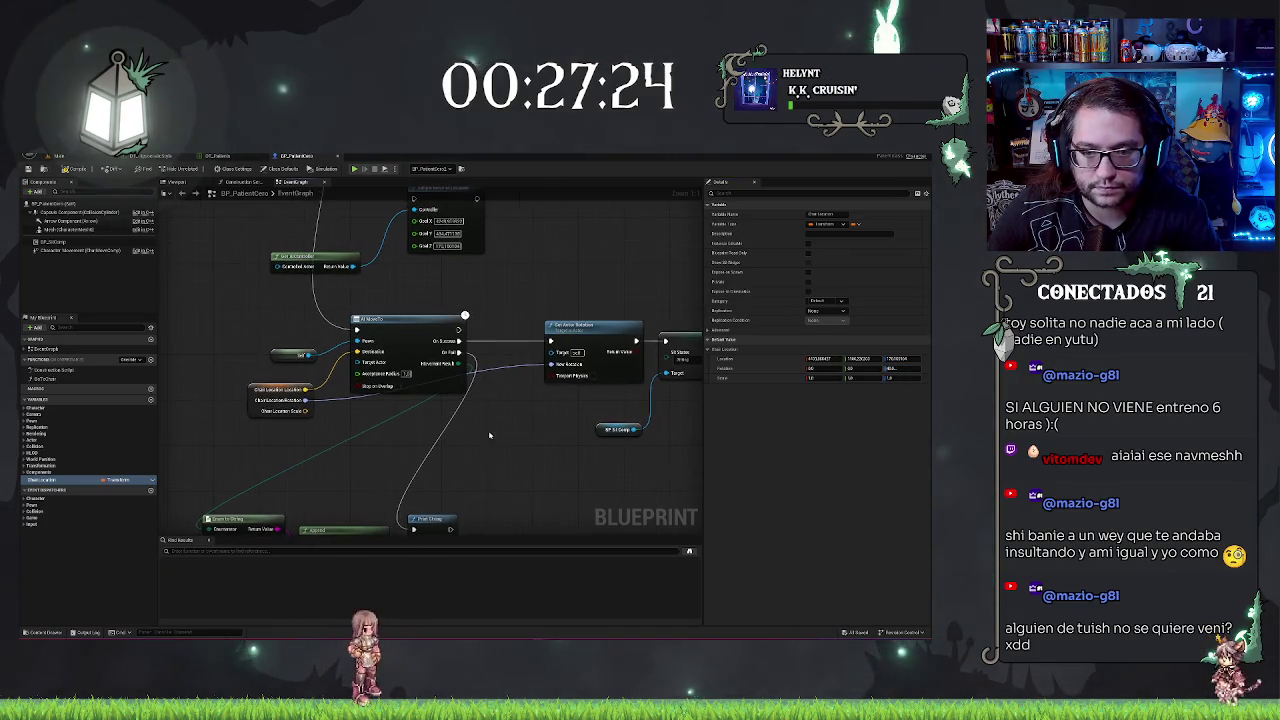
mouse_move(458, 337)
mouse_down()
mouse_move(454, 285)
mouse_move(489, 409)
mouse_move(400, 424)
mouse_up()
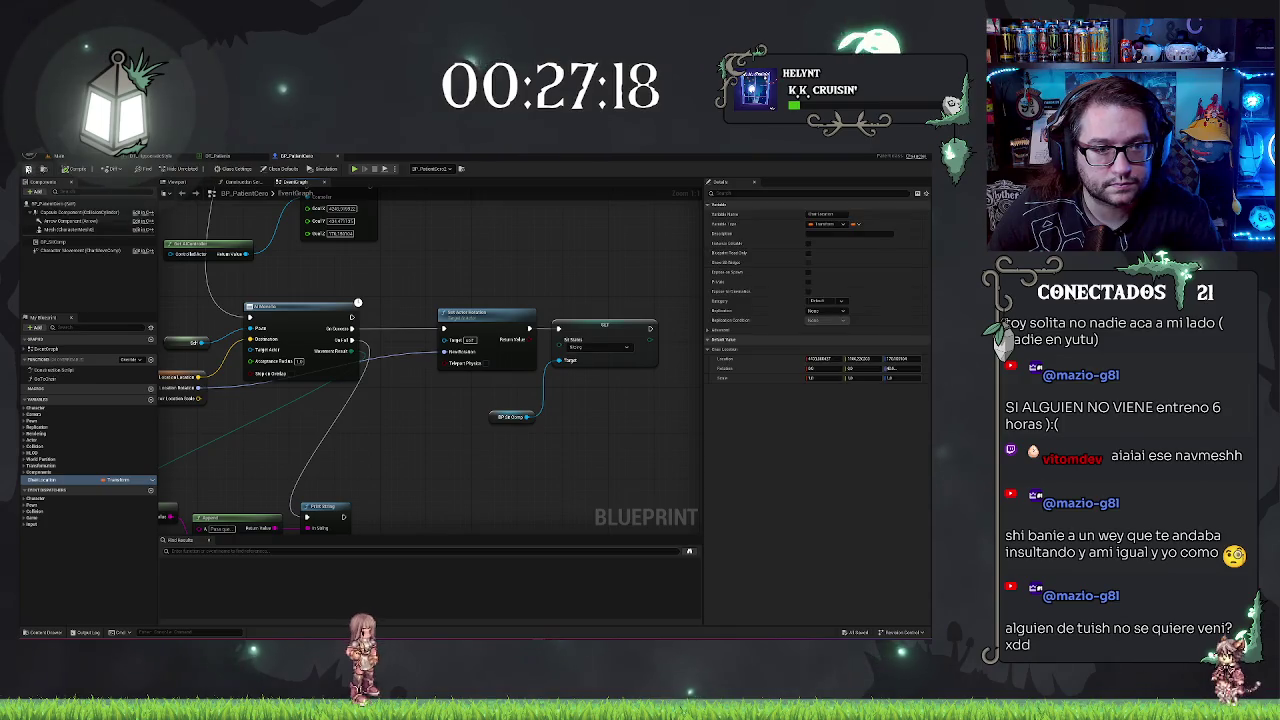
Step: Replay, eject with F8, select and focus on the seated patient, then reopen its blueprint
click(62, 156)
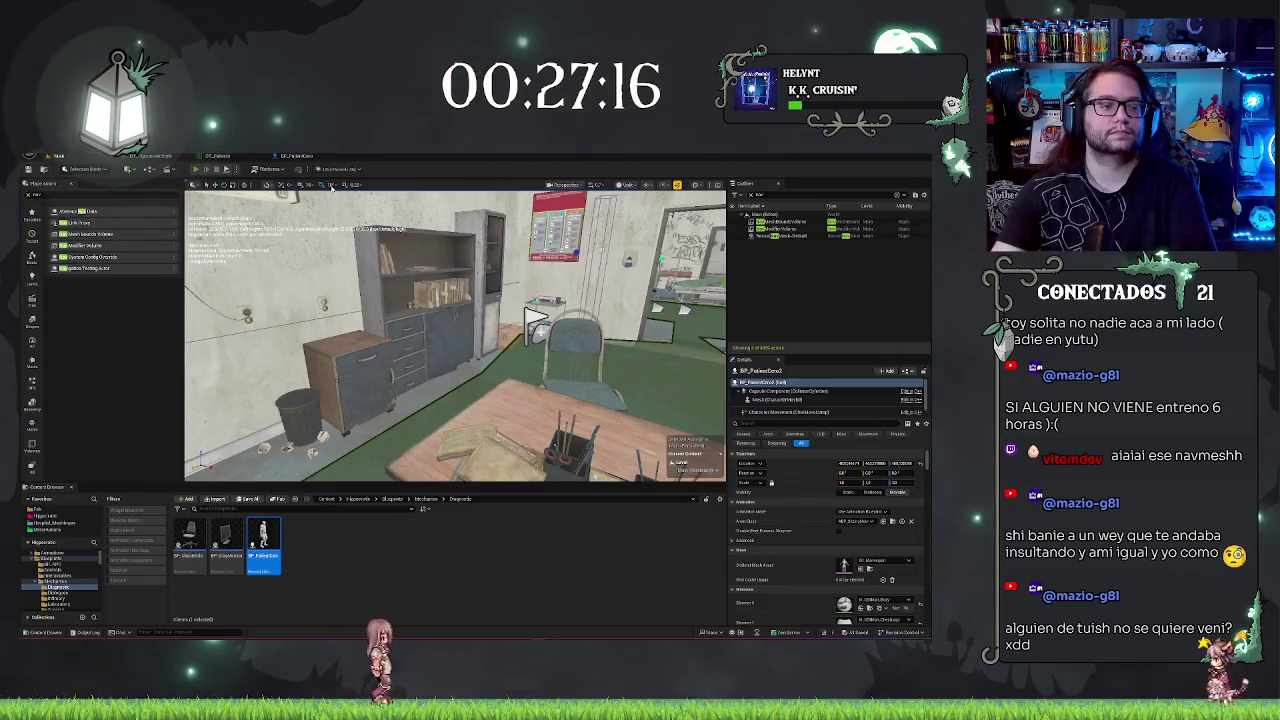
key(alt+p)
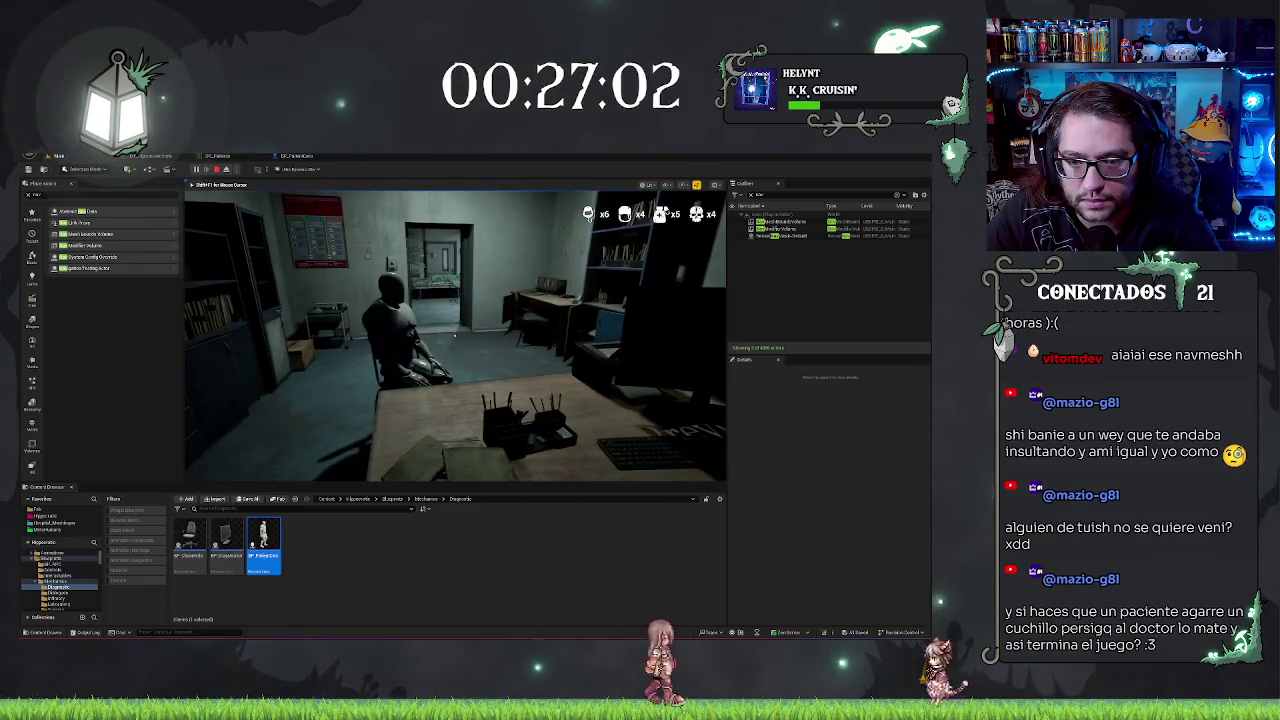
key(F8)
drag(398, 410, 455, 336)
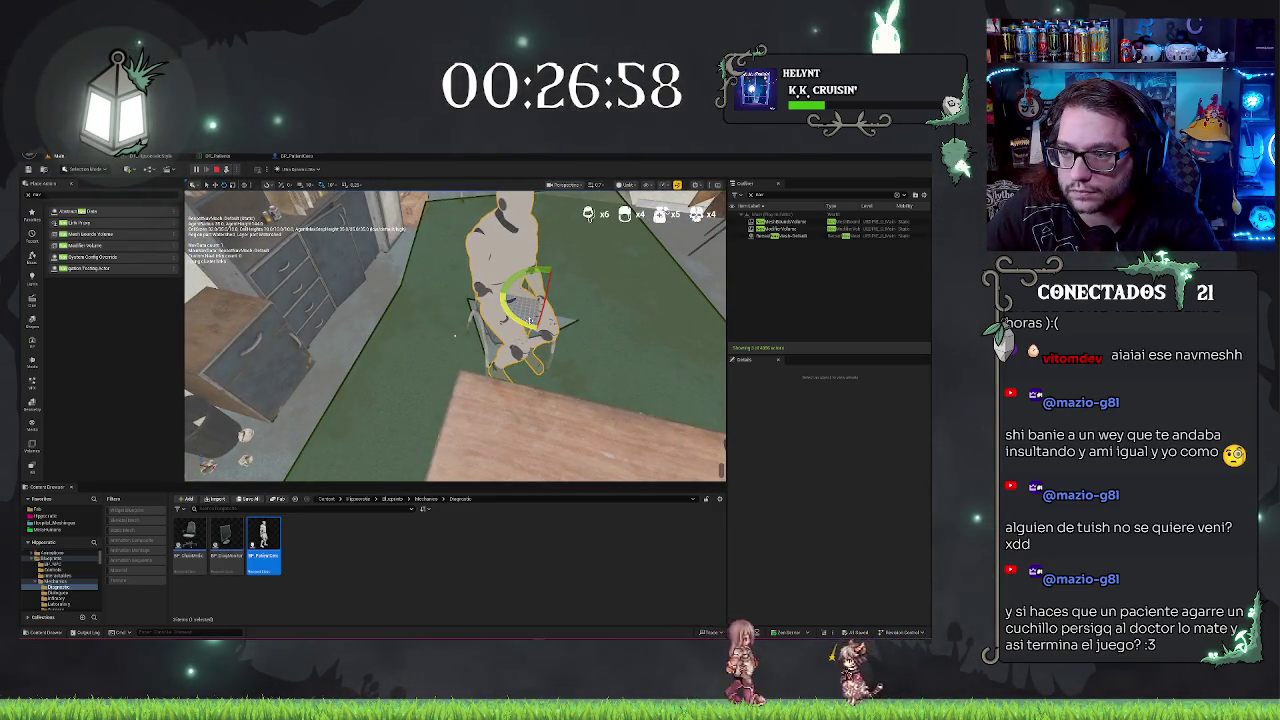
click(750, 195)
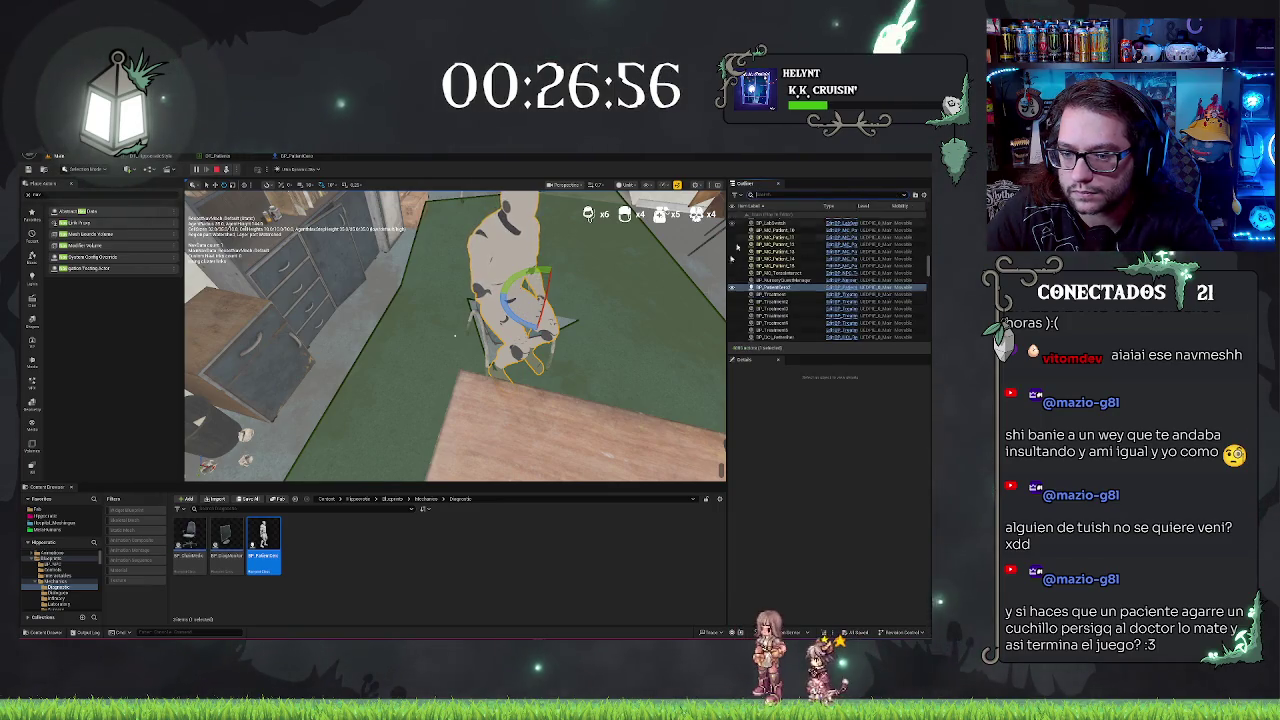
click(780, 291)
click(515, 320)
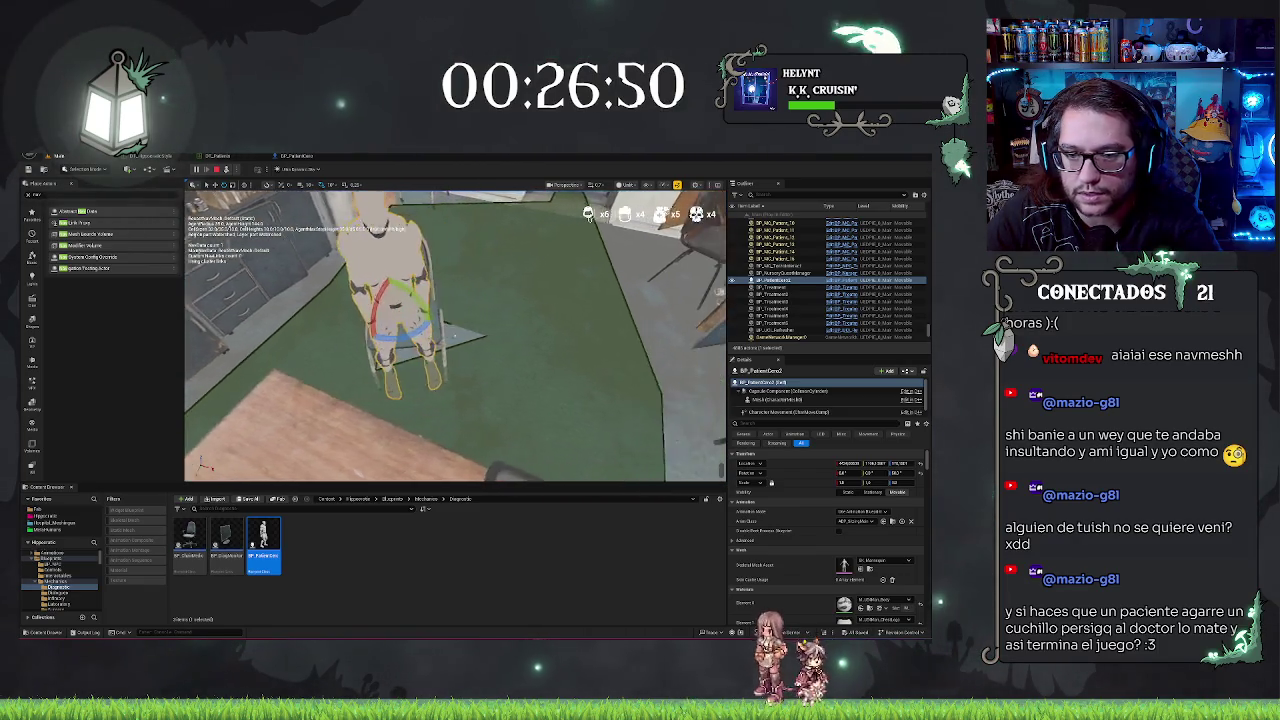
mouse_move(455, 337)
mouse_down()
mouse_move(520, 331)
mouse_move(491, 323)
mouse_up()
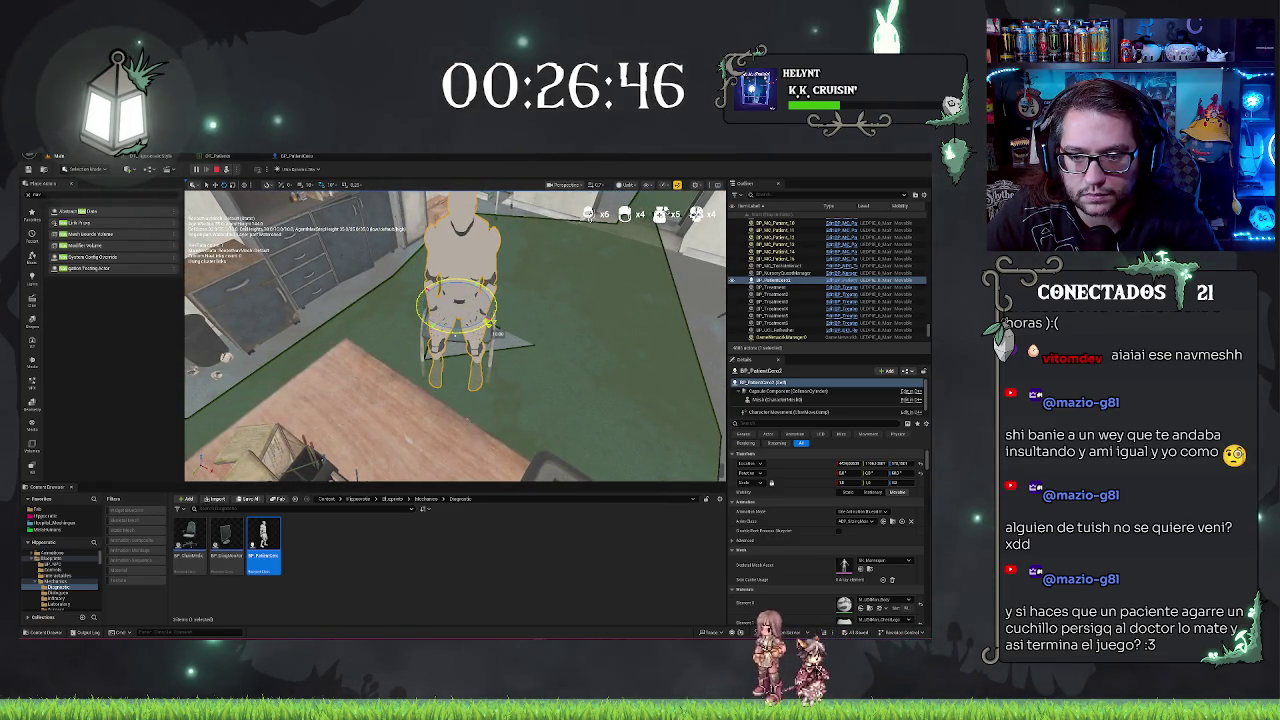
key(f)
drag(520, 340, 553, 355)
click(298, 155)
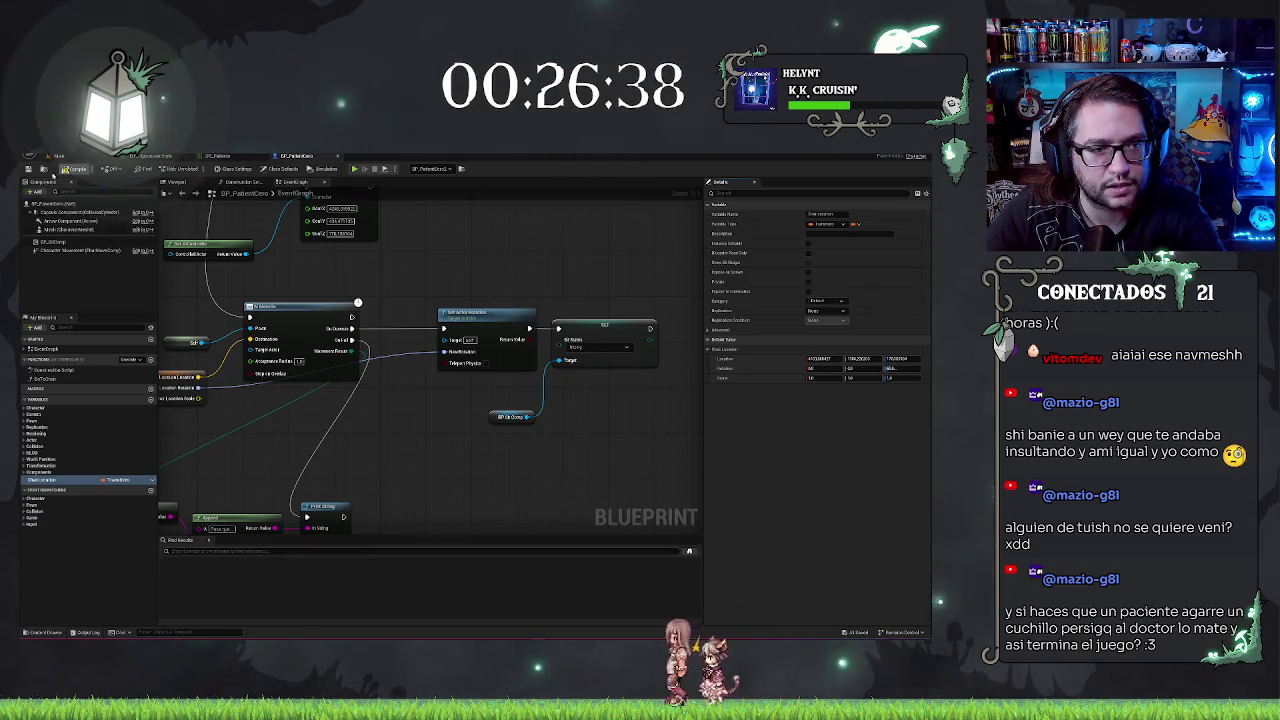
Step: Play the level, walk into the office with W and S to watch the patient sit, then stop
click(59, 156)
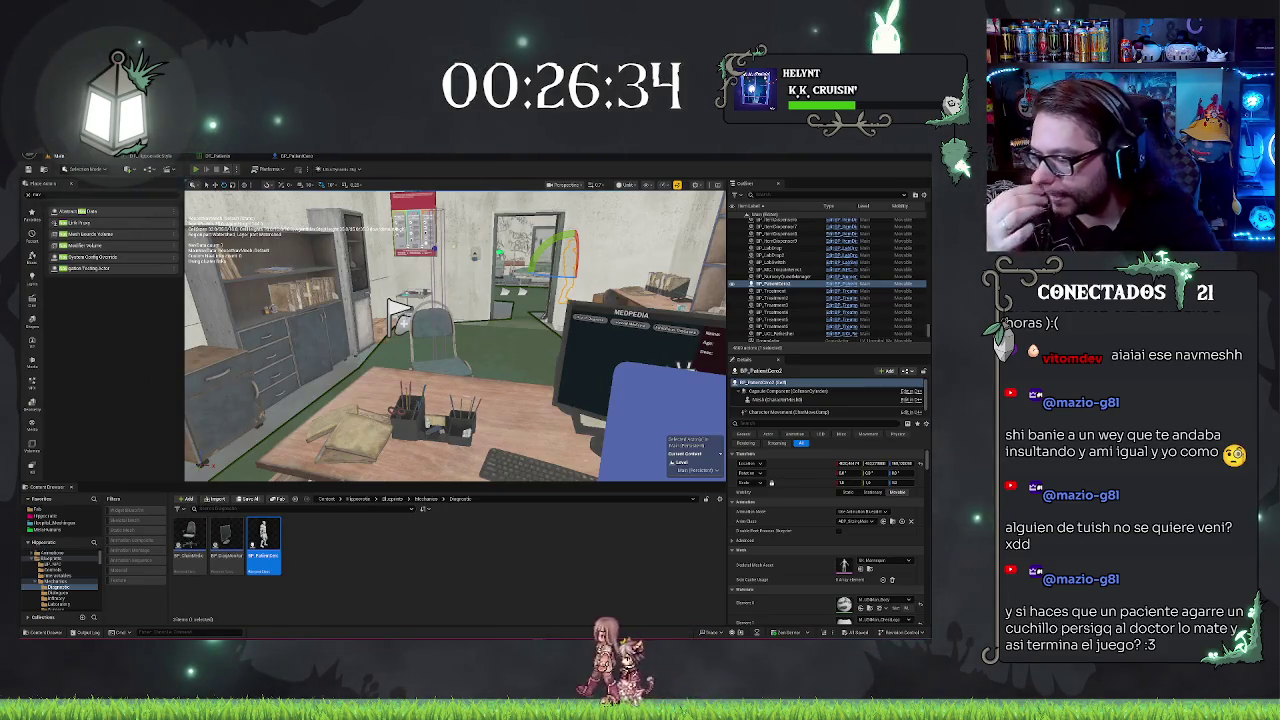
key(alt+p)
key(w)
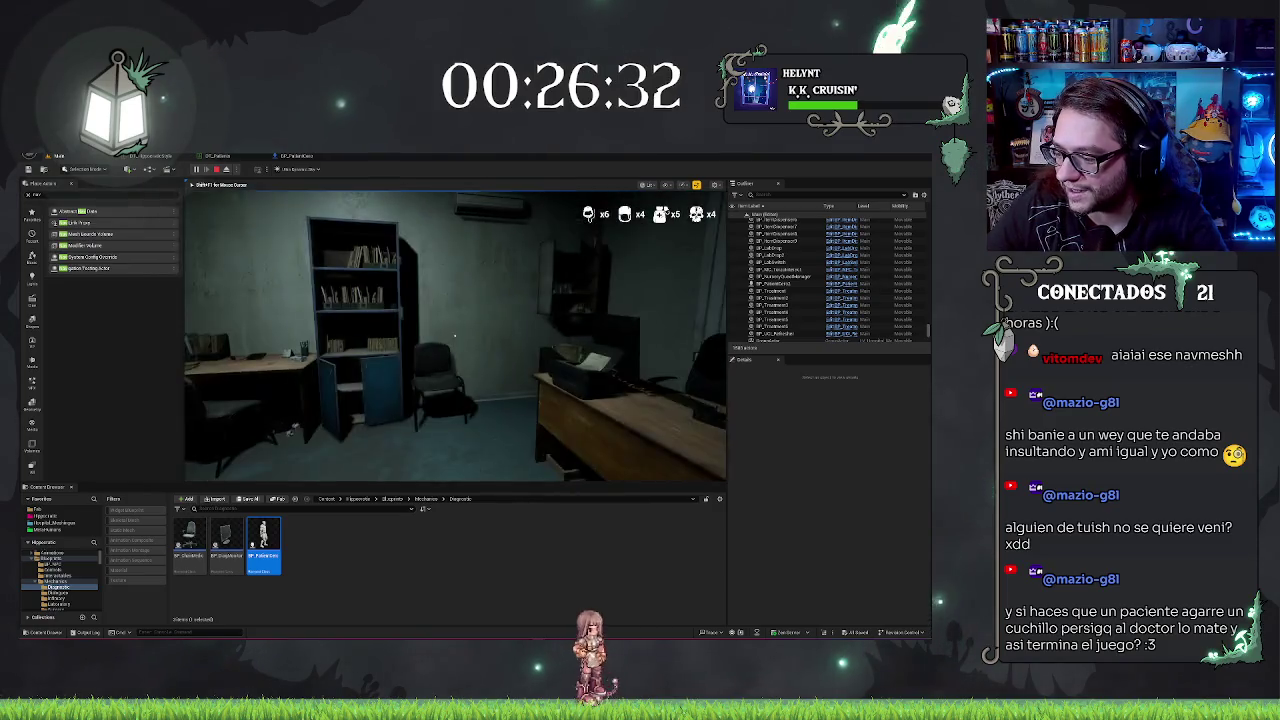
key(w)
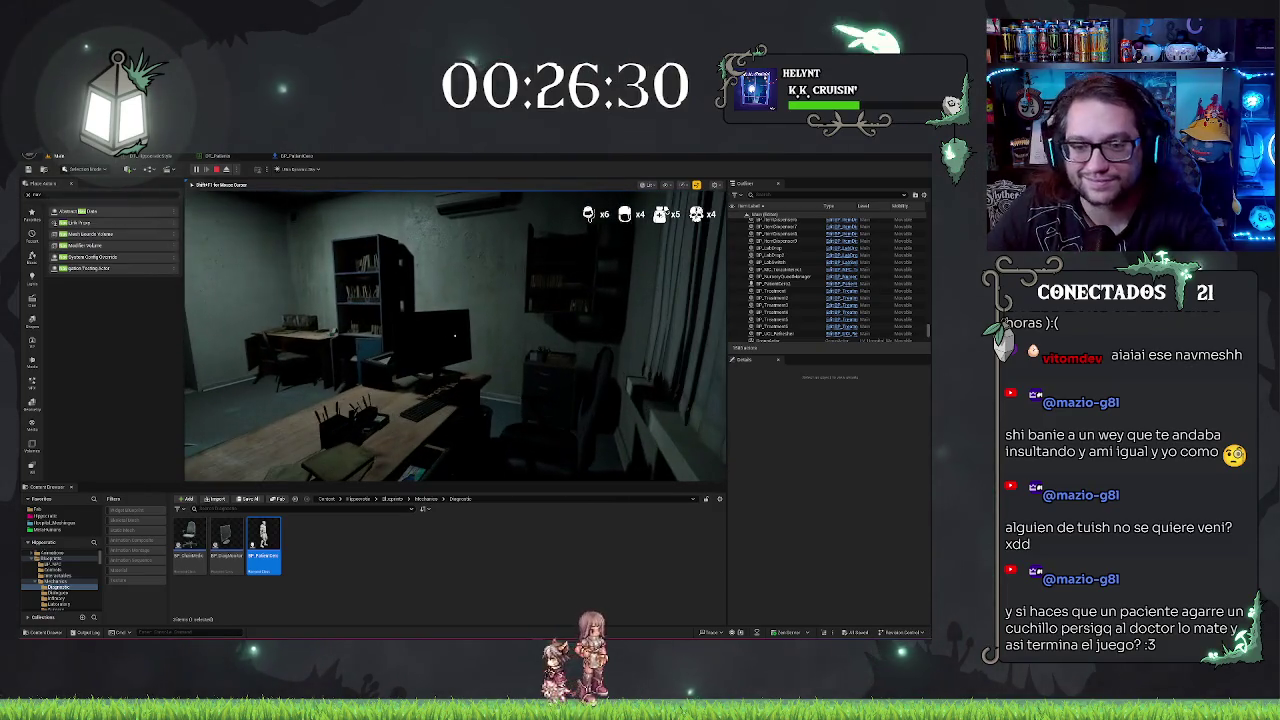
key(w)
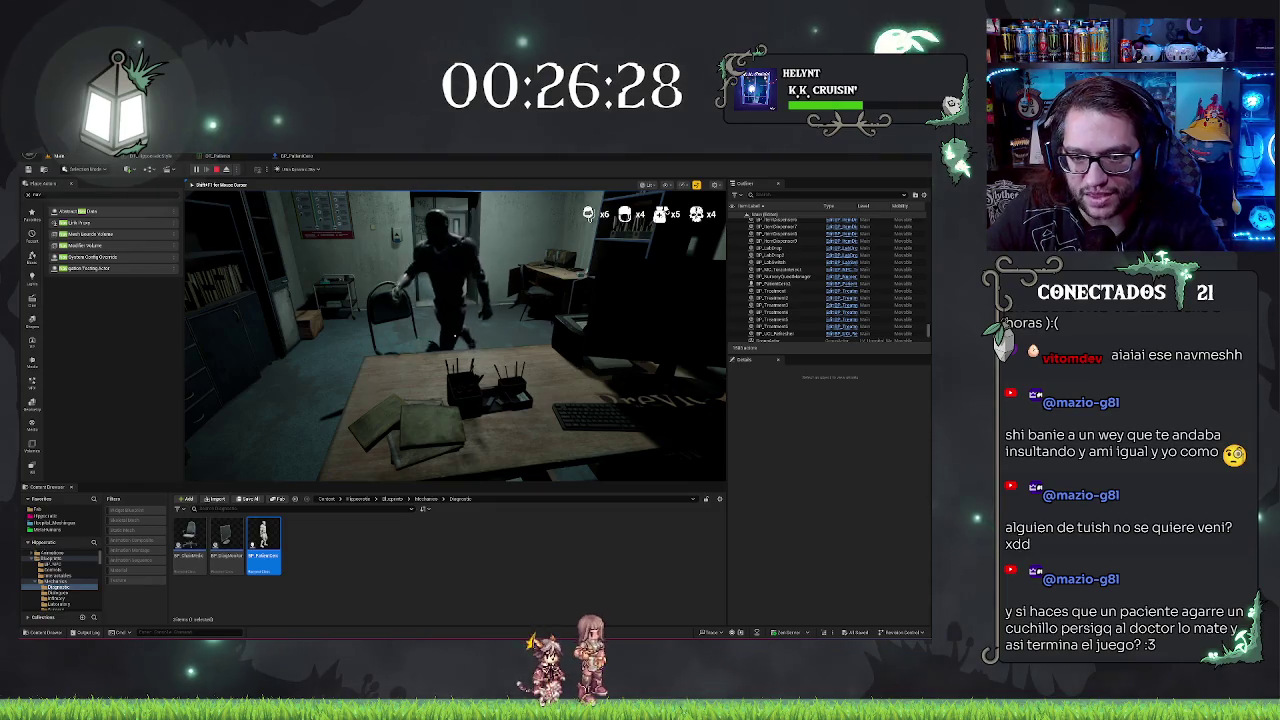
key(s)
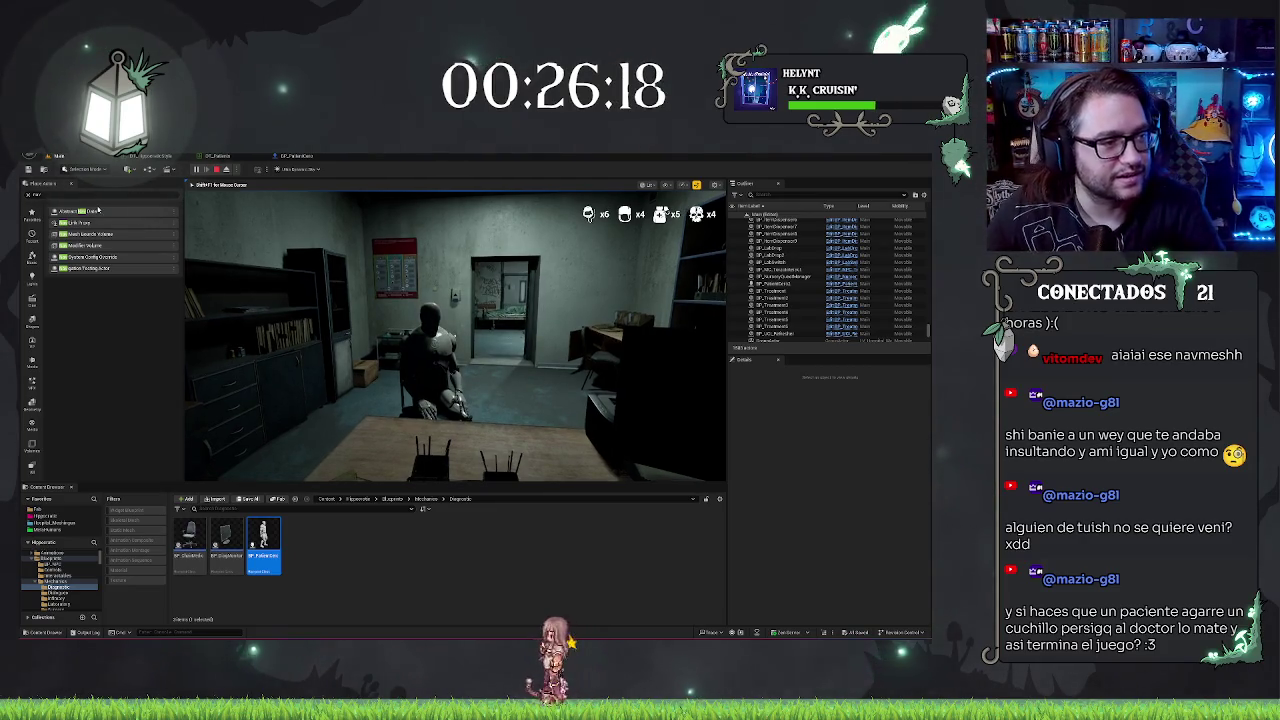
key(Escape)
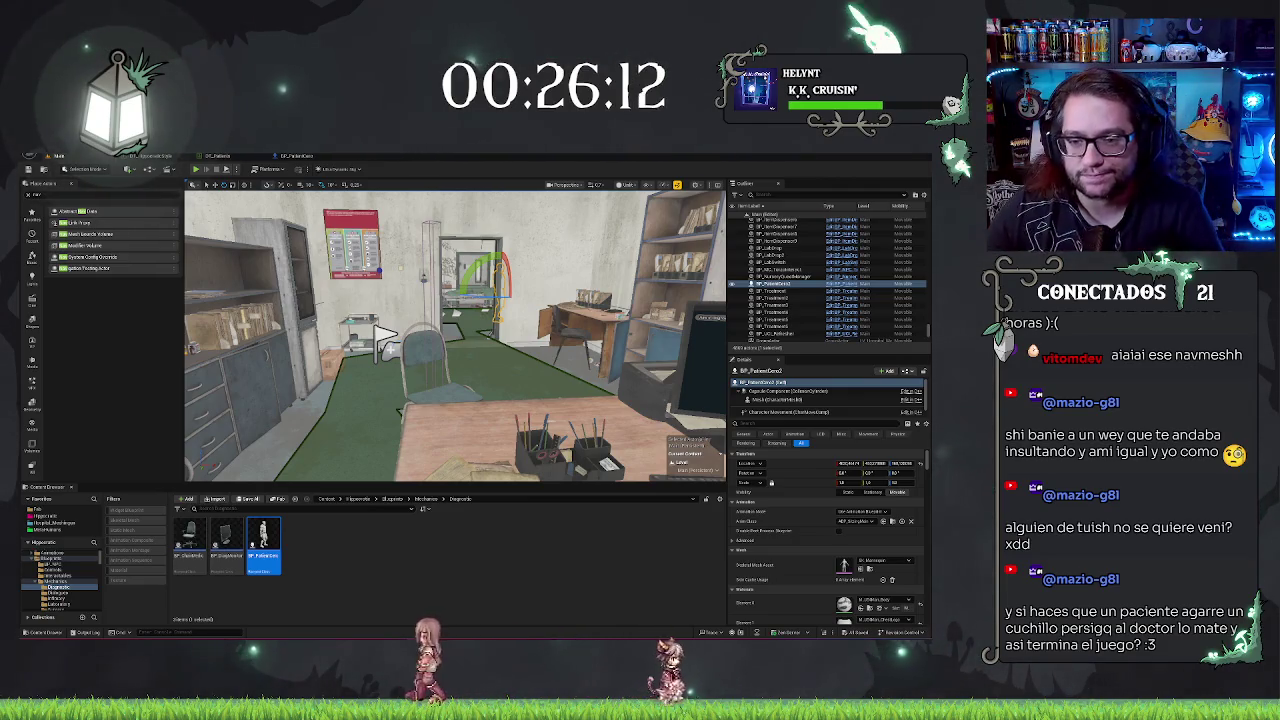
Step: Select the waiting-room benches and save all modified level assets
key(alt+p)
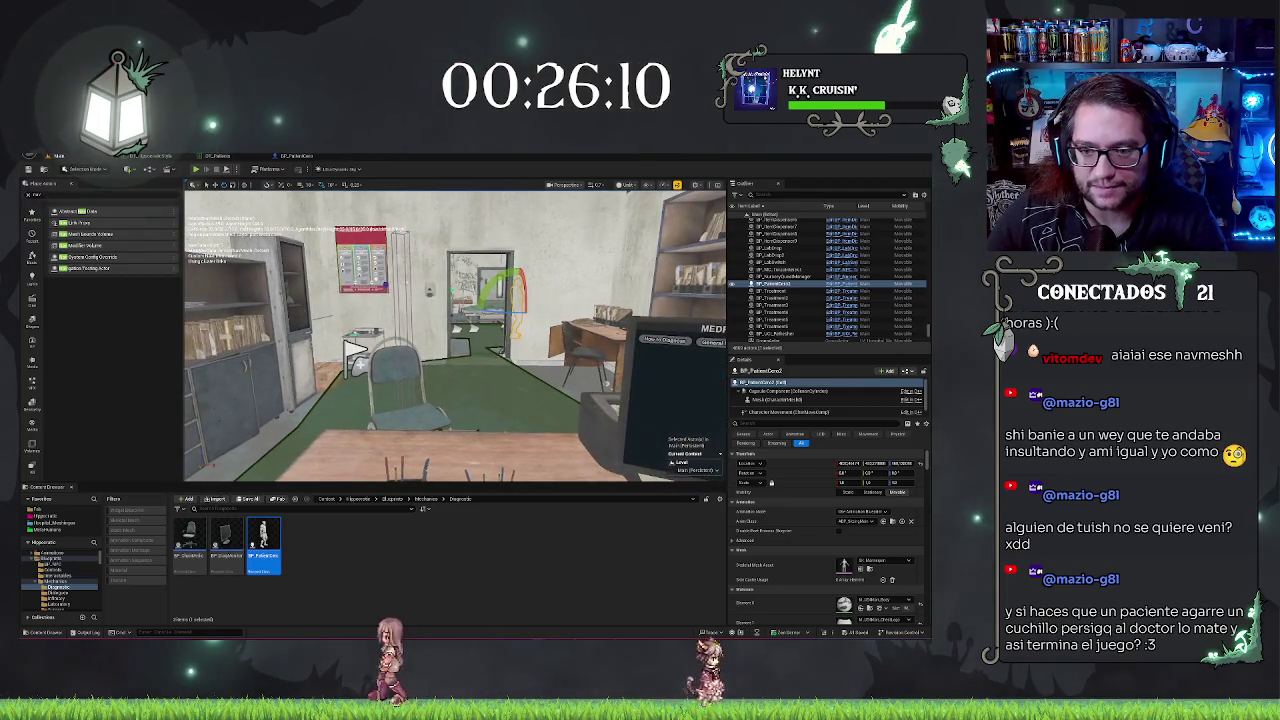
key(w)
key(w)
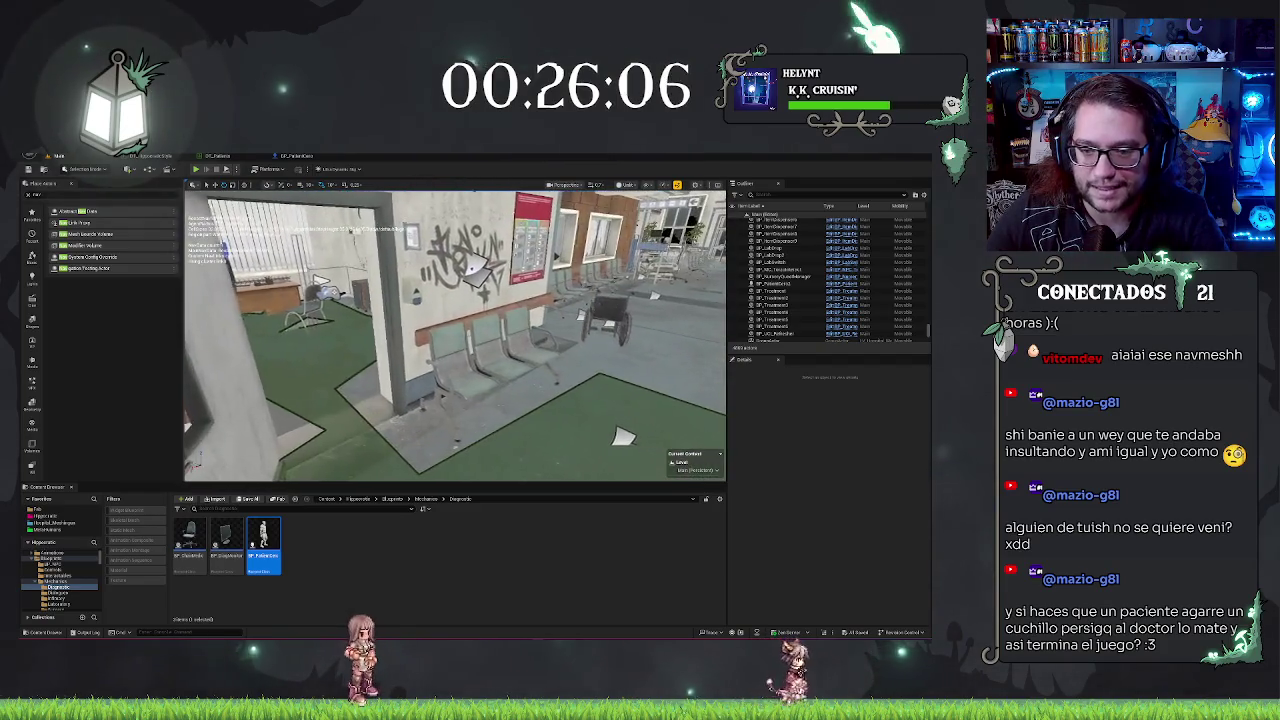
key(d)
click(490, 345)
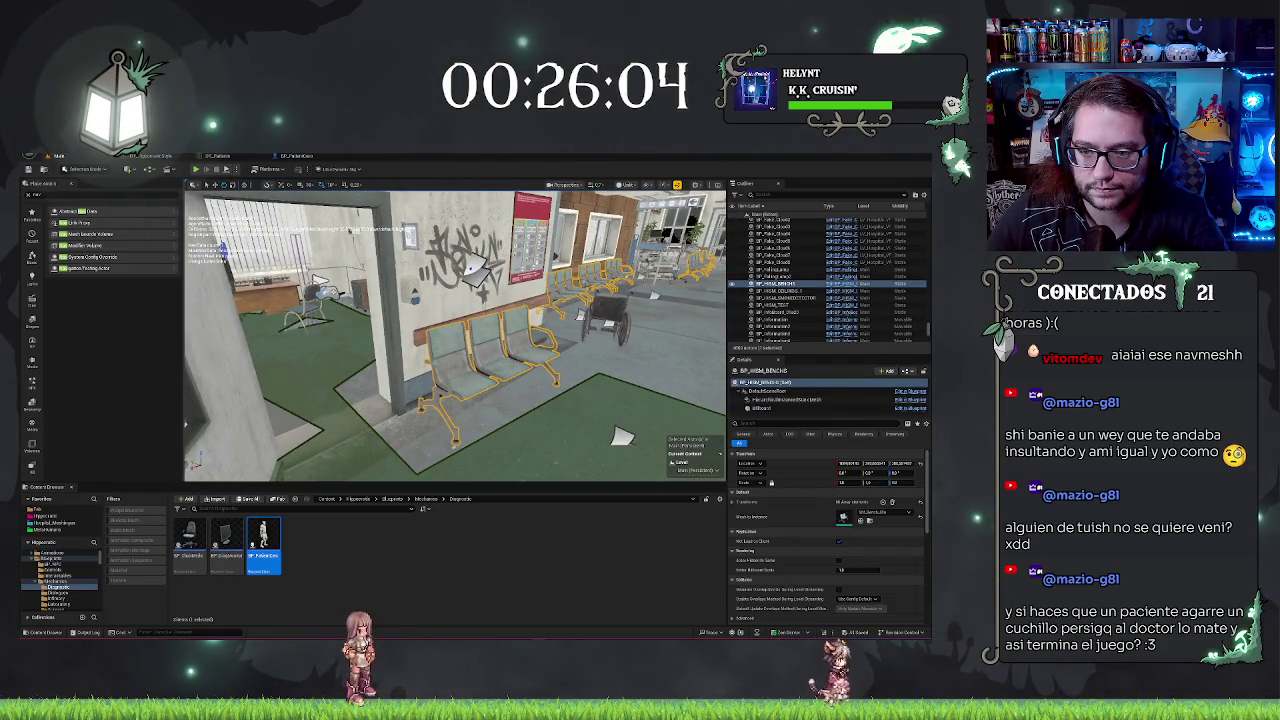
key(ctrl+s)
key(w)
mouse_move(345, 358)
mouse_down()
mouse_move(503, 347)
mouse_move(479, 398)
mouse_move(420, 356)
mouse_up()
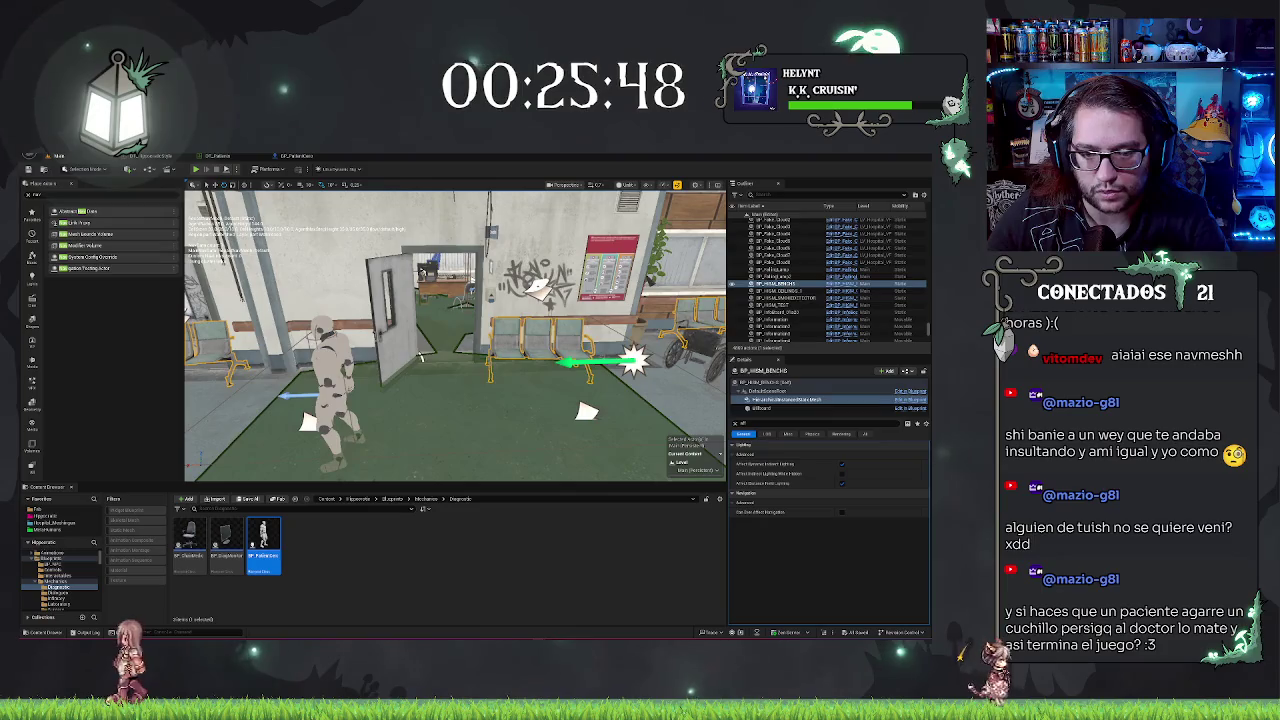
Step: Drag the patient beside the benches, then Play From Here at a corridor floor spot
click(335, 390)
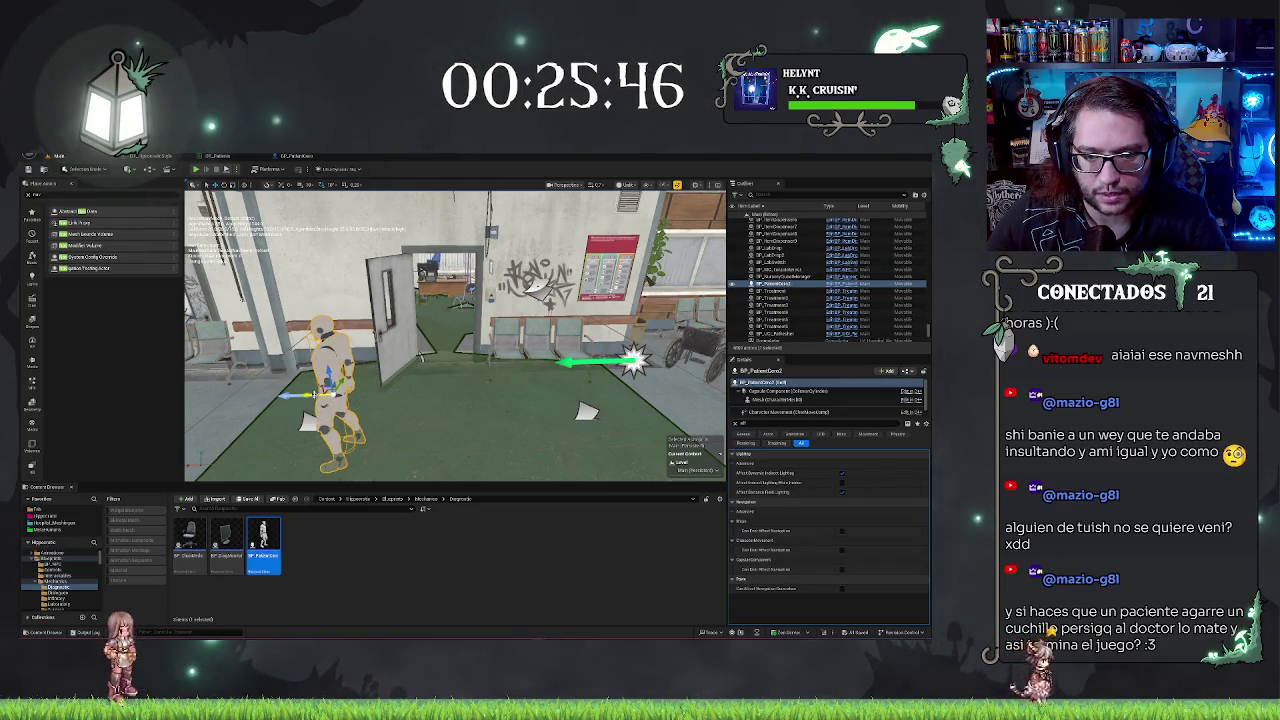
mouse_move(335, 392)
mouse_down()
mouse_move(543, 371)
mouse_move(629, 386)
mouse_move(535, 375)
mouse_move(528, 330)
mouse_move(545, 372)
mouse_move(333, 270)
mouse_up()
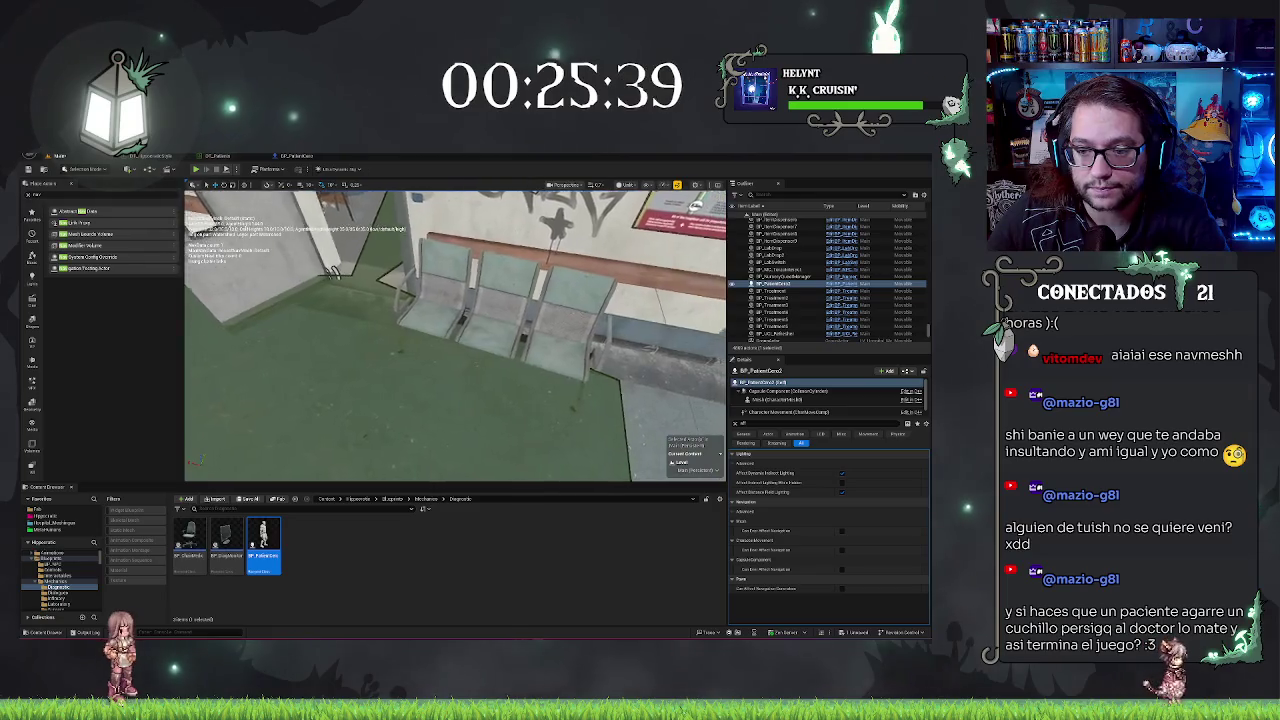
key(f)
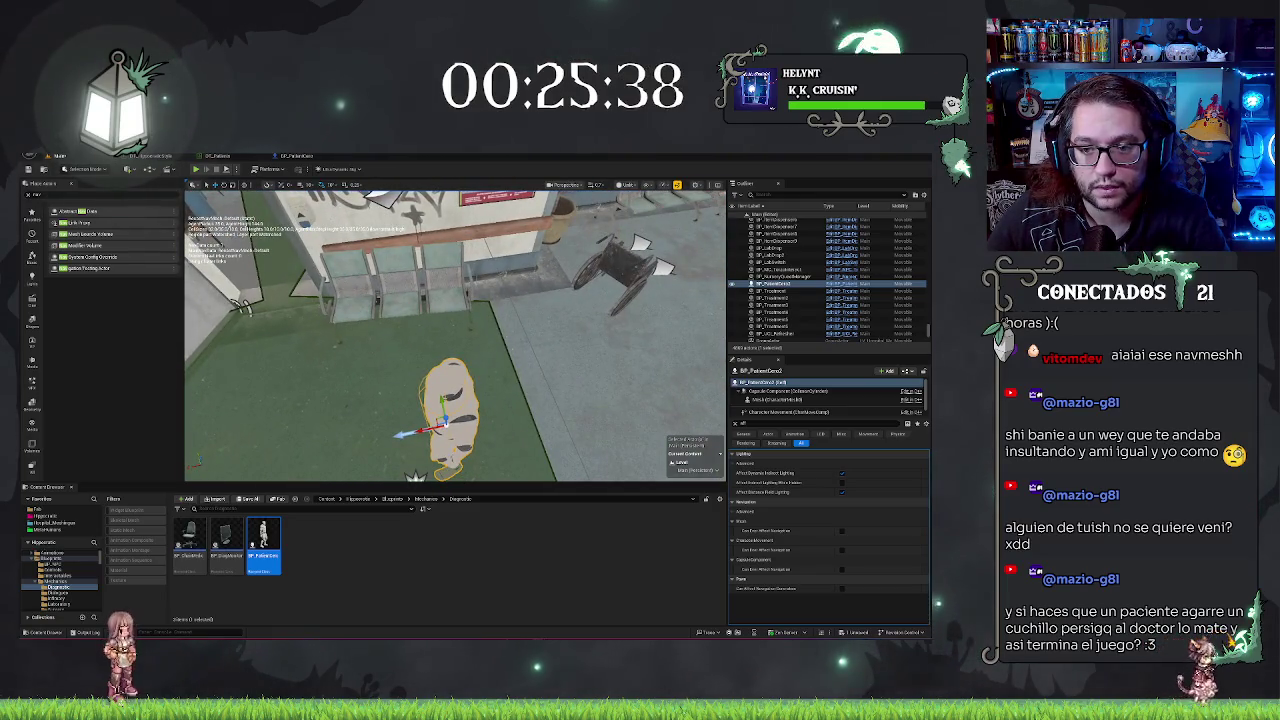
click(478, 276)
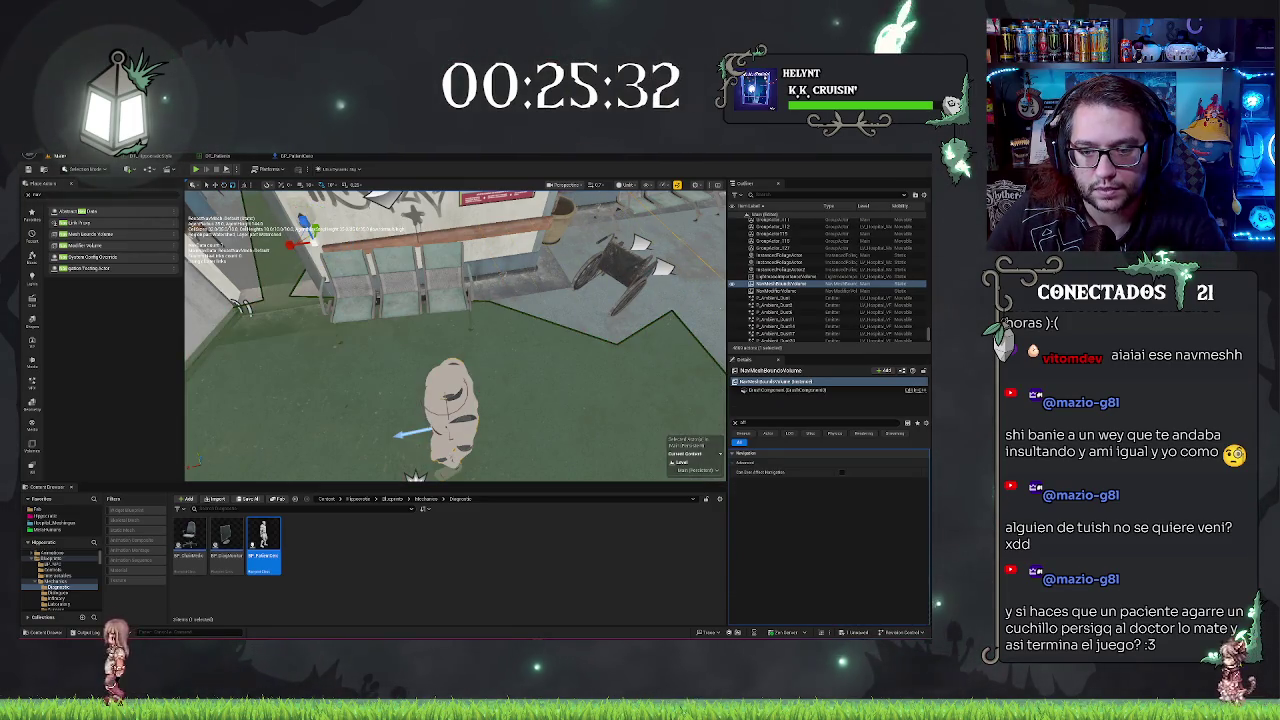
click(450, 400)
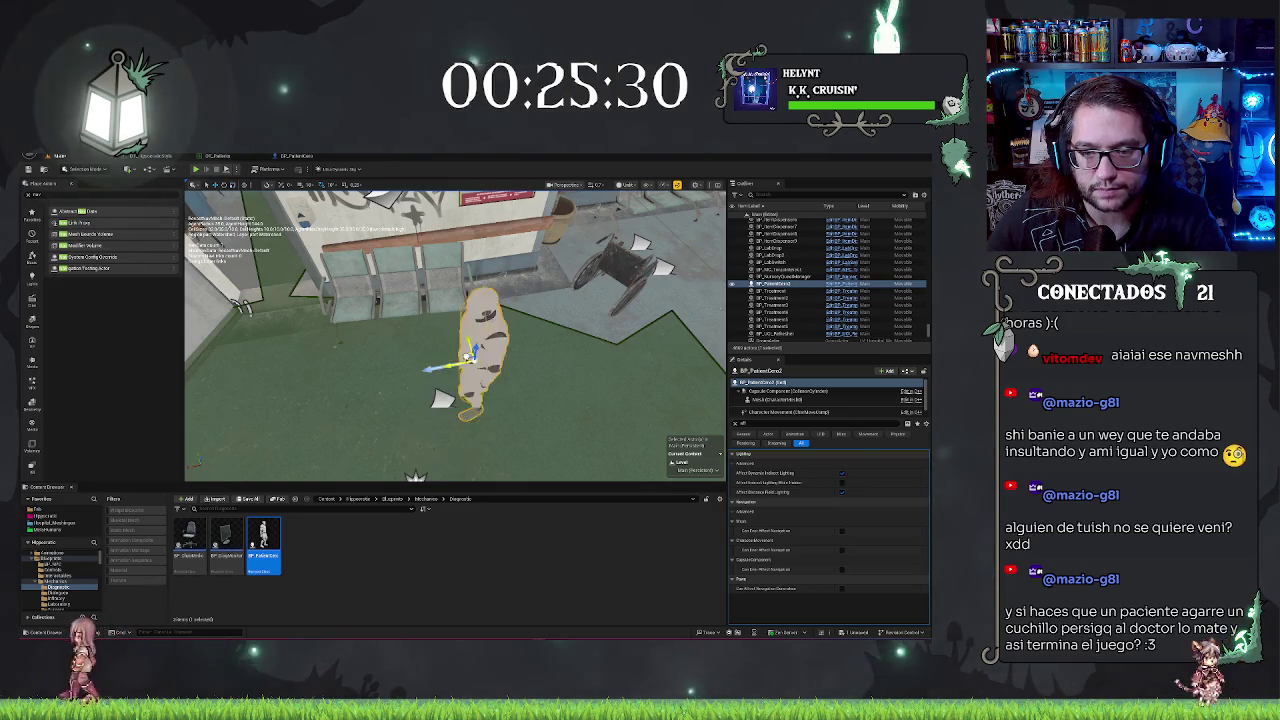
drag(521, 390, 450, 392)
right_click(600, 381)
click(640, 618)
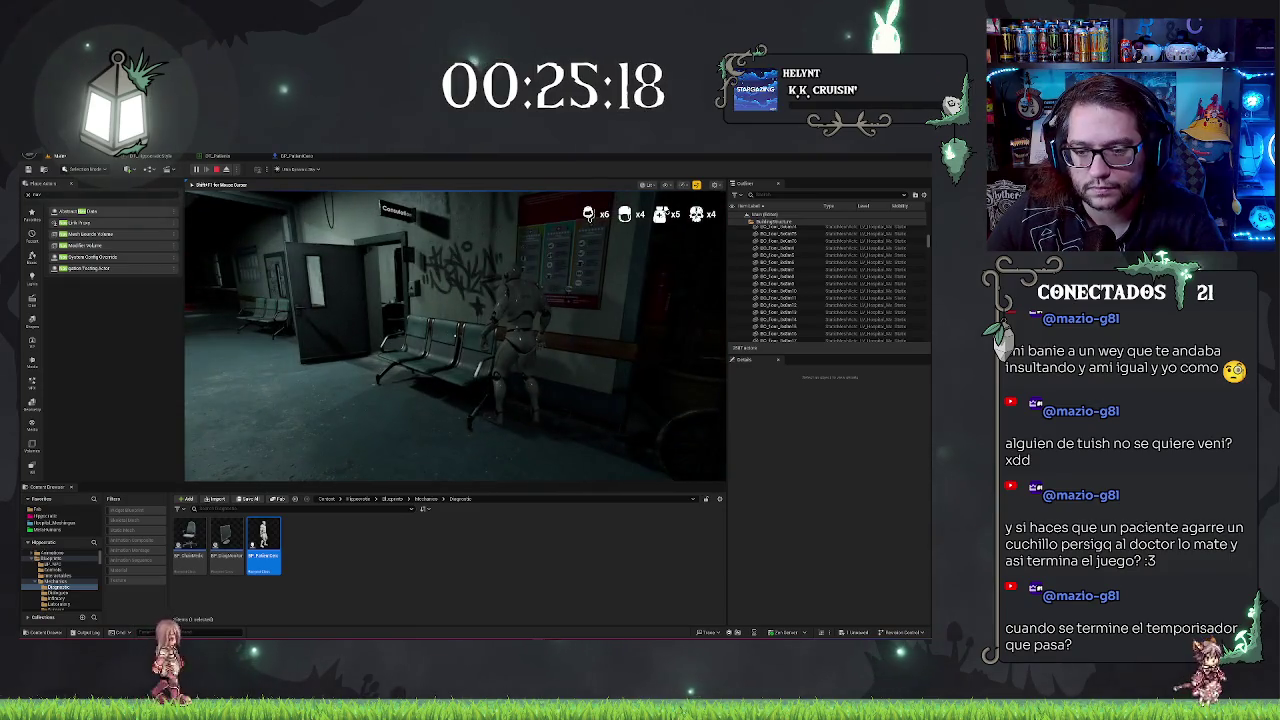
Step: Eject from play with F8 and place a Nav Modifier Volume over the waiting-room seats
key(F8)
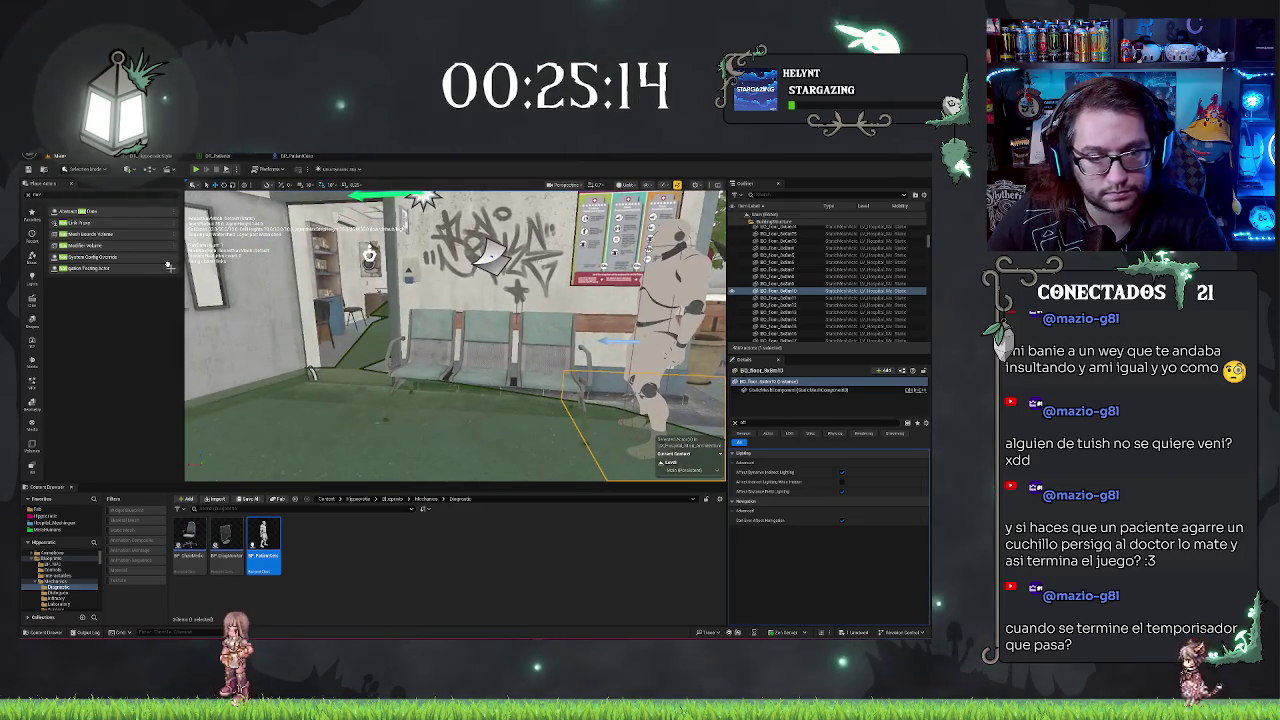
mouse_move(97, 245)
mouse_down()
mouse_move(260, 320)
mouse_move(376, 352)
mouse_up()
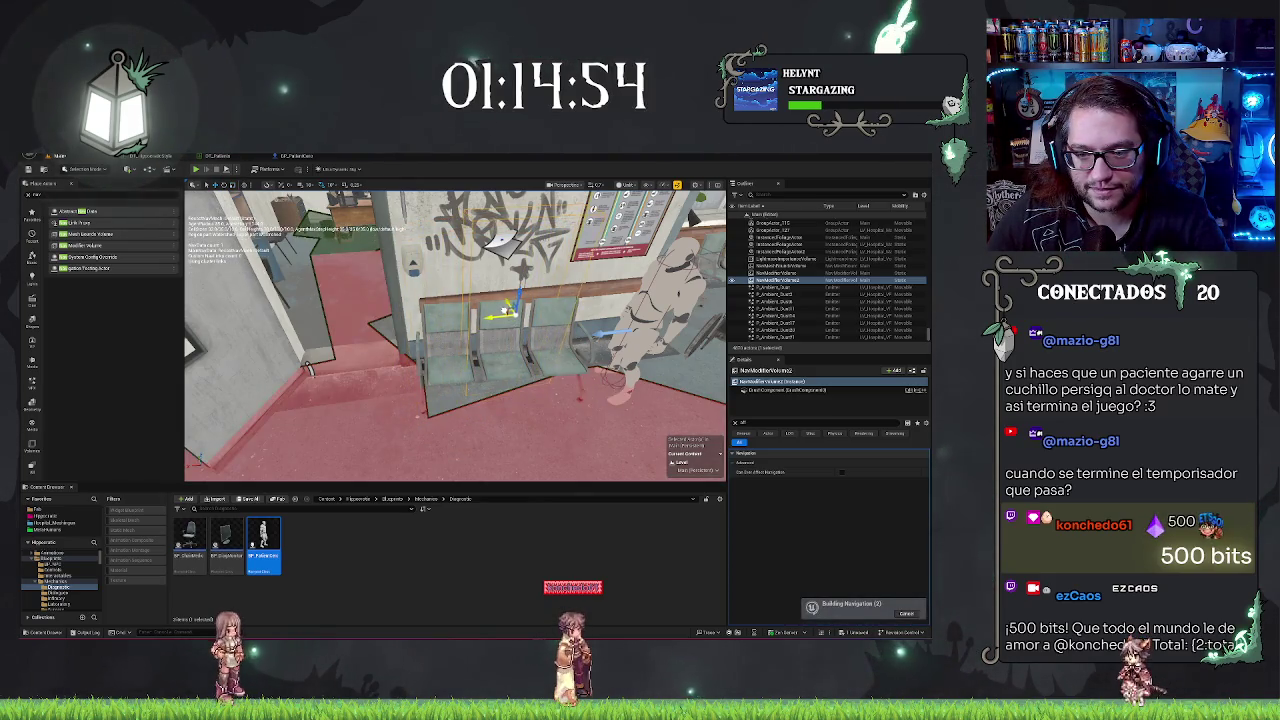
mouse_move(455, 335)
mouse_down()
mouse_move(530, 318)
mouse_move(590, 322)
mouse_move(600, 340)
mouse_move(610, 330)
mouse_move(500, 318)
mouse_move(540, 322)
mouse_move(455, 345)
mouse_move(455, 405)
mouse_up()
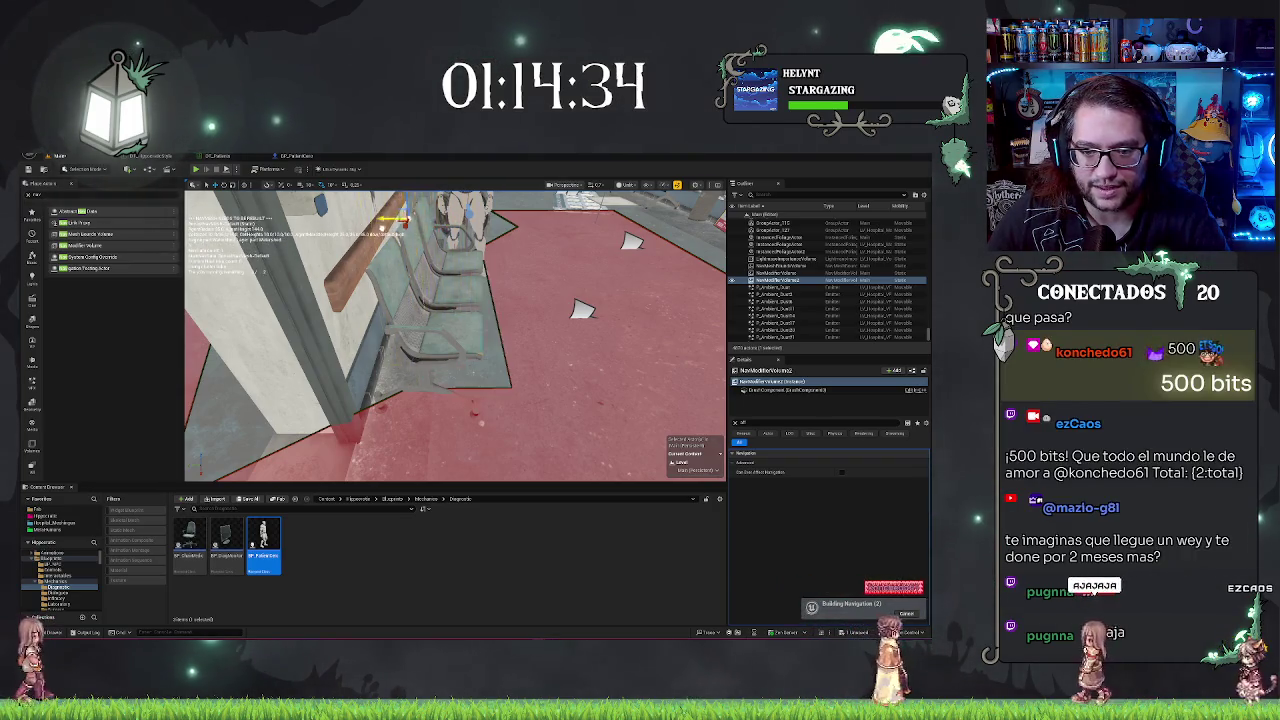
drag(455, 335, 420, 330)
Step: Clear the property filter and filter the Outliner by 'nav' to list the navigation actors
click(737, 425)
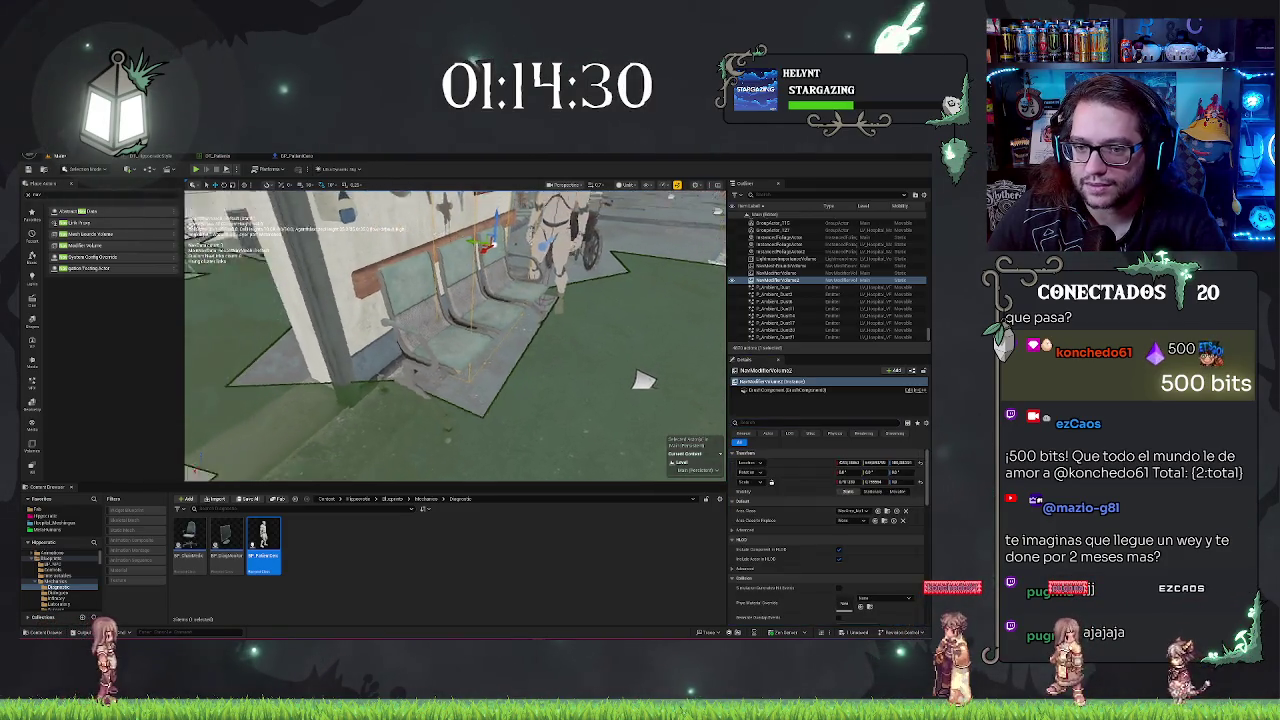
scroll(790, 243, down, 3)
click(782, 193)
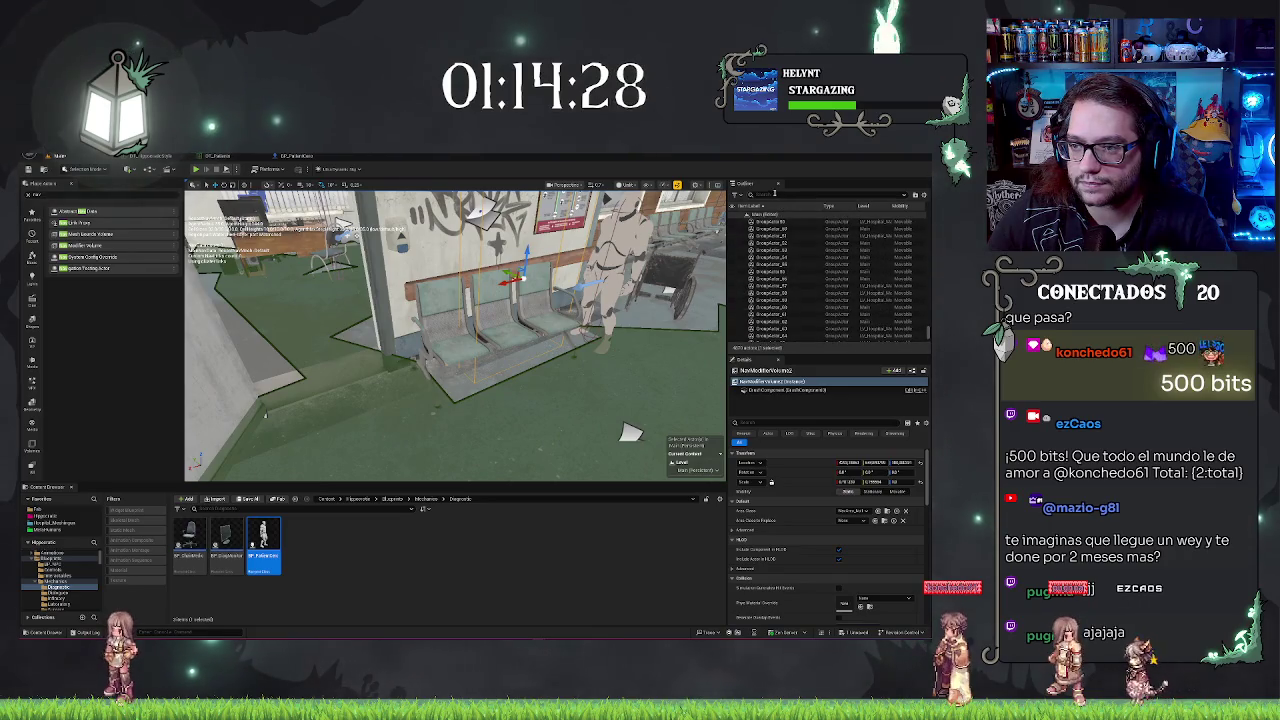
text(nav)
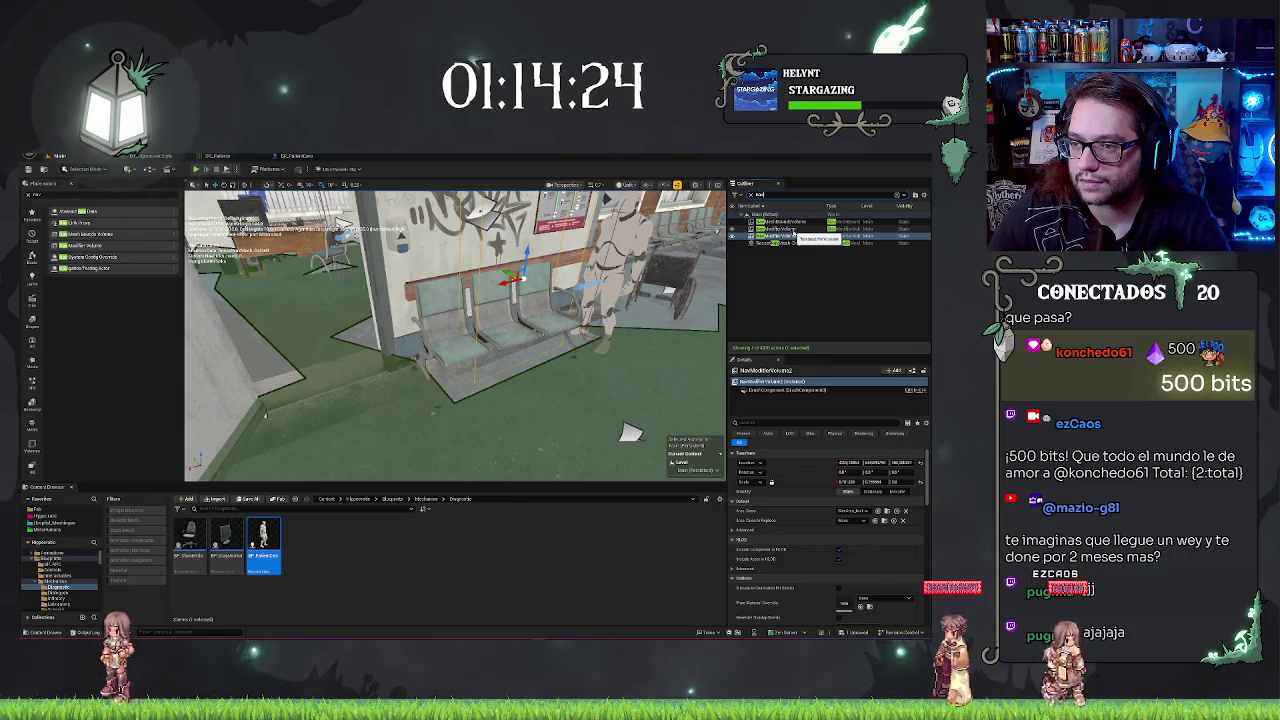
Step: Check the NavModifierVolumes and NavMeshBoundsVolume, then select RecastNavMesh-Default for its generation settings
click(793, 229)
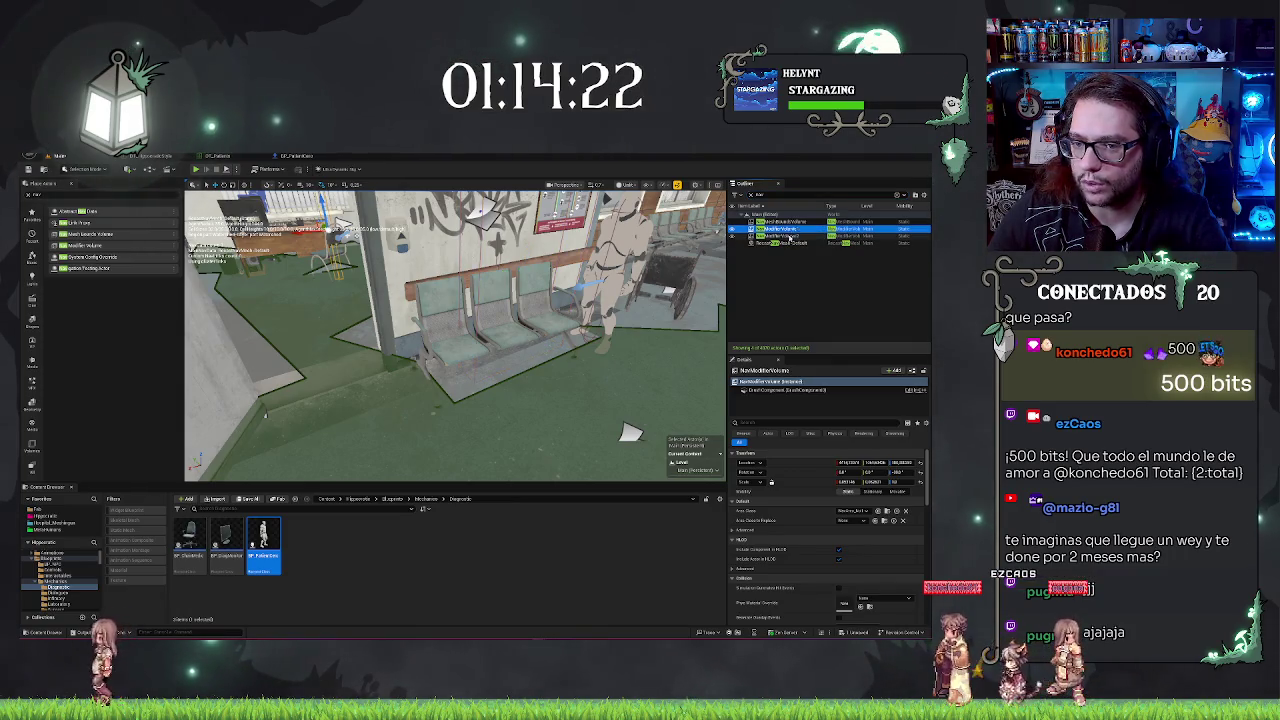
click(789, 236)
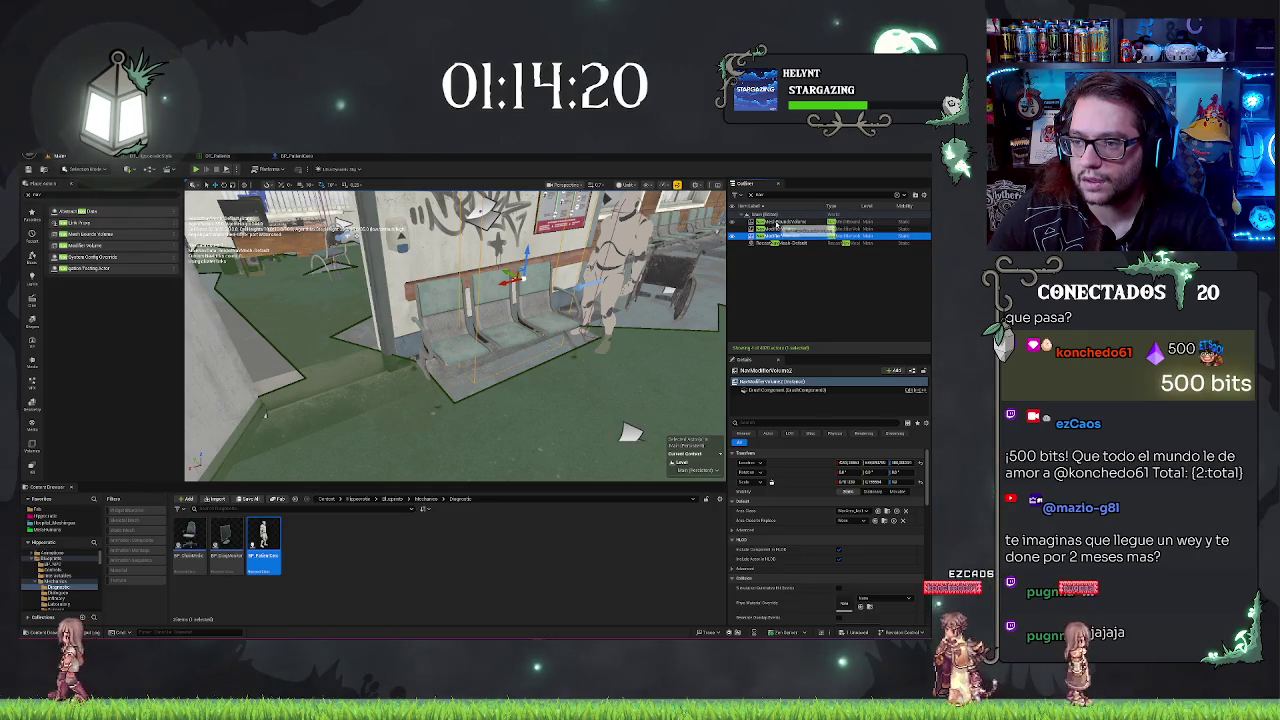
click(780, 221)
text(nav)
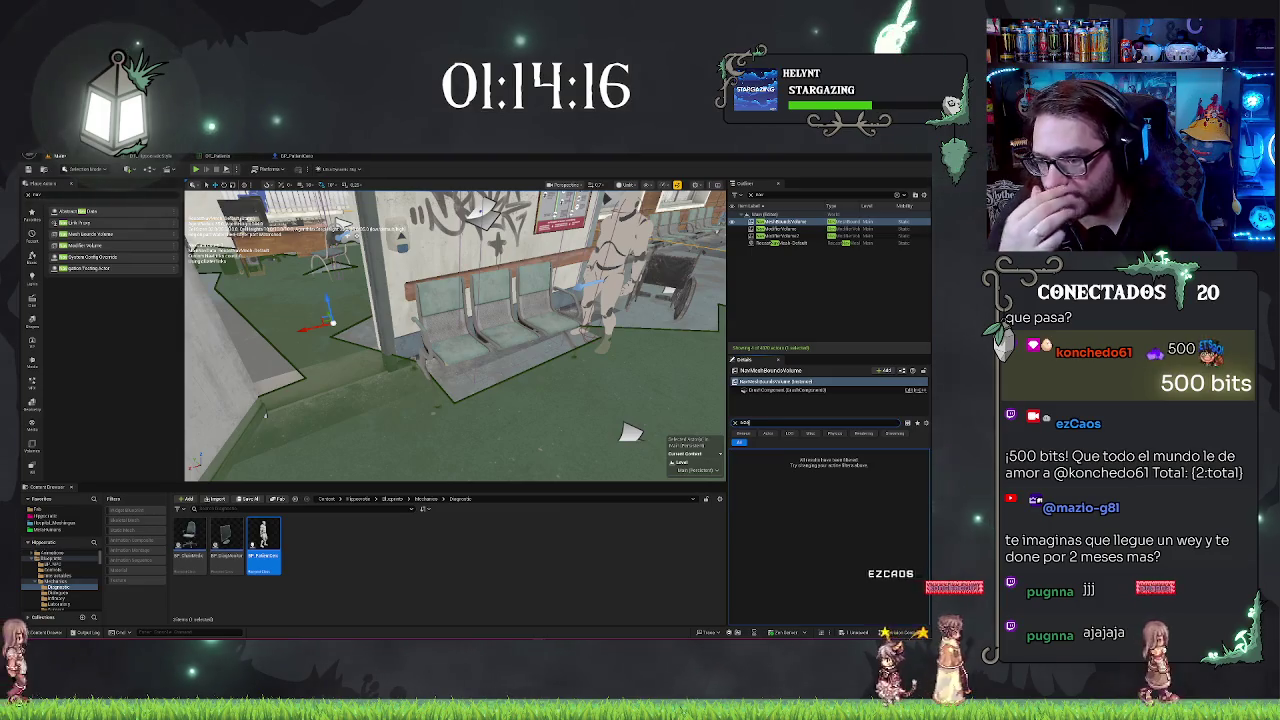
click(780, 229)
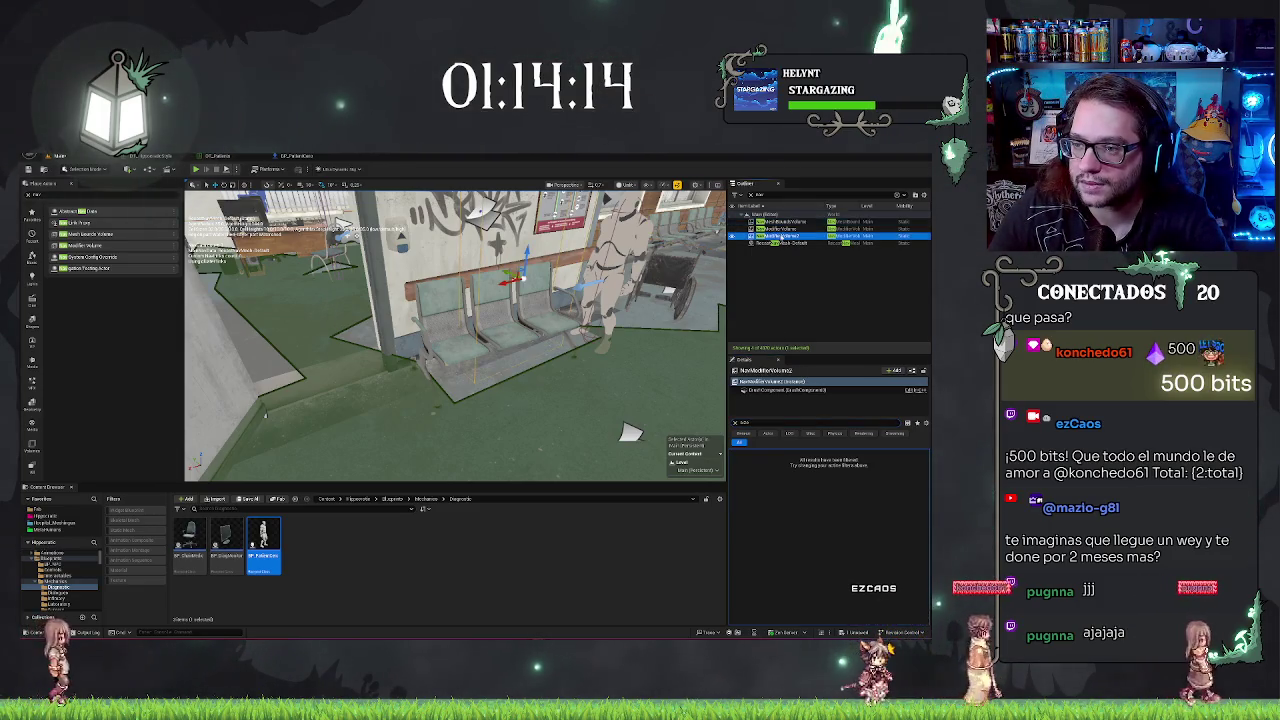
click(778, 243)
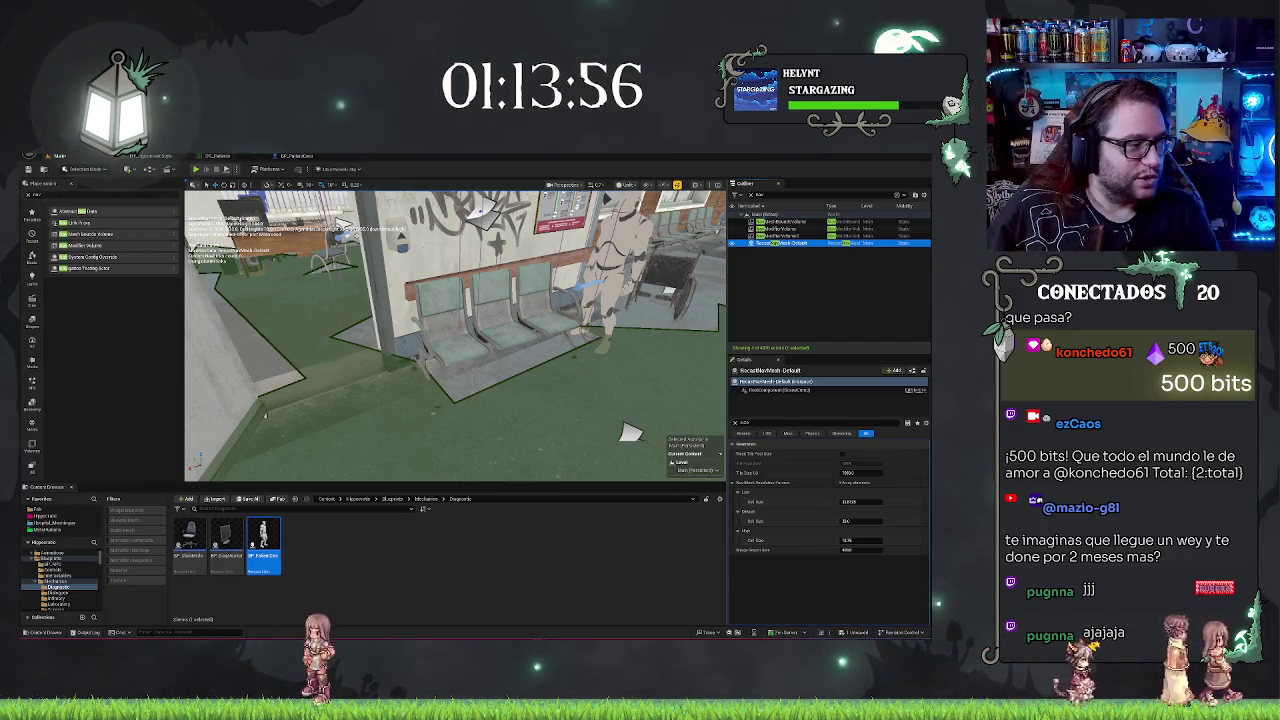
Step: Fly into the hallway by the waiting benches and Play From Here on its floor
drag(455, 335, 405, 343)
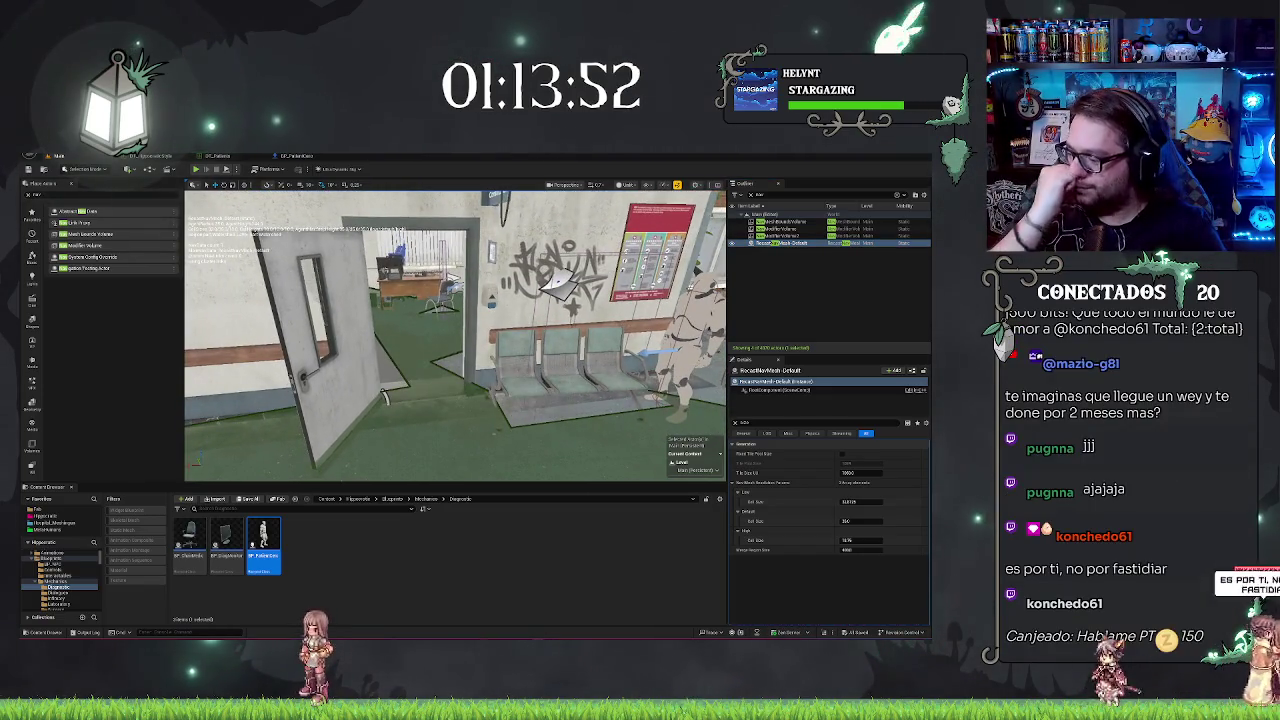
drag(384, 395, 465, 385)
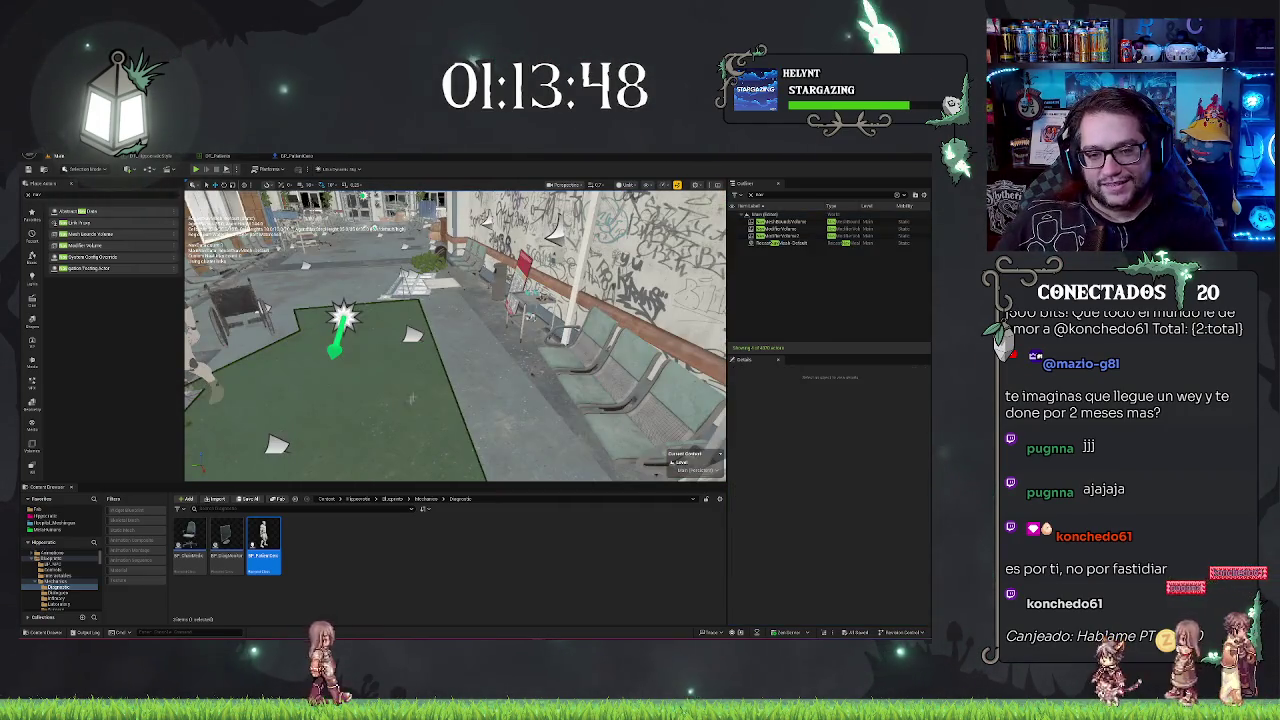
right_click(418, 395)
click(450, 628)
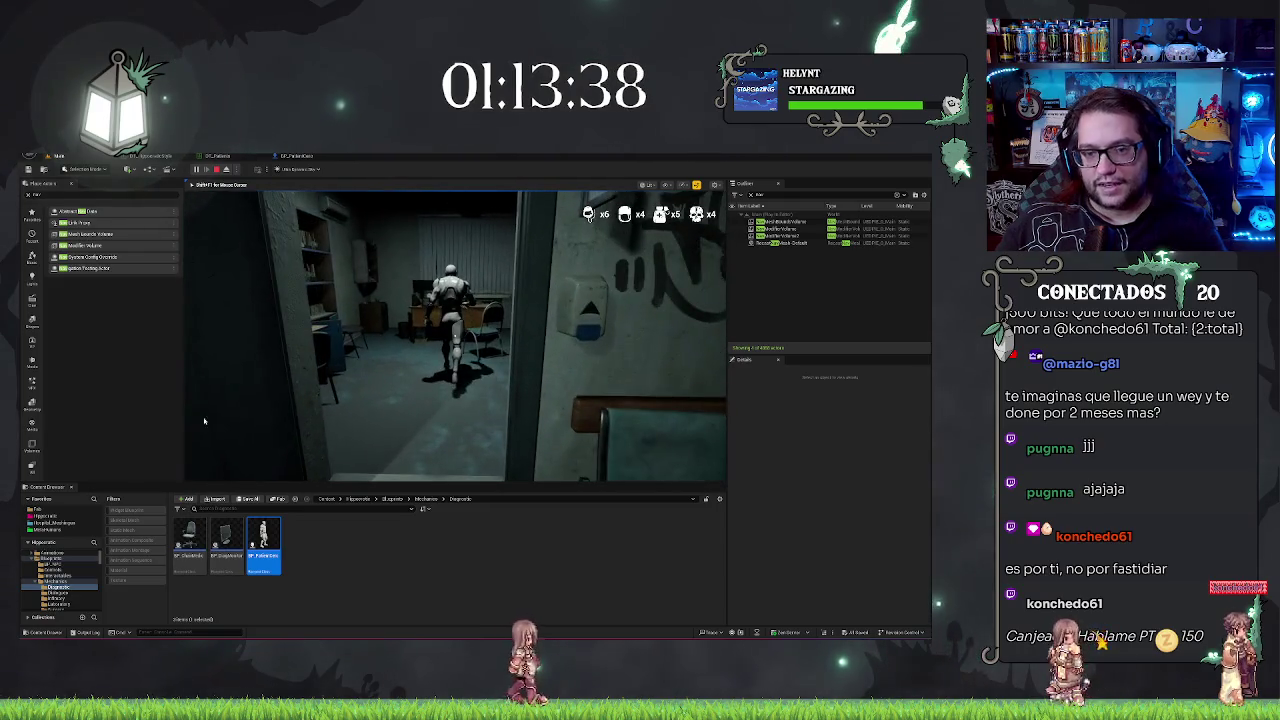
Step: Stop the play session and select the patient blueprint's Character Movement component
key(Escape)
click(300, 157)
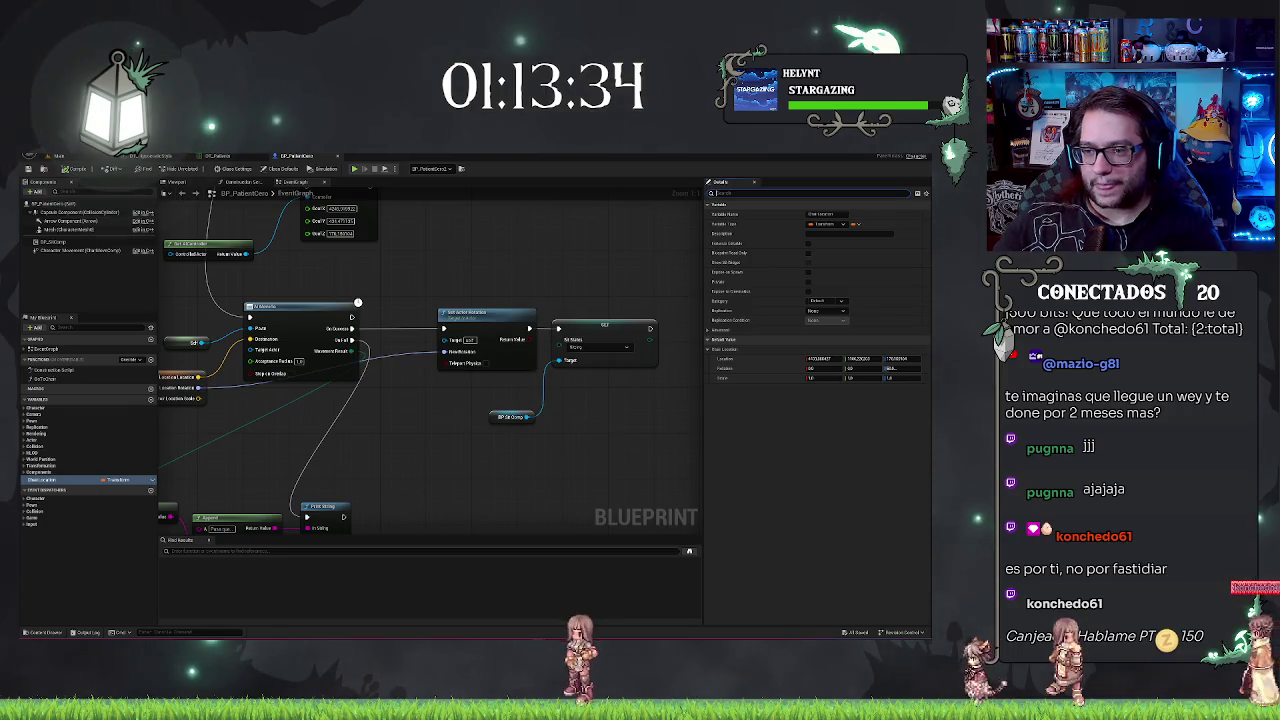
text(oc)
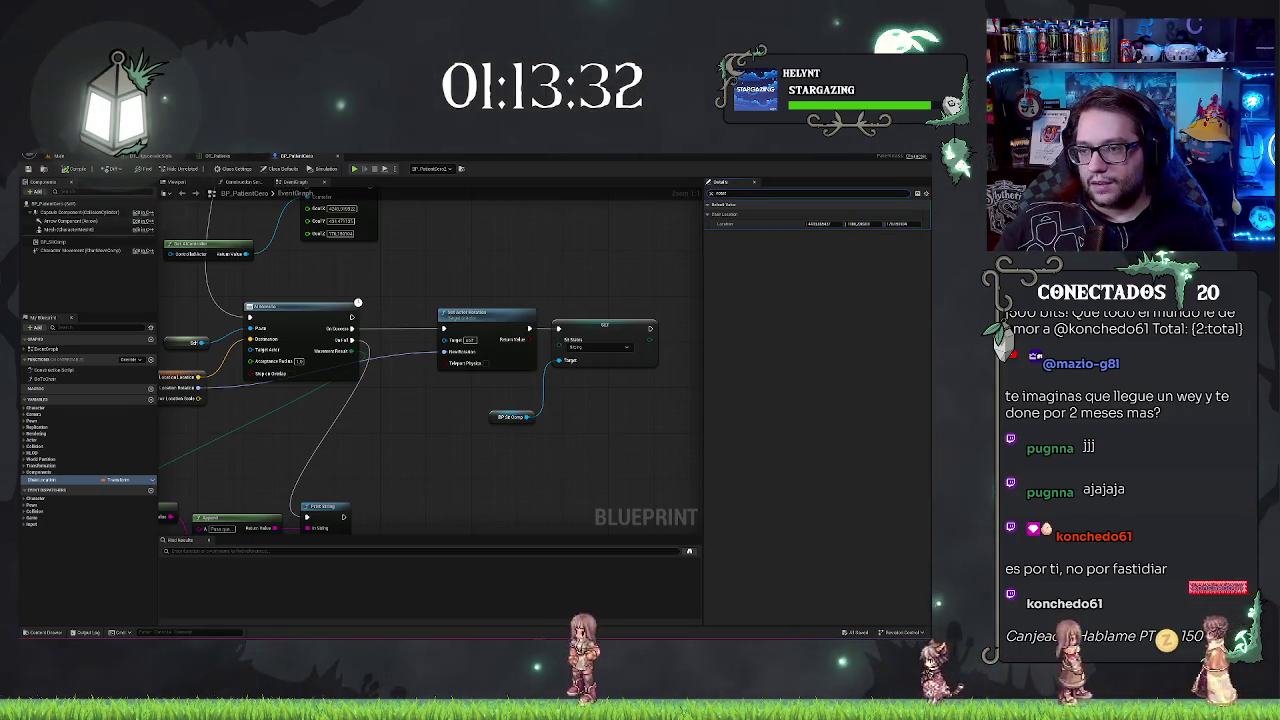
click(62, 250)
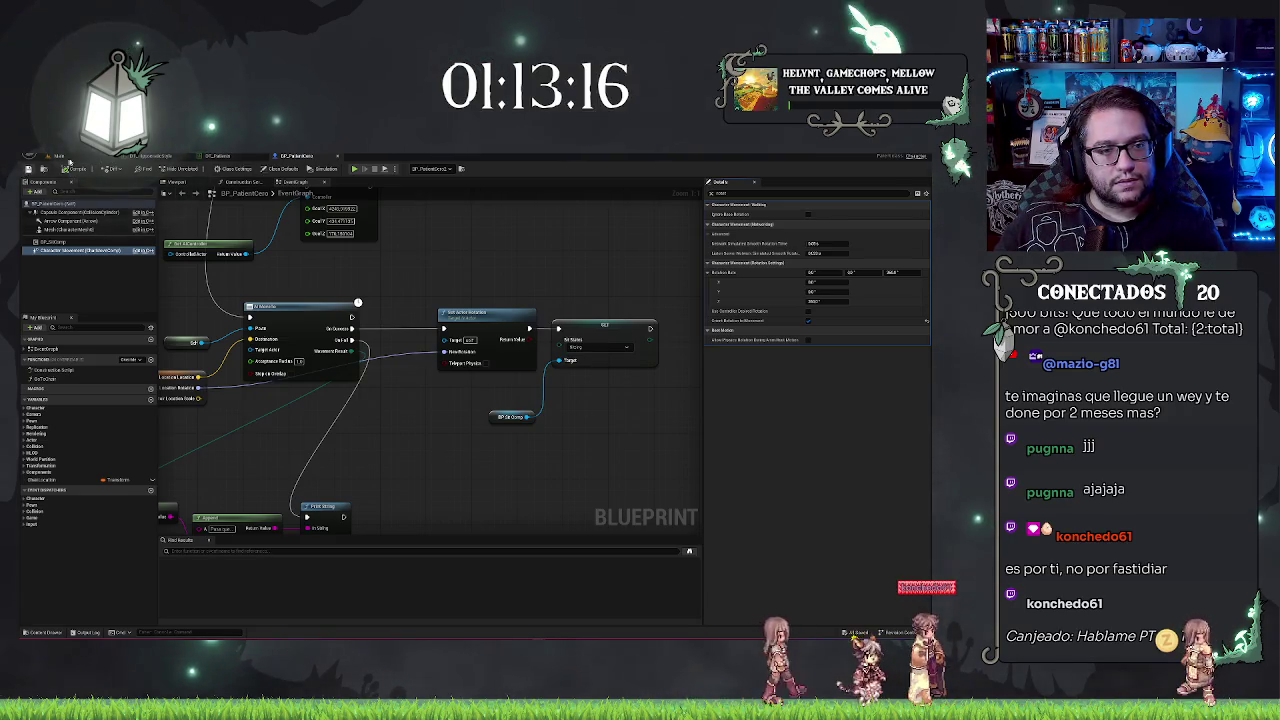
click(58, 156)
drag(450, 380, 599, 393)
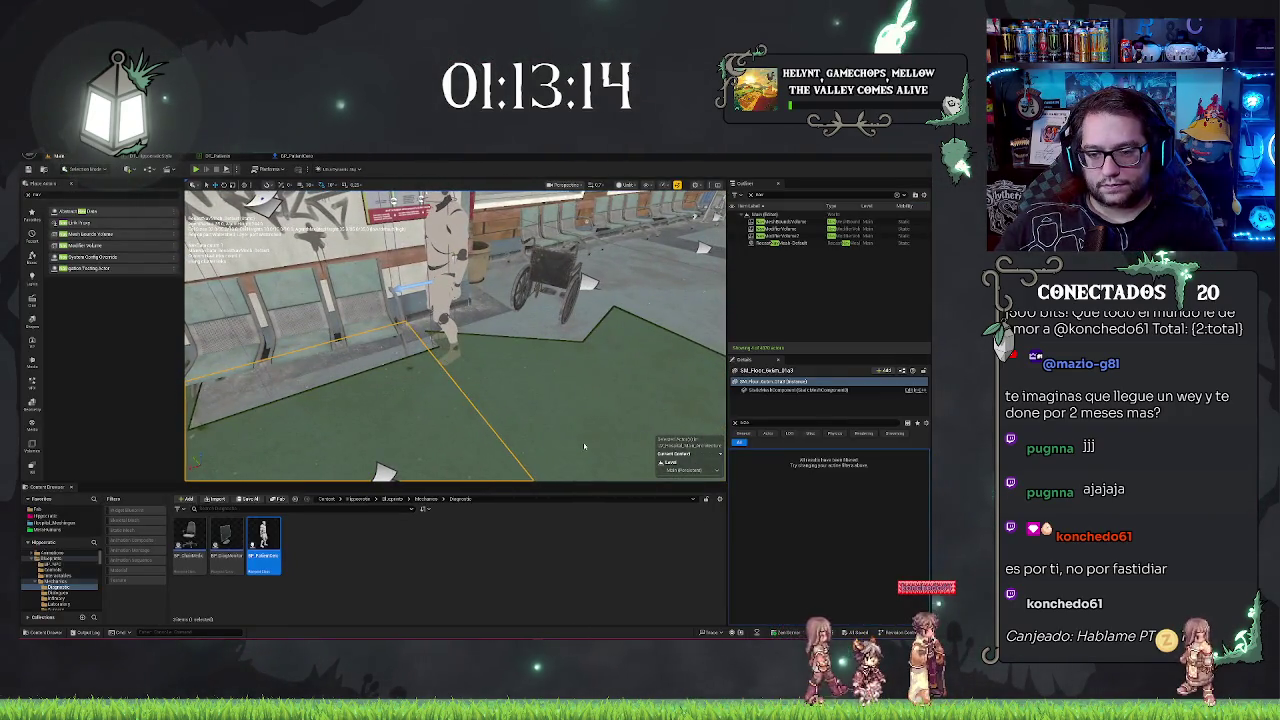
right_click(599, 393)
click(599, 393)
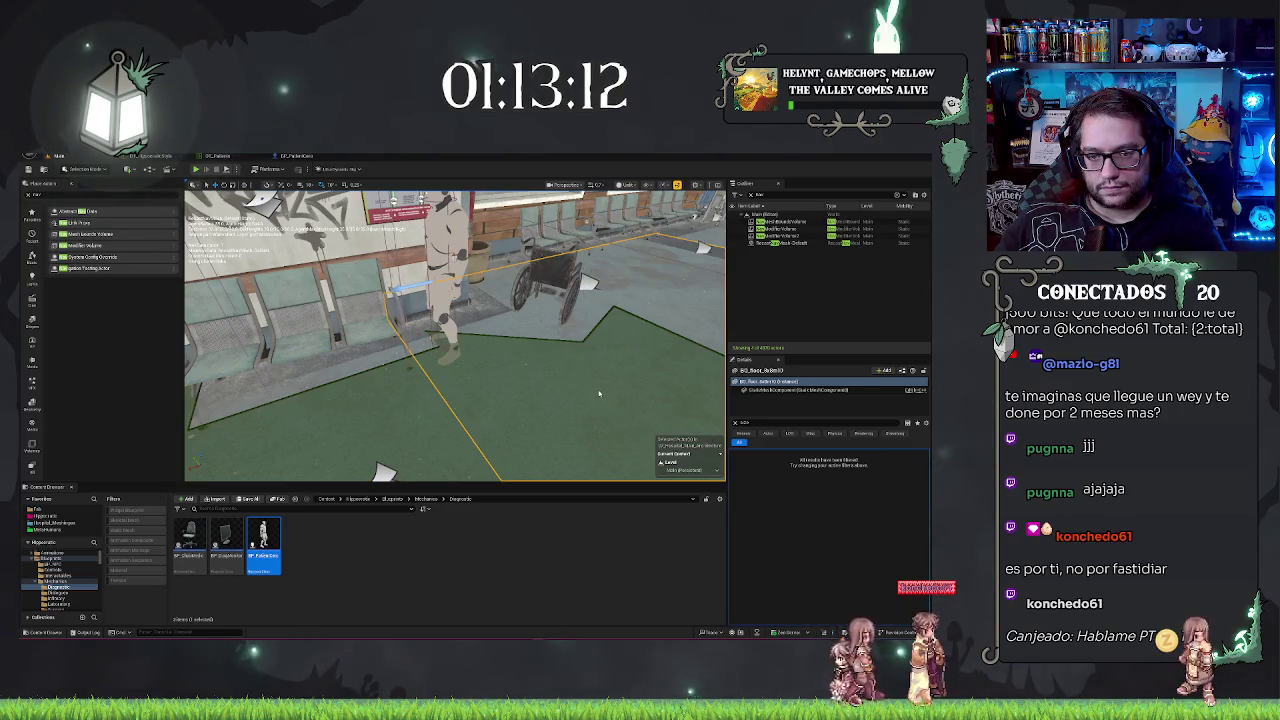
key(alt+p)
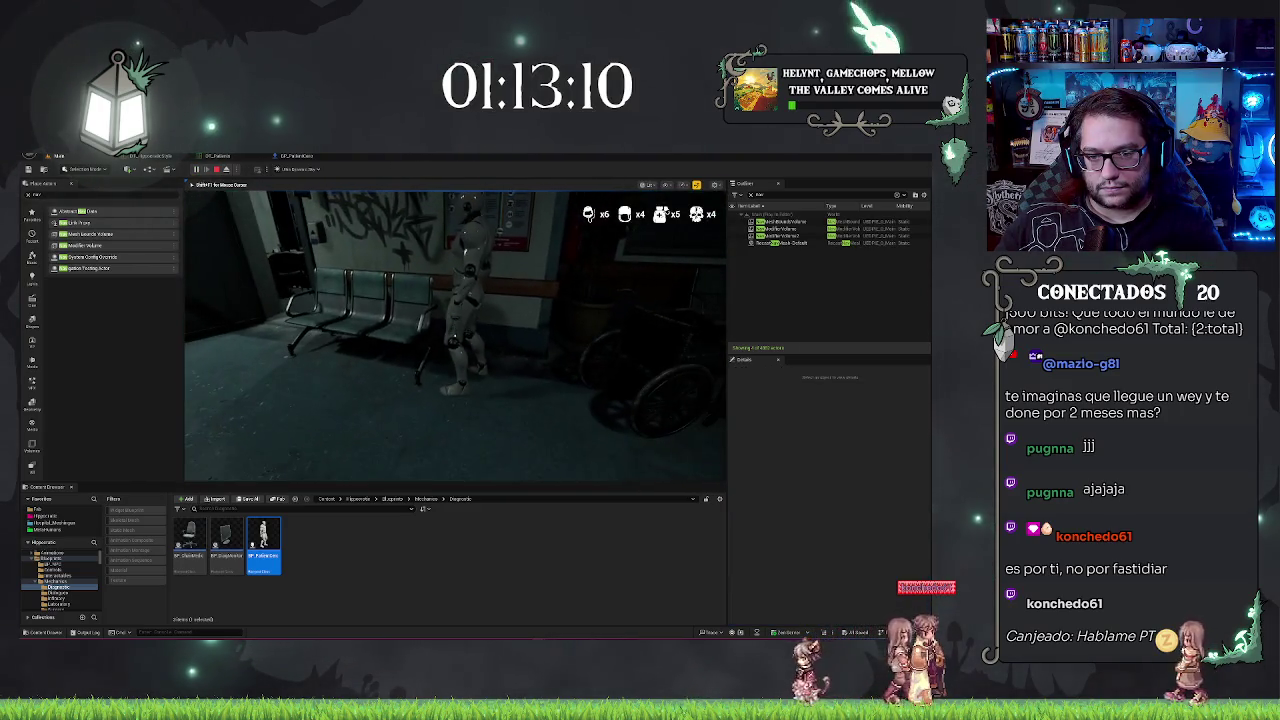
key(w)
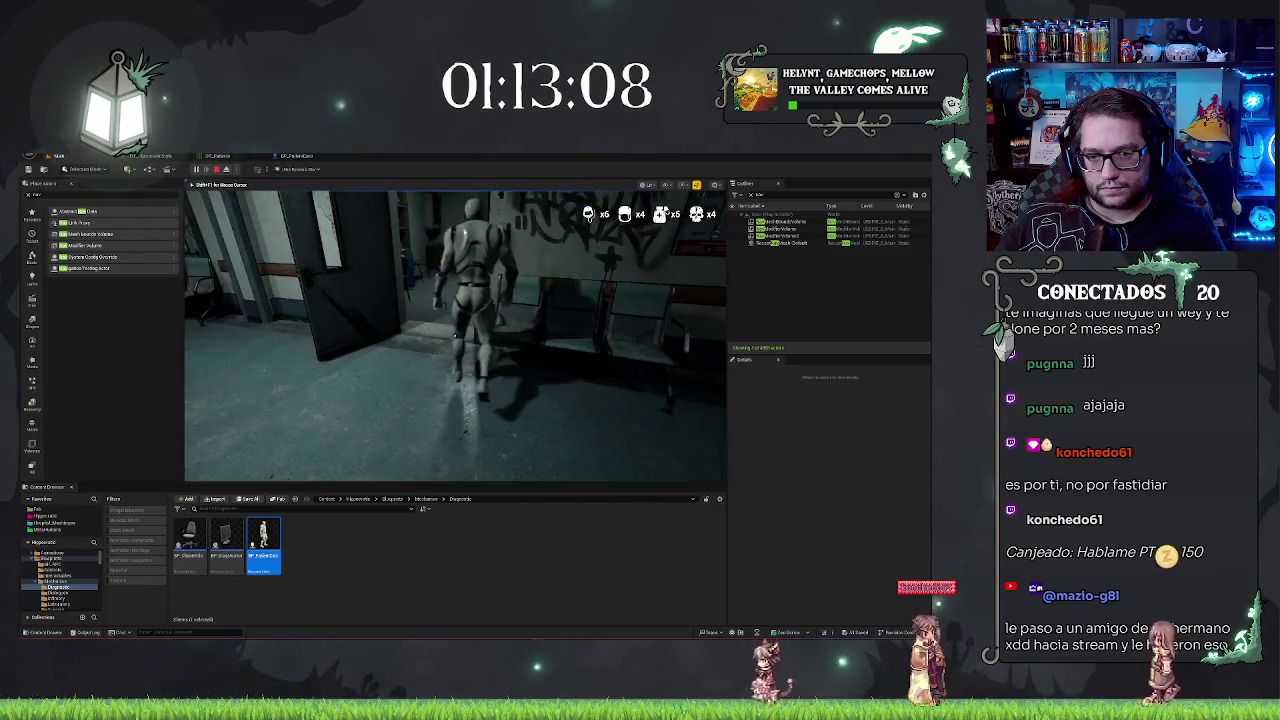
key(Escape)
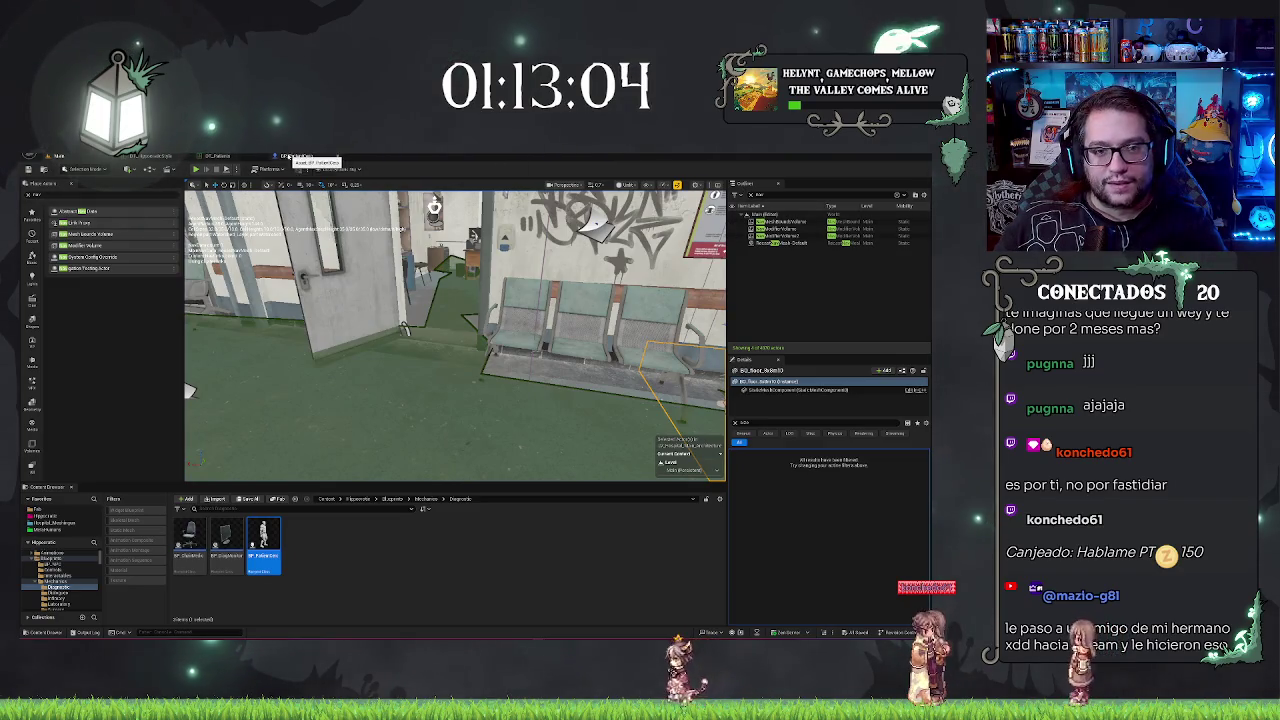
click(281, 157)
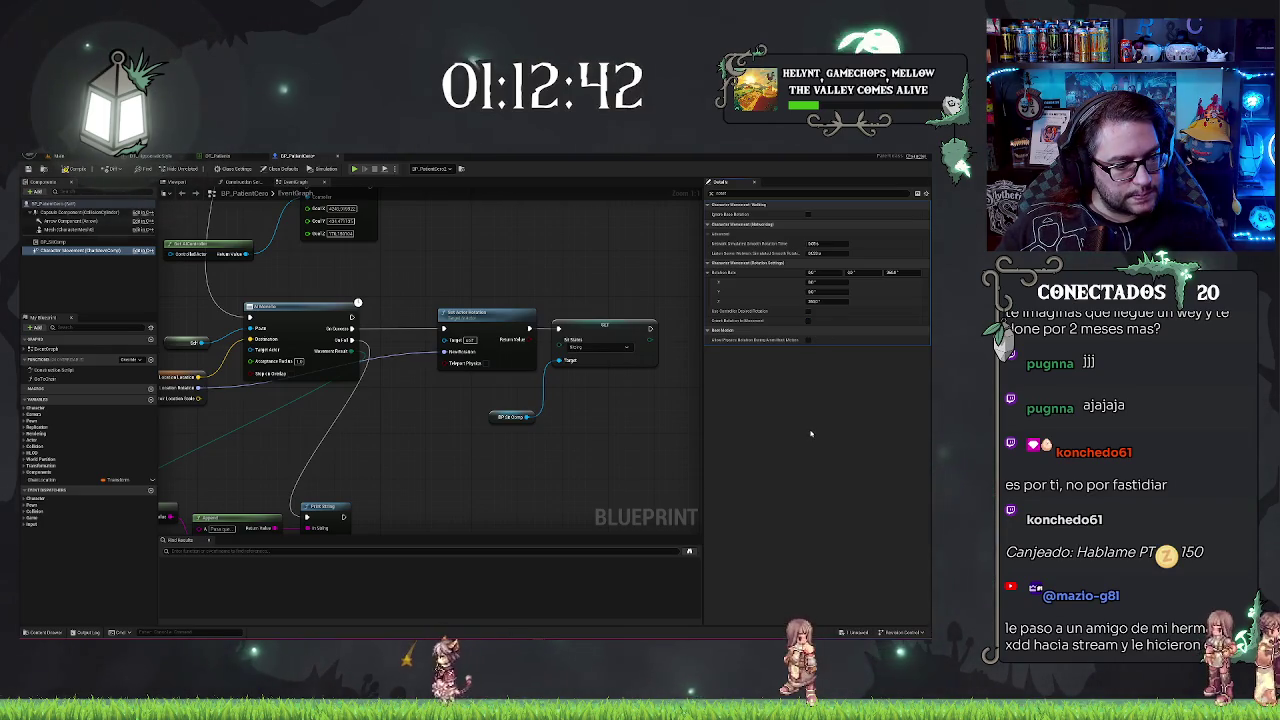
Step: Show the patient blueprint's Class Defaults filtered to 'rotation' properties
click(744, 193)
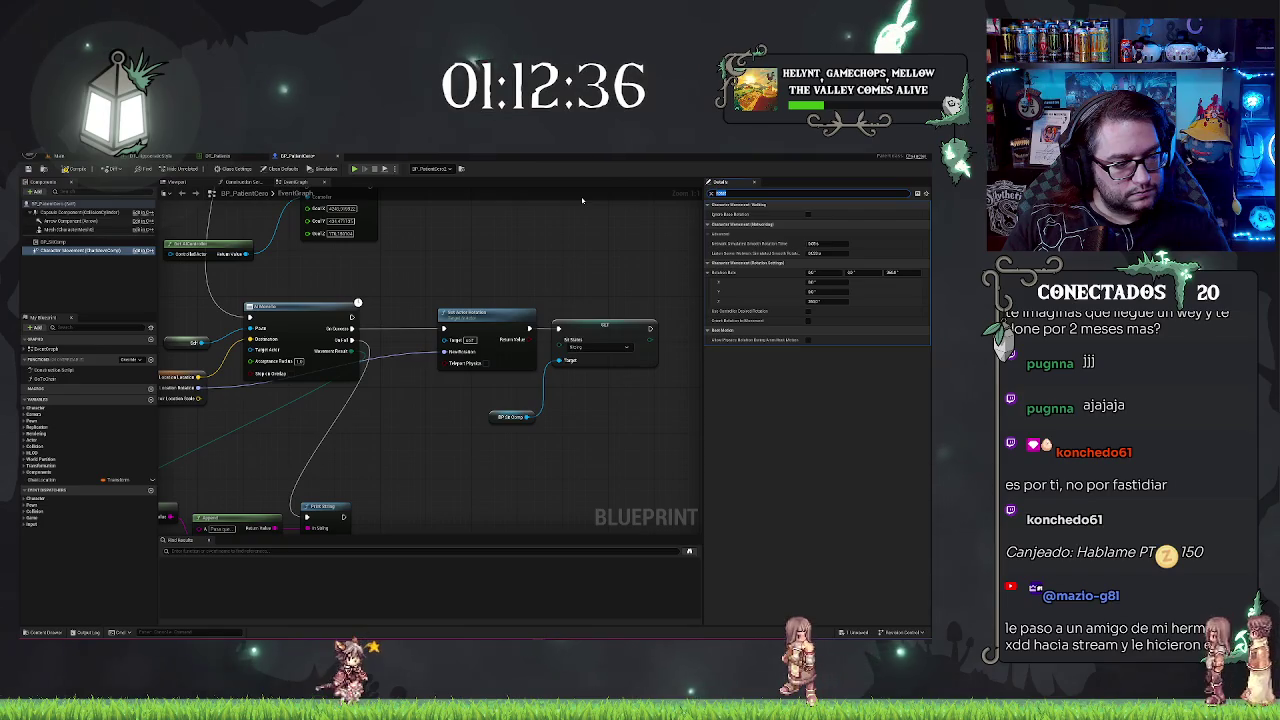
text(depen)
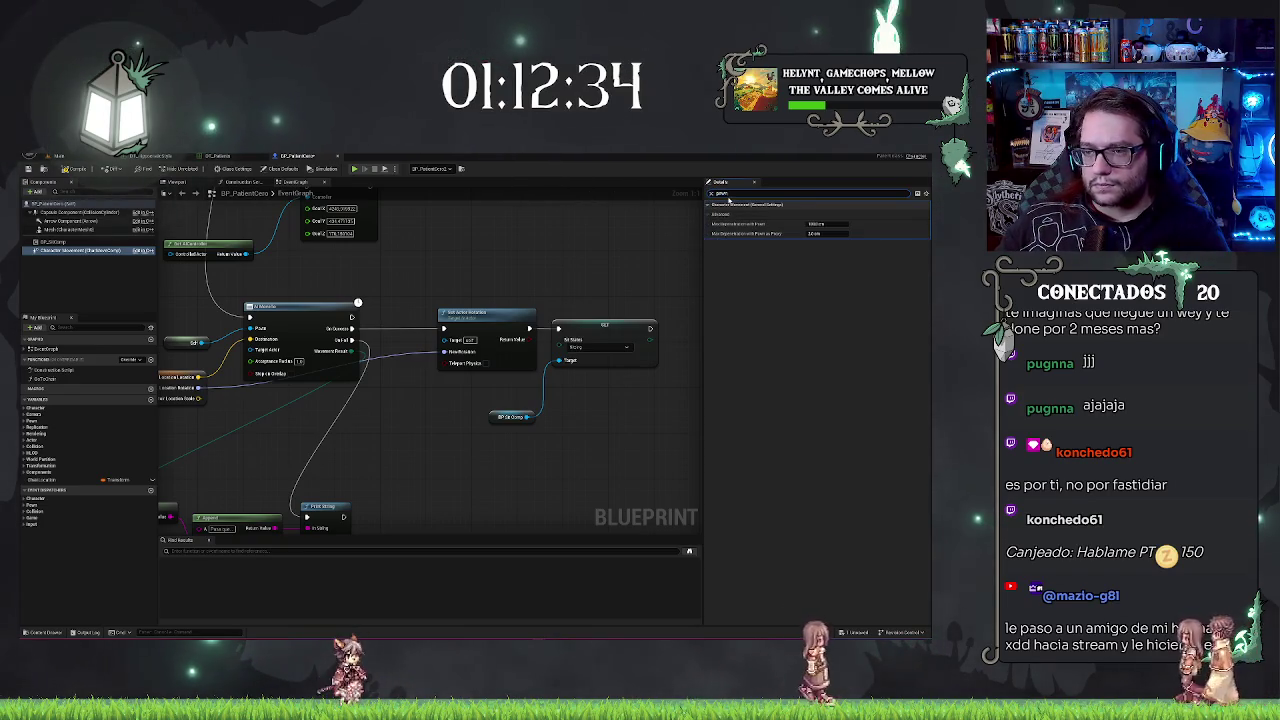
click(57, 204)
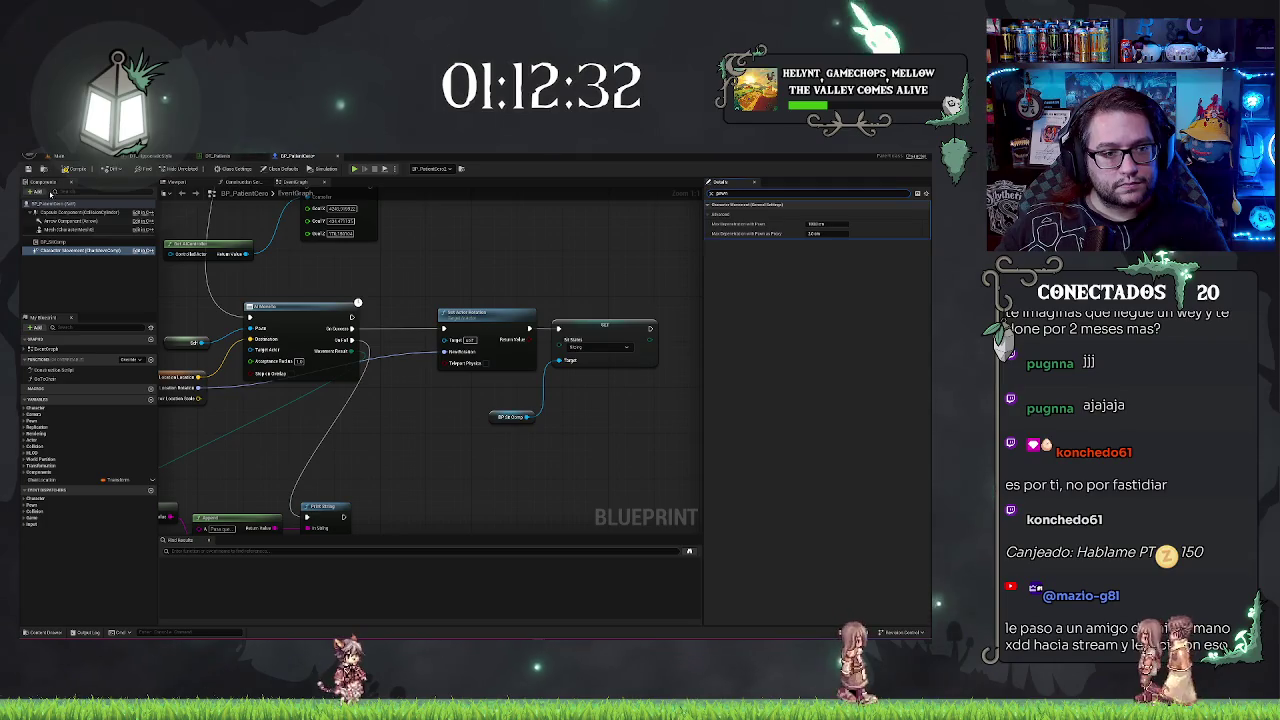
click(281, 168)
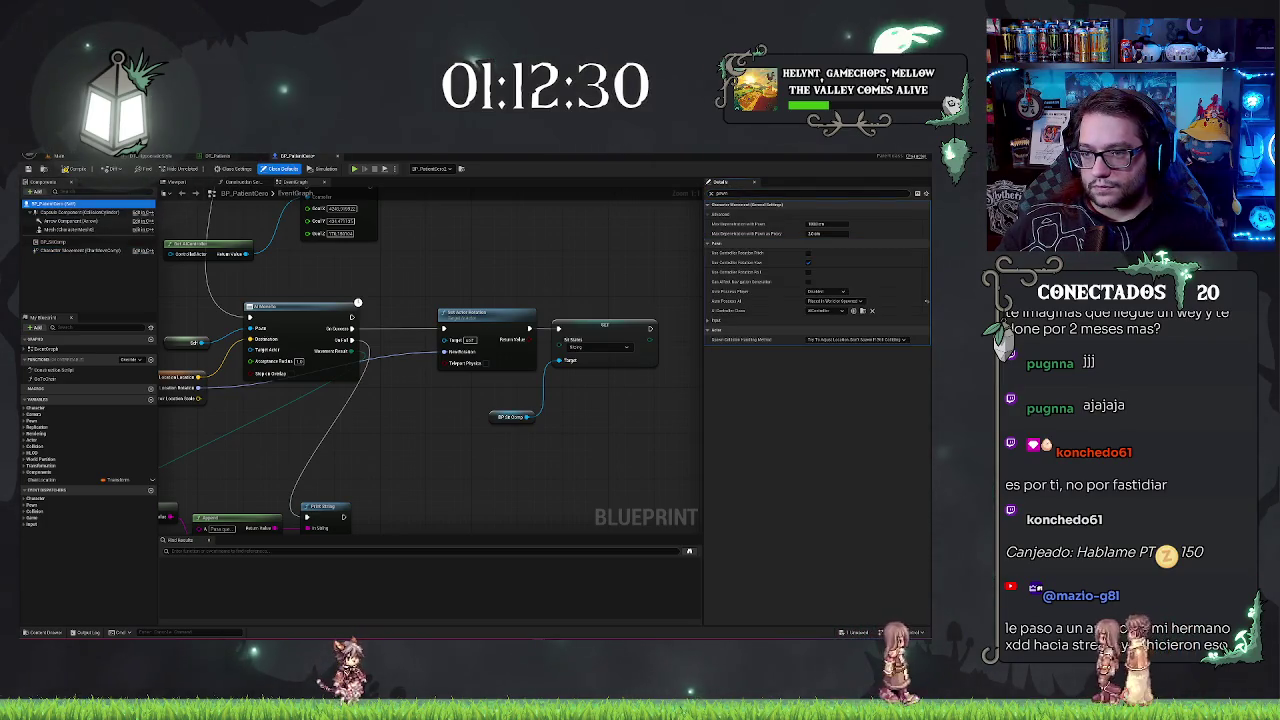
text(rotation)
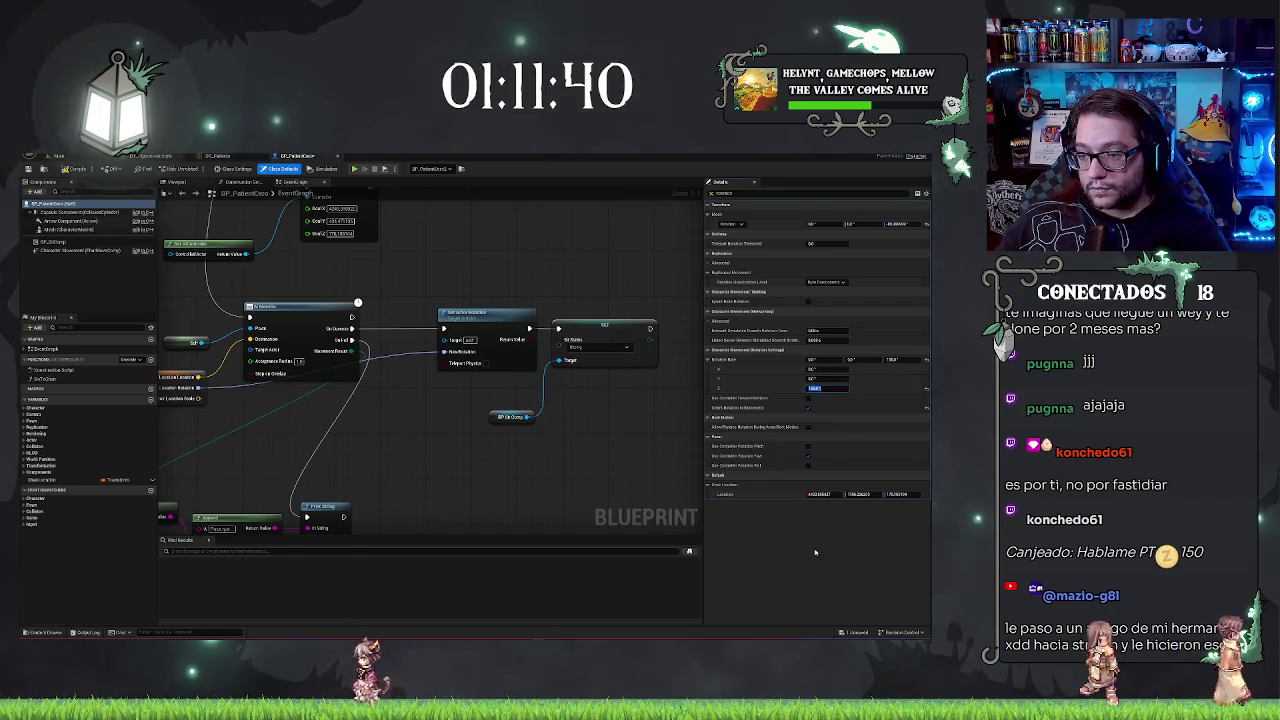
Step: Edit Rotation Rate Z, toggle a Use Controller Rotation option, and return to the level
key(Return)
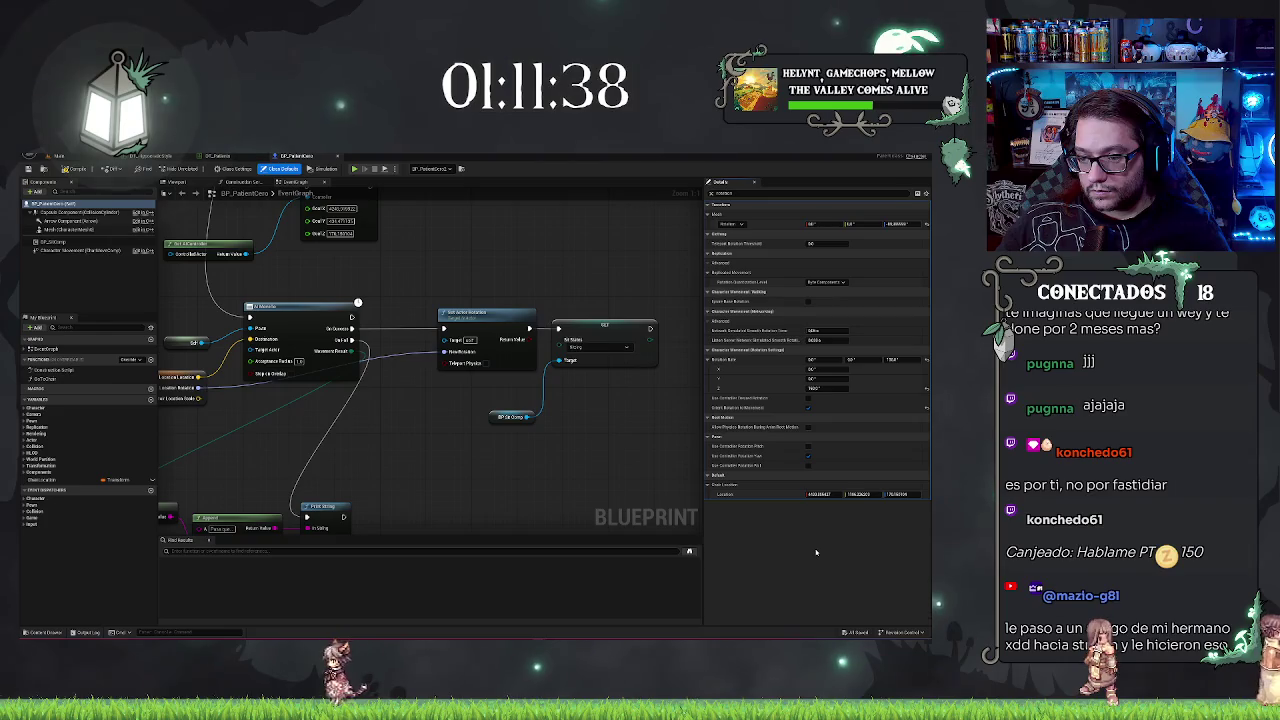
click(808, 456)
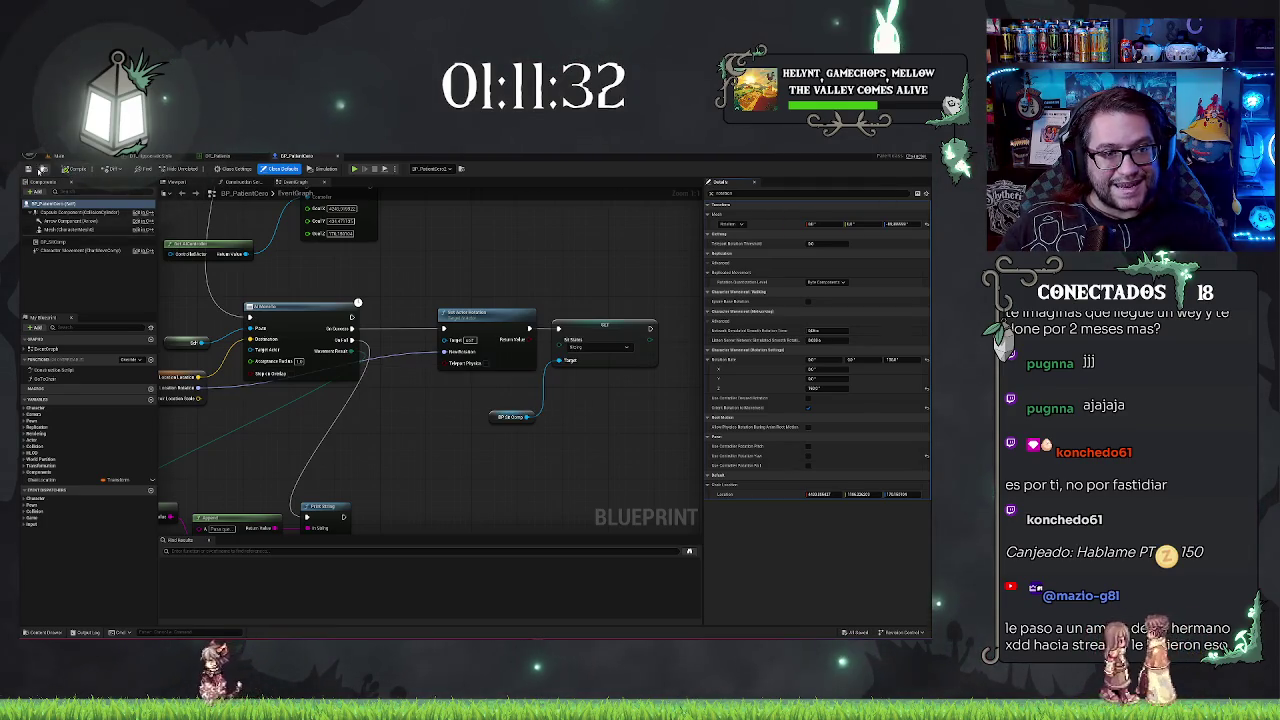
click(73, 158)
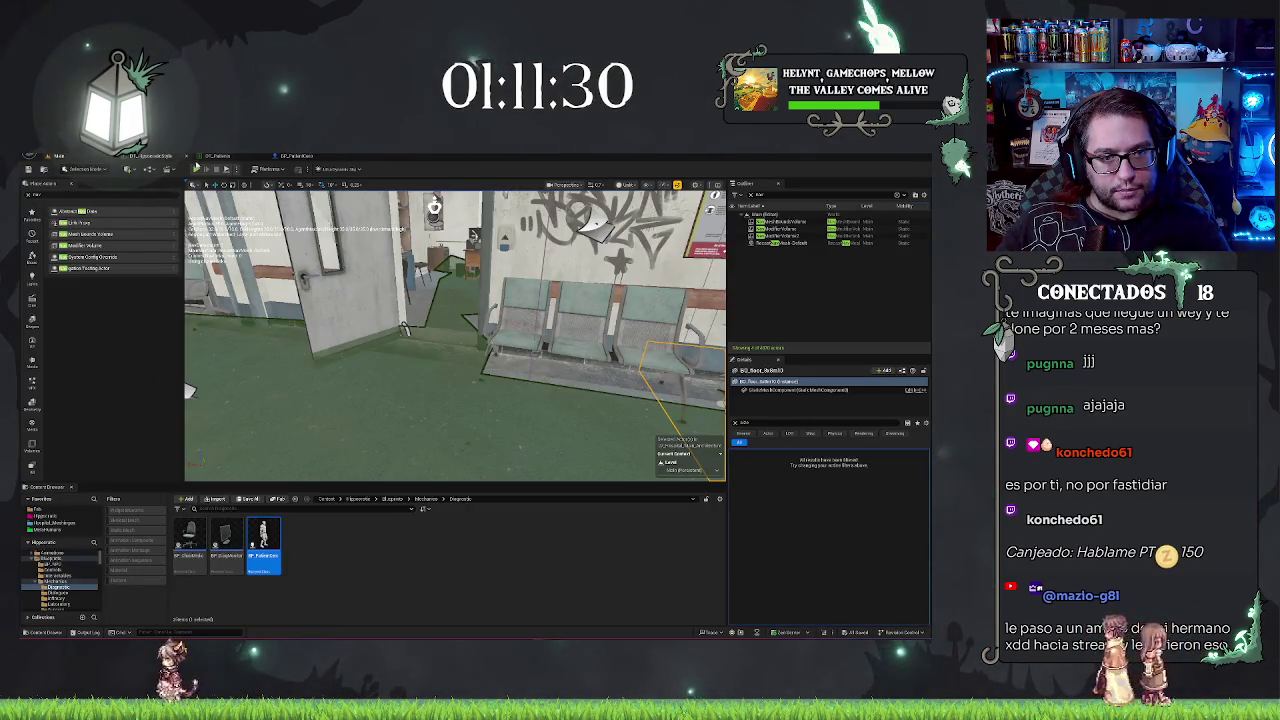
key(f)
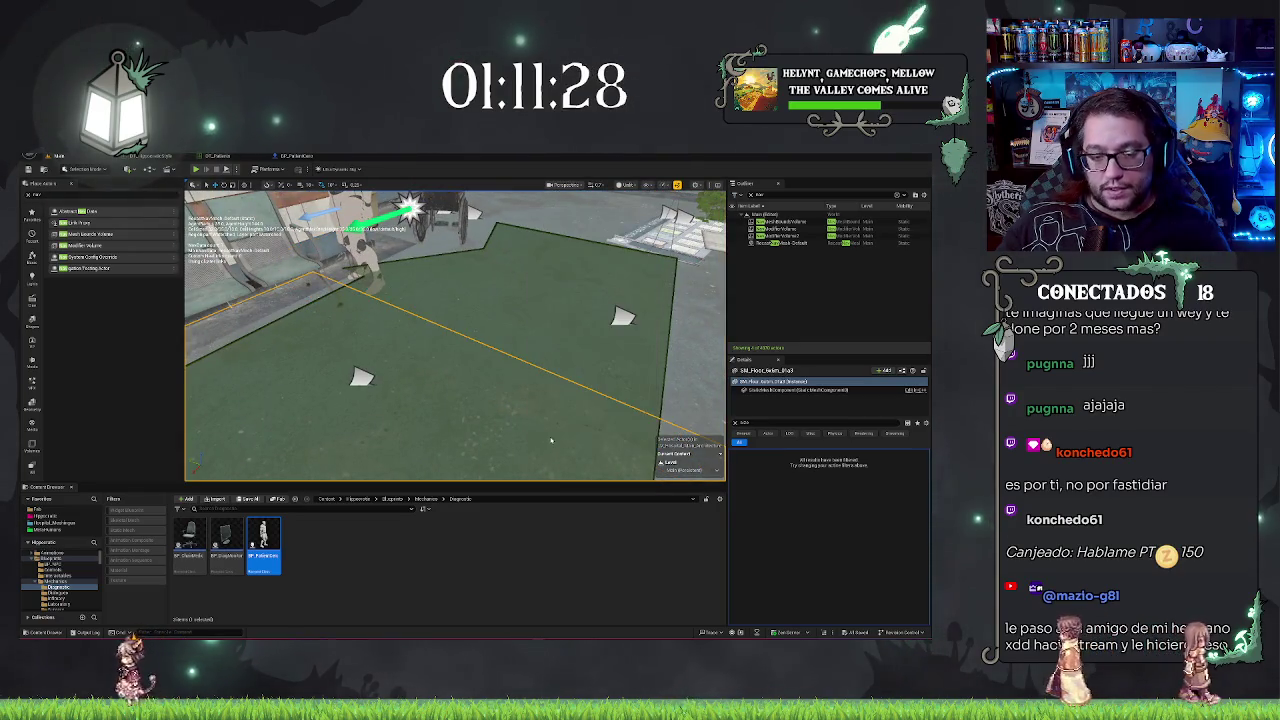
key(alt+p)
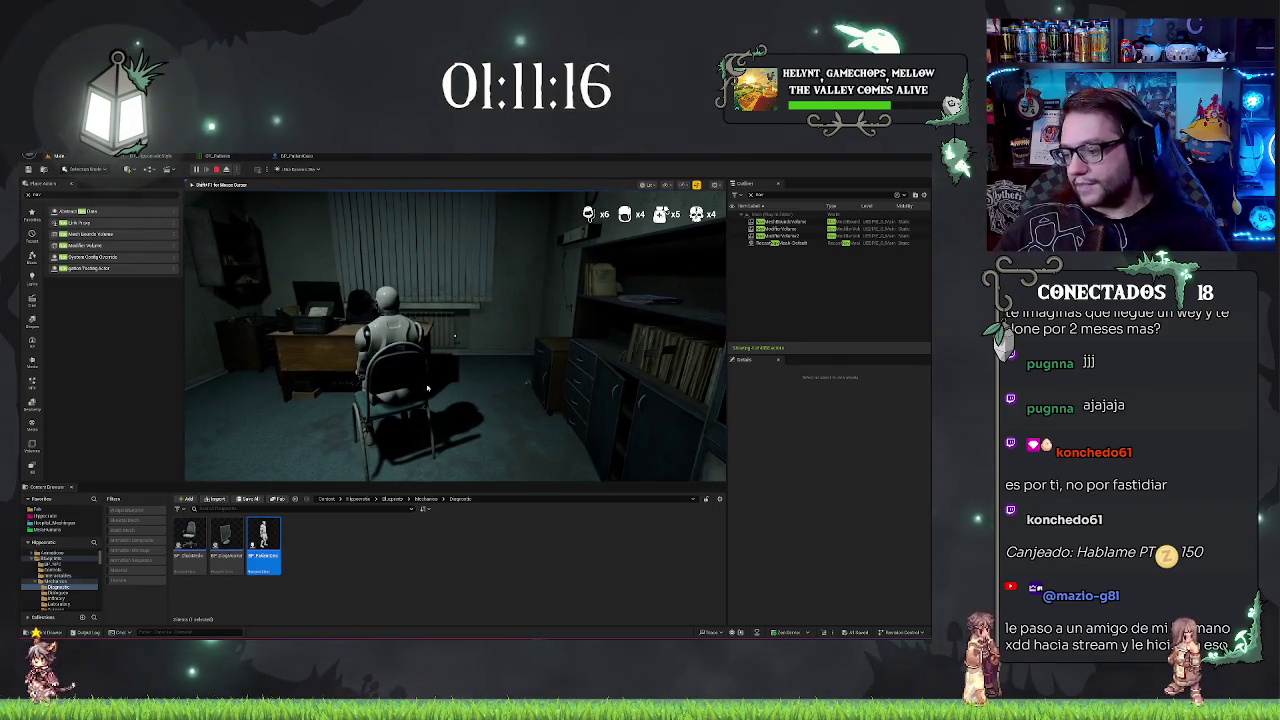
key(Escape)
mouse_move(429, 356)
mouse_down()
mouse_move(429, 334)
mouse_move(370, 338)
mouse_move(410, 338)
mouse_up()
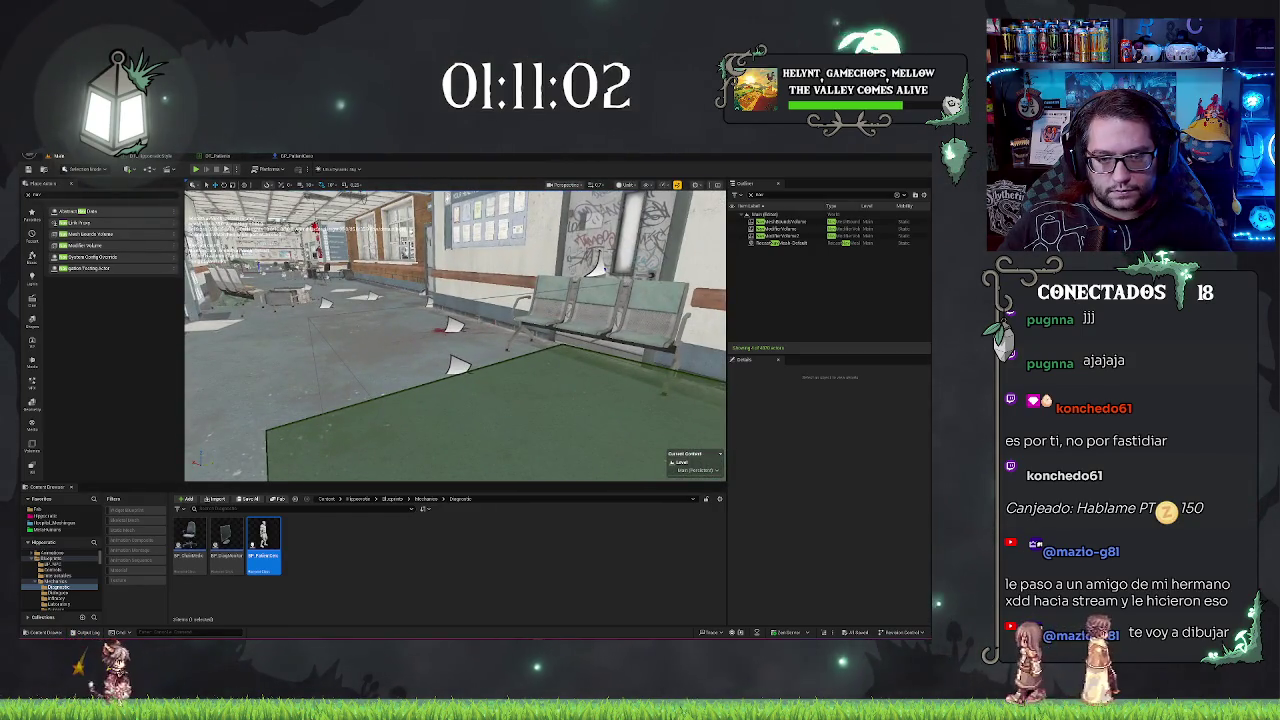
click(790, 221)
key(f)
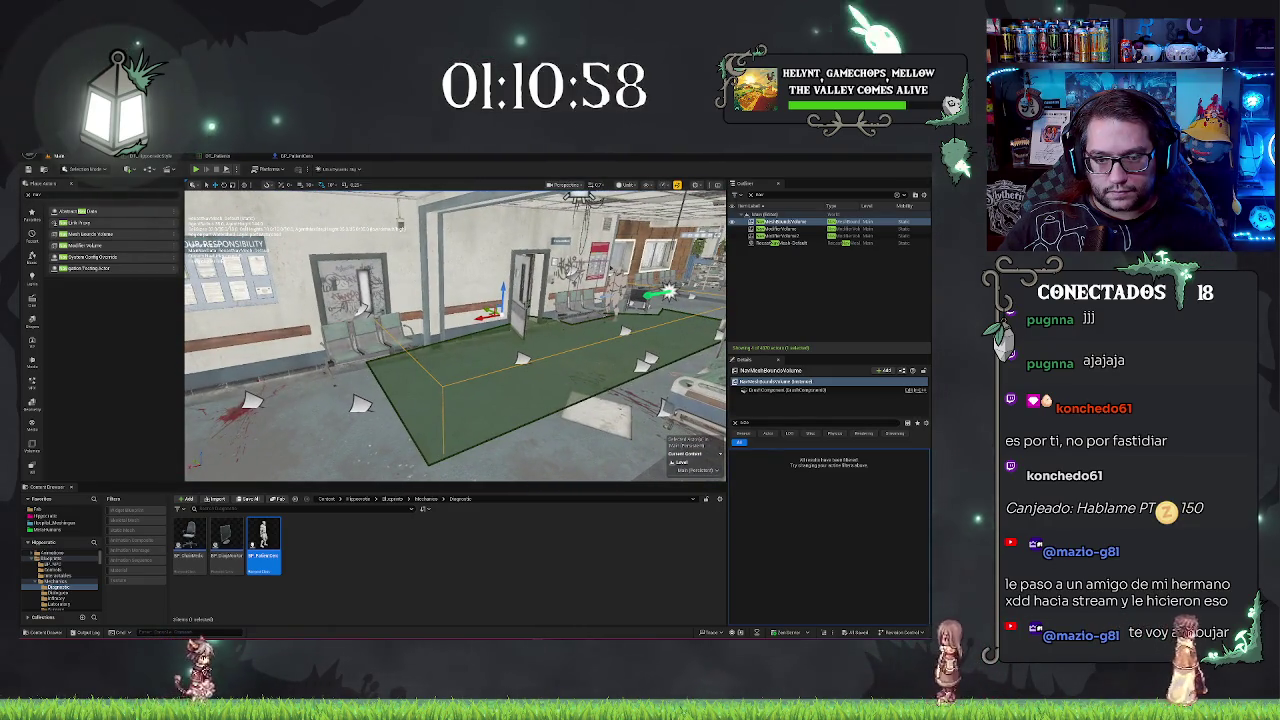
click(380, 345)
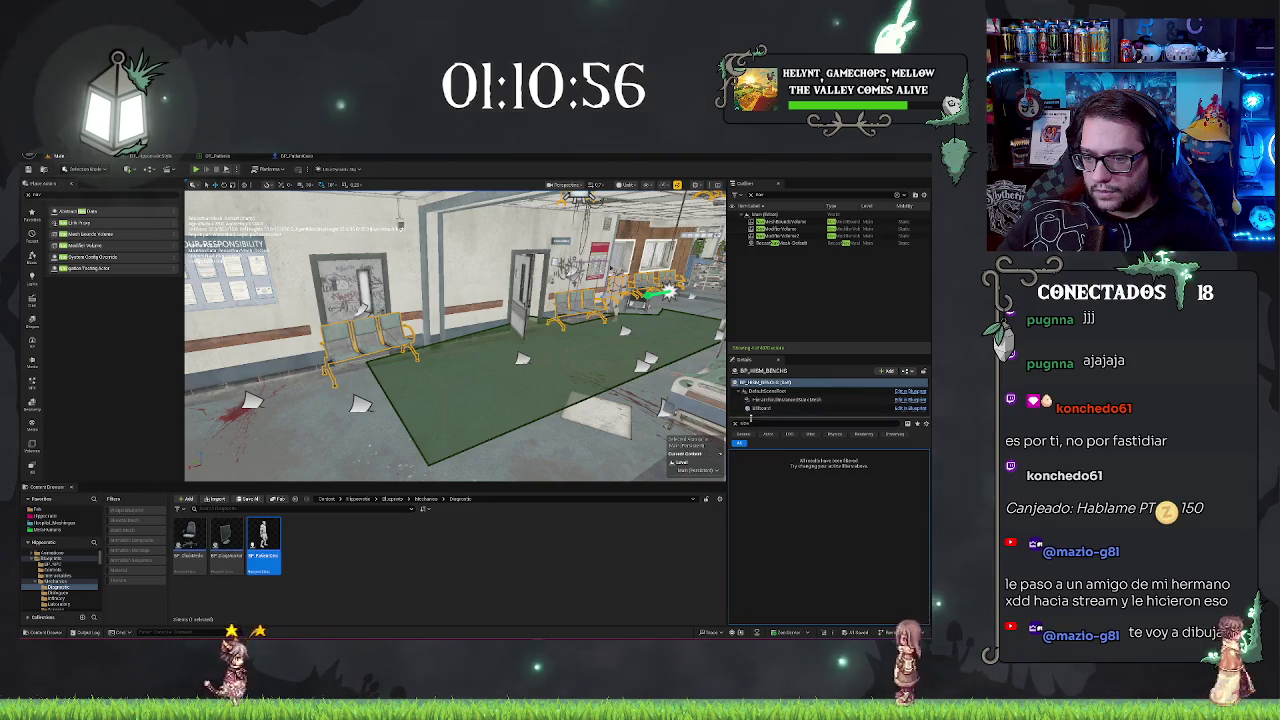
click(775, 399)
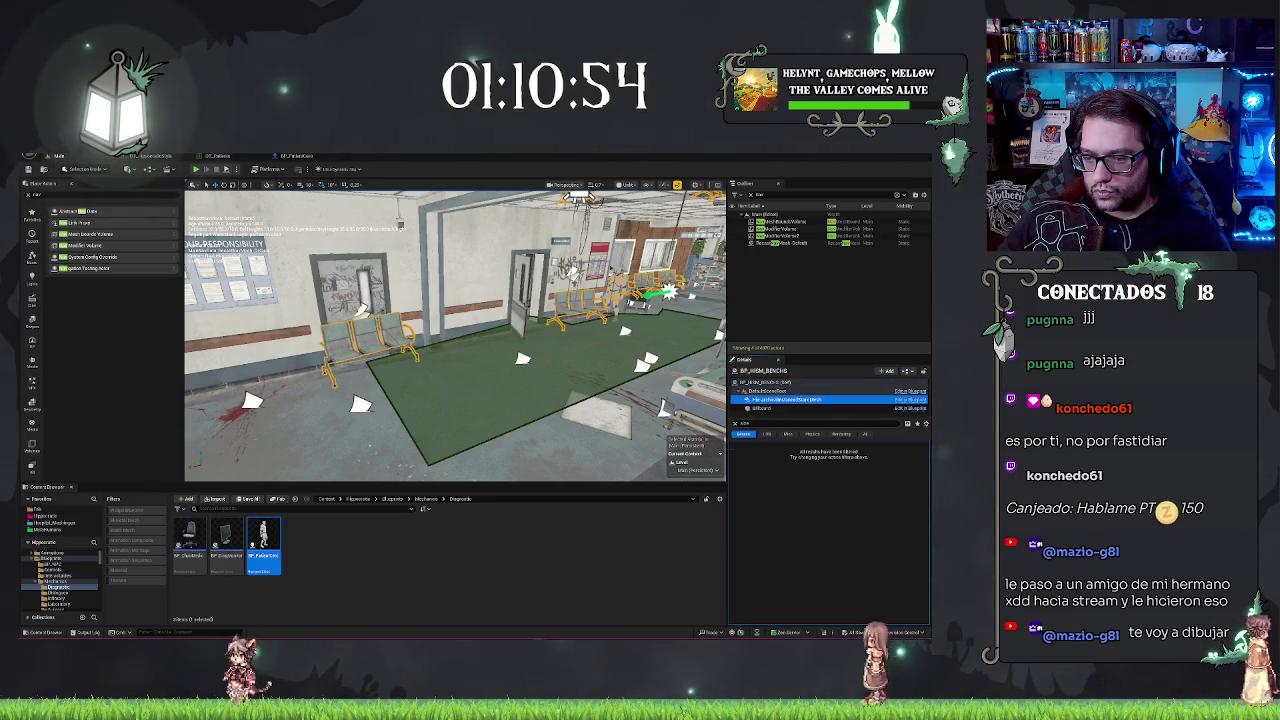
text(aff)
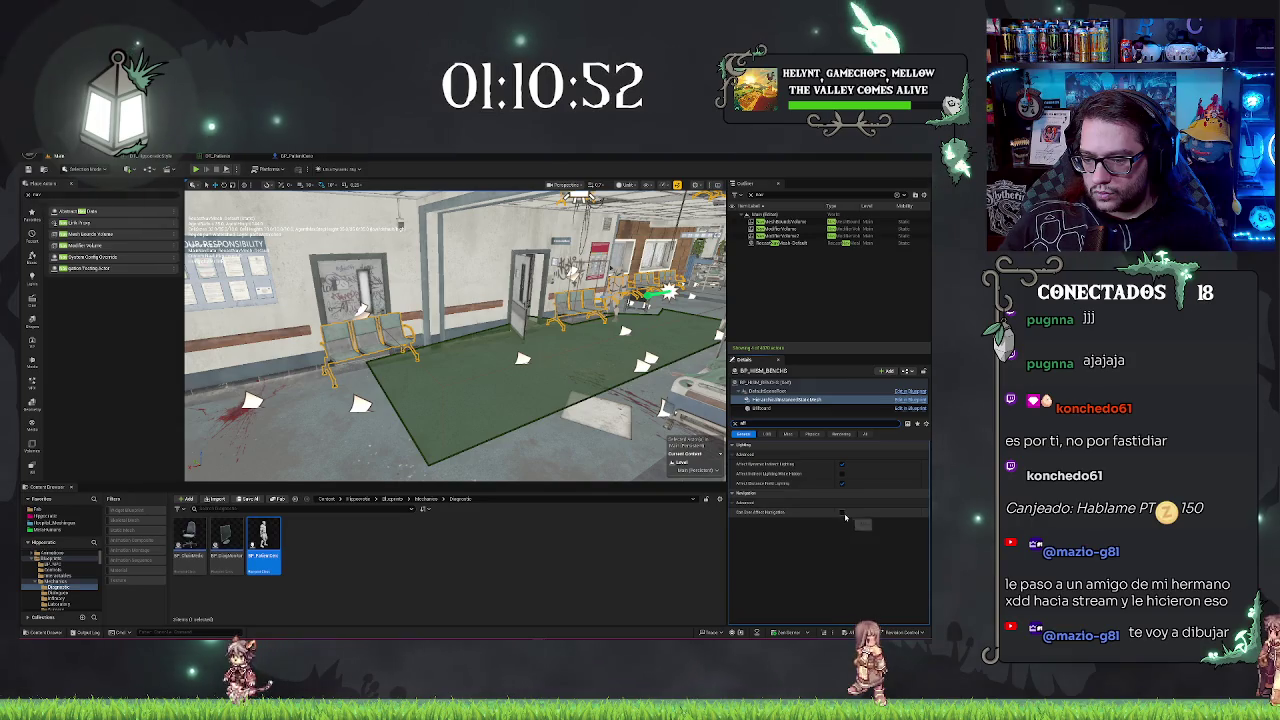
click(843, 516)
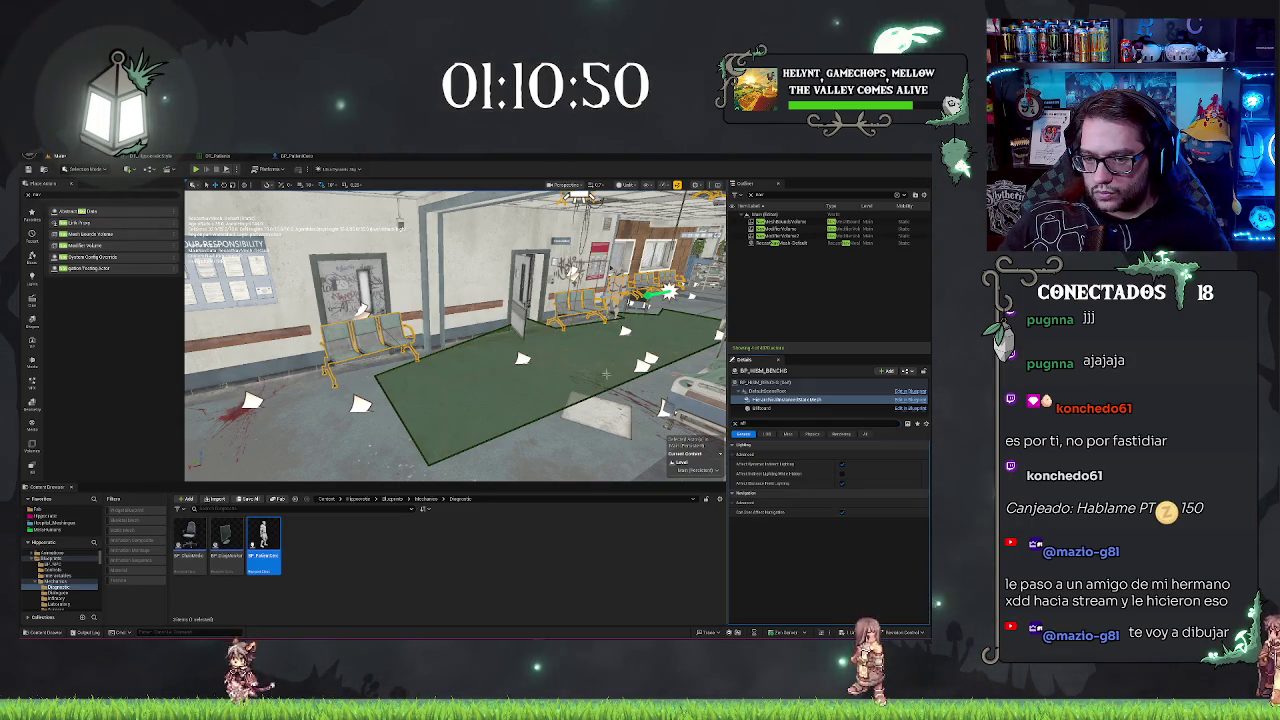
scroll(605, 374, up, 10)
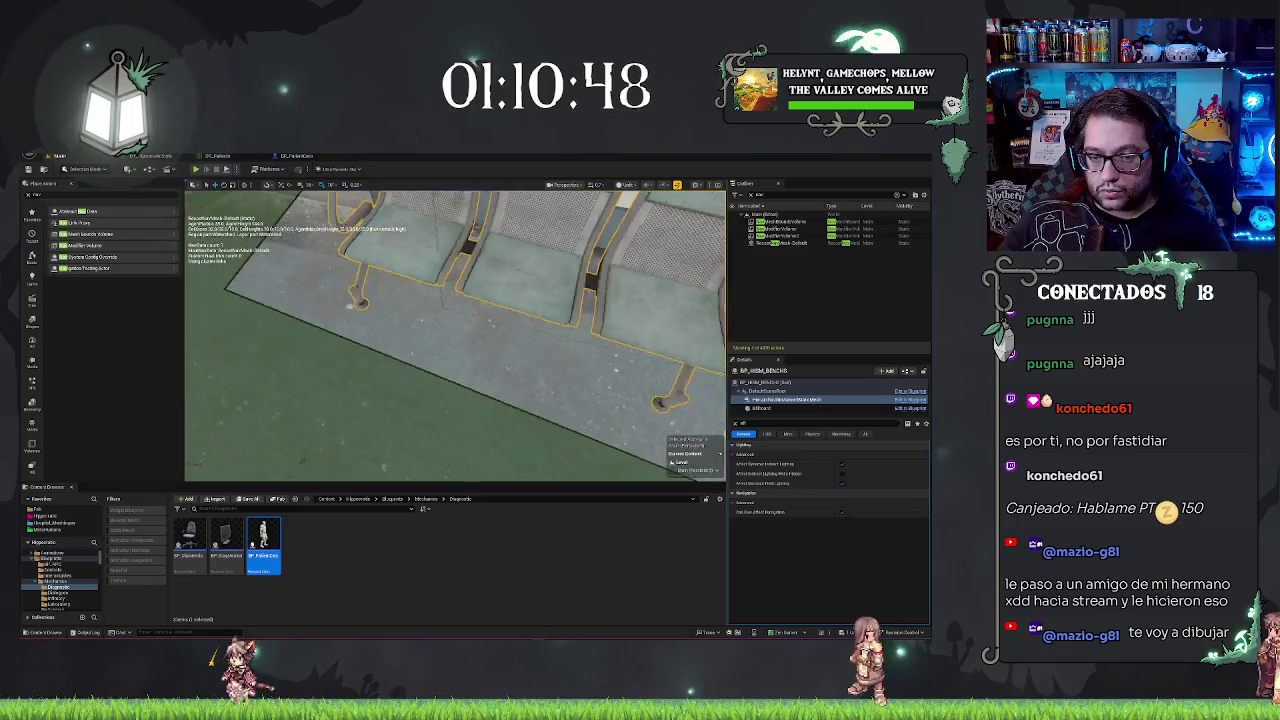
scroll(455, 336, down, 5)
scroll(455, 336, up, 5)
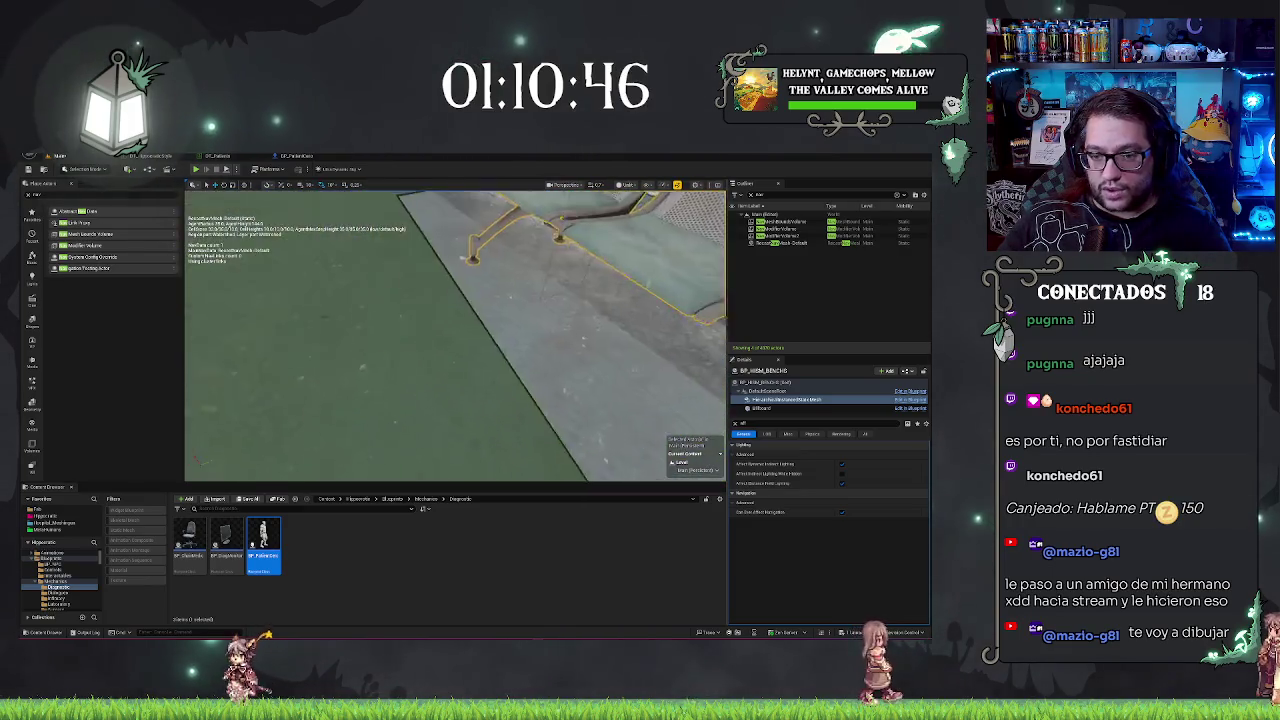
scroll(455, 336, up, 5)
scroll(455, 336, down, 8)
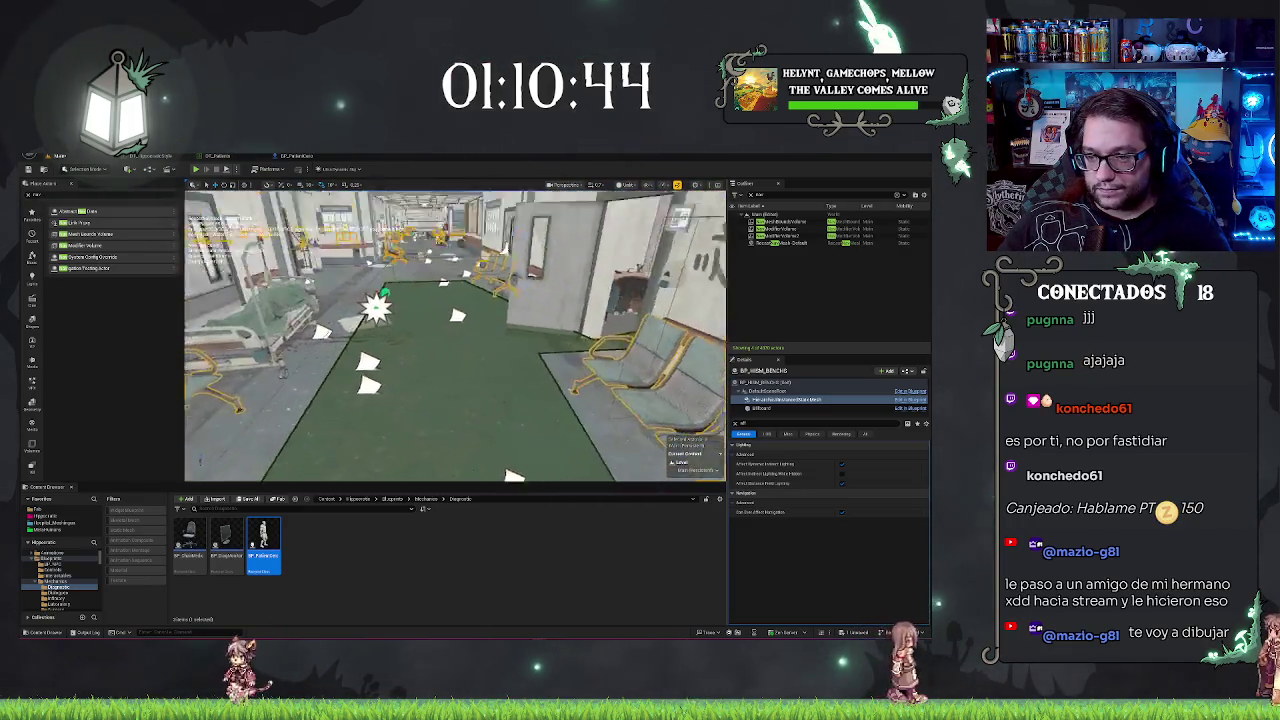
scroll(455, 336, down, 5)
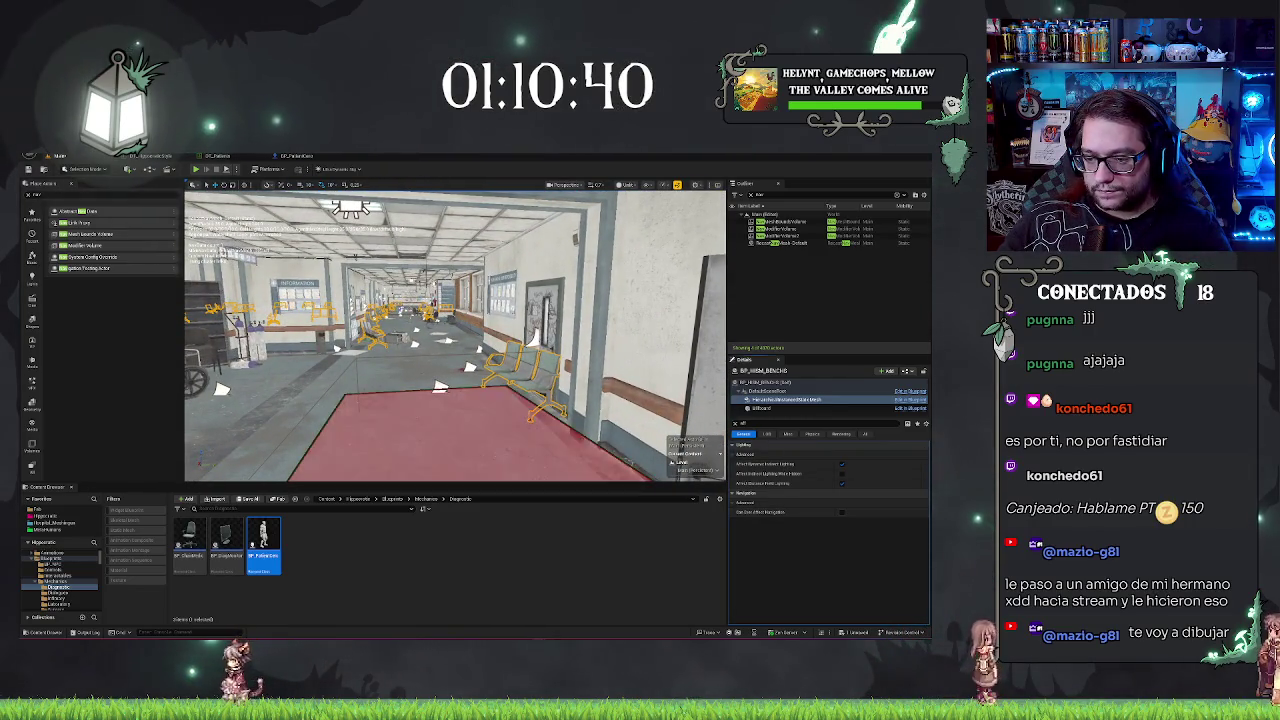
key(f)
scroll(222, 348, up, 3)
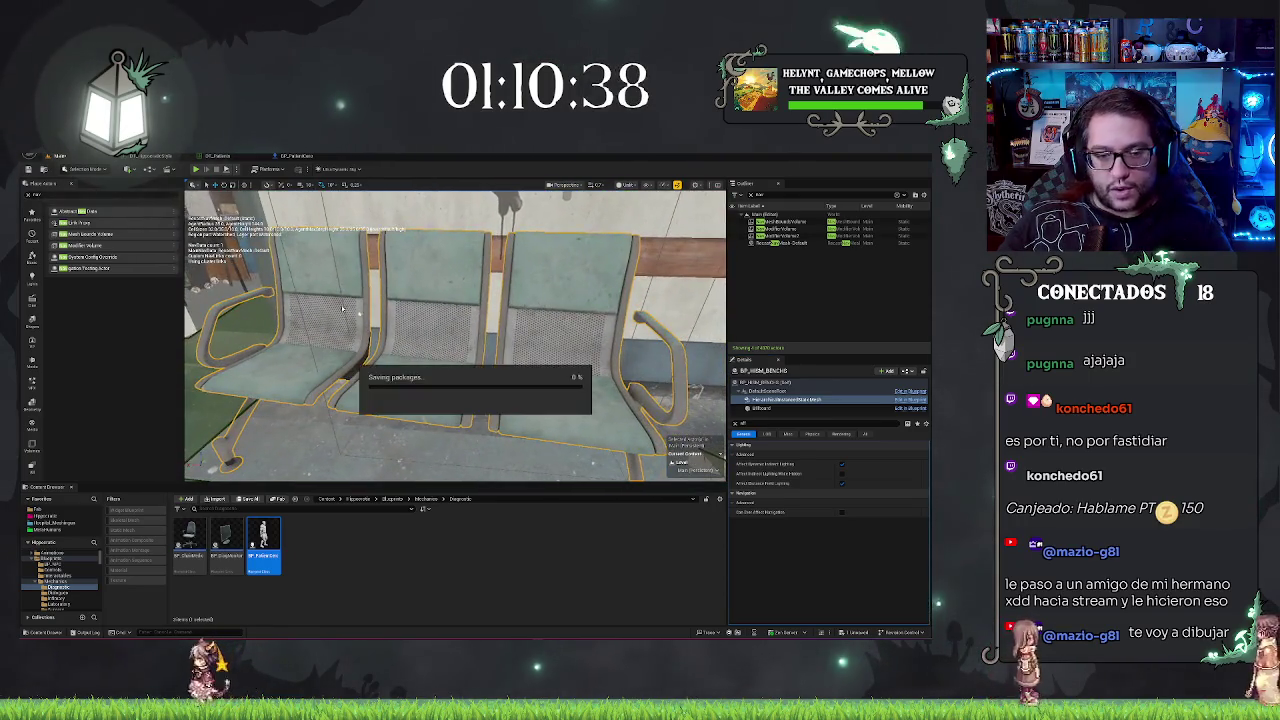
drag(222, 348, 196, 356)
drag(538, 208, 415, 252)
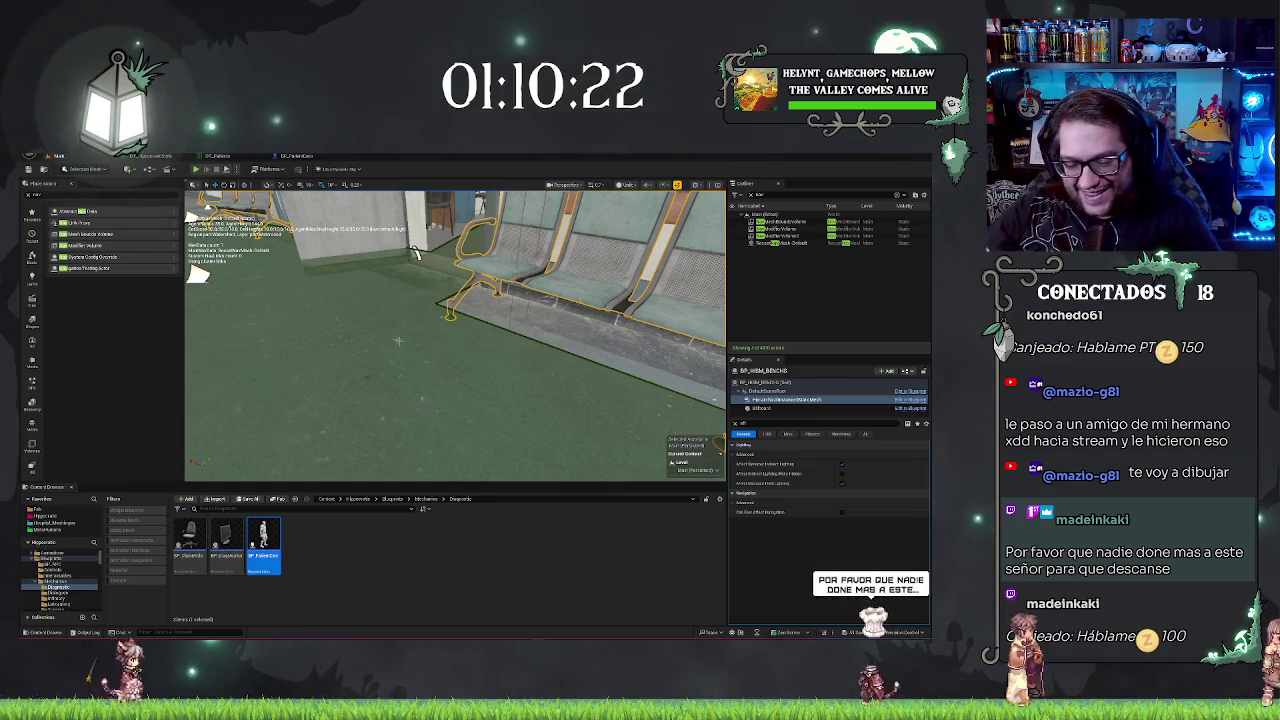
drag(415, 252, 540, 313)
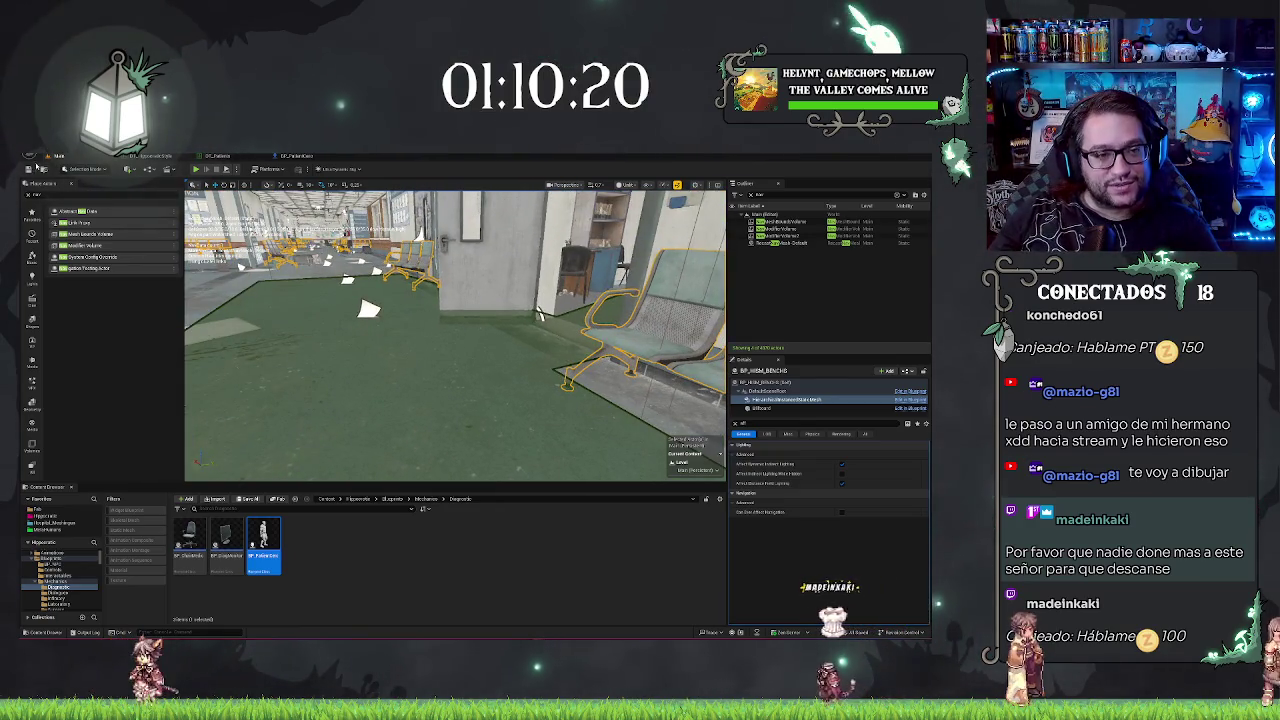
drag(540, 311, 190, 214)
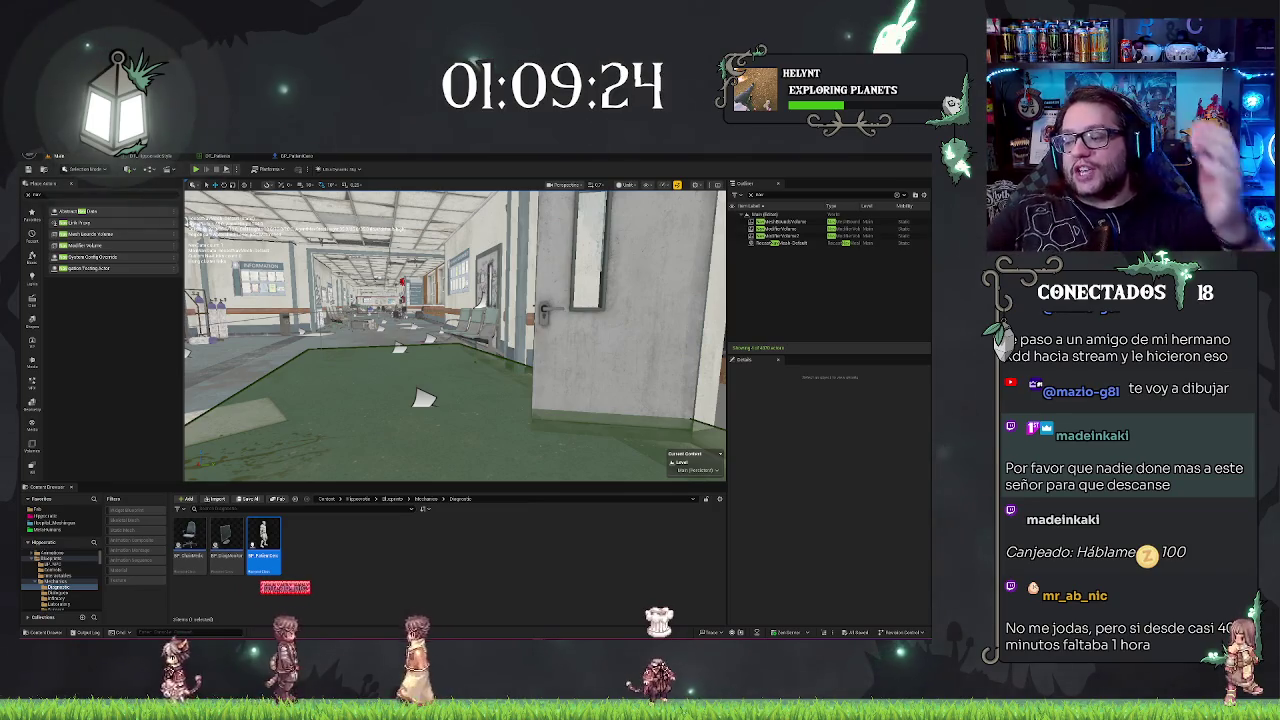
mouse_move(455, 335)
mouse_down()
mouse_move(480, 380)
mouse_move(460, 350)
mouse_move(480, 335)
mouse_move(465, 335)
mouse_up()
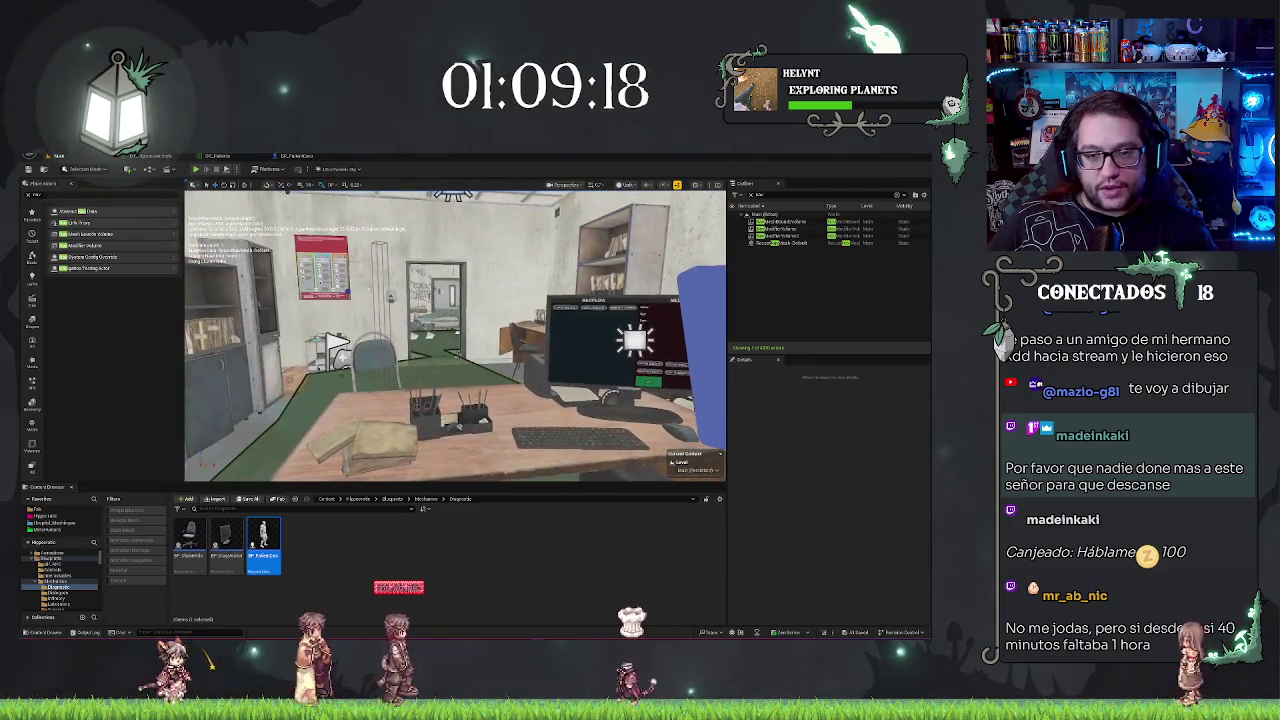
click(292, 157)
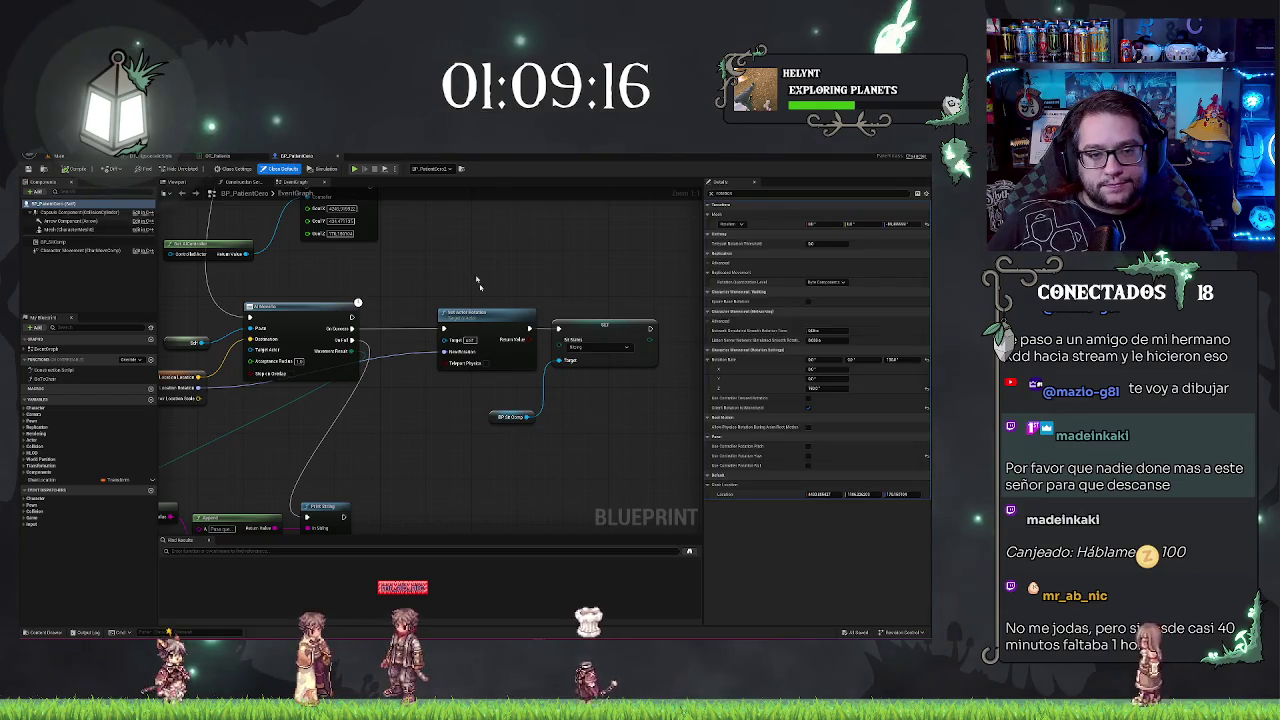
click(88, 274)
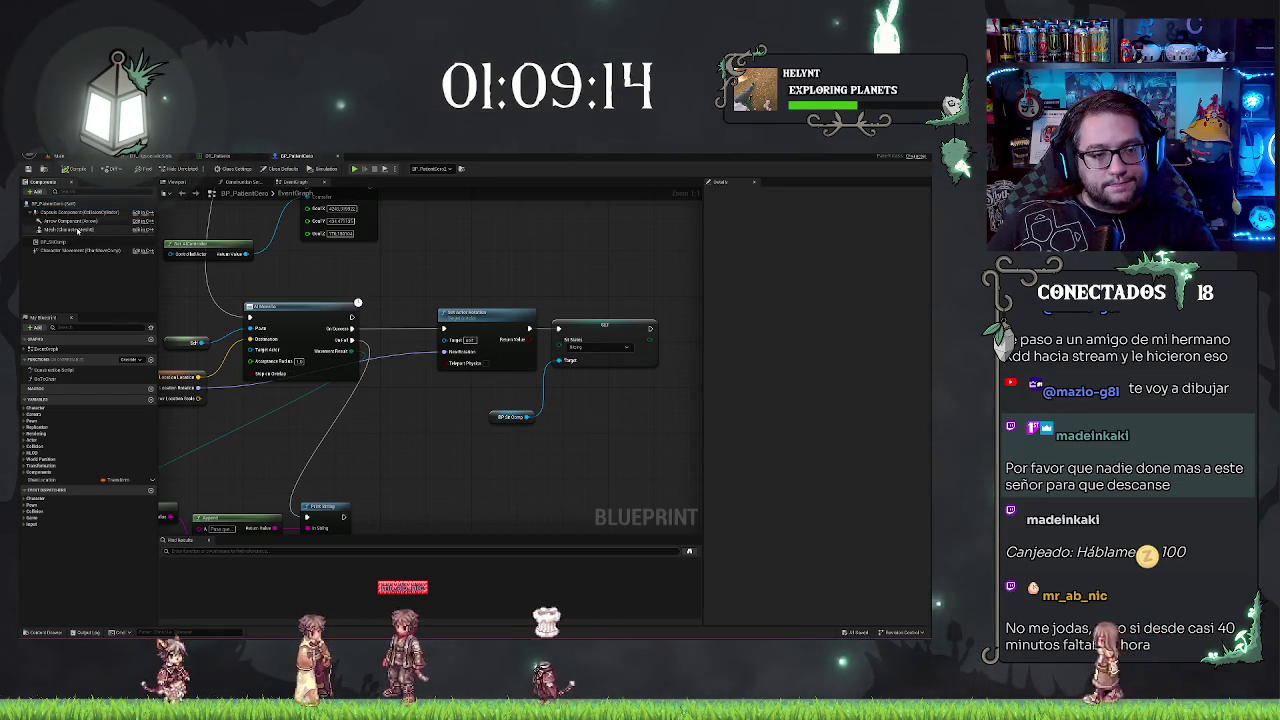
click(113, 230)
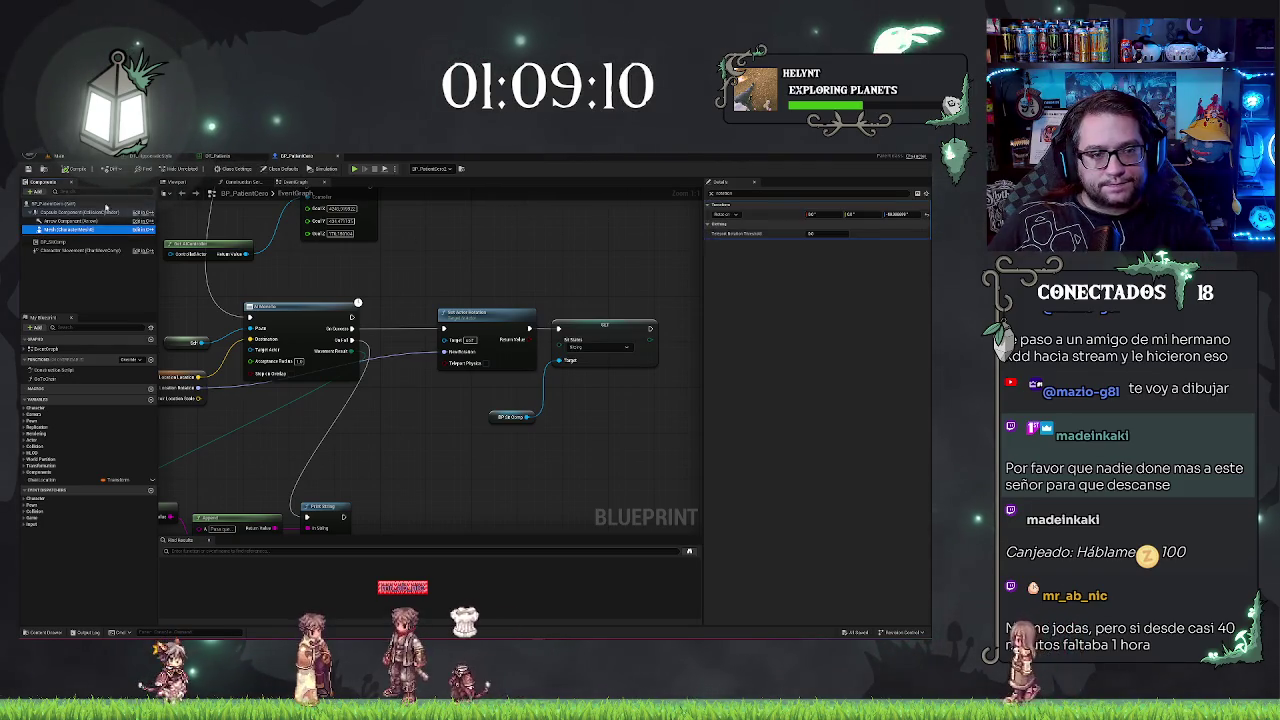
click(101, 271)
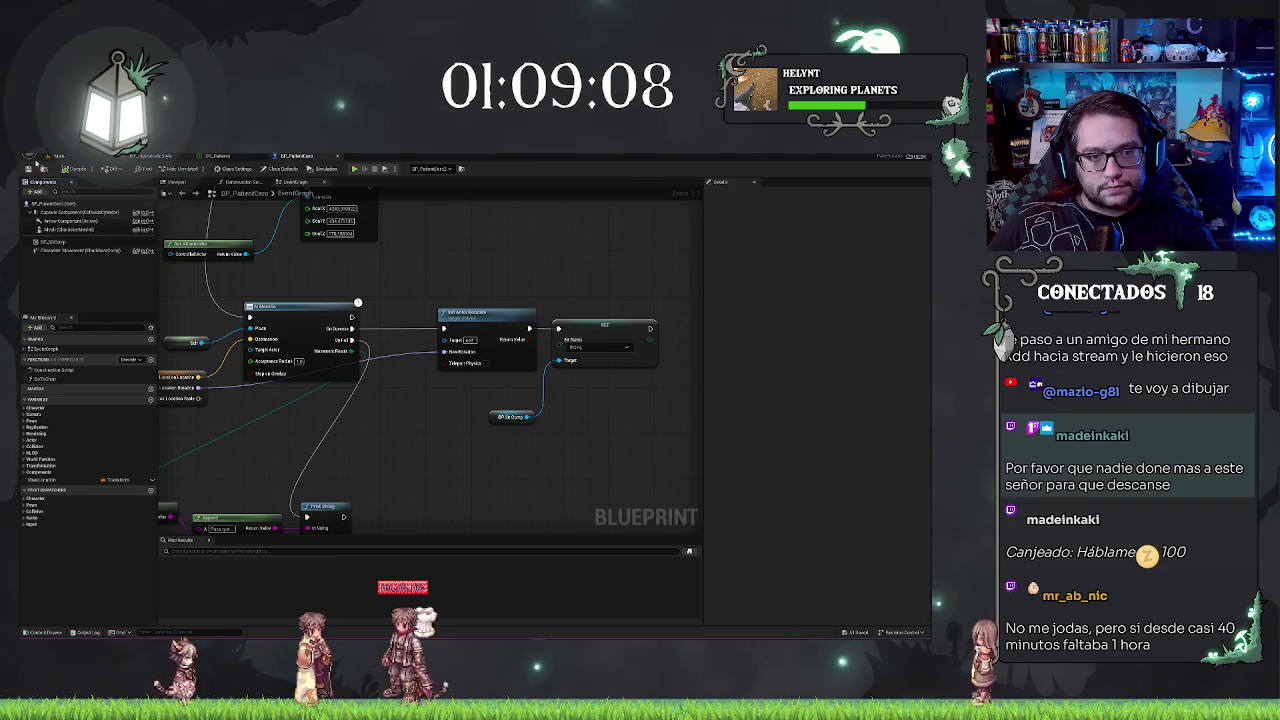
click(62, 157)
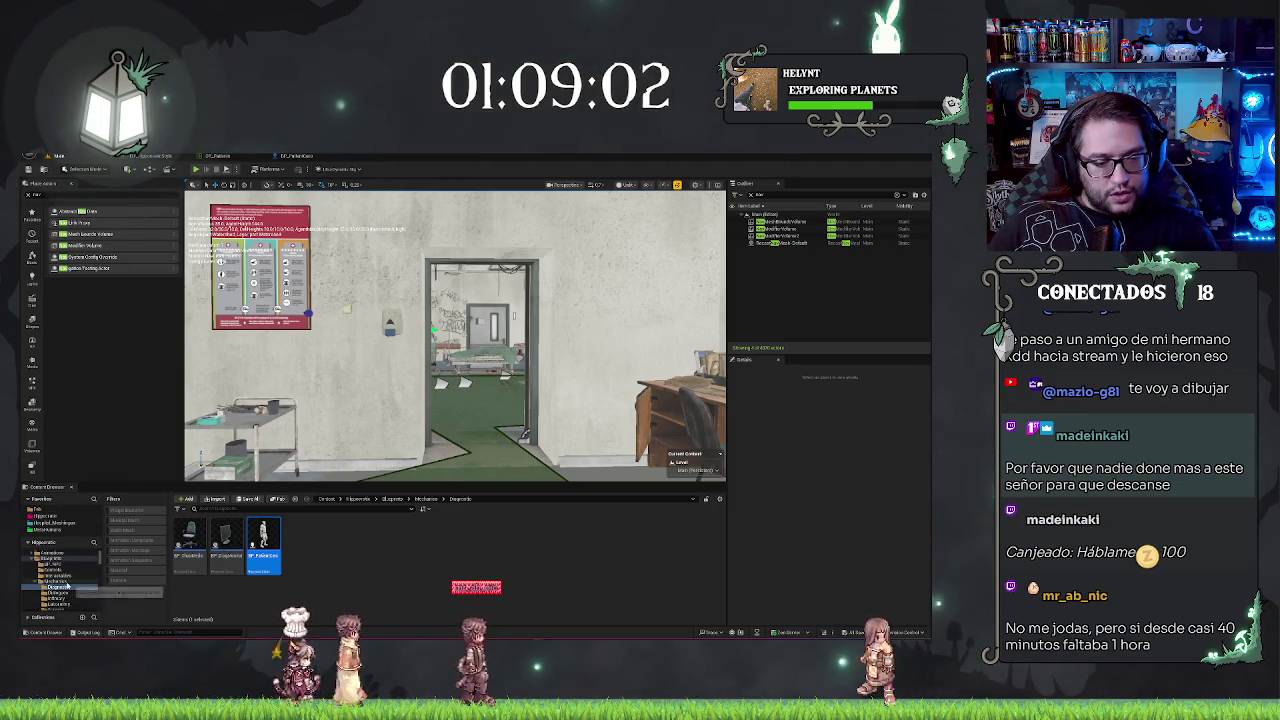
Step: Fly into the waiting room and drag the patient mannequin off the chairs onto the floor
drag(337, 413, 640, 460)
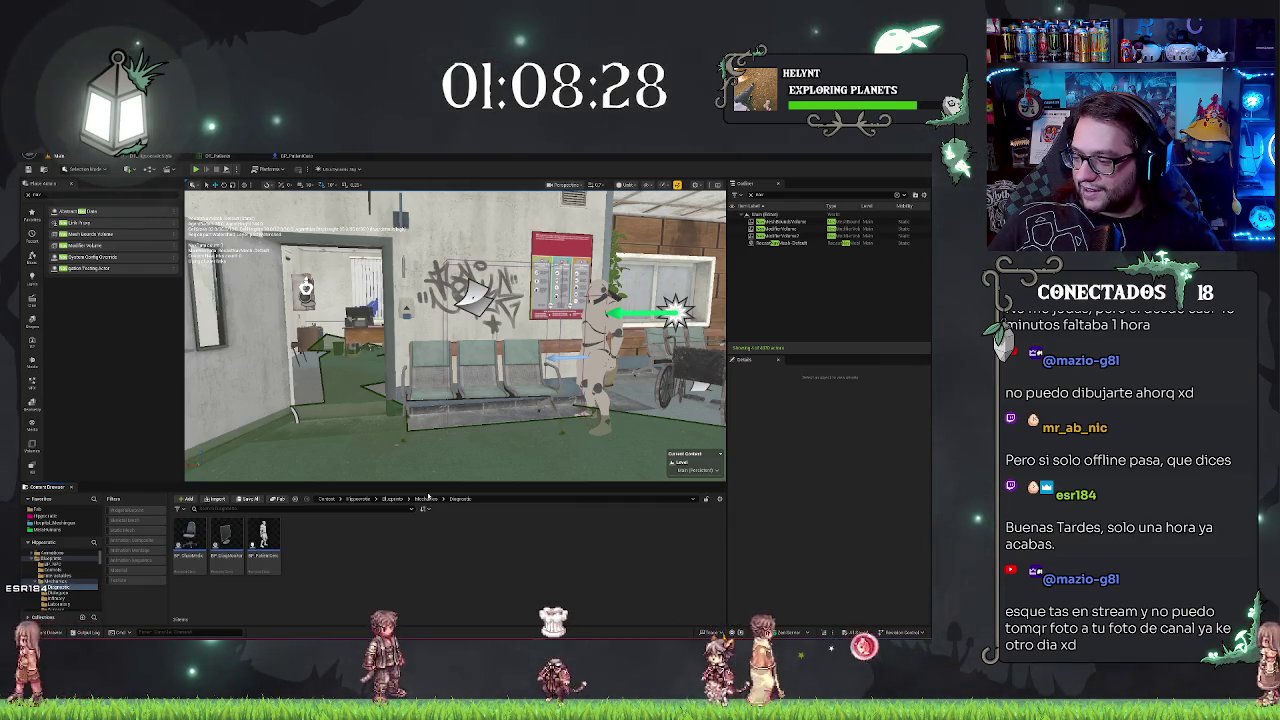
mouse_move(450, 400)
mouse_down()
mouse_move(390, 395)
mouse_move(412, 402)
mouse_up()
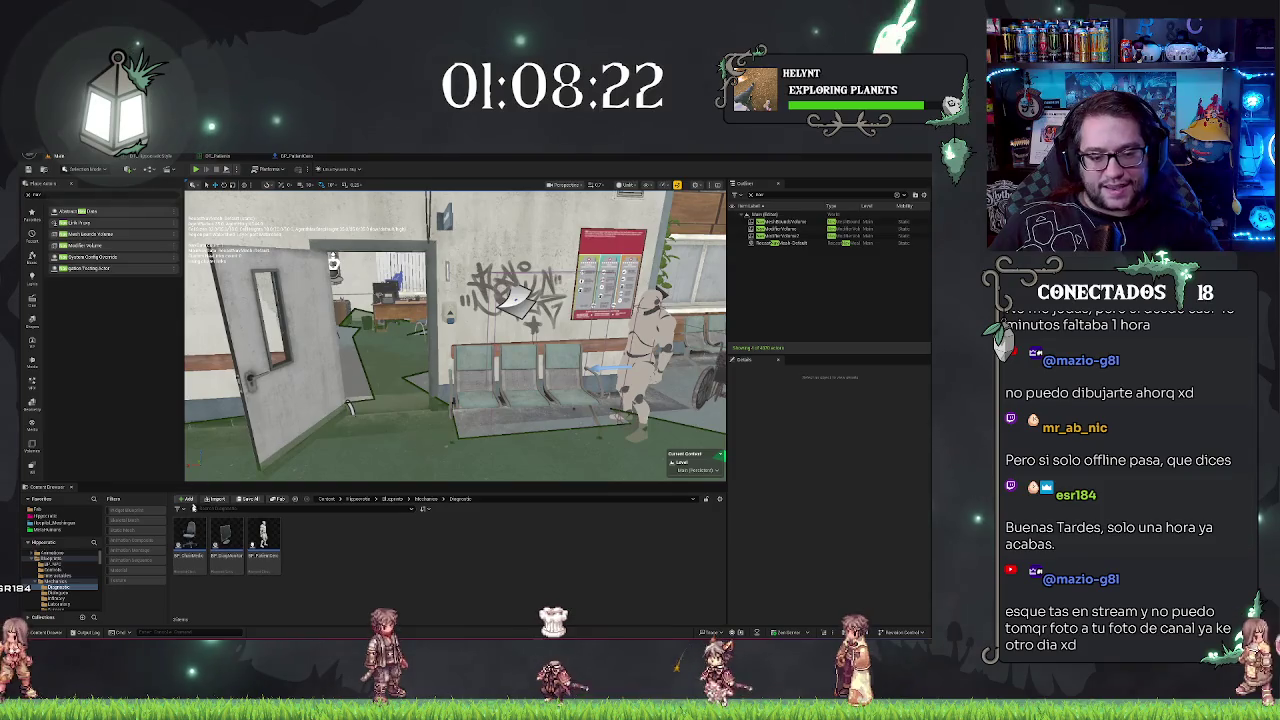
drag(348, 407, 232, 440)
click(520, 300)
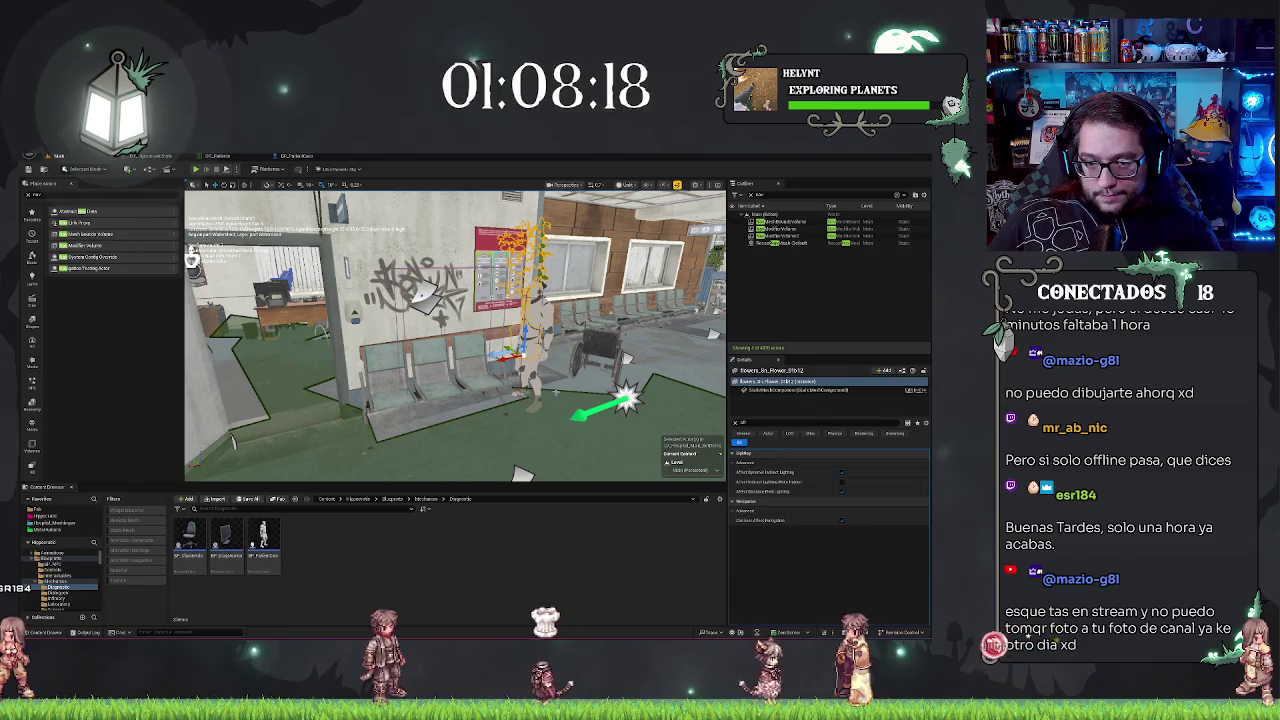
click(535, 340)
mouse_move(522, 342)
mouse_down()
mouse_move(420, 390)
mouse_move(470, 372)
mouse_move(445, 395)
mouse_move(437, 377)
mouse_up()
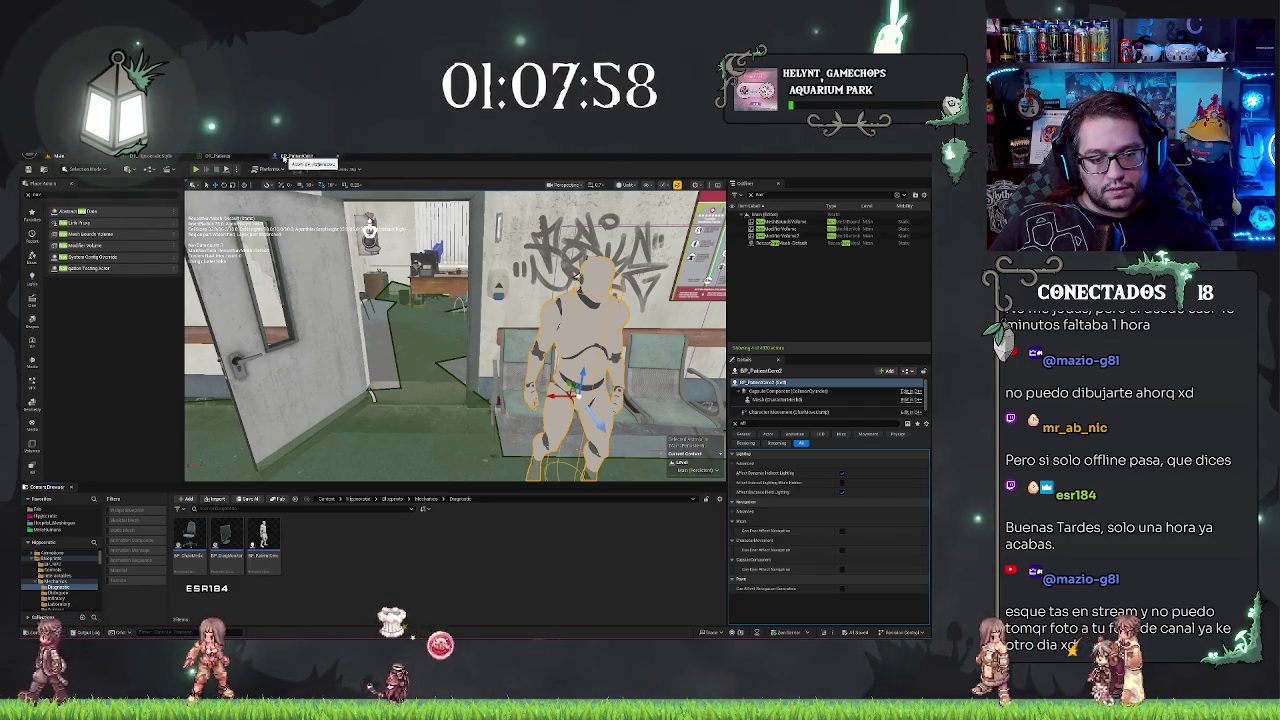
Step: Place BP_MC_Policeman_1 from MetaHumans > MC_Policeman_1 into the corridor
click(424, 499)
scroll(81, 576, up, 2)
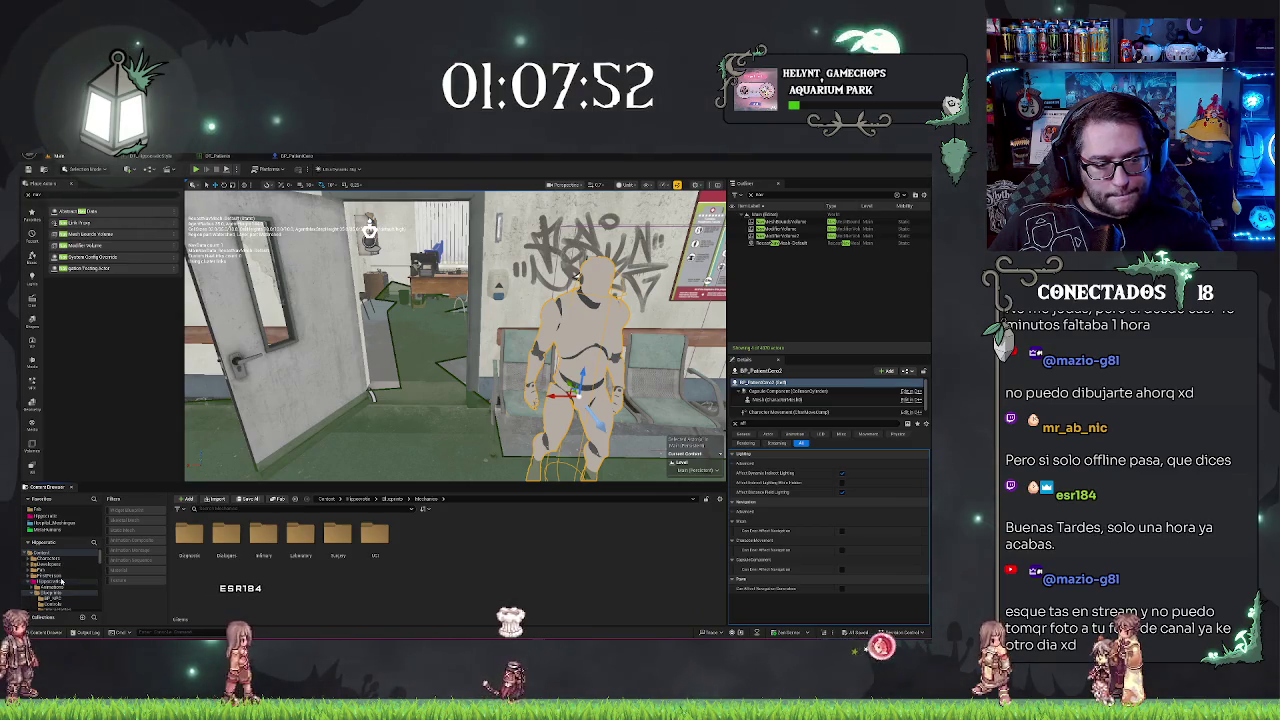
click(48, 530)
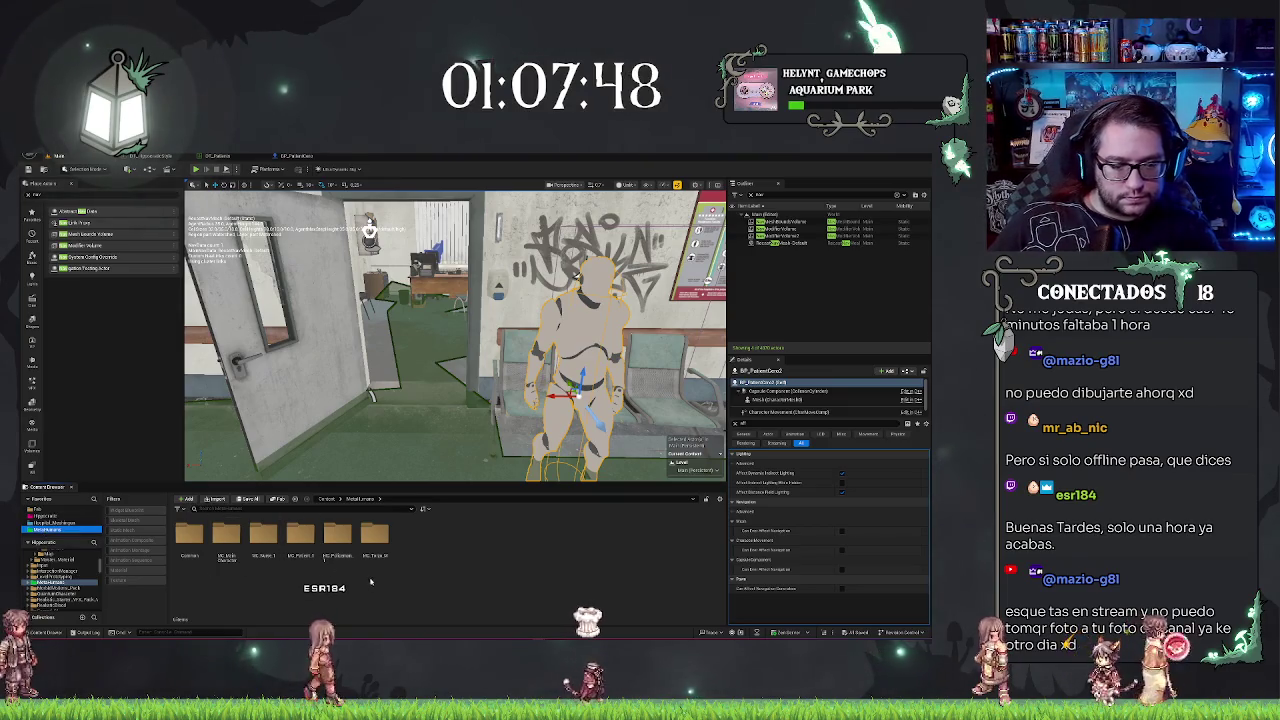
click(343, 537)
double_click(343, 537)
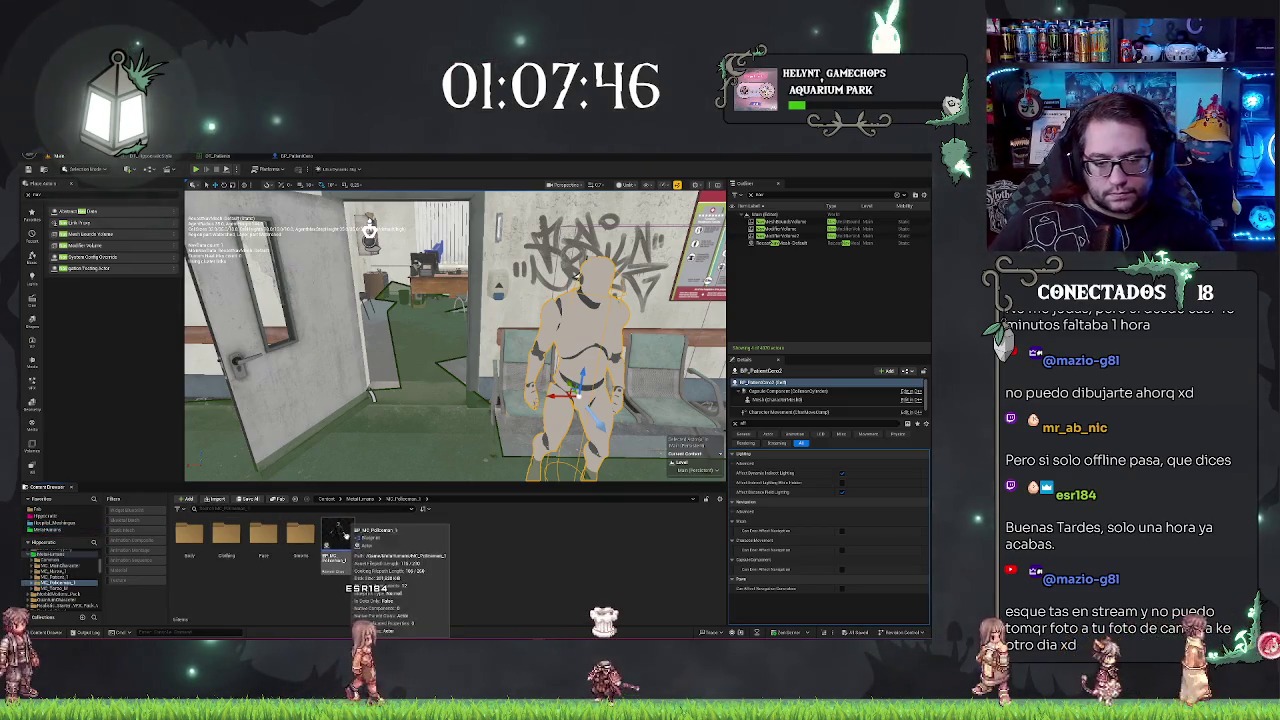
drag(405, 446, 383, 470)
Step: Inspect the placed policeman up close, toggling the game preview with G
scroll(805, 403, down, 3)
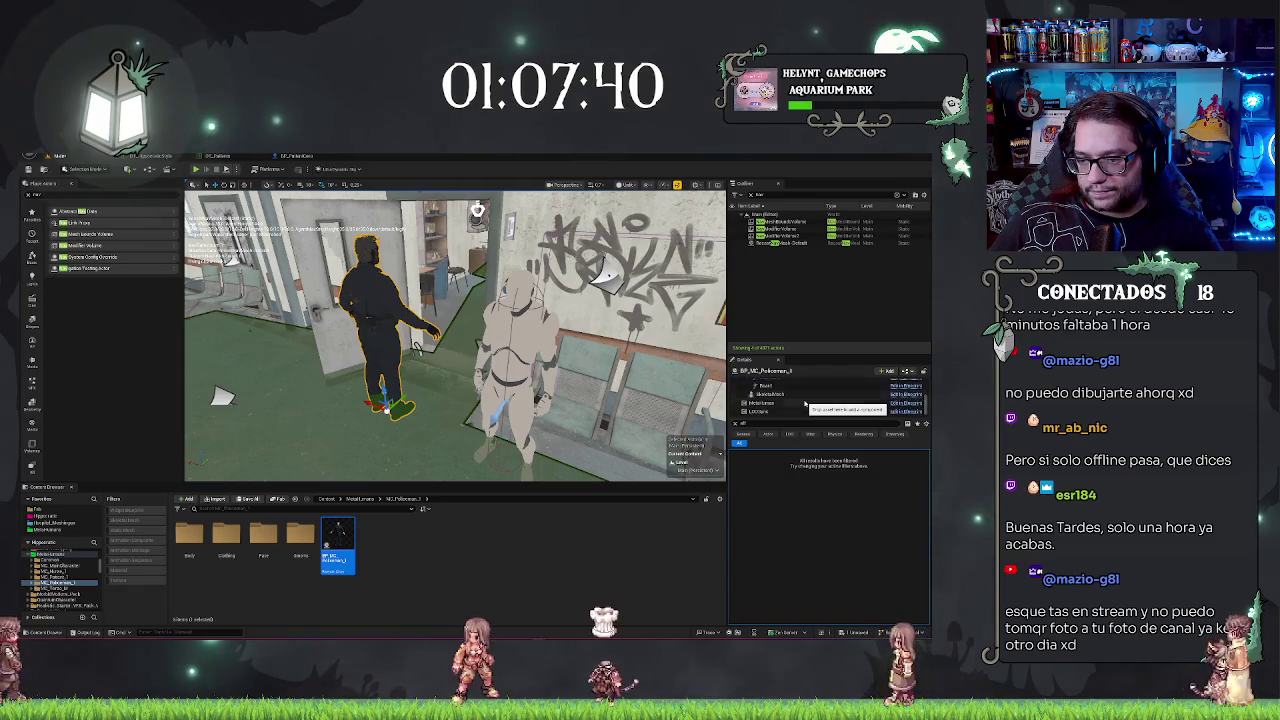
scroll(805, 403, up, 3)
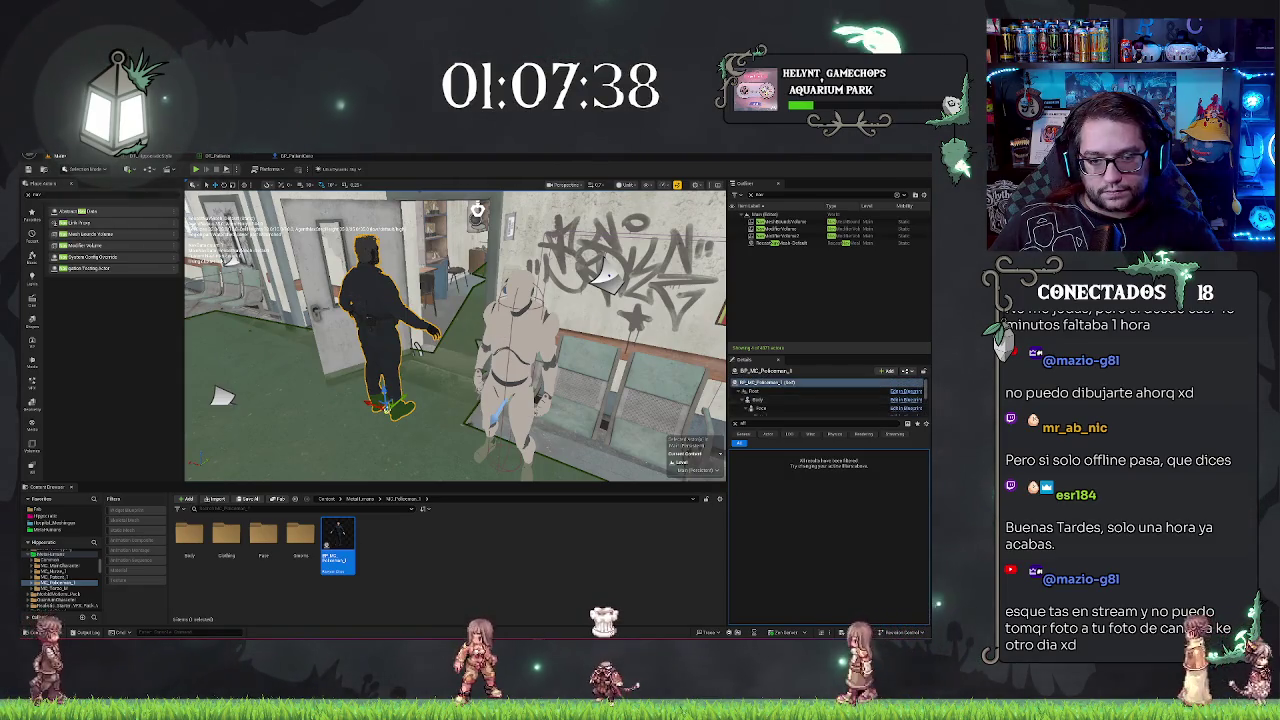
mouse_move(400, 402)
mouse_down()
mouse_move(406, 421)
mouse_move(470, 330)
mouse_move(520, 320)
mouse_move(470, 335)
mouse_move(550, 330)
mouse_move(570, 345)
mouse_up()
key(w)
key(g)
drag(457, 425, 495, 400)
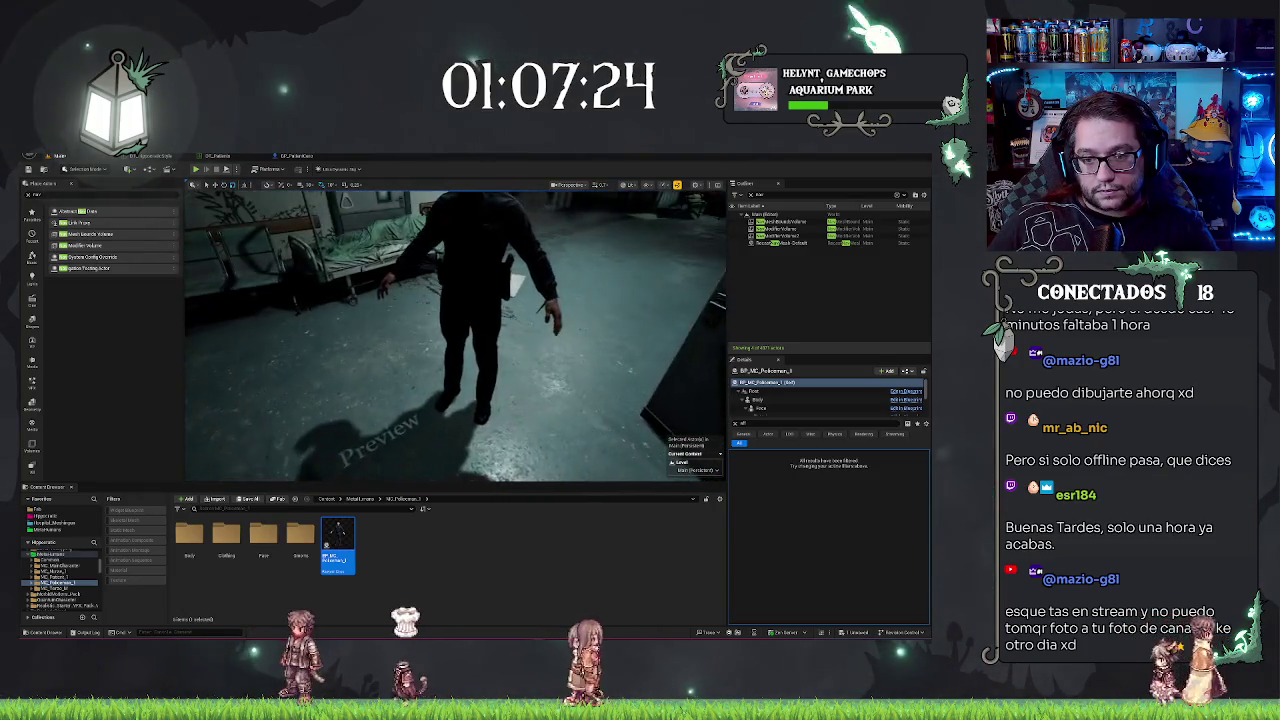
key(g)
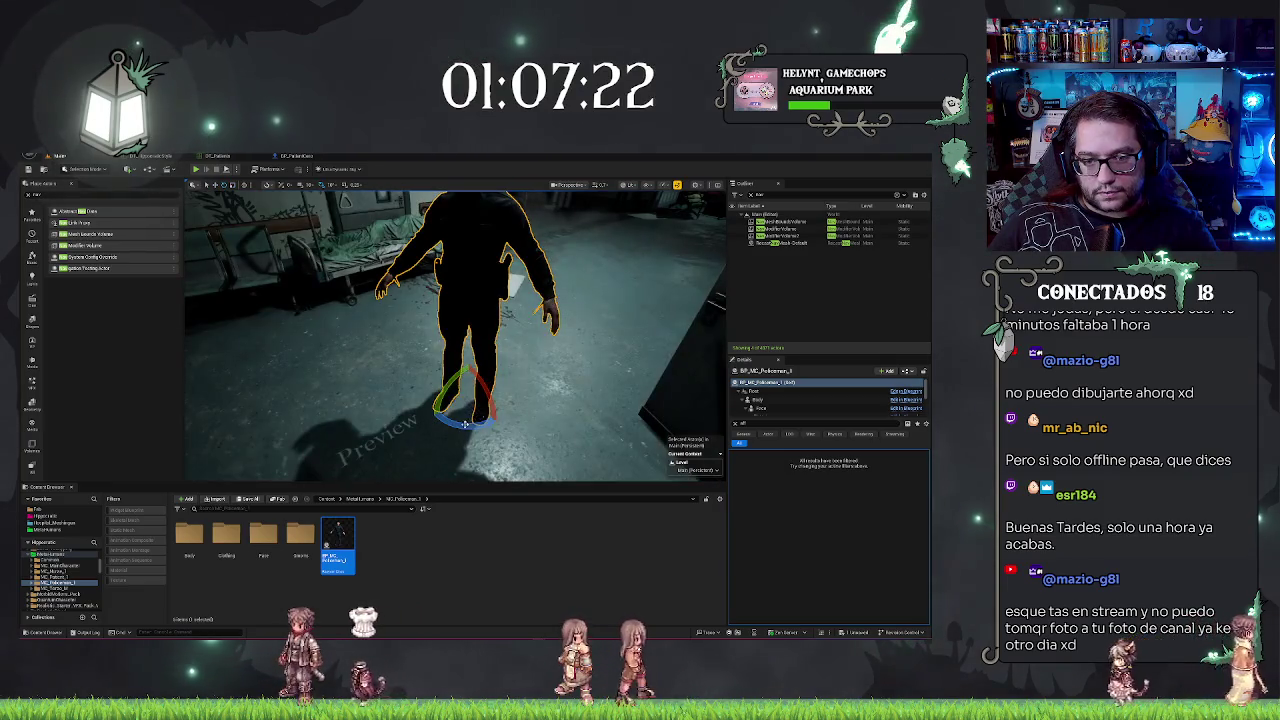
mouse_move(455, 400)
mouse_down()
mouse_move(520, 375)
mouse_move(455, 320)
mouse_up()
key(Escape)
Step: Open the BP_MC_Policeman_1 blueprint's event graph and bring the Live Link nodes into view
click(430, 330)
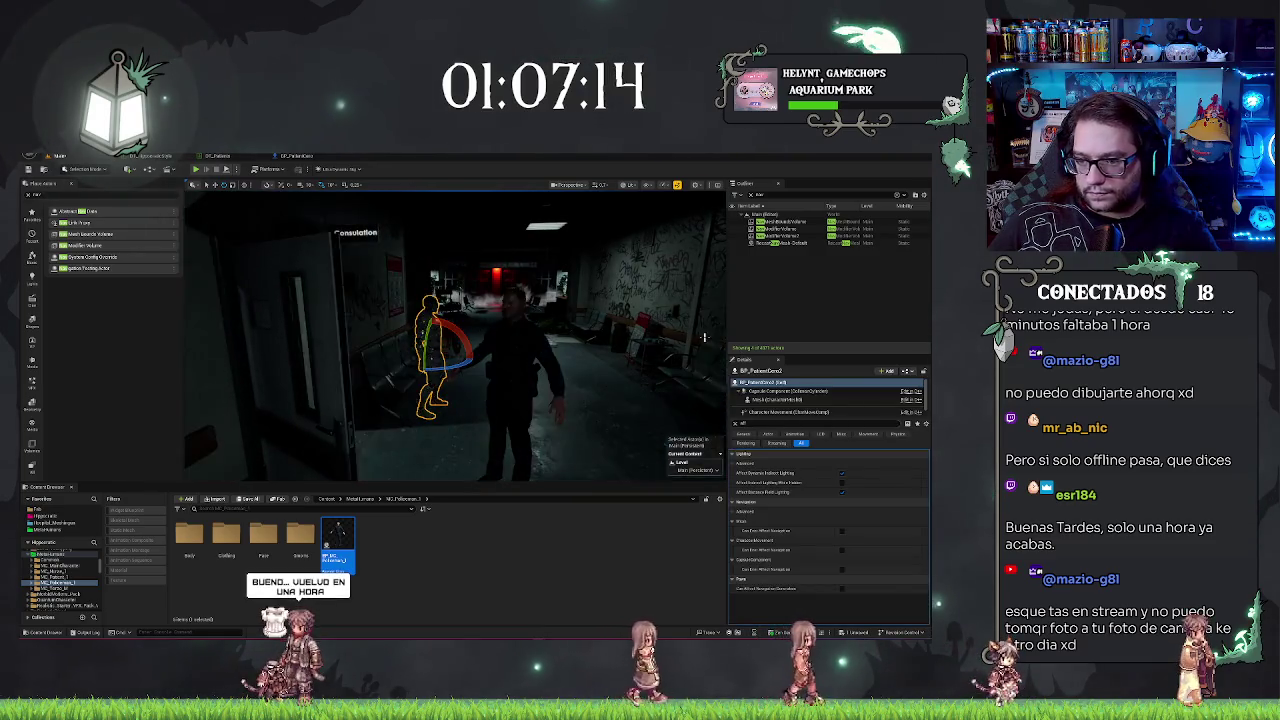
double_click(337, 540)
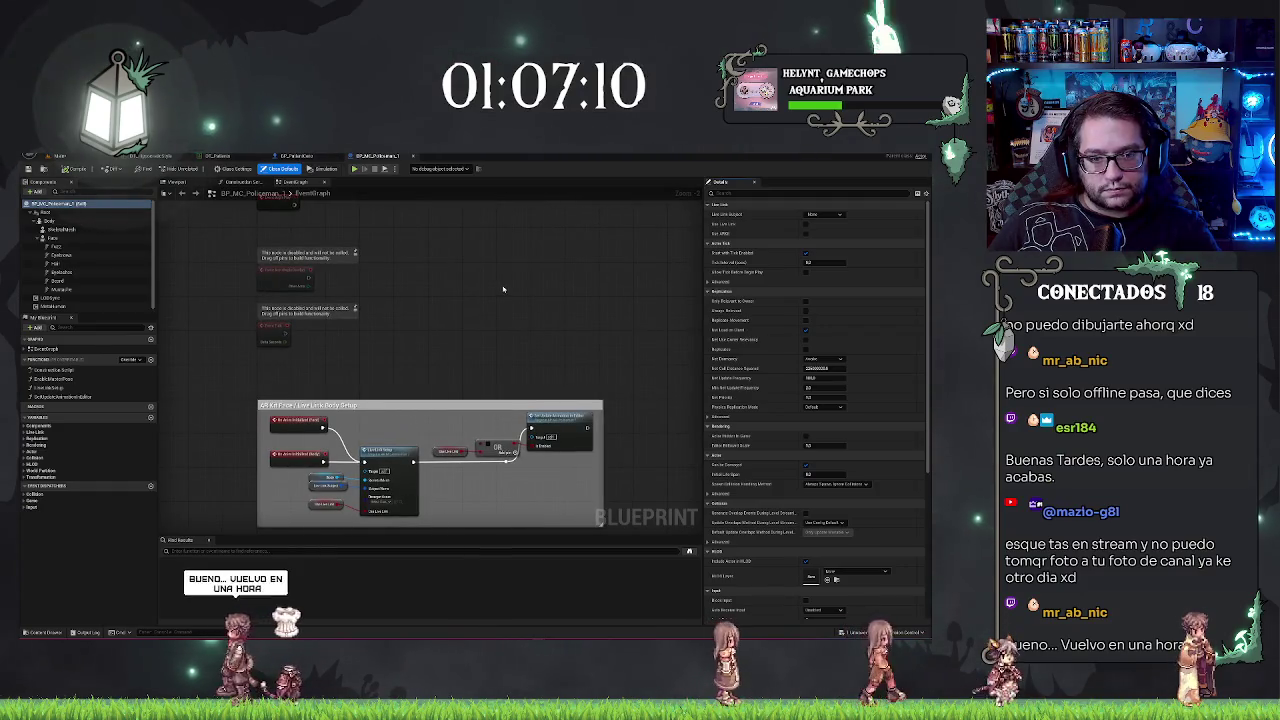
mouse_move(463, 305)
mouse_down()
mouse_move(506, 348)
mouse_move(520, 334)
mouse_move(506, 263)
mouse_up()
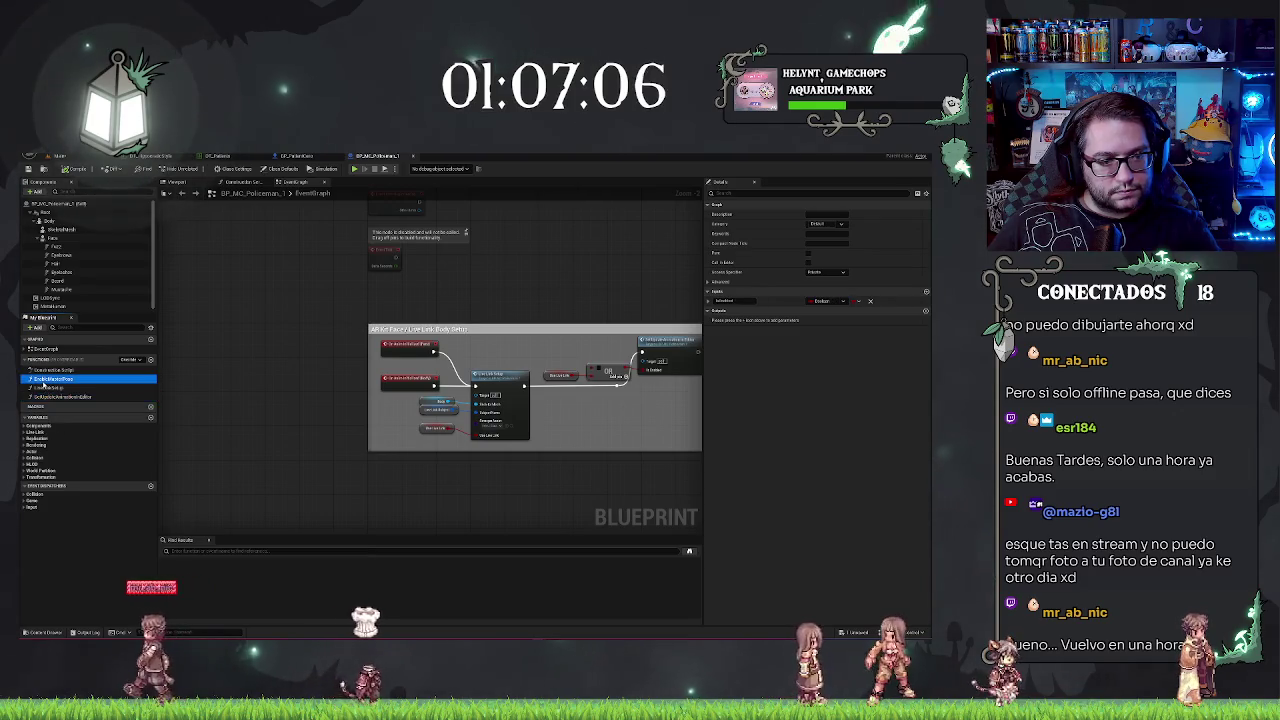
Step: In the patient blueprint, paste in and rename a new EnableMasterPoser function
click(315, 157)
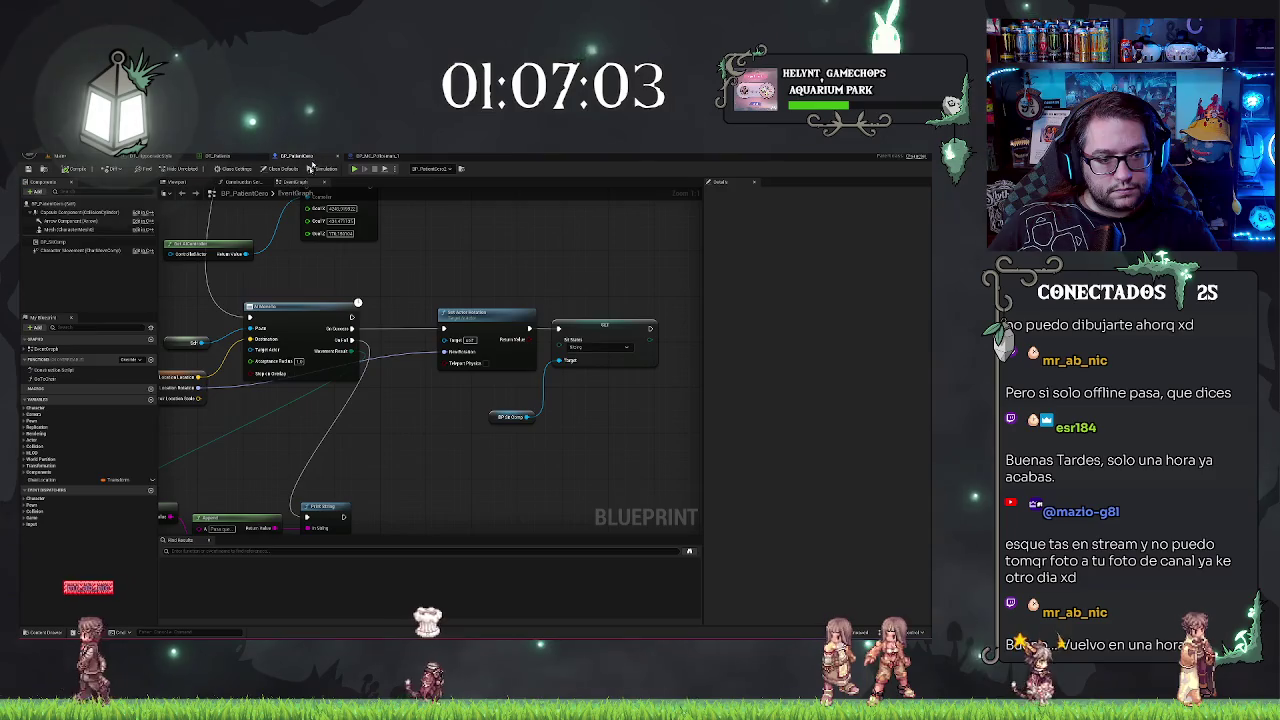
double_click(45, 378)
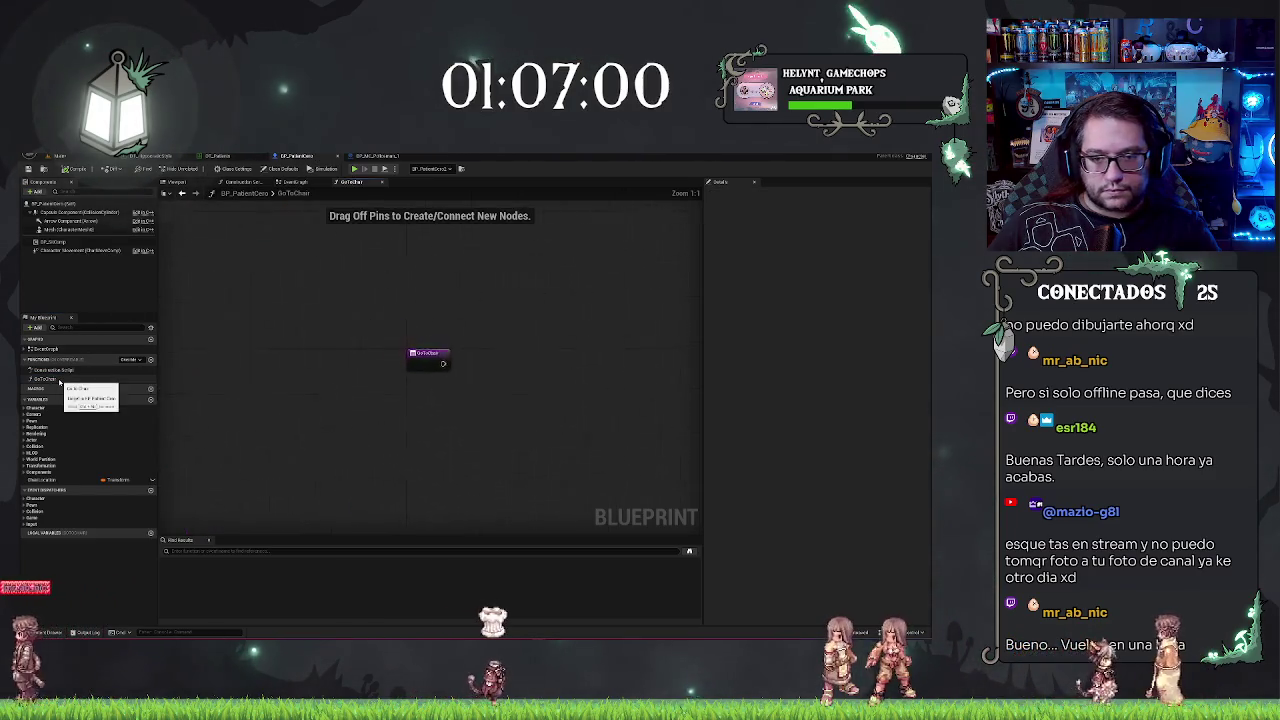
click(42, 379)
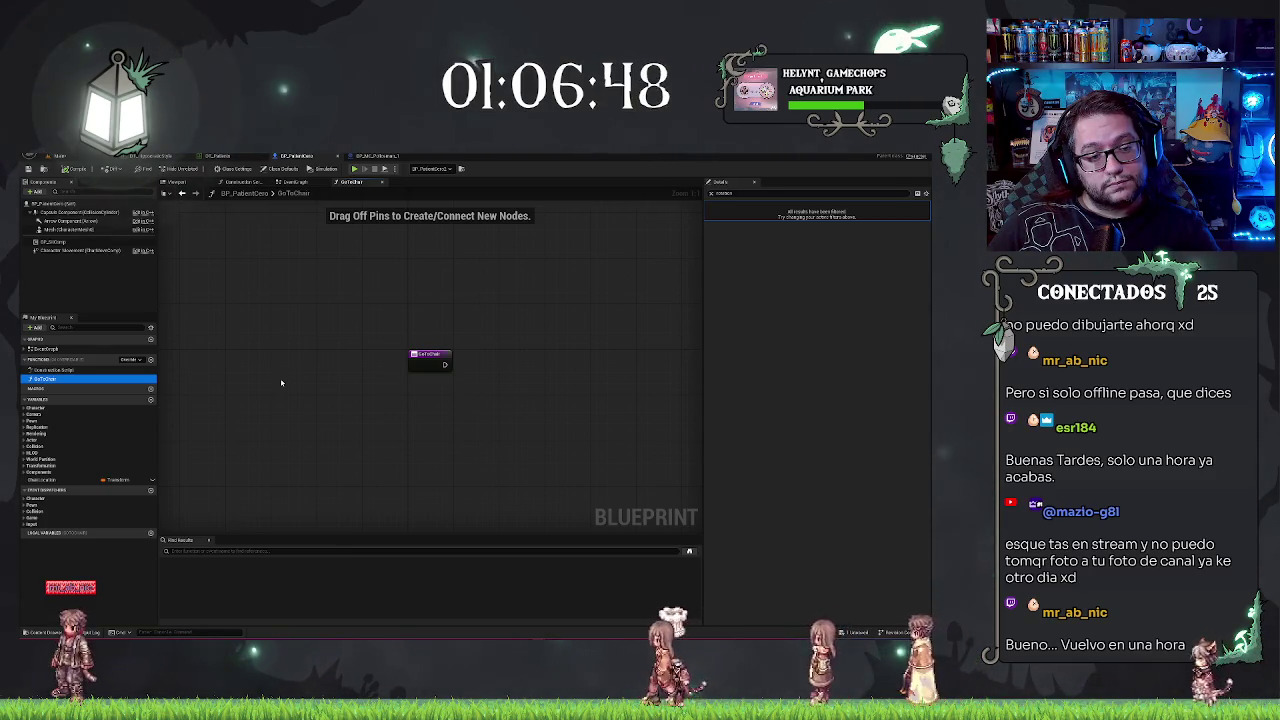
key(ctrl+v)
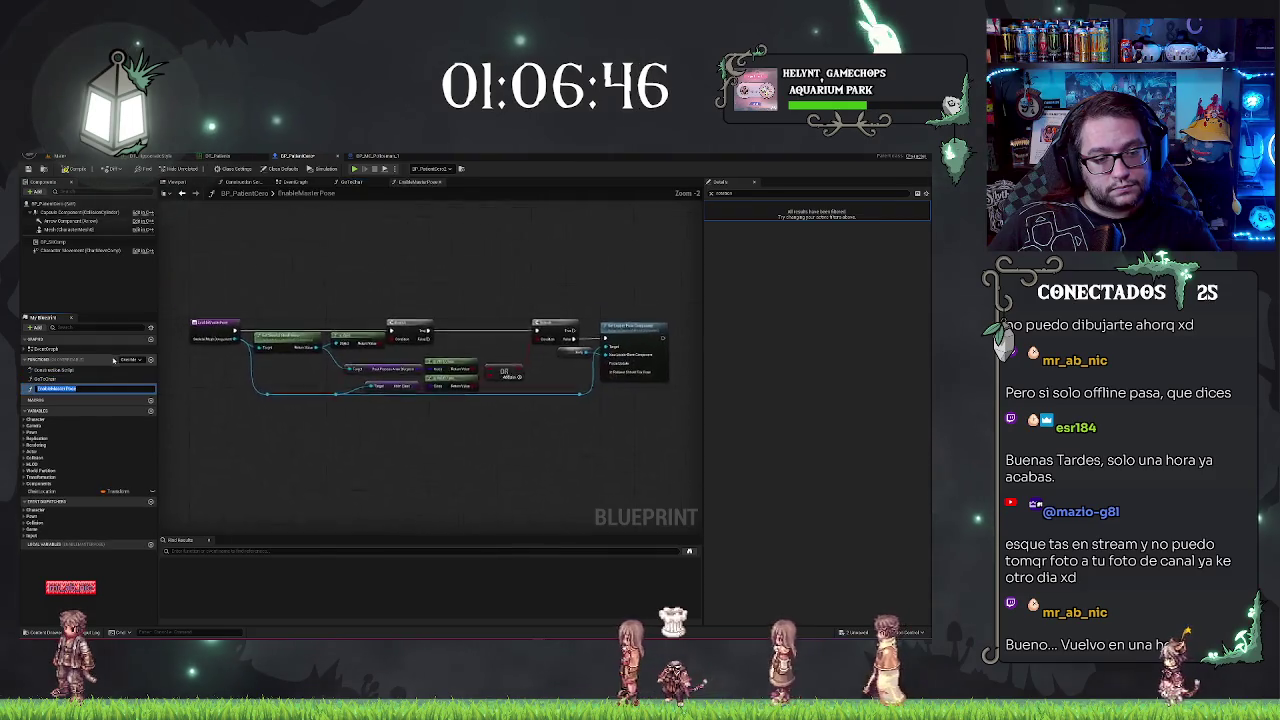
click(67, 379)
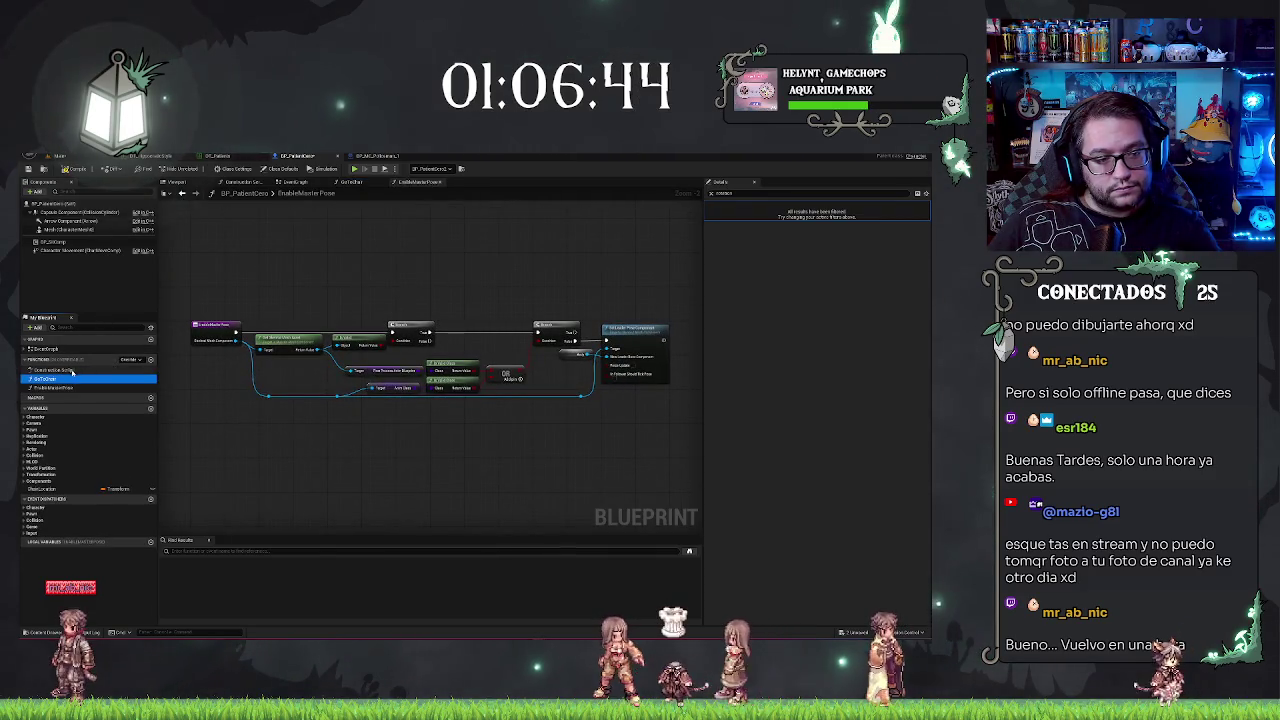
Step: Cut the chair-movement nodes from the EventGraph and open the GoToChair function graph
click(322, 183)
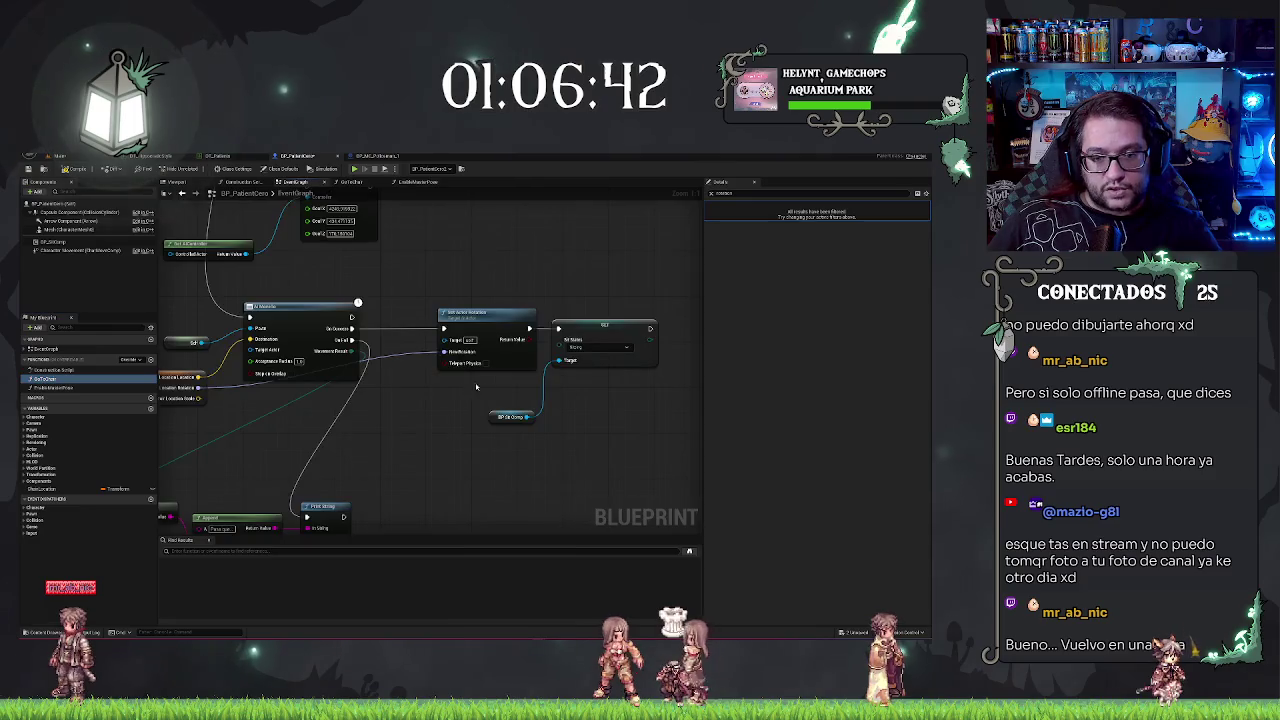
drag(501, 426, 406, 426)
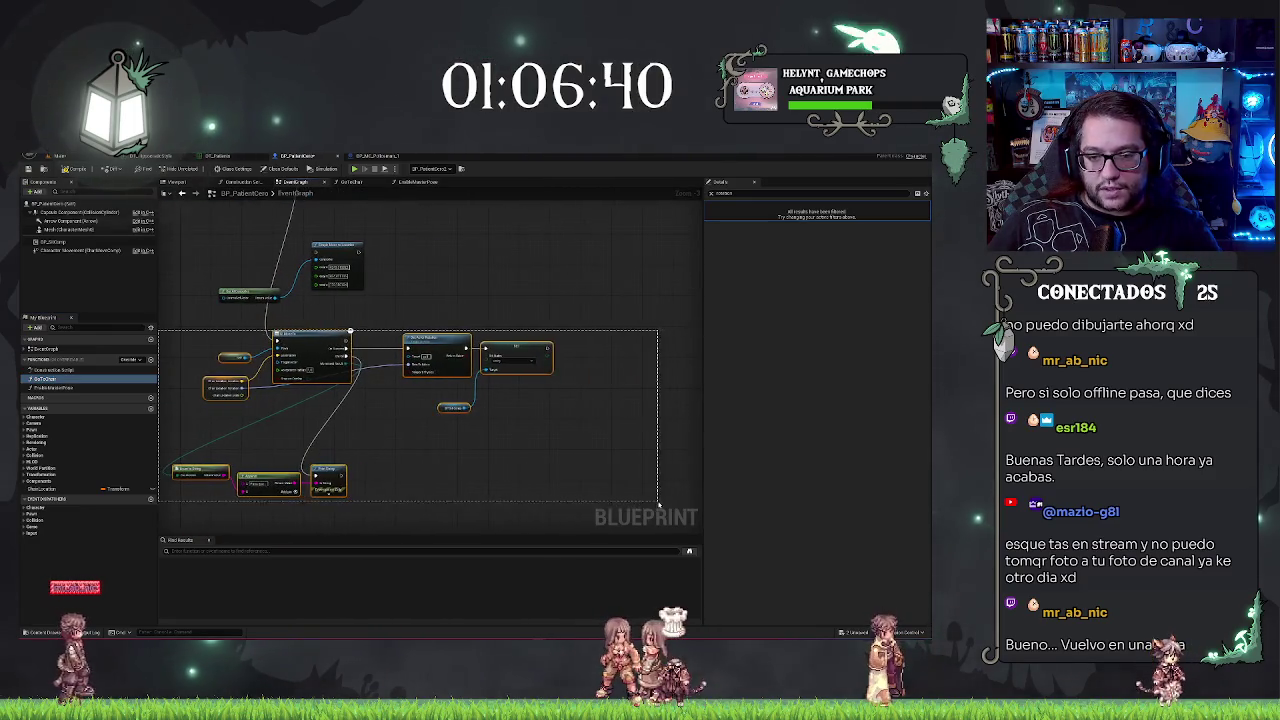
drag(562, 500, 603, 491)
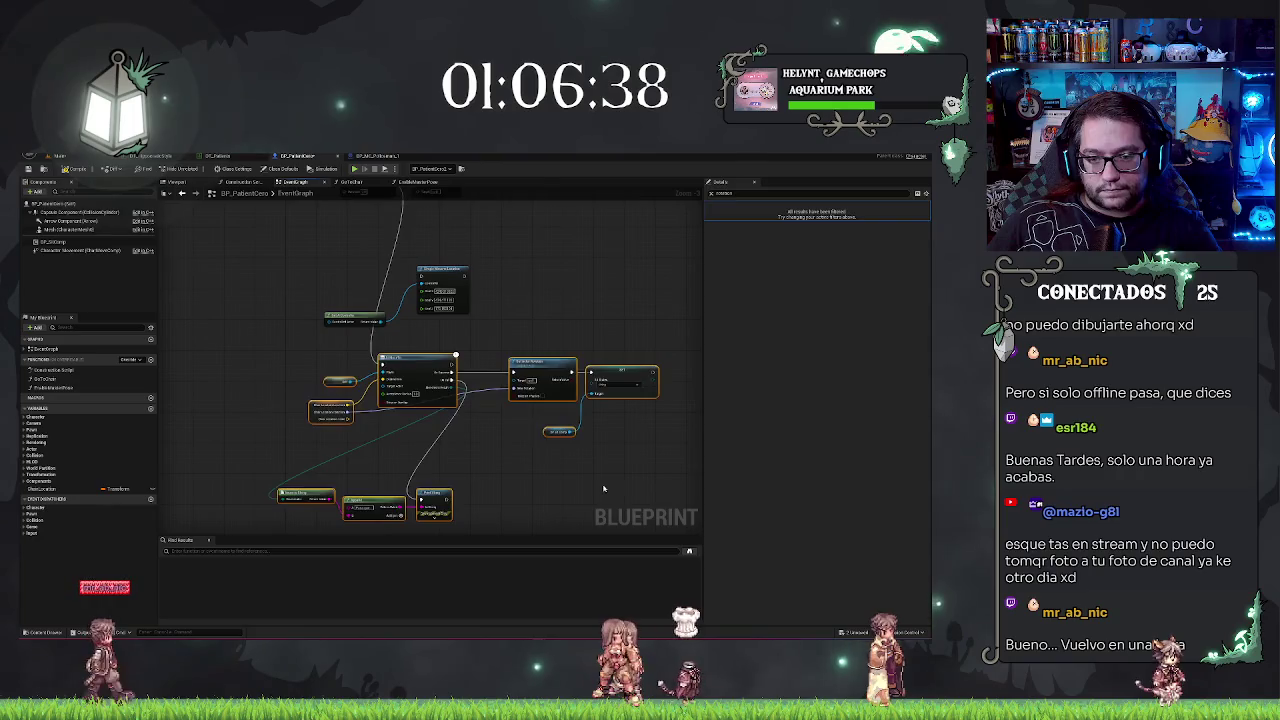
key(Delete)
key(Delete)
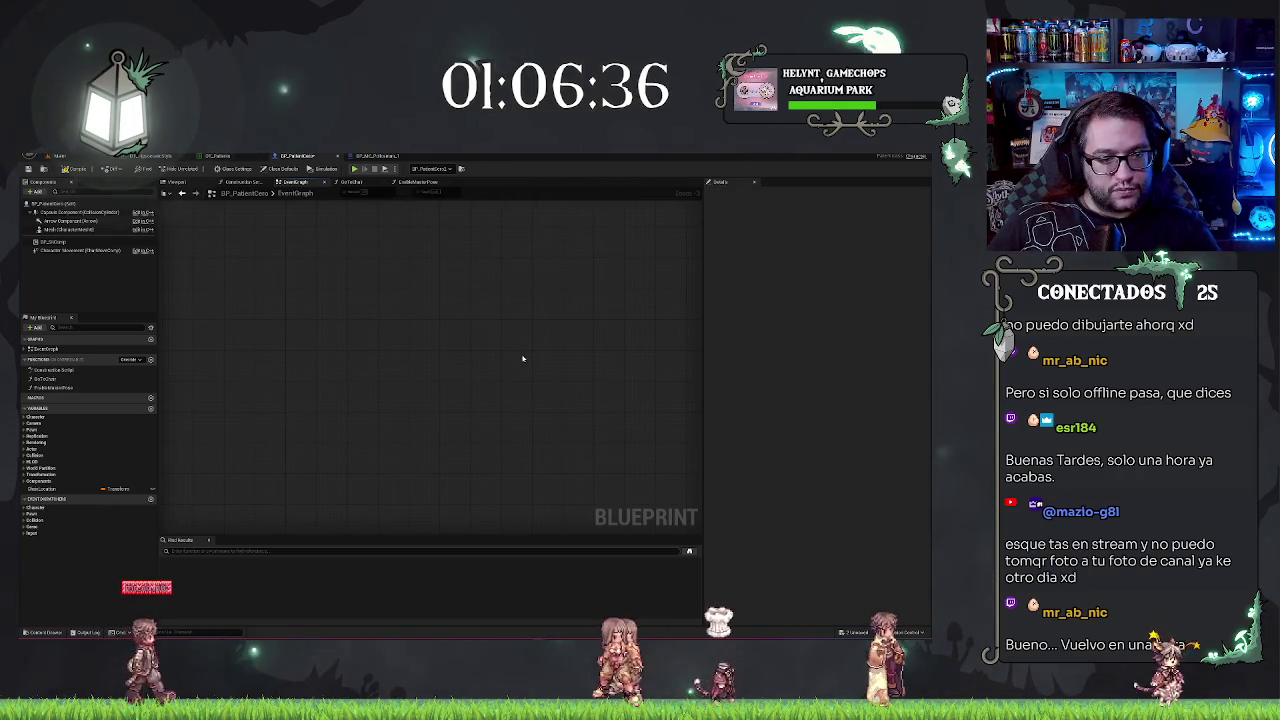
double_click(55, 379)
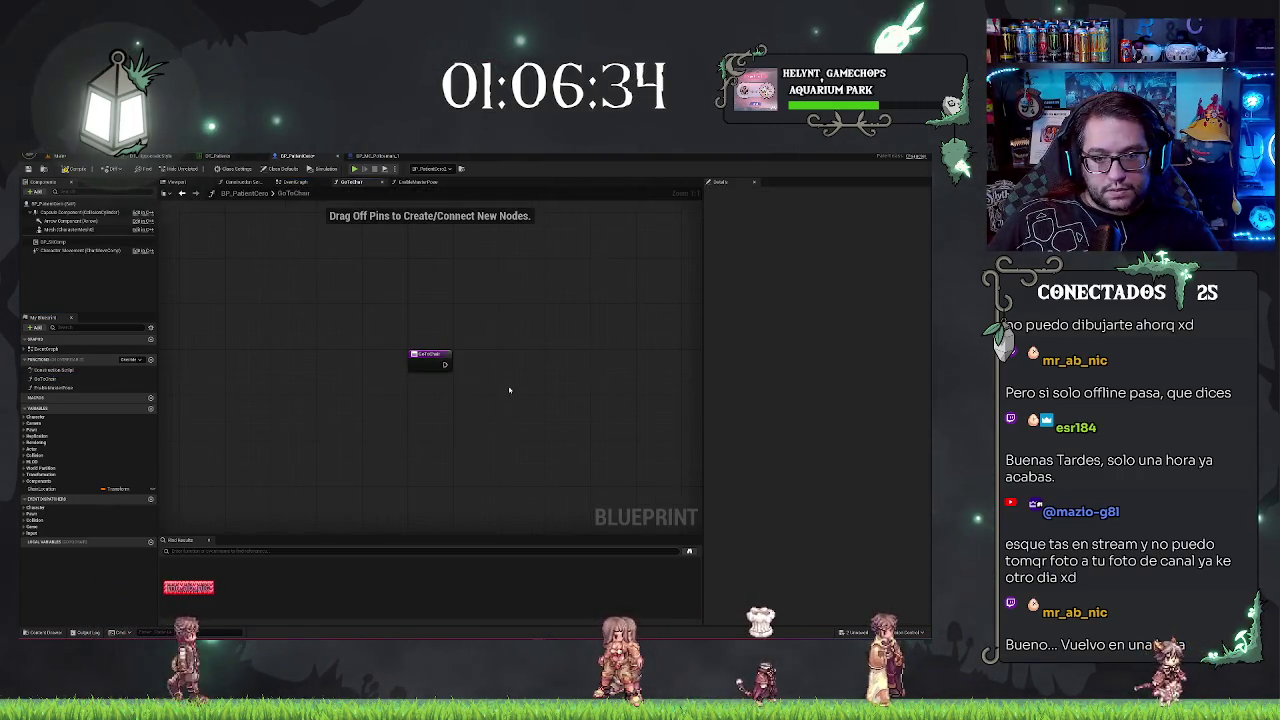
Step: Paste the nodes into GoToChair, try a 'move to' node search, then undo the paste
key(ctrl+v)
mouse_move(492, 349)
mouse_down()
mouse_move(536, 408)
mouse_move(449, 378)
mouse_up()
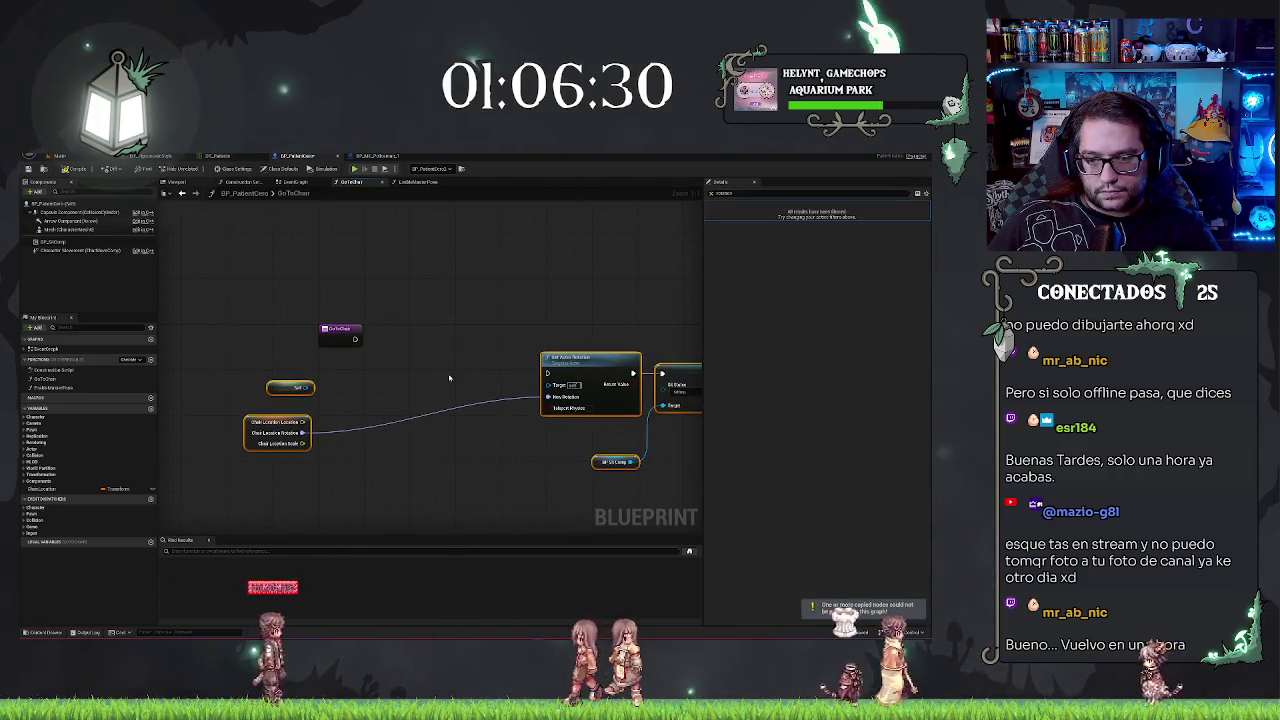
scroll(337, 363, down, 3)
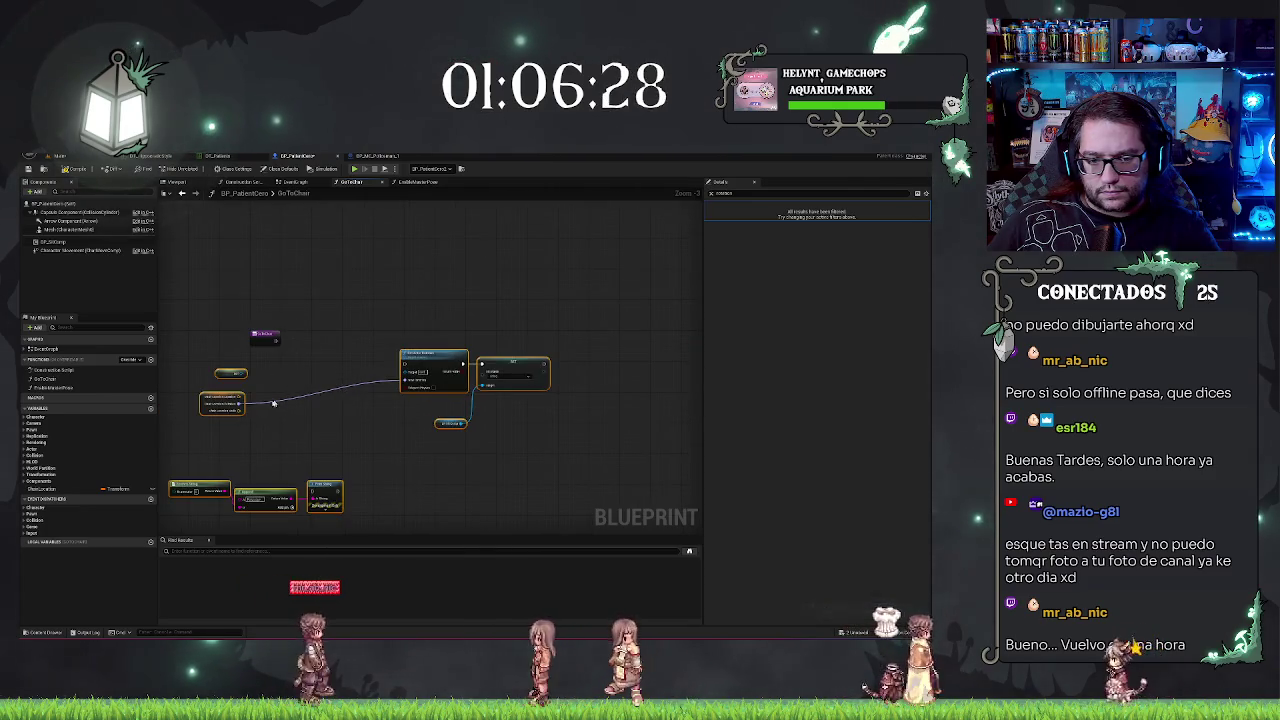
scroll(273, 403, up, 2)
right_click(316, 358)
text(move to)
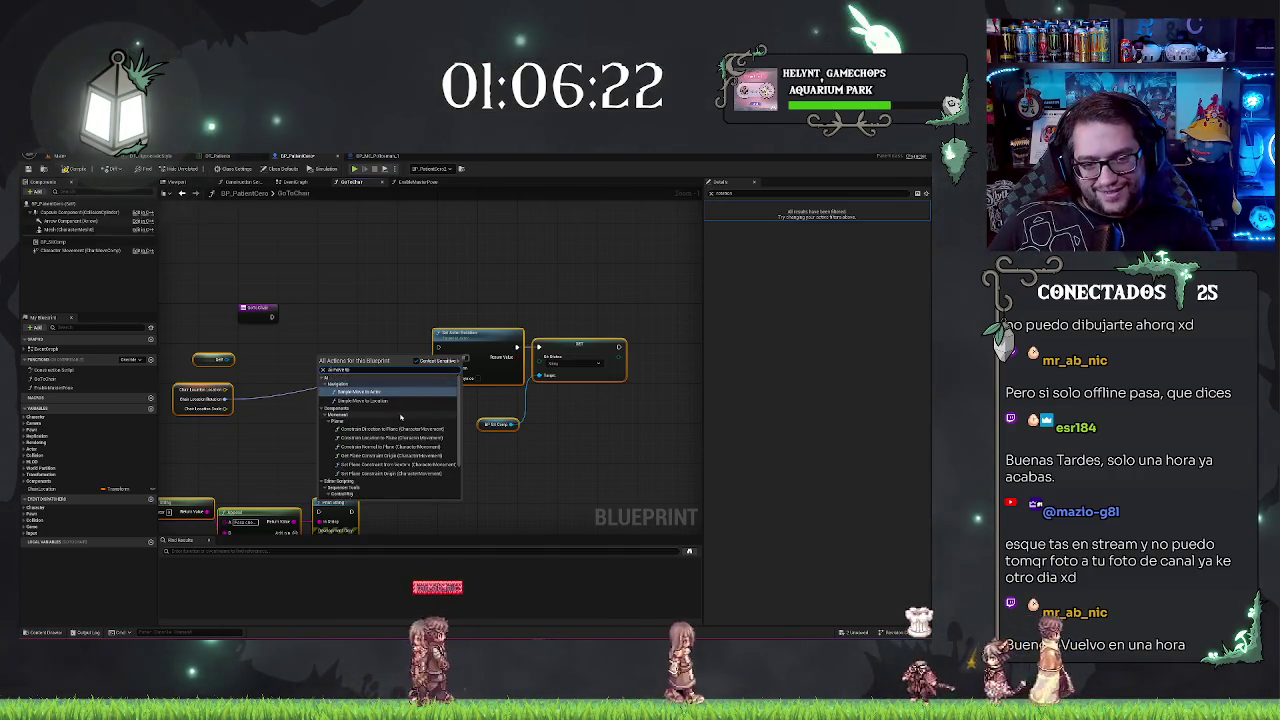
click(351, 309)
key(ctrl+z)
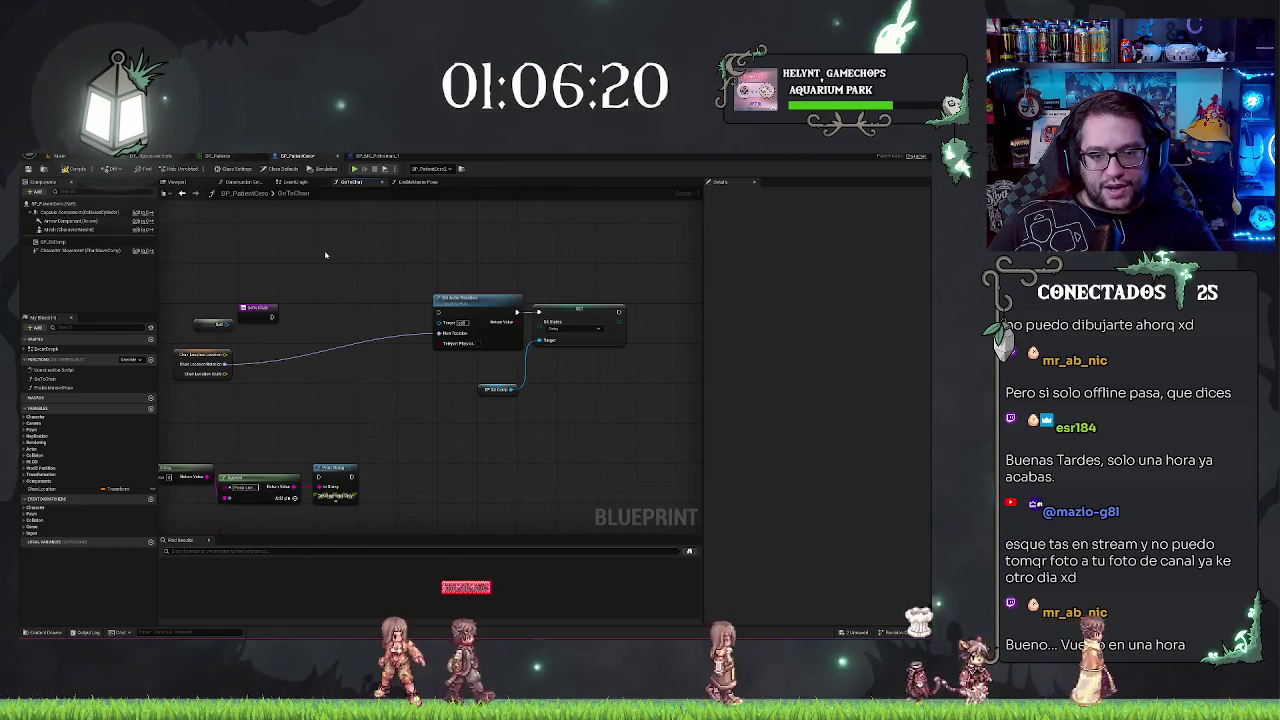
key(ctrl+z)
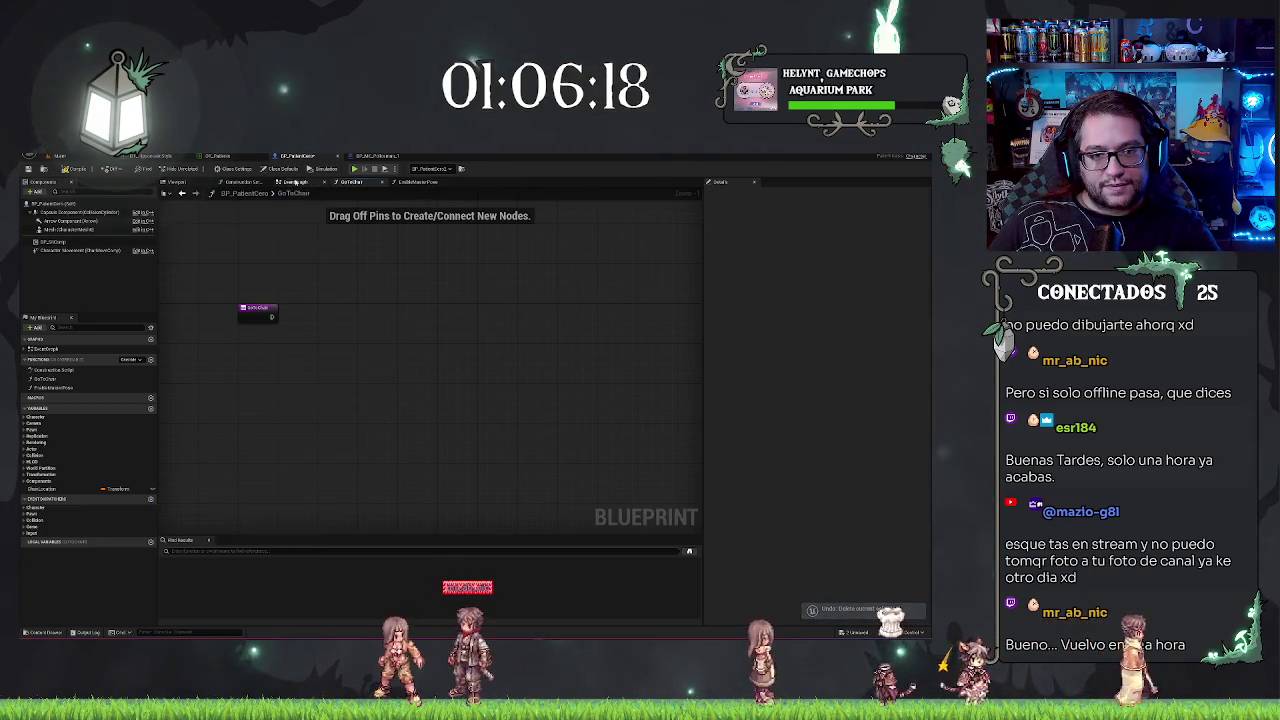
Step: Delete the two leftover nodes at the EventGraph's upper left and bring up GoToChair's options
click(295, 182)
drag(321, 245, 496, 330)
key(Delete)
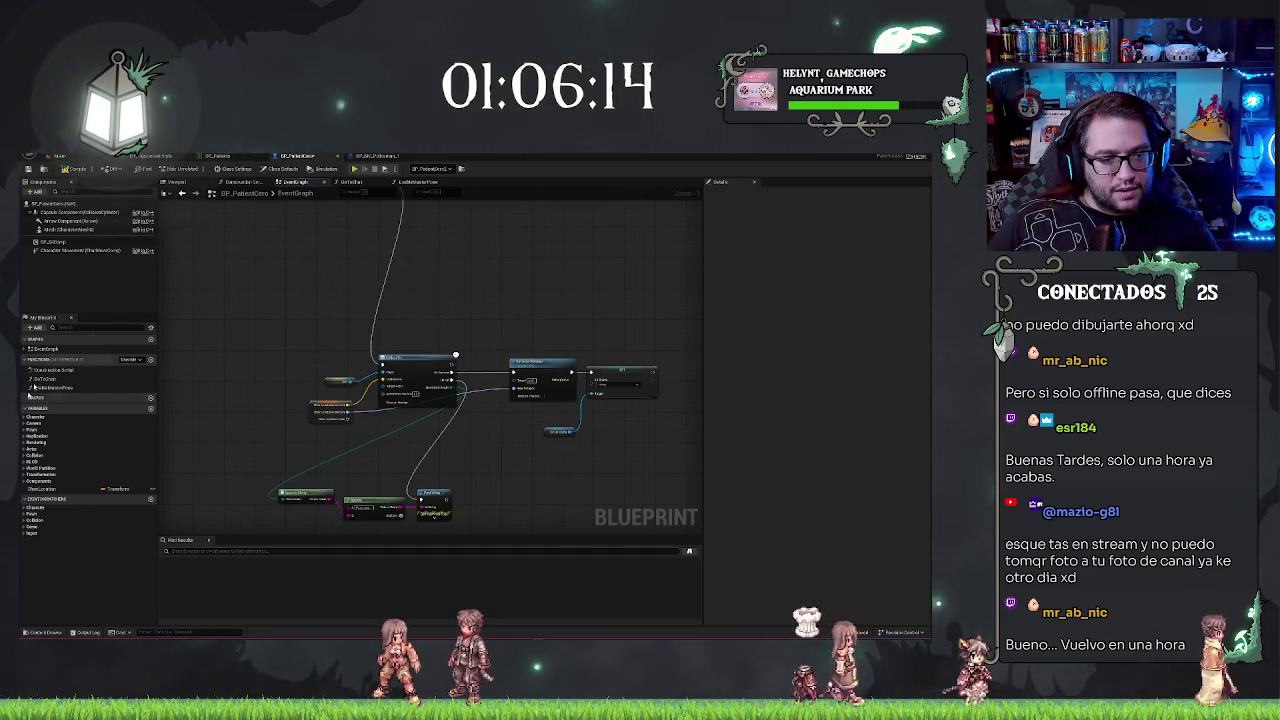
click(41, 380)
right_click(84, 385)
Step: Delete the GoToChair function and add a Custom Event node to the EventGraph
key(Delete)
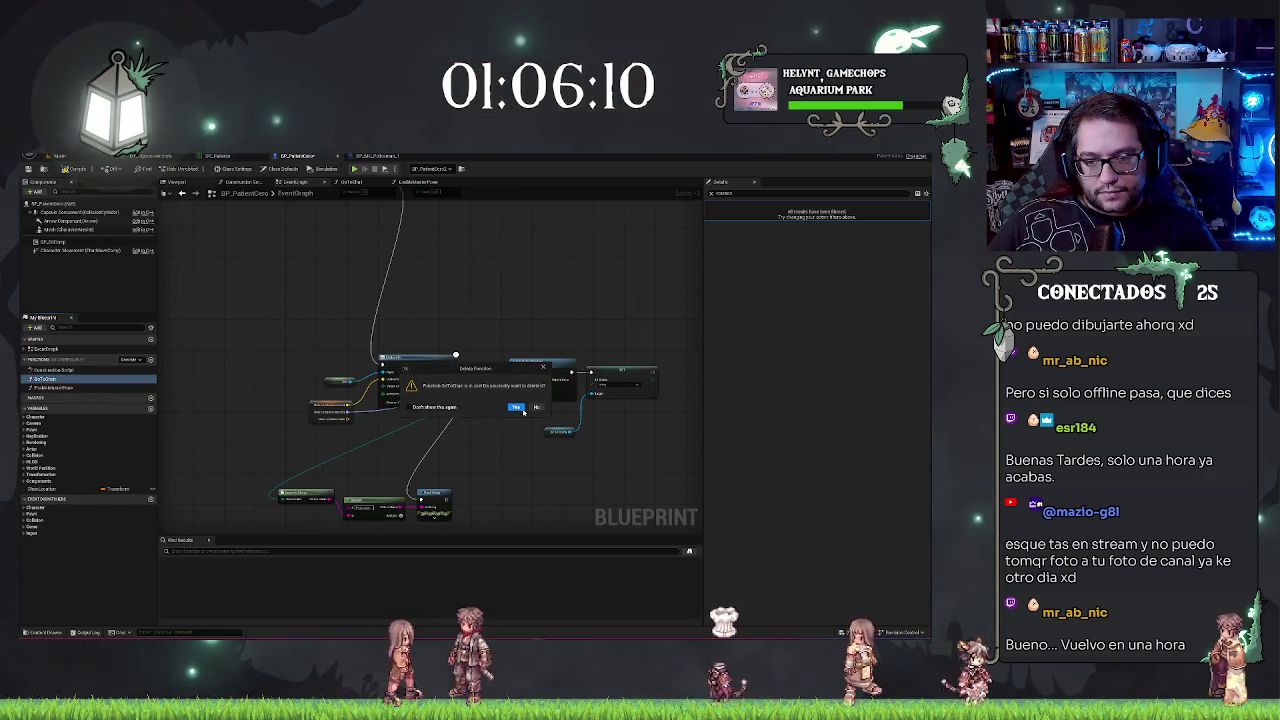
click(517, 407)
right_click(293, 359)
text(add custom)
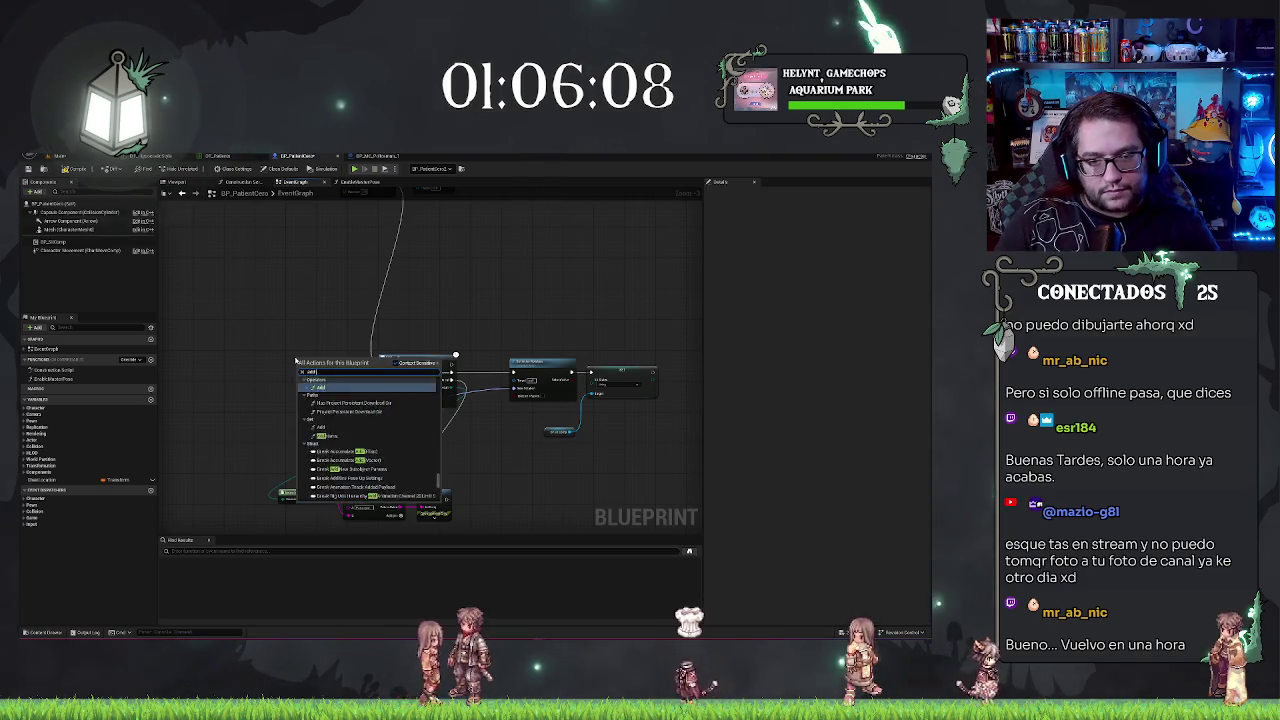
key(Return)
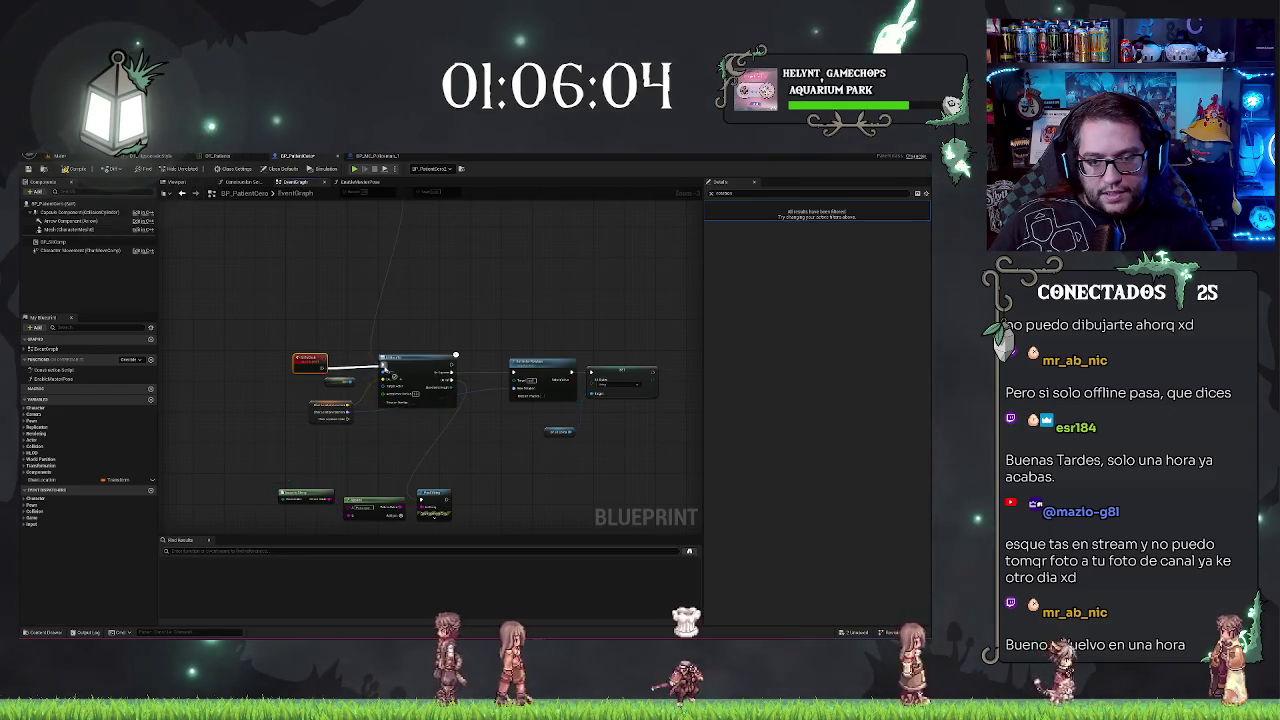
drag(420, 281, 442, 490)
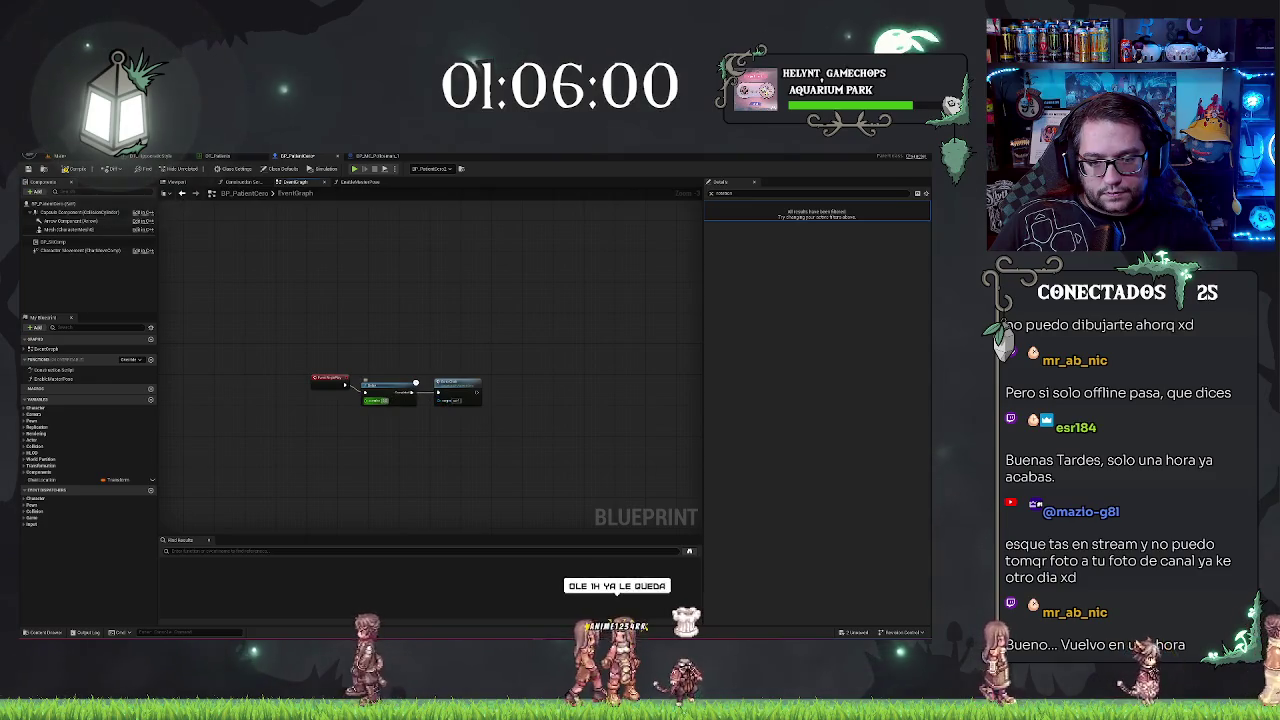
Step: Move the three lower EventGraph nodes up beside the rest, frame the graph, and switch to BP_MC_Policeman_1
click(489, 301)
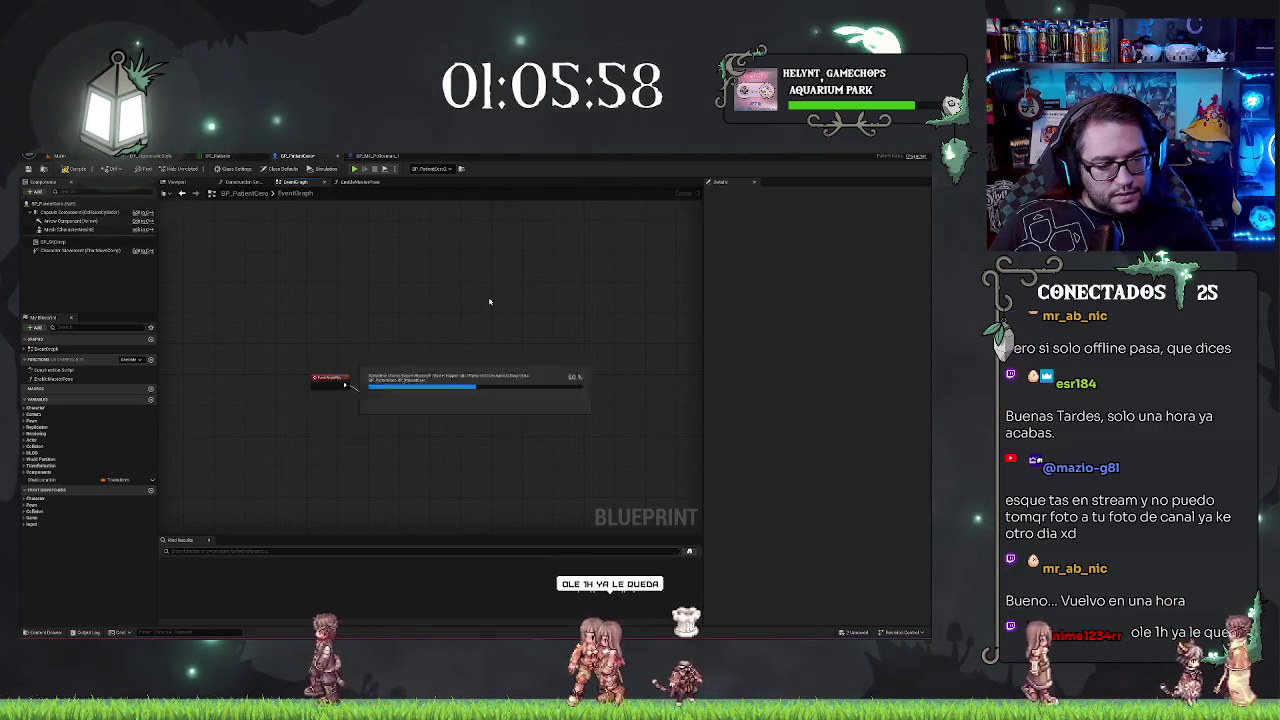
mouse_move(487, 310)
mouse_down()
mouse_move(449, 306)
mouse_move(501, 276)
mouse_up()
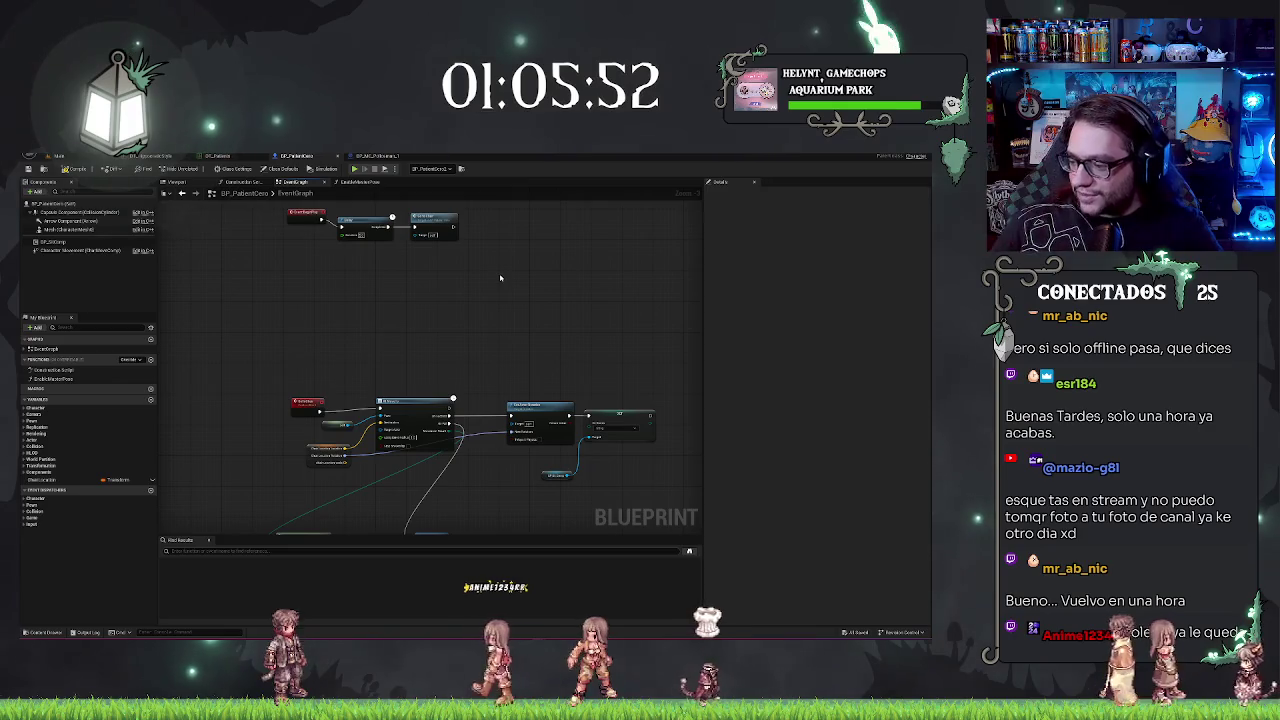
mouse_move(500, 277)
mouse_down()
mouse_move(497, 205)
mouse_move(451, 161)
mouse_up()
mouse_move(256, 357)
mouse_down()
mouse_move(420, 405)
mouse_move(465, 342)
mouse_up()
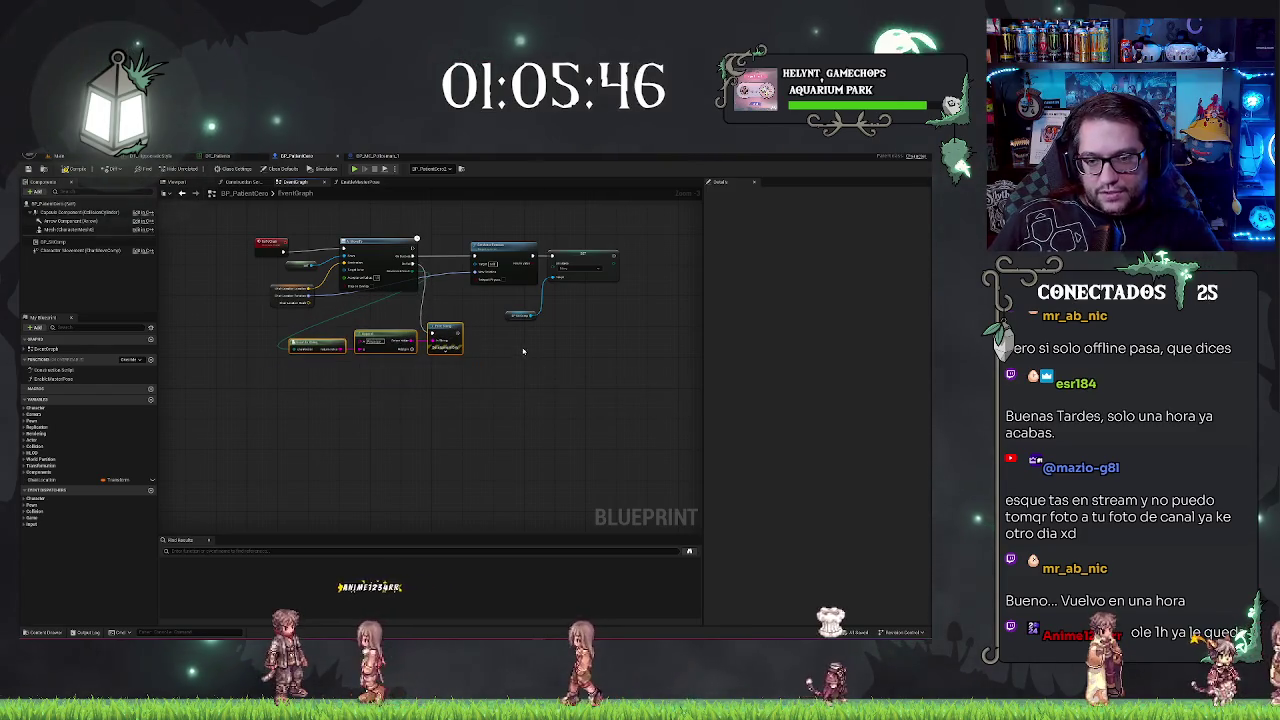
key(Home)
click(372, 155)
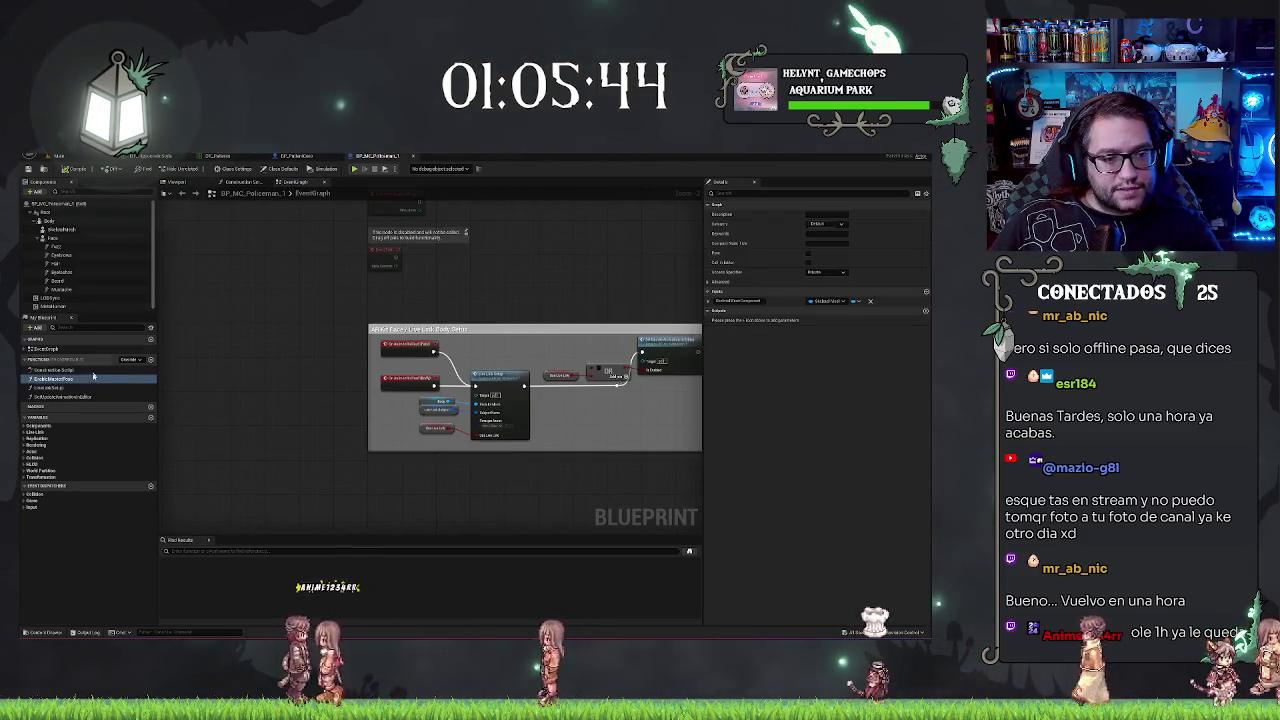
Step: Open the policeman blueprint's EnableMasterPose function graph and compare it with the patient blueprint
click(72, 388)
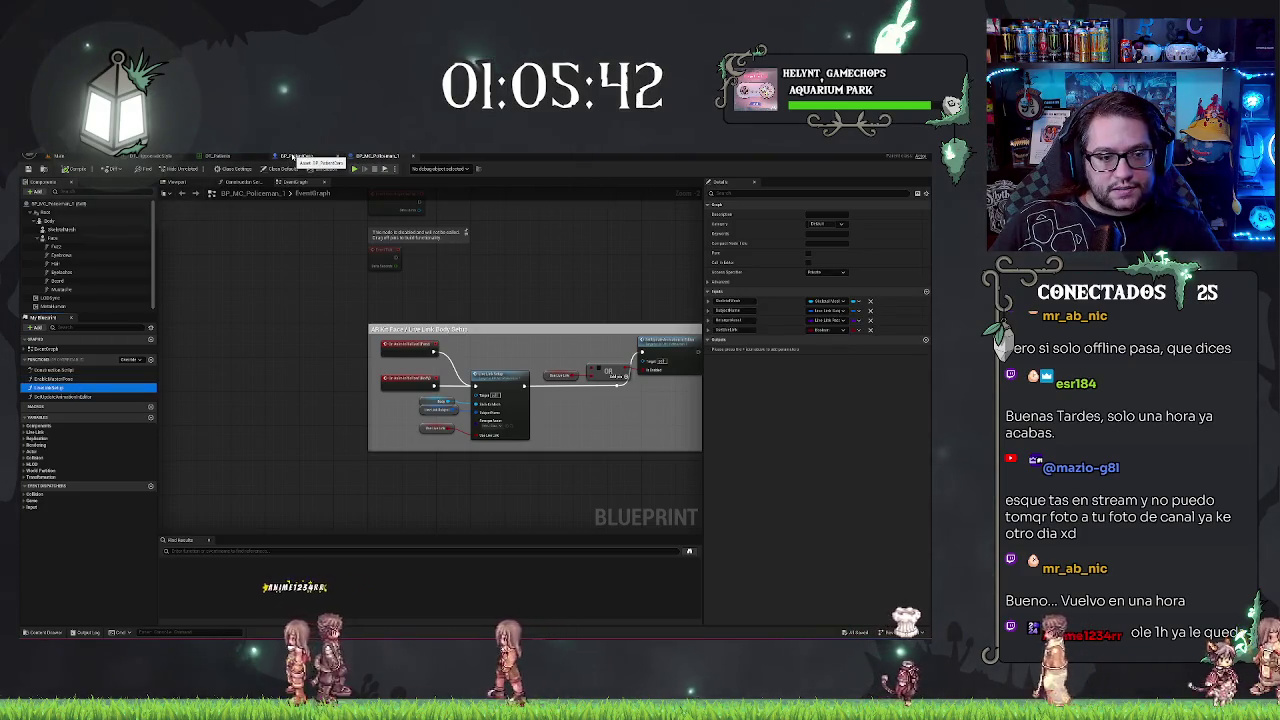
double_click(55, 379)
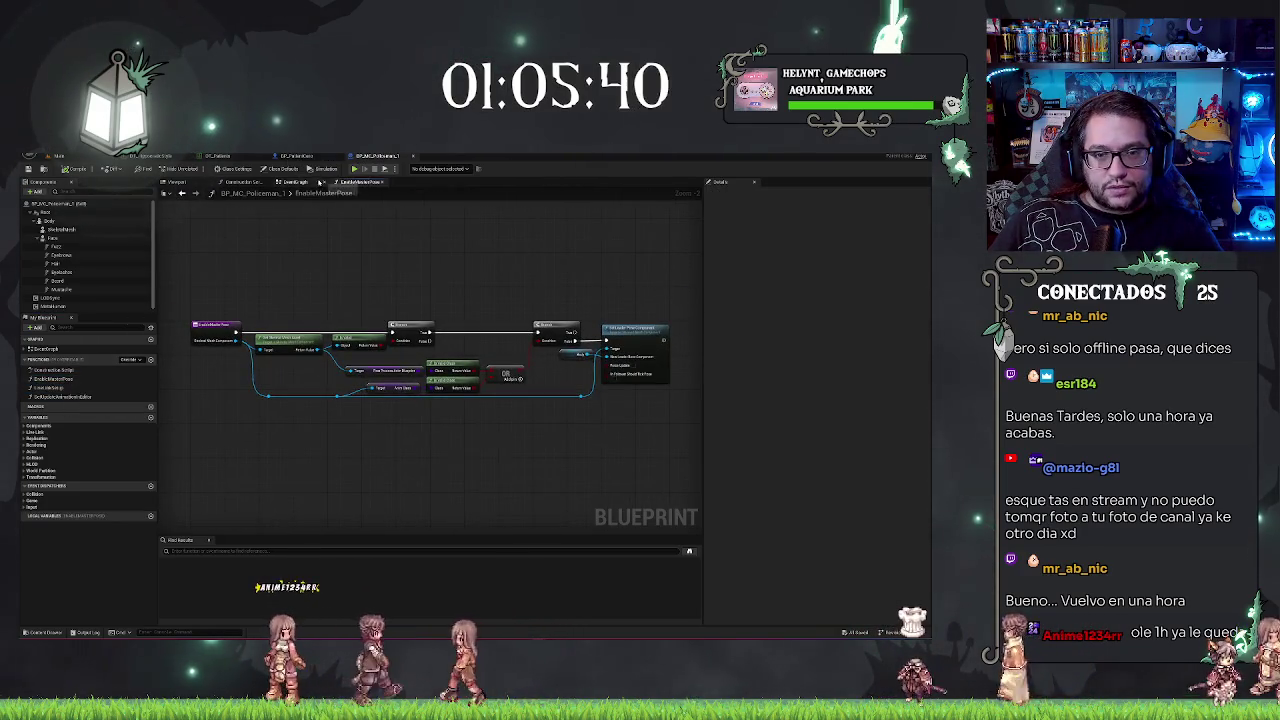
click(296, 156)
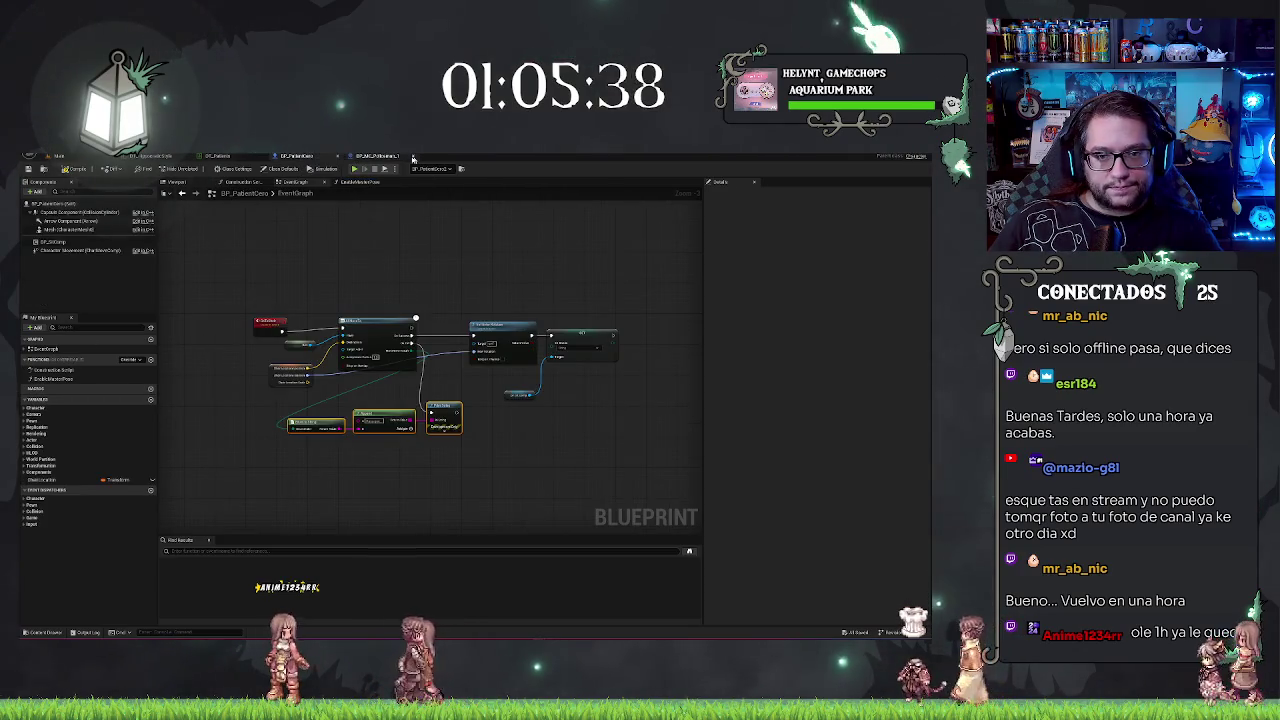
click(400, 157)
Step: Paste the policeman's Body, Face, skeletal mesh, LODSync and MetahumanComponentUE components into the patient blueprint
click(72, 228)
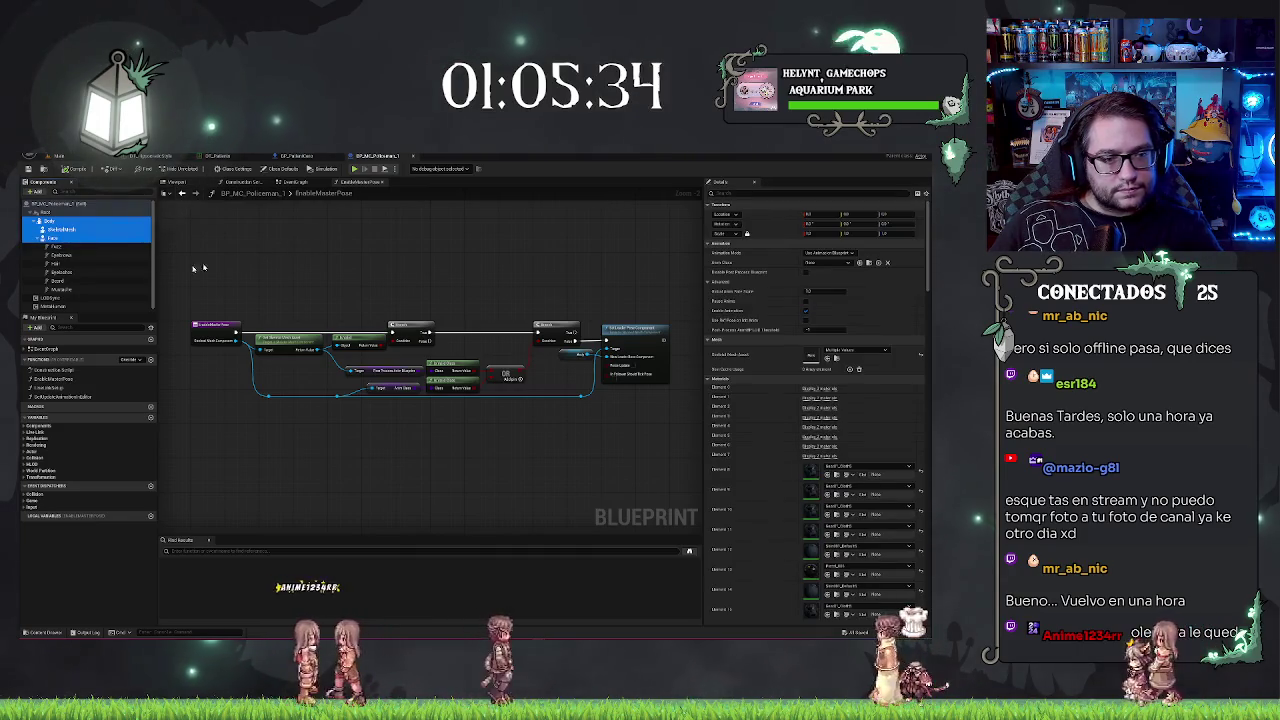
shift+click(72, 289)
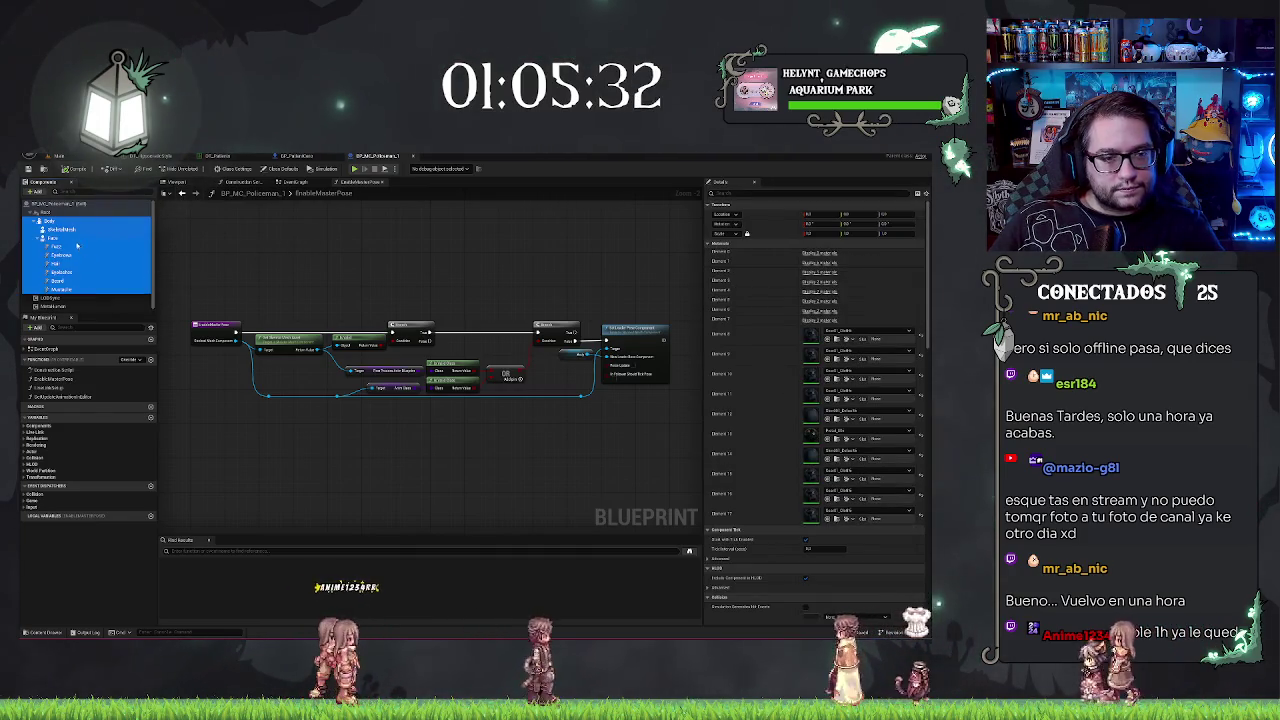
click(47, 220)
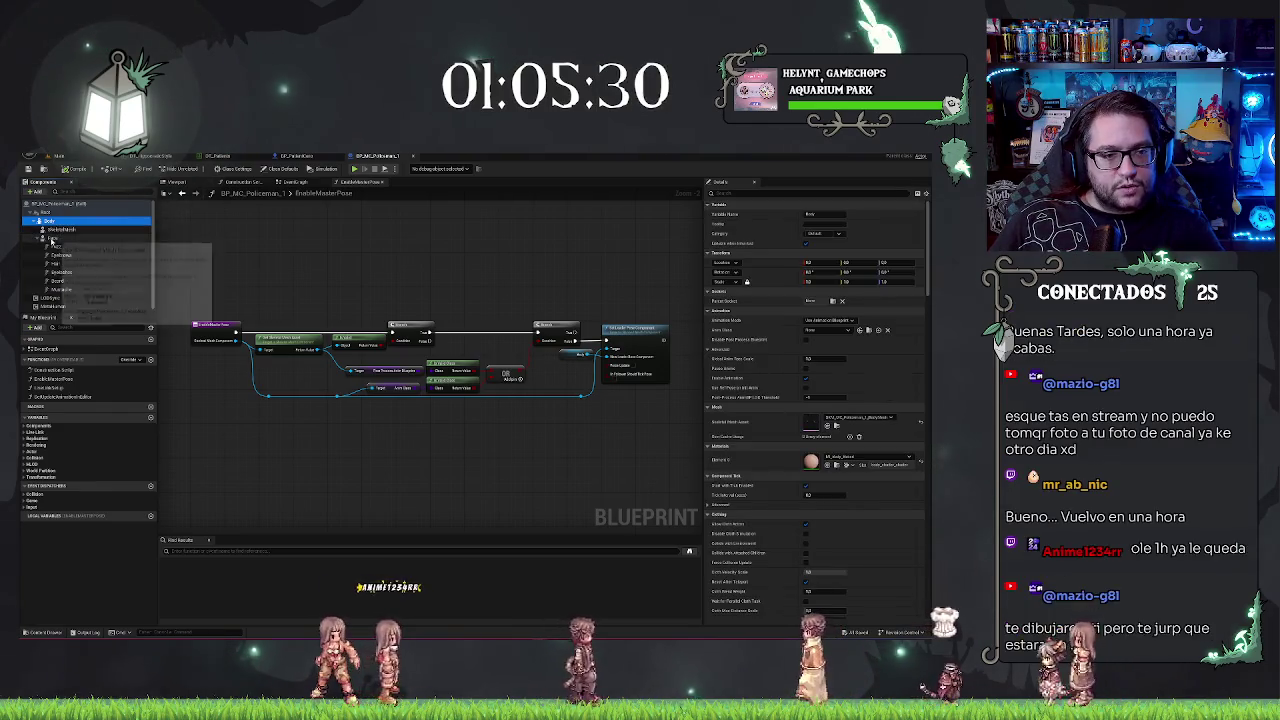
shift+click(92, 237)
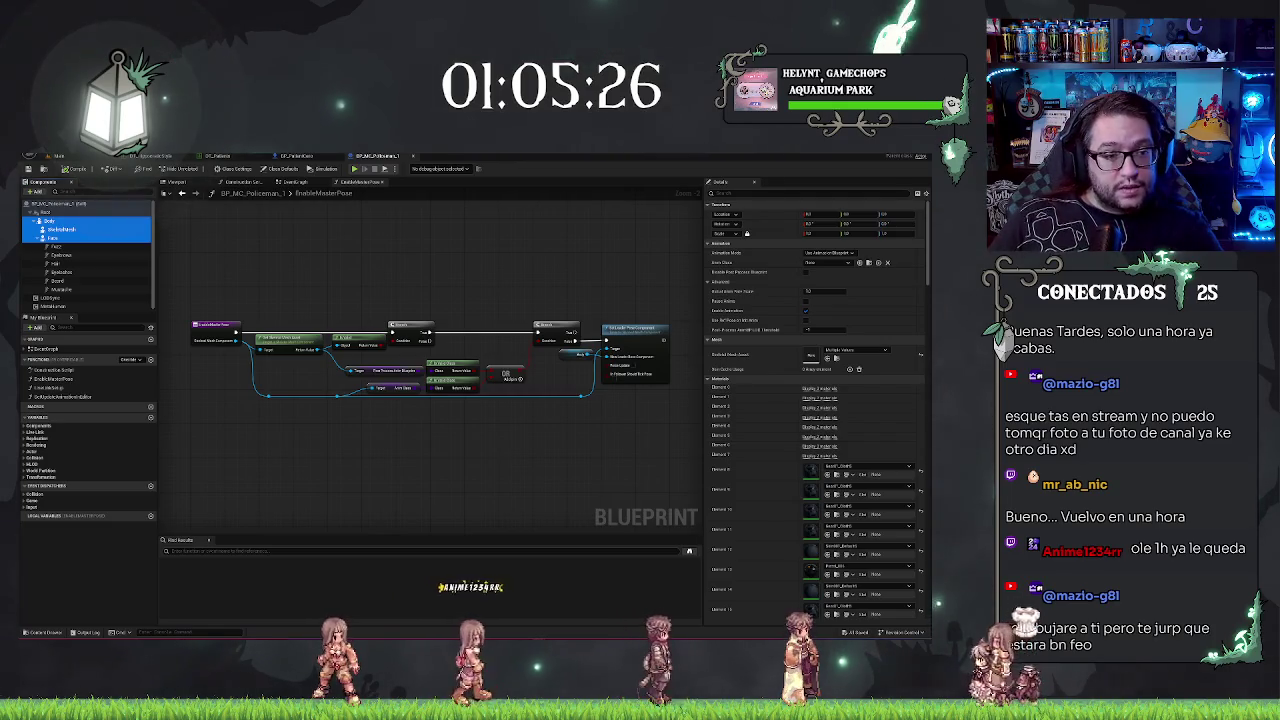
ctrl+click(55, 298)
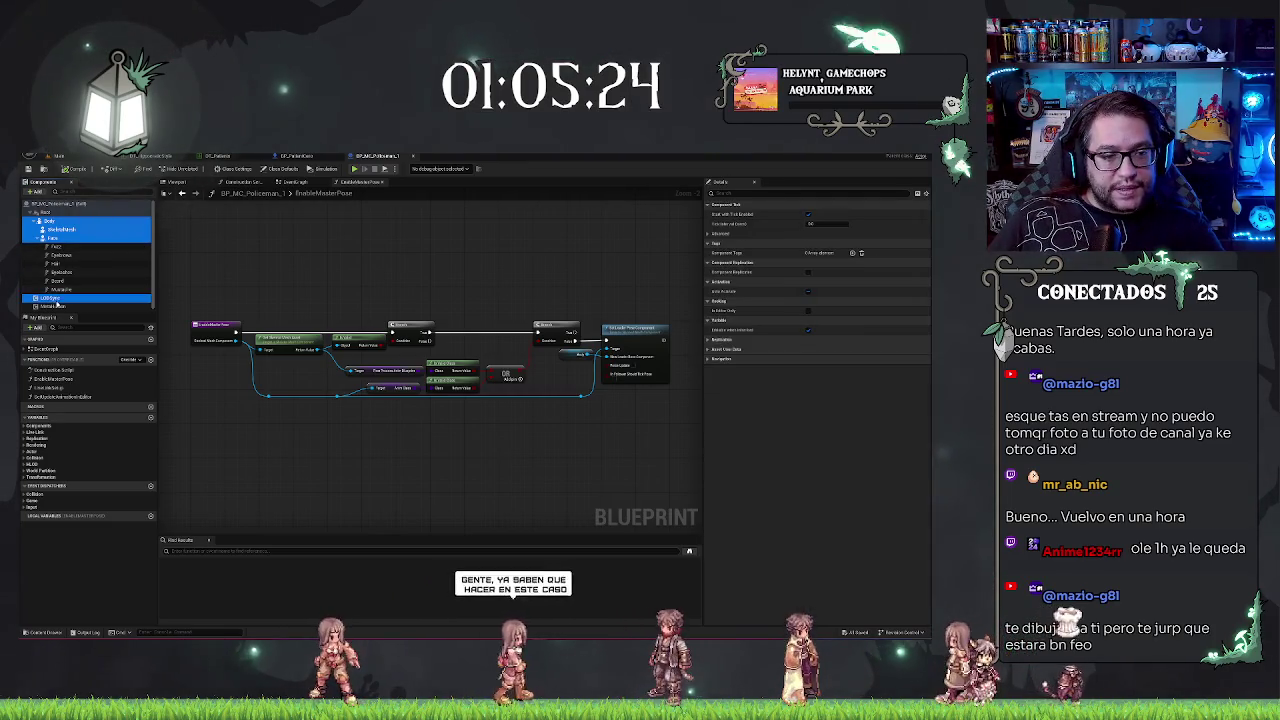
ctrl+click(55, 306)
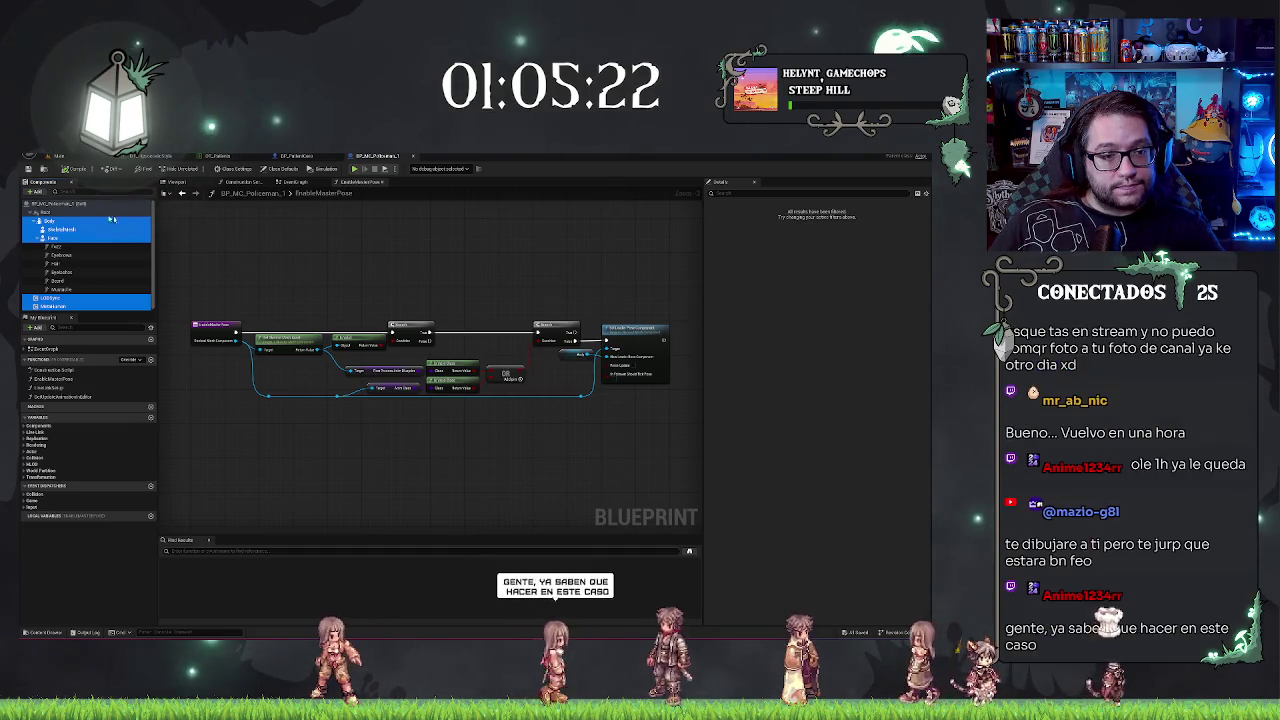
click(296, 156)
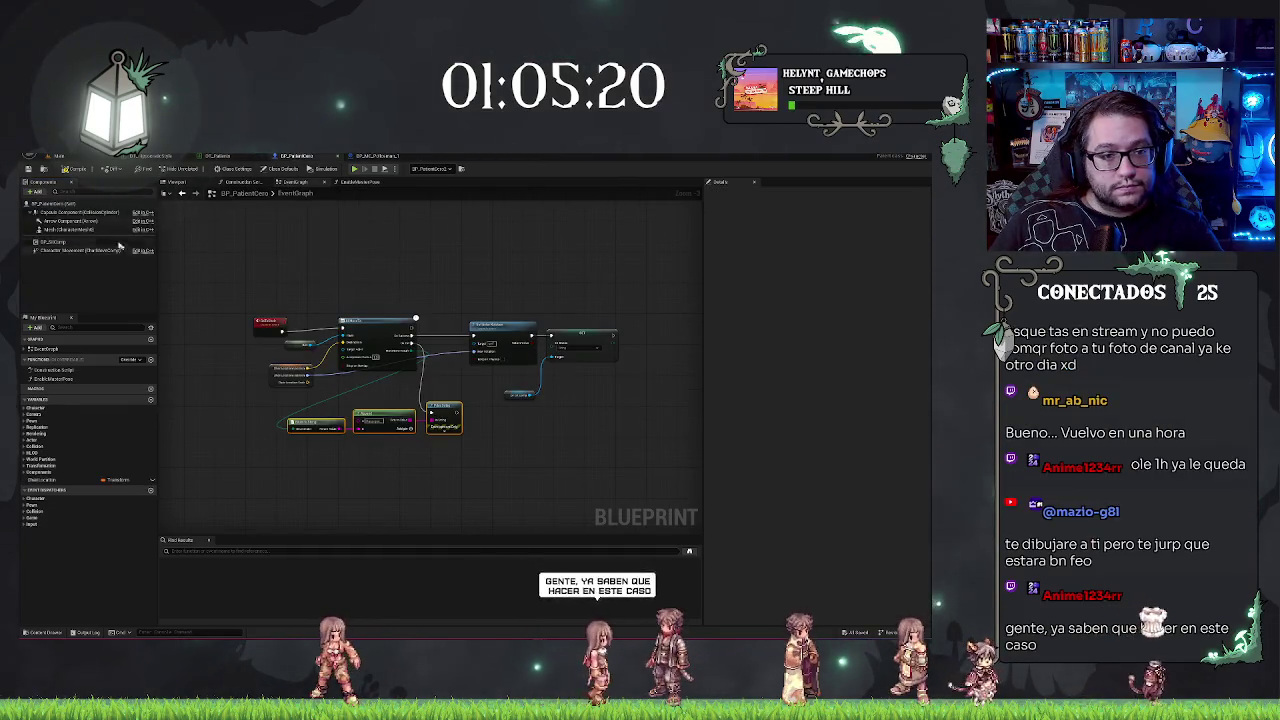
key(ctrl+v)
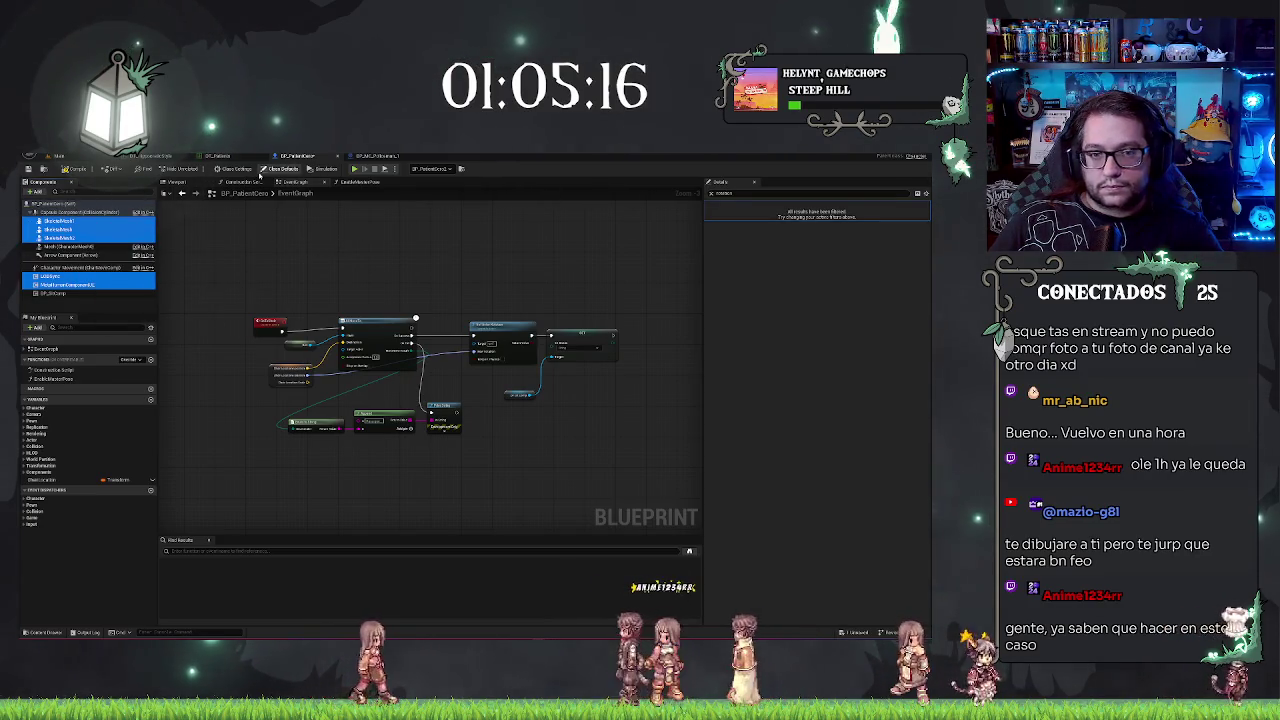
Step: Rename the patient's pasted skeletal meshes to Body and Face
click(199, 184)
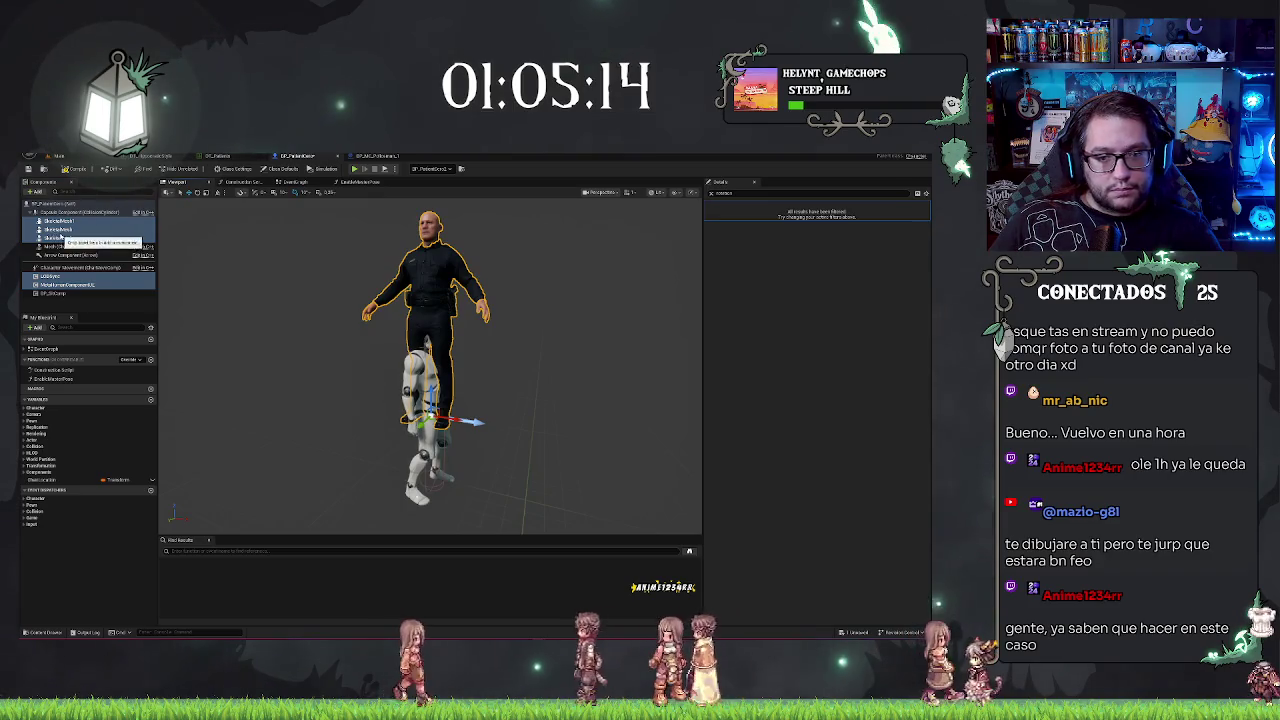
click(95, 230)
key(F2)
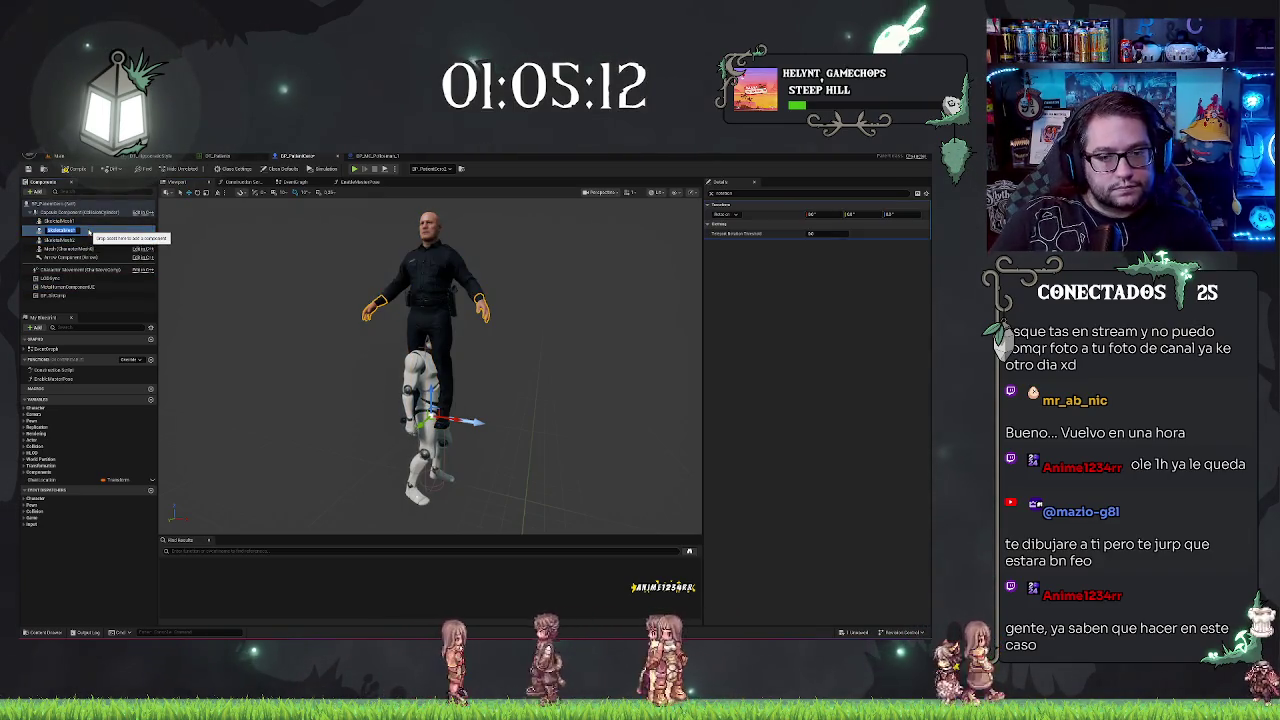
text(Body)
key(Return)
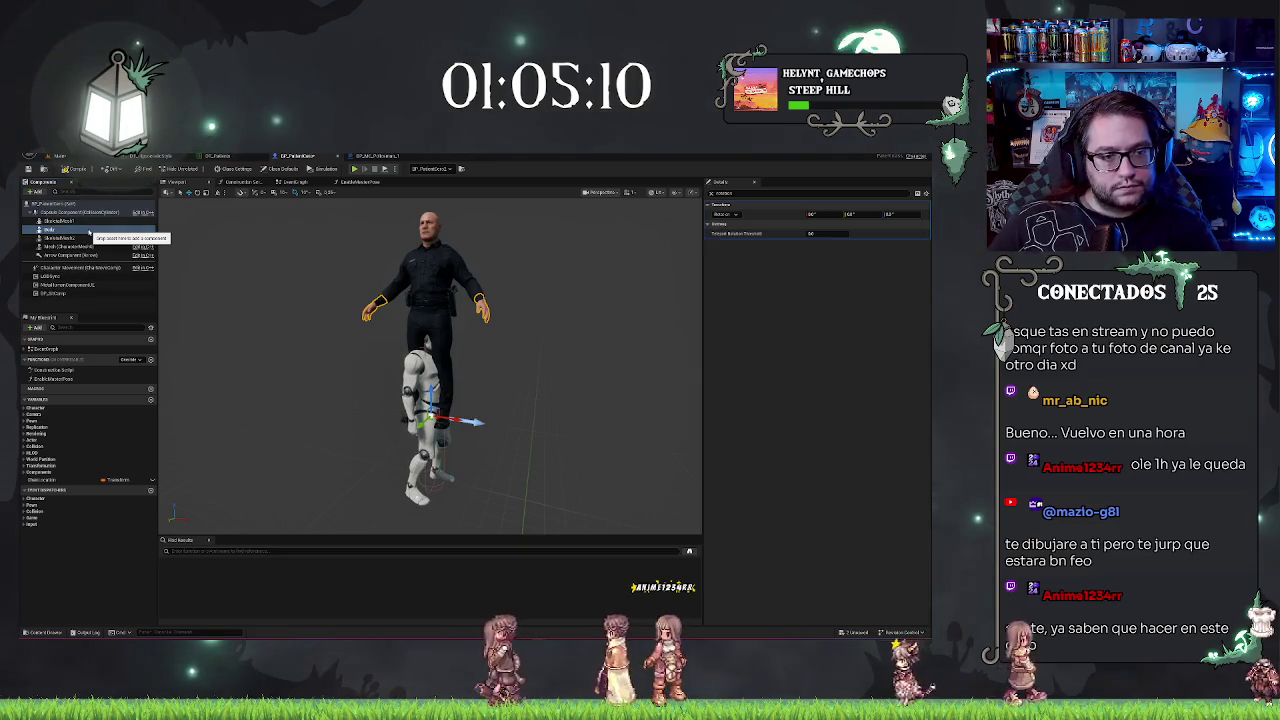
click(62, 222)
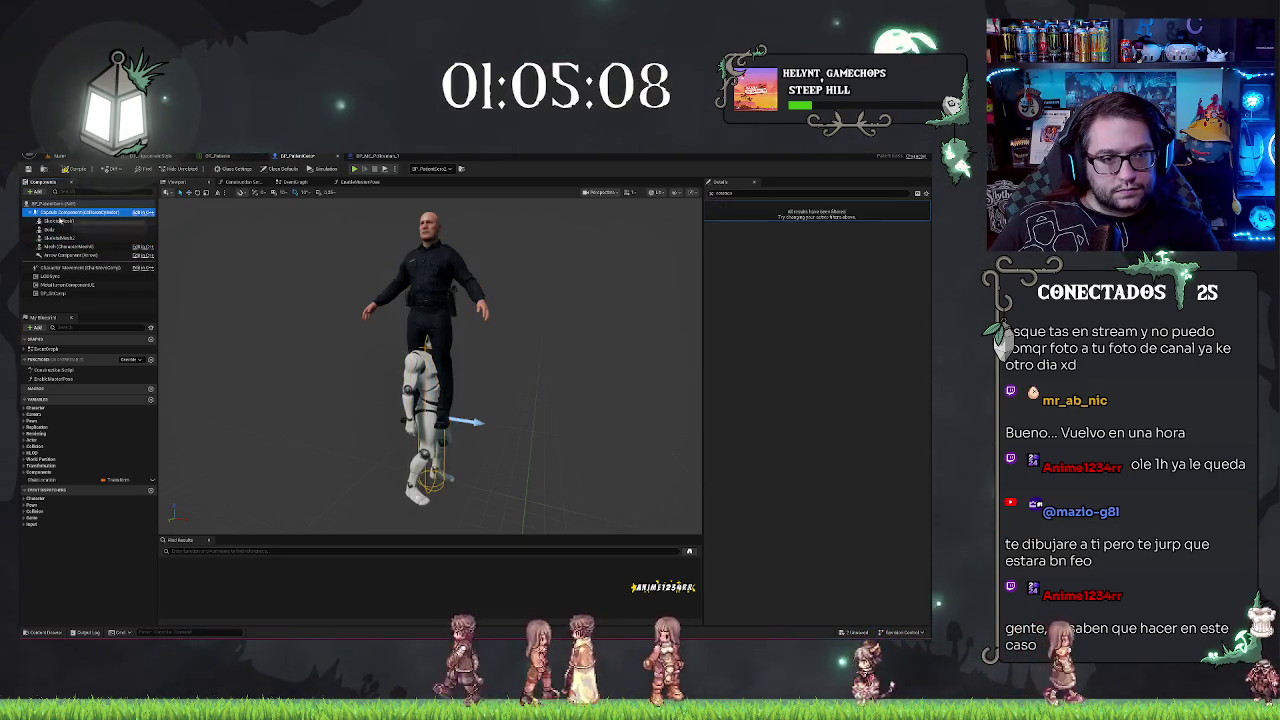
text(Face)
key(Return)
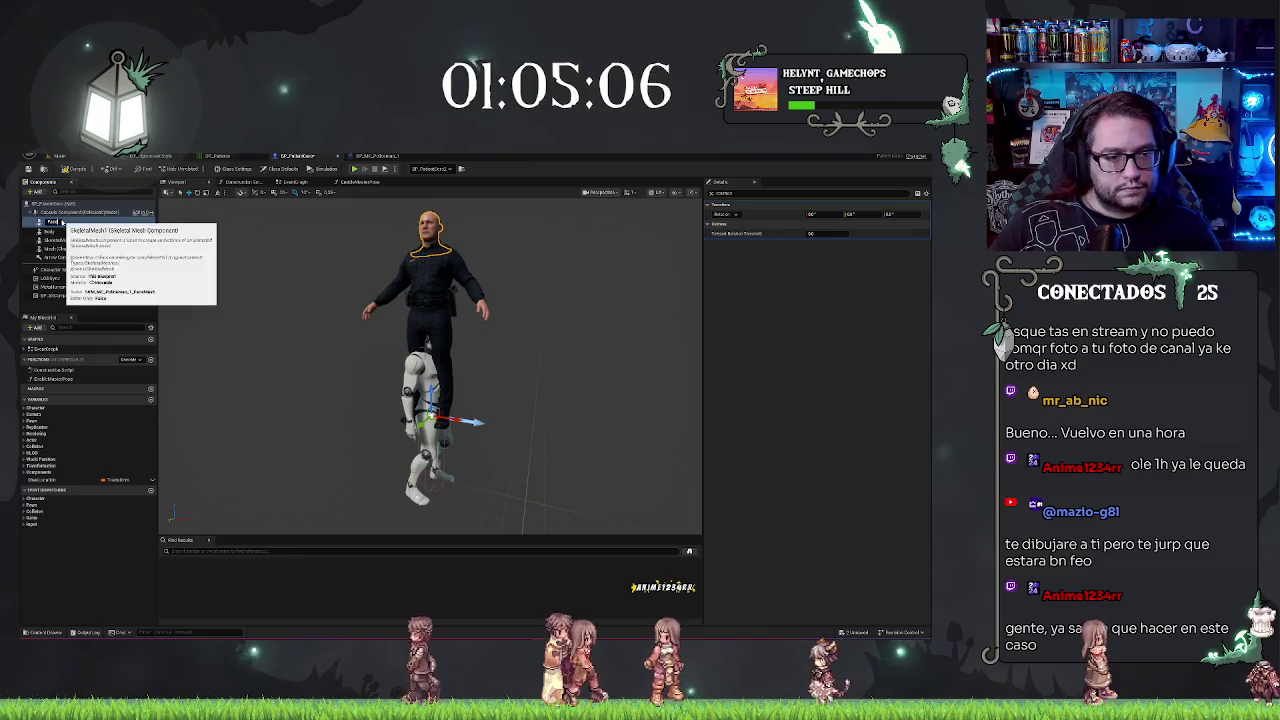
Step: Attach the Face component under Body in the patient blueprint
click(371, 158)
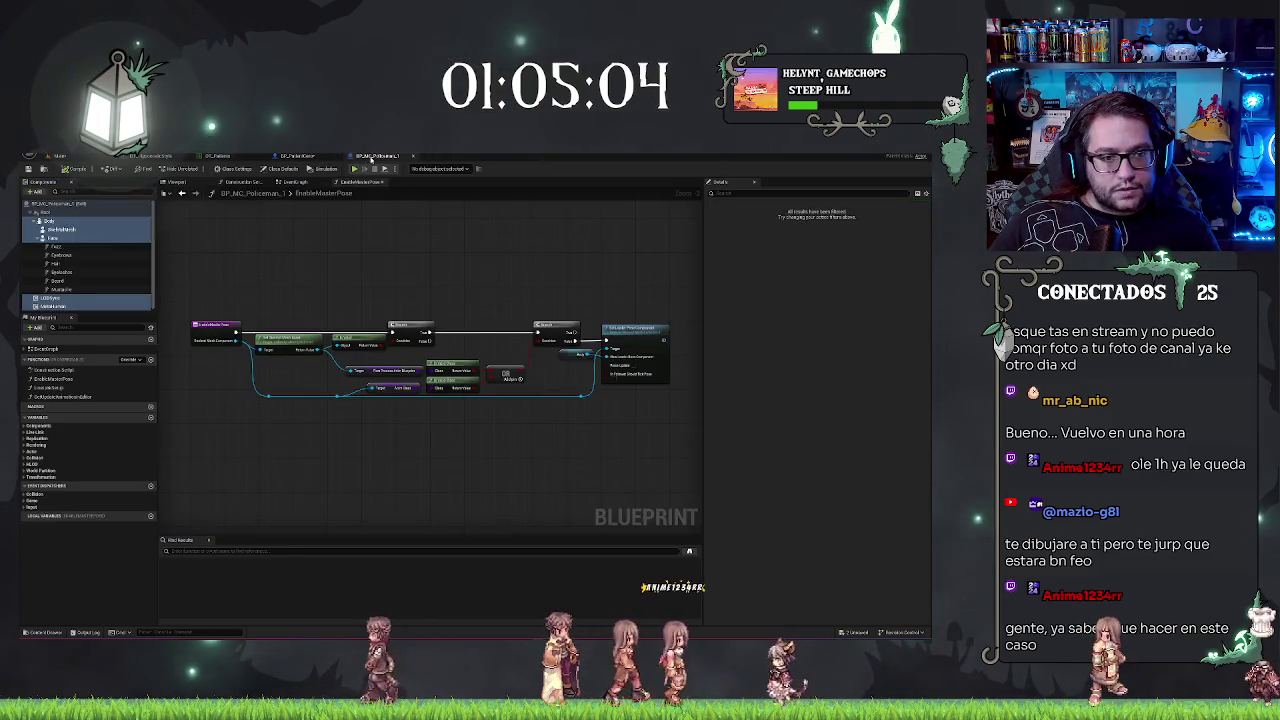
click(304, 157)
click(64, 238)
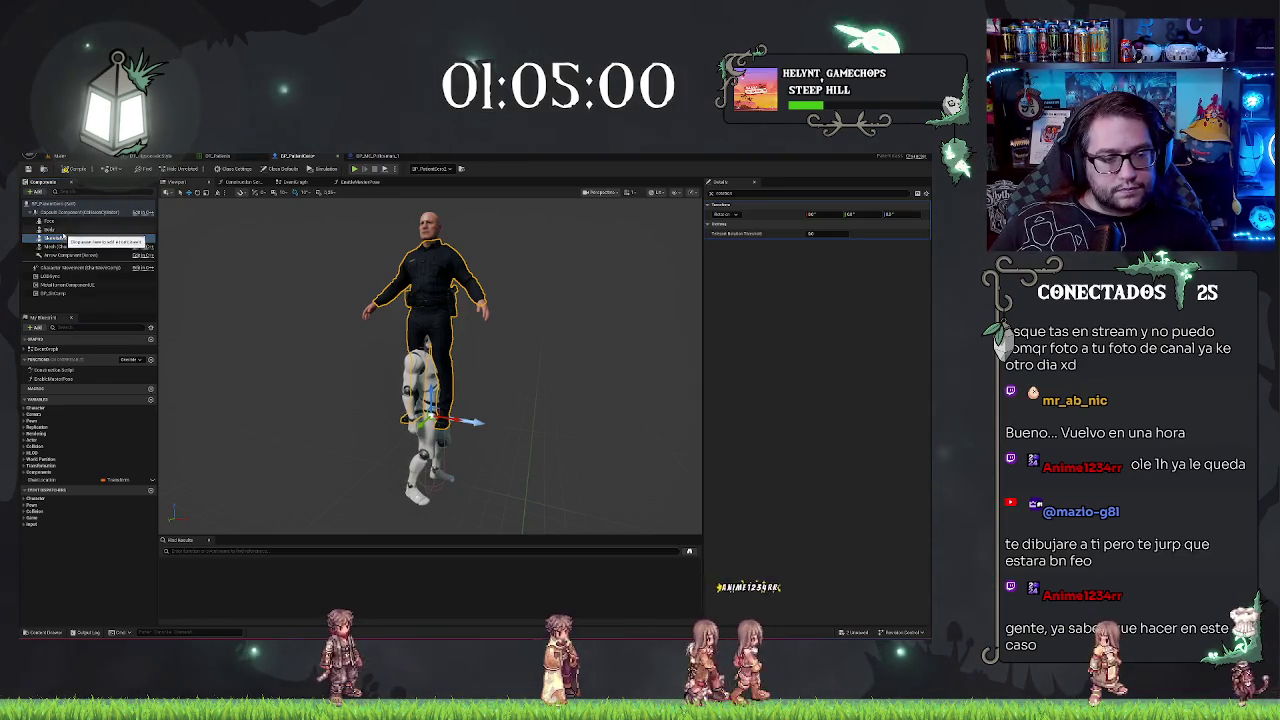
mouse_move(48, 220)
mouse_down()
mouse_move(58, 238)
mouse_move(67, 224)
mouse_up()
Step: Copy the policeman's groom components under Face and paste them into the patient blueprint
drag(500, 308, 575, 310)
click(376, 156)
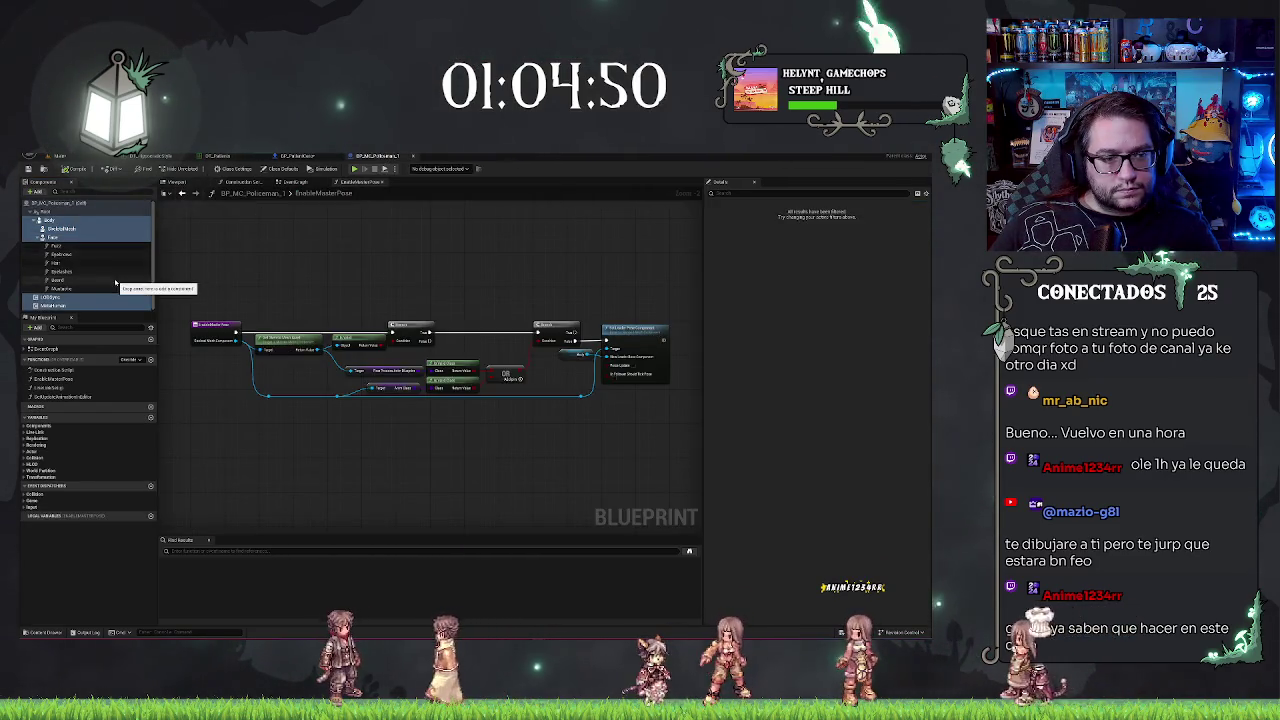
click(75, 245)
shift+click(75, 288)
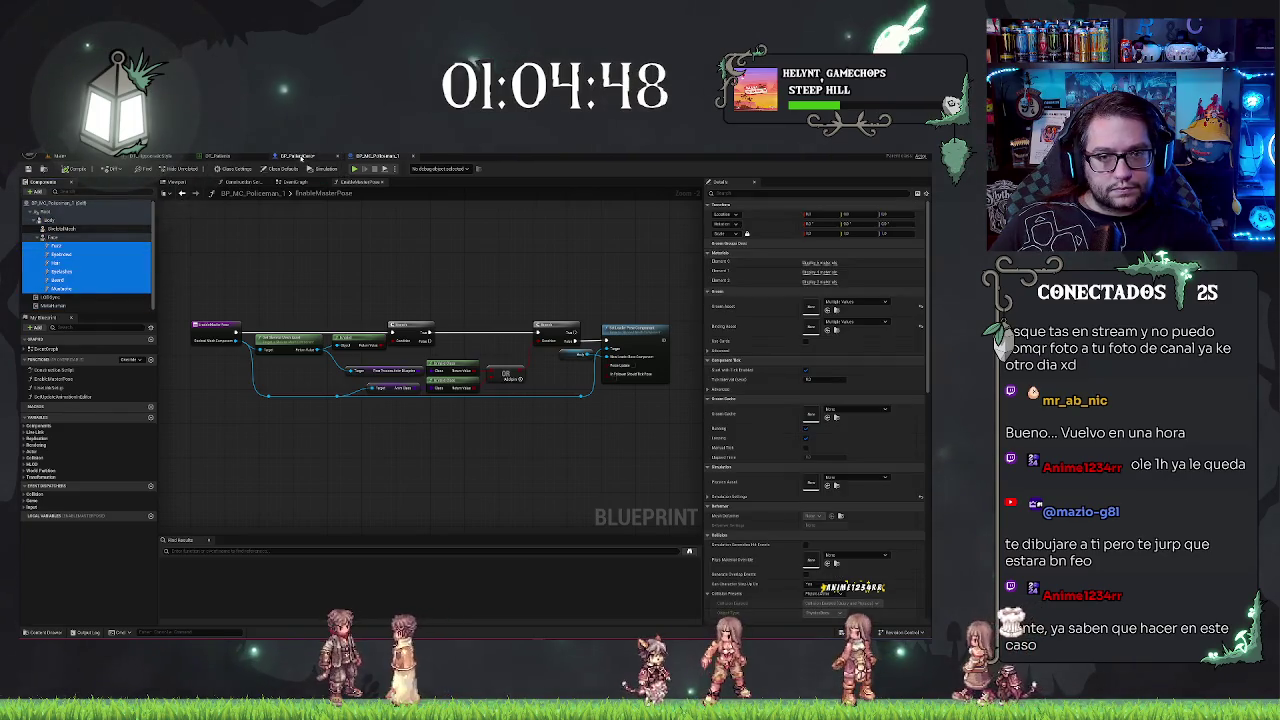
click(298, 157)
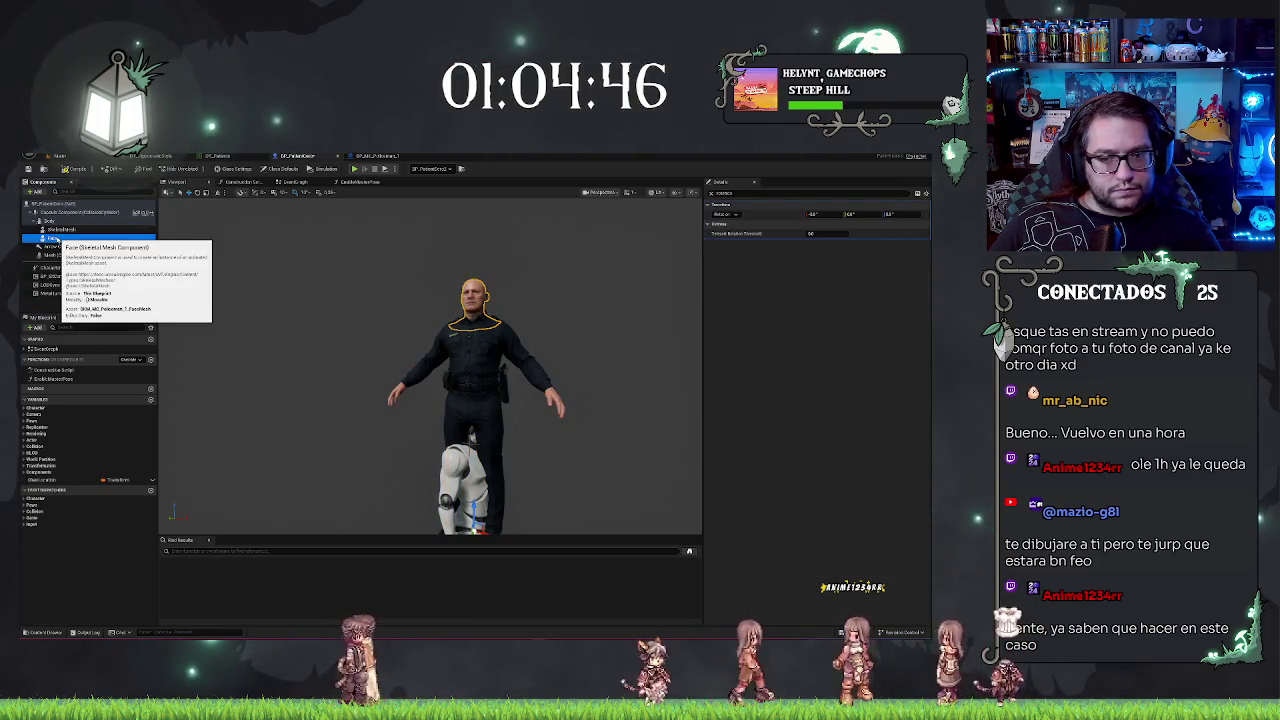
key(ctrl+v)
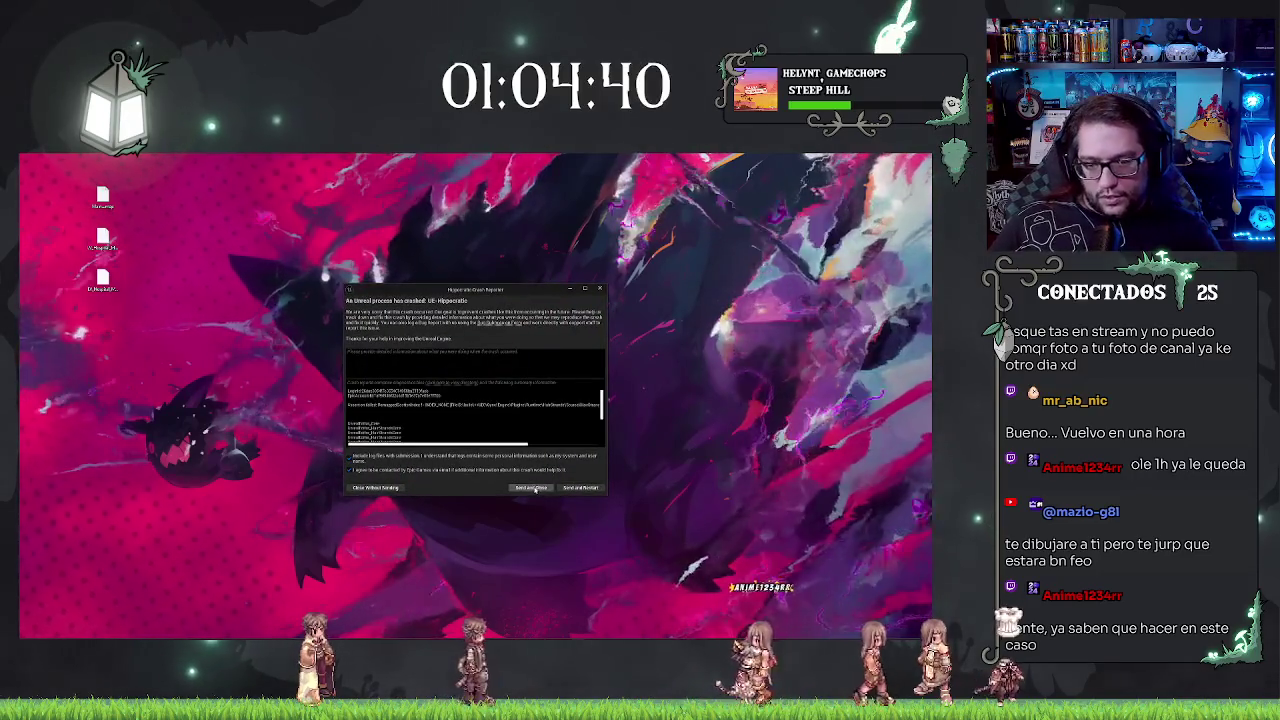
Step: Send the crash report and restart the editor on the patient blueprint
mouse_move(579, 636)
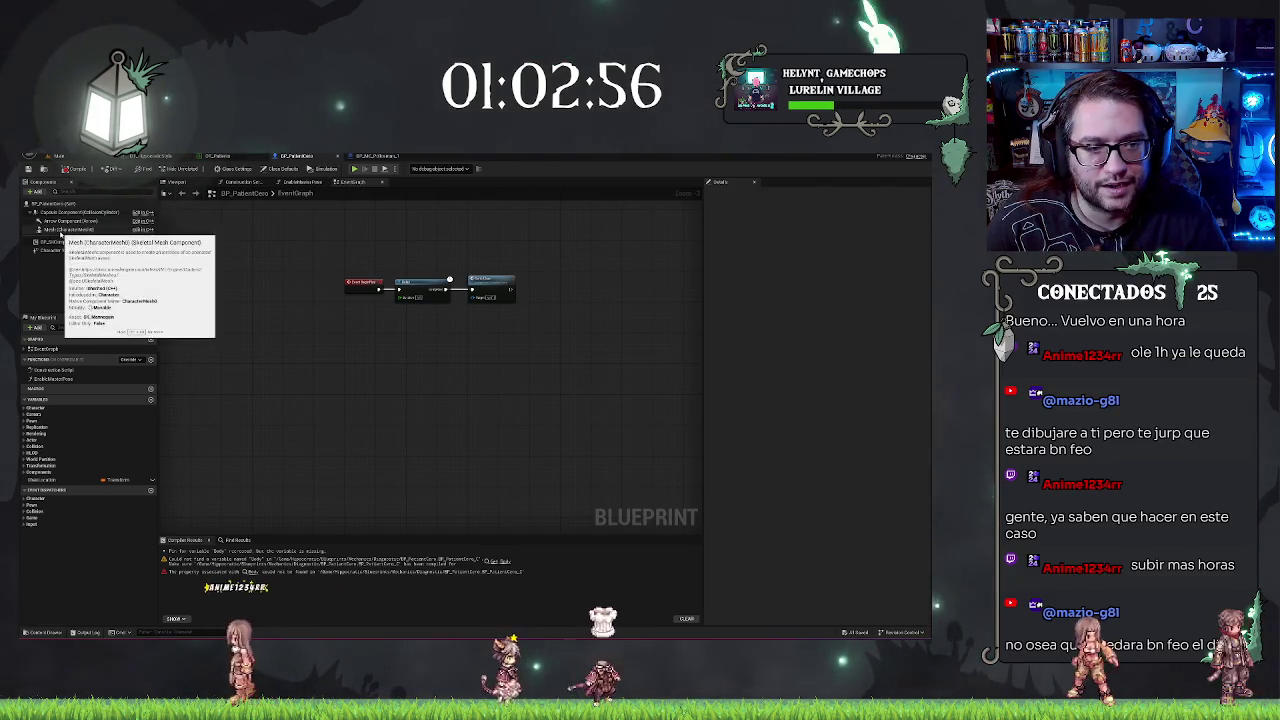
Step: Paste the policeman's Body, Face, LODSync and MetaHuman components into the patient blueprint
click(112, 229)
click(358, 157)
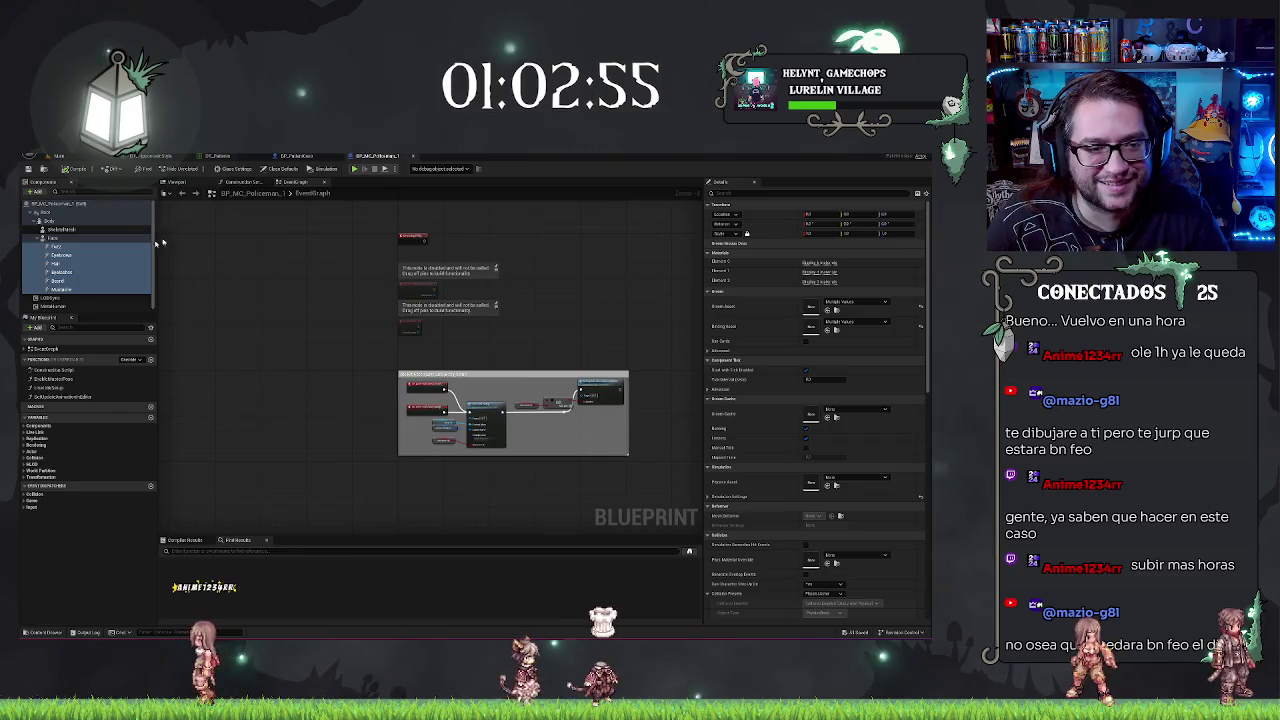
click(64, 238)
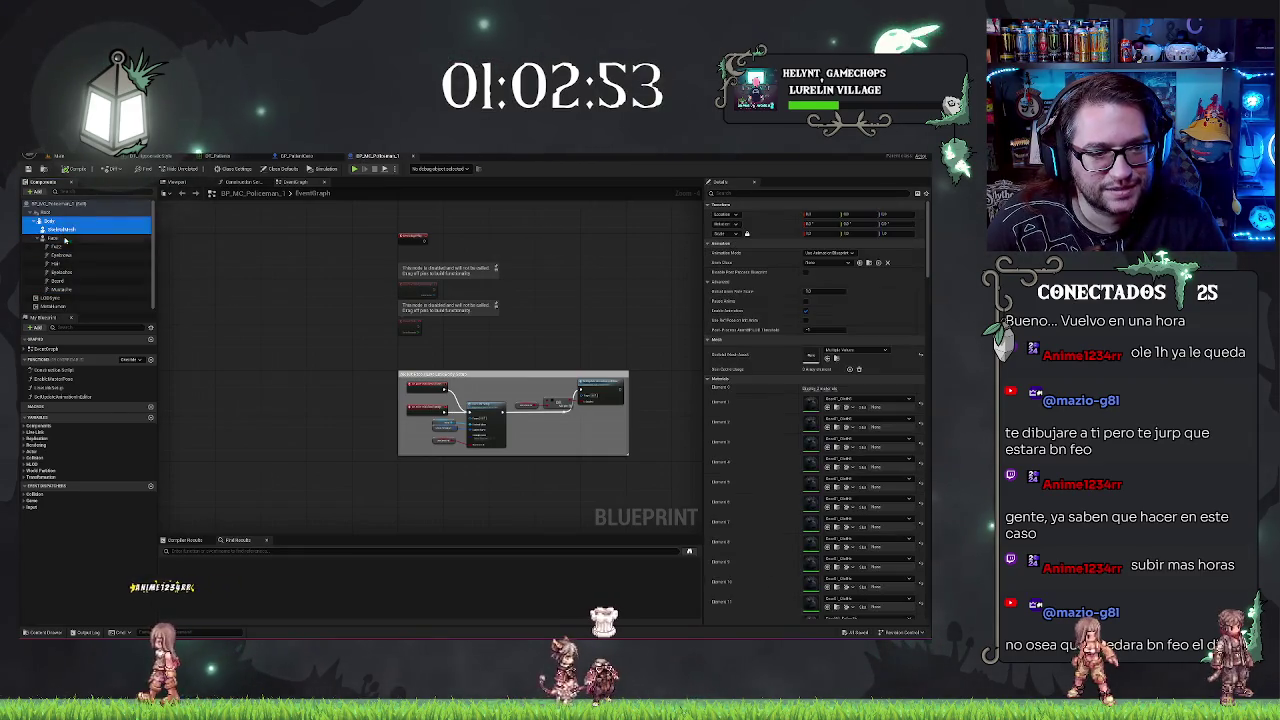
ctrl+click(60, 304)
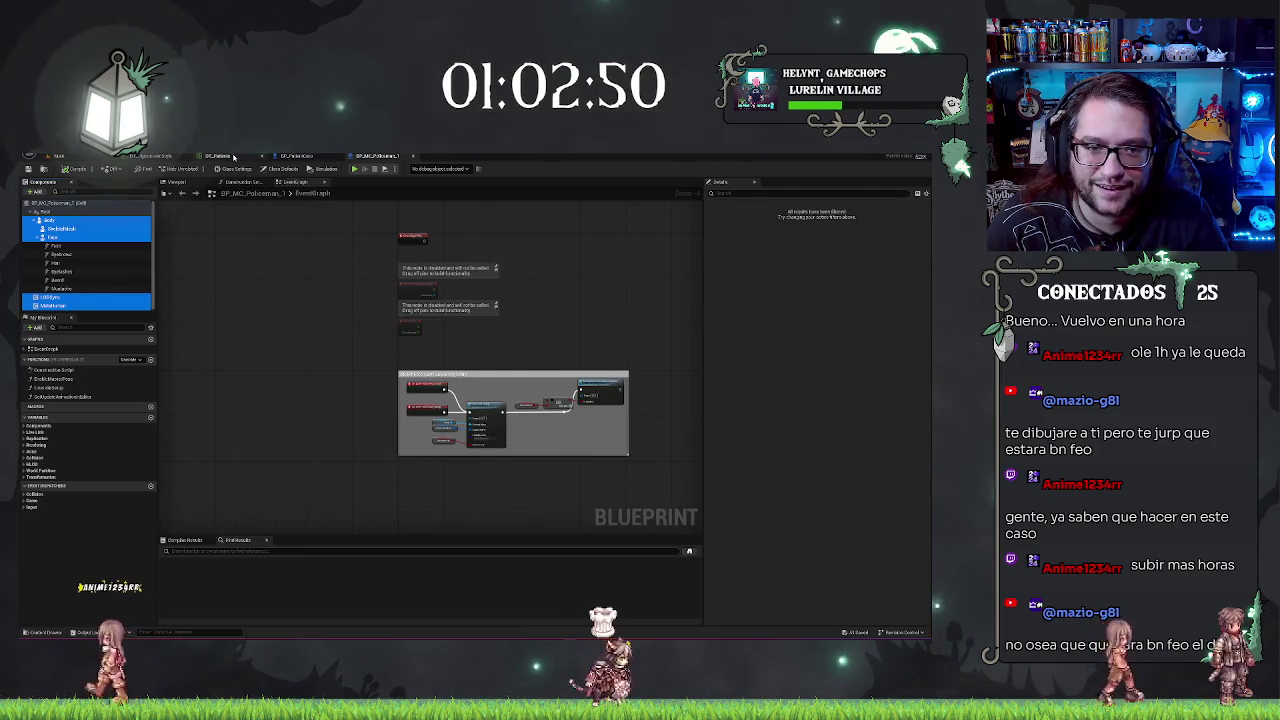
click(283, 156)
click(64, 213)
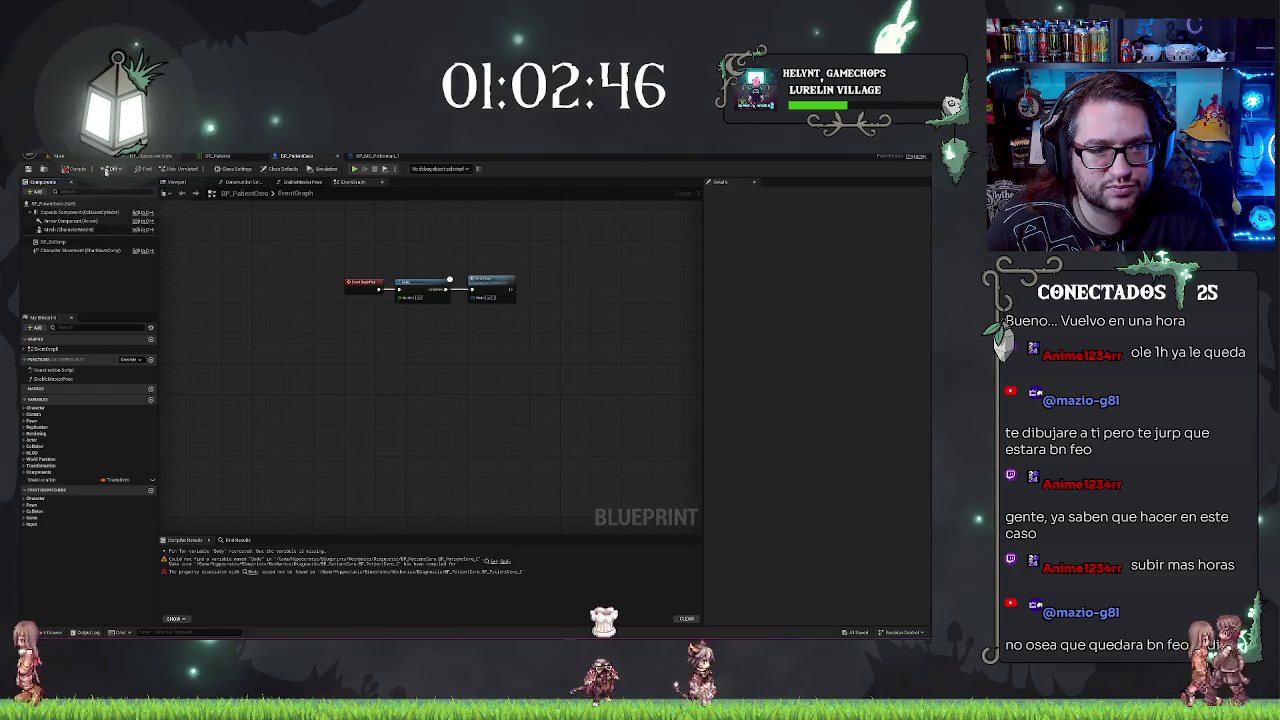
click(185, 183)
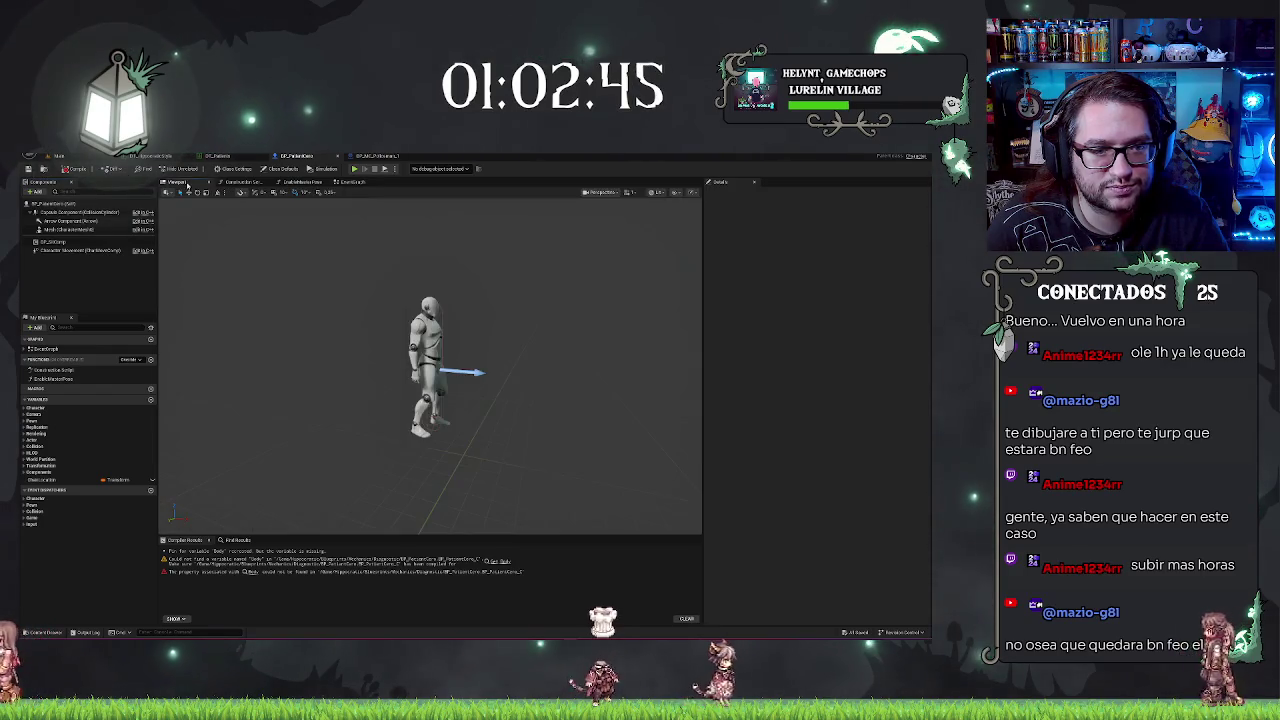
right_click(63, 218)
click(64, 240)
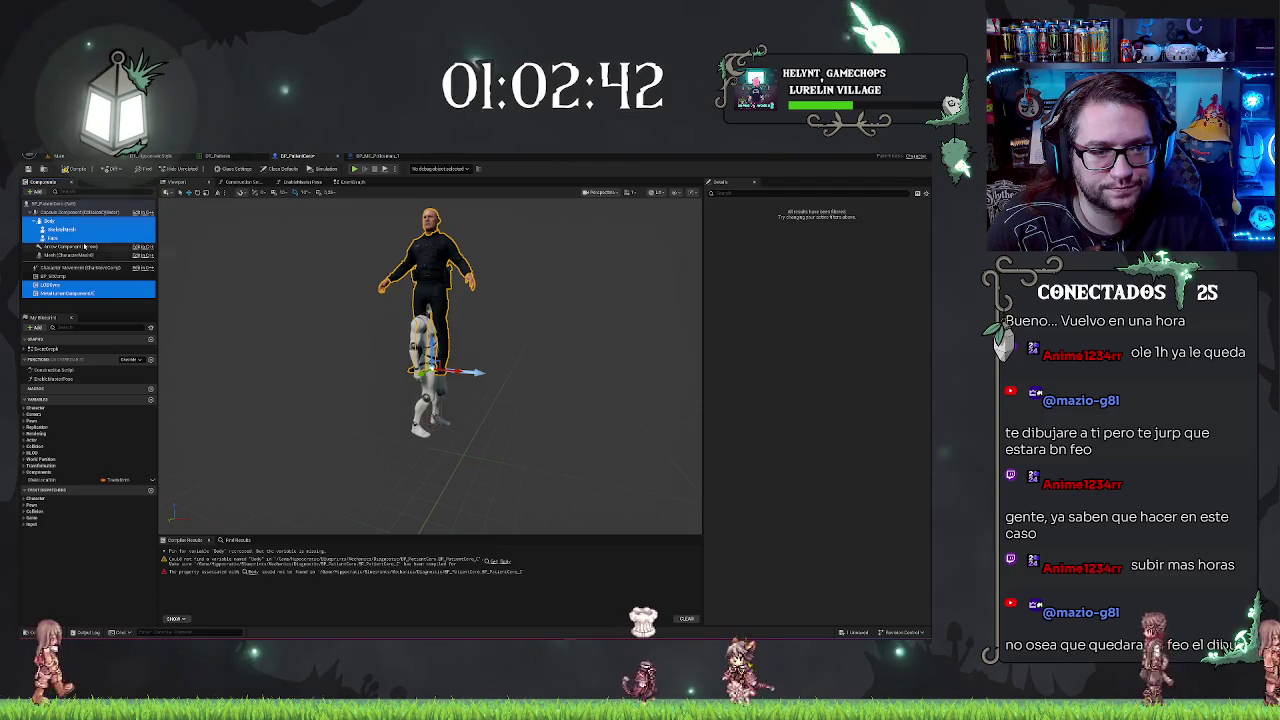
Step: Inspect the pasted Body and Face components and the Face materials
click(68, 305)
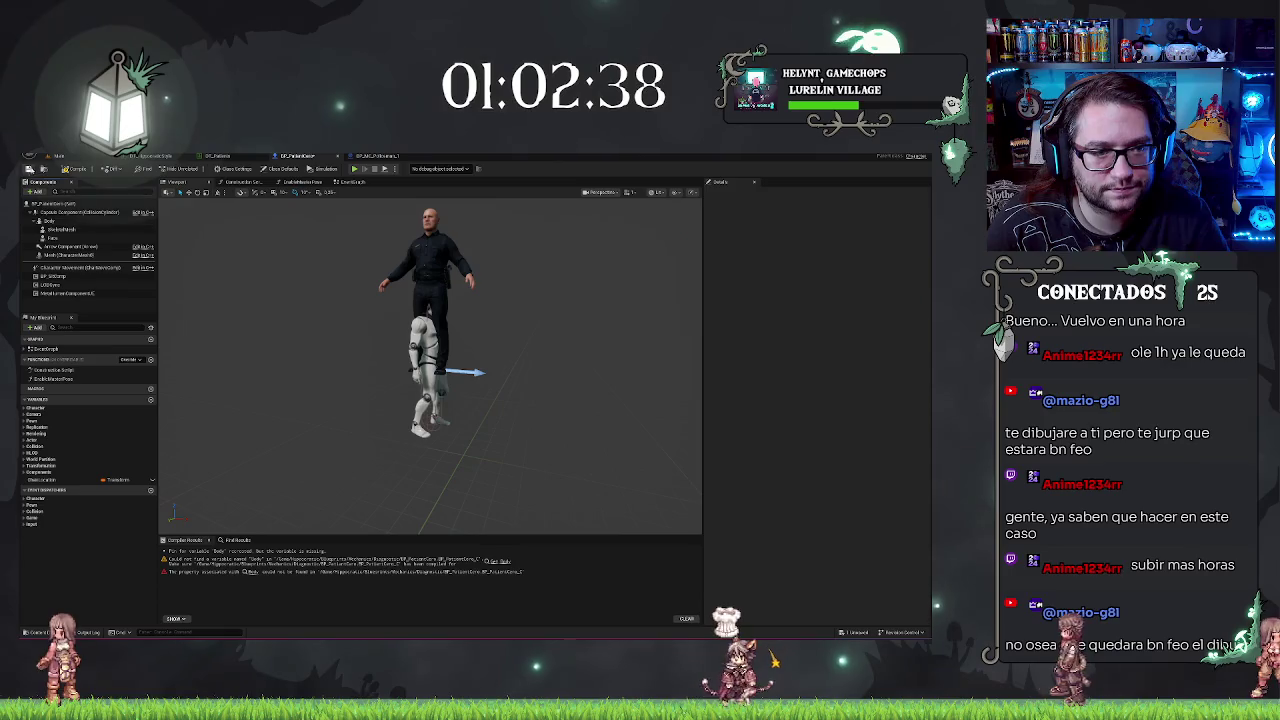
click(58, 222)
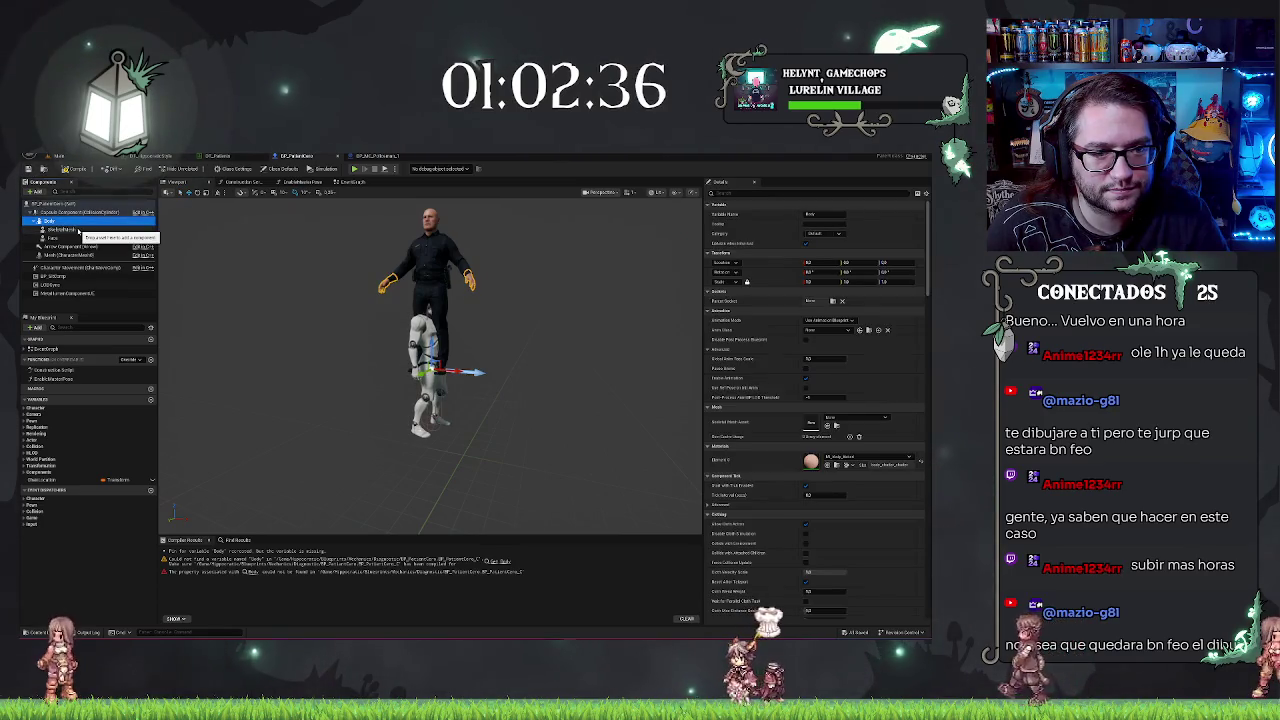
click(55, 238)
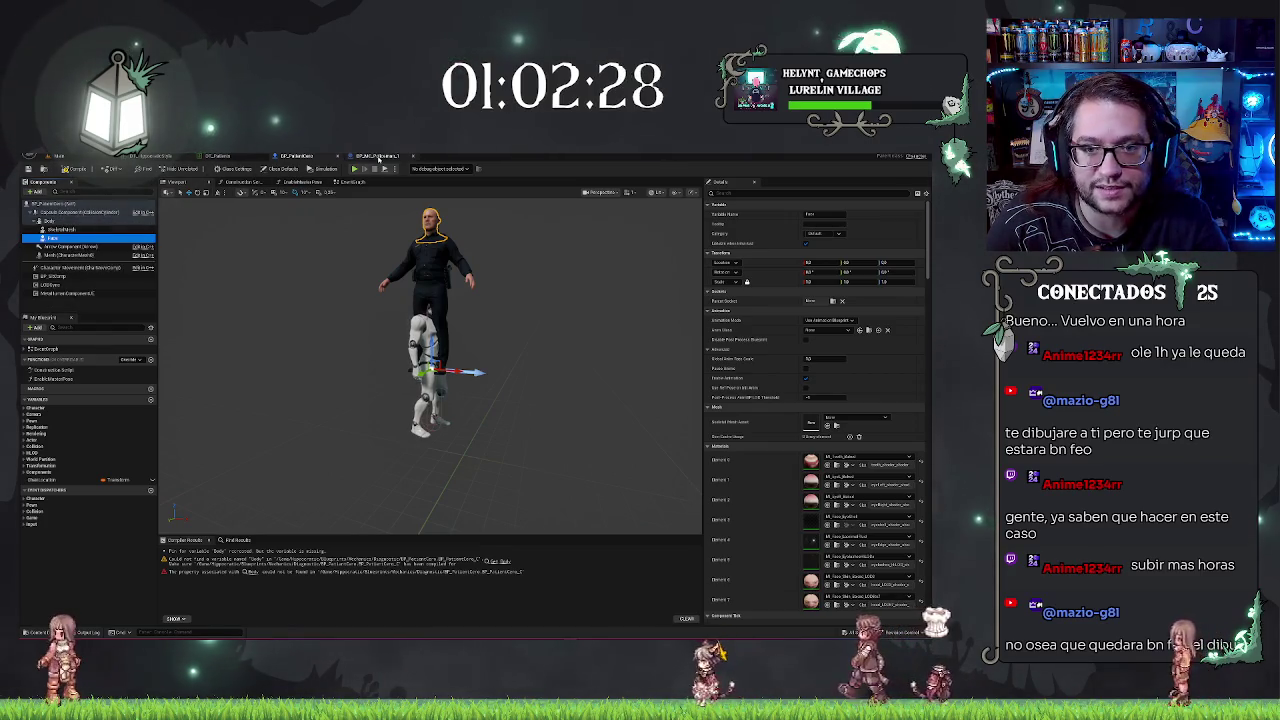
Step: Paste the policeman's groom components down to Mustache into the patient, then send and close the crash report
click(378, 158)
click(55, 245)
shift+click(77, 289)
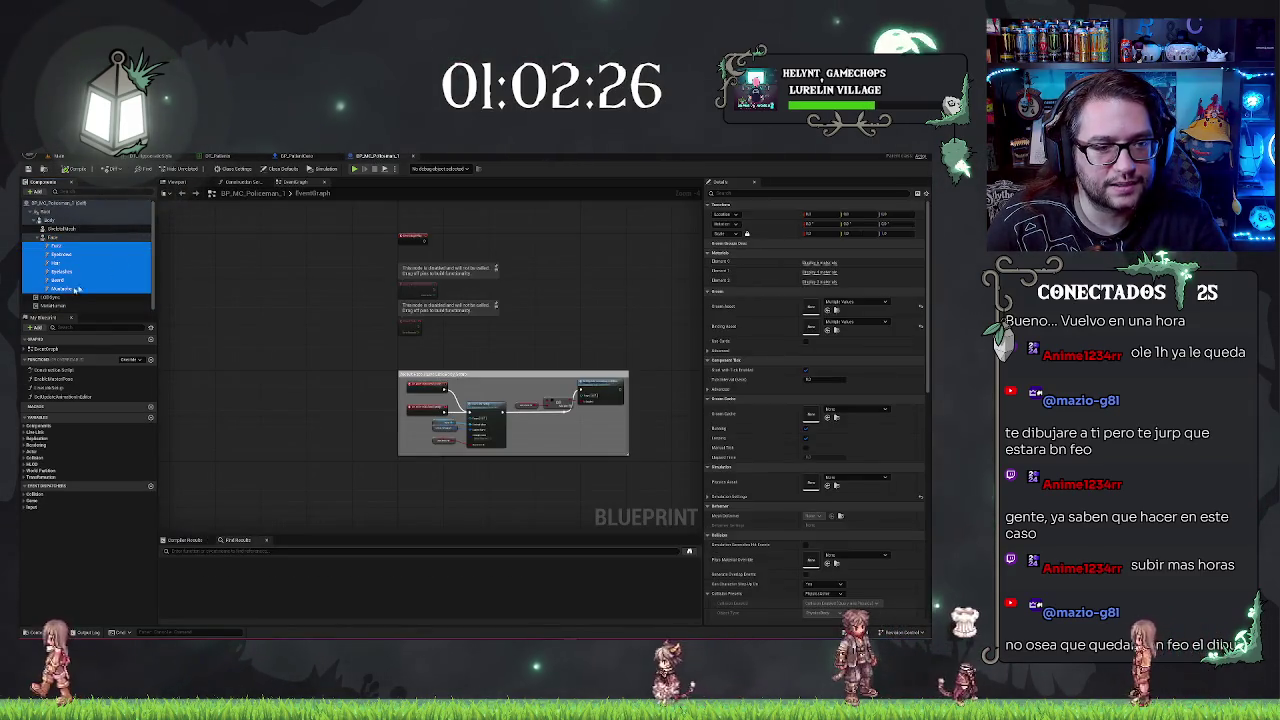
click(293, 157)
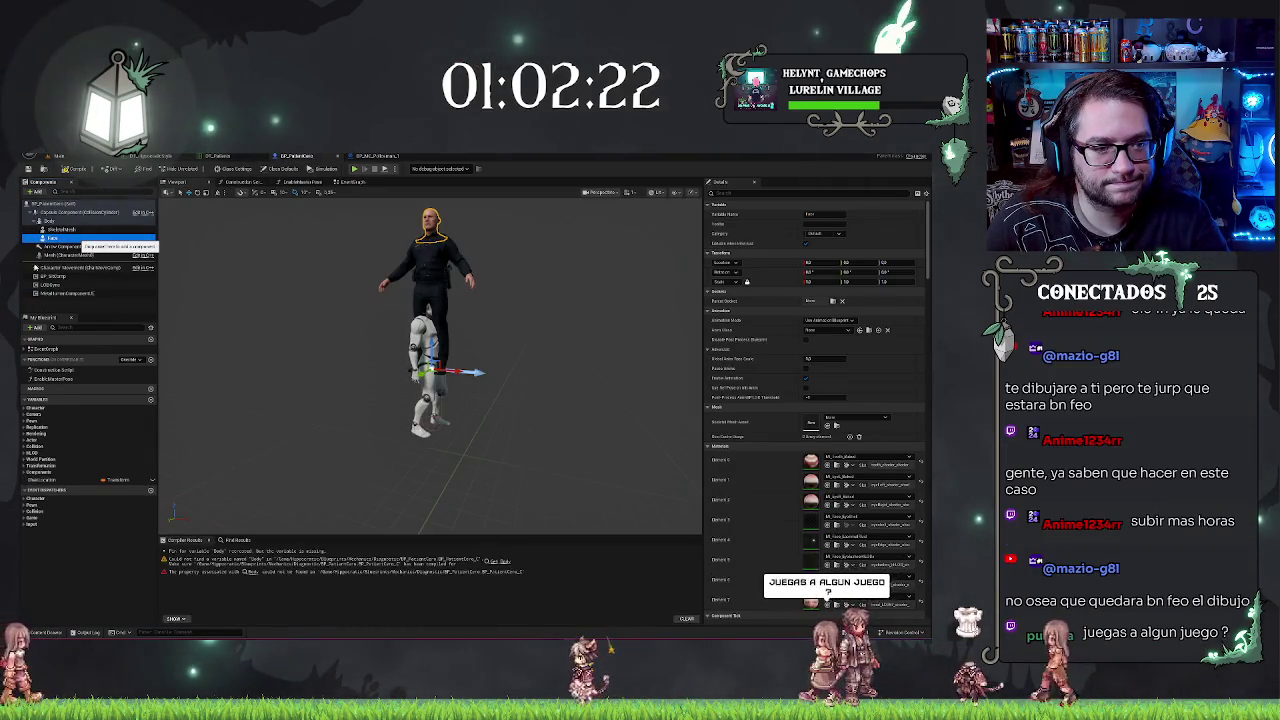
key(super+d)
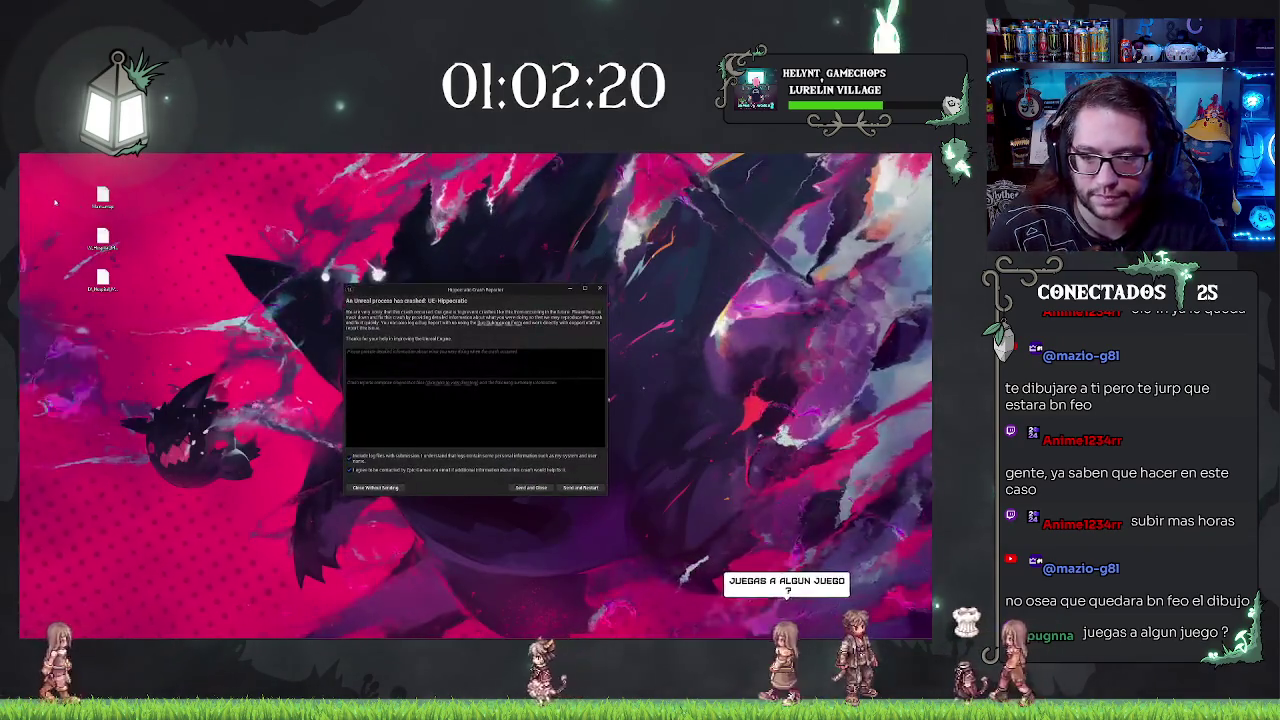
click(540, 488)
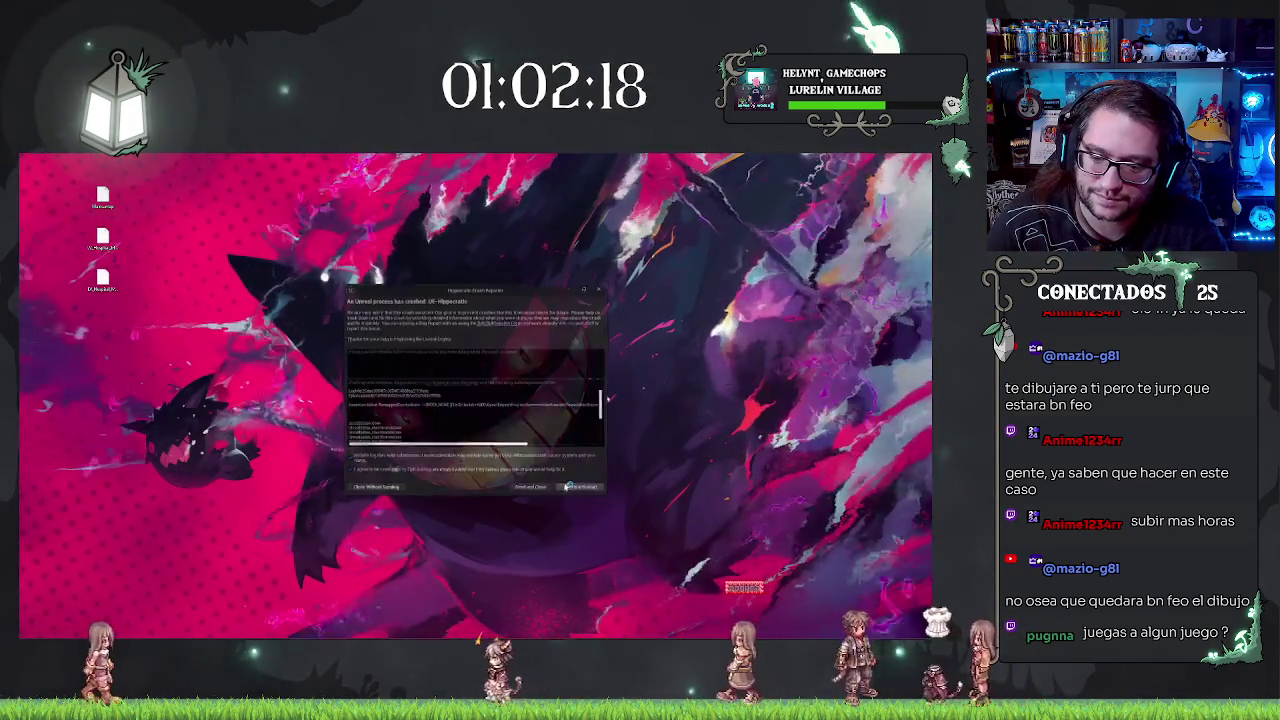
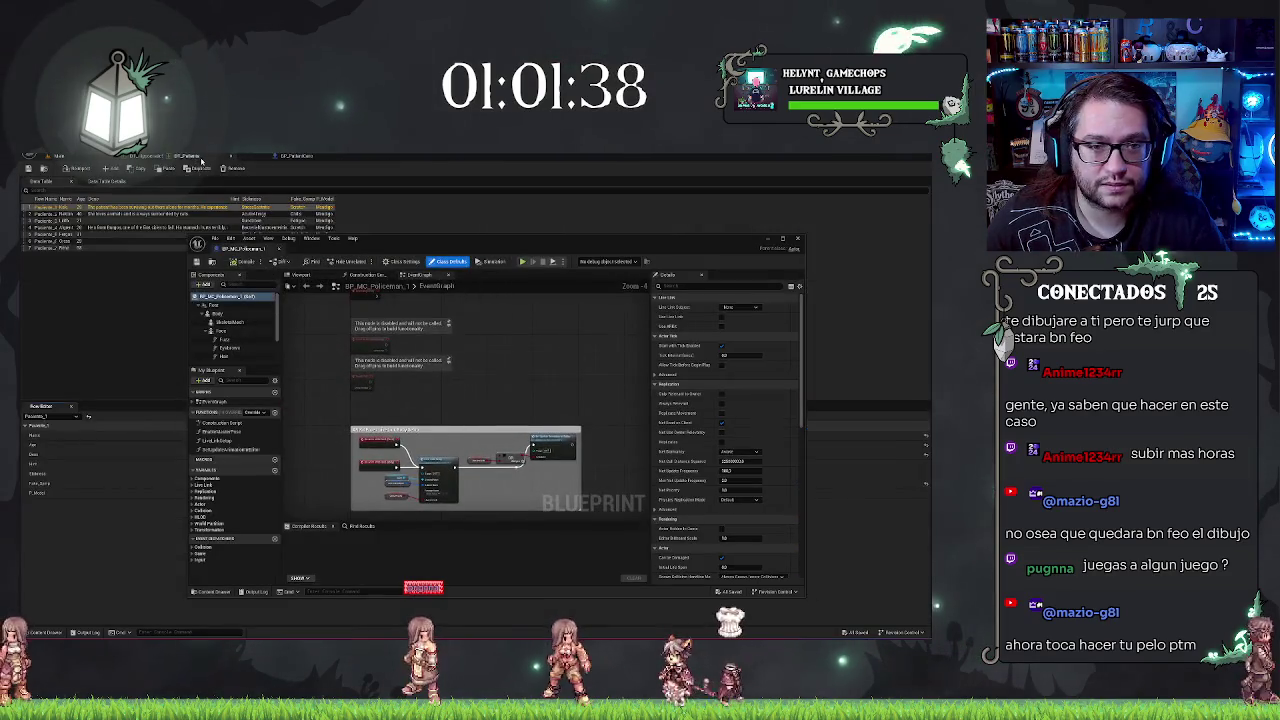
Step: Float BP_MC_Policeman_1 in its own window and parent the first facial mesh under Face
drag(230, 247, 270, 162)
drag(365, 156, 358, 163)
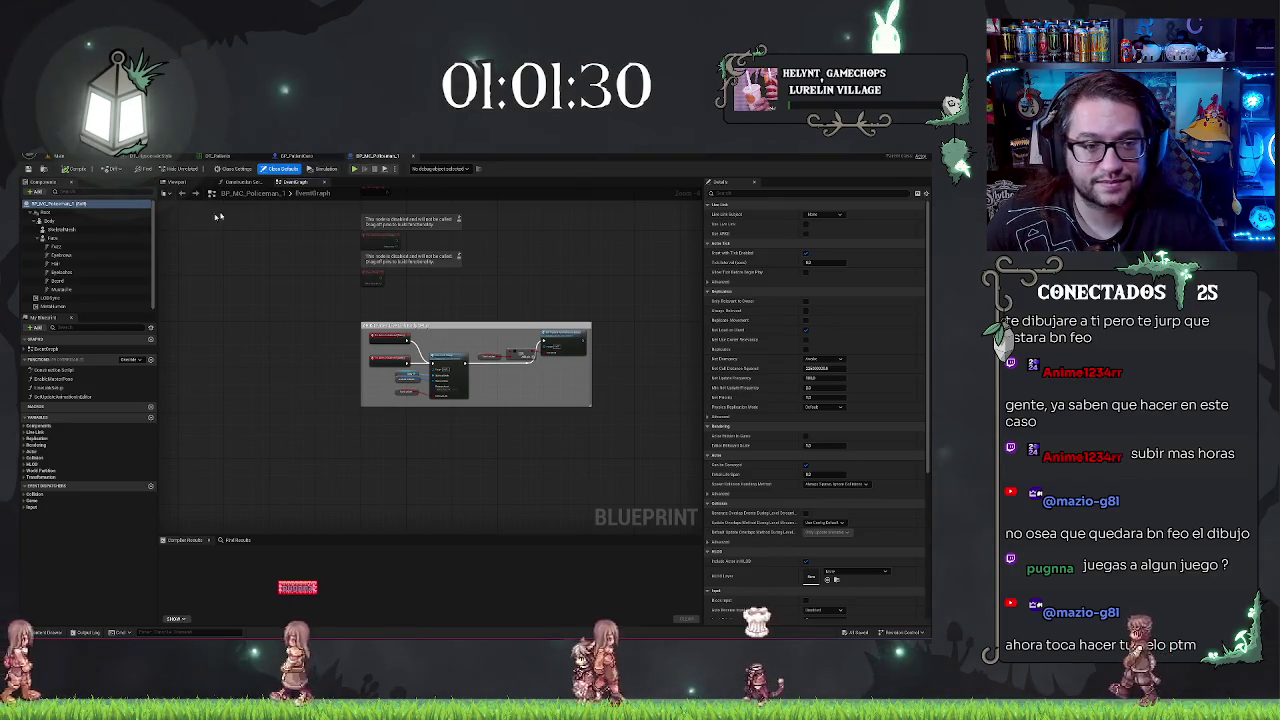
click(70, 246)
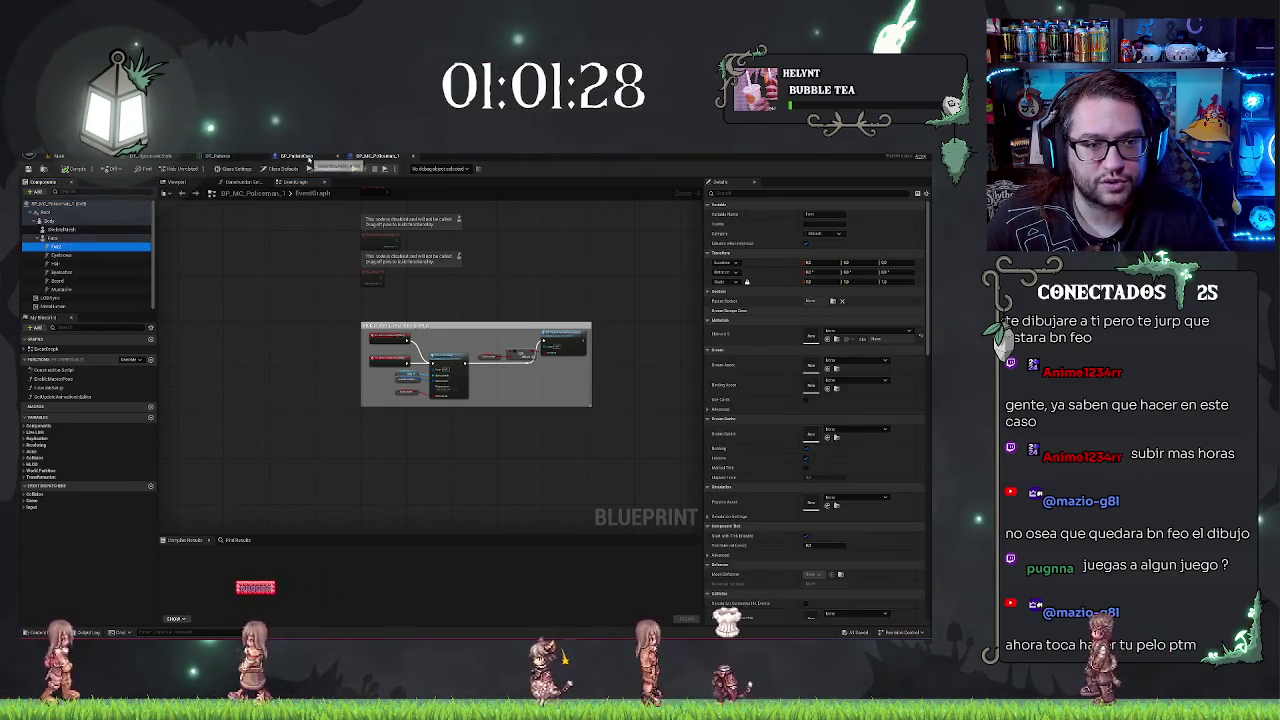
click(299, 156)
click(52, 239)
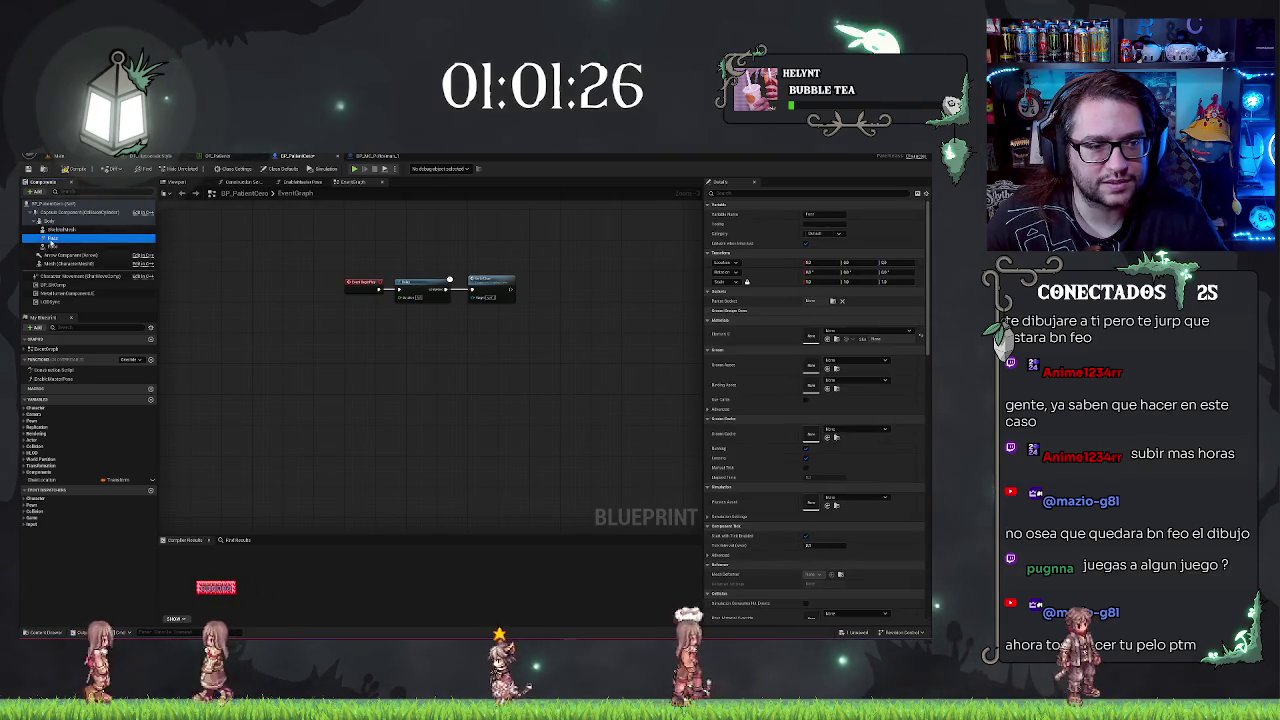
drag(44, 246, 46, 240)
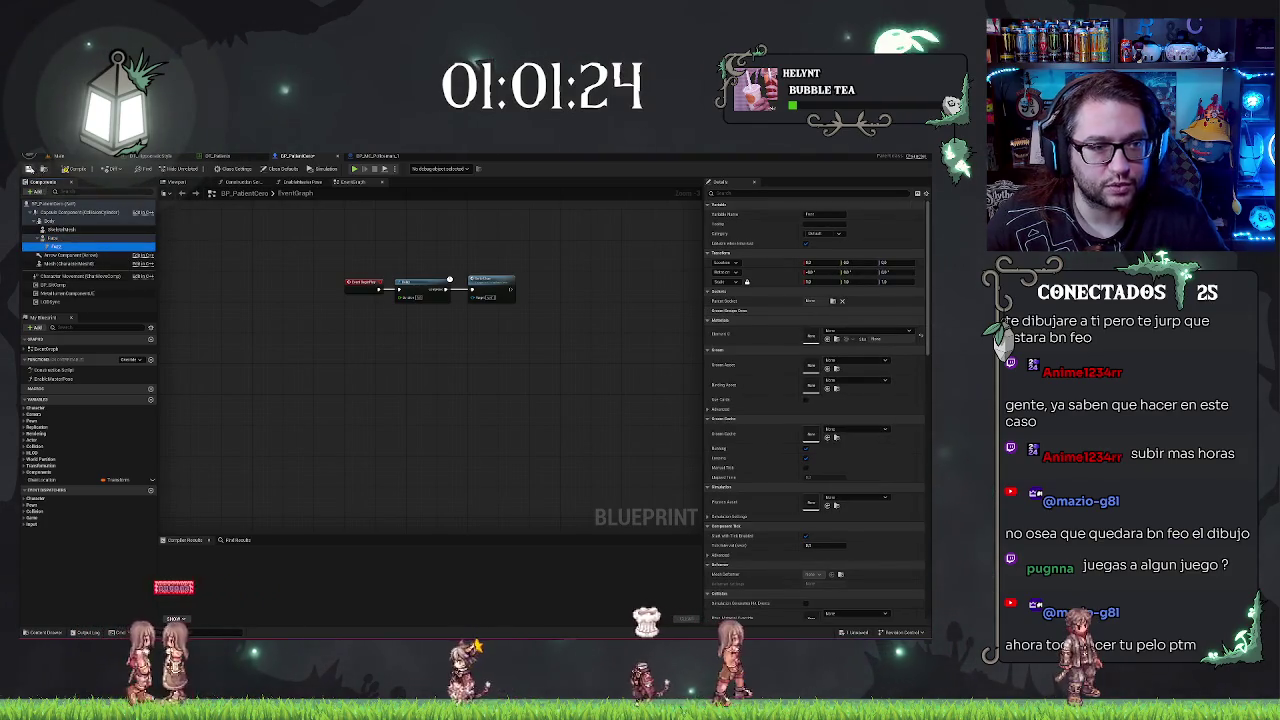
Step: Compare with the policeman's tree while placing the patient's Eyebrows and Hair components
click(377, 156)
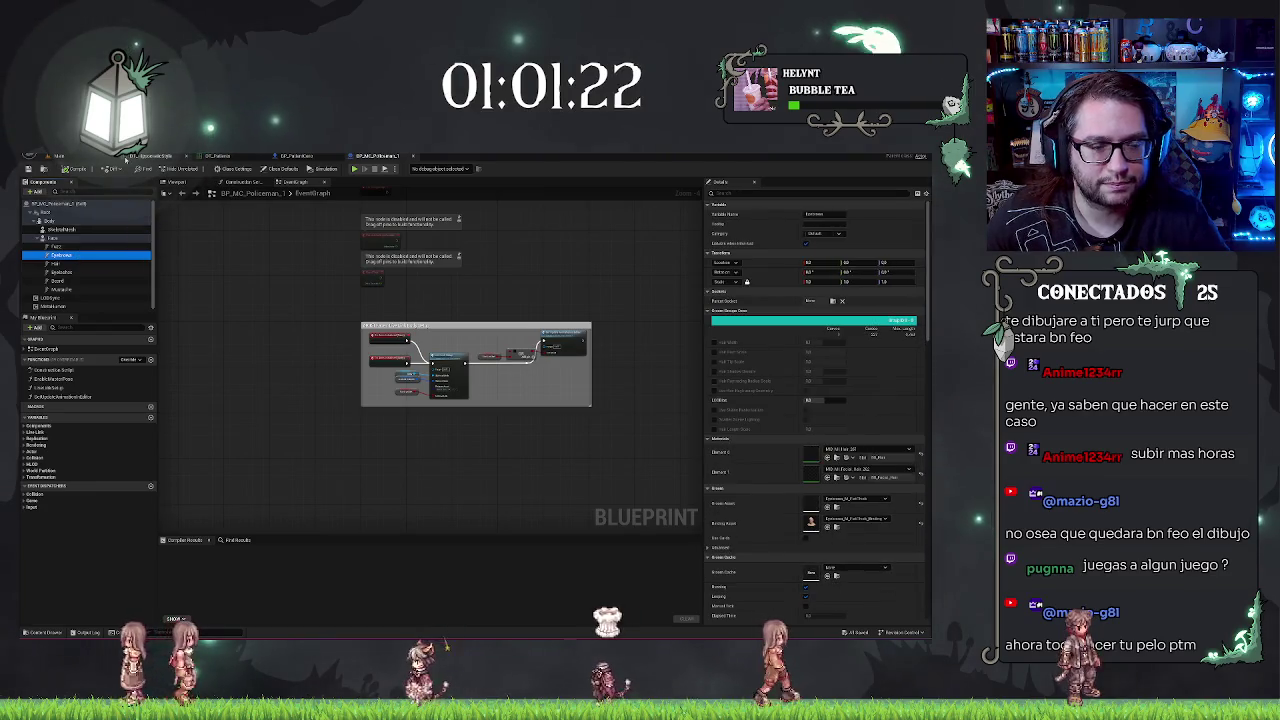
click(277, 156)
click(60, 255)
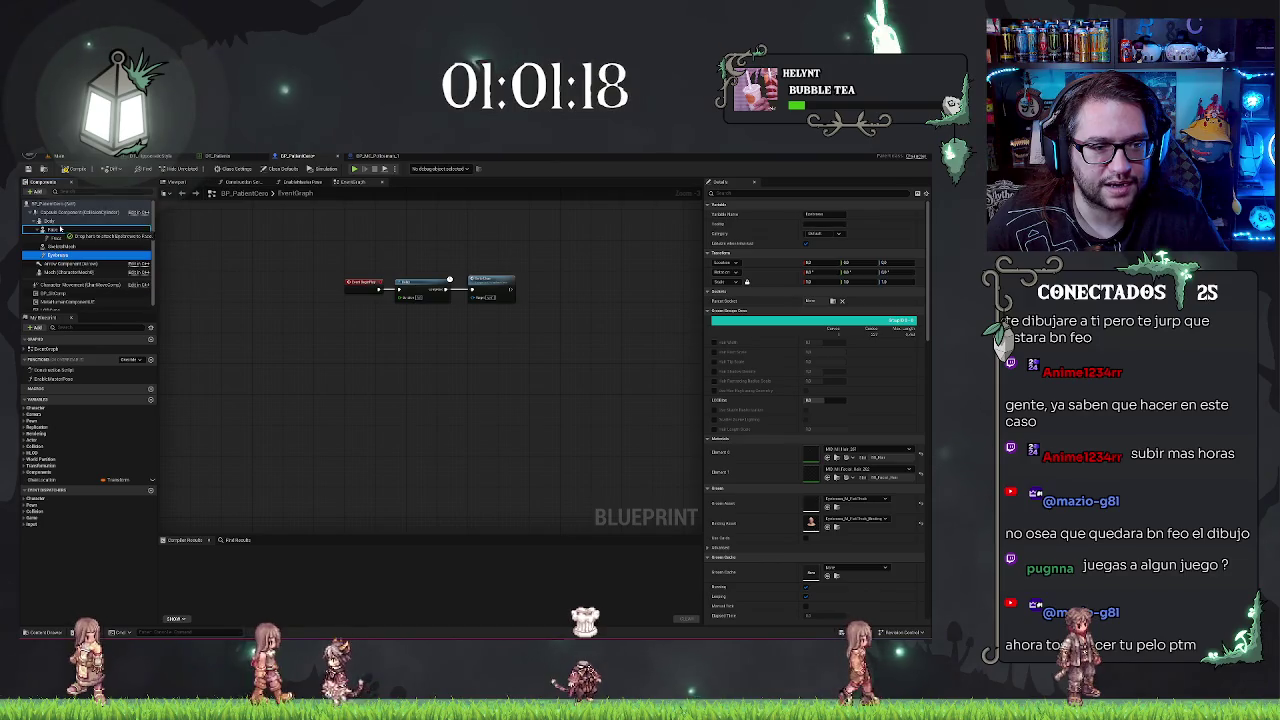
click(375, 157)
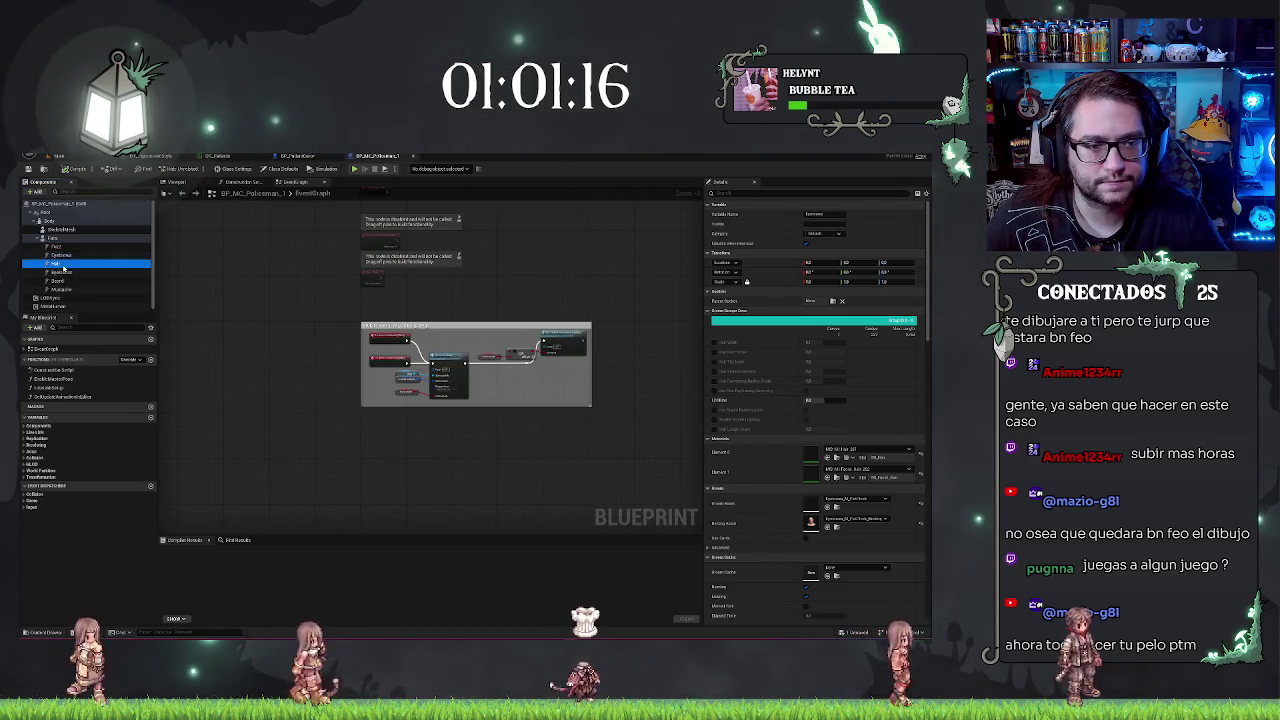
click(295, 156)
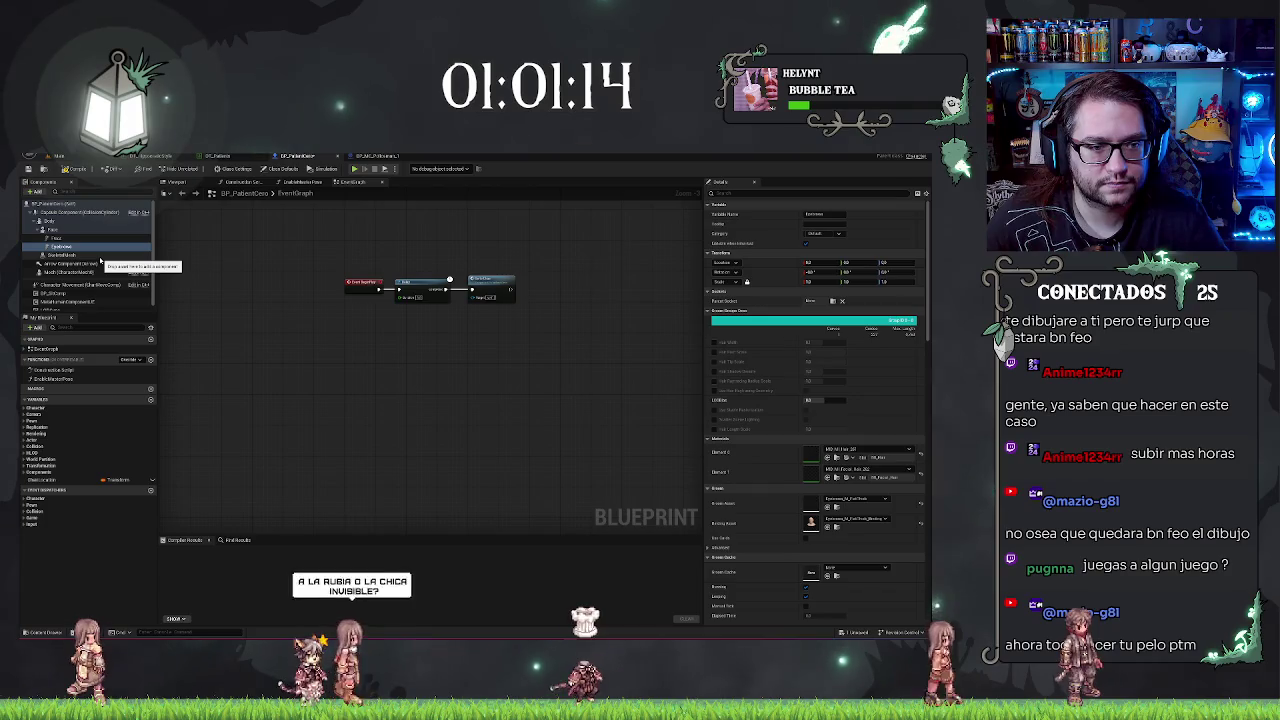
click(118, 239)
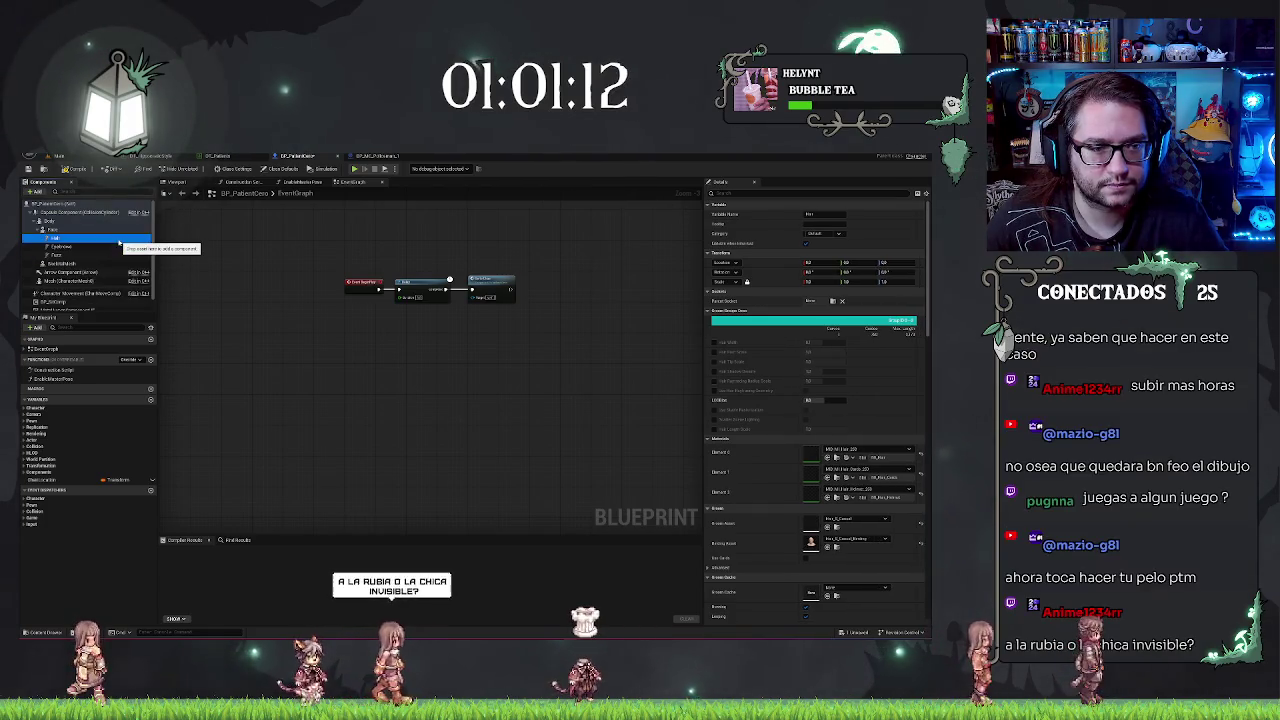
click(376, 156)
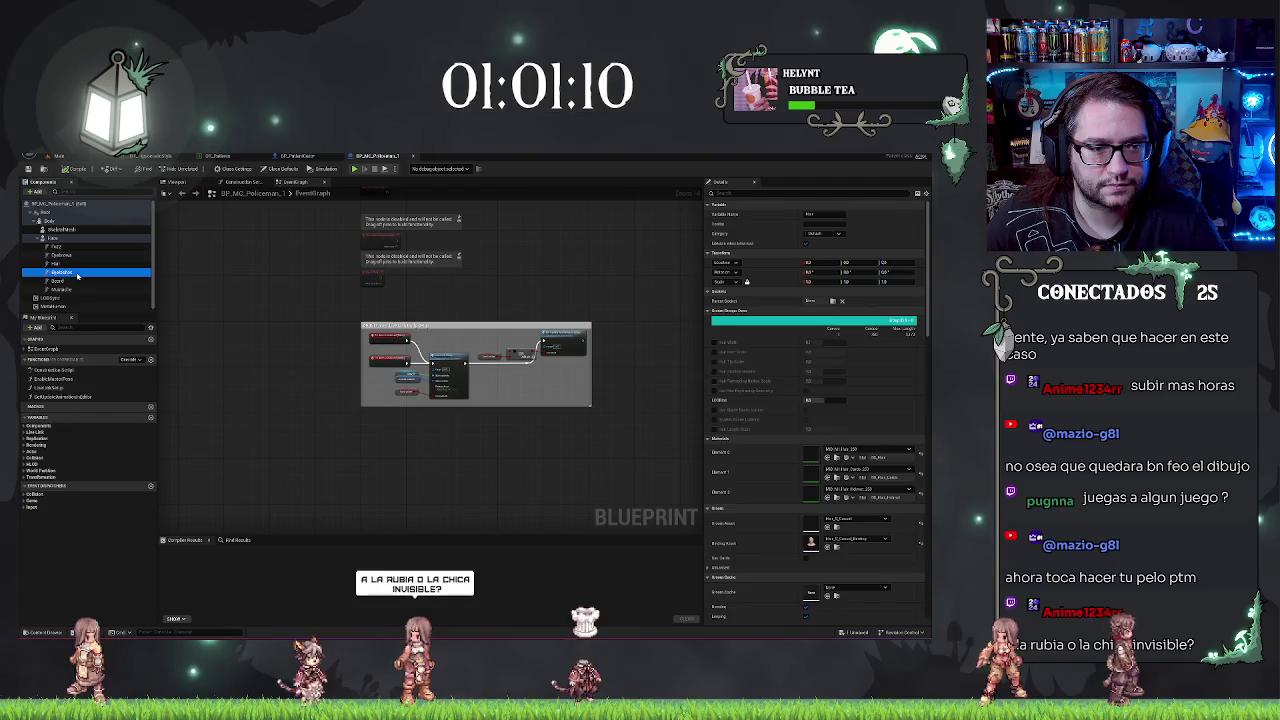
Step: Match the remaining face components to the policeman's hierarchy, then view the patient in 3D
key(ctrl+Tab)
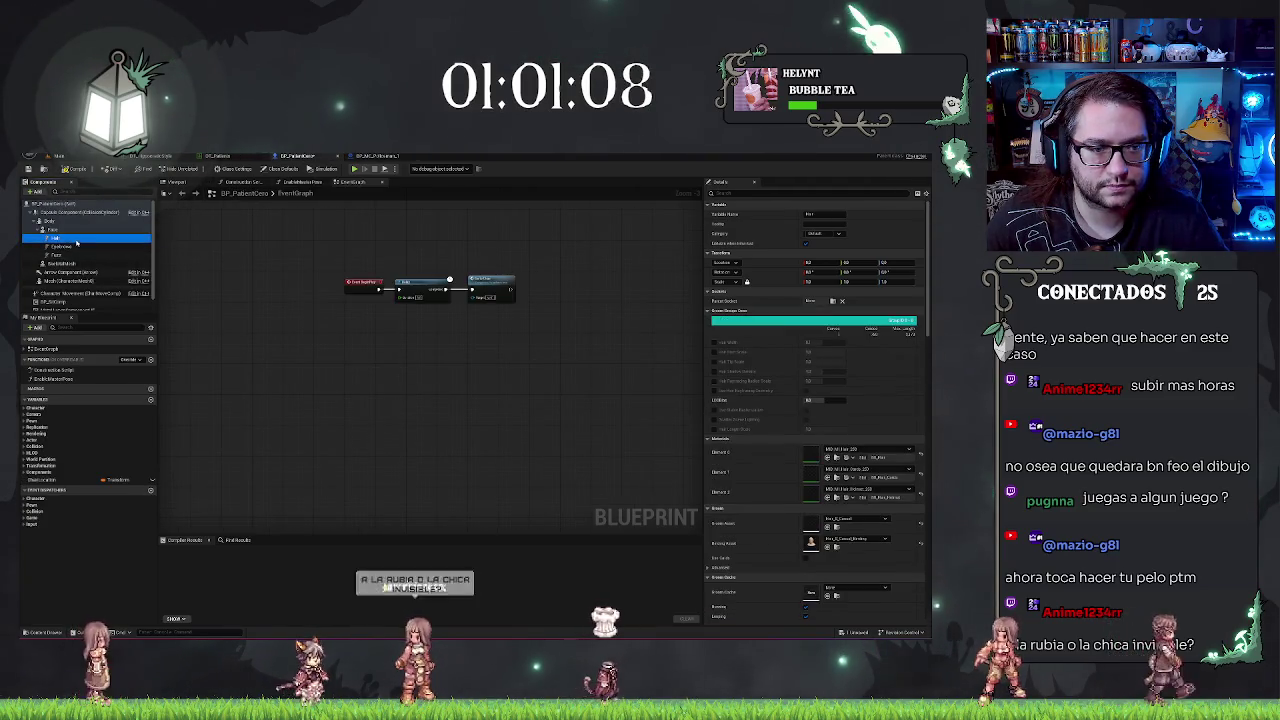
key(ctrl+Tab)
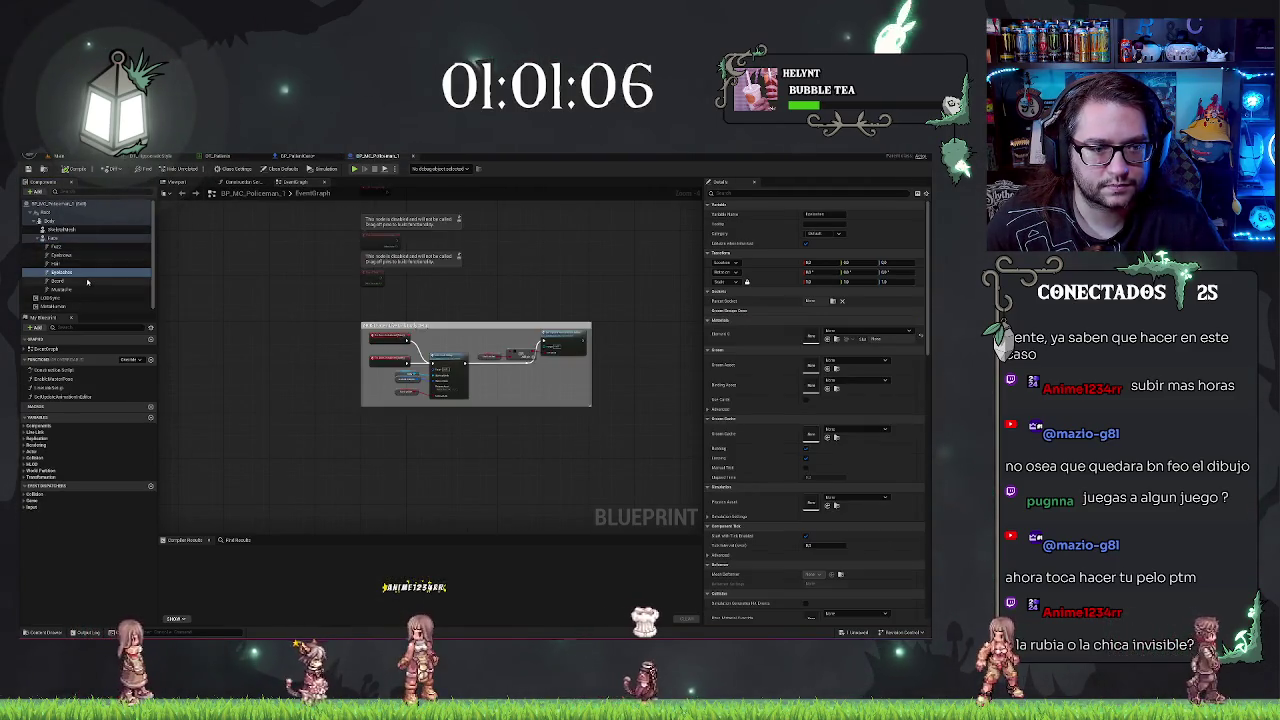
click(87, 281)
key(ctrl+Tab)
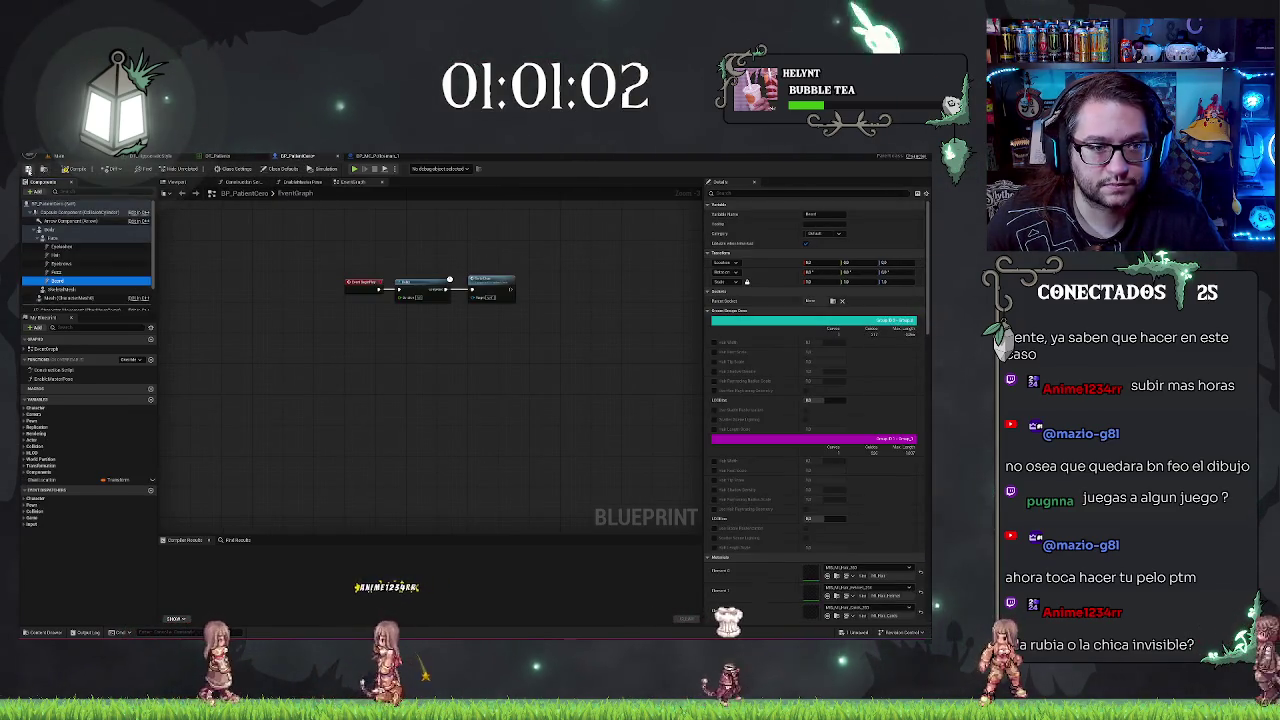
key(ctrl+Tab)
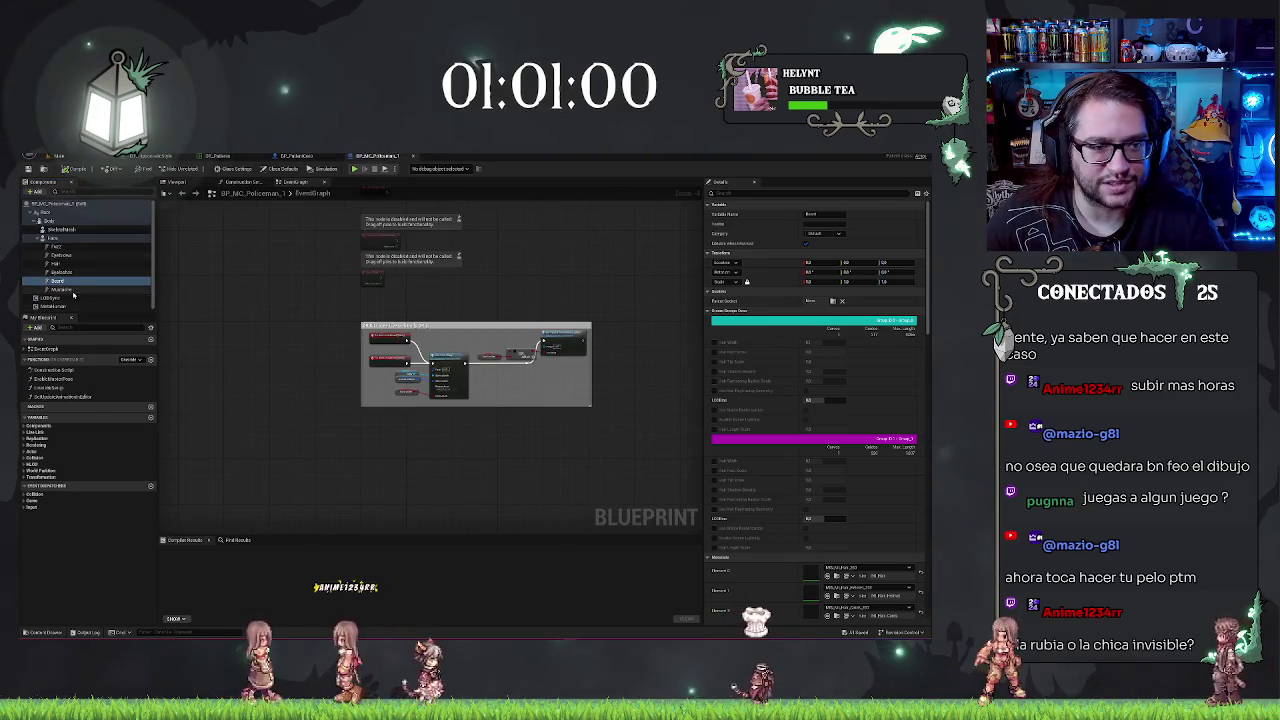
click(73, 289)
key(ctrl+Tab)
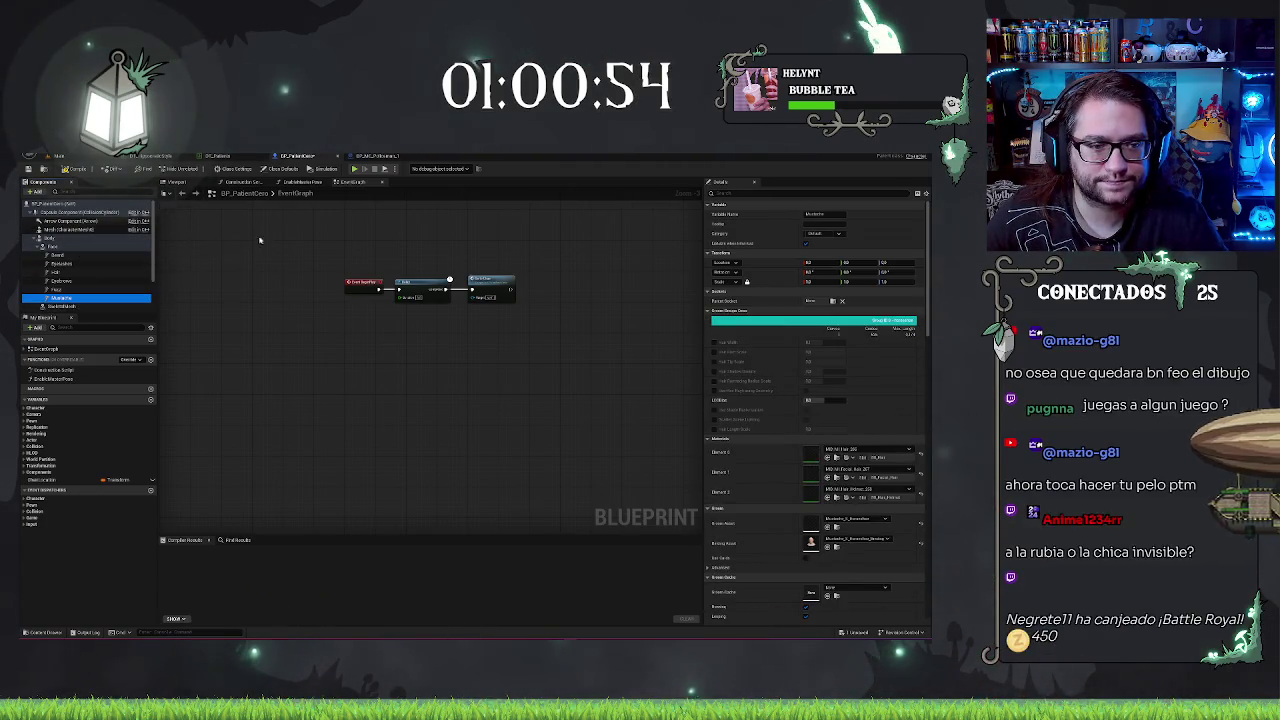
click(176, 182)
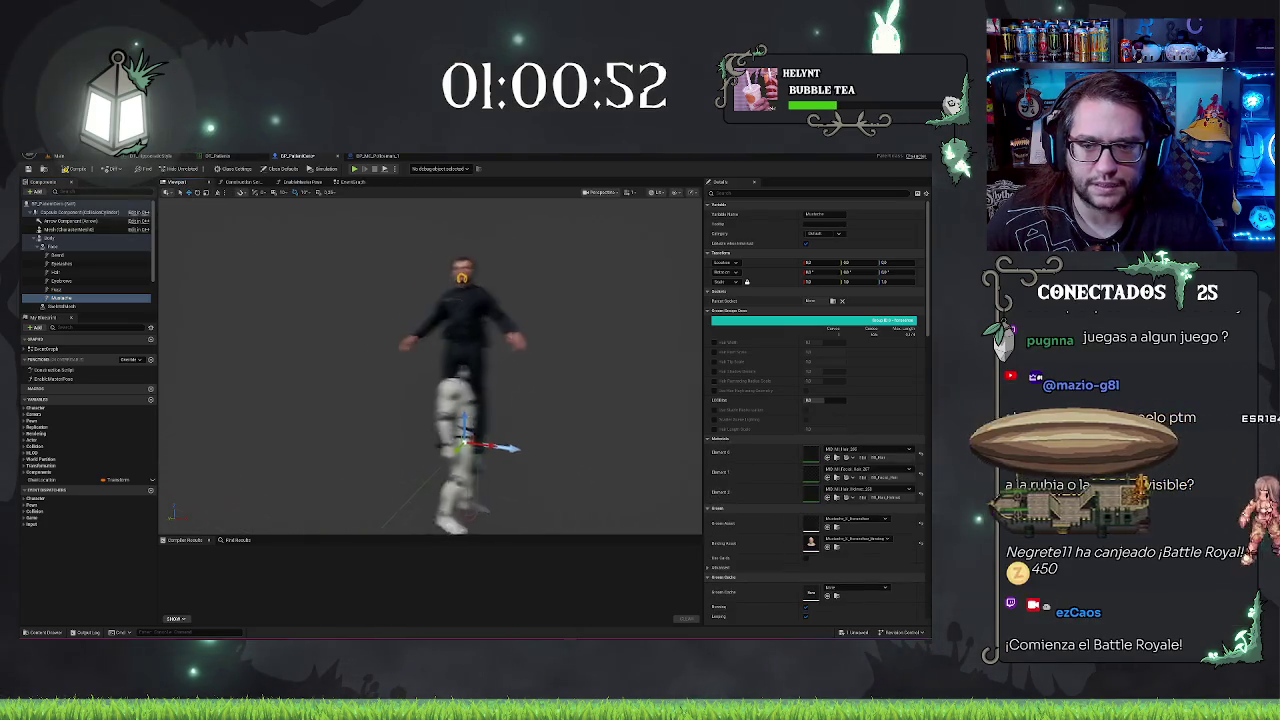
Step: Attach Body under the character Mesh and compile BP_PatientCero
click(85, 290)
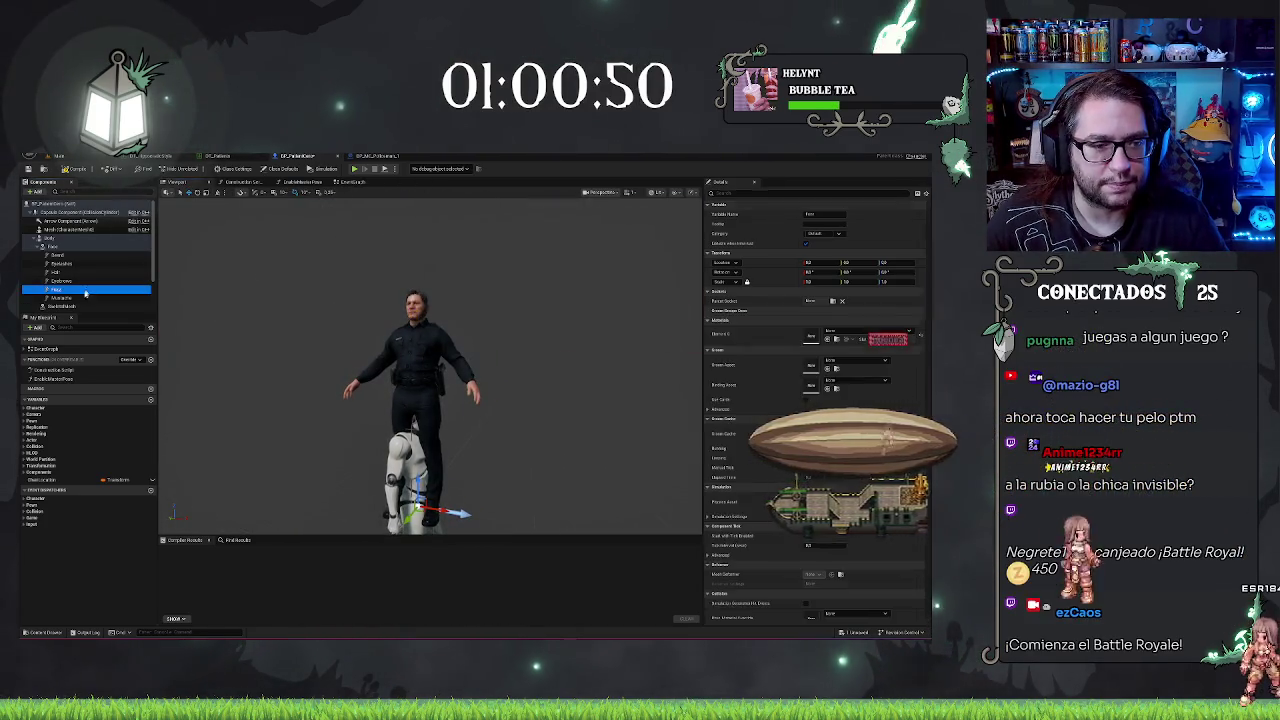
click(85, 306)
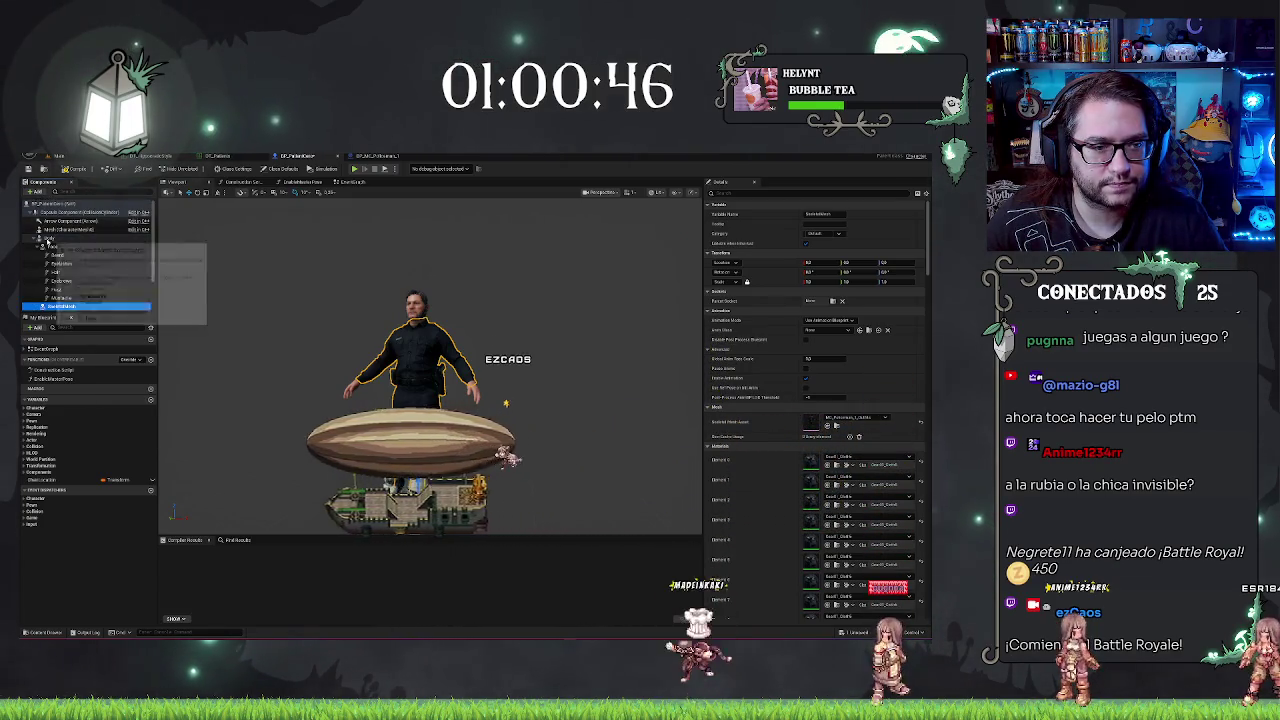
click(45, 239)
drag(52, 230, 52, 230)
click(100, 250)
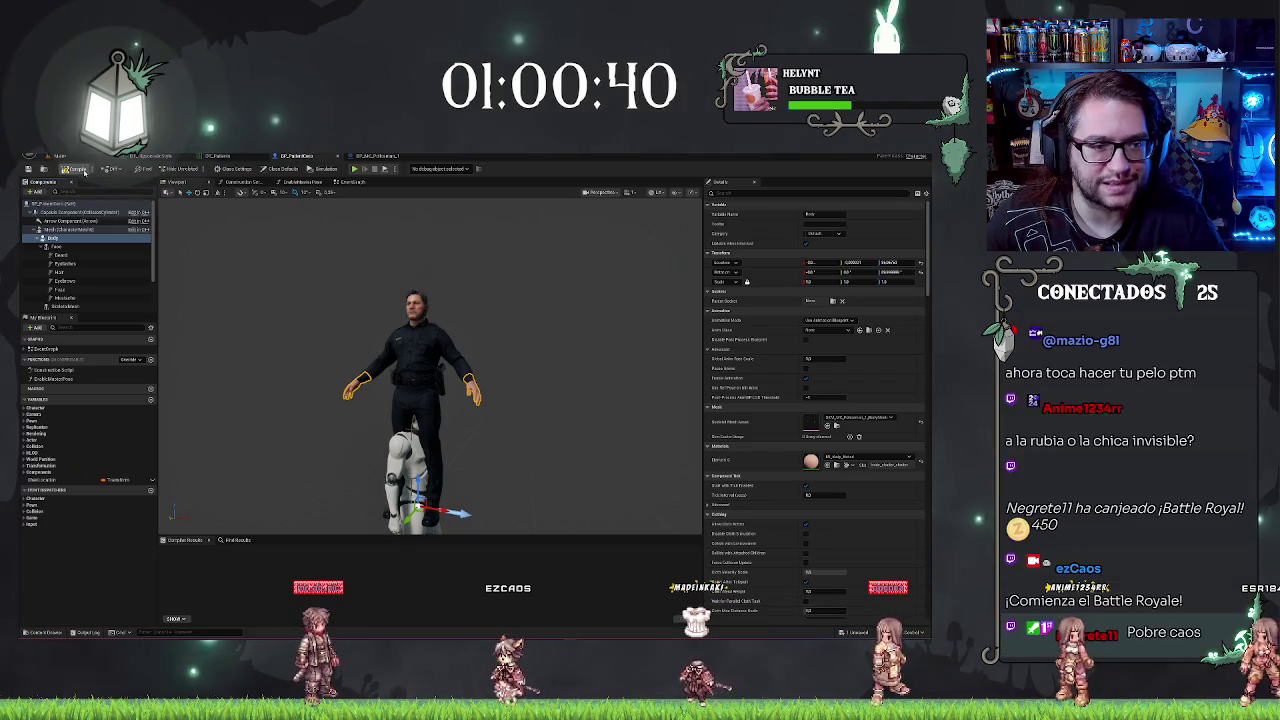
click(78, 169)
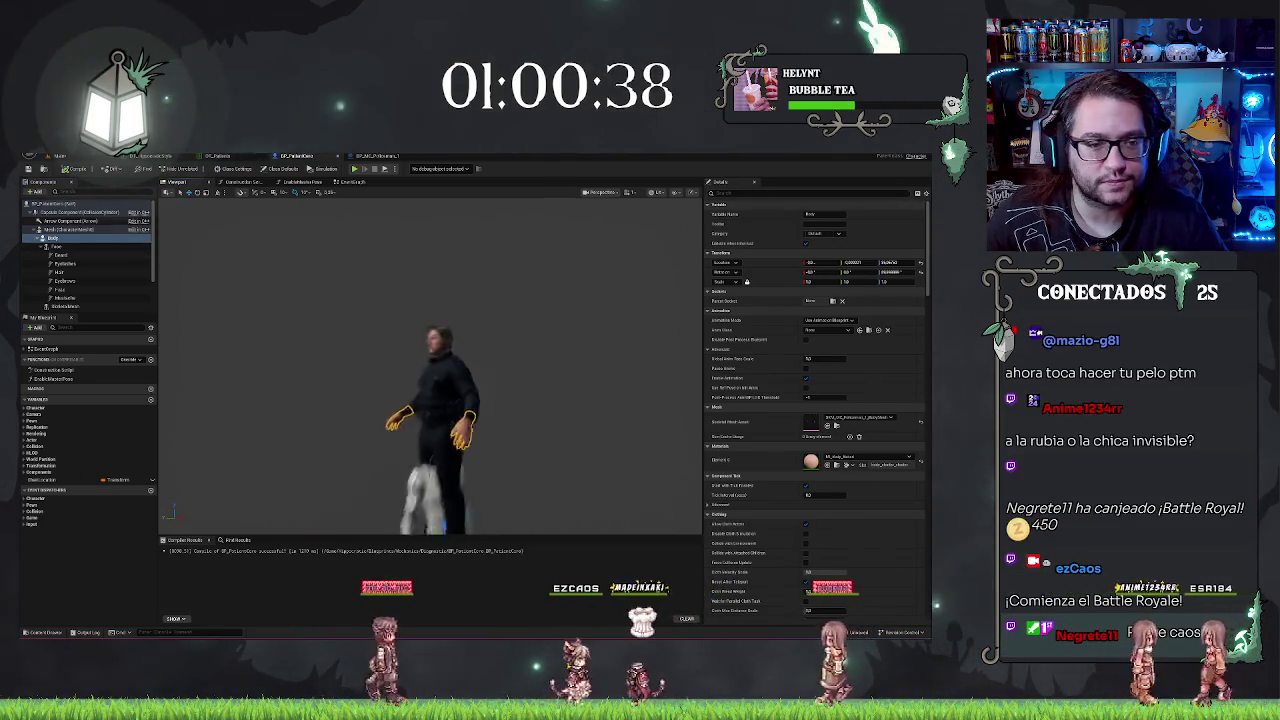
Step: Rotate the Body component so it faces the same direction as the mannequin
click(53, 230)
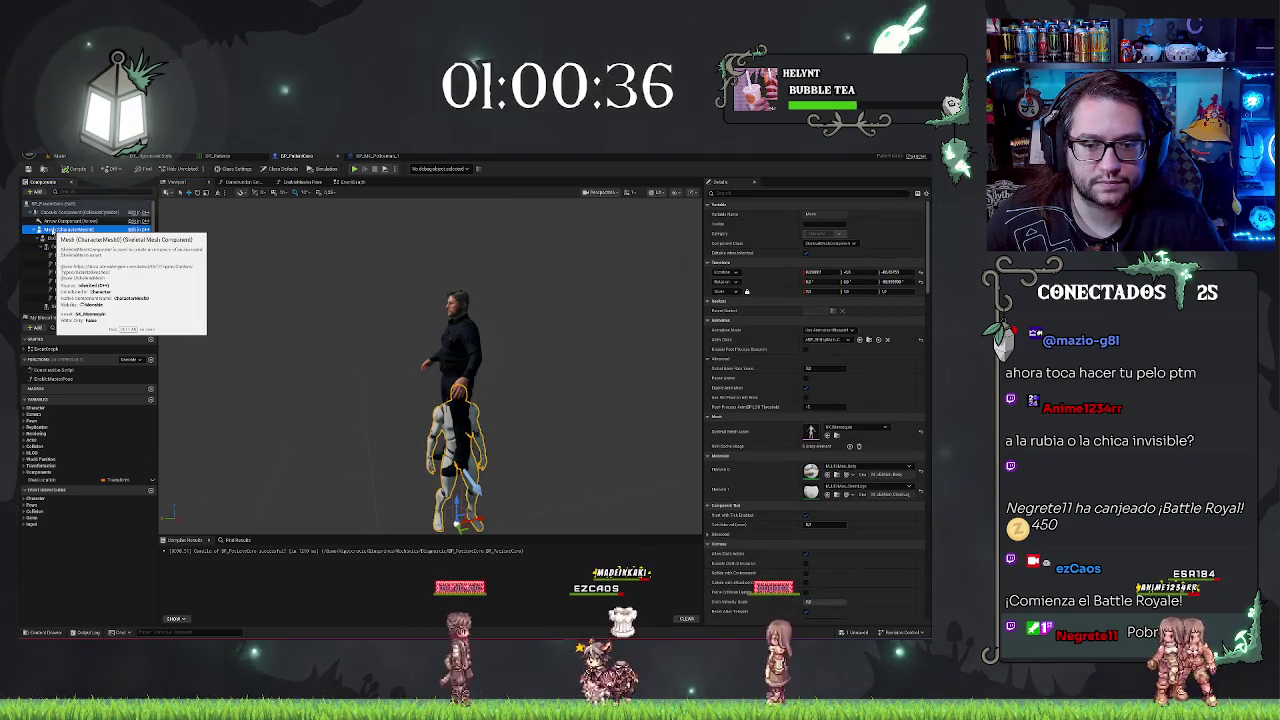
click(56, 239)
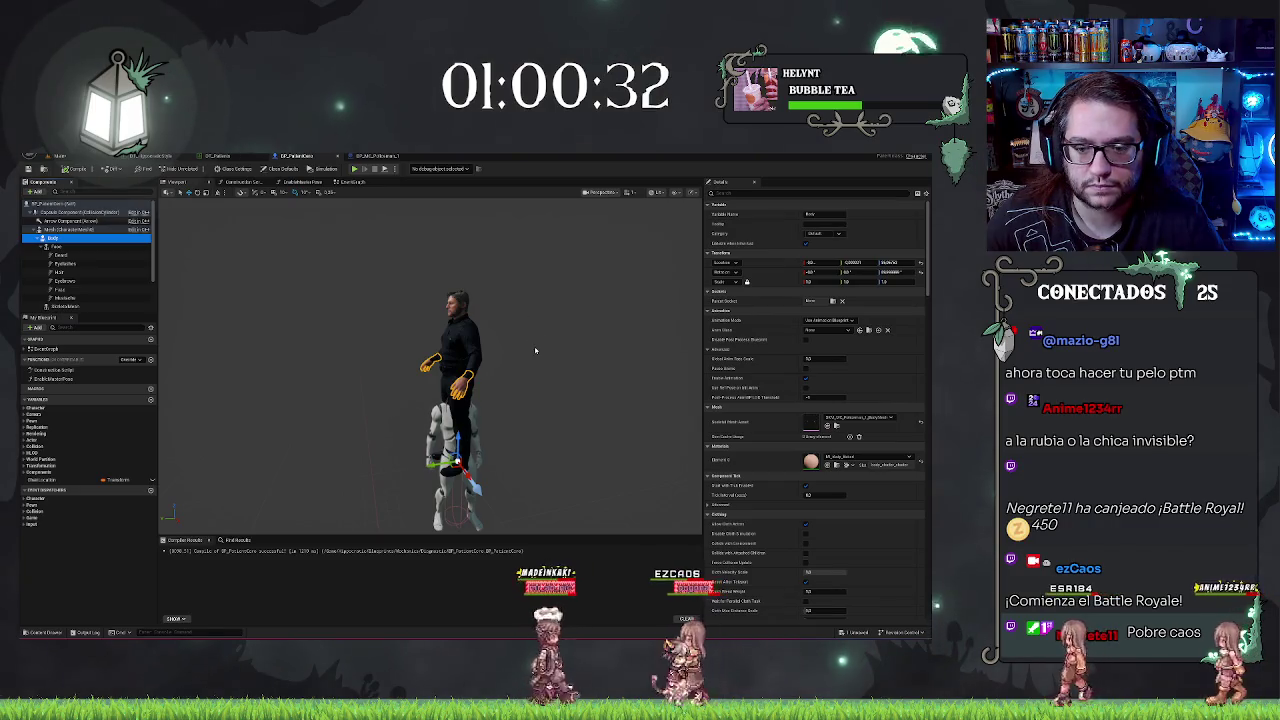
scroll(491, 304, up, 5)
scroll(430, 365, down, 5)
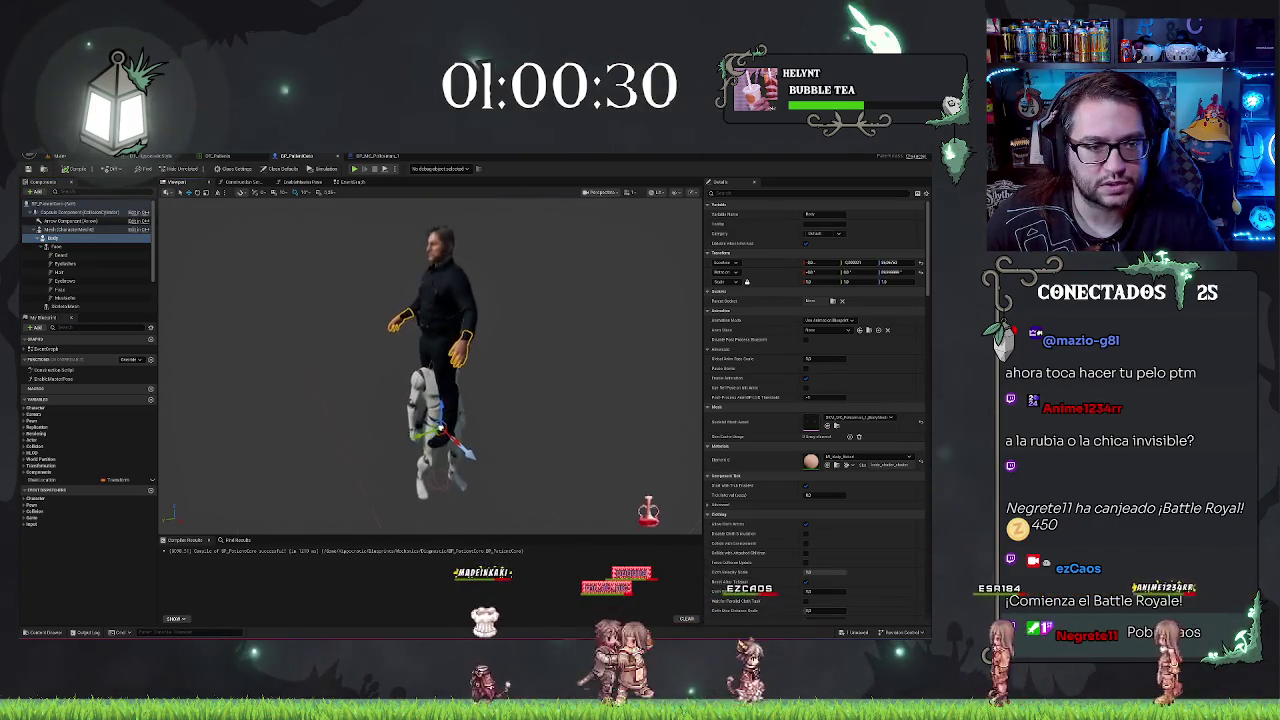
drag(476, 462, 412, 452)
scroll(531, 448, up, 5)
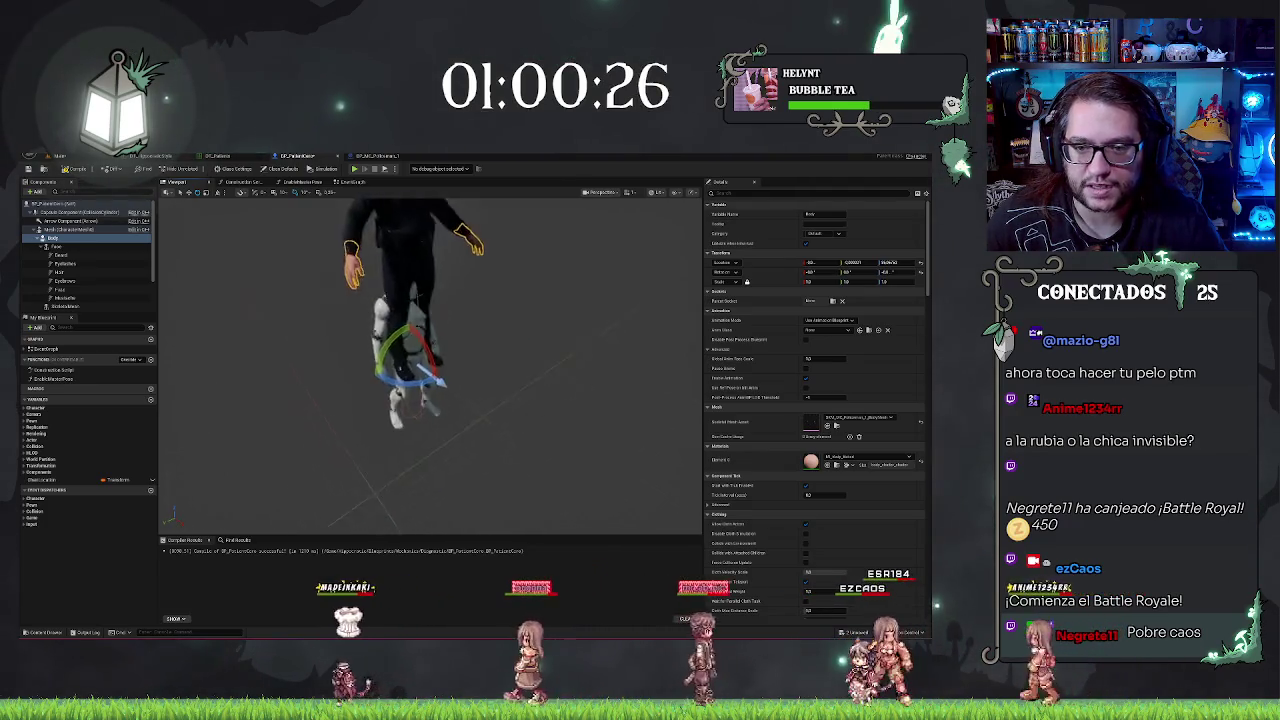
scroll(531, 448, down, 3)
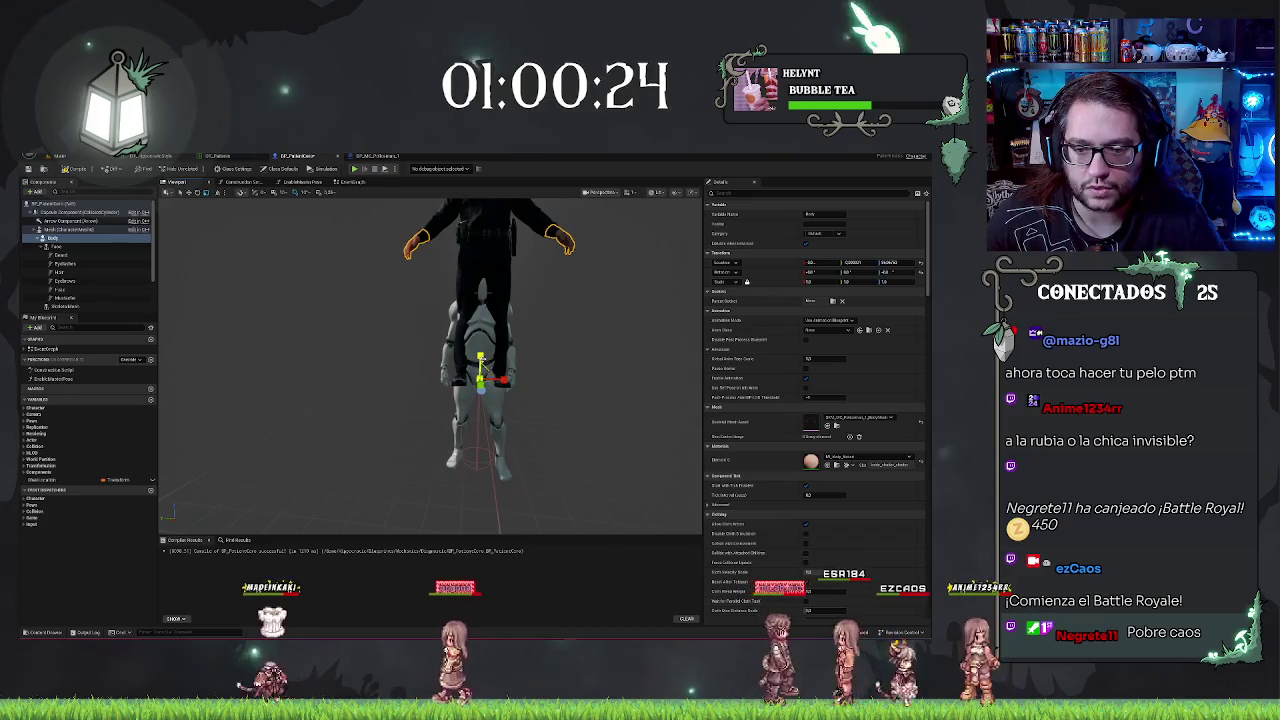
scroll(531, 448, down, 2)
key(w)
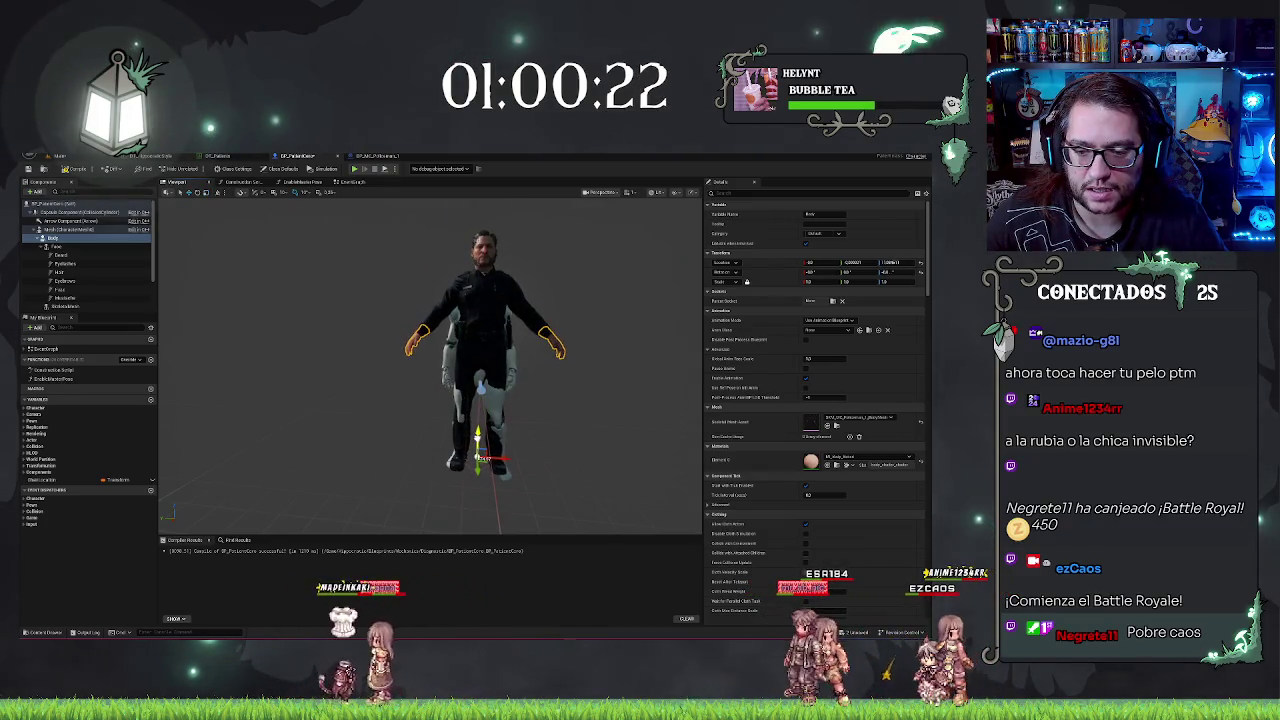
Step: Adjust the Body's X scale to fit the mannequin and frame the whole character
scroll(531, 448, up, 5)
scroll(531, 448, down, 5)
scroll(531, 448, up, 5)
scroll(531, 448, down, 2)
scroll(531, 448, down, 2)
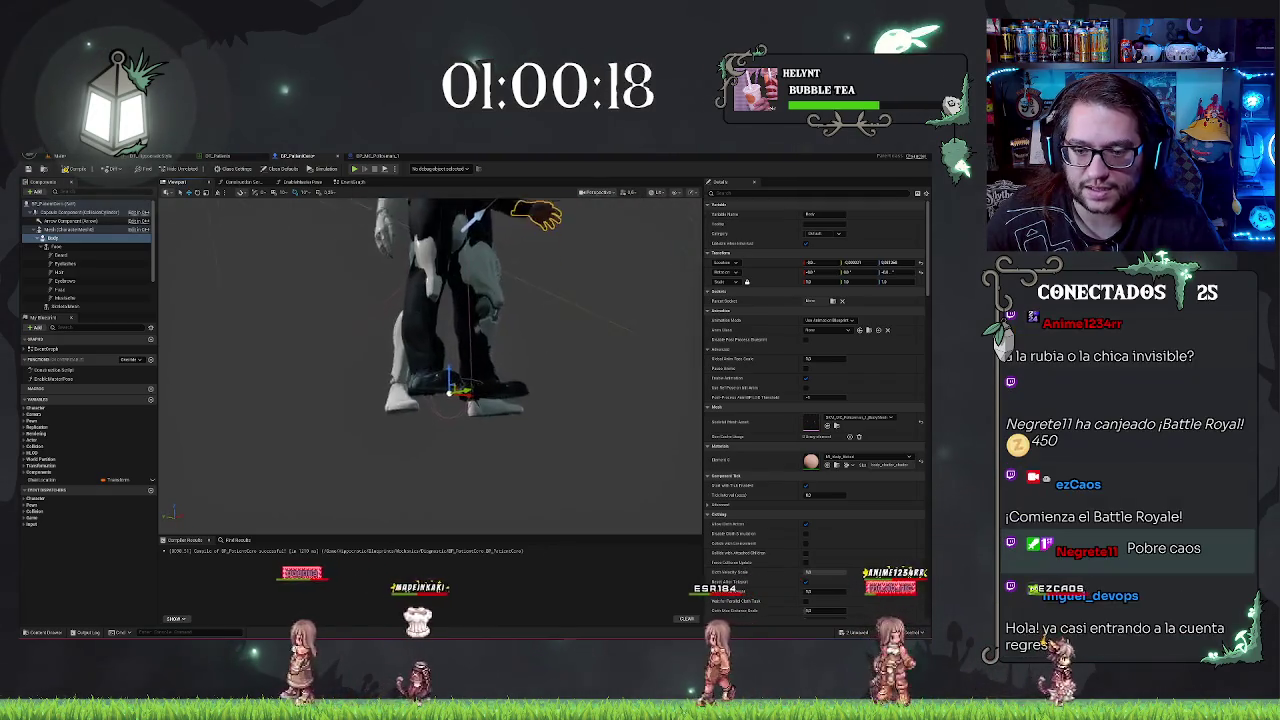
scroll(531, 448, up, 2)
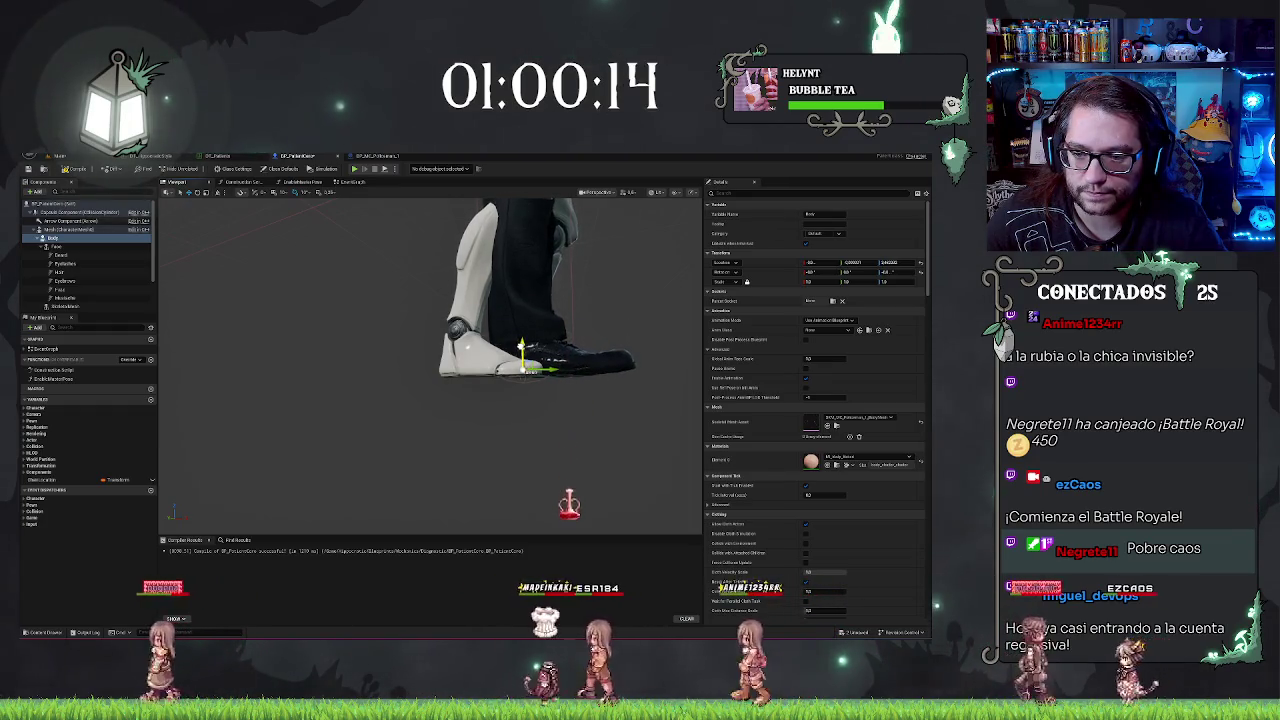
scroll(531, 448, down, 2)
mouse_move(531, 448)
mouse_down()
mouse_move(500, 420)
mouse_move(338, 420)
mouse_up()
scroll(430, 360, down, 5)
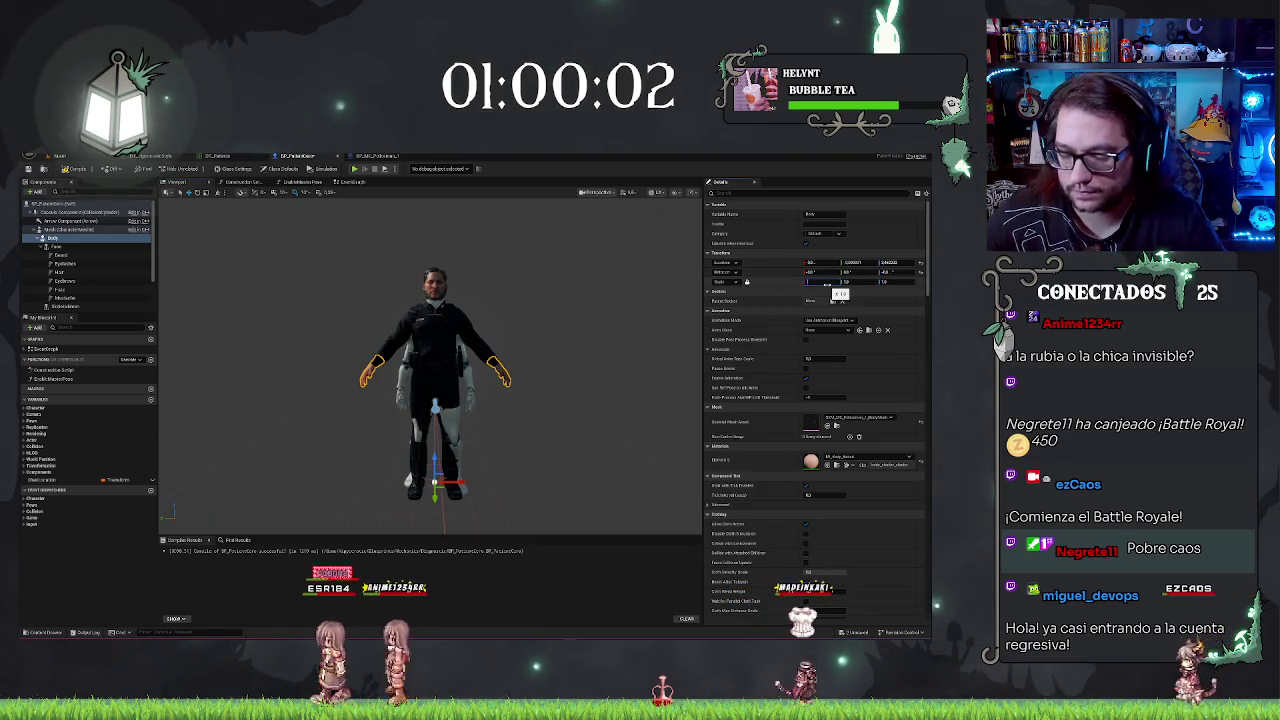
drag(826, 284, 875, 284)
mouse_move(430, 365)
mouse_down()
mouse_move(380, 365)
mouse_move(400, 365)
mouse_up()
key(f)
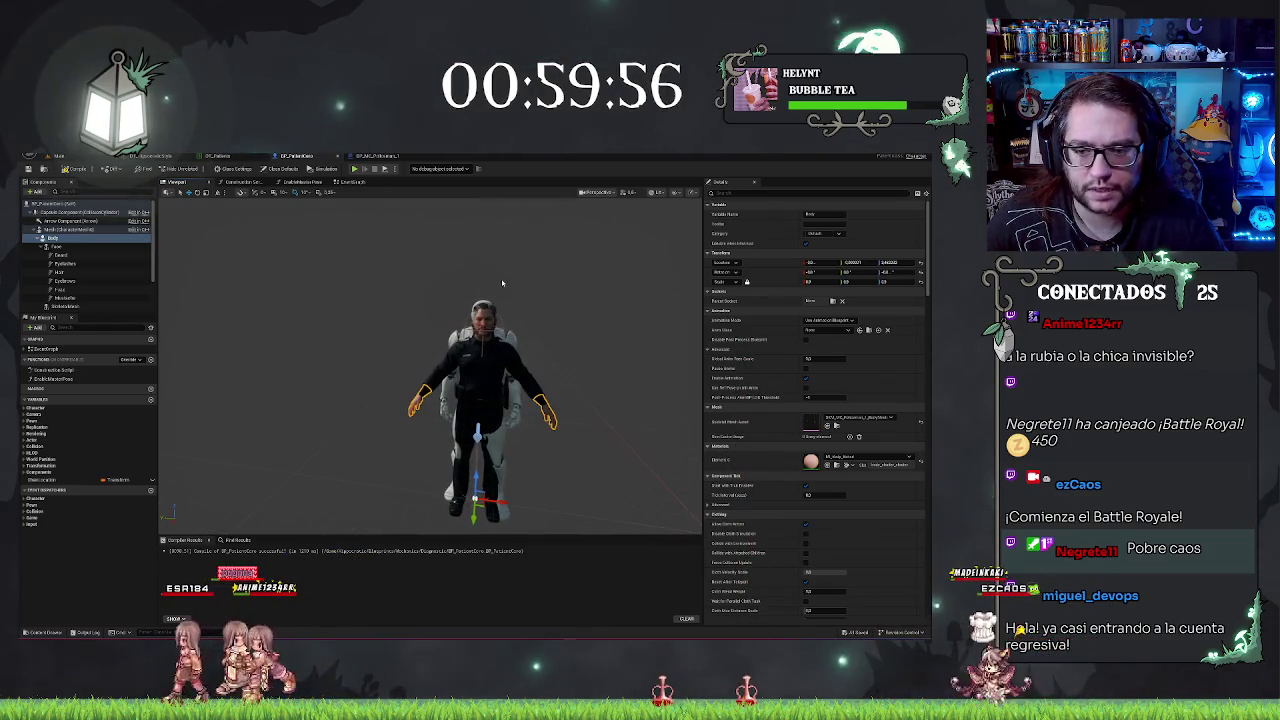
click(58, 281)
scroll(58, 281, down, 2)
click(50, 297)
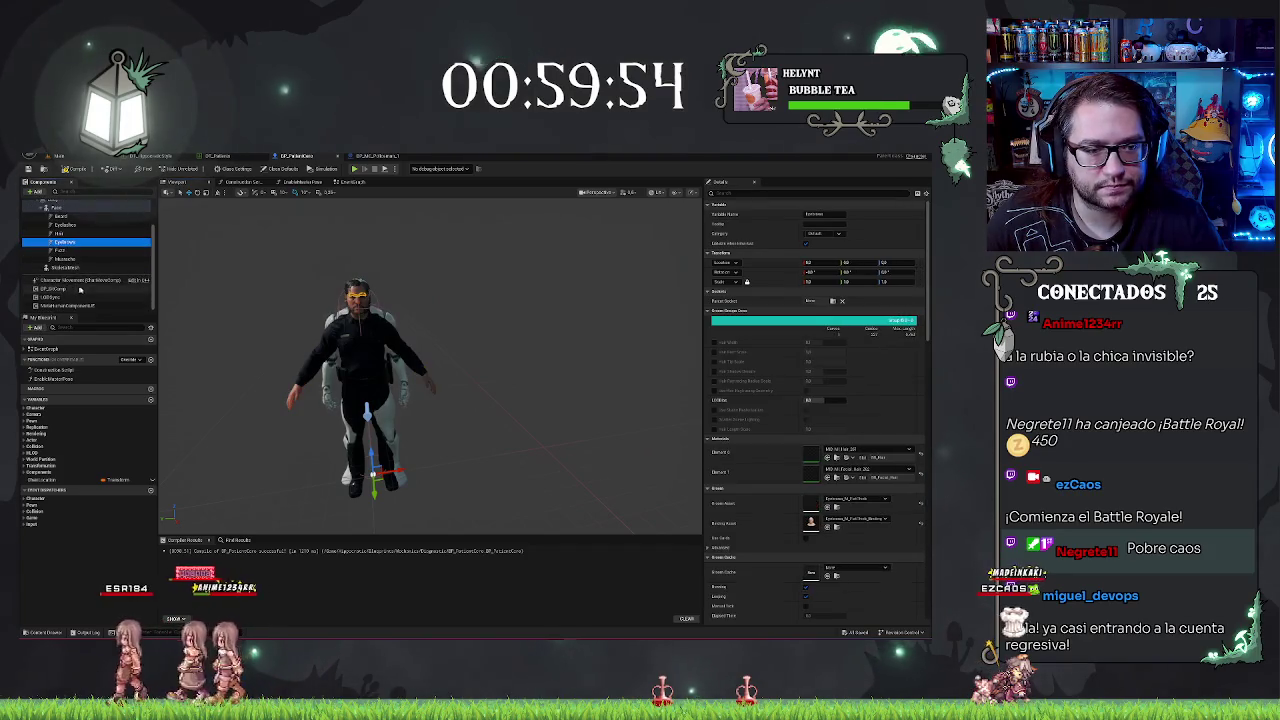
scroll(483, 343, up, 3)
click(808, 300)
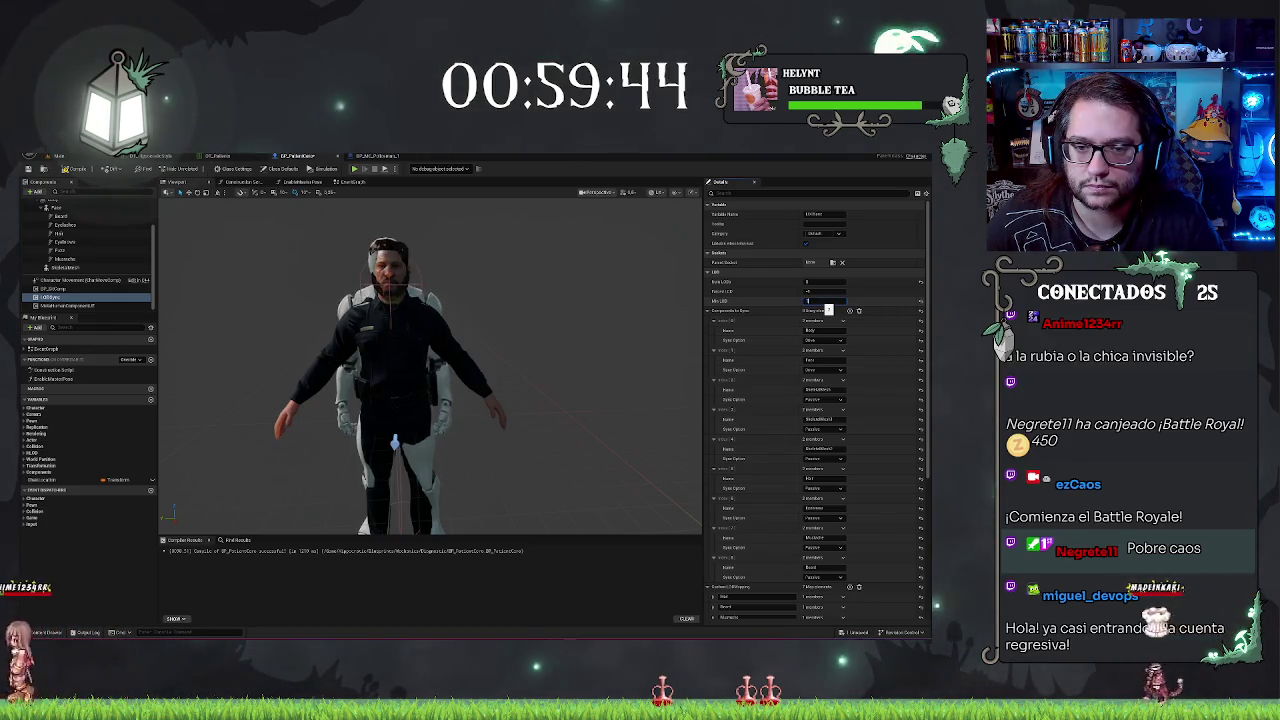
scroll(565, 318, up, 5)
drag(565, 318, 500, 318)
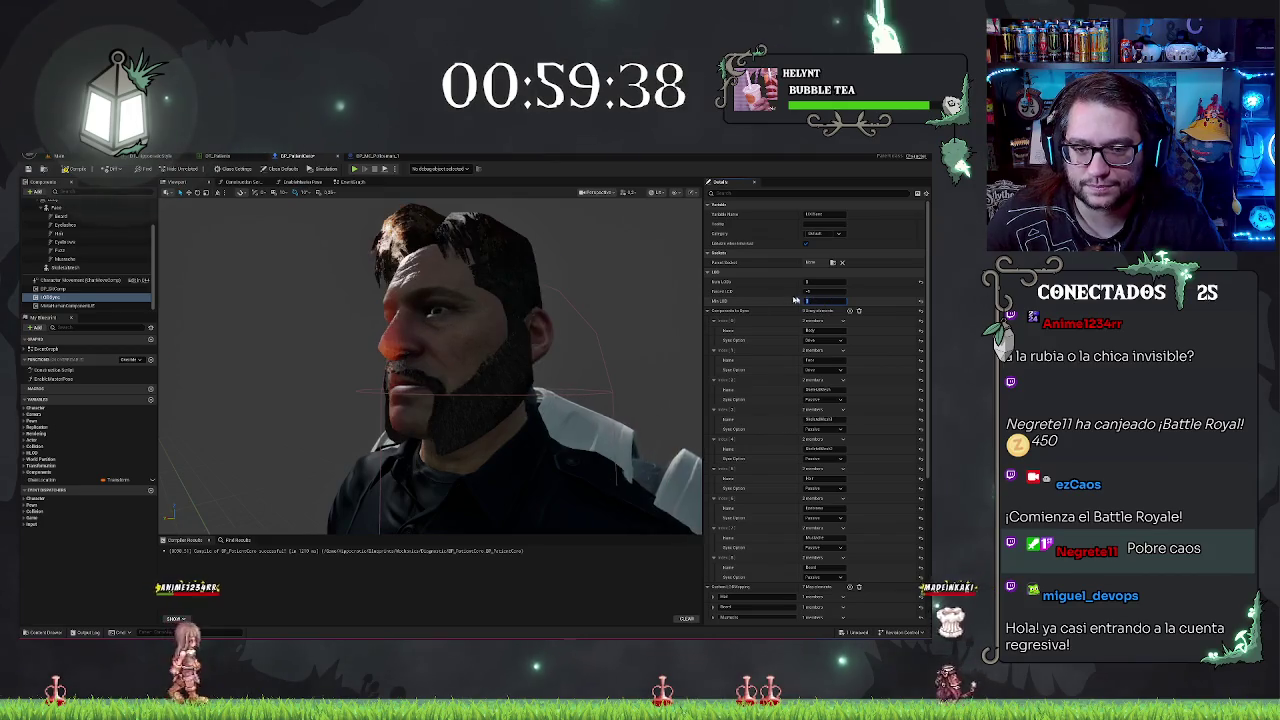
drag(567, 326, 520, 326)
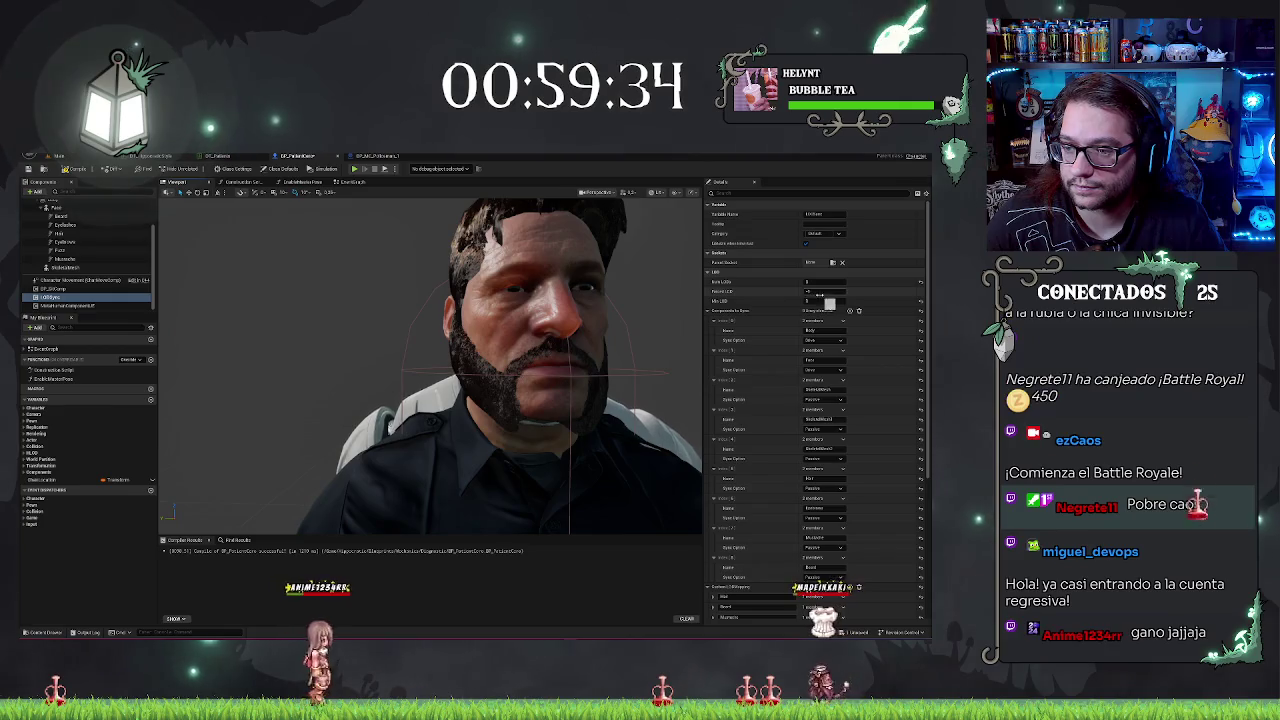
scroll(516, 356, down, 5)
mouse_move(516, 356)
mouse_down()
mouse_move(420, 300)
mouse_move(516, 356)
mouse_move(420, 300)
mouse_move(440, 310)
mouse_up()
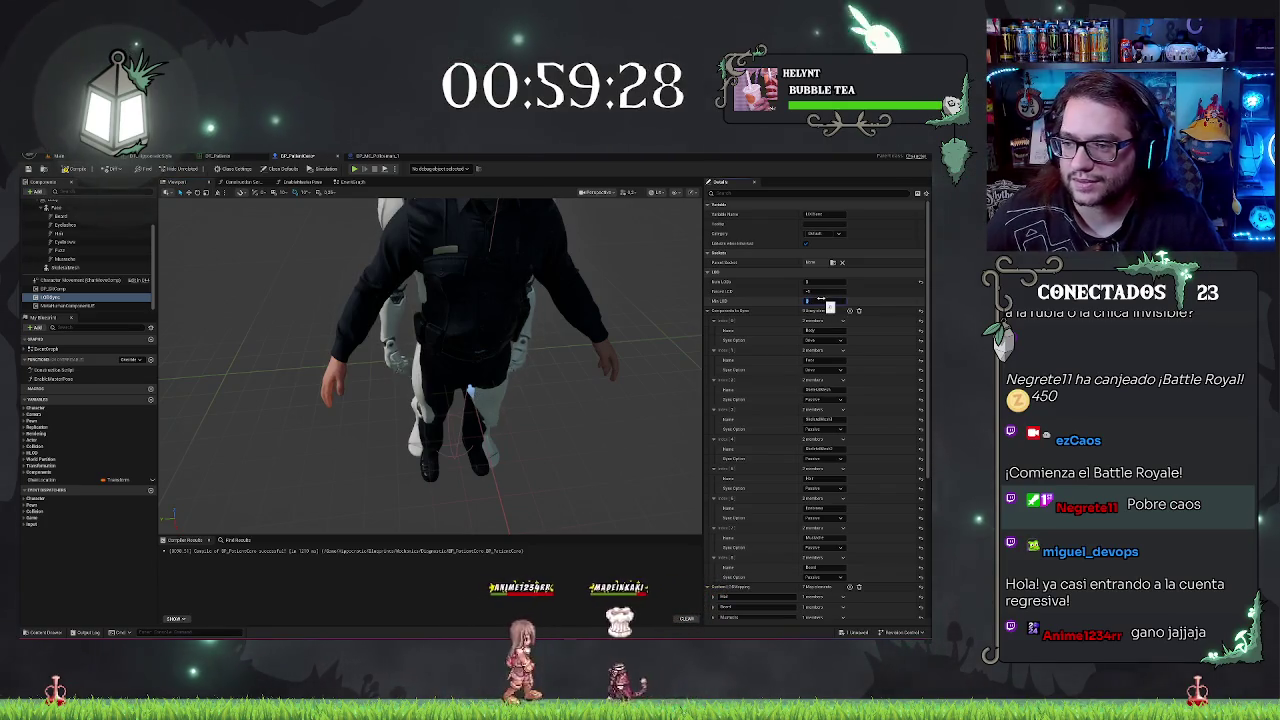
drag(520, 300, 584, 288)
scroll(584, 288, up, 4)
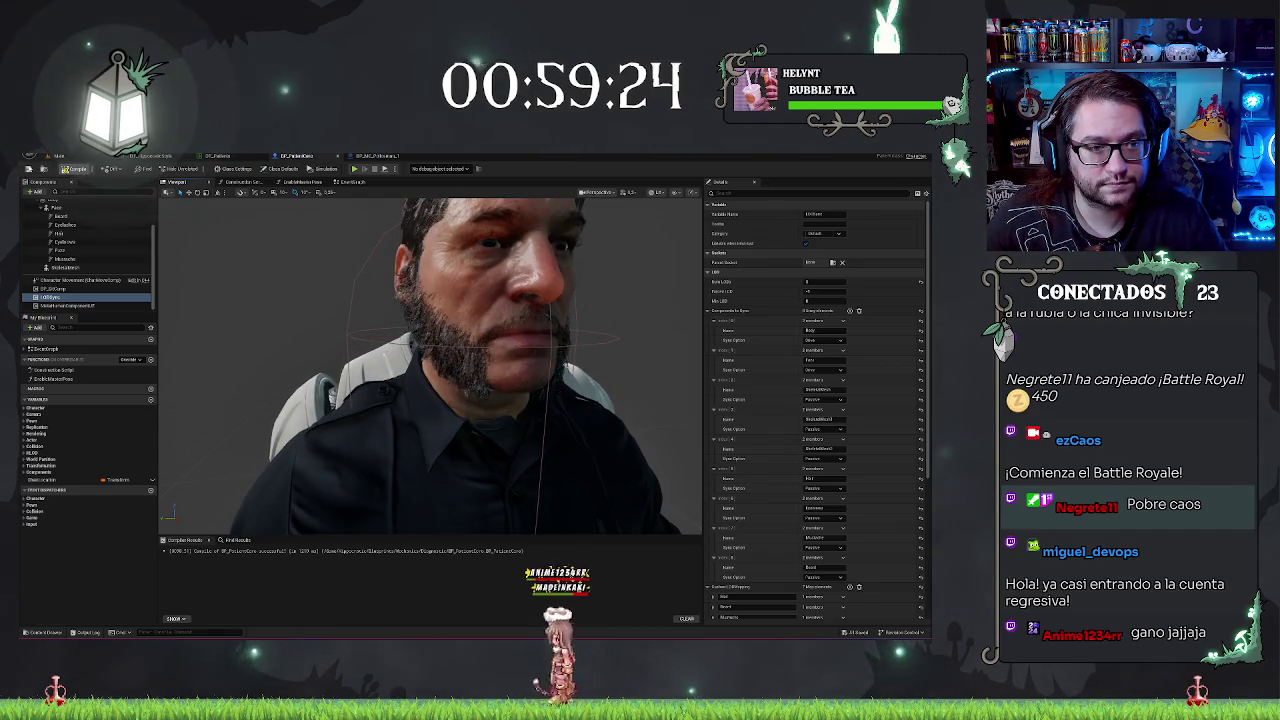
scroll(421, 332, down, 5)
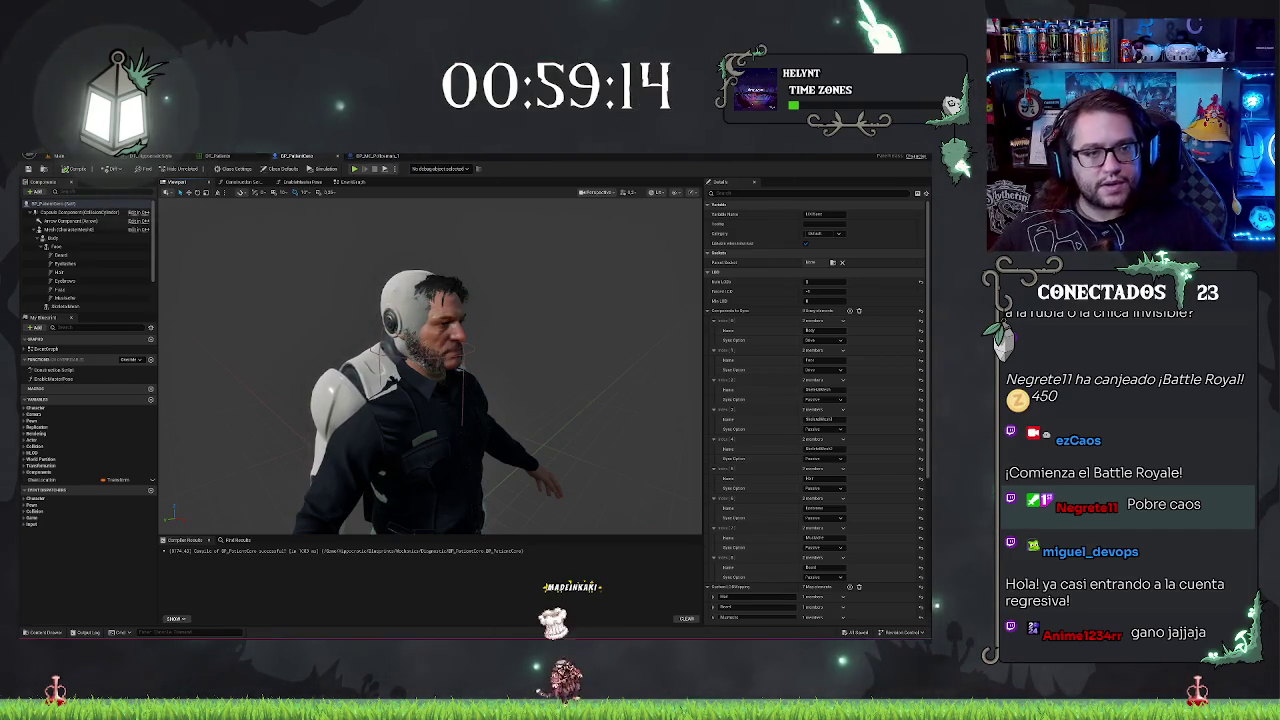
click(85, 155)
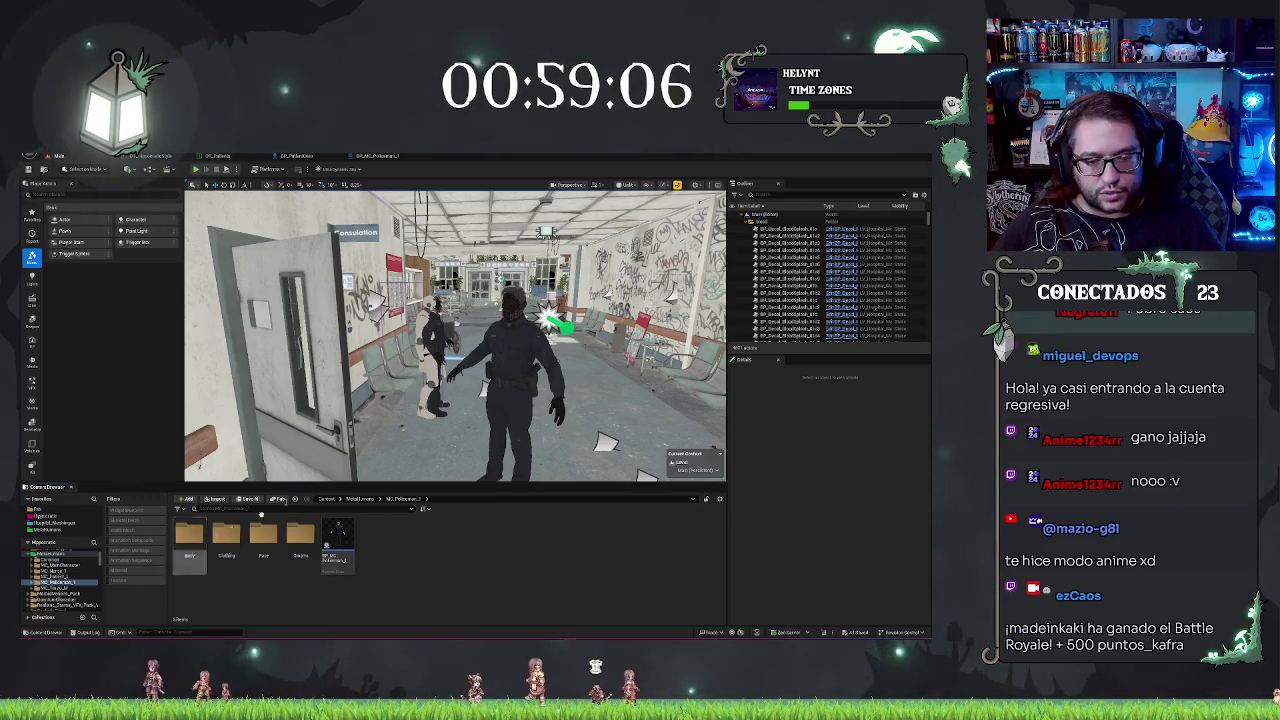
Step: Open the Hipporealistic favourite folder in the Content Browser
click(46, 516)
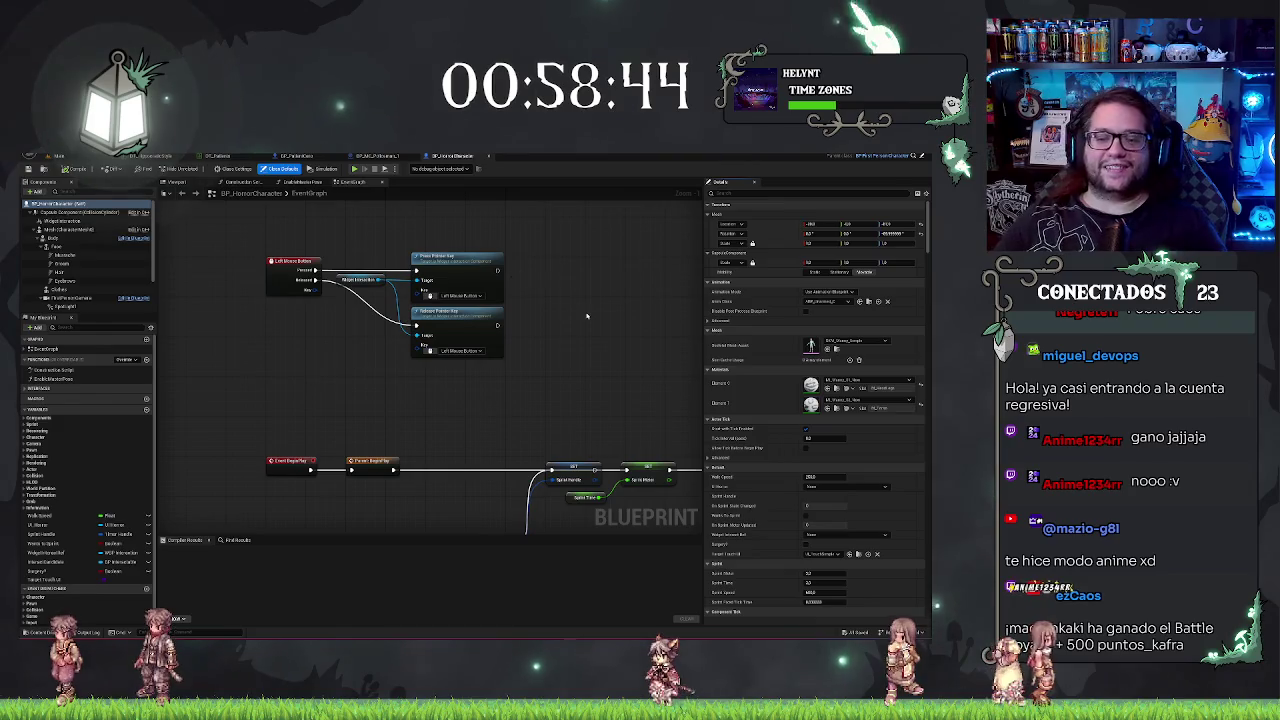
Step: Survey the event graph's sprint nodes, inspect the Body mesh, and return to the asset list
scroll(587, 316, down, 4)
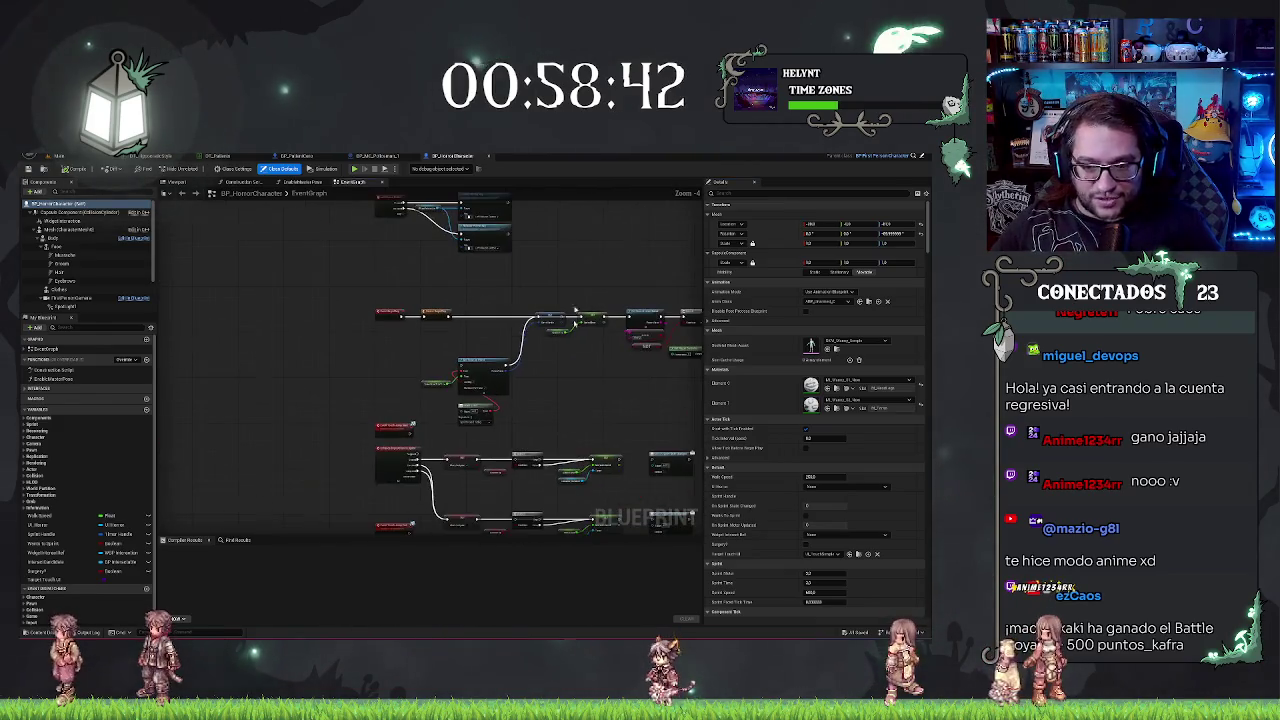
drag(575, 311, 172, 340)
drag(701, 437, 369, 421)
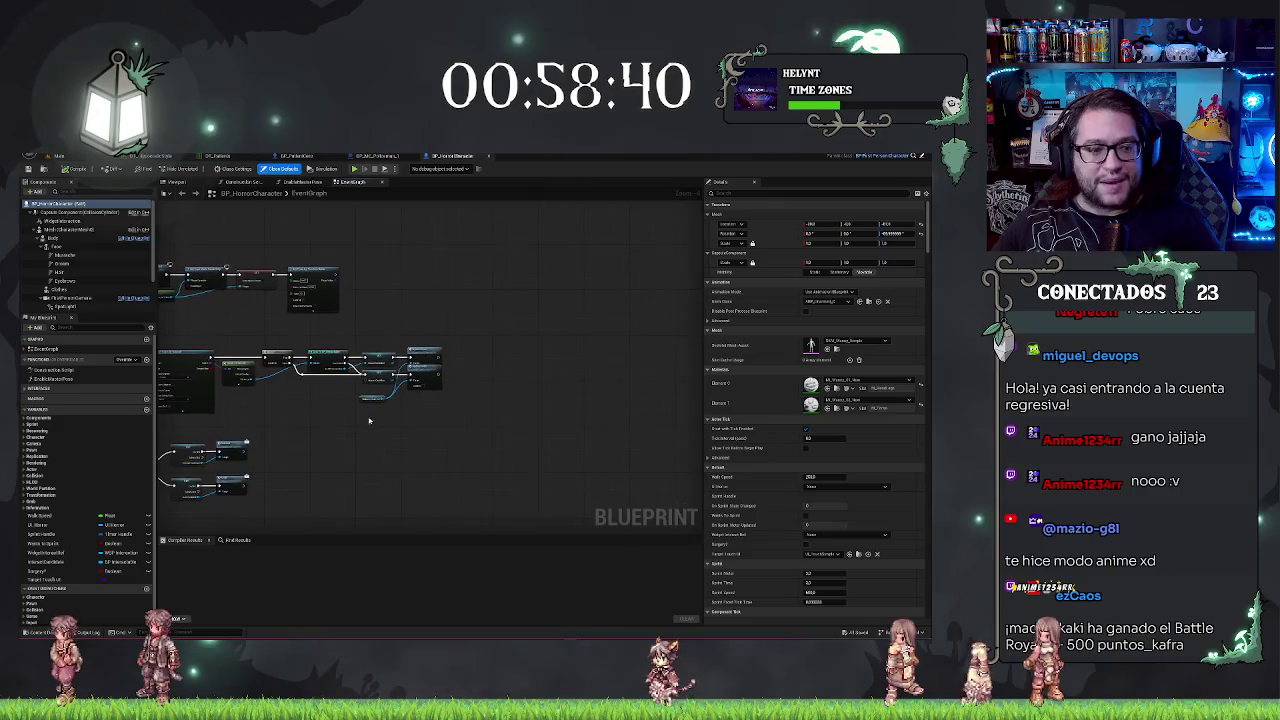
scroll(333, 461, up, 2)
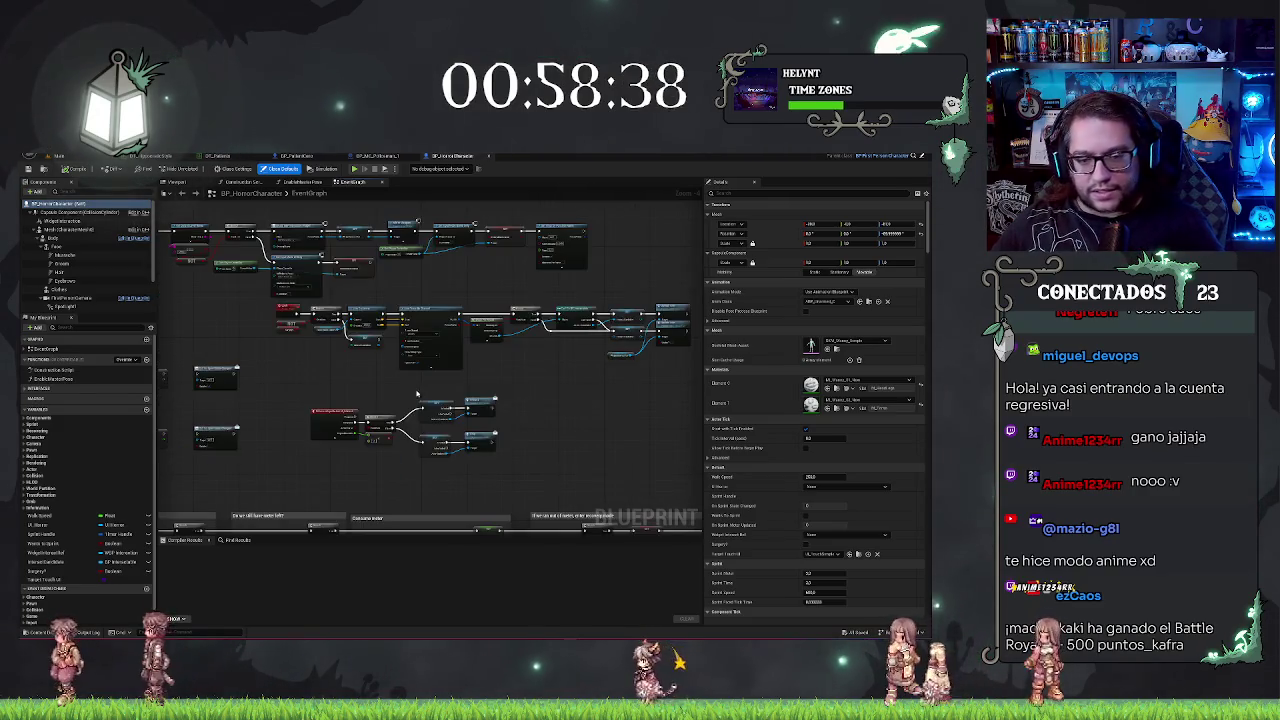
drag(331, 381, 372, 346)
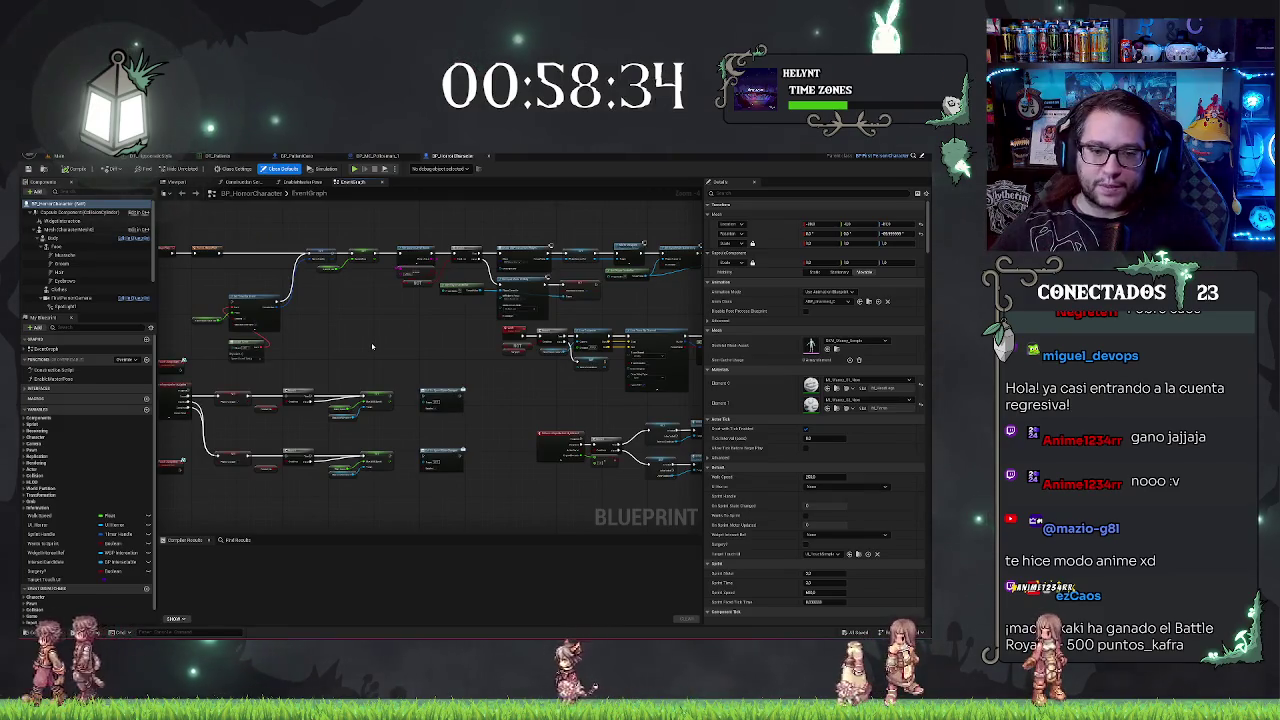
drag(531, 320, 616, 257)
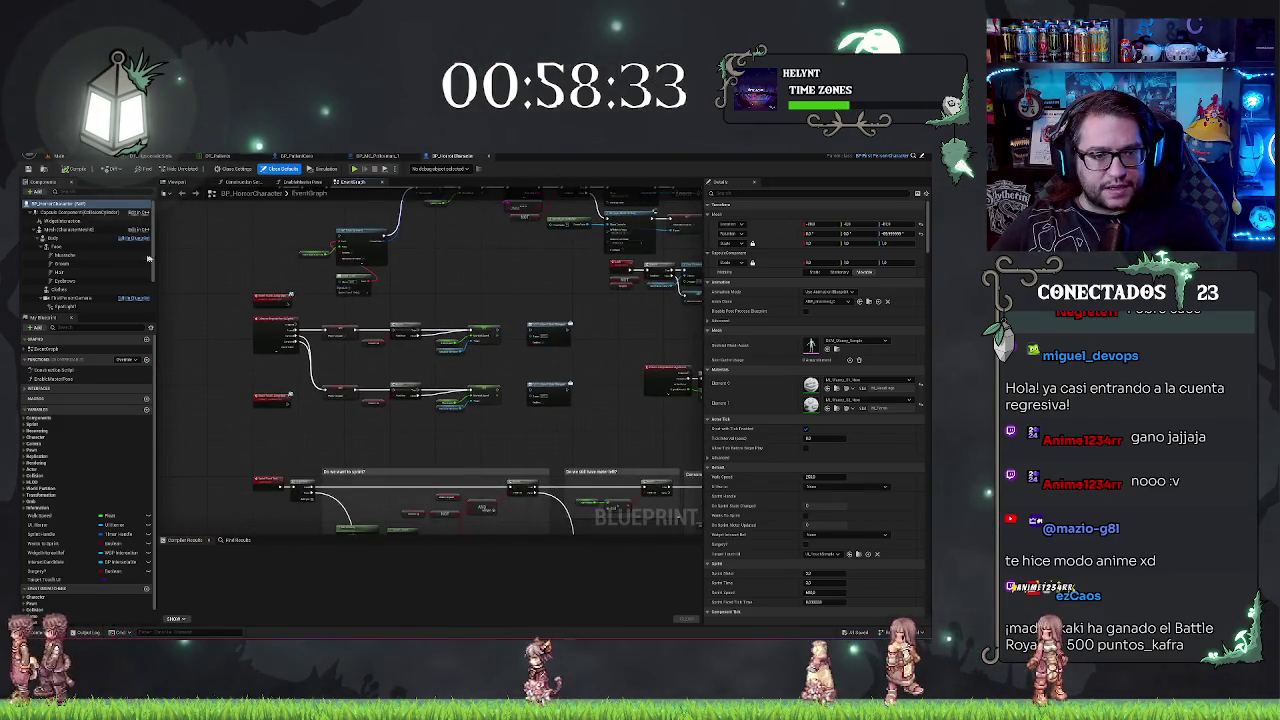
click(58, 240)
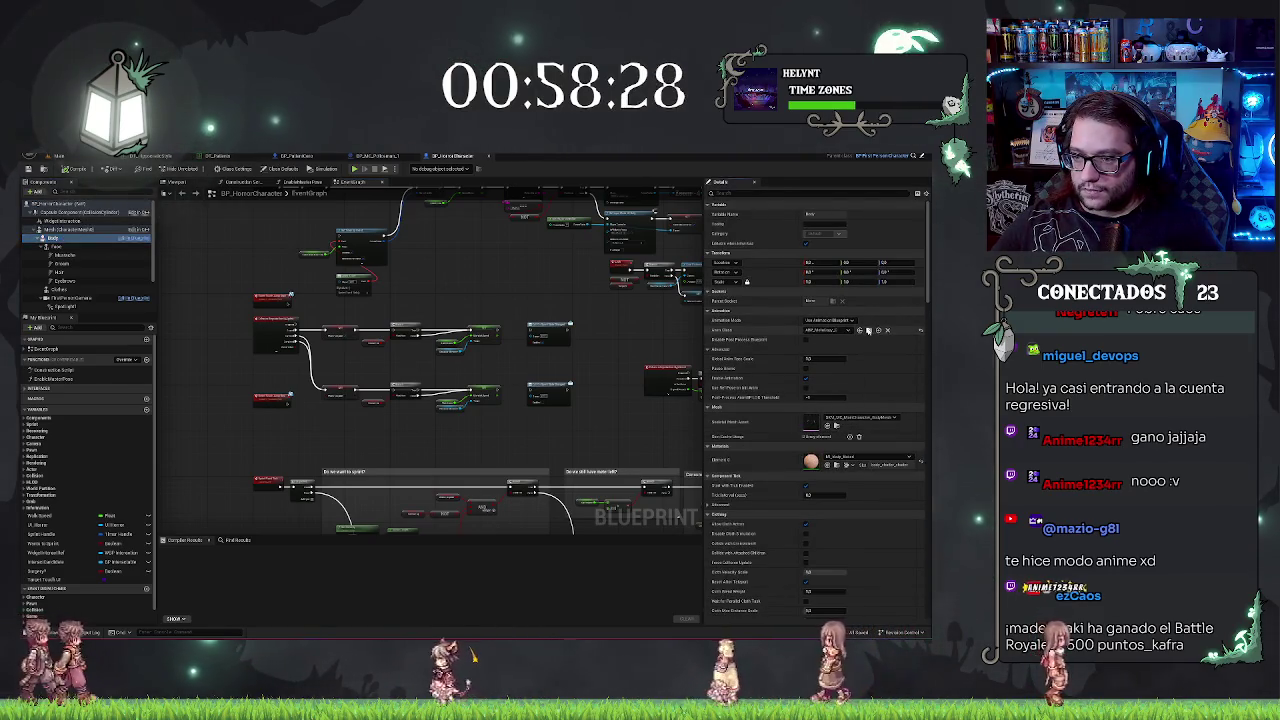
click(868, 330)
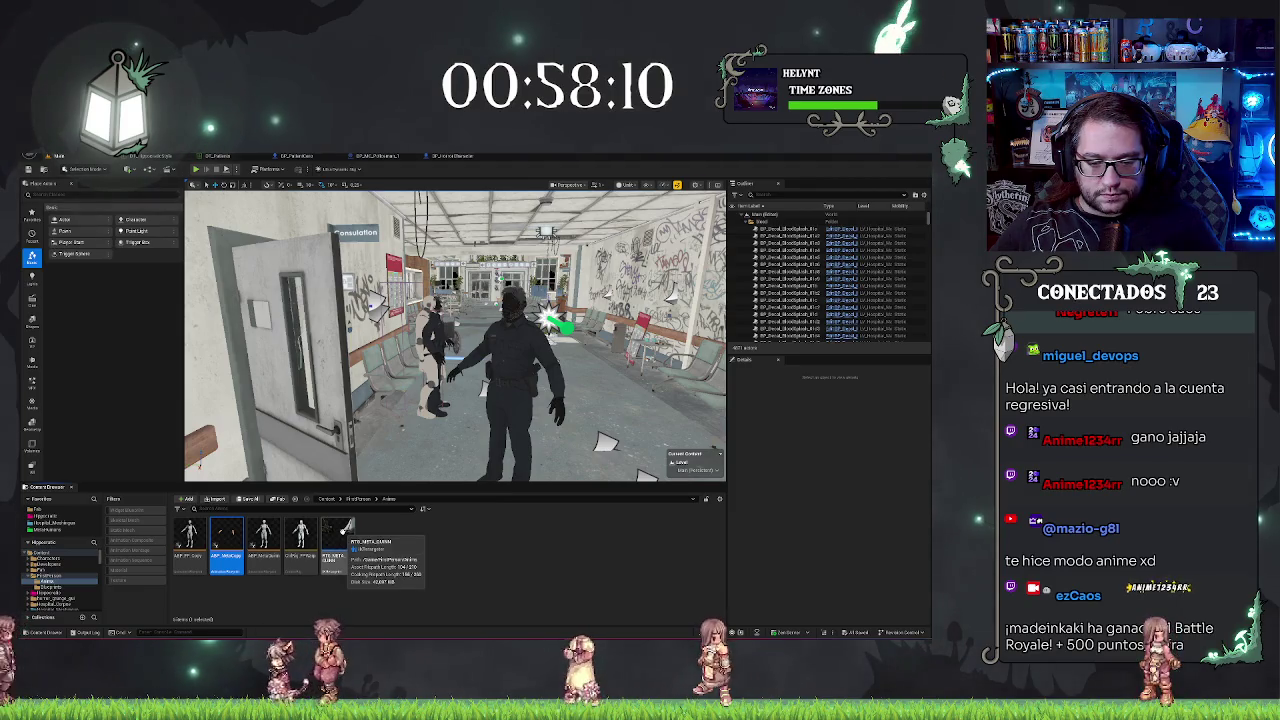
Step: Duplicate both retargeter assets, rename a copy 'FTL_Summ', and open RTG_META_MANNY
ctrl+click(345, 527)
key(ctrl+d)
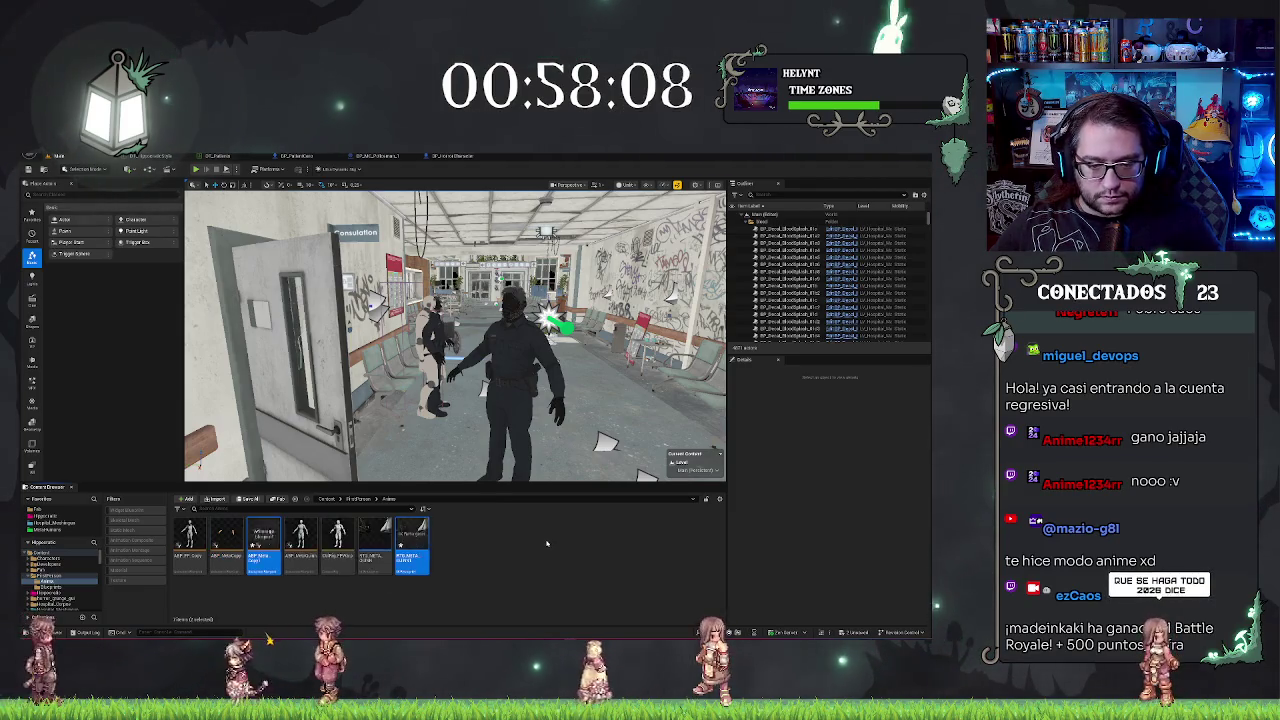
click(412, 540)
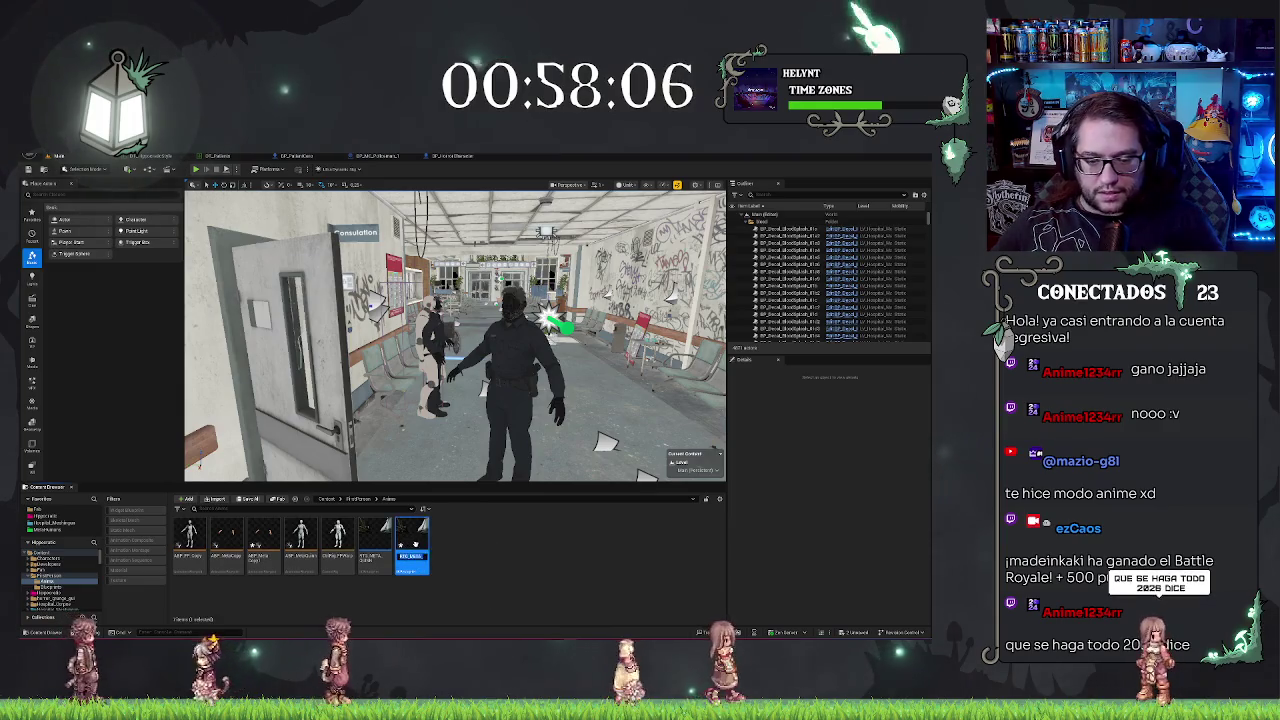
text(FTL_Summ)
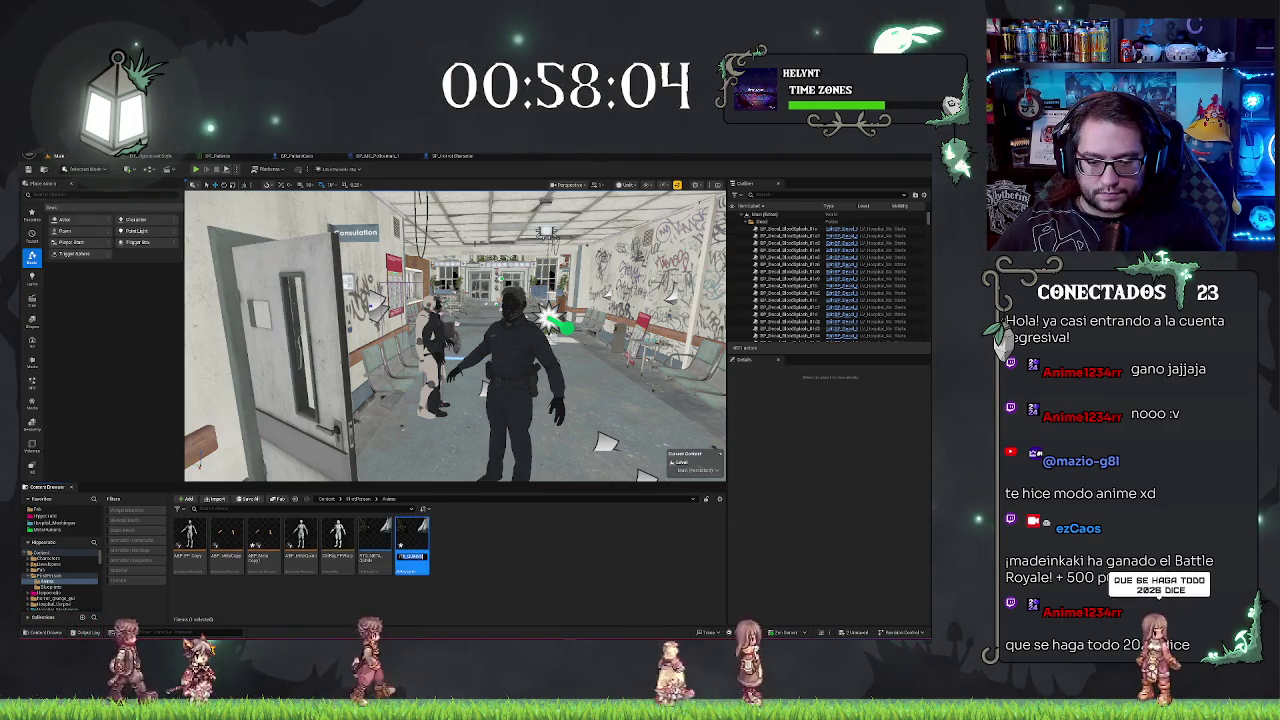
key(Return)
double_click(383, 537)
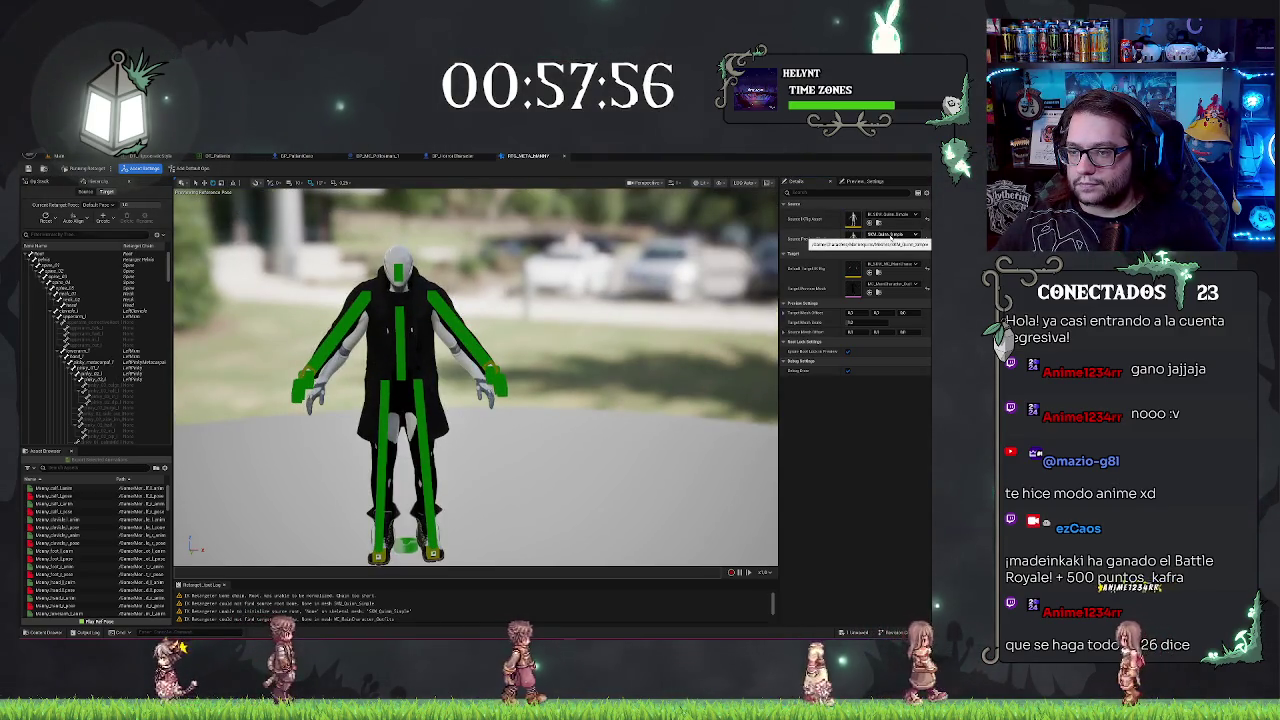
Step: Set the retargeter's preview mesh to SK_Mannequin
click(890, 236)
text(sk)
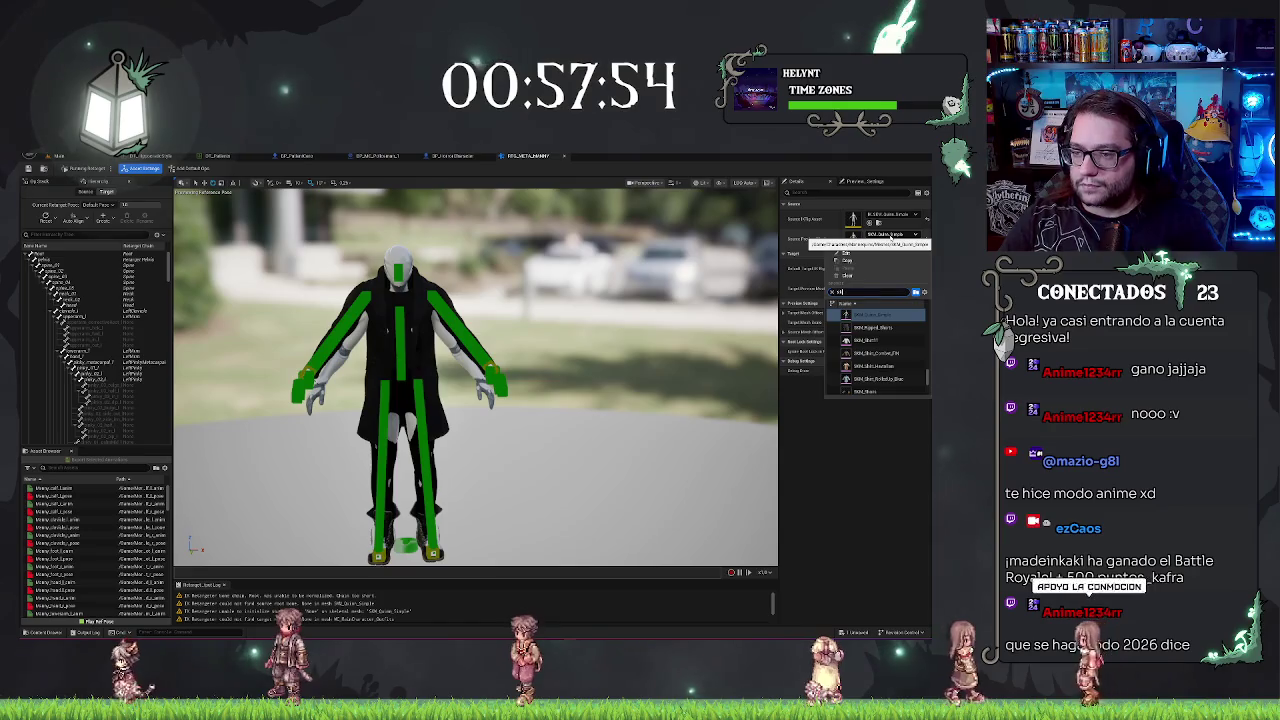
text(_mann)
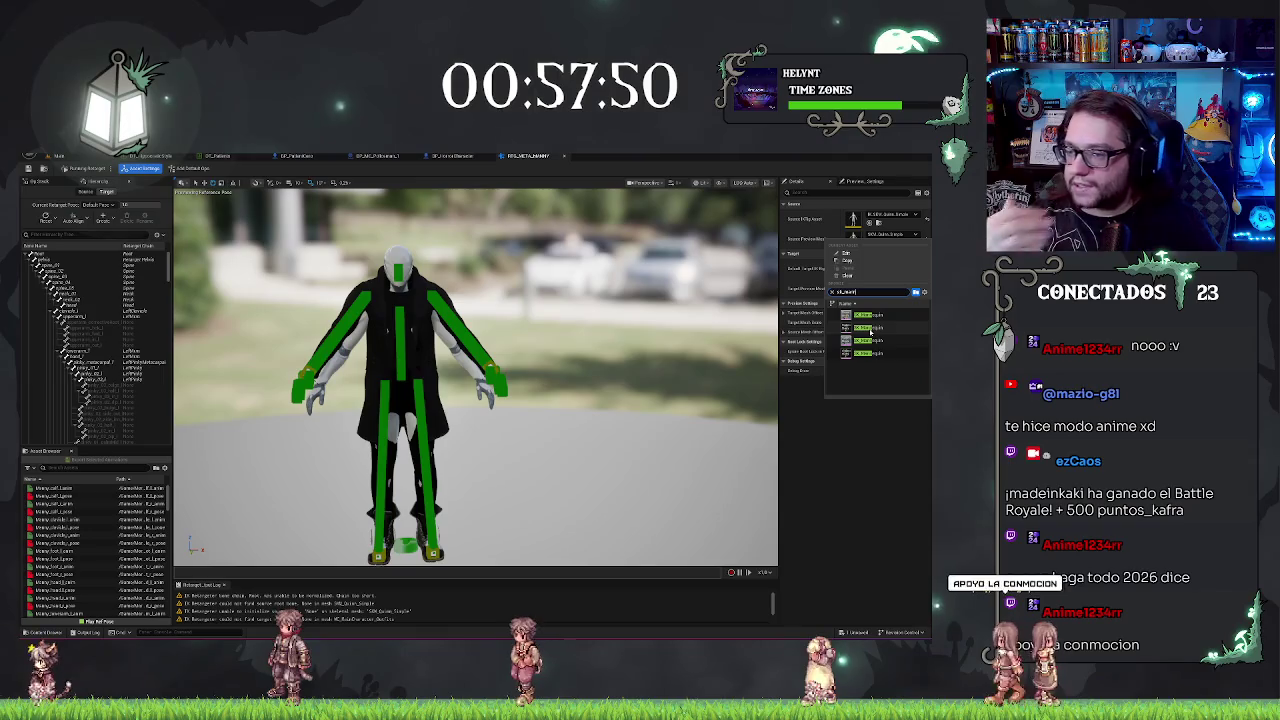
click(866, 328)
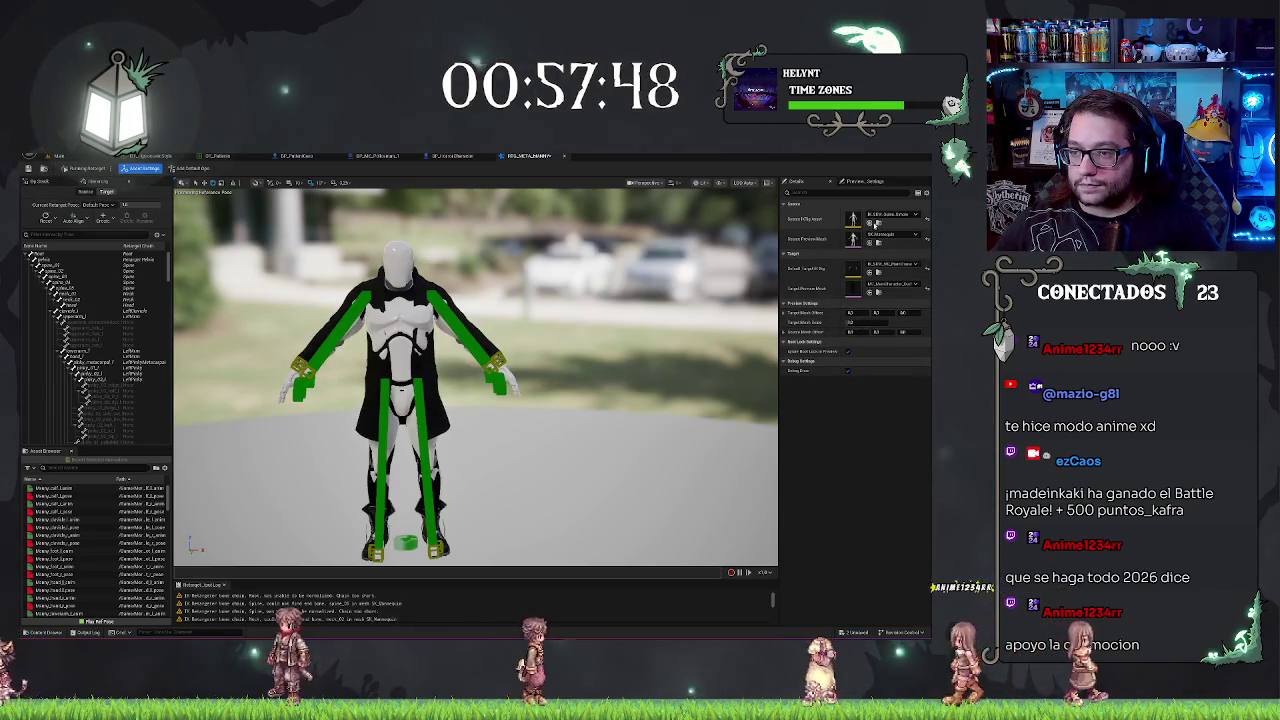
Step: Search the Source IK Rig list for sk_man, cancel, and return to the Mannequin asset
click(890, 214)
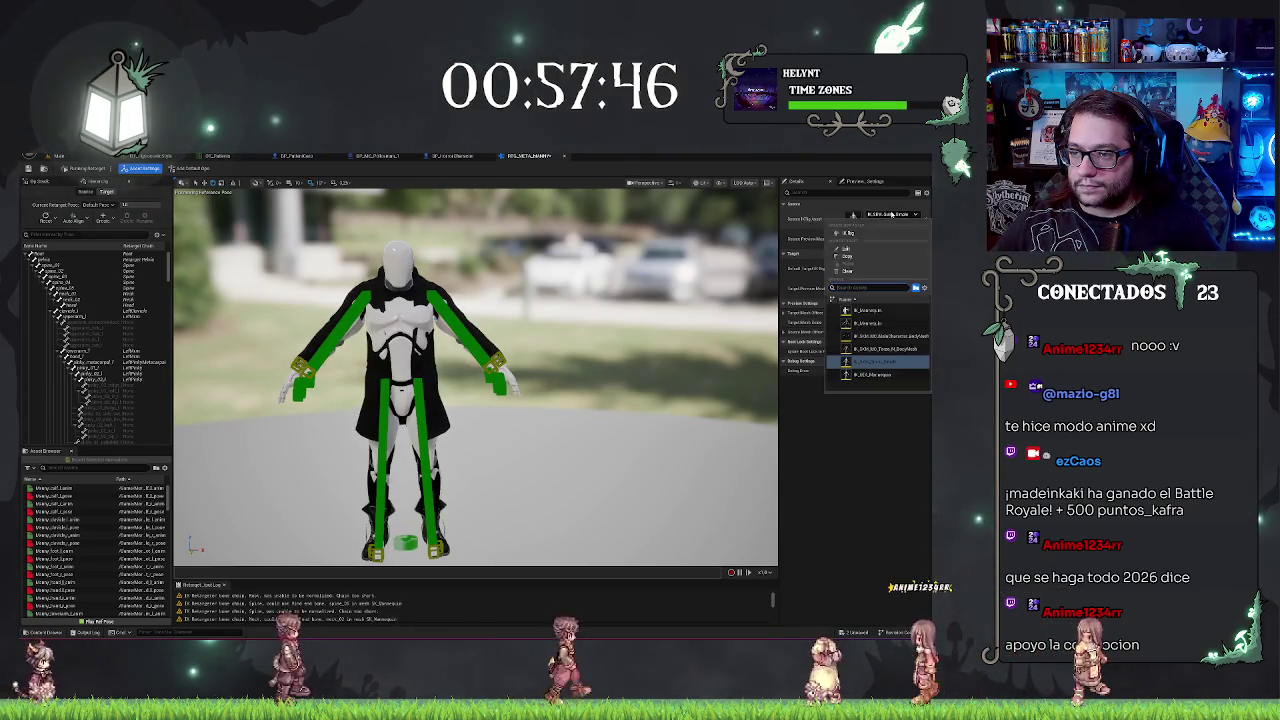
text(sk_man)
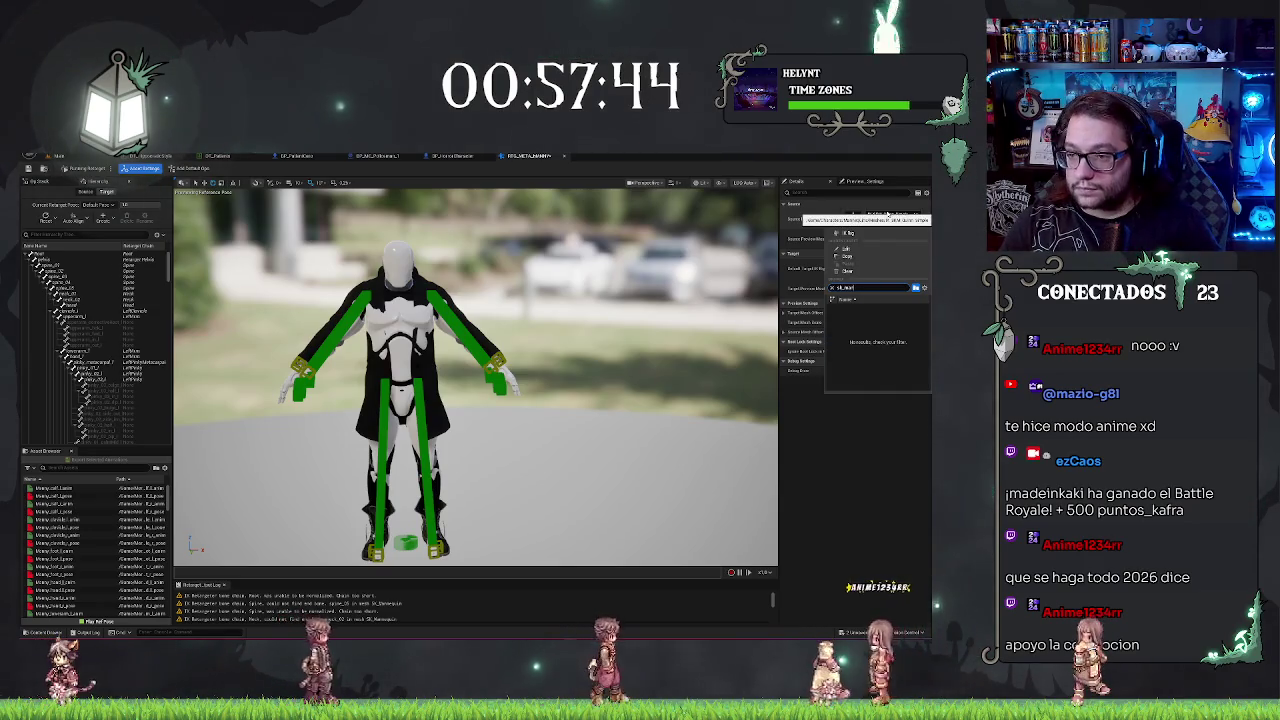
key(Escape)
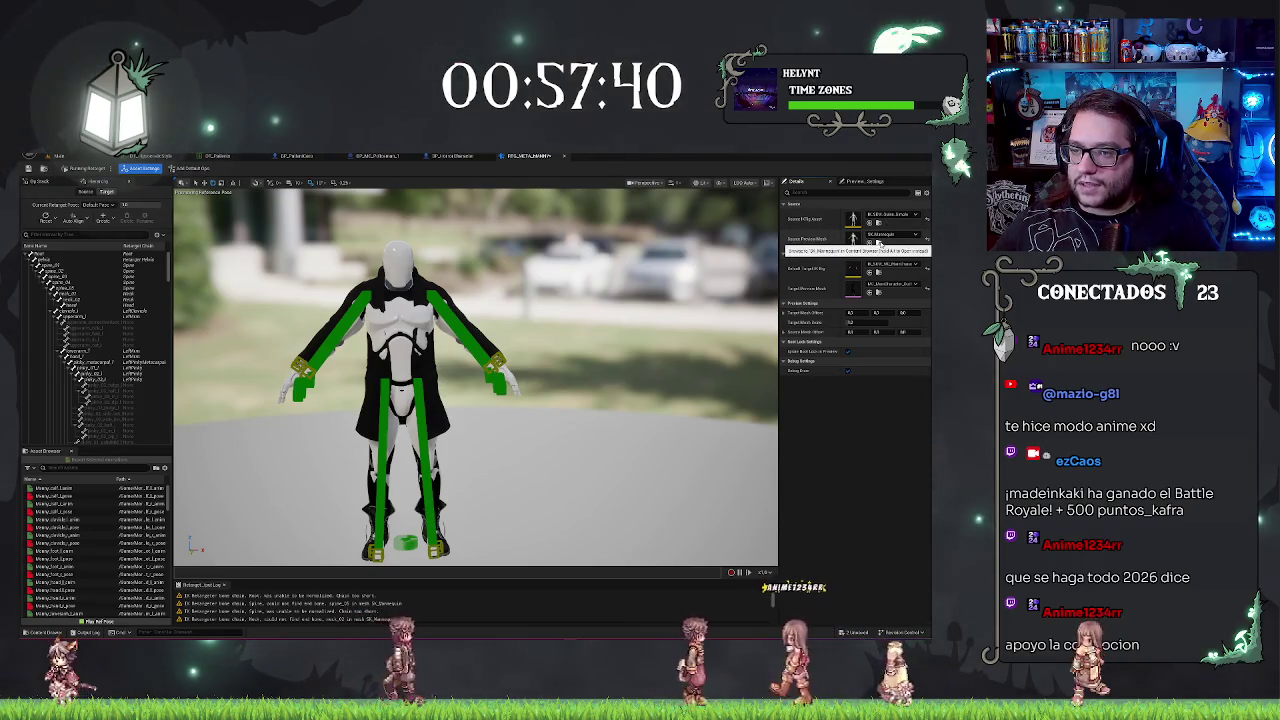
click(58, 156)
right_click(192, 540)
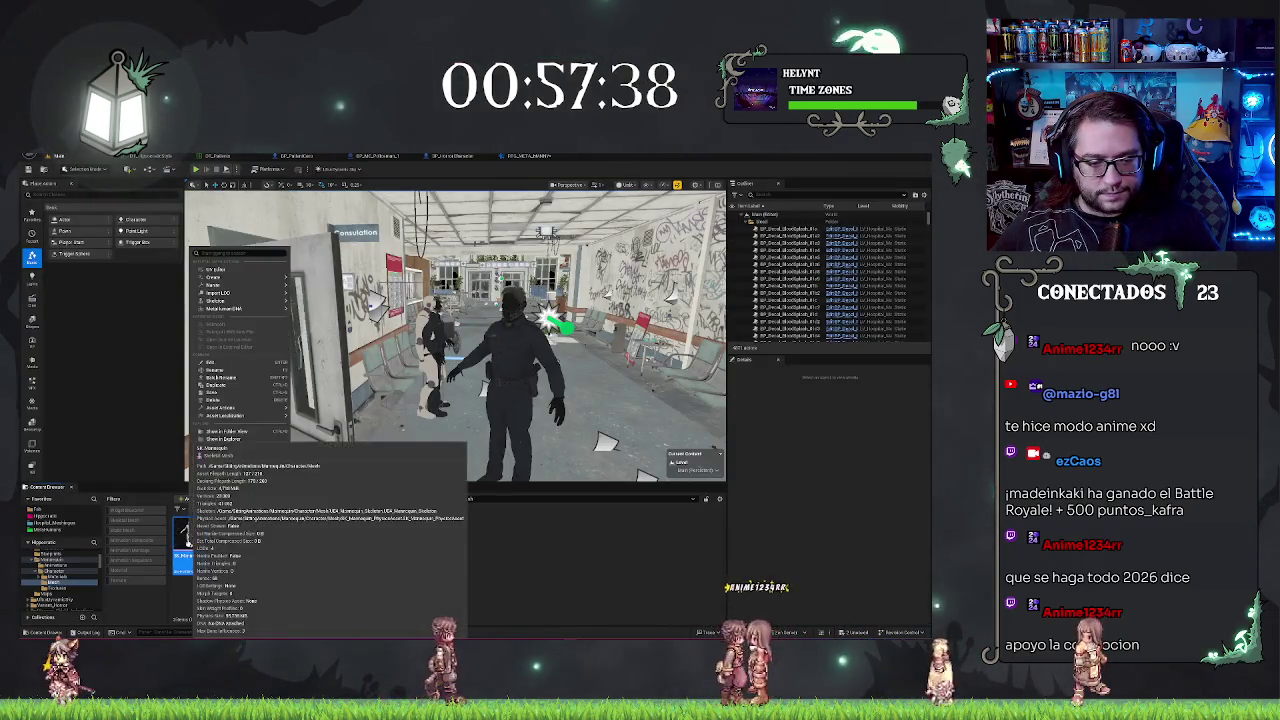
Step: Open IK_Mannequin from the Skeleton submenu, auto-create chains and full-body IK, then close it
mouse_move(232, 302)
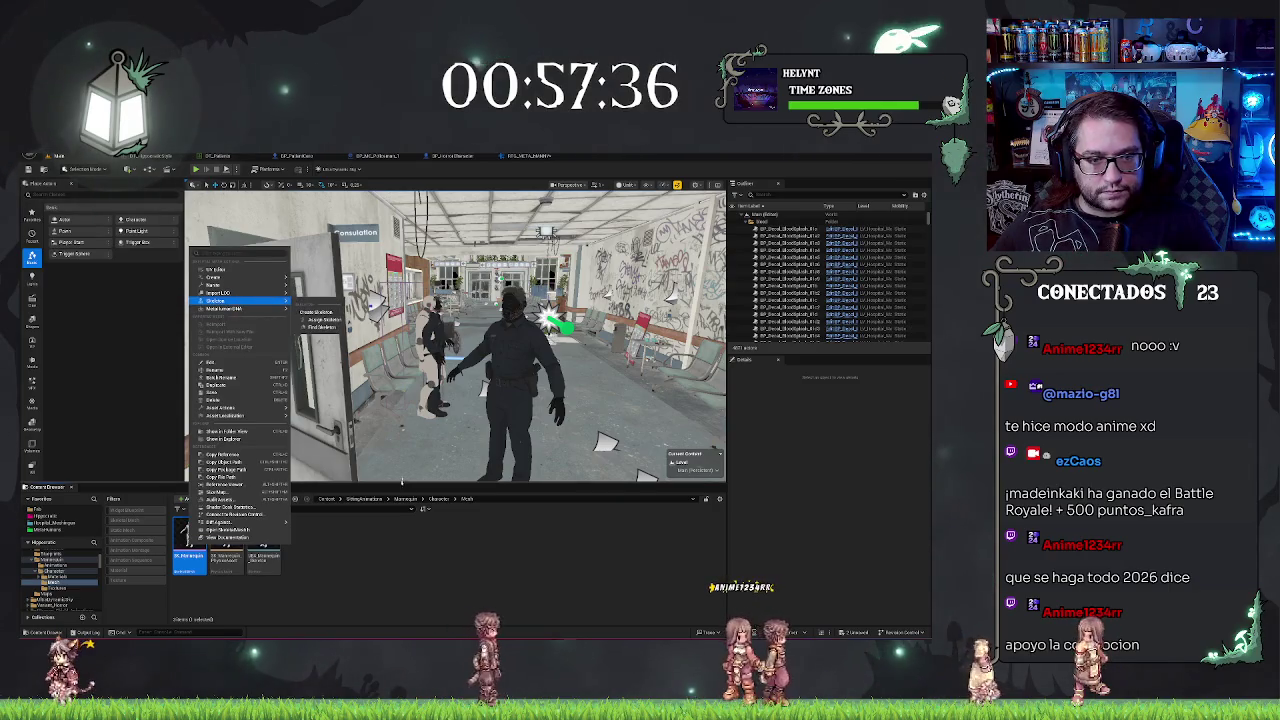
click(190, 540)
right_click(192, 540)
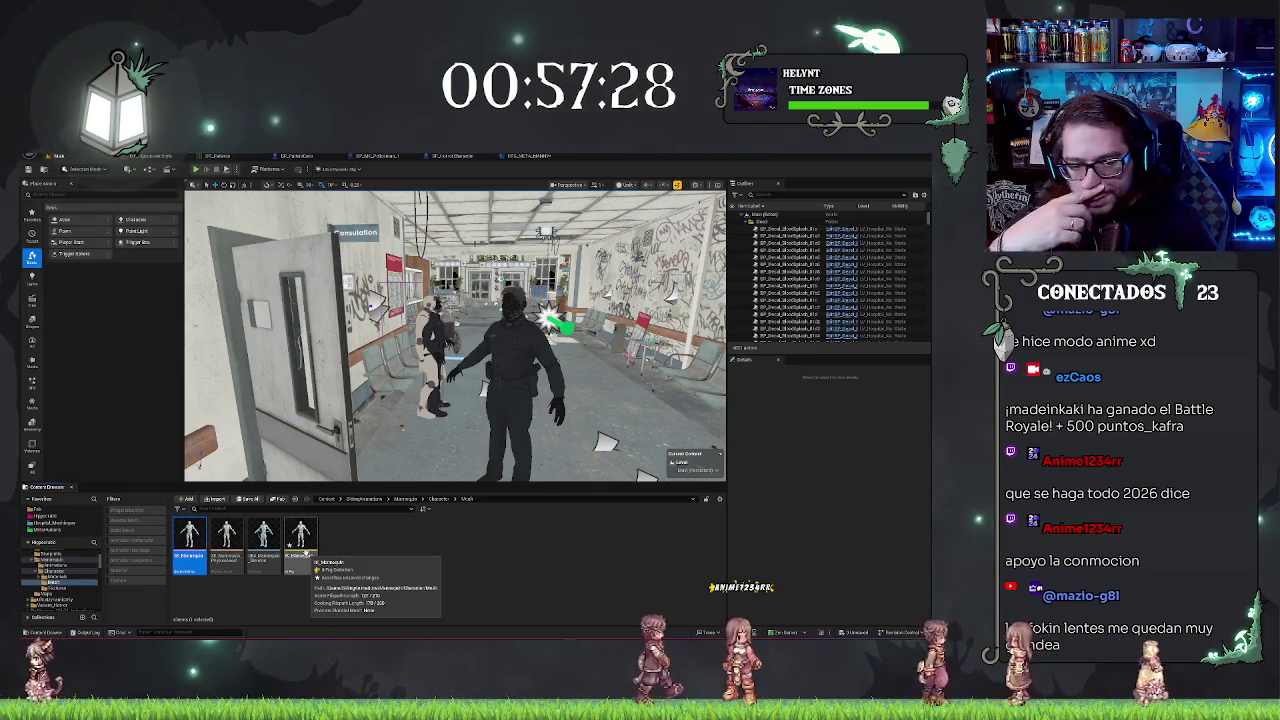
double_click(303, 545)
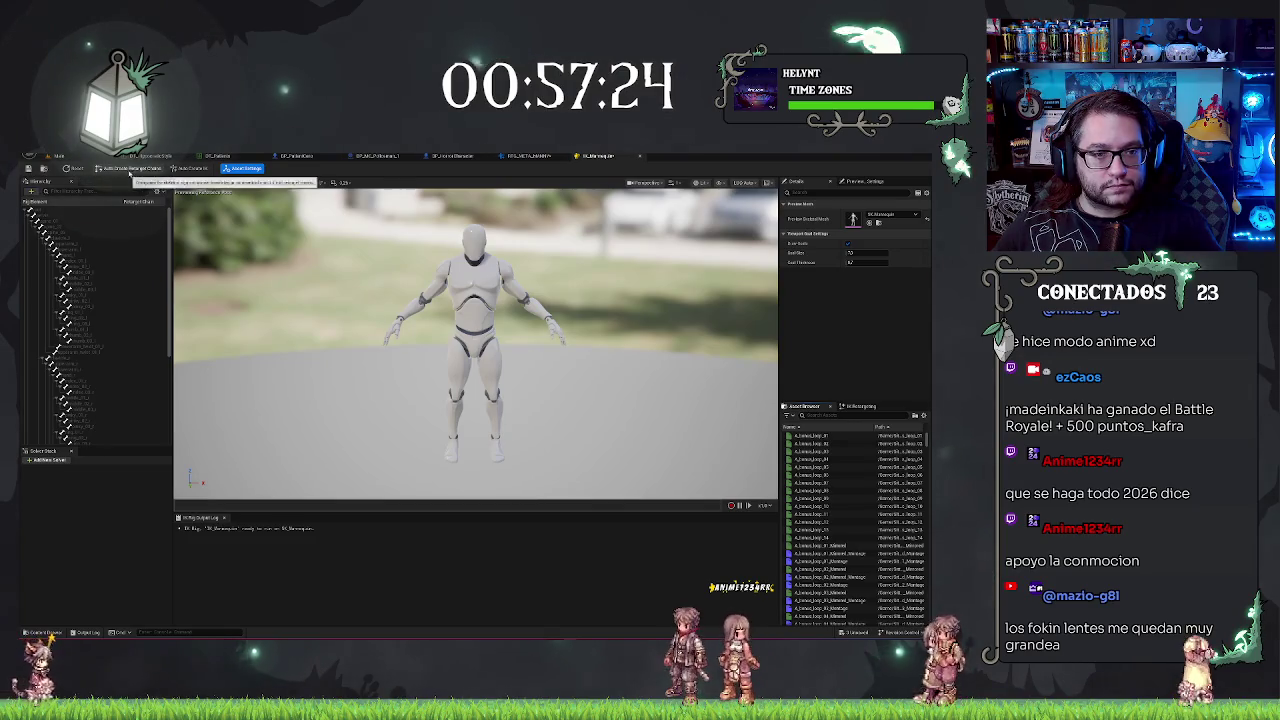
click(152, 169)
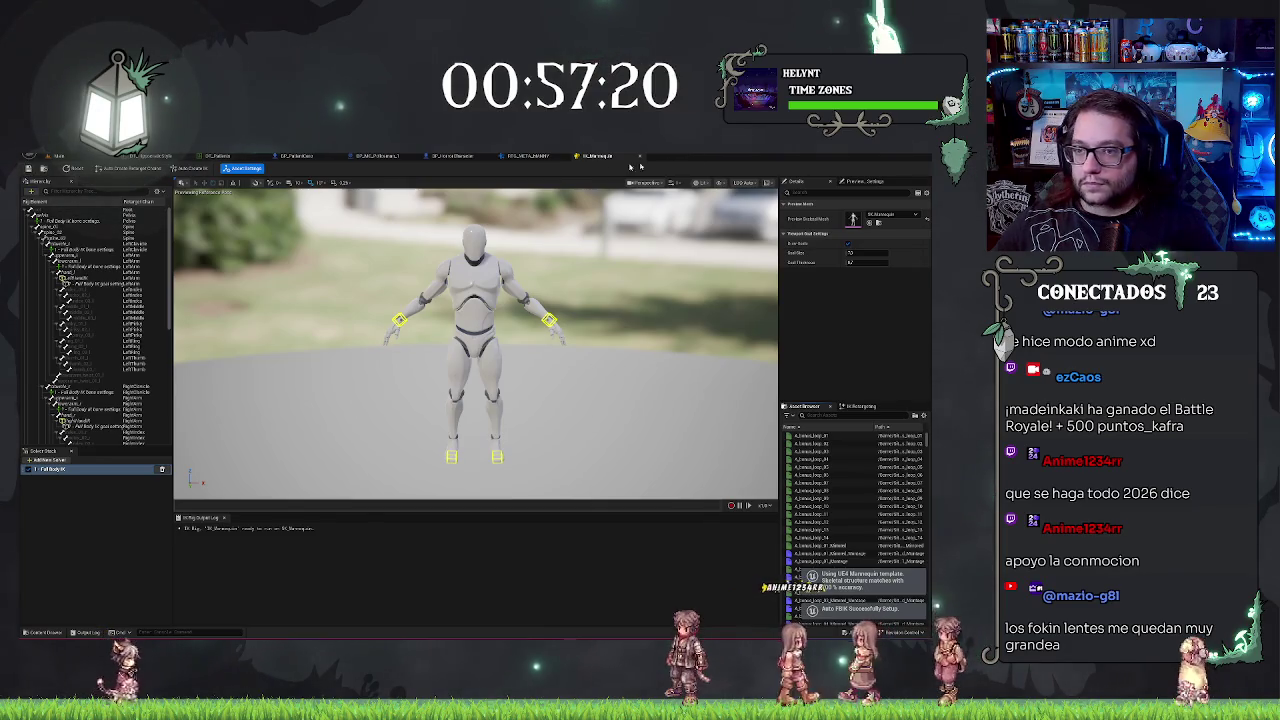
middle_click(584, 157)
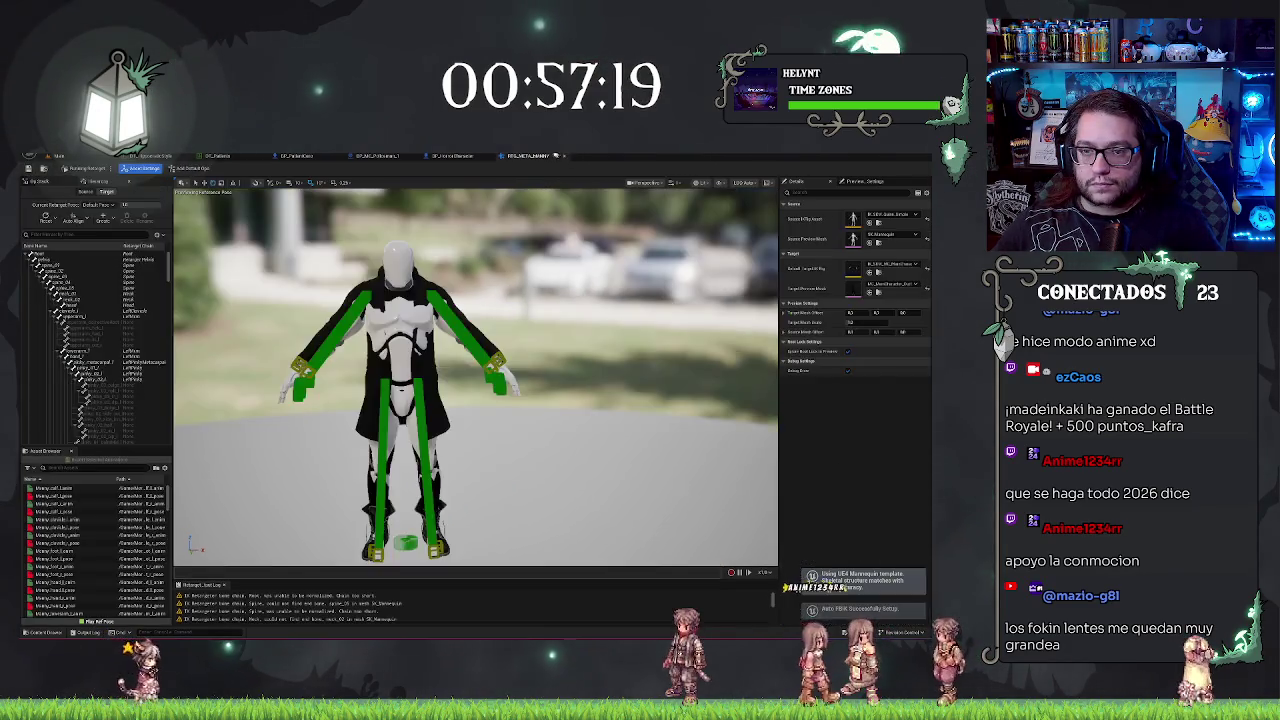
Step: Set the Source IK Rig Asset to IK_Mannequin
click(867, 214)
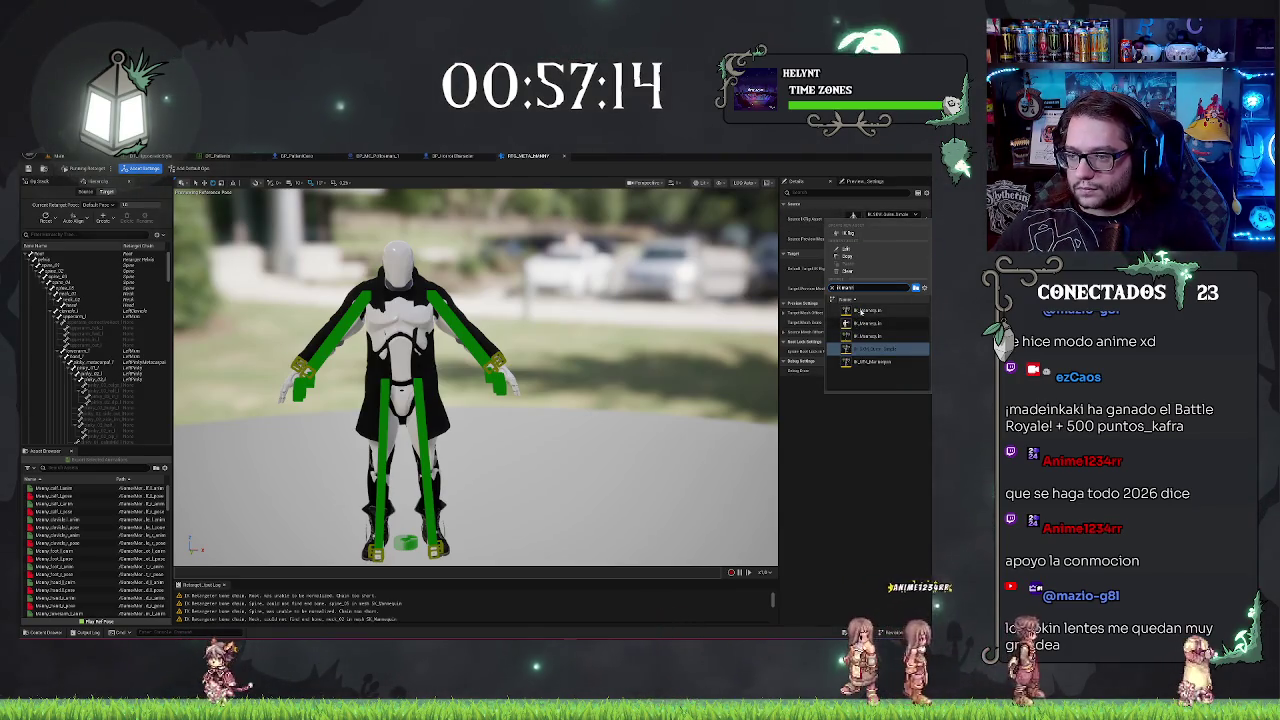
click(860, 311)
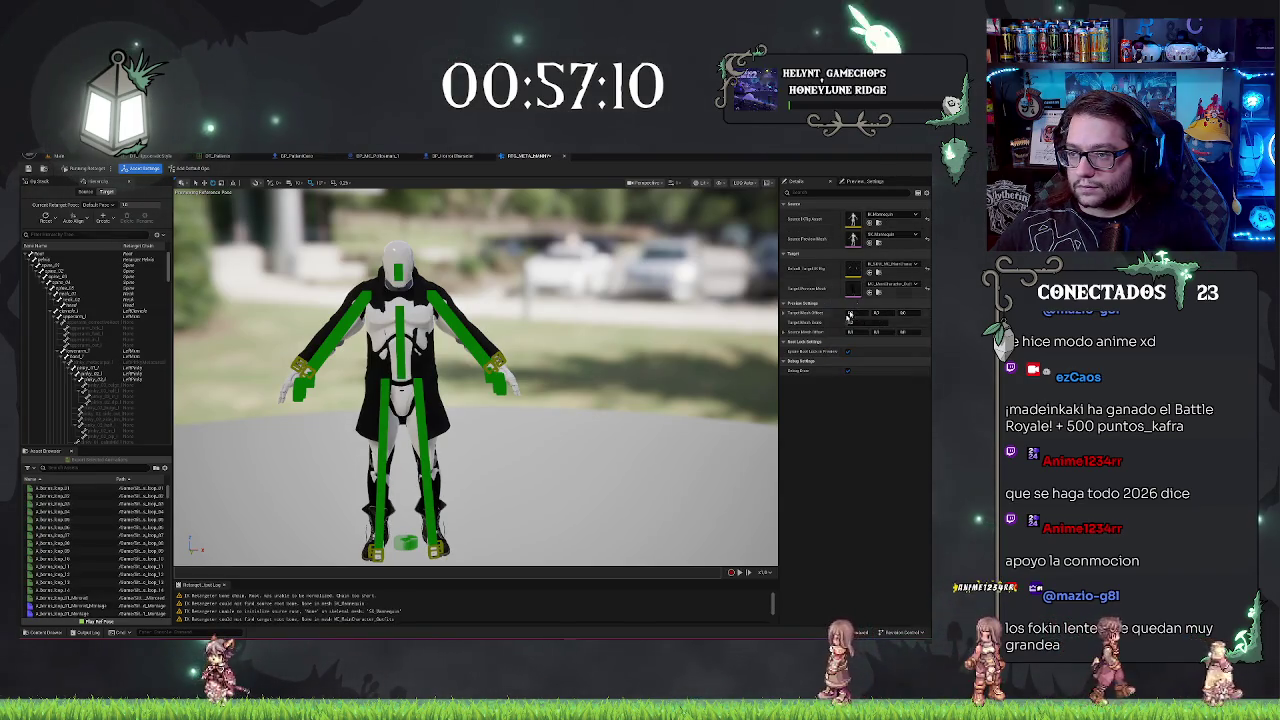
drag(594, 388, 428, 280)
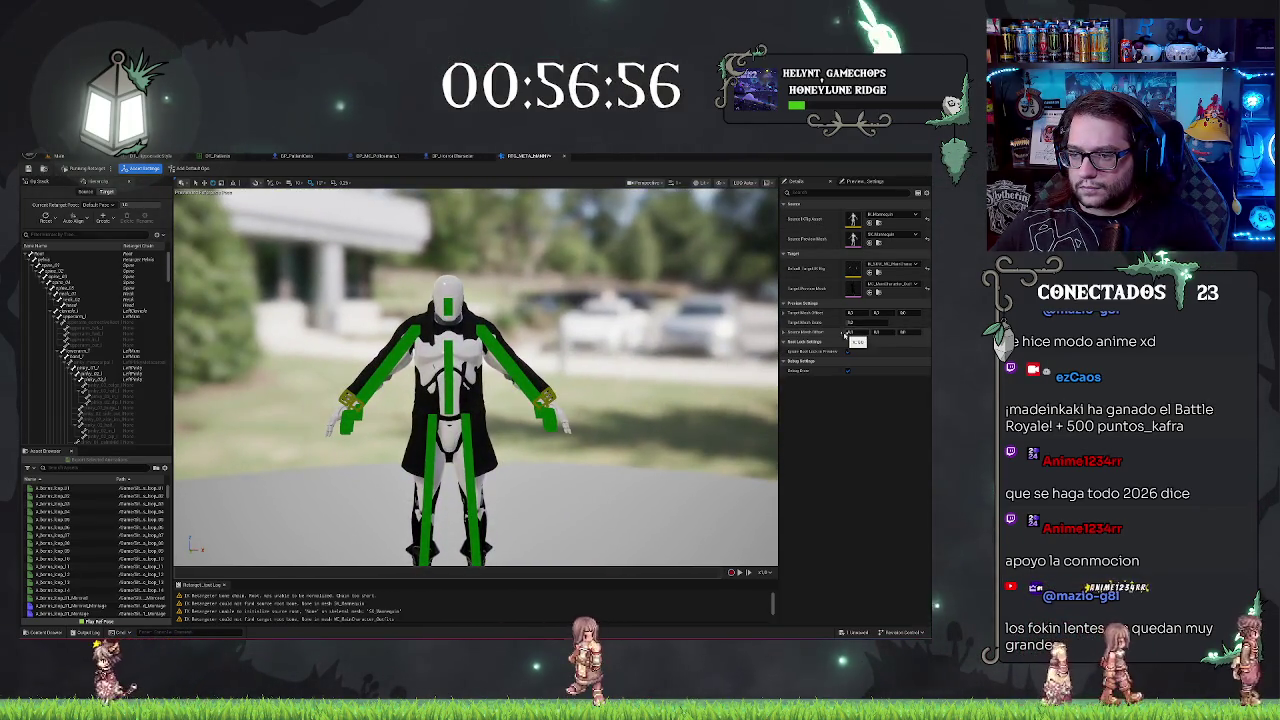
Step: Tune Target Mesh Offset and Target Mesh Scale until the target overlaps the mannequin
click(851, 313)
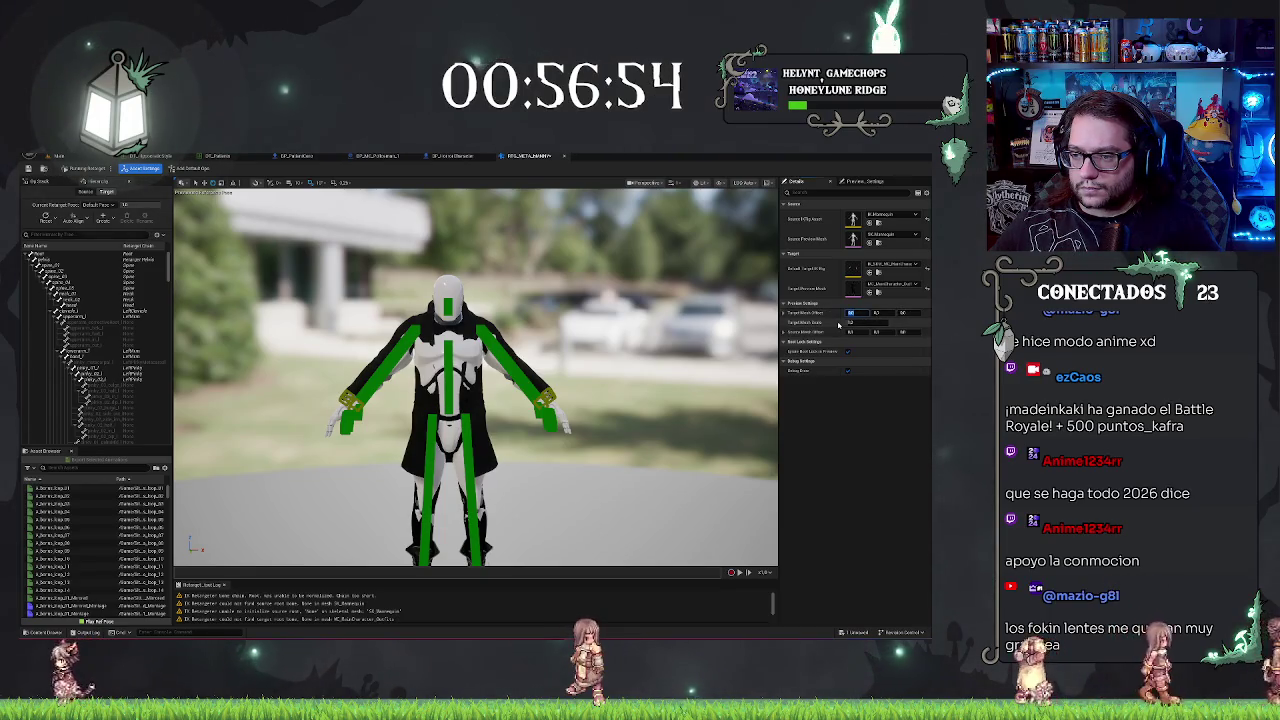
click(855, 322)
key(Return)
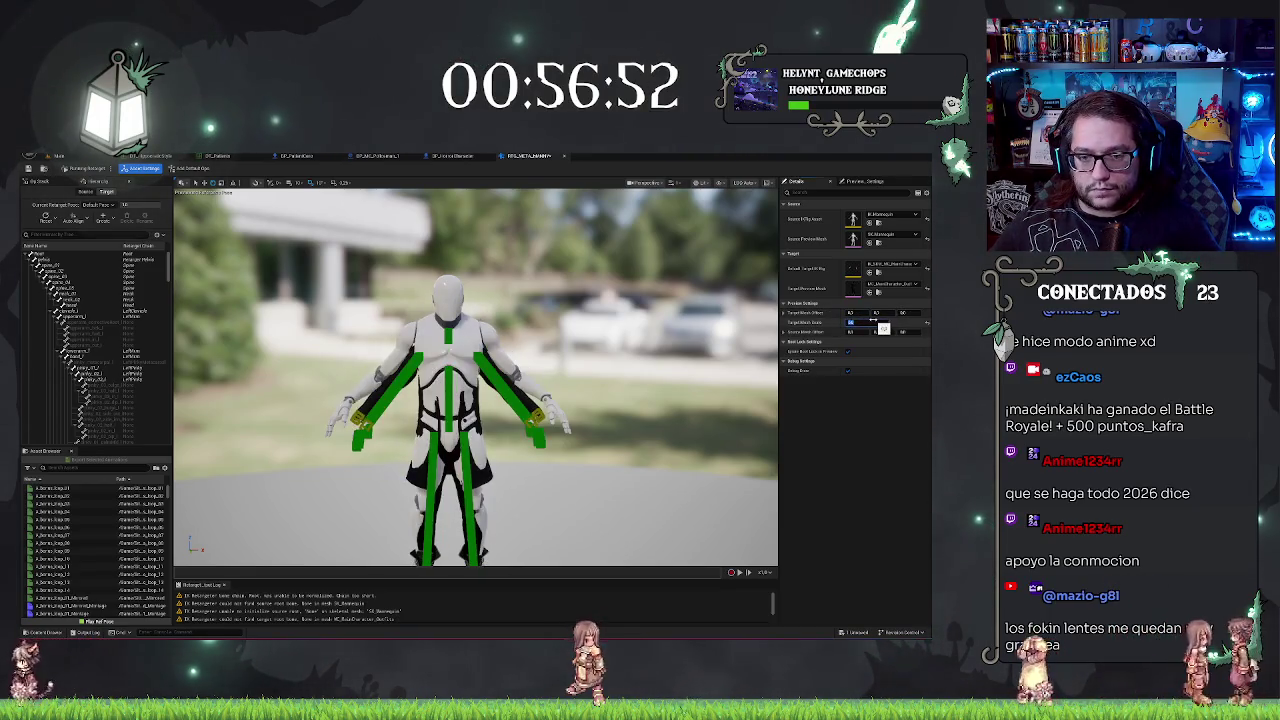
drag(662, 320, 630, 335)
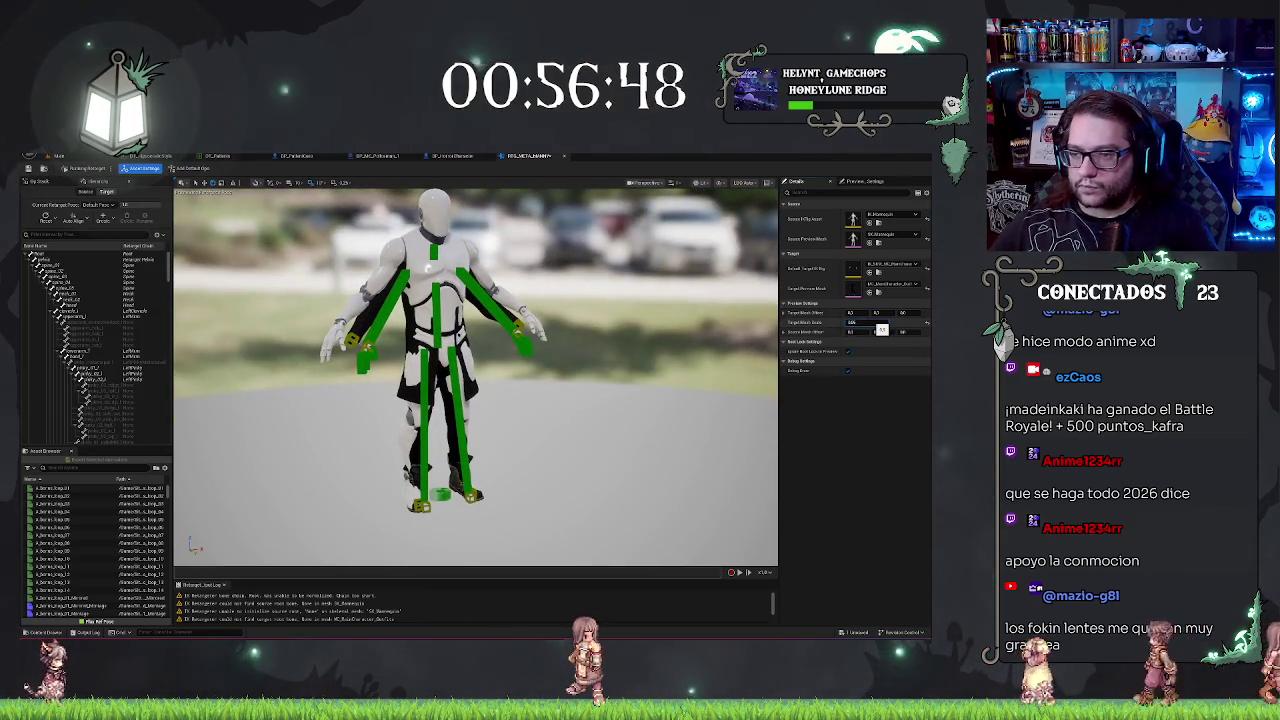
drag(879, 328, 881, 328)
drag(480, 380, 450, 386)
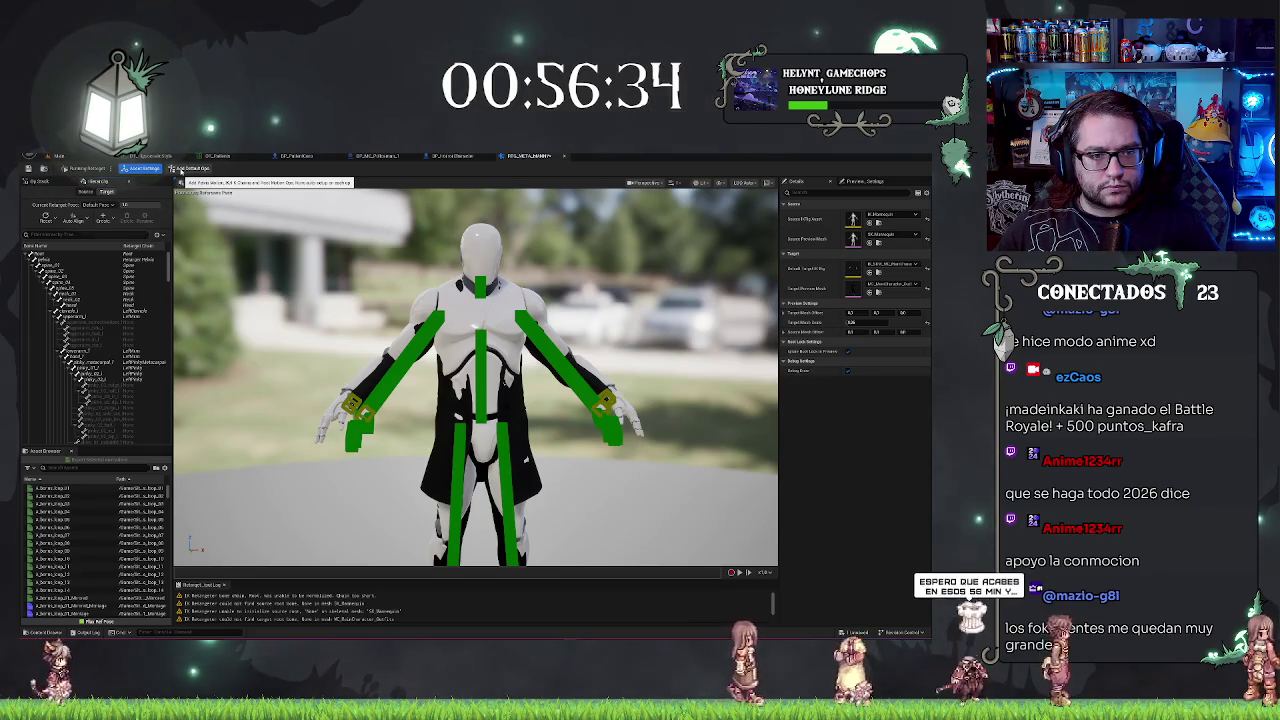
click(143, 168)
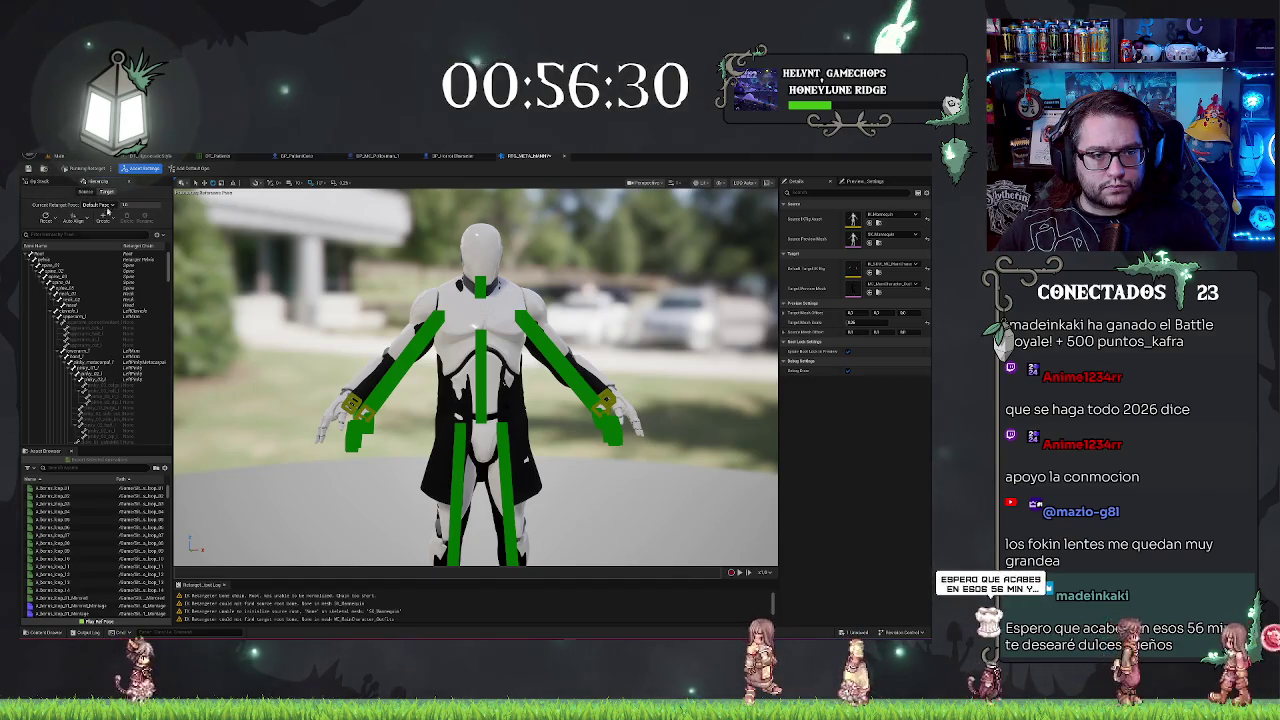
Step: Try the bone alignment and retarget pose menus, toggling Edit Retarget Pose on and off
click(78, 218)
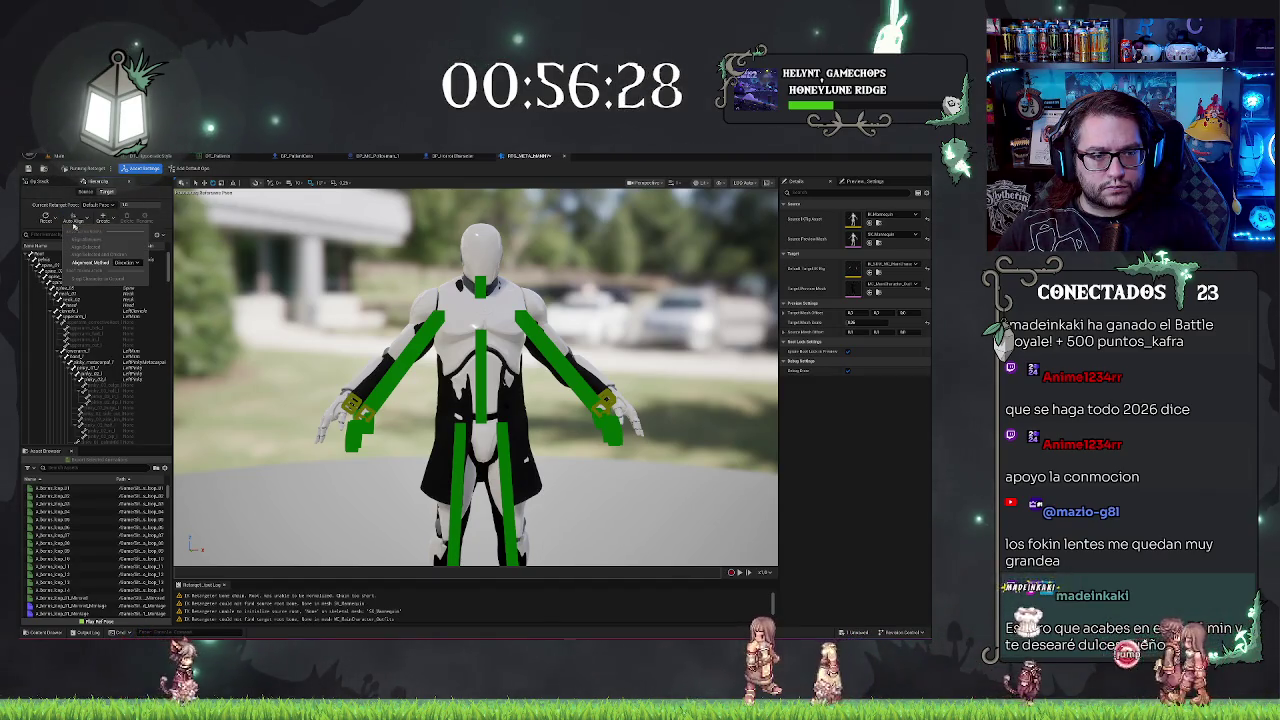
click(47, 218)
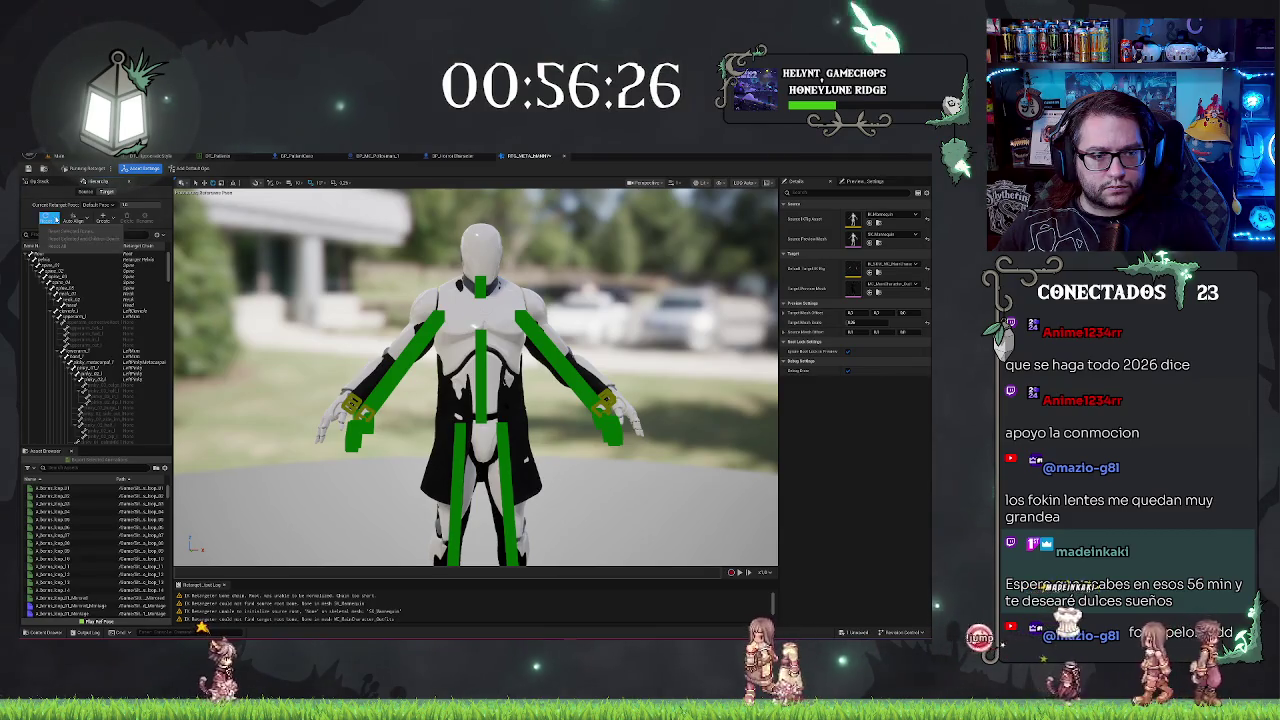
click(77, 172)
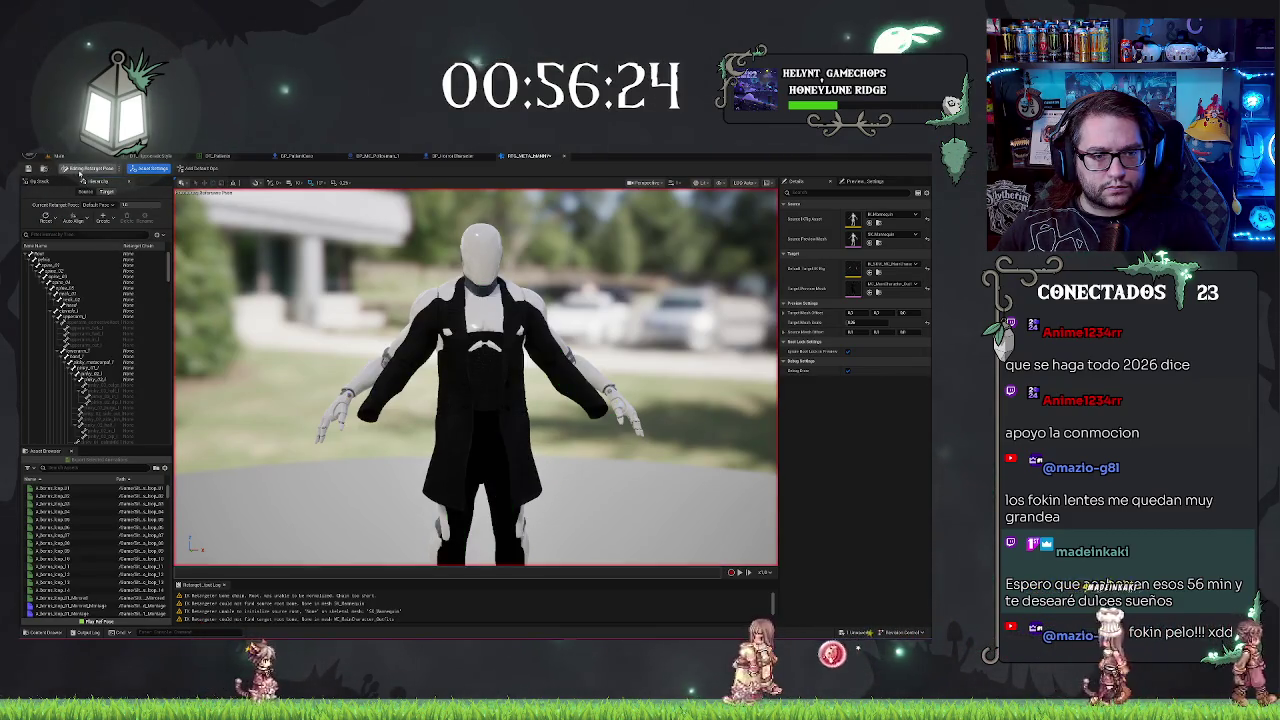
click(79, 173)
click(79, 173)
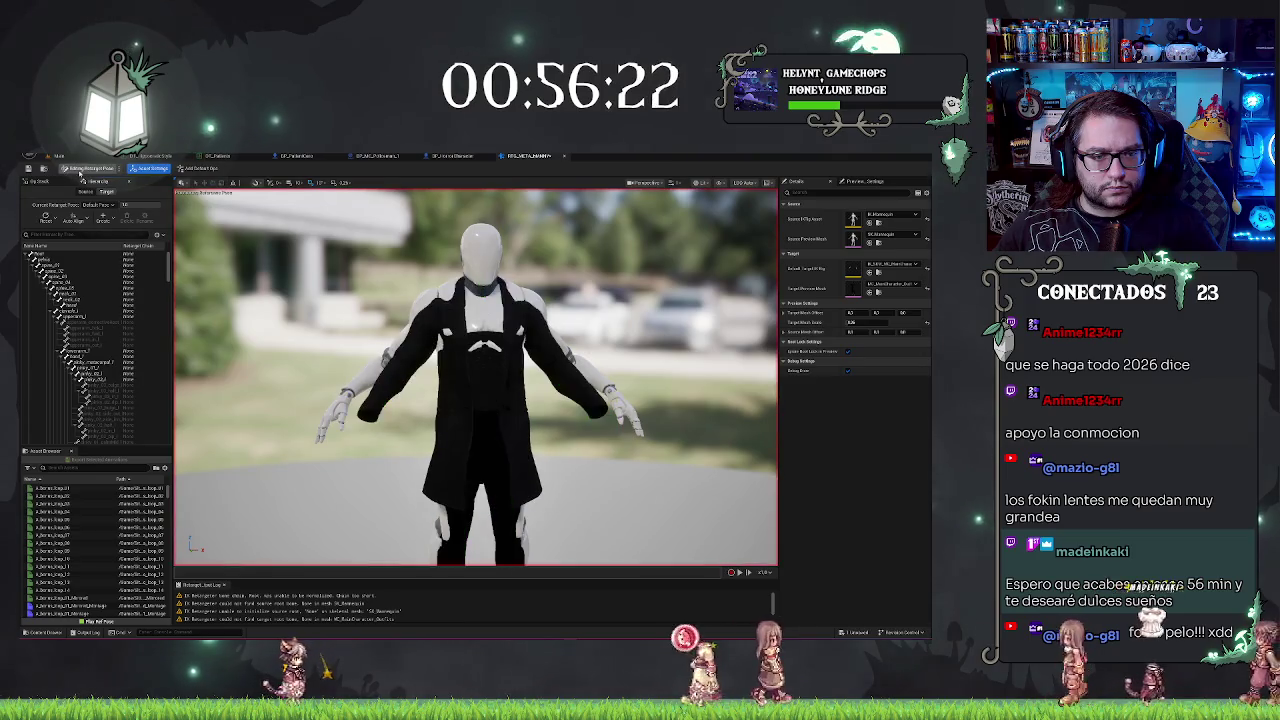
click(80, 172)
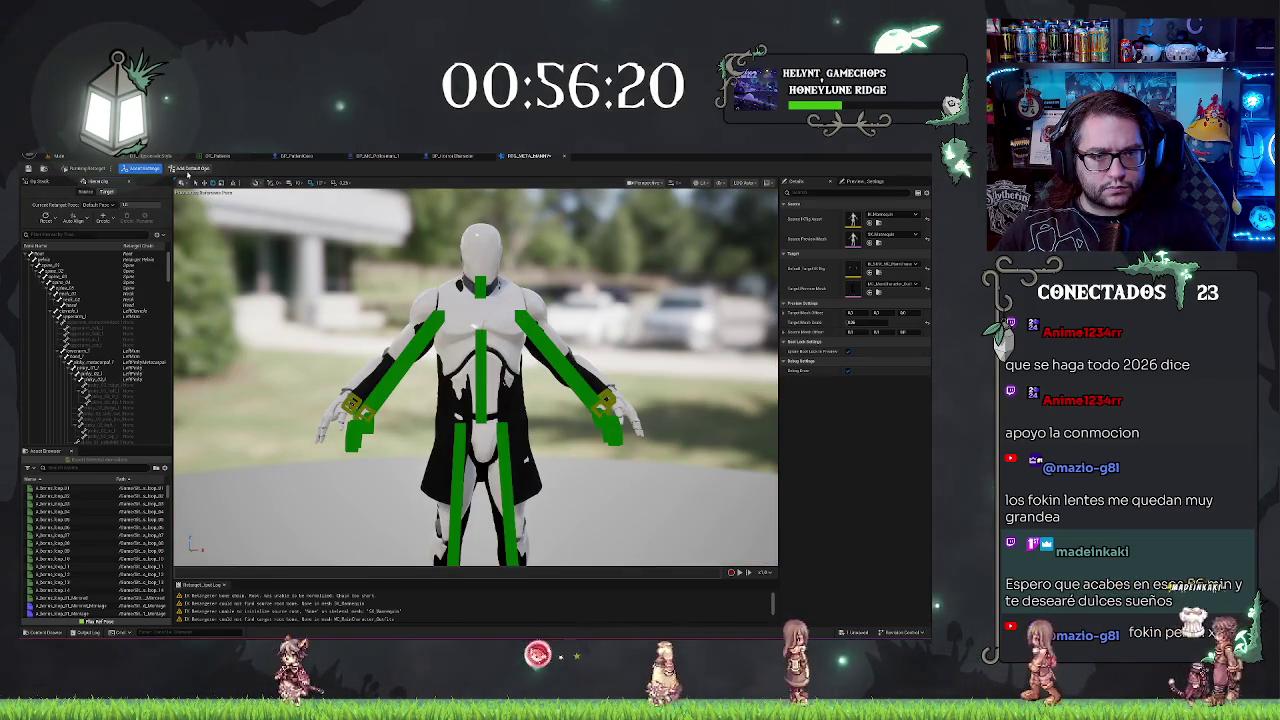
click(106, 217)
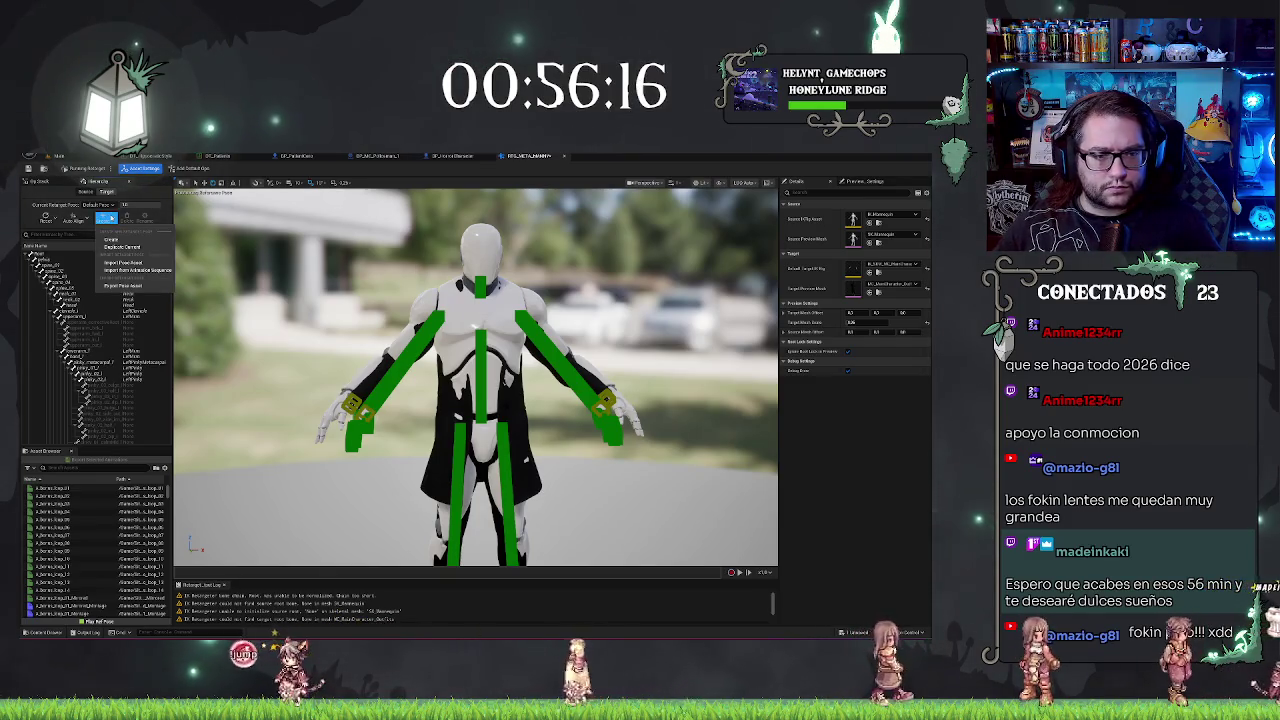
key(Escape)
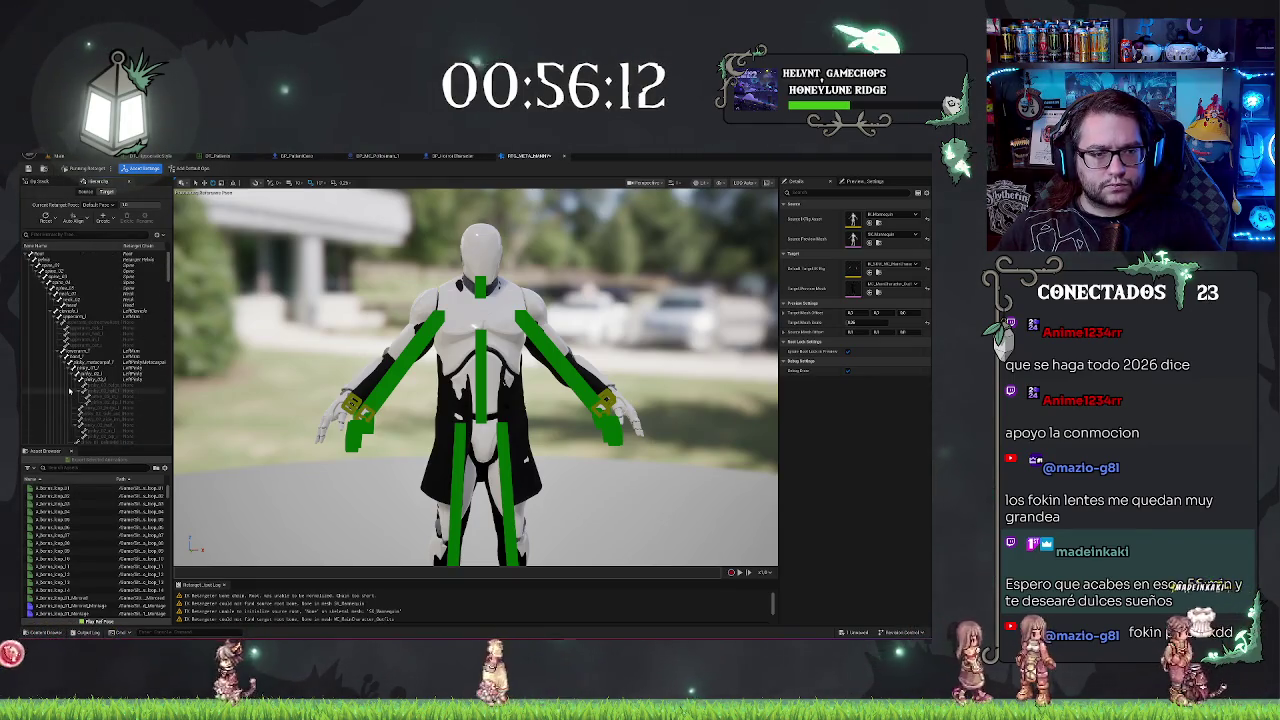
click(86, 219)
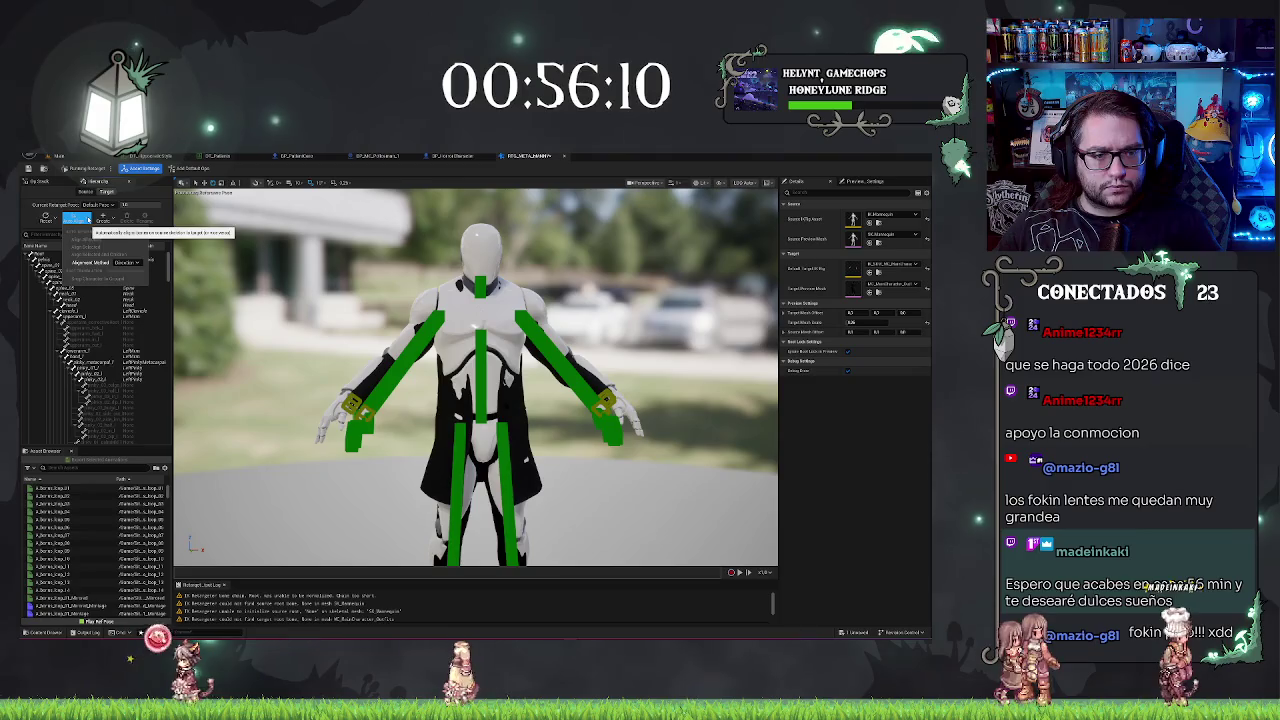
key(Escape)
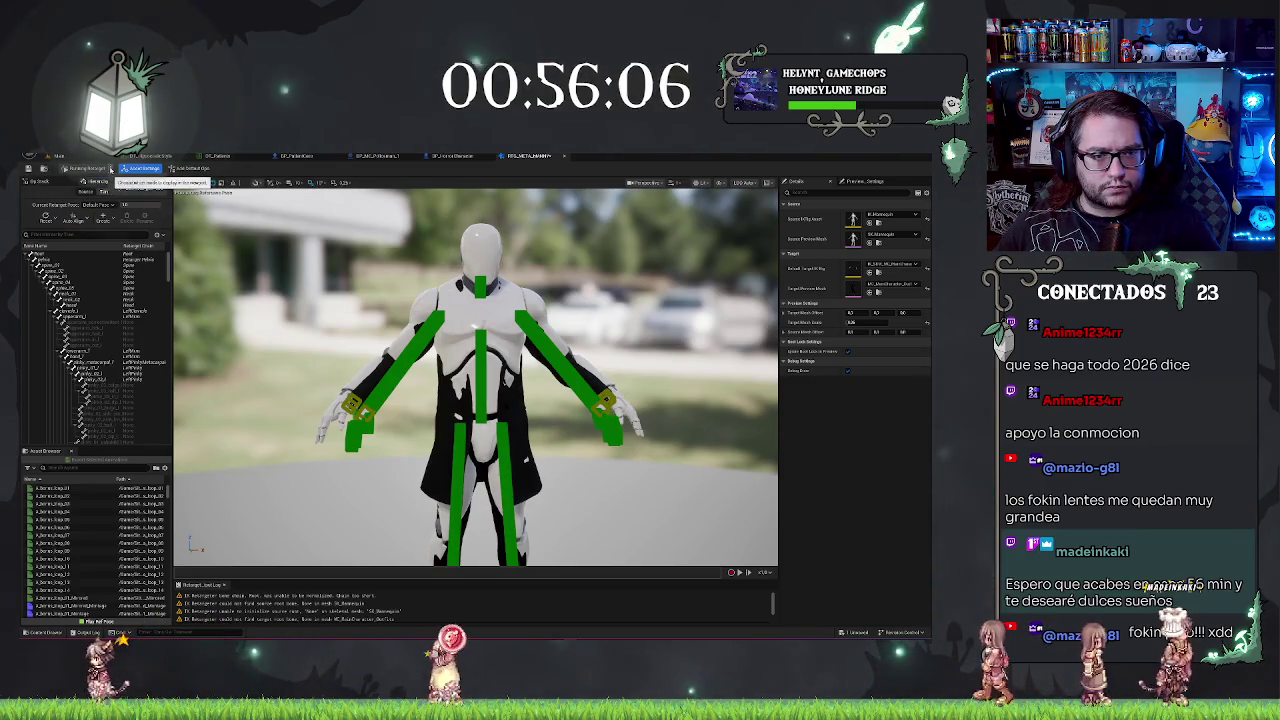
Step: Auto-map the target's retarget chains and align all bones to the source pose
click(107, 191)
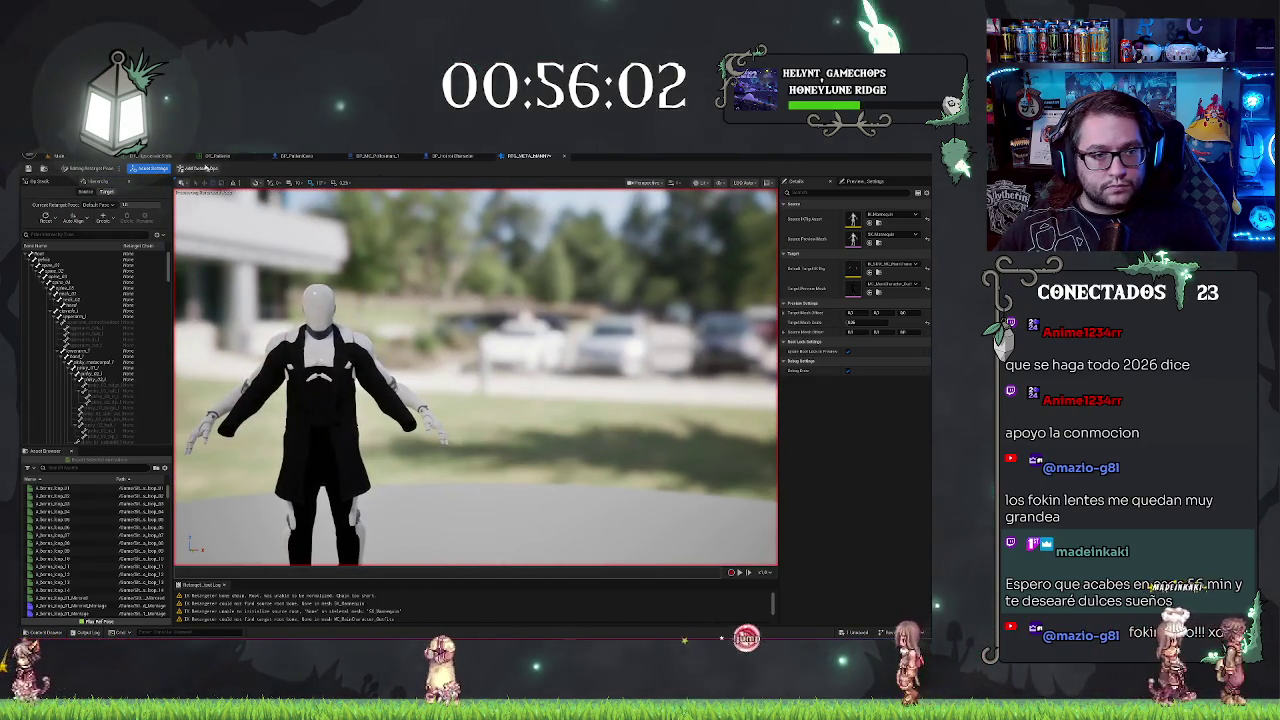
click(47, 221)
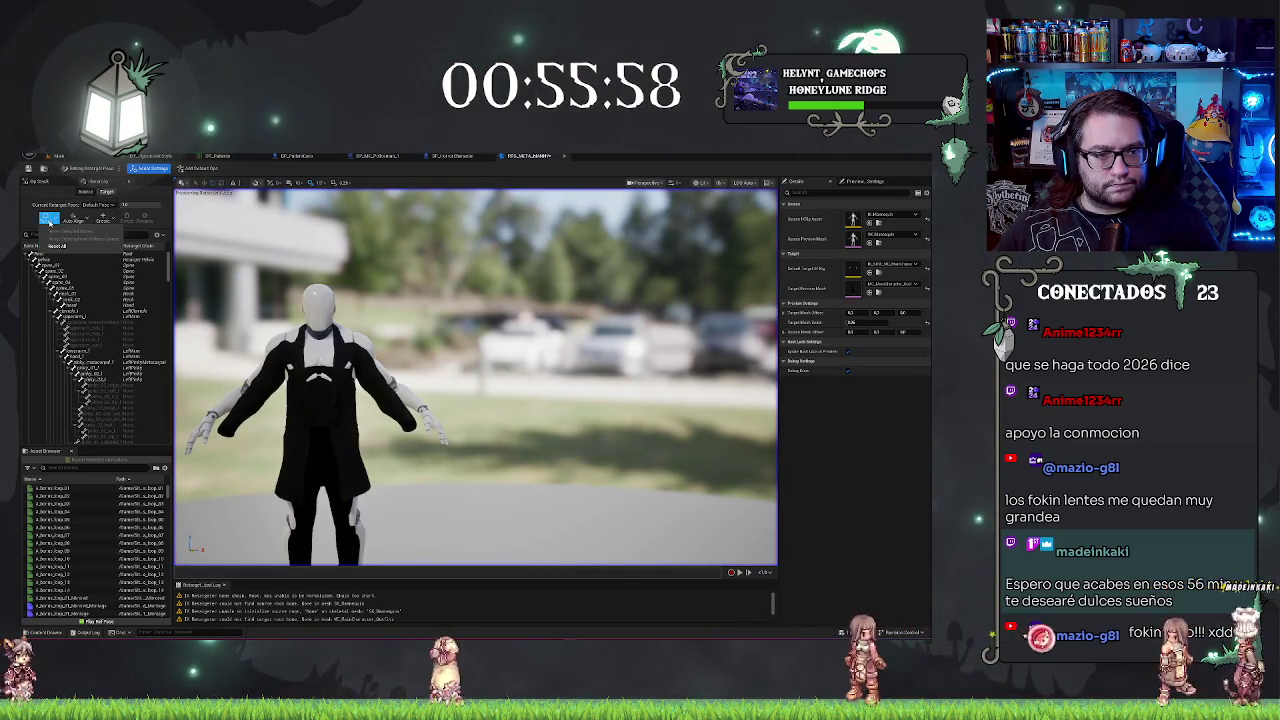
click(81, 224)
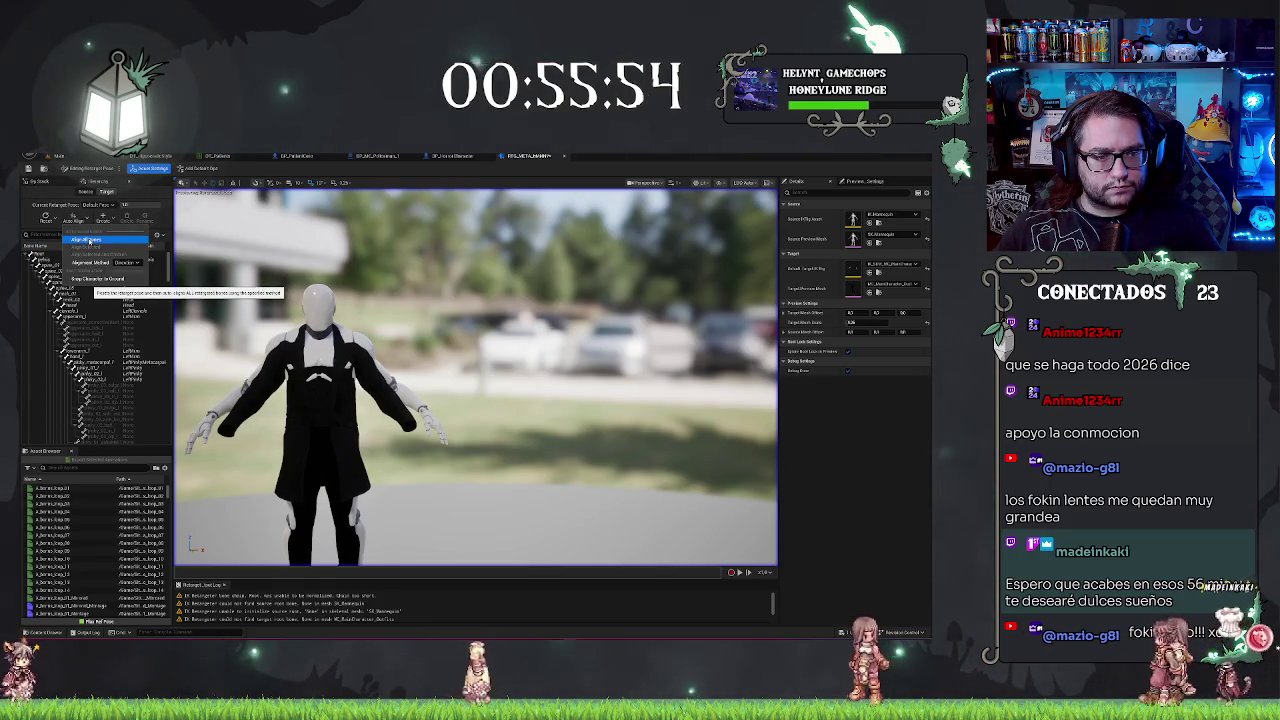
click(89, 241)
click(109, 218)
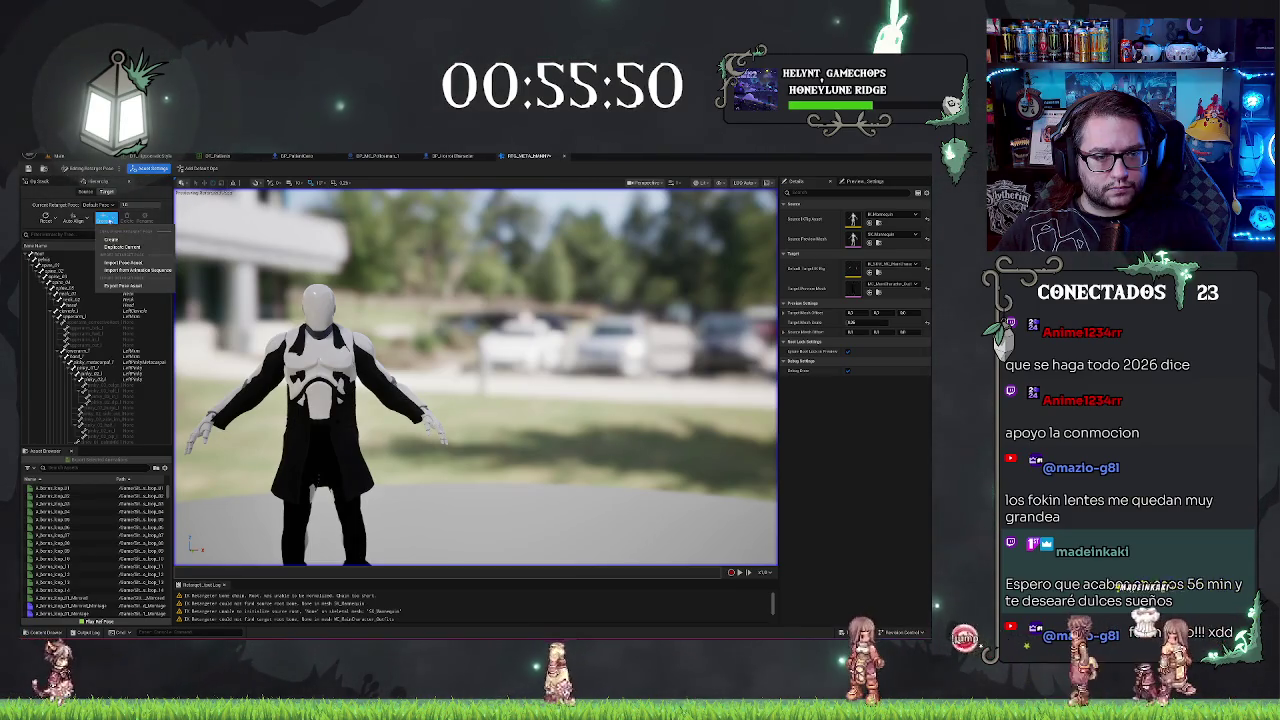
click(107, 218)
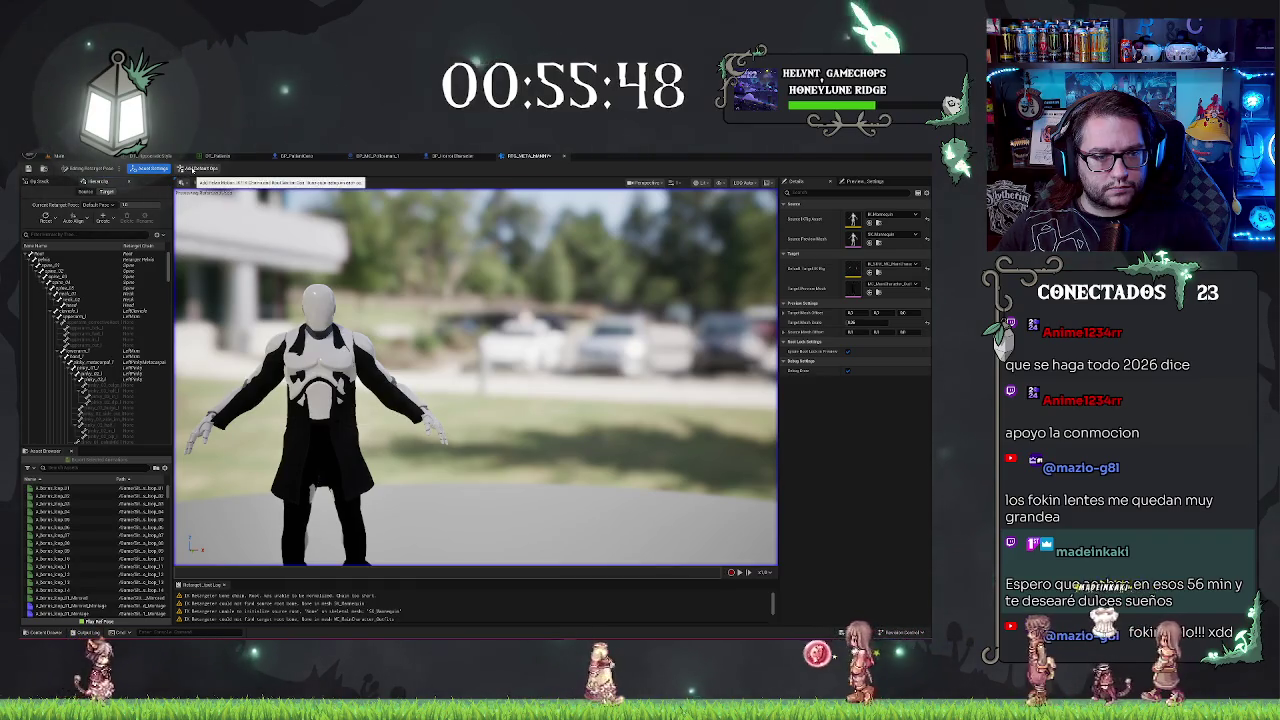
Step: Preview A_Series_Loop_03 on the retargeted target, then return to BP_HorrorCharacter's event graph
click(88, 168)
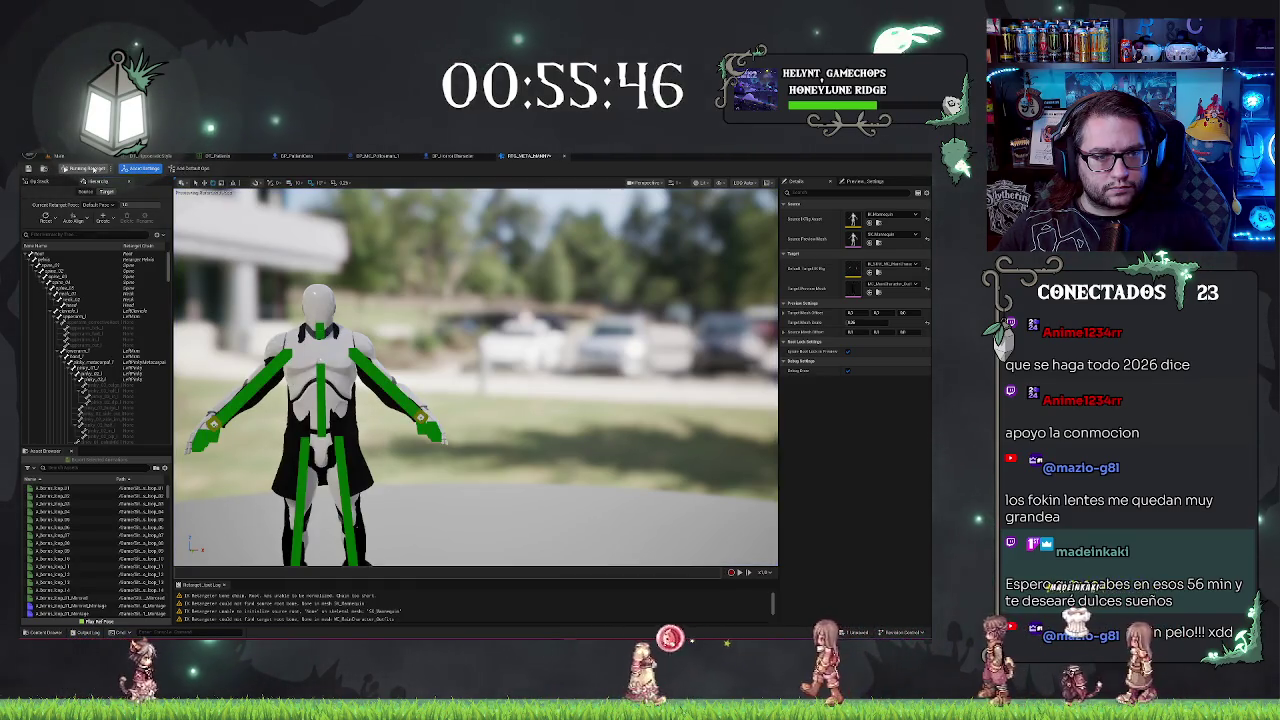
click(88, 168)
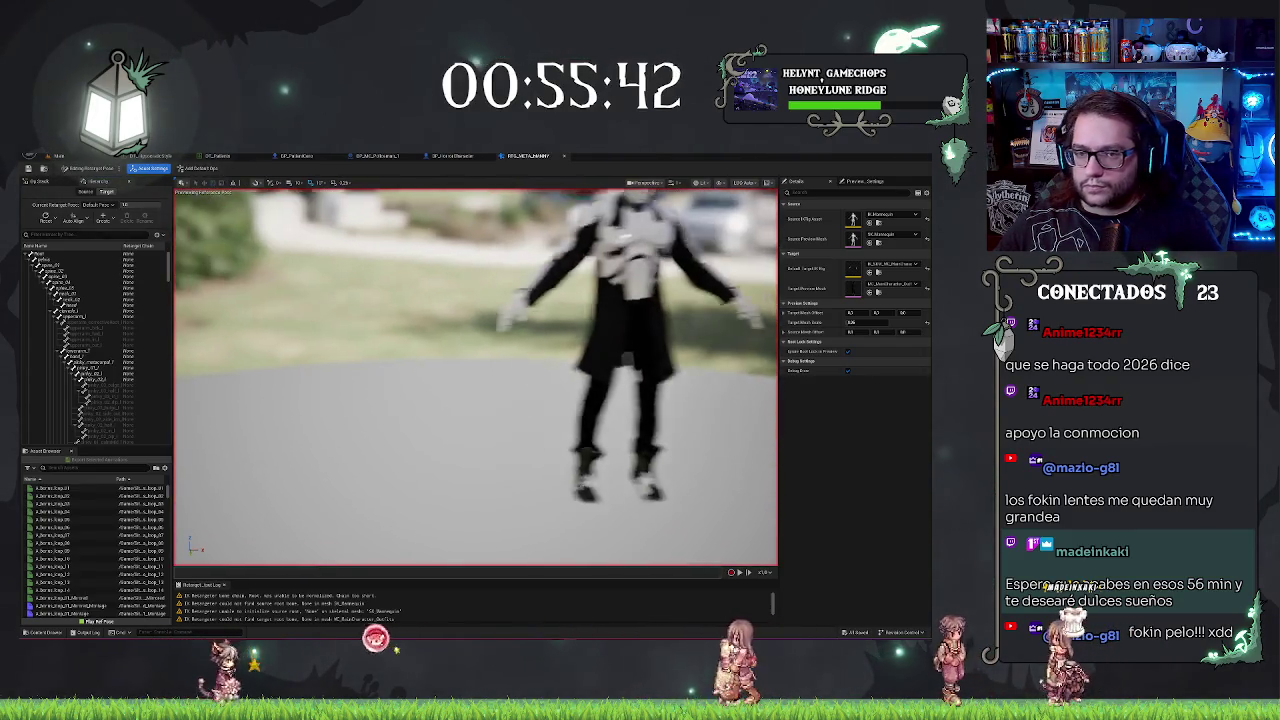
click(62, 167)
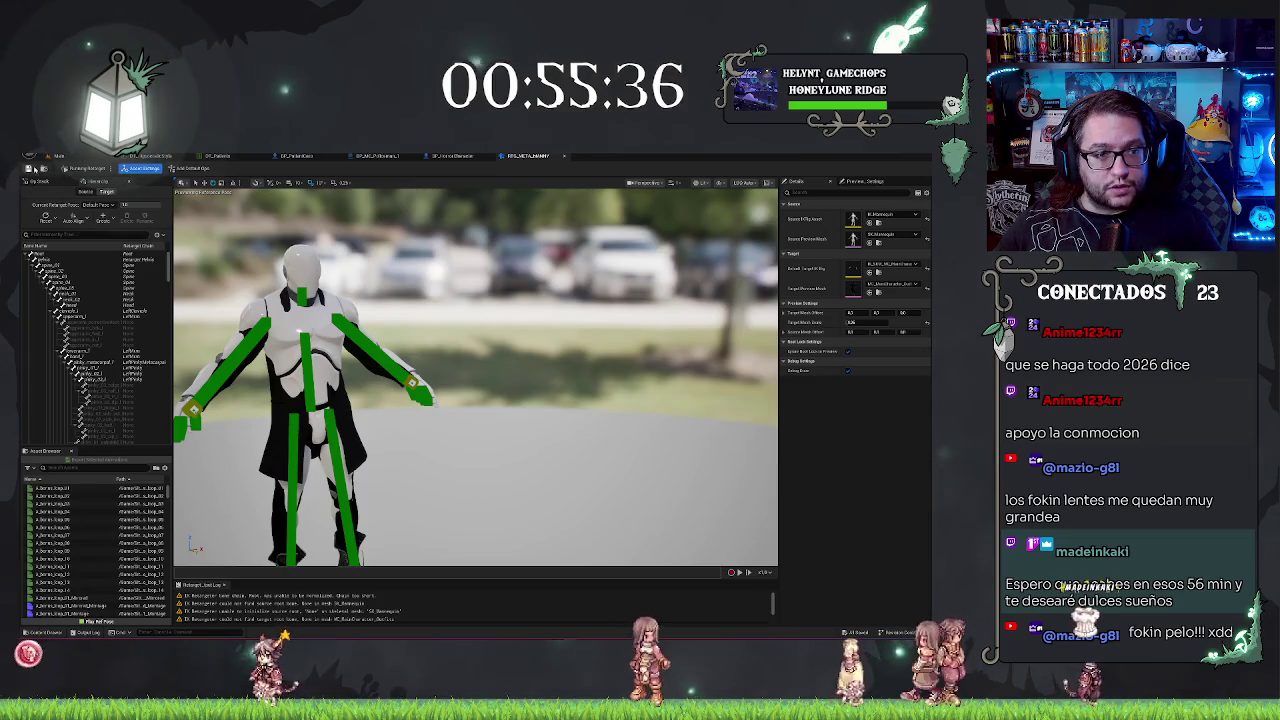
click(60, 500)
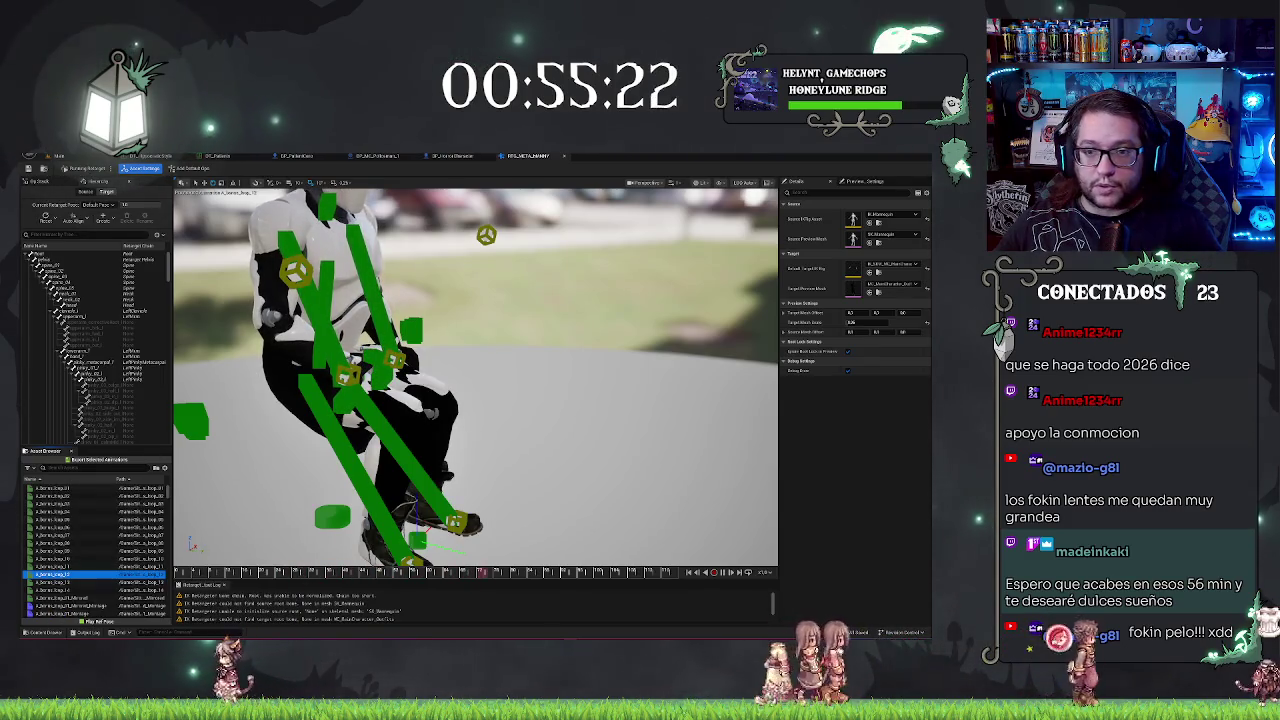
click(451, 156)
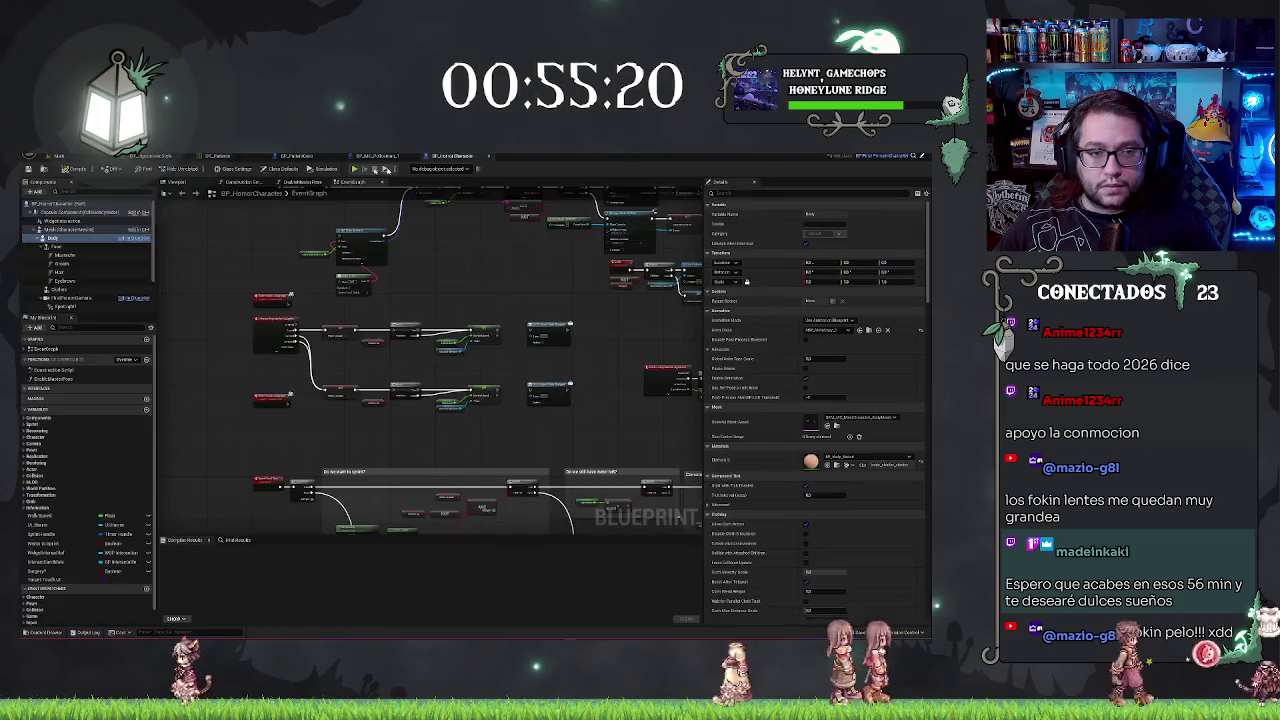
Step: Select and deselect the policeman in the level, glancing at BP_HorrorCharacter's event graph
click(84, 158)
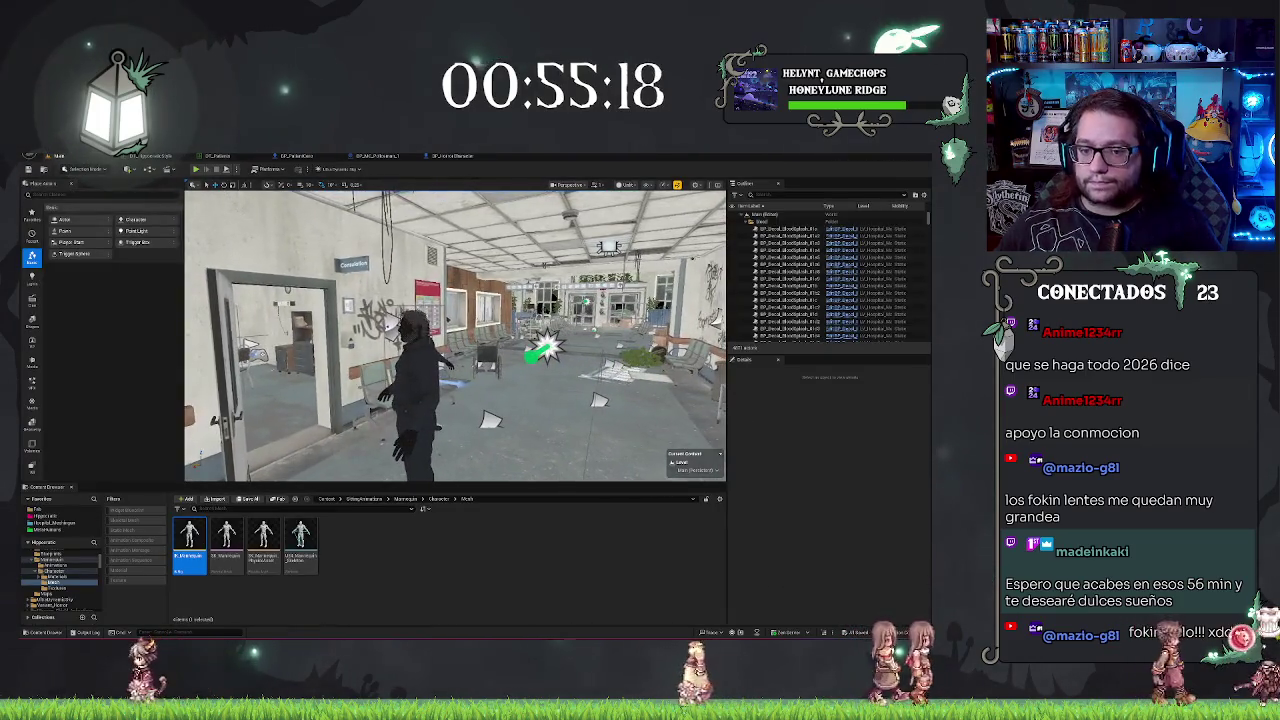
click(412, 380)
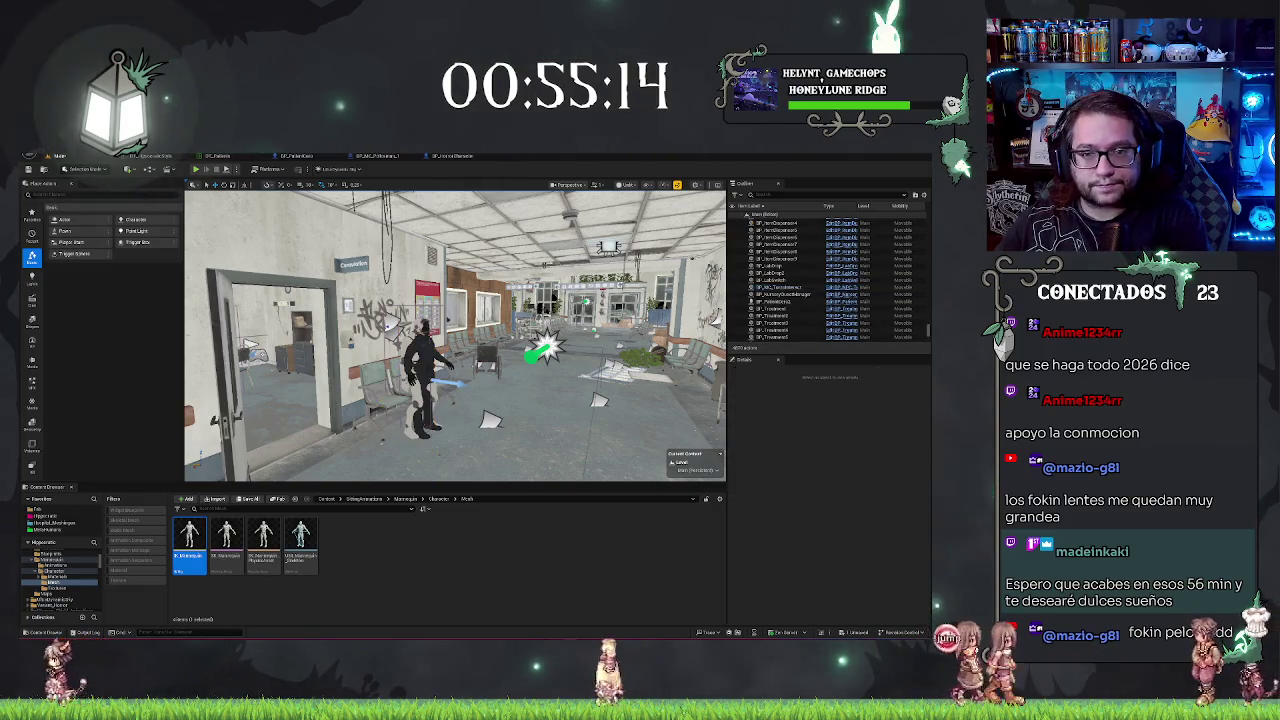
key(Escape)
click(450, 156)
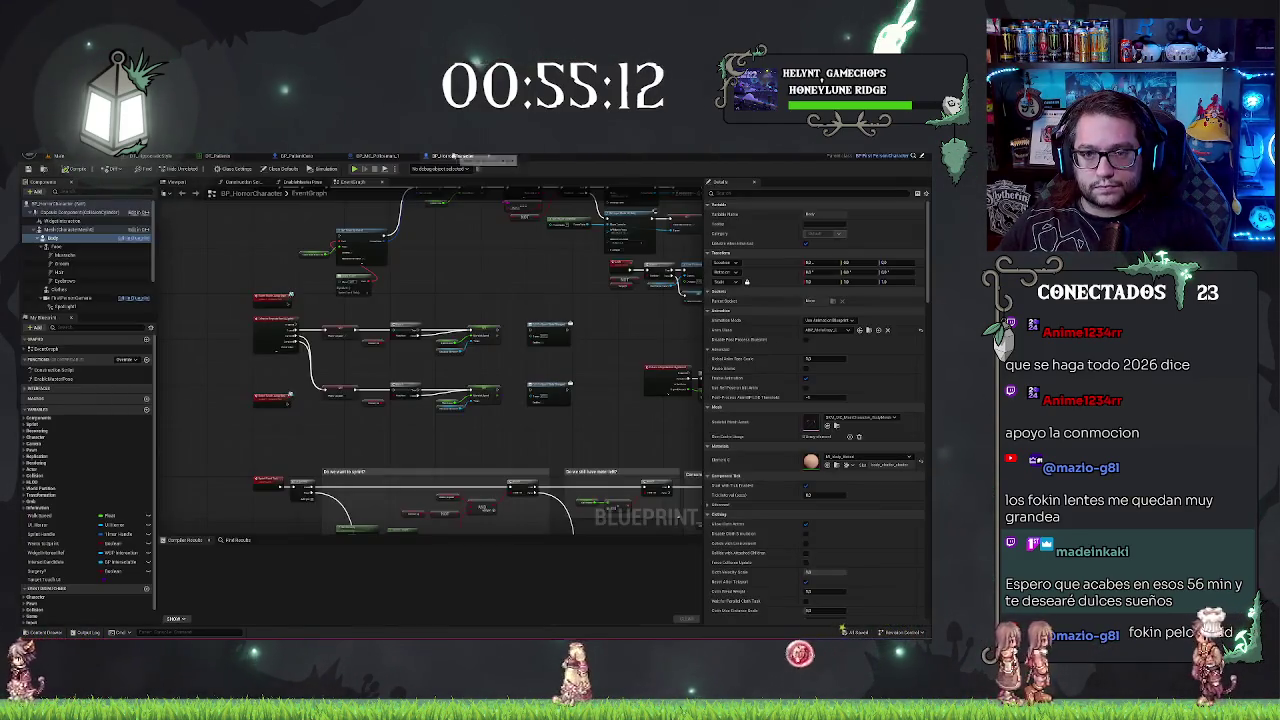
click(57, 156)
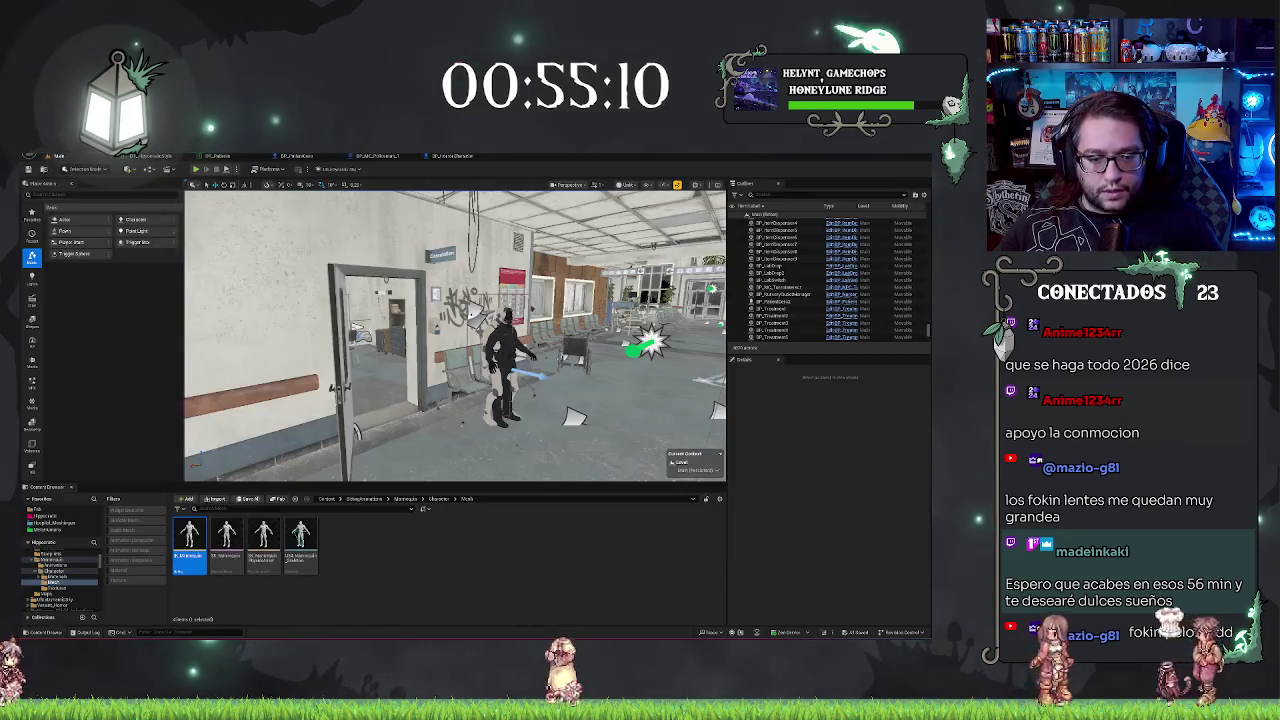
Step: Browse to the Character Anims folder and open ABP_MetaCopySitting
click(438, 498)
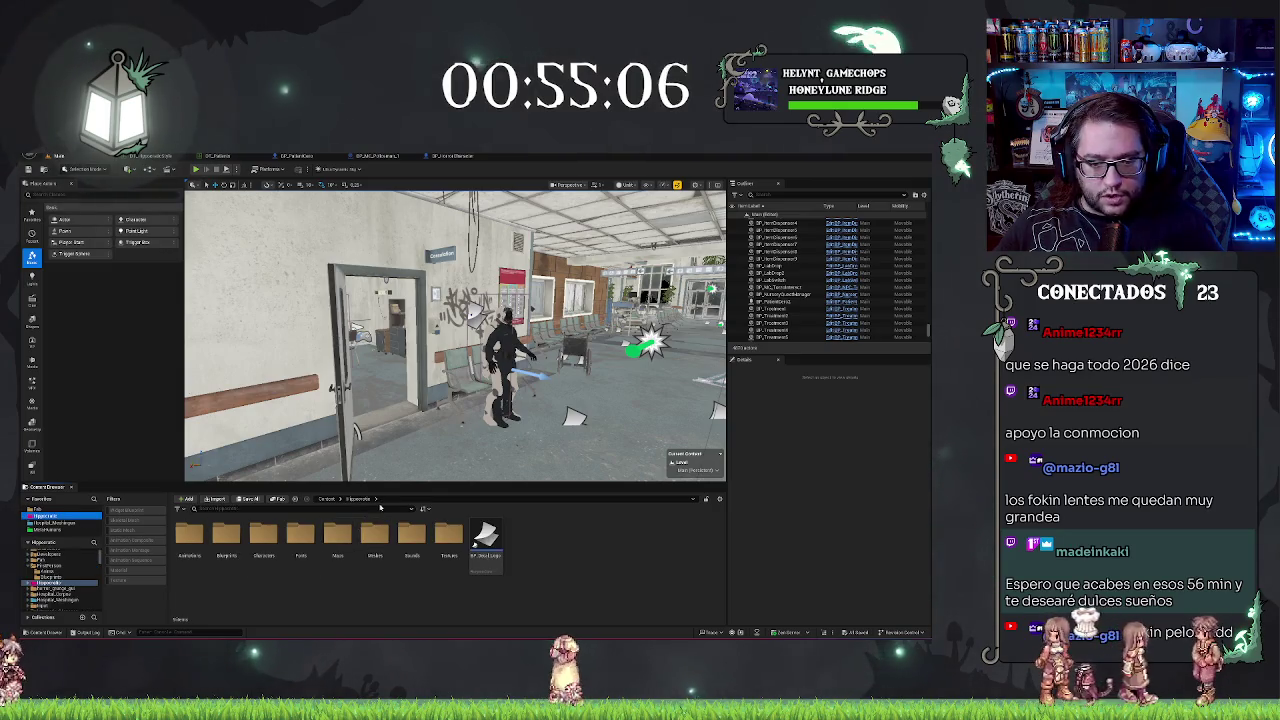
text(el)
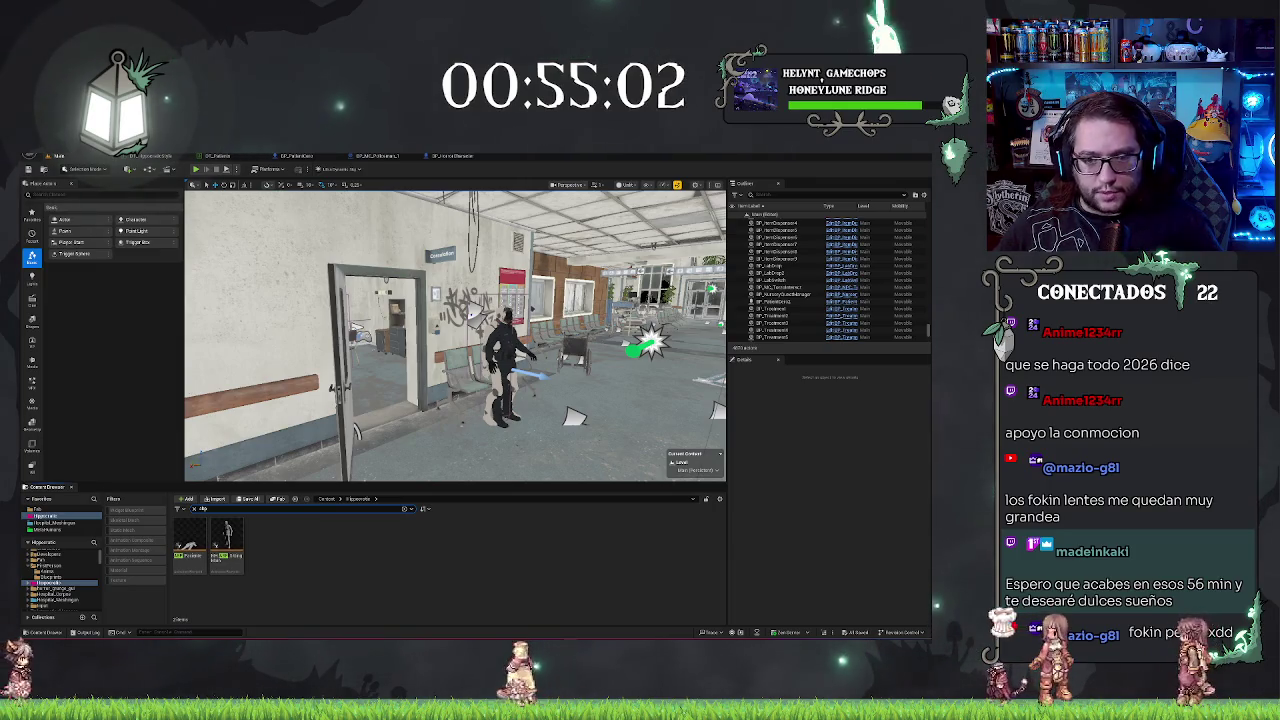
click(451, 157)
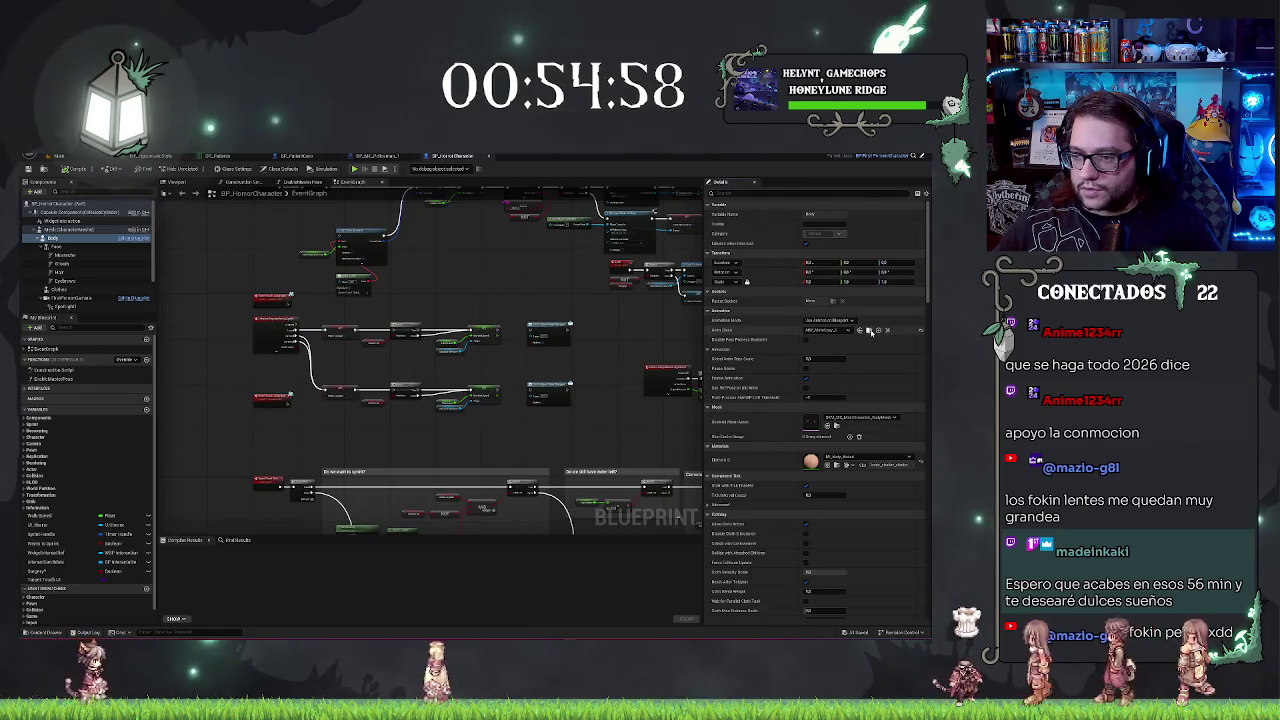
click(869, 331)
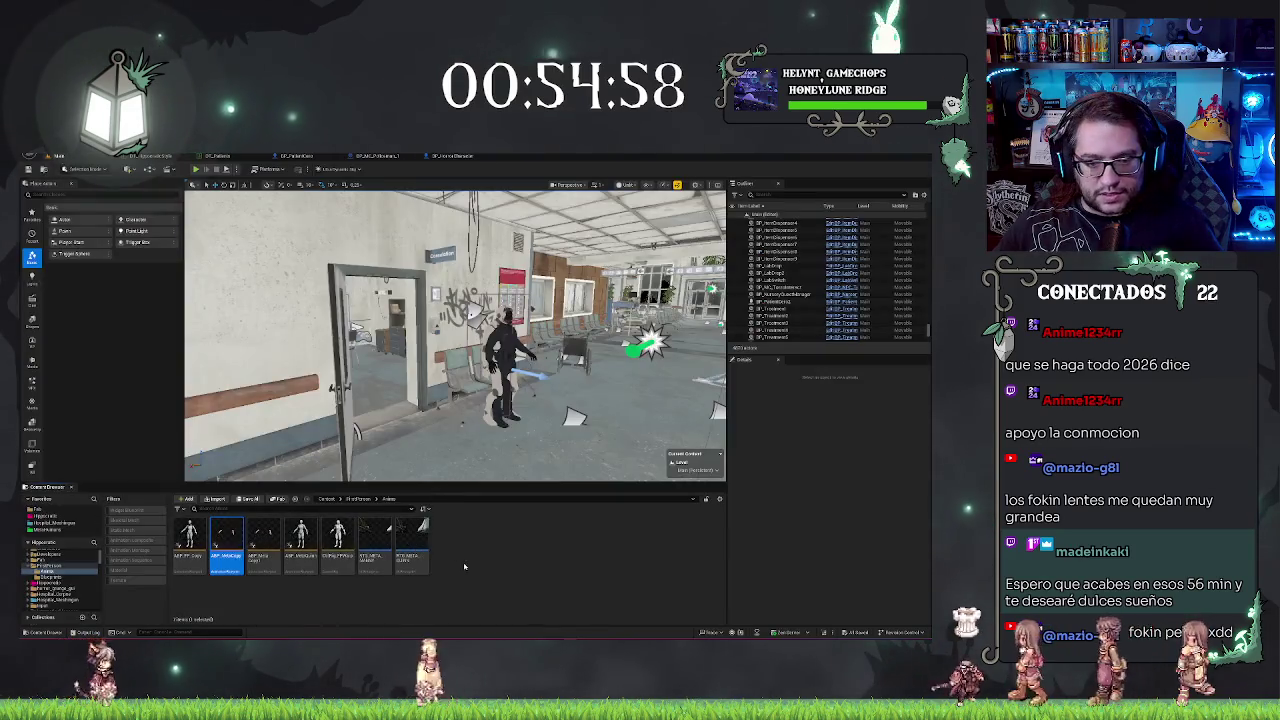
click(265, 545)
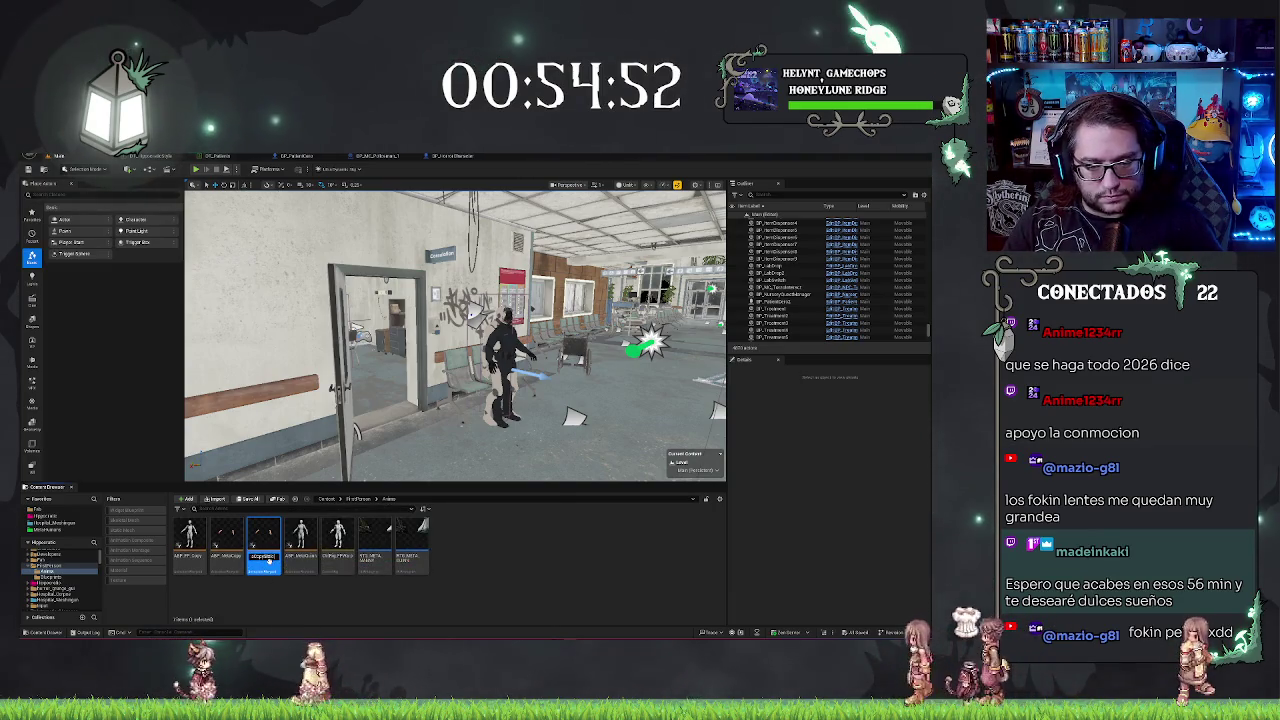
key(Return)
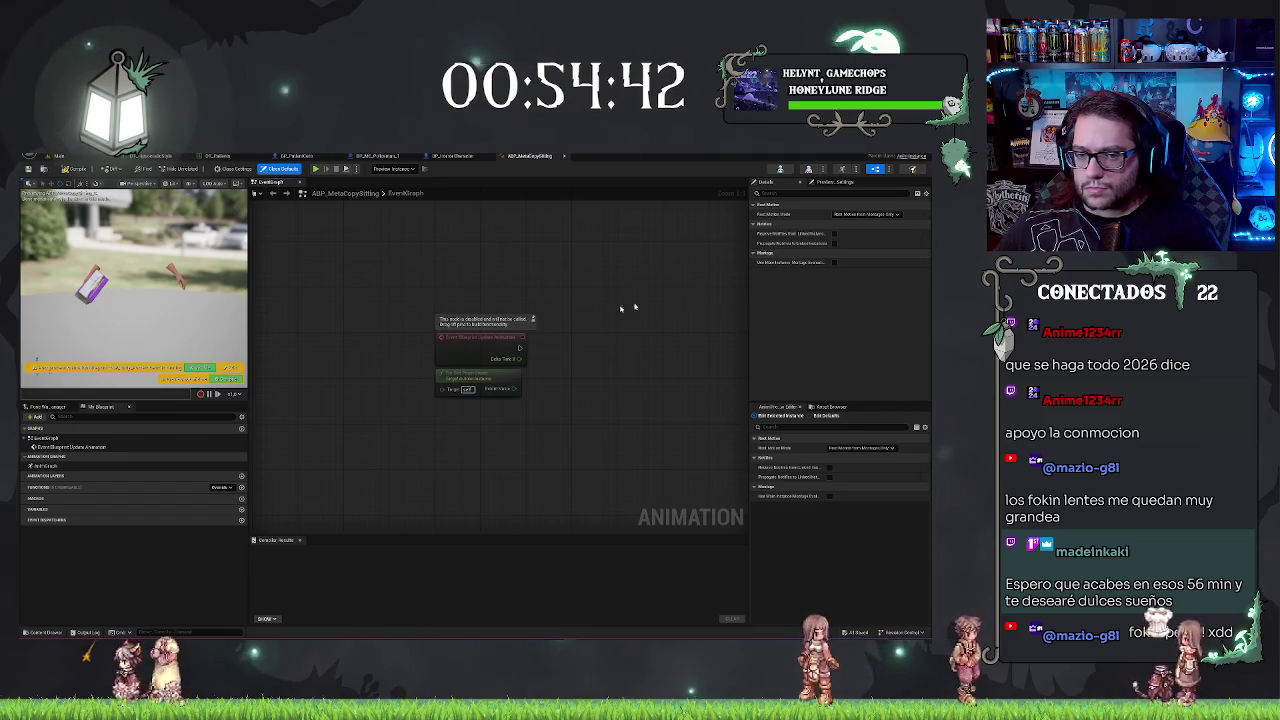
Step: Compile ABP_MetaCopySitting and assign RTG_META as the Retarget Pose From Mesh node's IK Retargeter
key(F7)
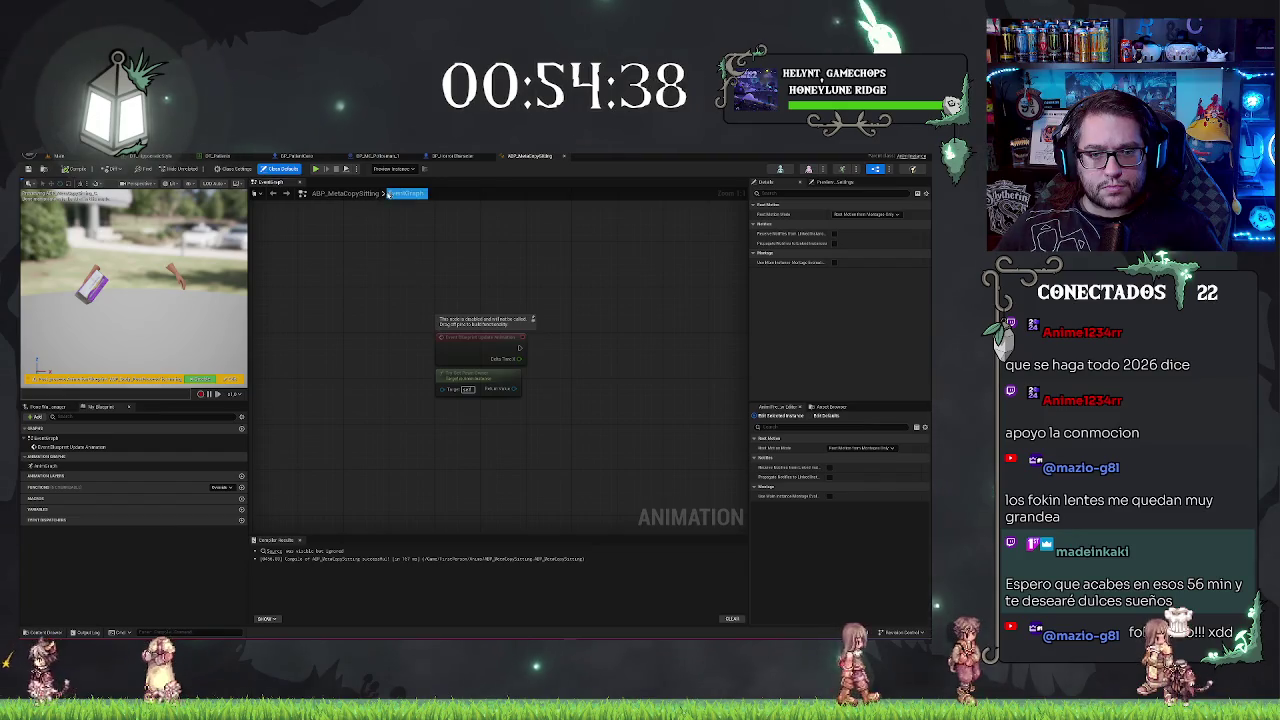
double_click(43, 466)
drag(437, 325, 436, 434)
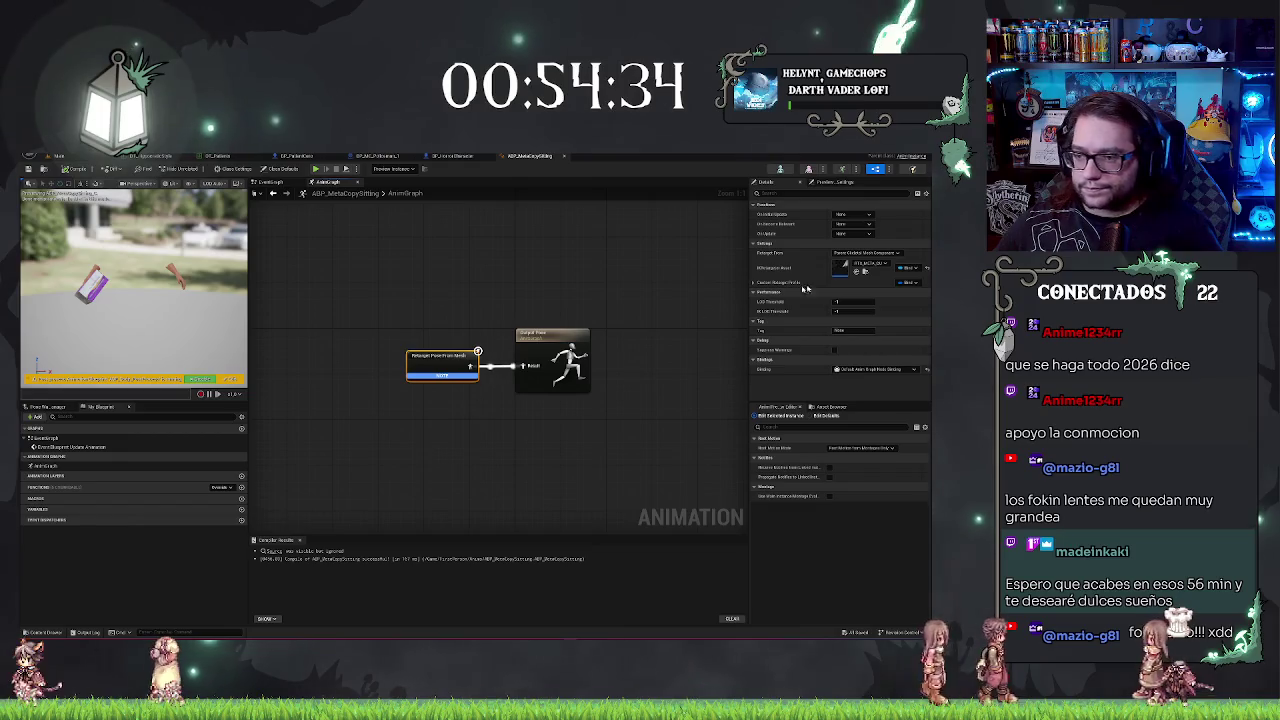
click(868, 263)
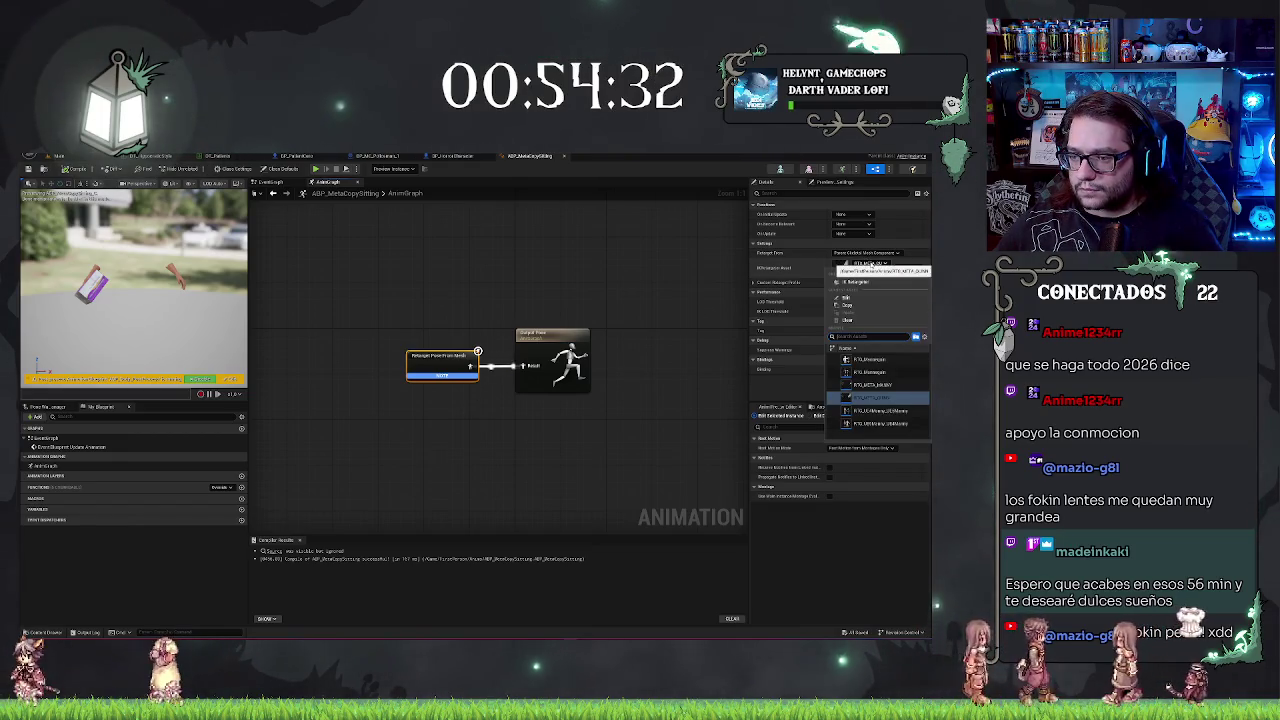
click(890, 389)
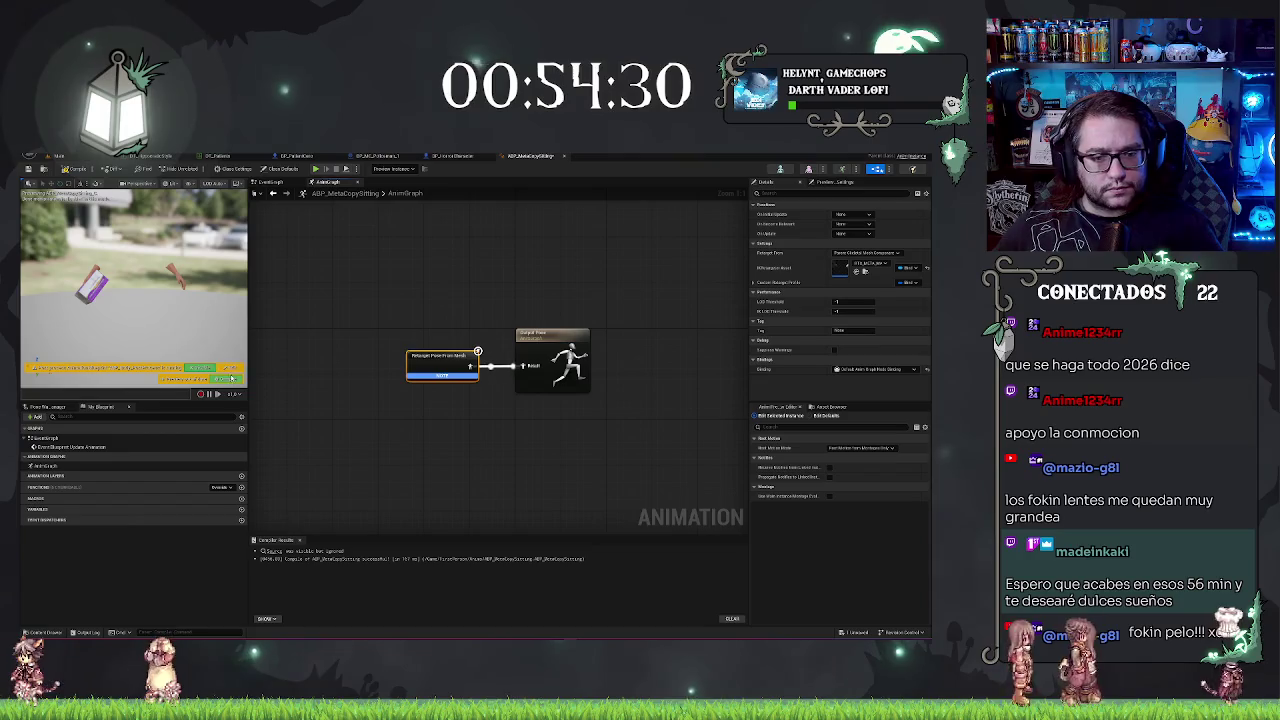
click(546, 270)
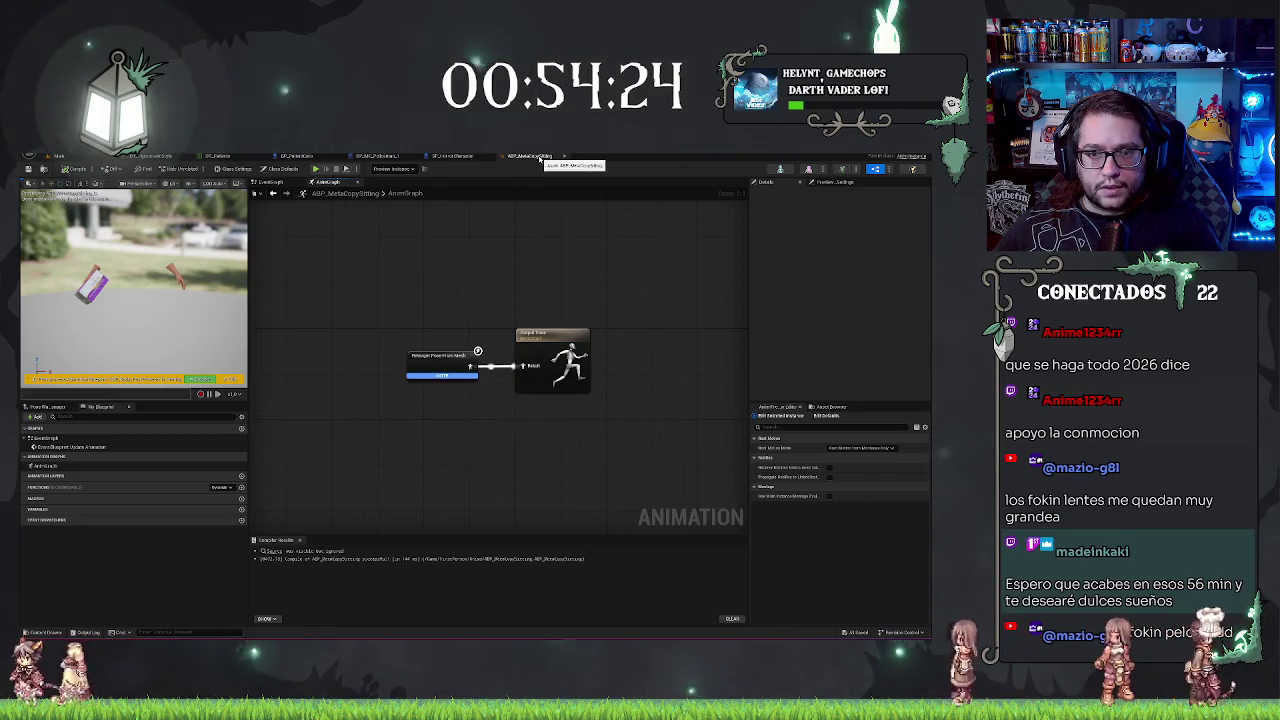
Step: Select the Body component in BP_PatientCore and orbit closely around the character's hands
click(290, 157)
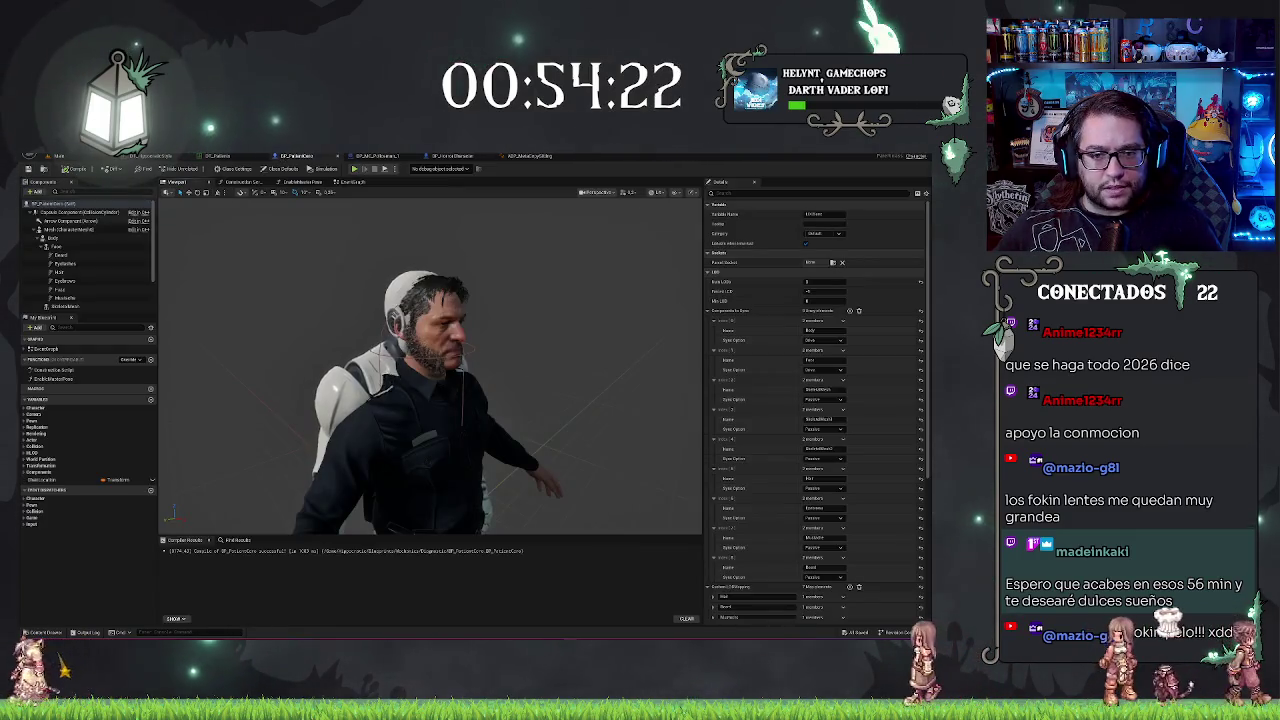
click(65, 306)
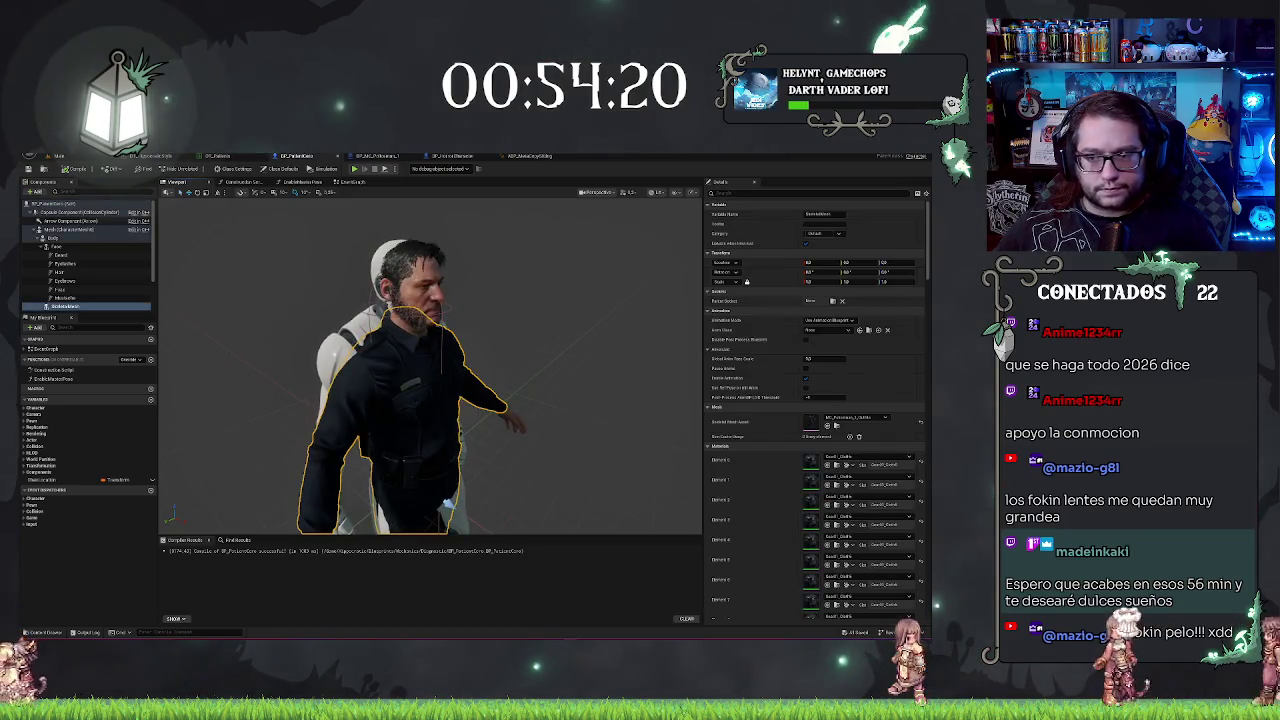
click(64, 240)
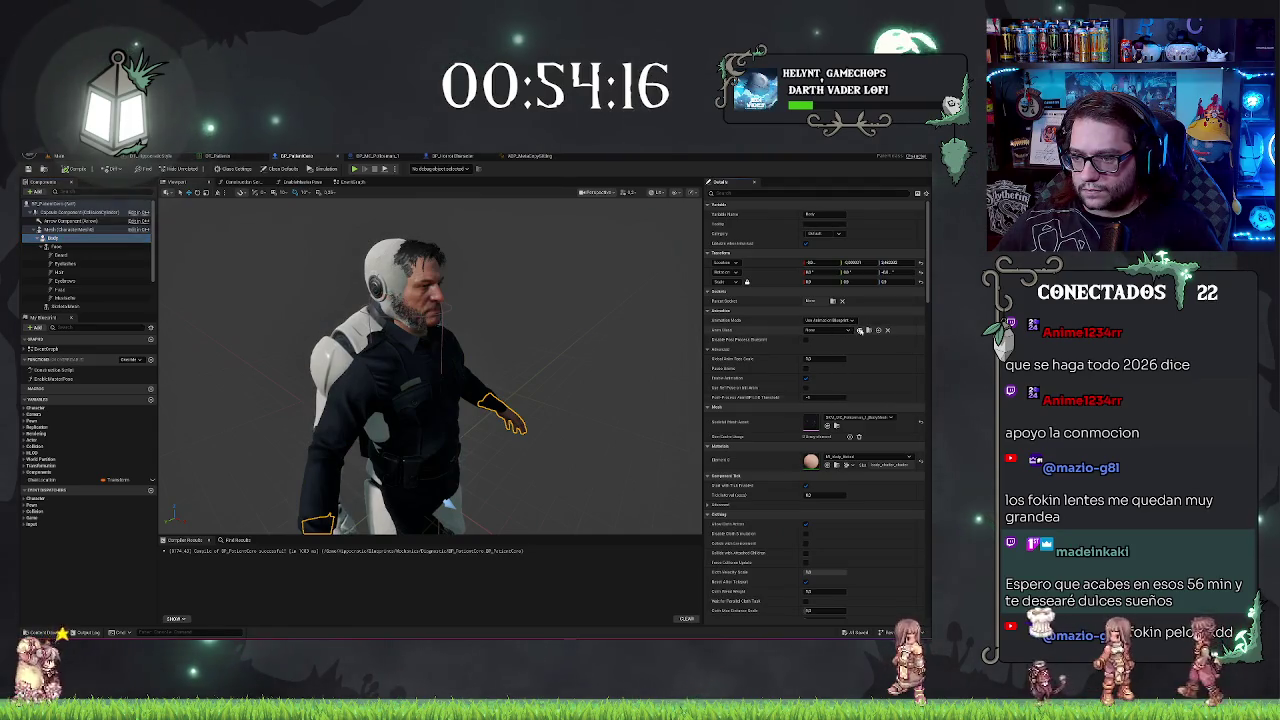
mouse_move(590, 351)
mouse_down()
mouse_move(590, 330)
mouse_move(565, 320)
mouse_up()
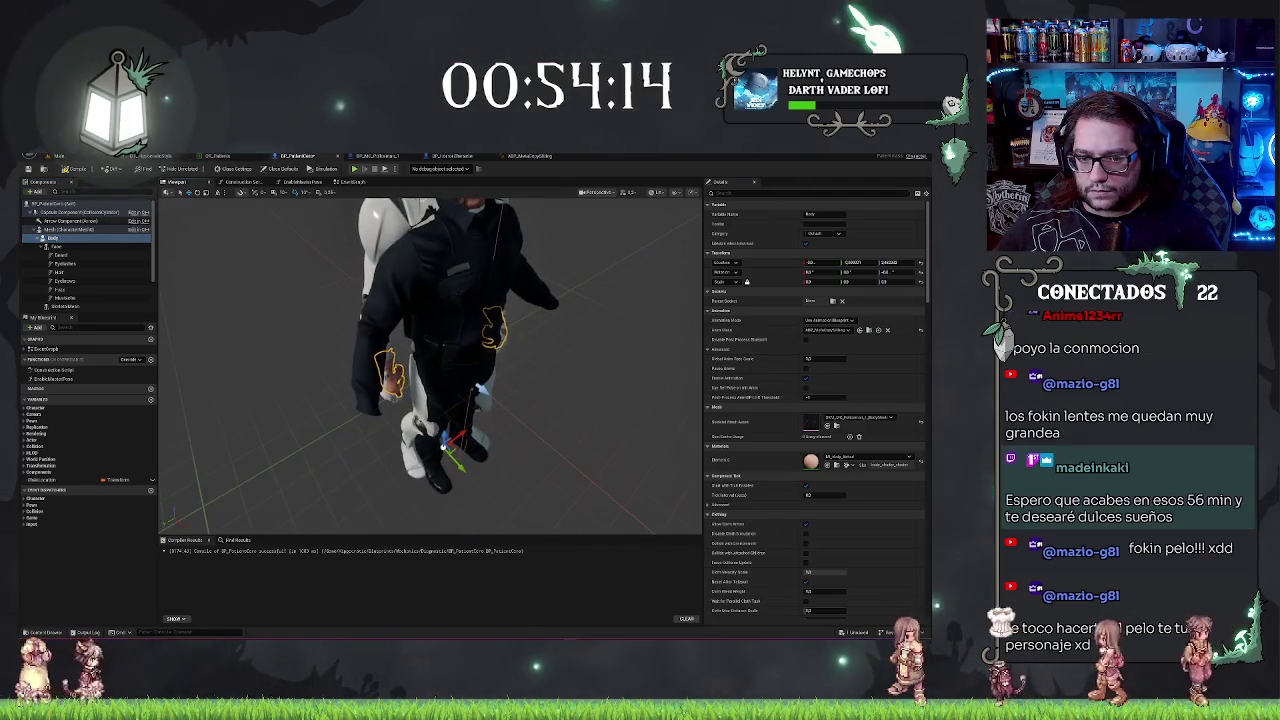
key(f)
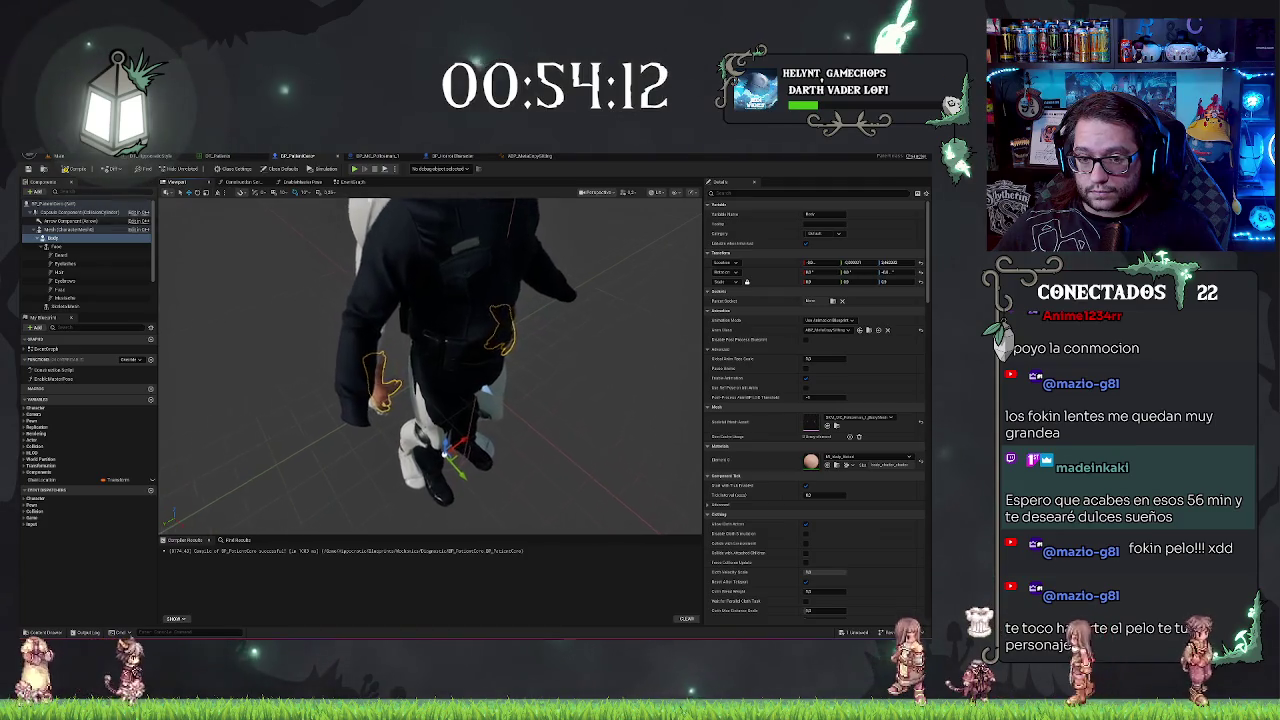
mouse_move(430, 365)
mouse_down()
mouse_move(455, 330)
mouse_move(440, 360)
mouse_move(475, 345)
mouse_up()
key(f)
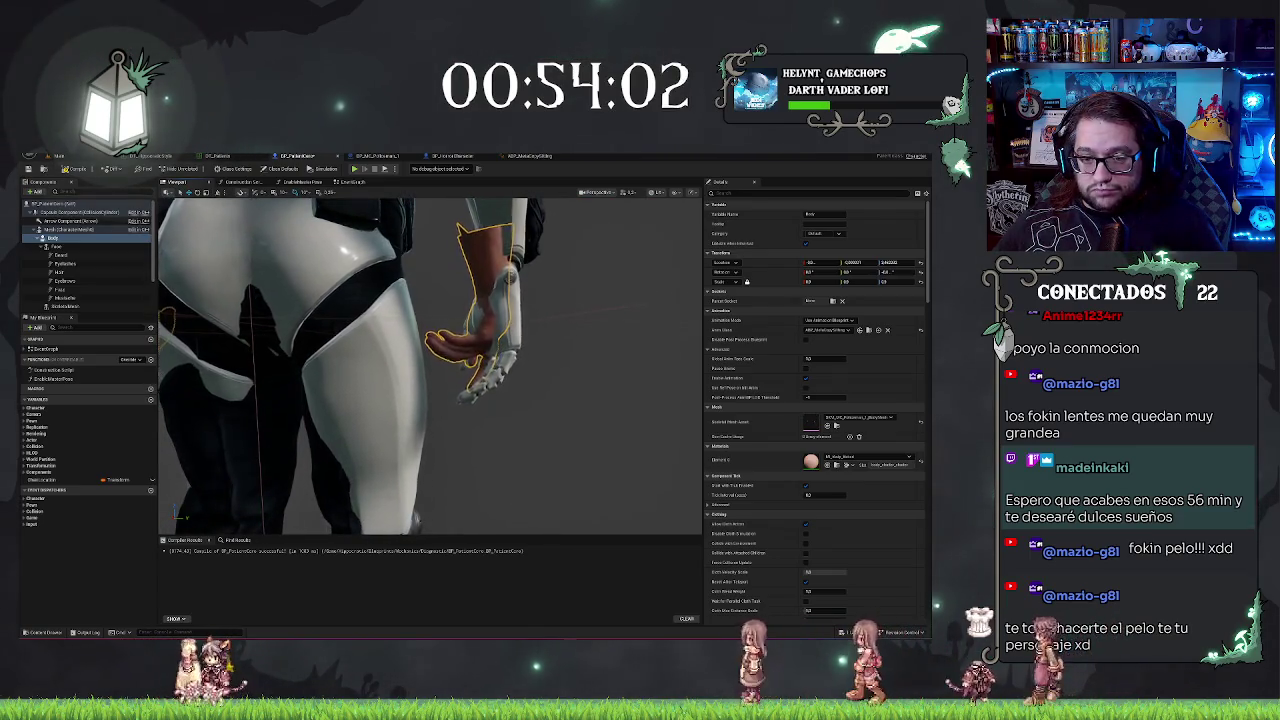
drag(430, 365, 520, 365)
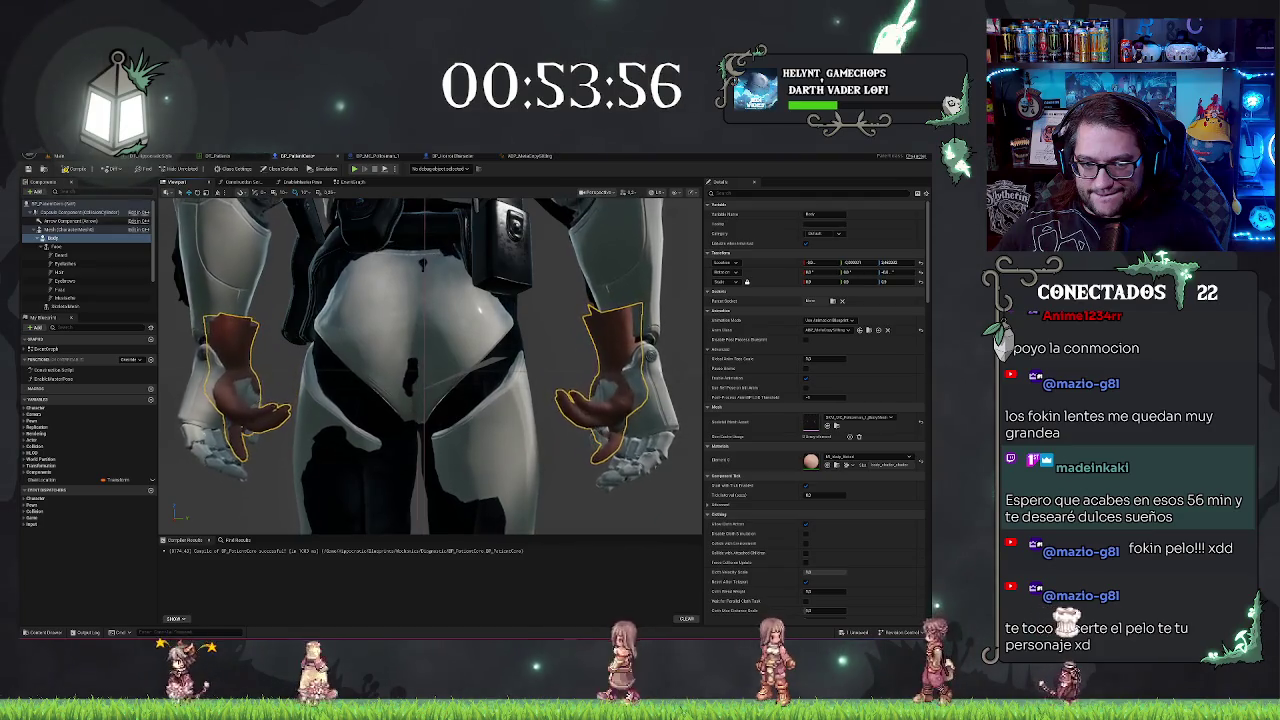
drag(430, 365, 650, 365)
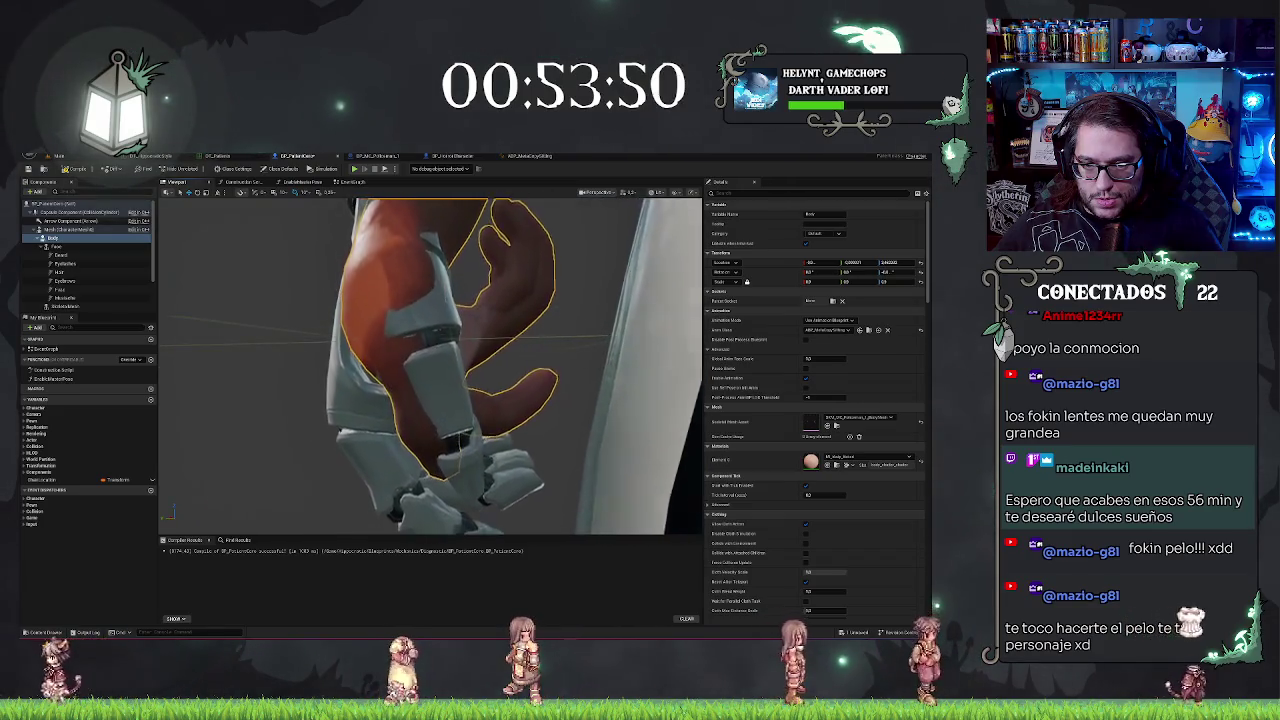
drag(430, 365, 540, 365)
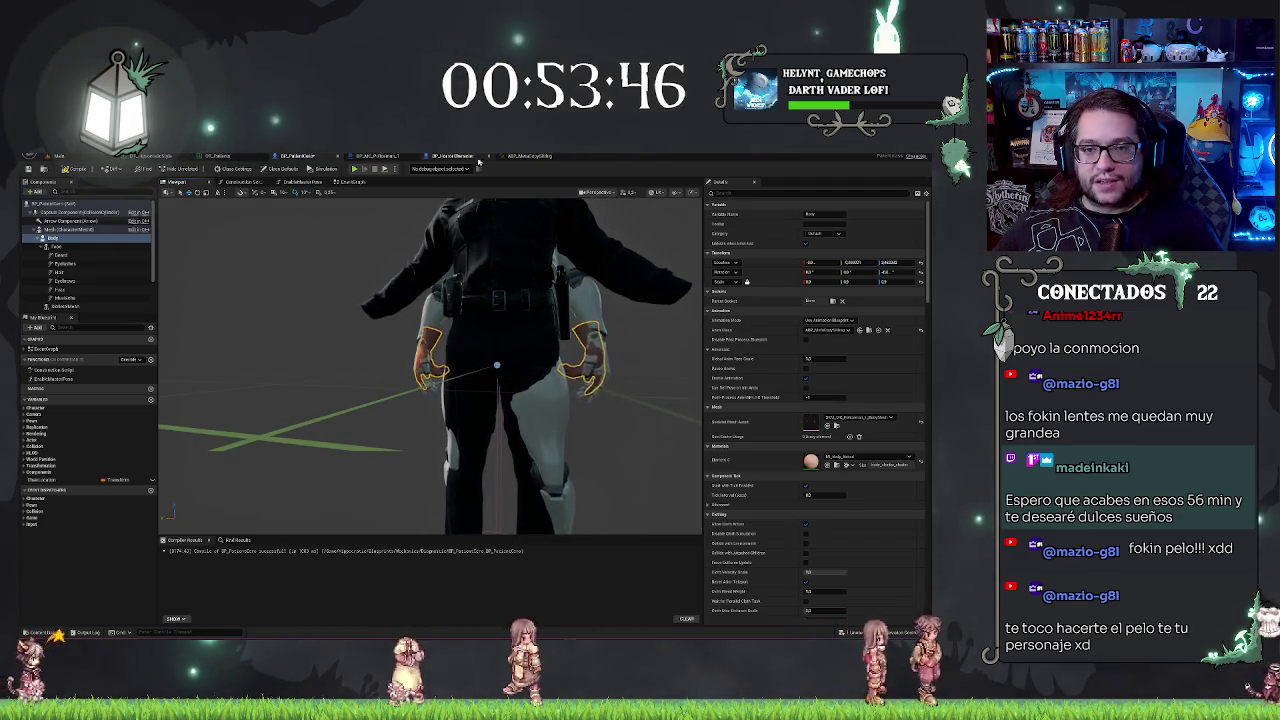
Step: Bring up BP_MC_Policeman_1's event graph and zoom toward the AR Kit Face group
click(450, 156)
click(378, 156)
scroll(599, 280, up, 3)
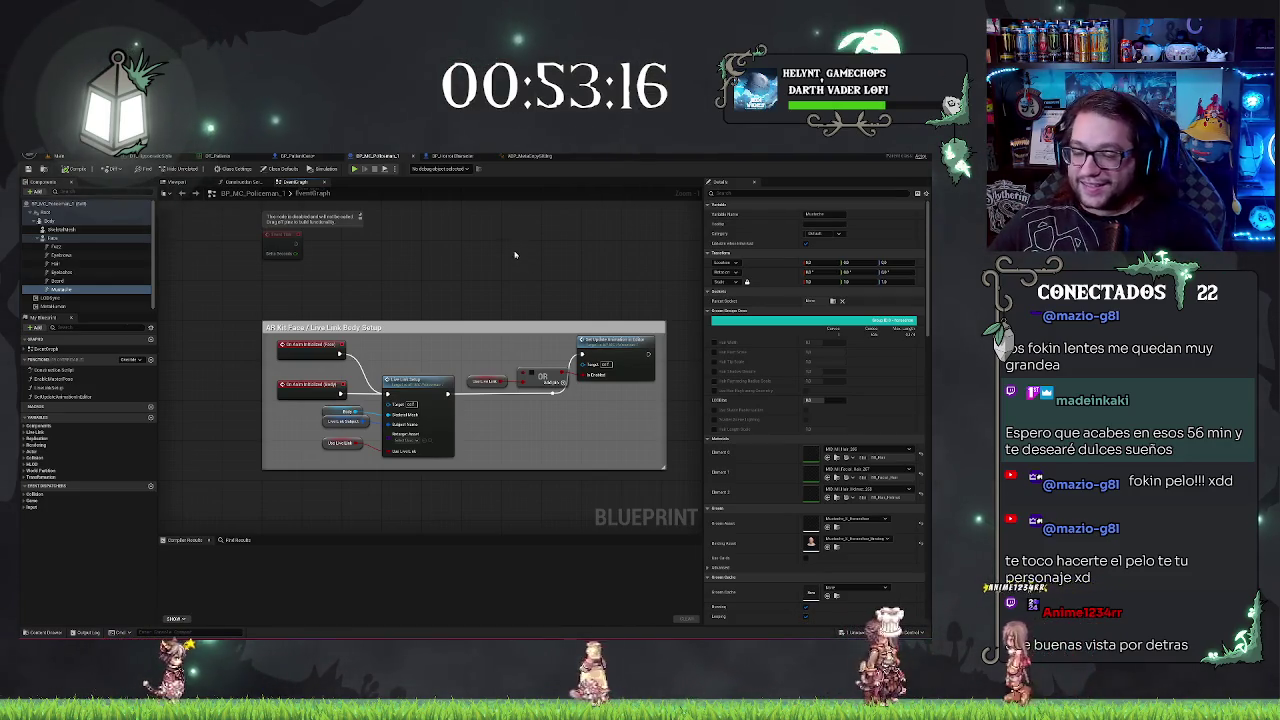
Step: Examine the policeman's AR Kit Face group and its LiveLinkSetup function
mouse_move(457, 277)
mouse_down()
mouse_move(511, 296)
mouse_move(409, 296)
mouse_up()
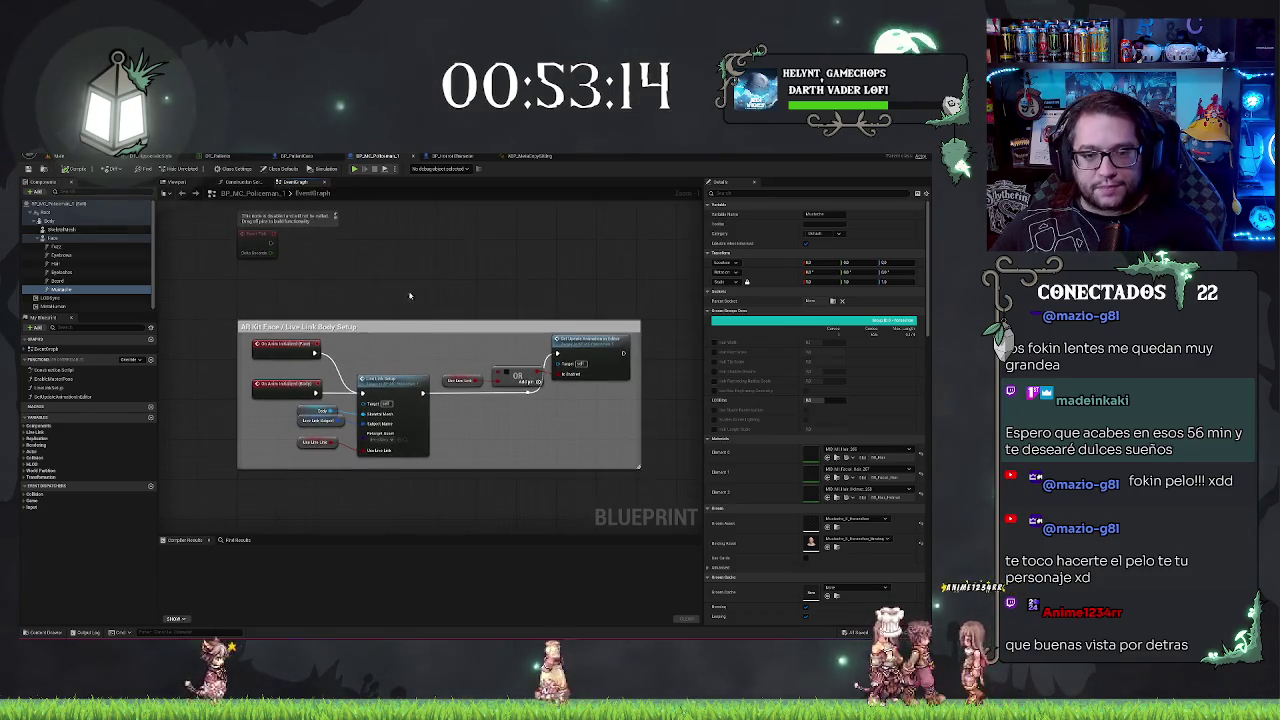
drag(240, 305, 652, 481)
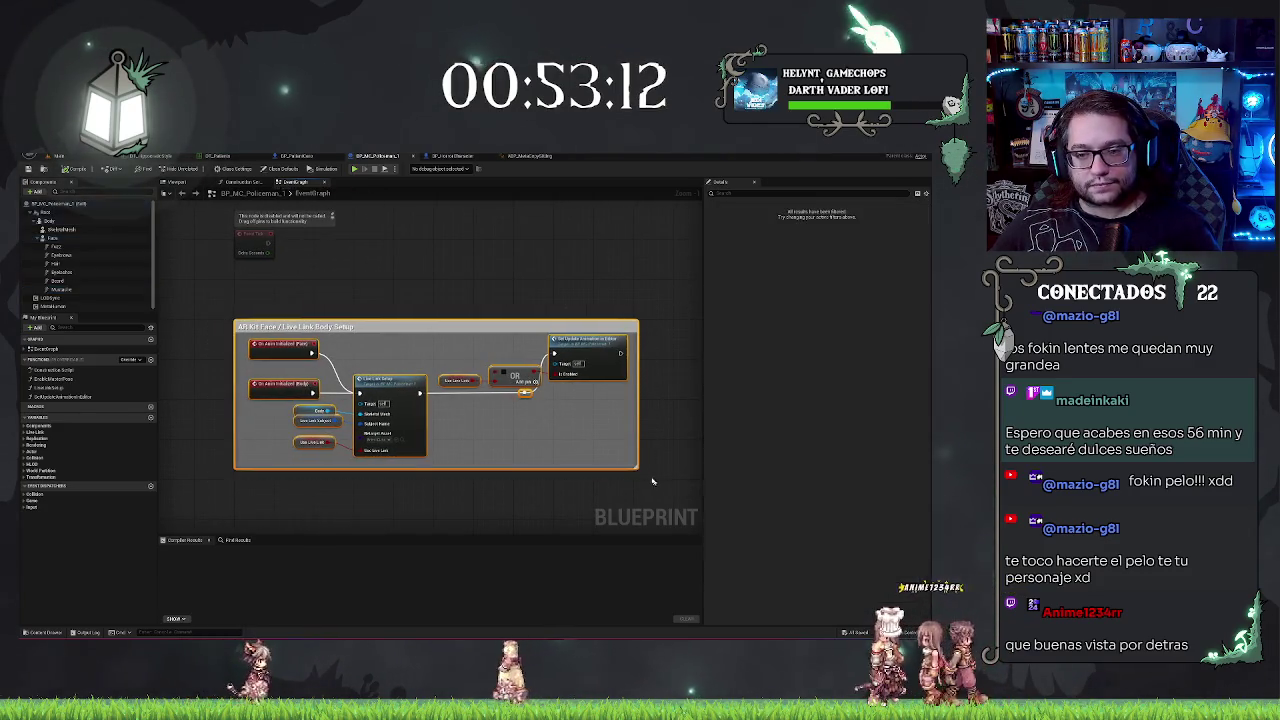
click(419, 279)
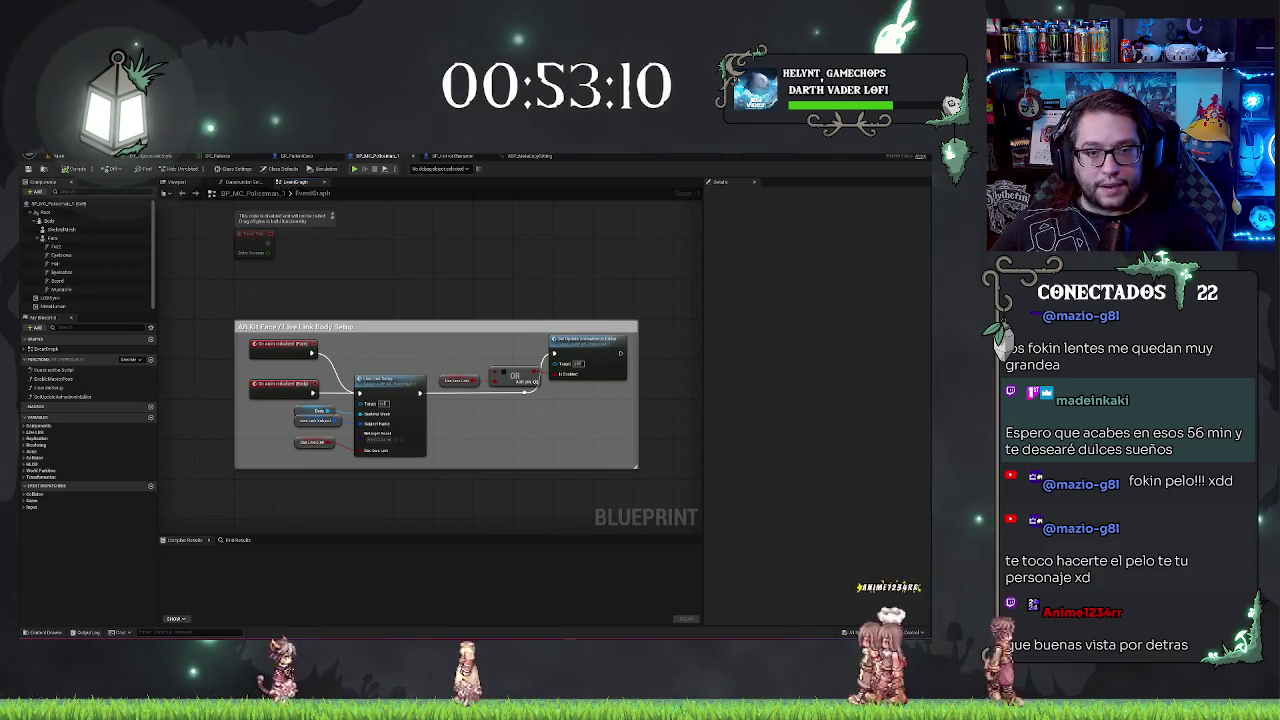
click(308, 157)
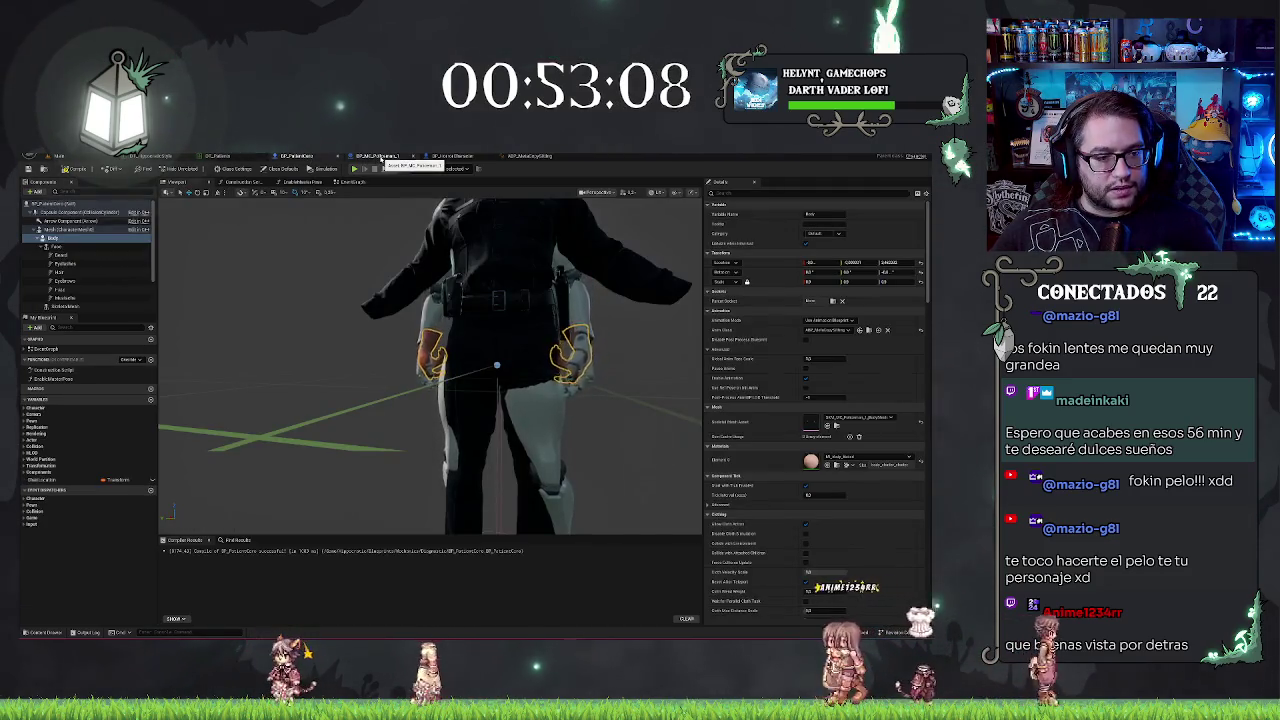
click(375, 156)
click(50, 387)
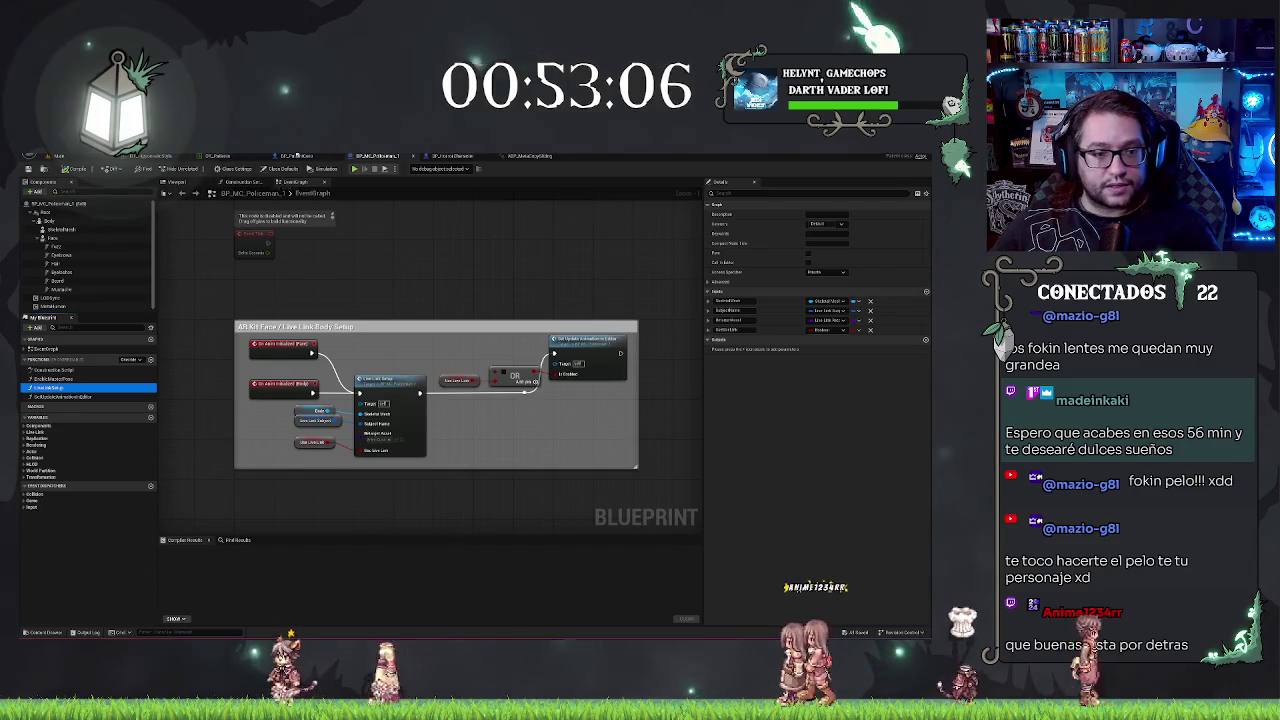
Step: Compare the LiveLinkSetup and SetUpdateAnimationInEditor functions between the patient and policeman Blueprints
click(297, 157)
double_click(50, 387)
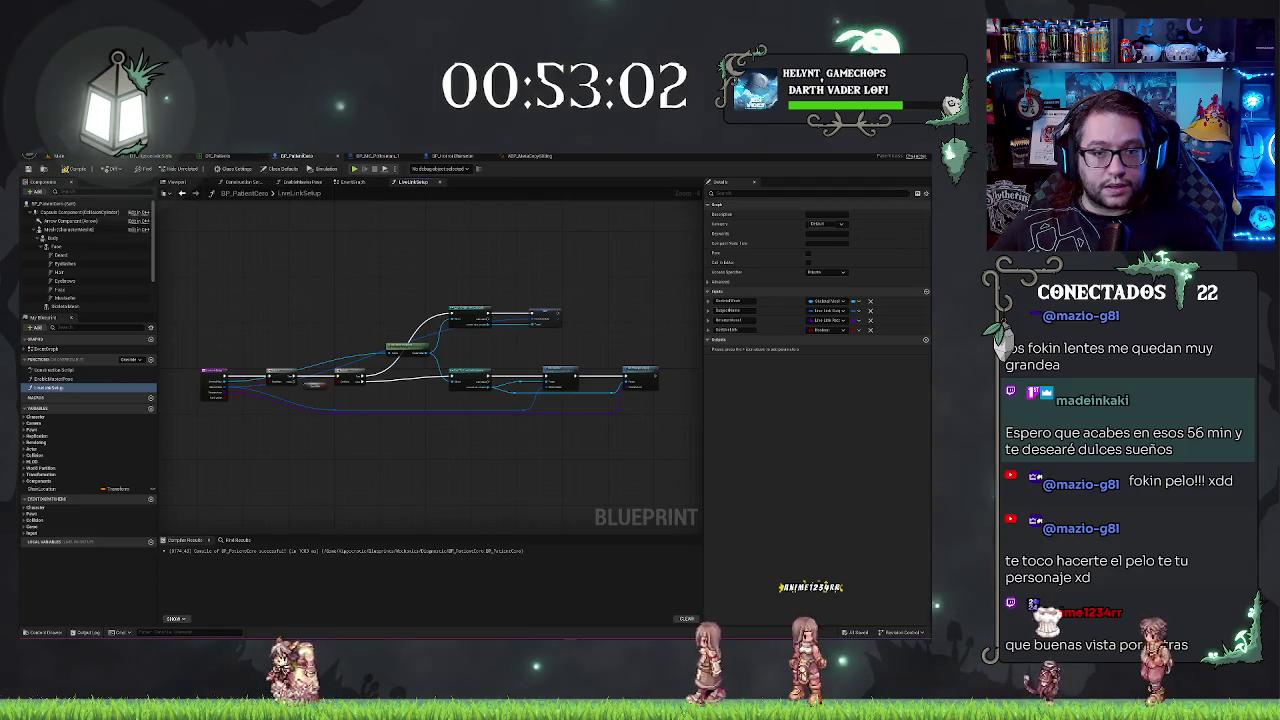
click(389, 157)
click(87, 397)
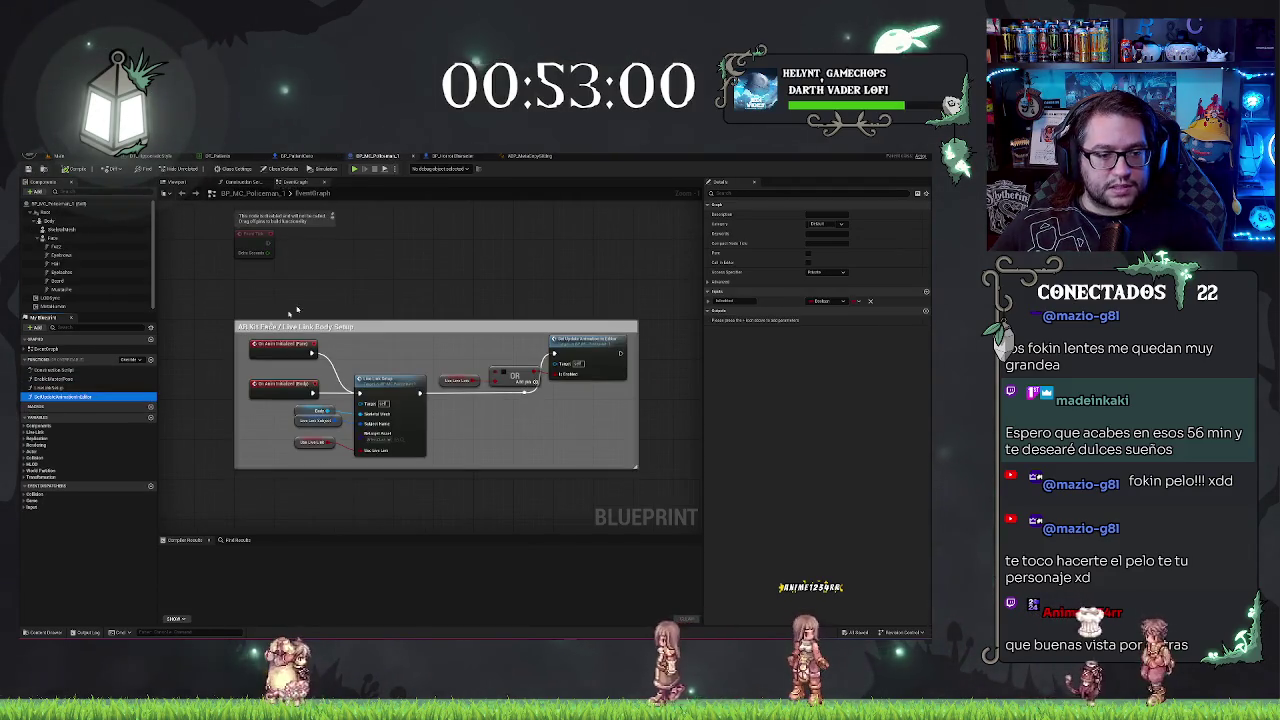
click(289, 156)
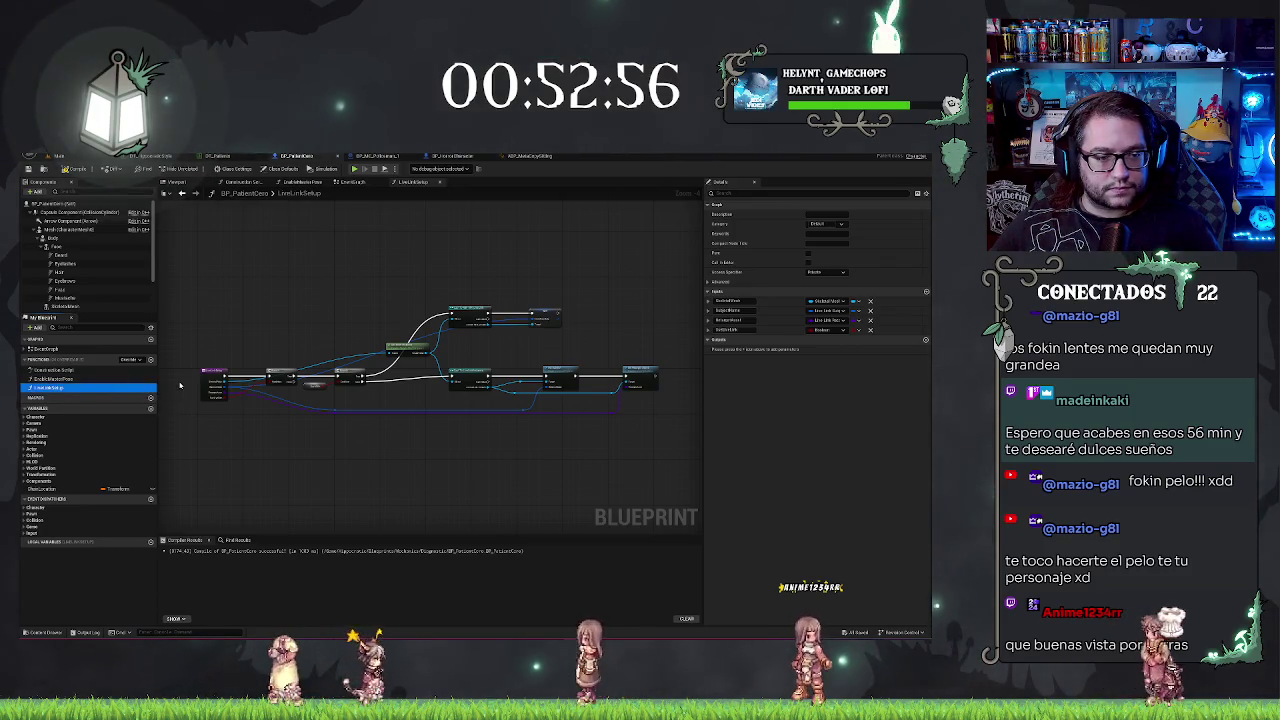
double_click(58, 396)
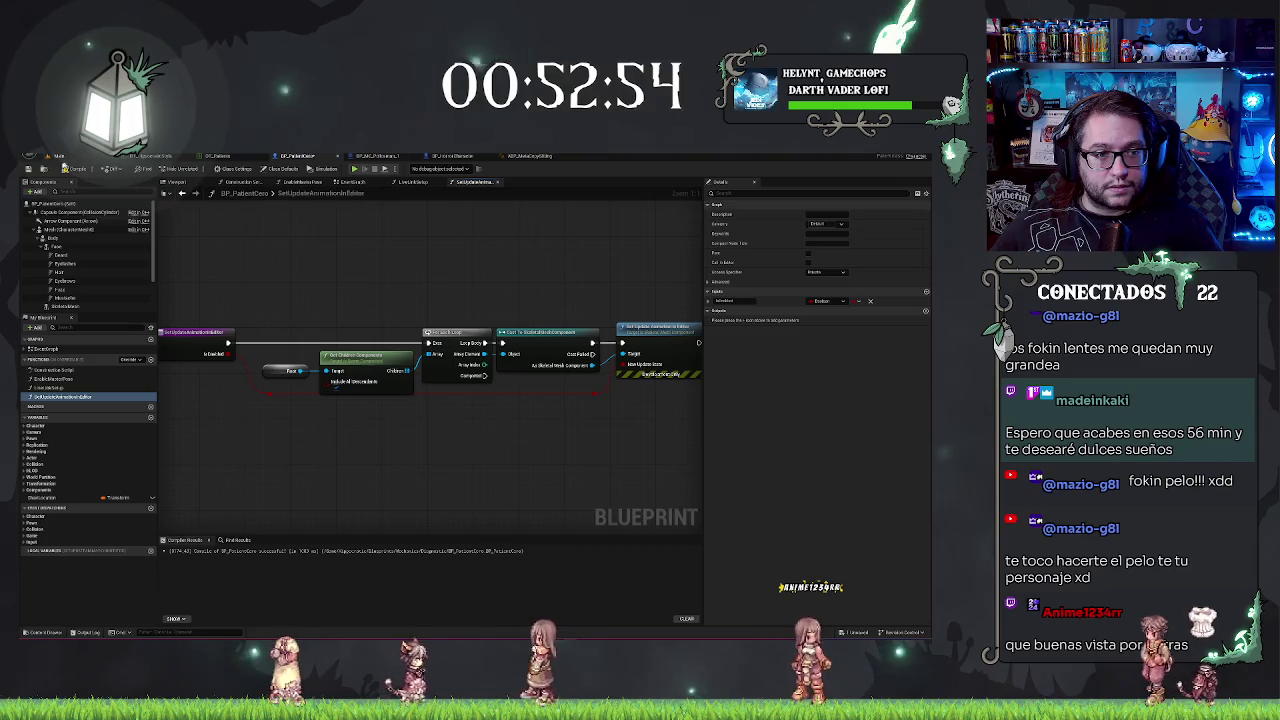
Step: Copy the policeman's AR Kit Face / Live Link Body Setup group and return to the patient Blueprint
click(376, 156)
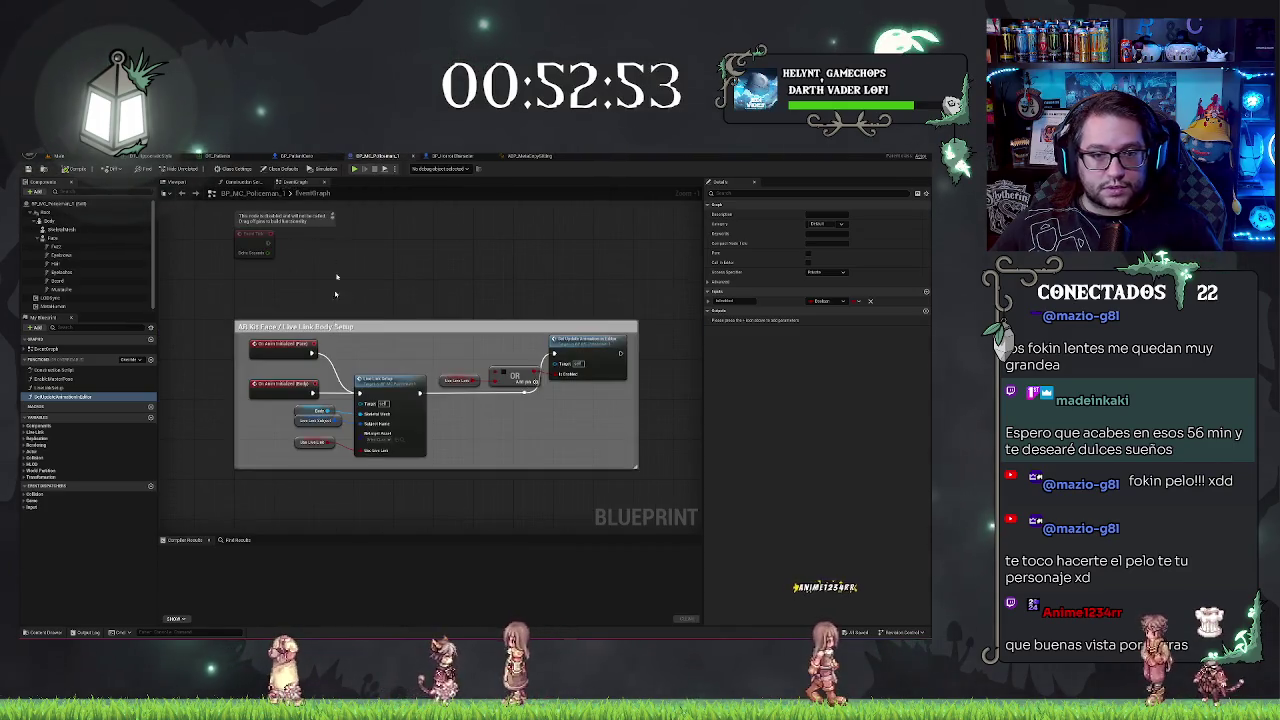
click(246, 322)
scroll(370, 260, up, 1)
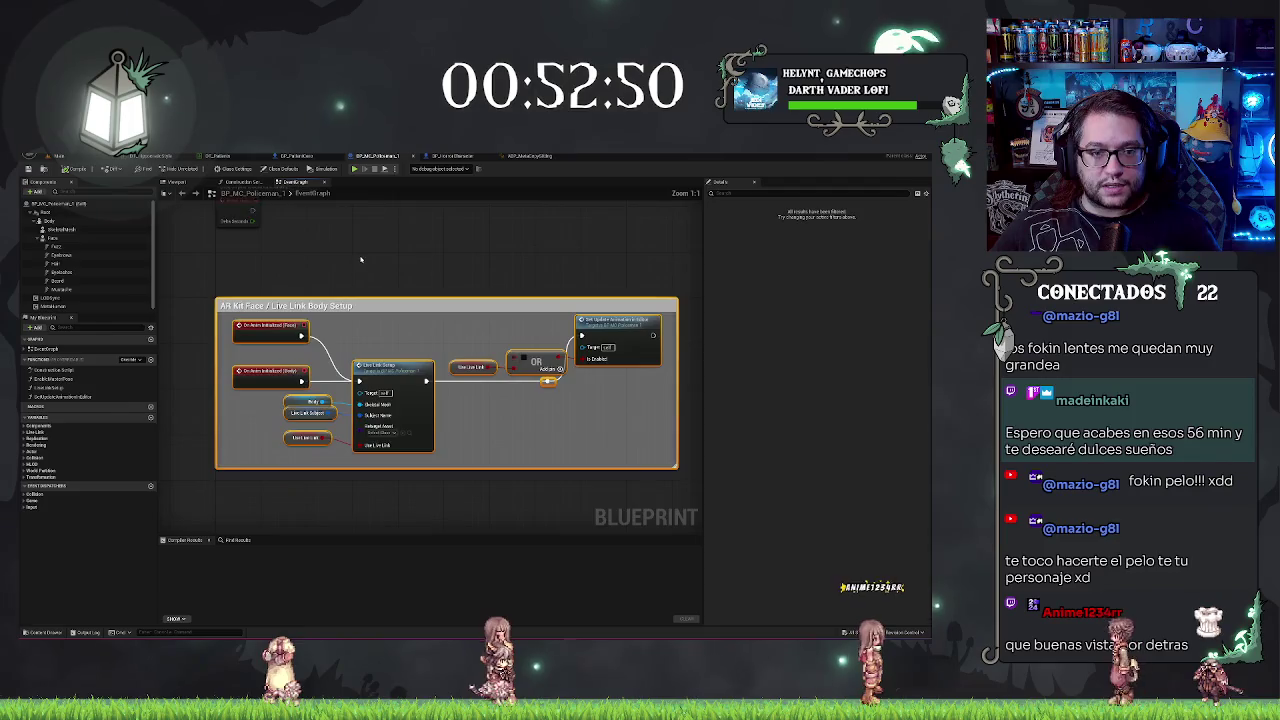
scroll(460, 330, down, 2)
click(296, 156)
scroll(414, 337, down, 3)
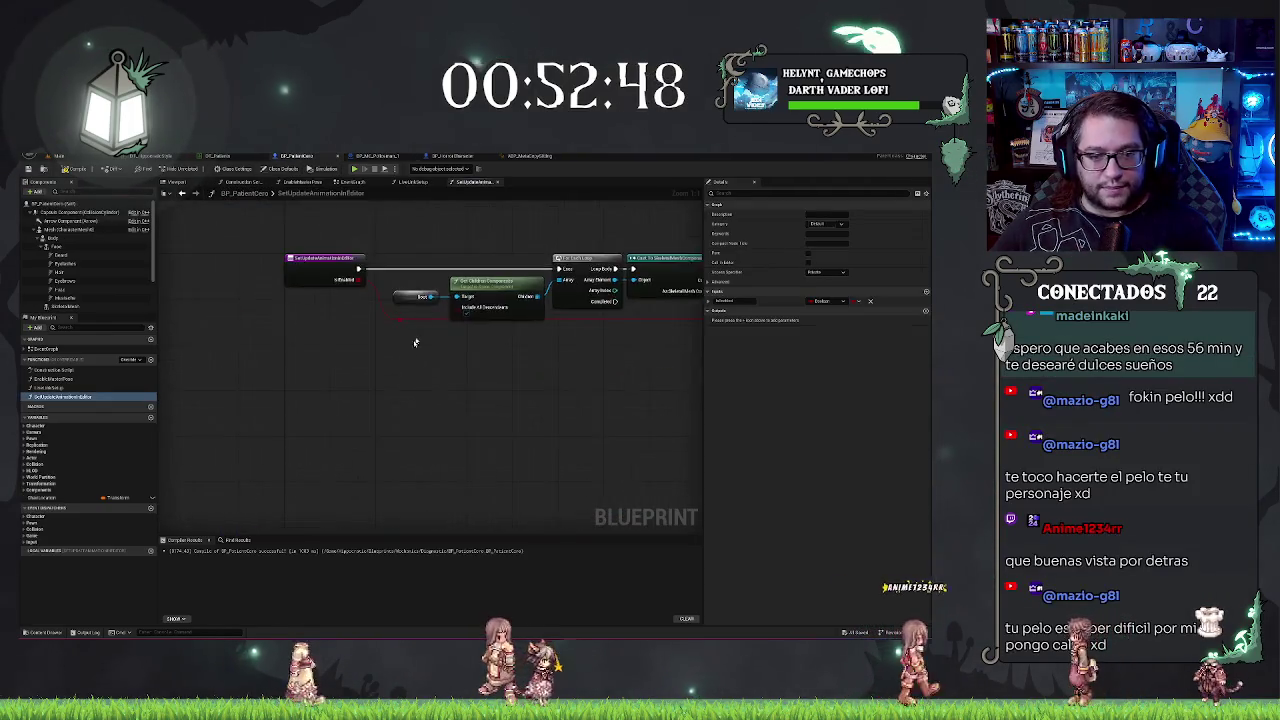
Step: Paste the AR Kit Face / Live Link Body Setup group below BeginPlay and frame its Live Link nodes
scroll(434, 437, down, 1)
scroll(394, 391, up, 2)
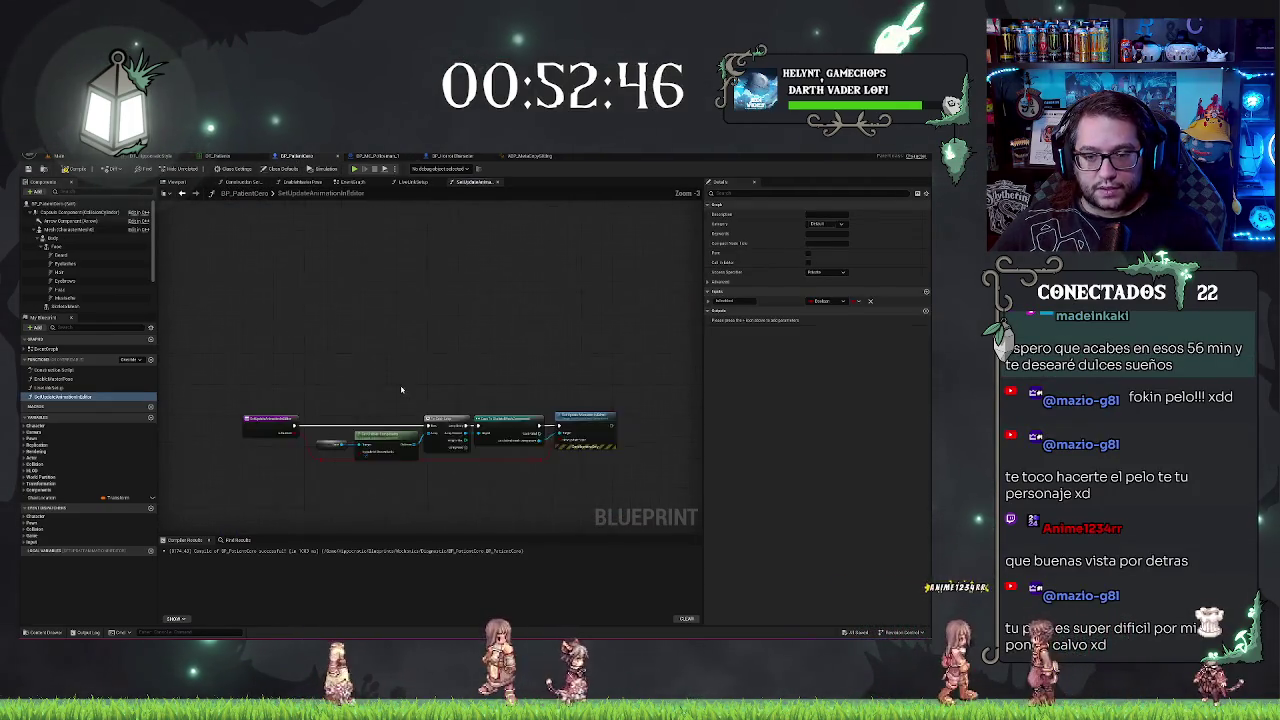
click(352, 182)
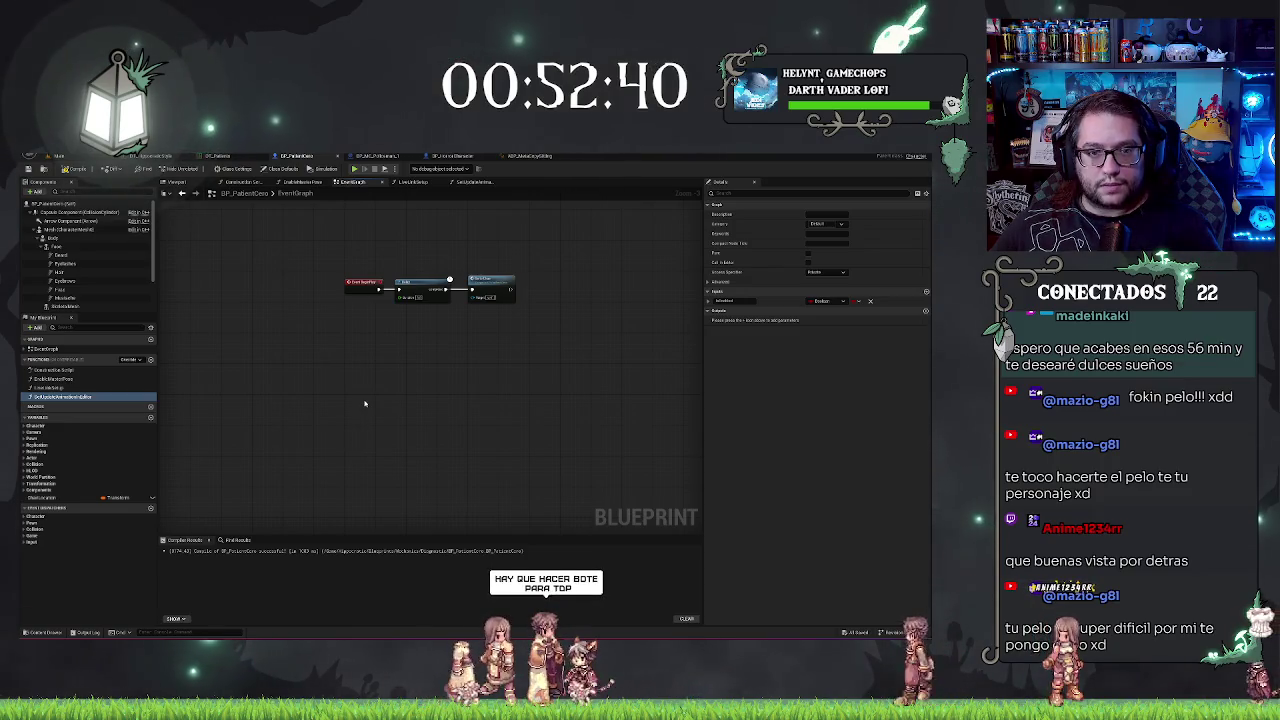
key(ctrl+v)
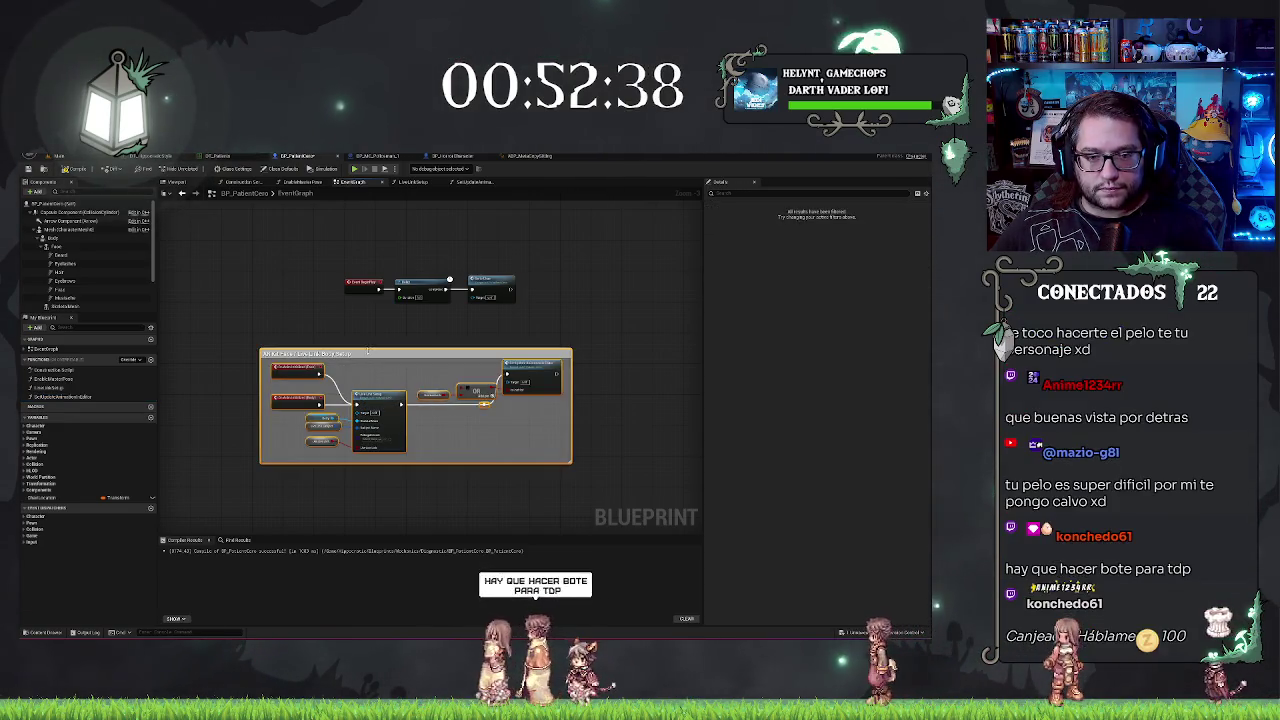
drag(383, 355, 468, 371)
click(461, 339)
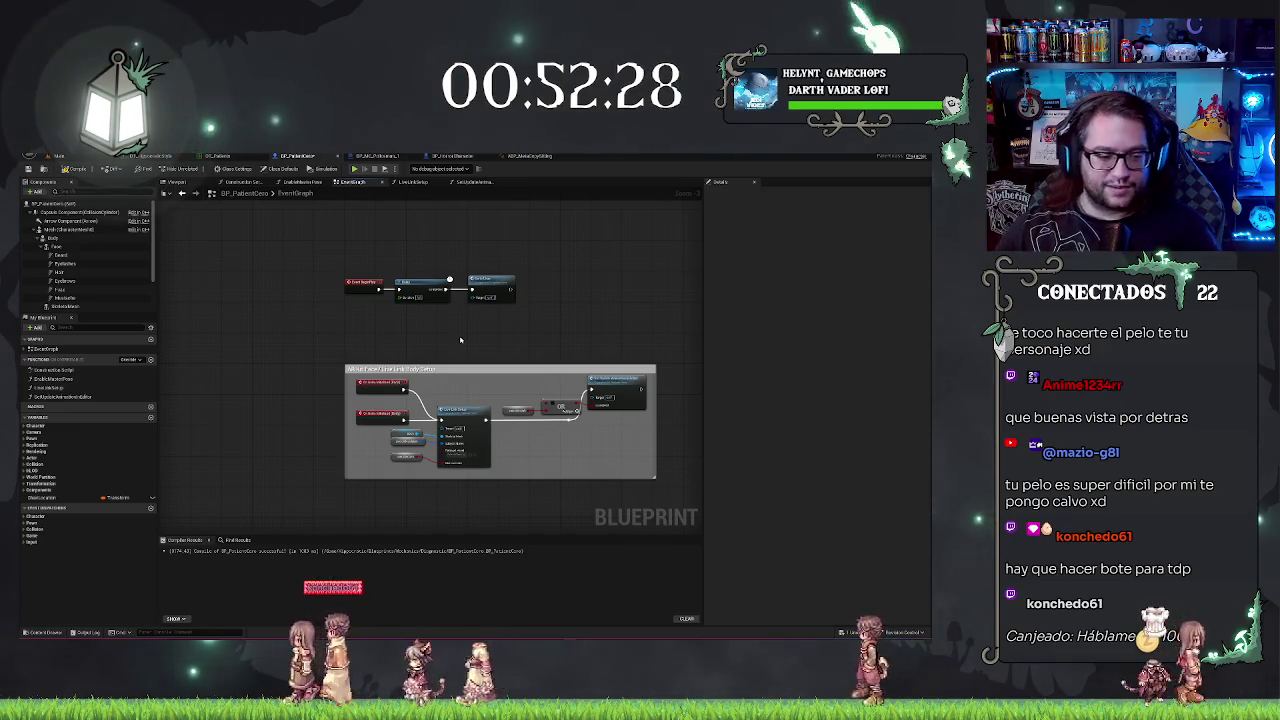
drag(486, 330, 461, 348)
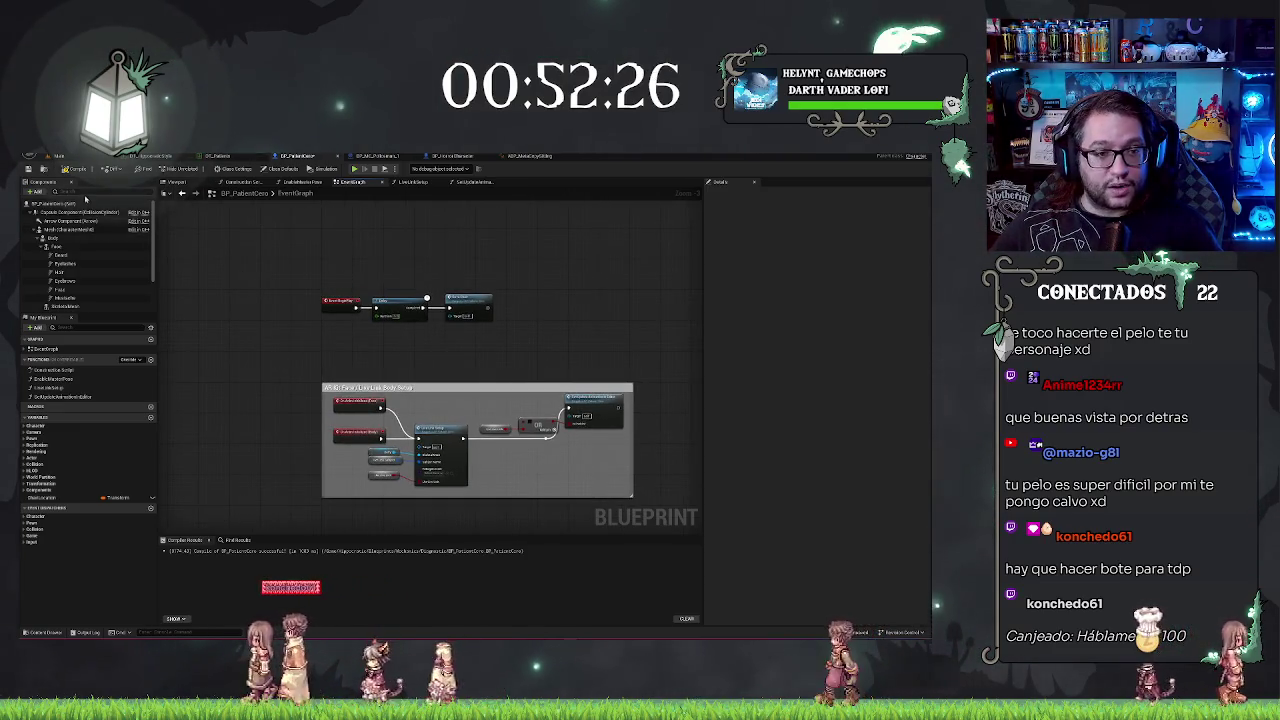
mouse_move(558, 298)
mouse_down()
mouse_move(453, 263)
mouse_move(514, 314)
mouse_move(537, 374)
mouse_up()
scroll(453, 263, down, 2)
scroll(537, 374, up, 3)
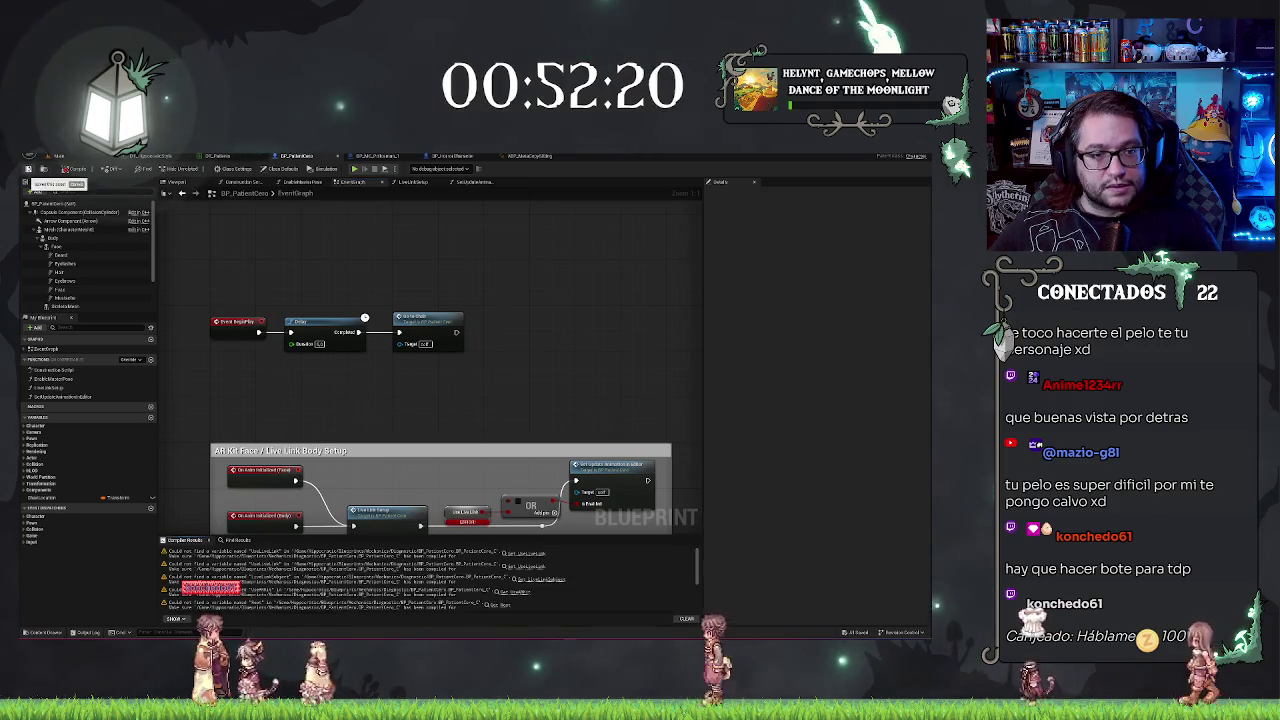
drag(473, 490, 483, 356)
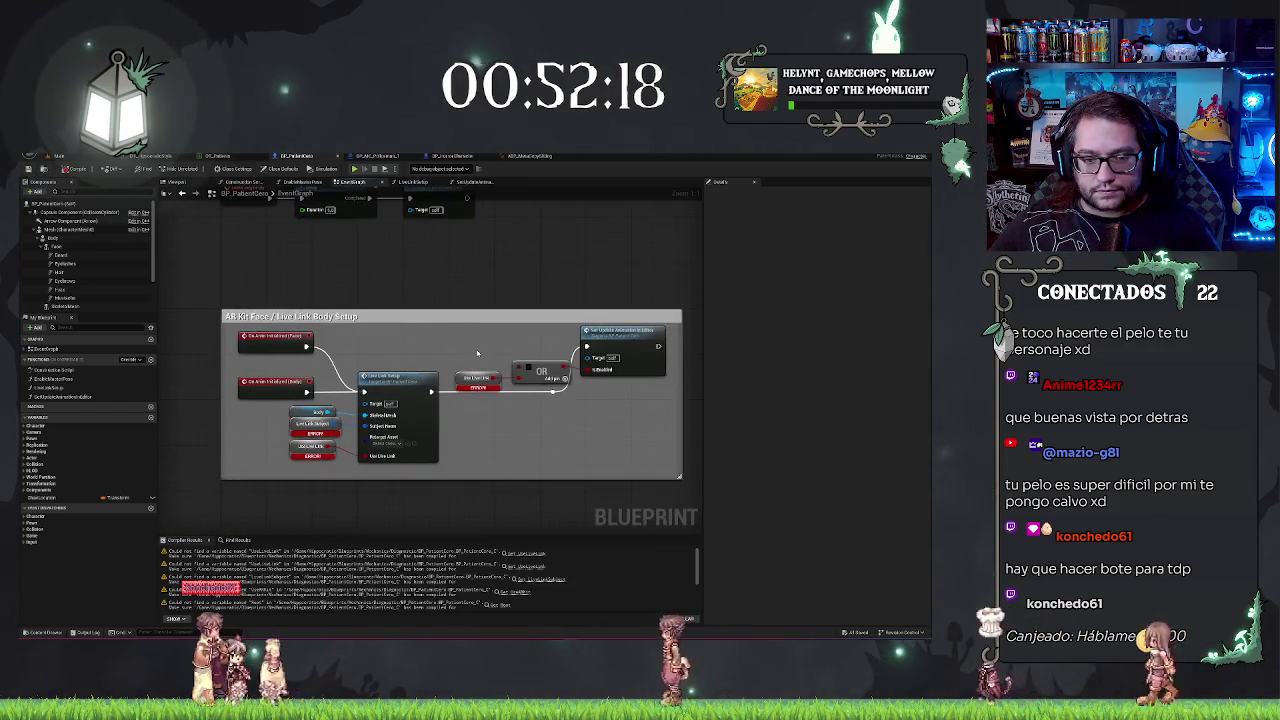
Step: Create the UseLiveLink and LiveLinkSubject variables from the red nodes and recompile to locate the remaining error
right_click(465, 381)
click(497, 391)
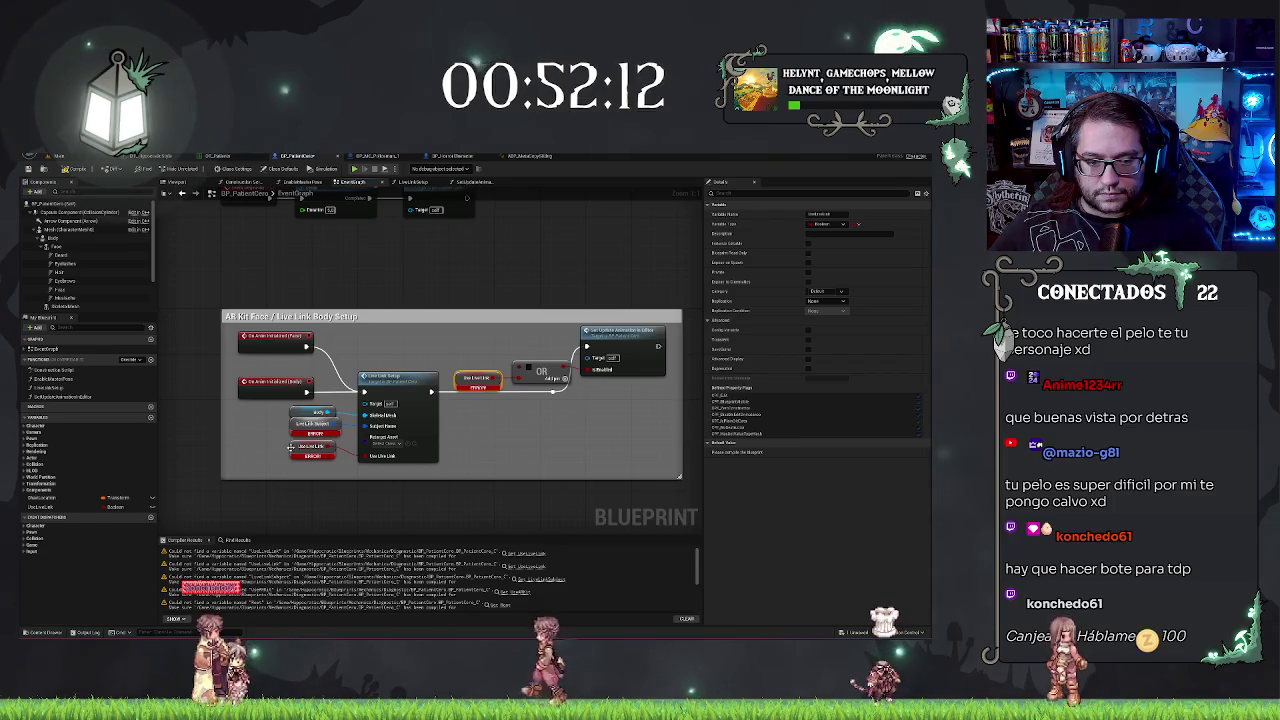
right_click(298, 453)
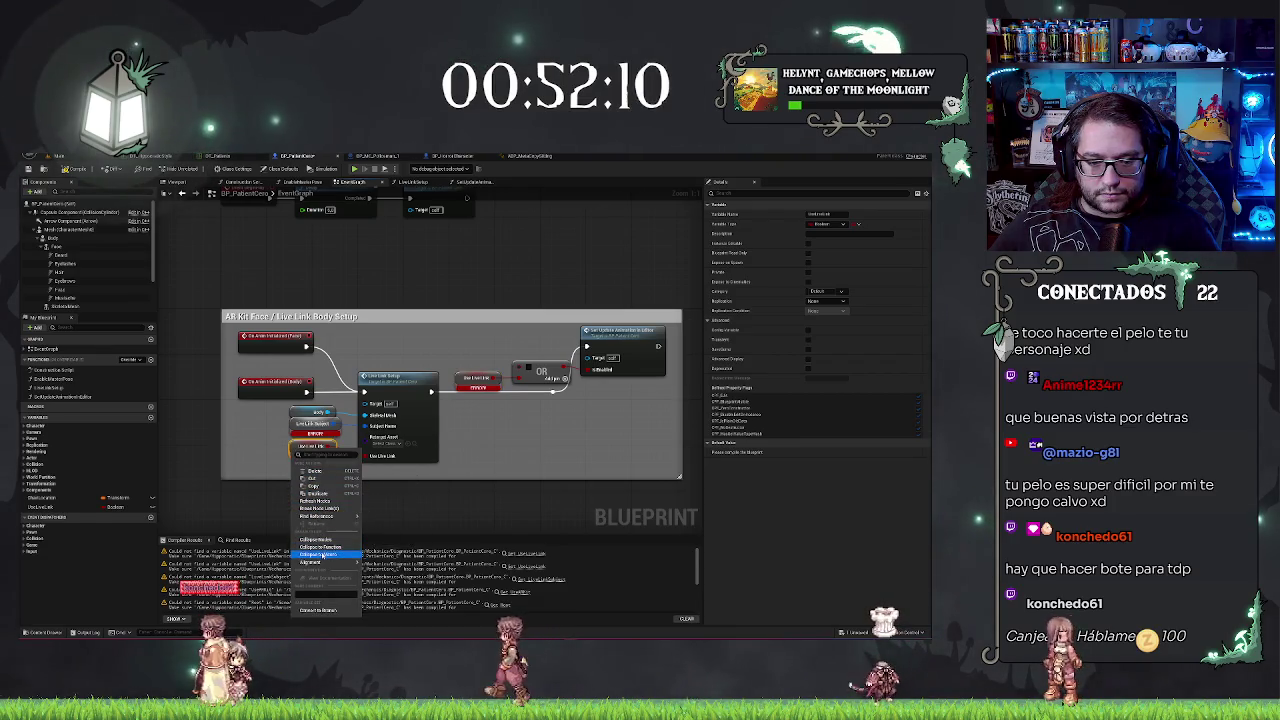
click(320, 610)
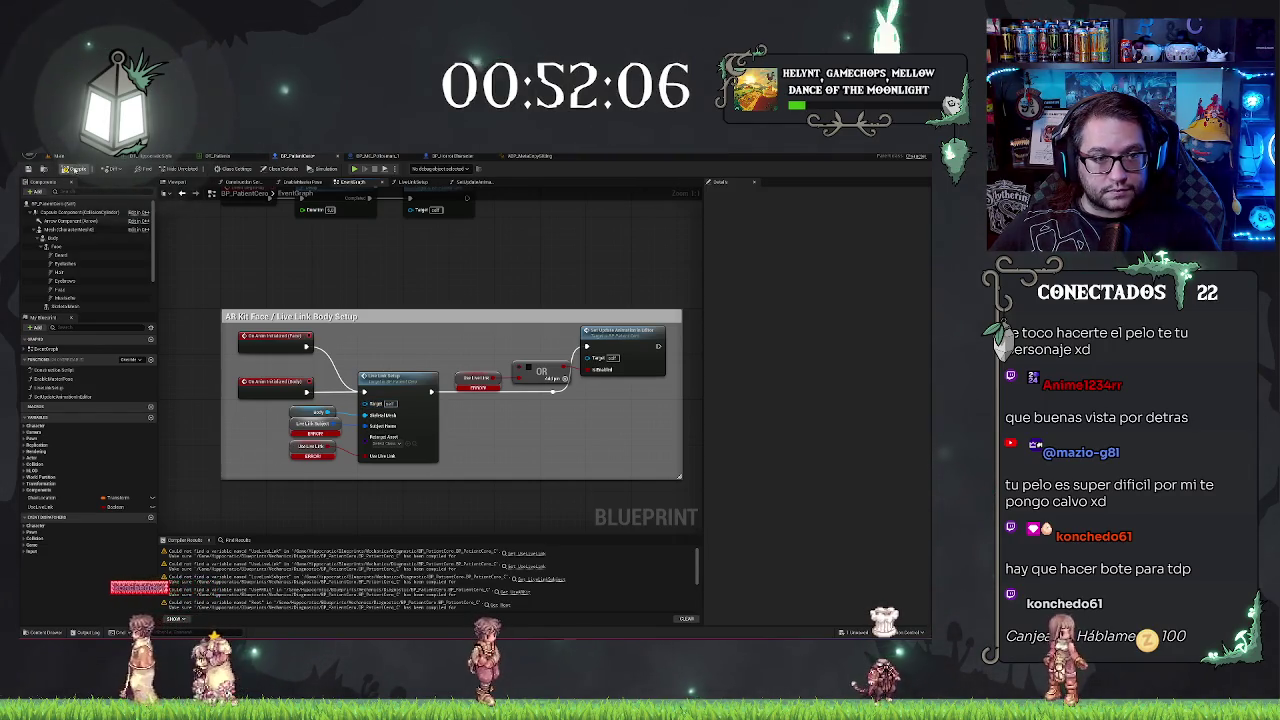
click(75, 169)
right_click(294, 428)
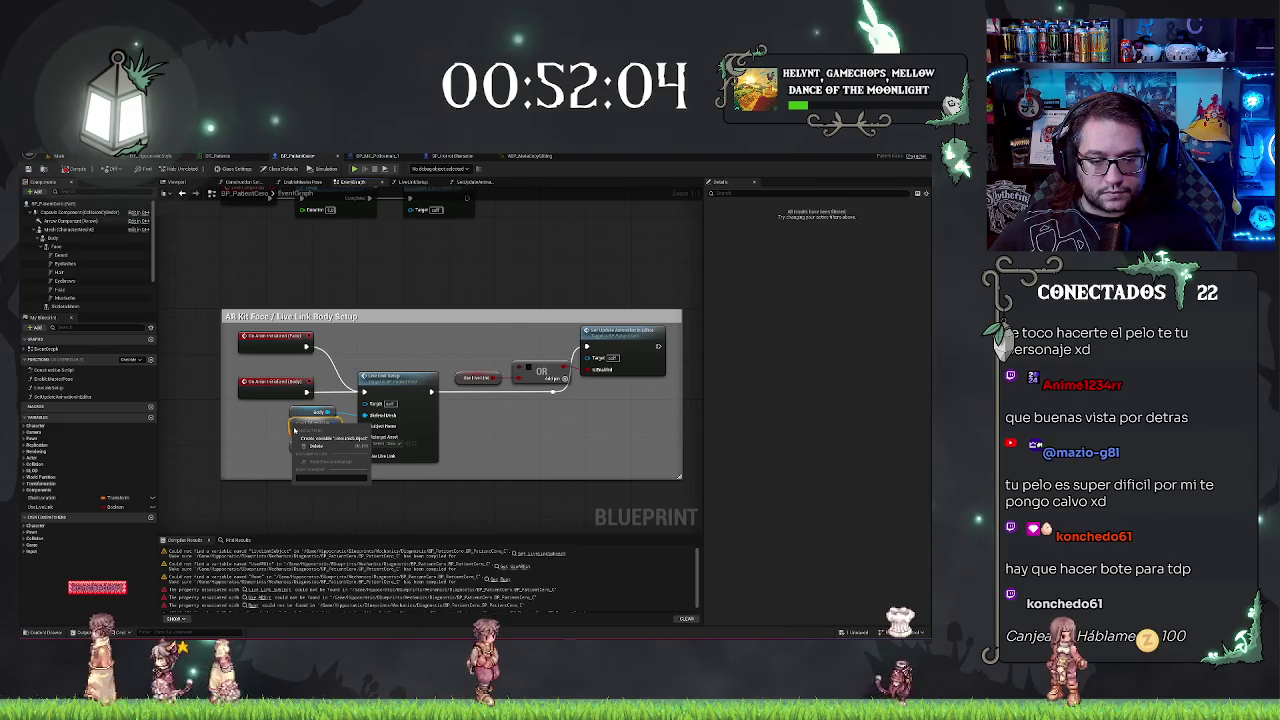
key(Escape)
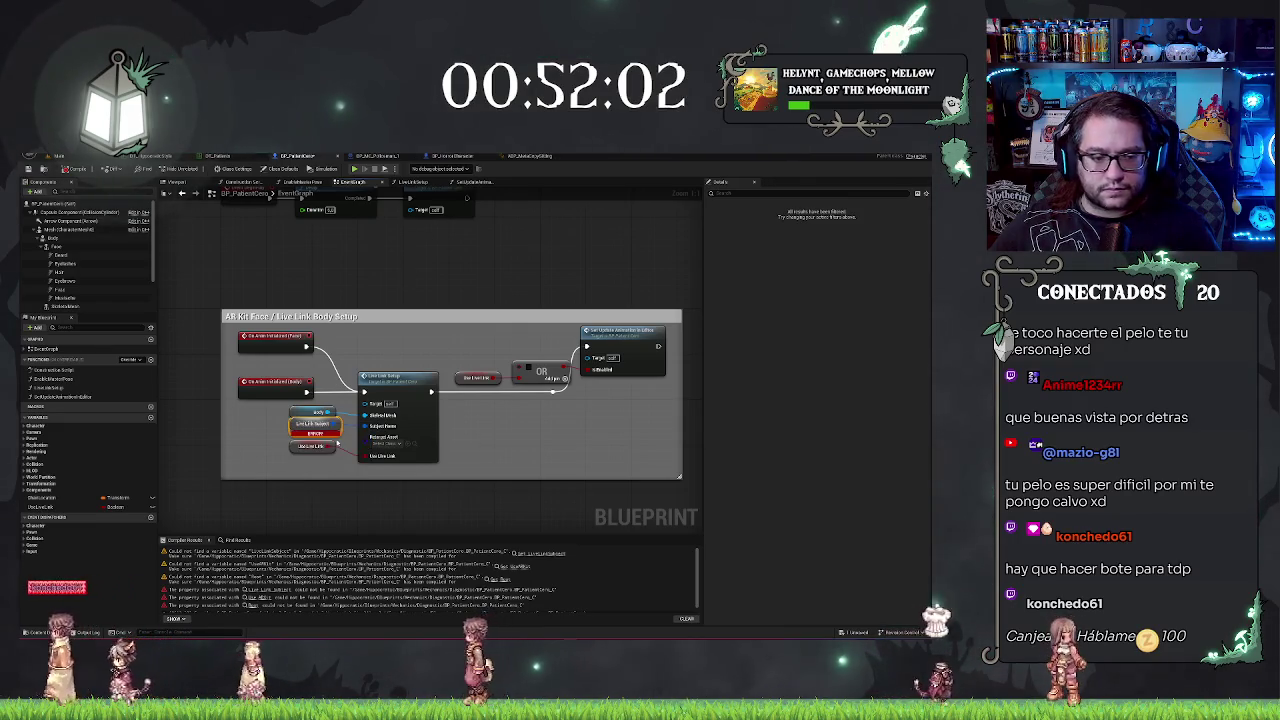
click(108, 172)
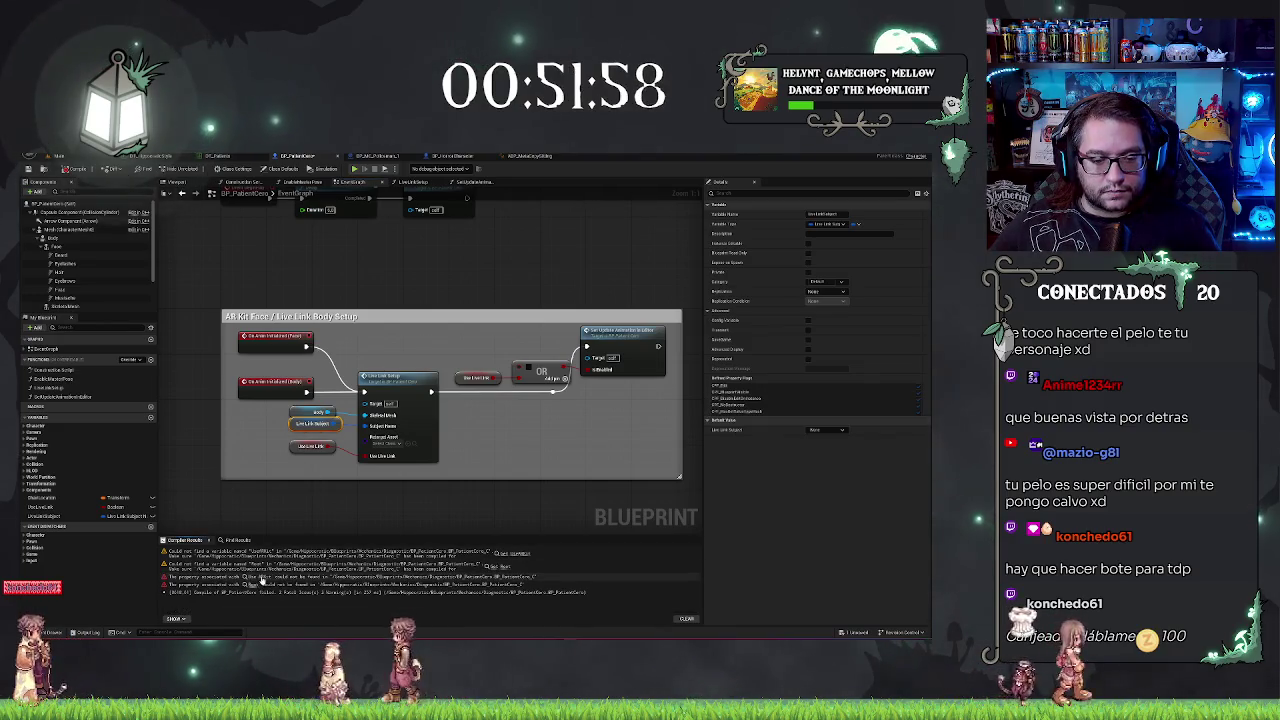
click(260, 578)
Step: Wire a Capsule Component reference into SetUpdateAnimationInEditor in place of the broken node
click(415, 359)
mouse_move(515, 377)
mouse_down()
mouse_move(229, 380)
mouse_move(386, 323)
mouse_move(608, 301)
mouse_up()
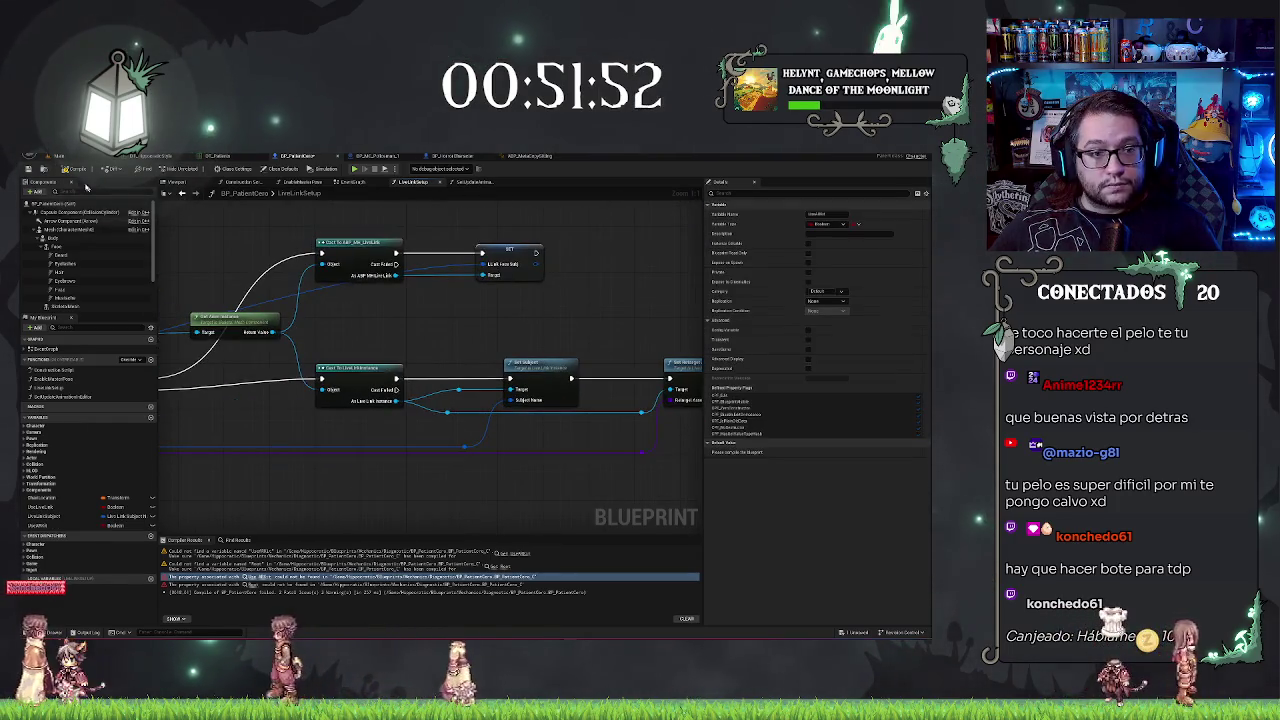
click(473, 181)
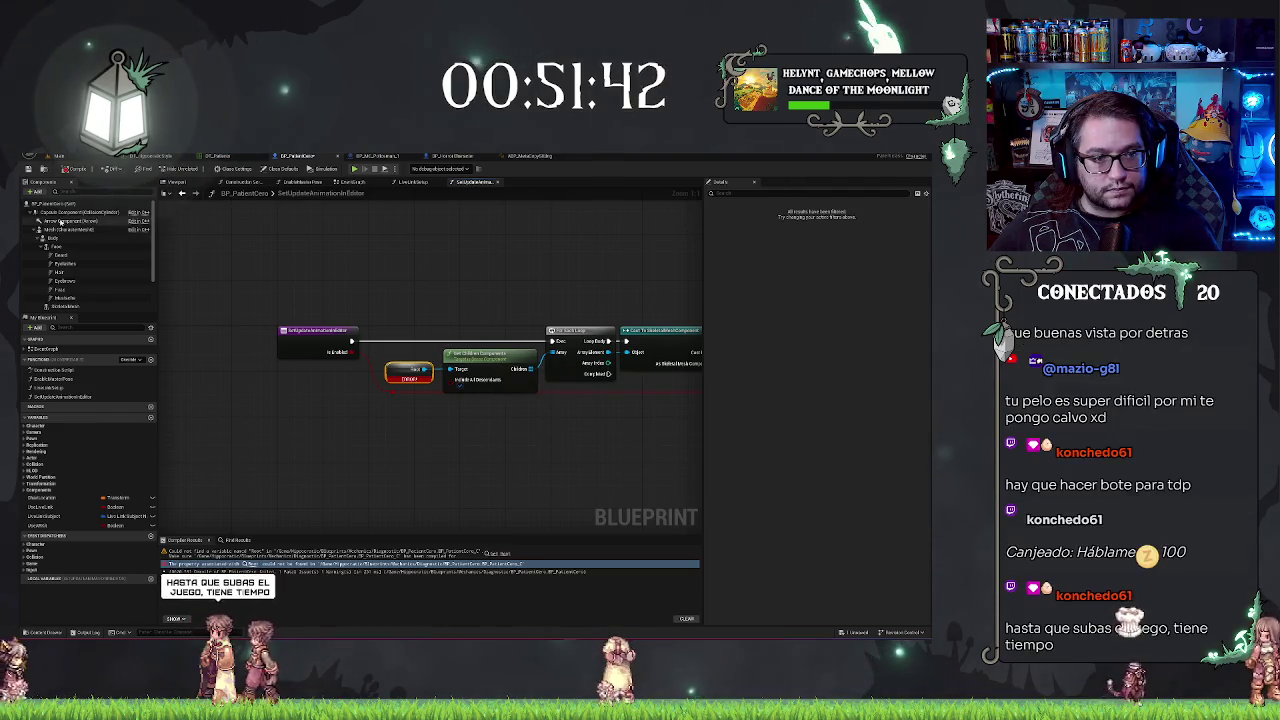
drag(45, 213, 430, 411)
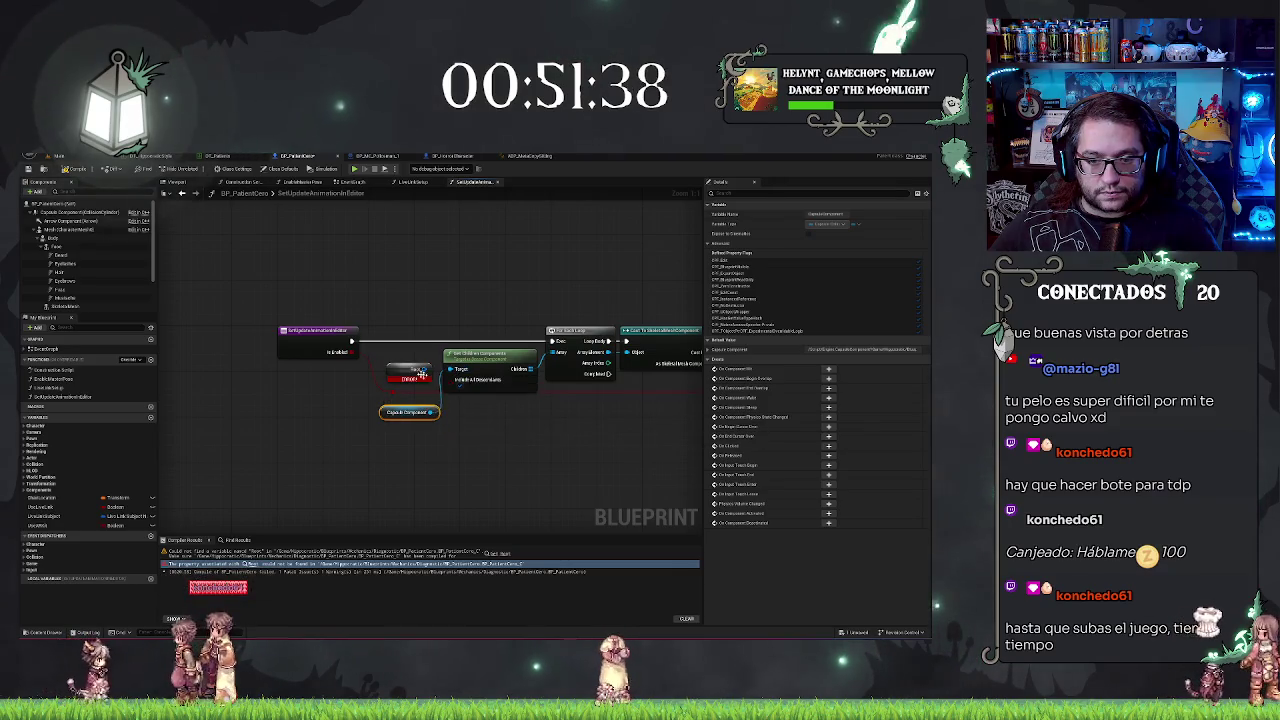
click(434, 411)
mouse_move(481, 436)
mouse_down()
mouse_move(348, 434)
mouse_move(311, 394)
mouse_move(330, 484)
mouse_up()
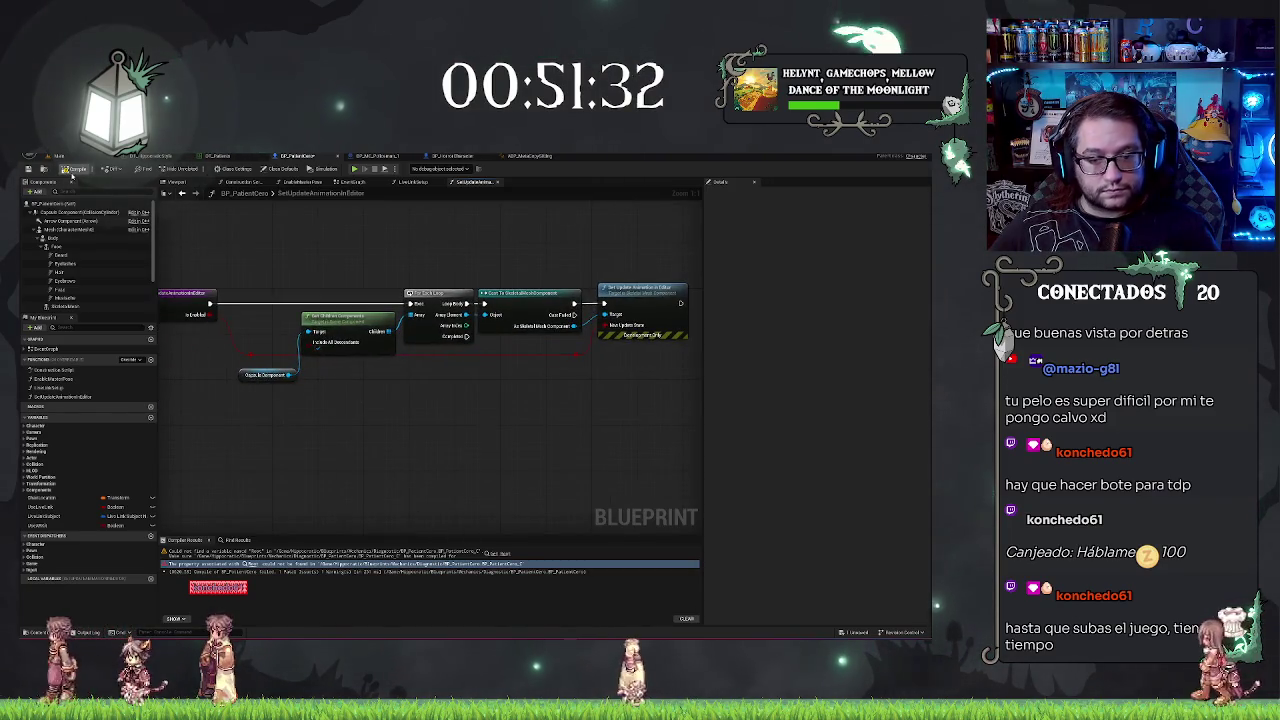
scroll(486, 434, down, 4)
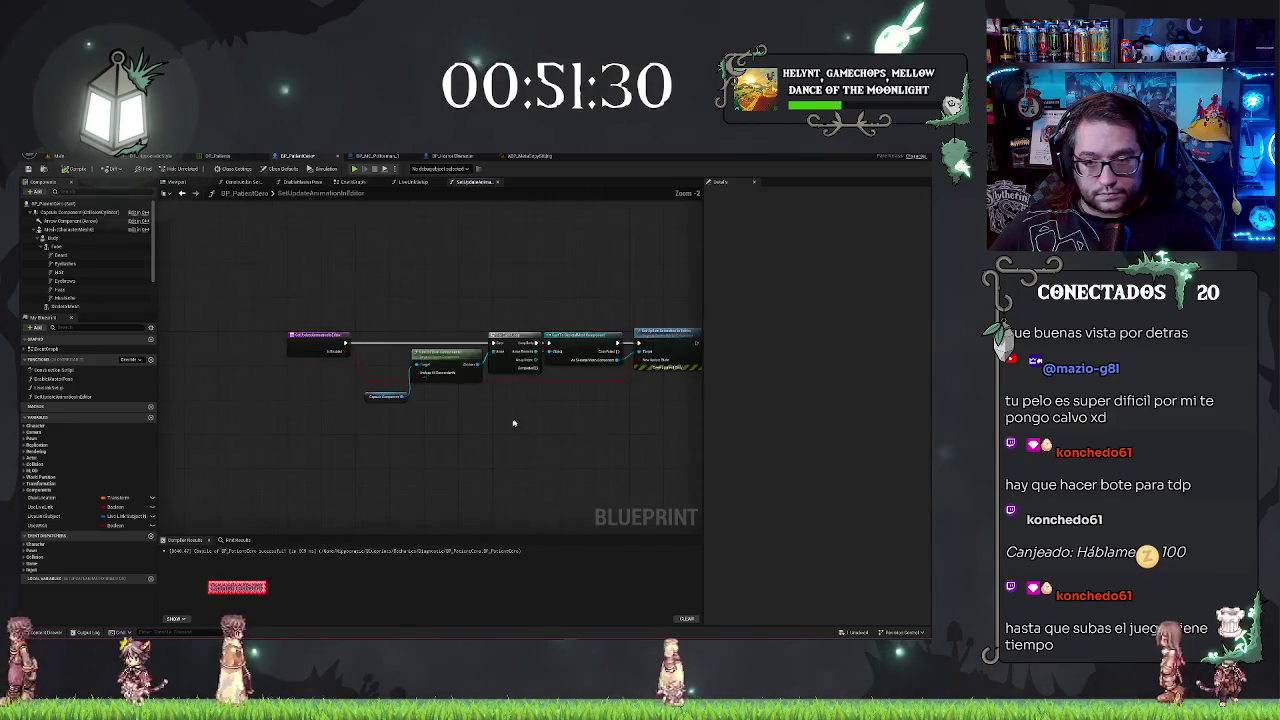
drag(240, 221, 386, 246)
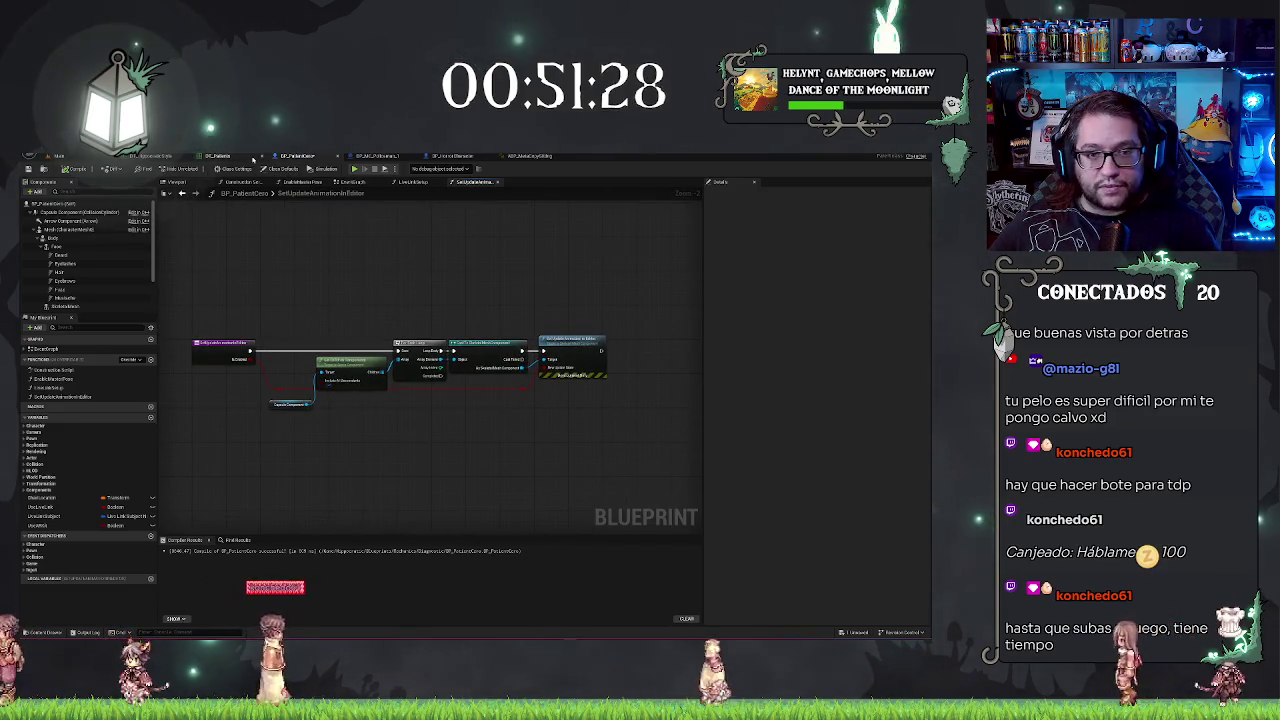
Step: Review the EnableMasterPose function, then go back to the patient's EventGraph
click(303, 182)
scroll(533, 269, up, 3)
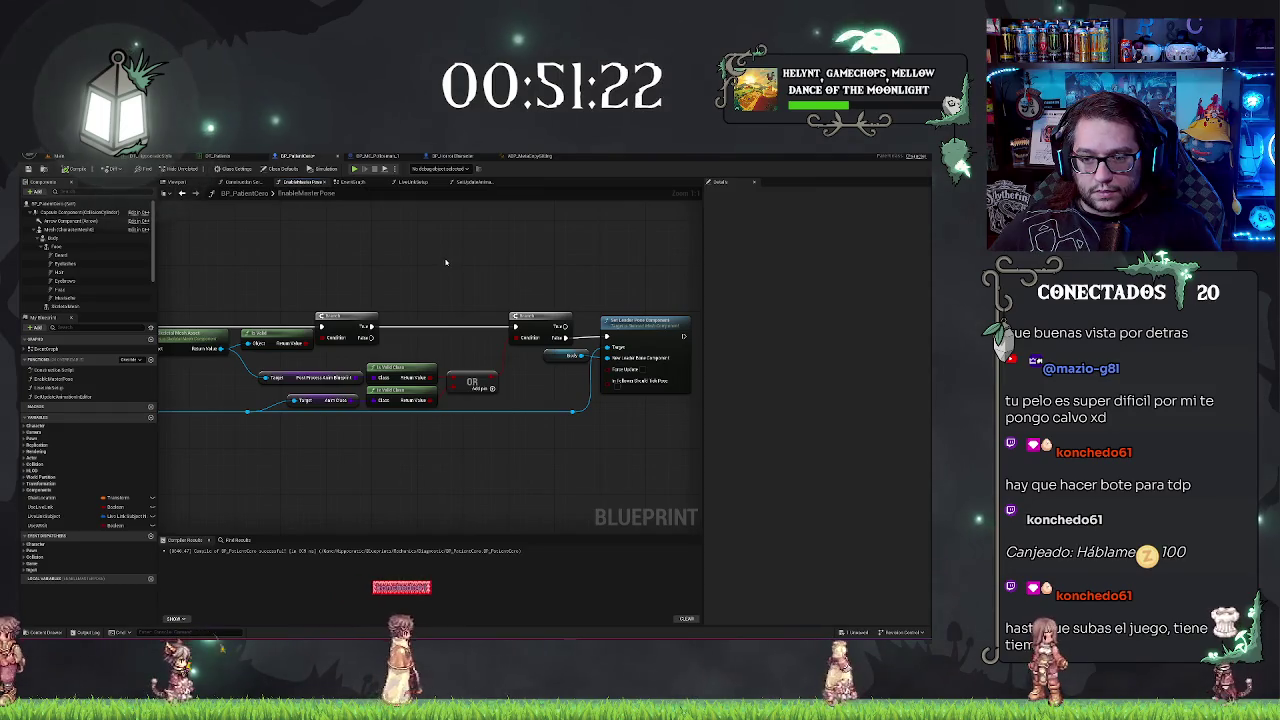
drag(443, 263, 503, 260)
click(352, 183)
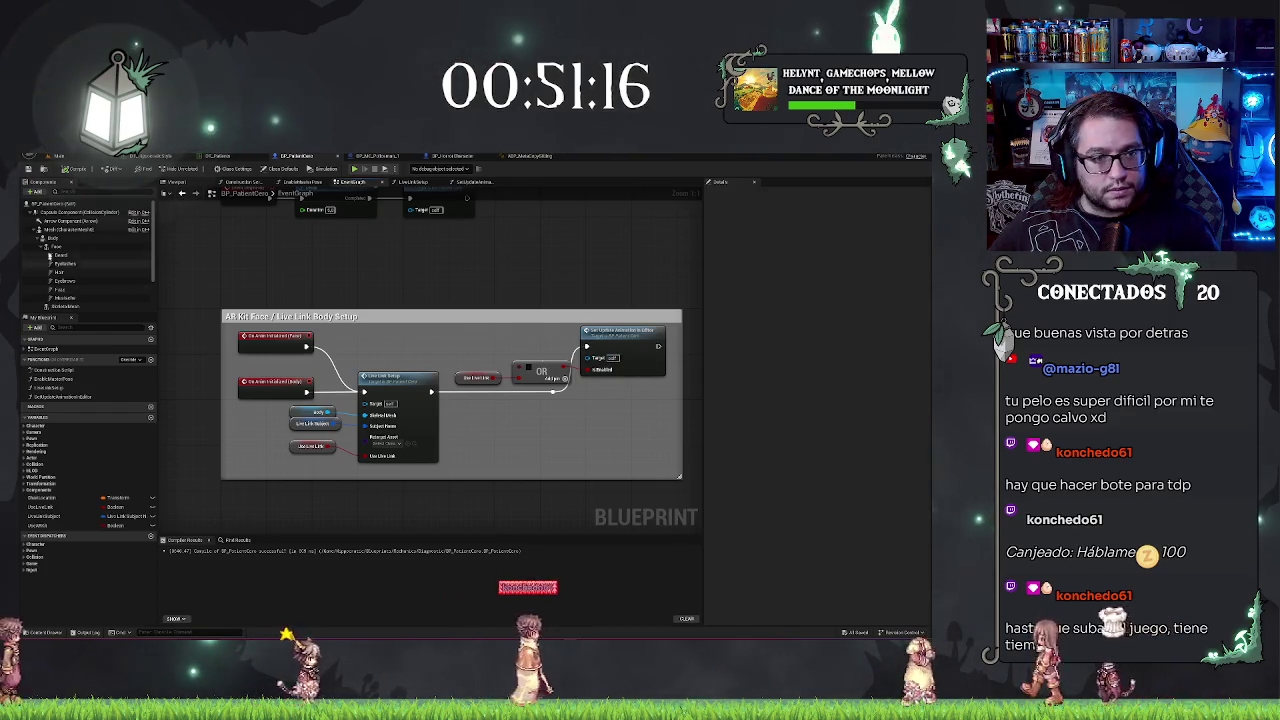
Step: Feed the Body variable into Set Update Animation In Editor's Target pin, then glance at the policeman Blueprint
drag(52, 238, 566, 344)
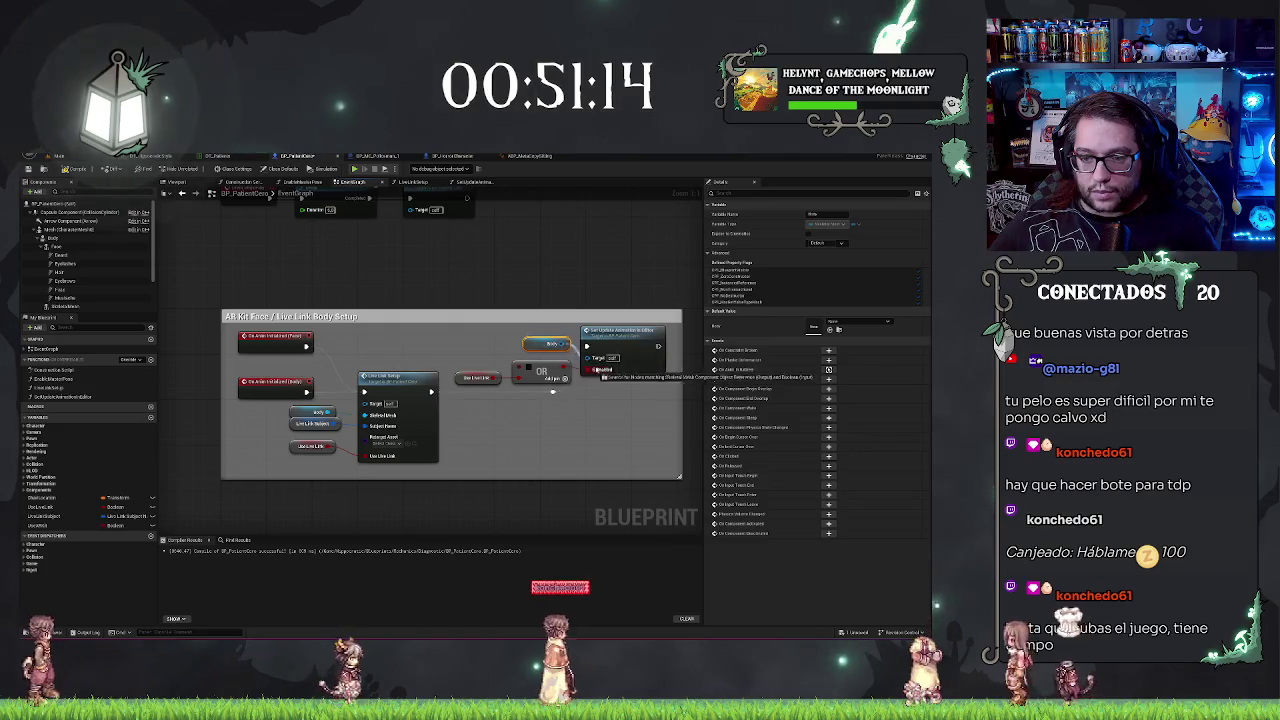
click(505, 331)
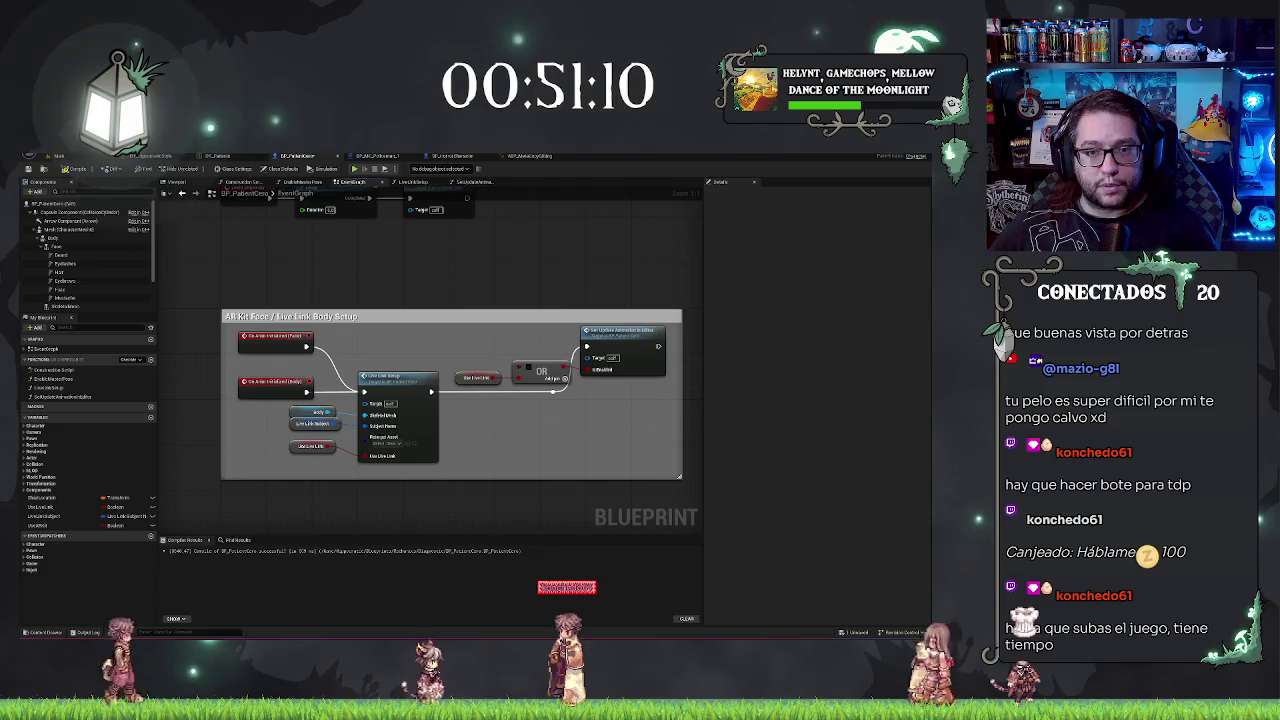
key(ctrl+Tab)
scroll(531, 339, up, 2)
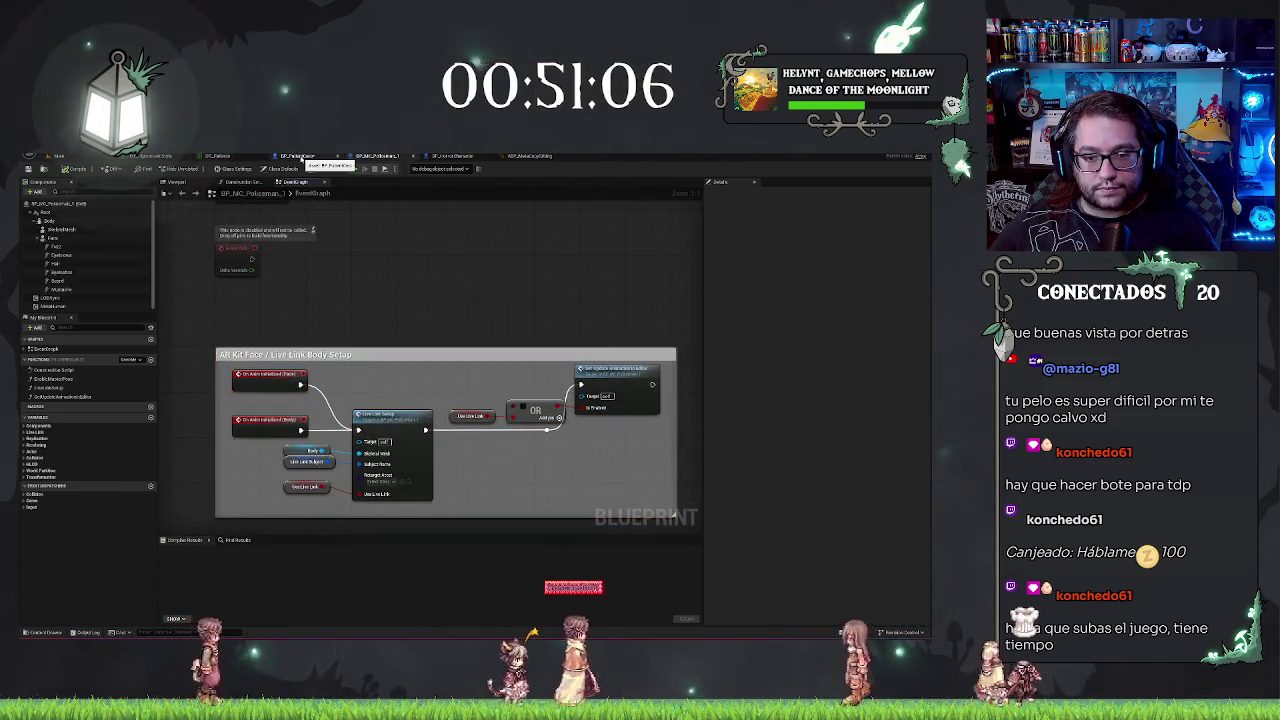
Step: Compare the policeman's EnableMasterPose function, then show the patient Blueprint's Viewport
click(300, 157)
click(379, 158)
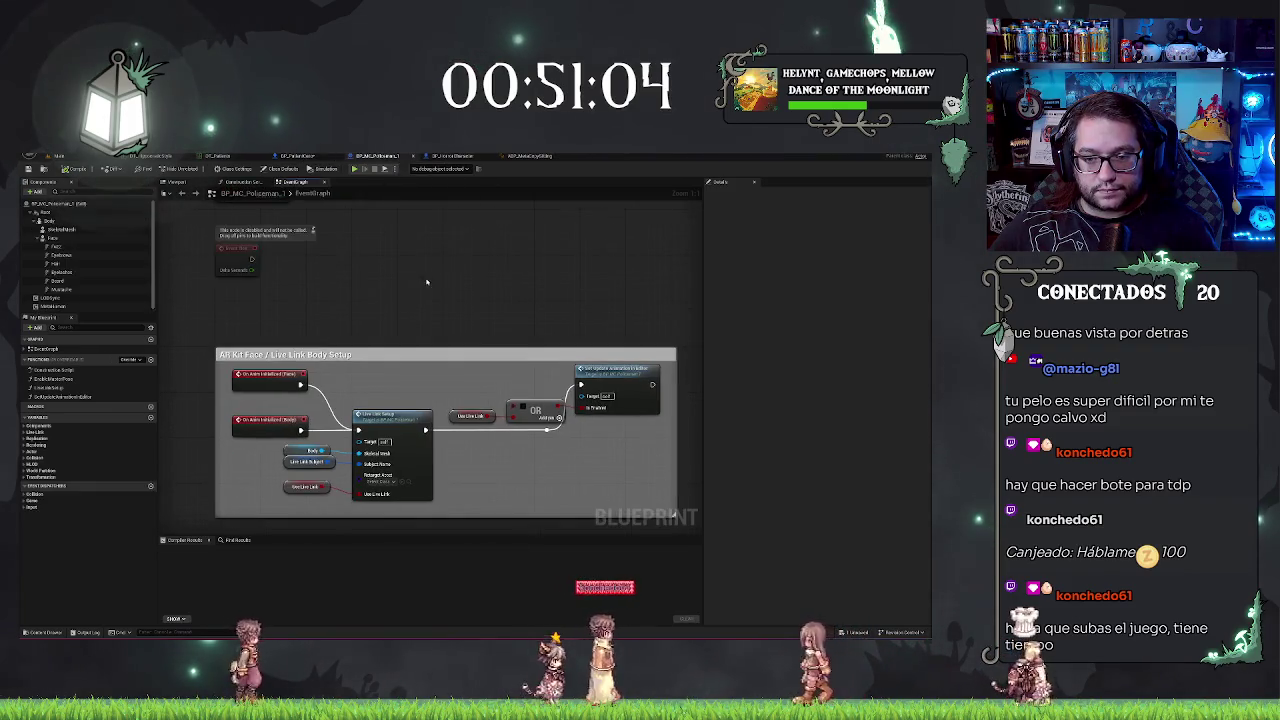
double_click(55, 379)
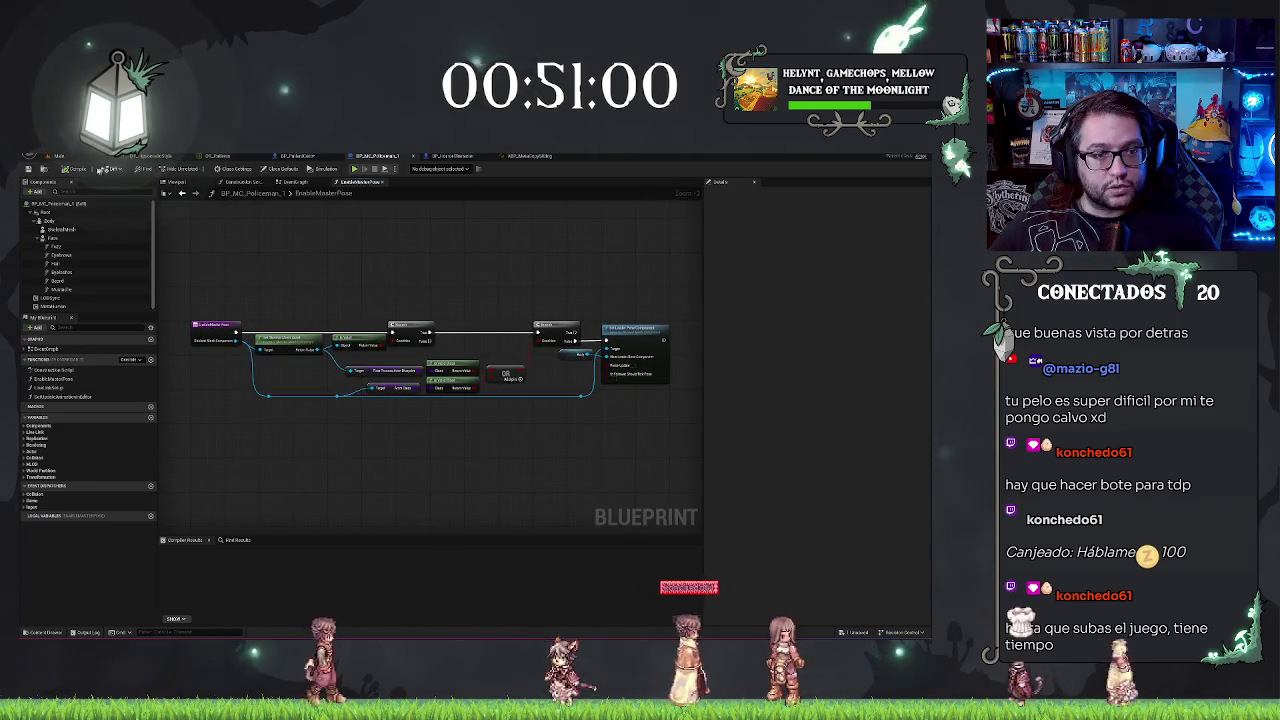
click(287, 158)
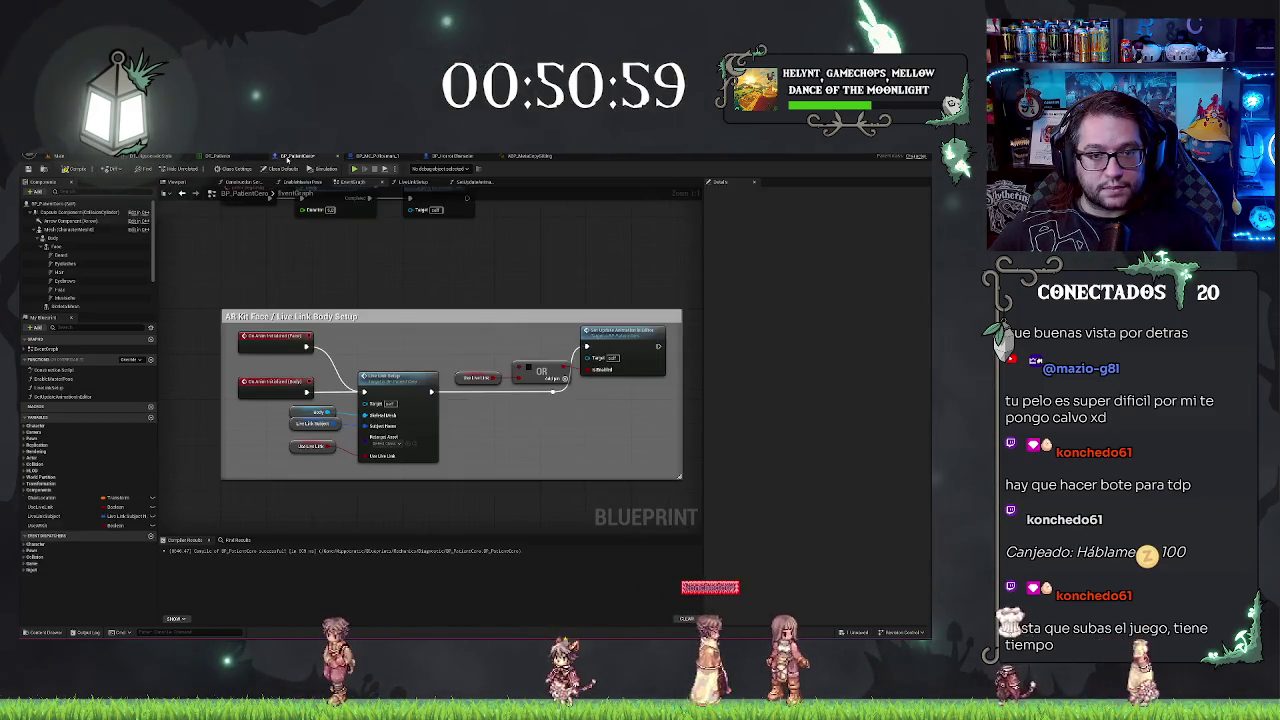
click(178, 182)
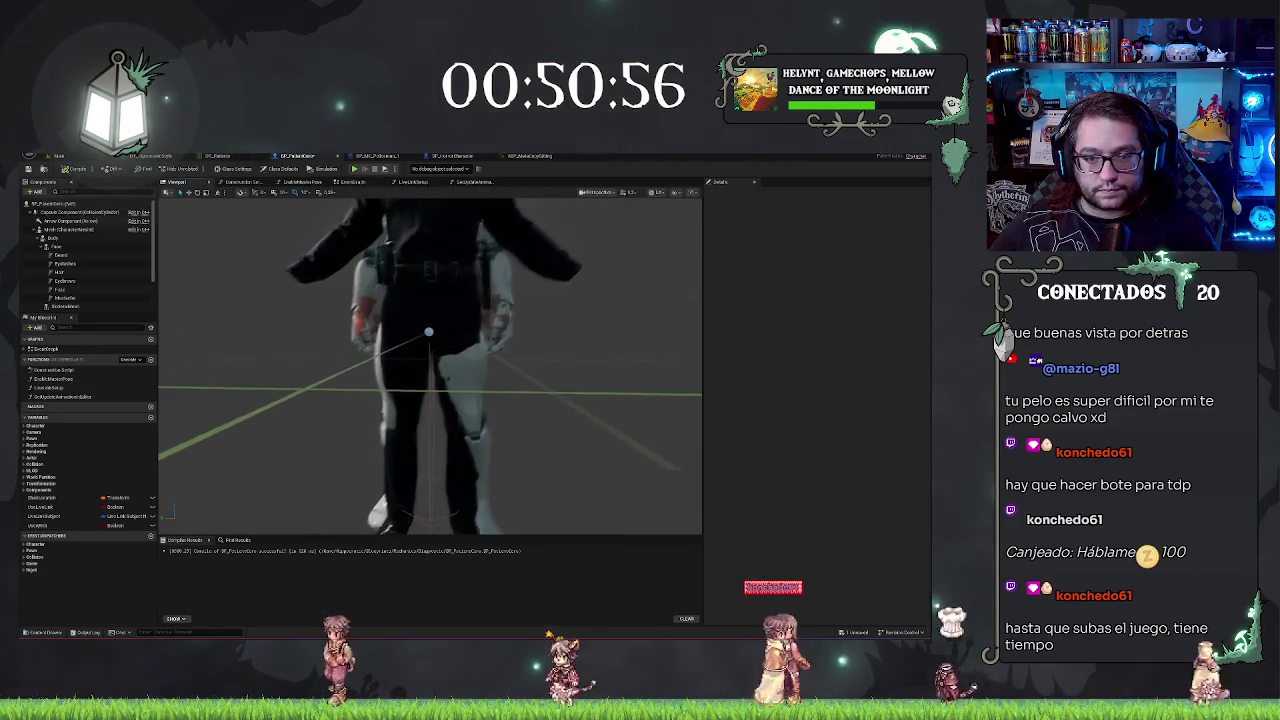
Step: Inspect CharacterMesh0 and the Body component in the viewport, recompile, then bring up the Construction Script
click(70, 229)
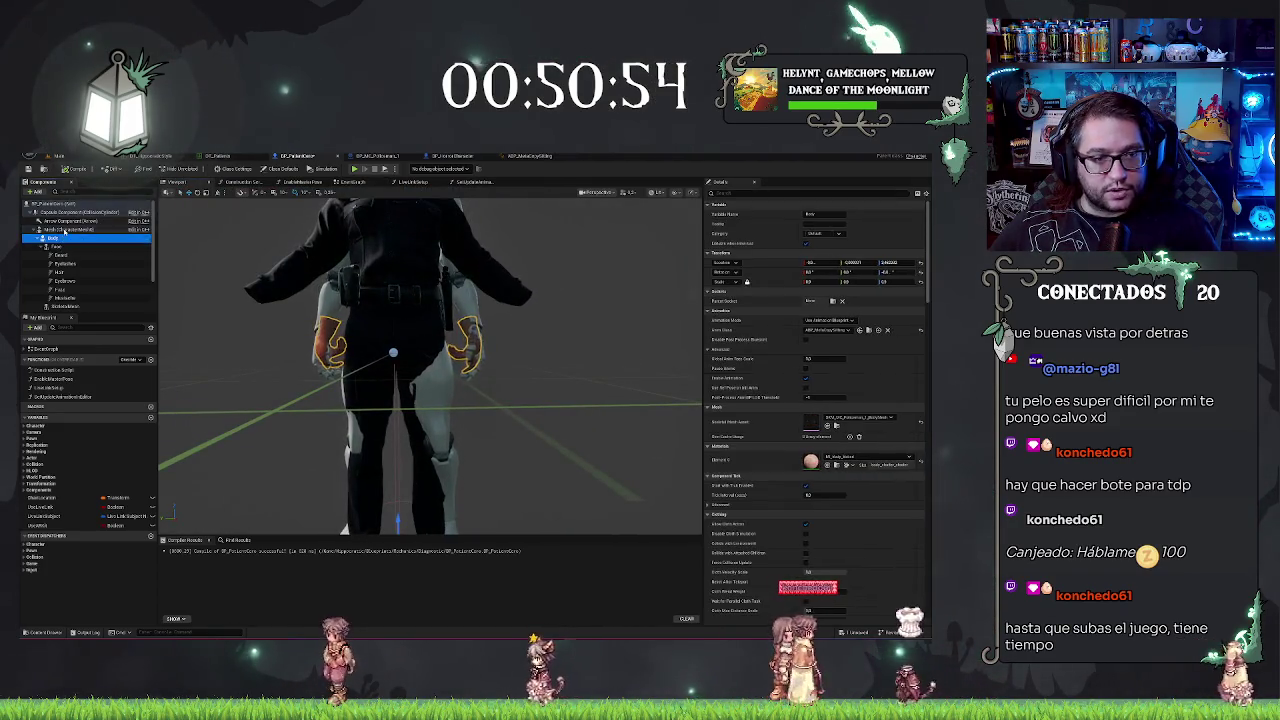
mouse_move(400, 360)
mouse_down()
mouse_move(460, 340)
mouse_move(560, 378)
mouse_up()
click(82, 174)
drag(450, 360, 390, 360)
scroll(400, 360, up, 3)
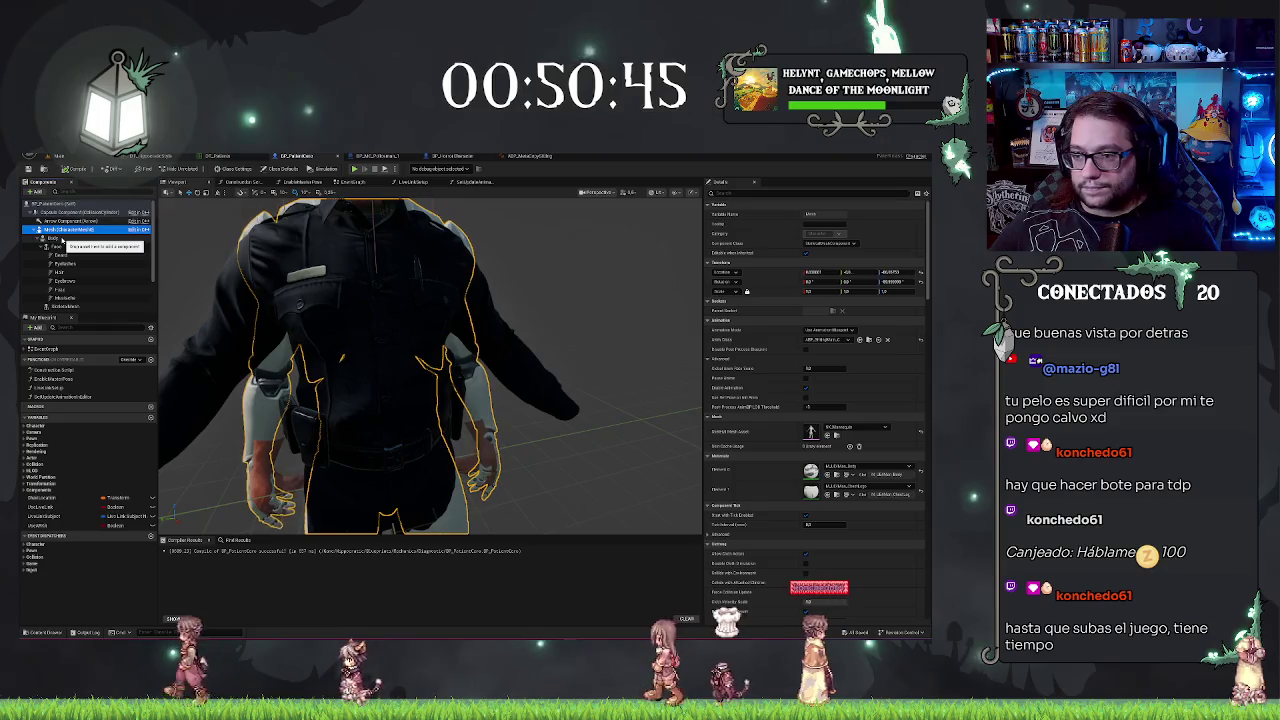
click(56, 238)
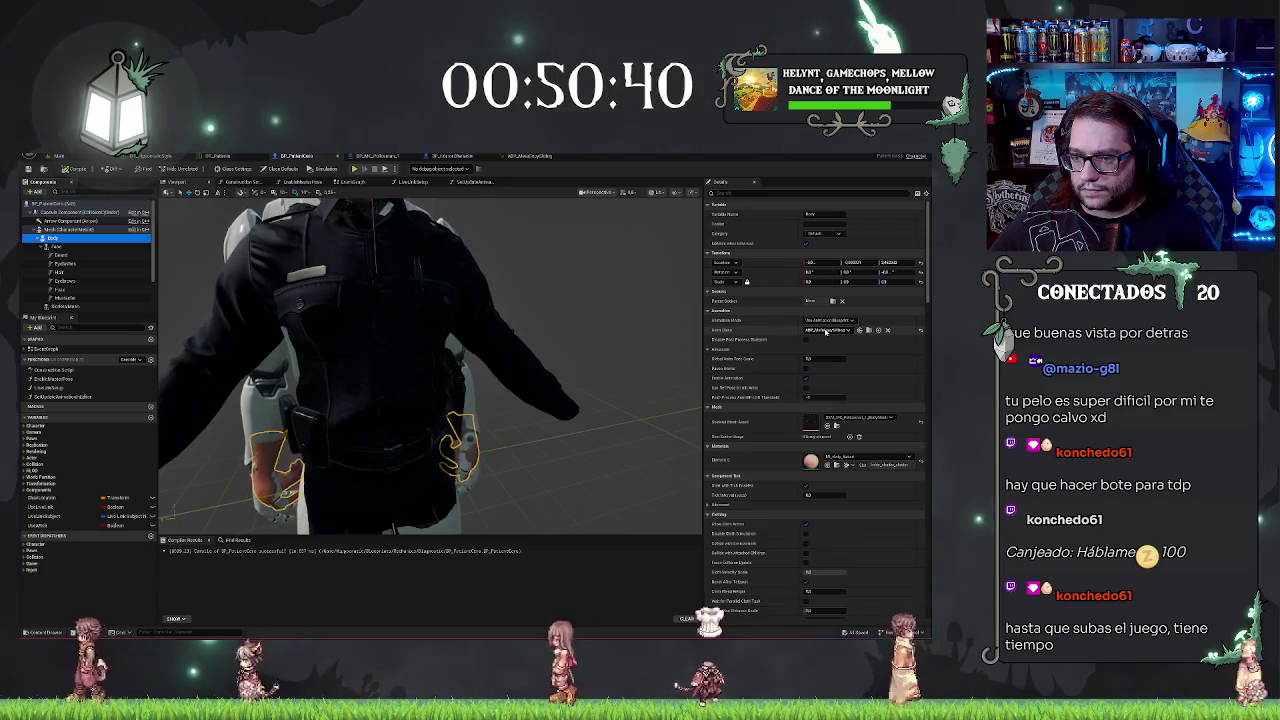
key(f)
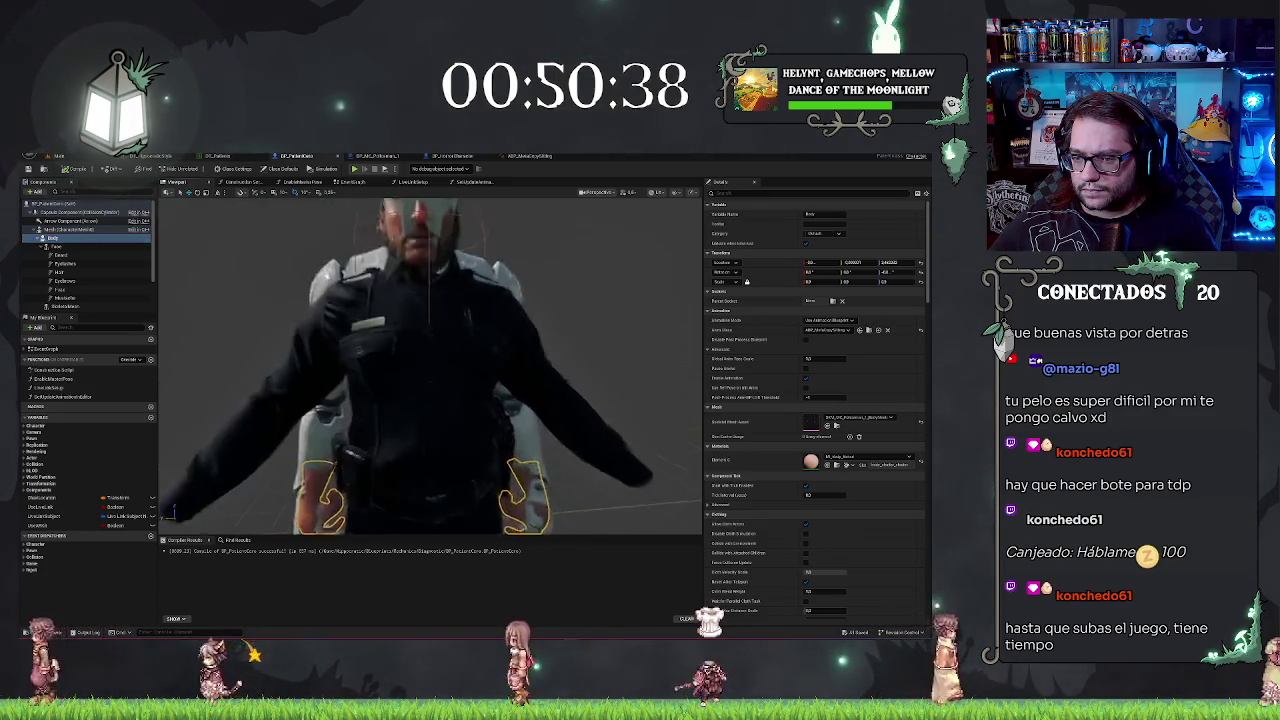
click(300, 182)
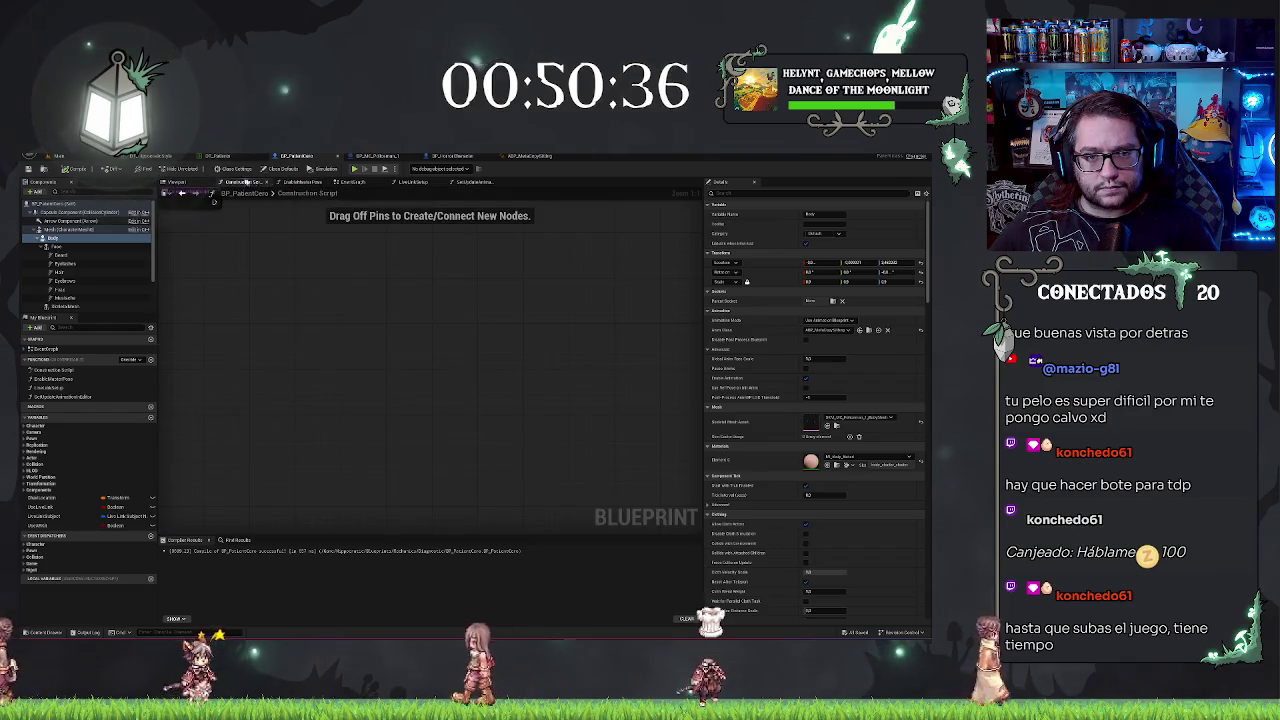
Step: Compare the patient and policeman EventGraphs and the patient's EnableMasterPose function
drag(447, 272, 404, 271)
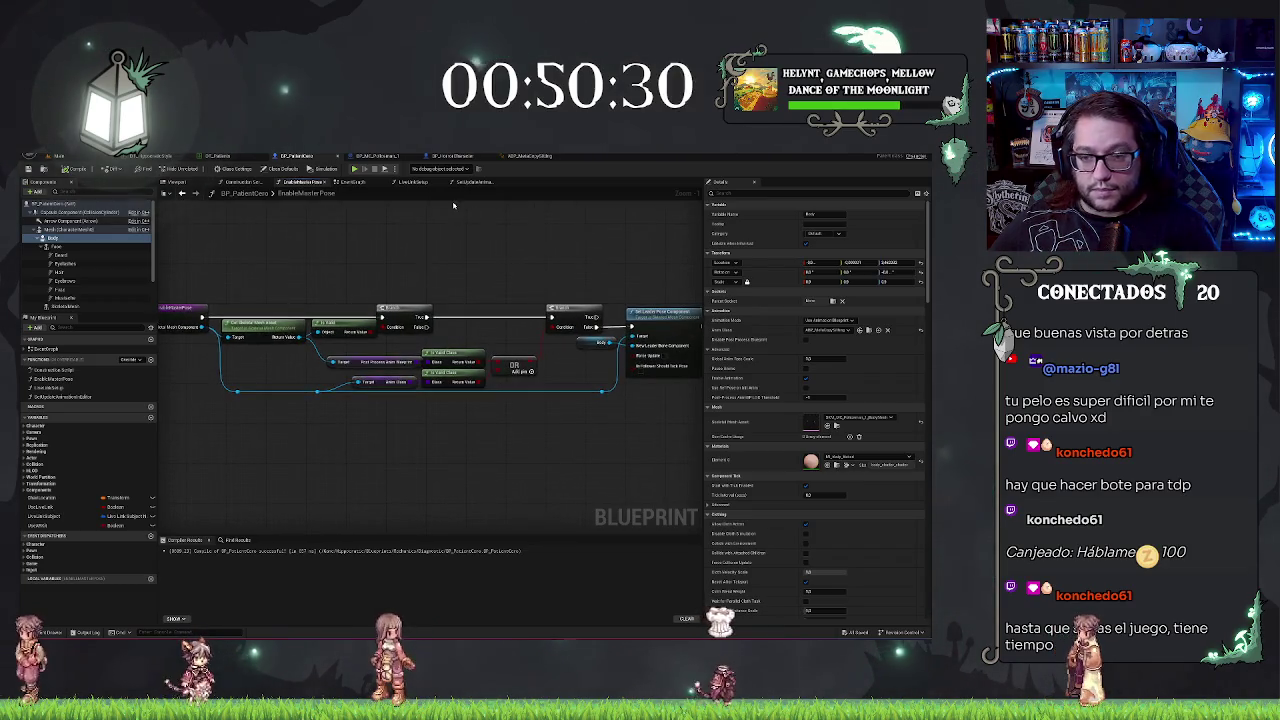
click(352, 182)
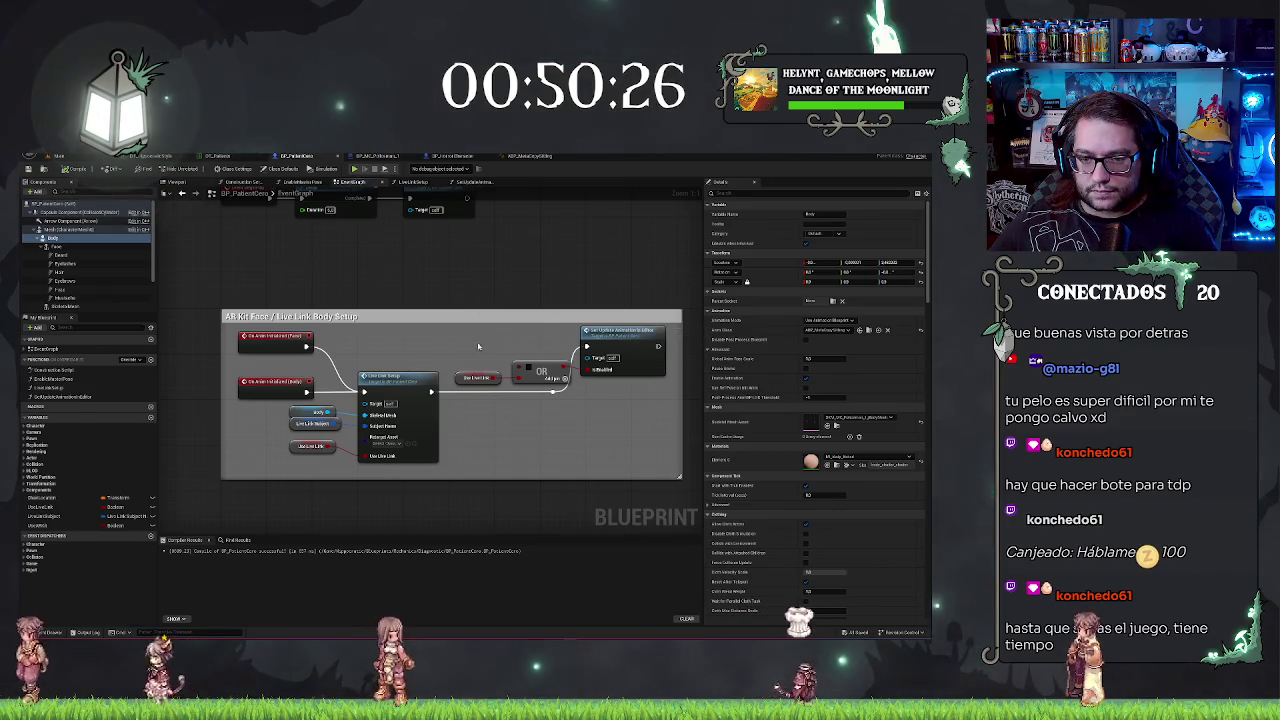
click(376, 156)
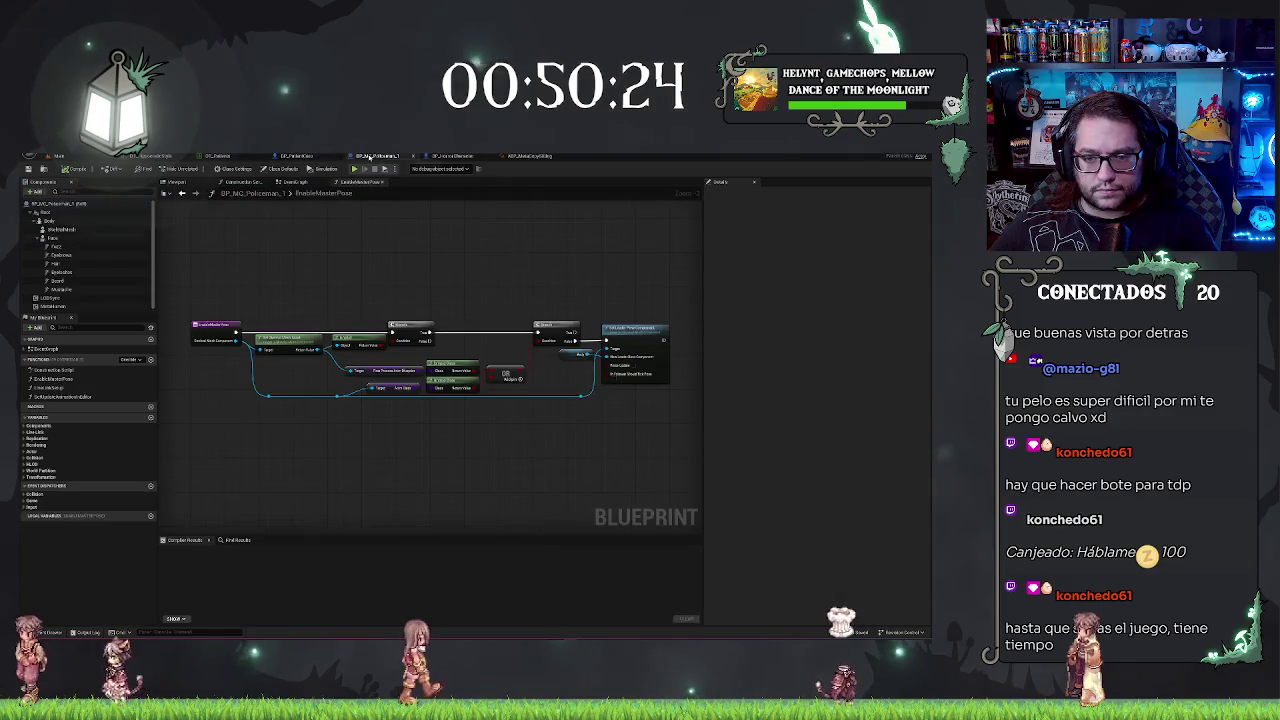
scroll(460, 326, down, 1)
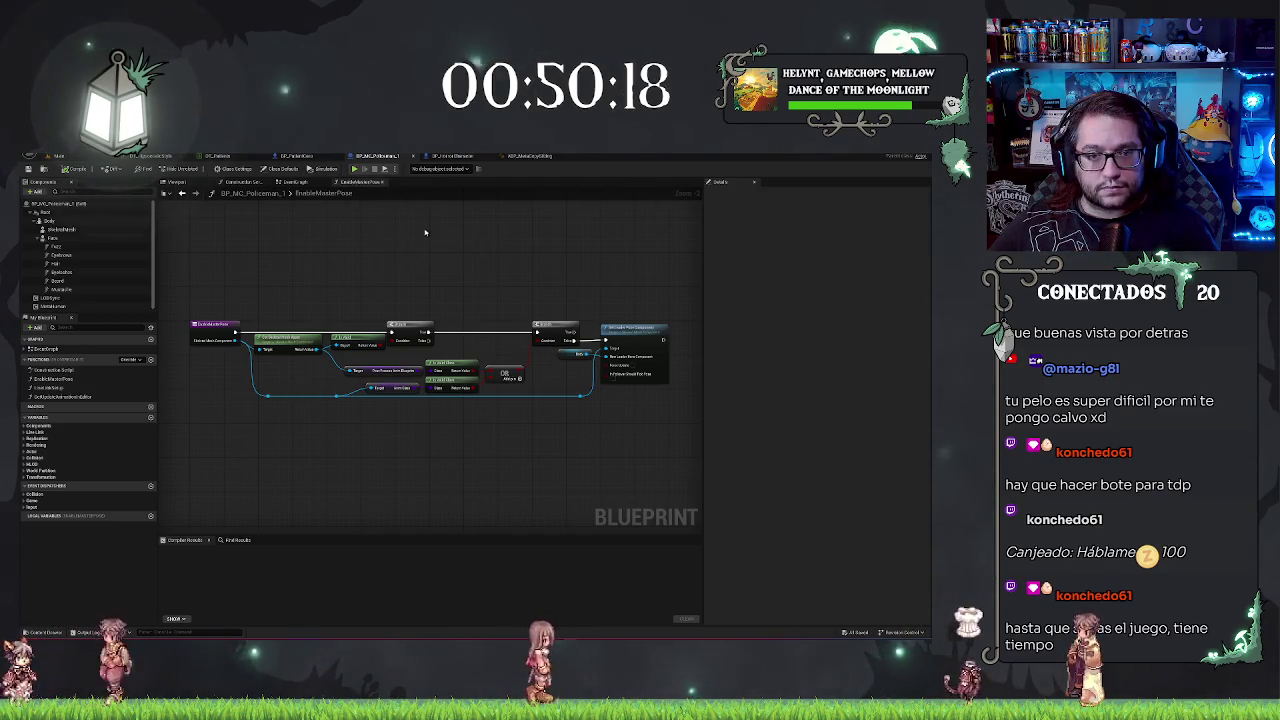
click(303, 160)
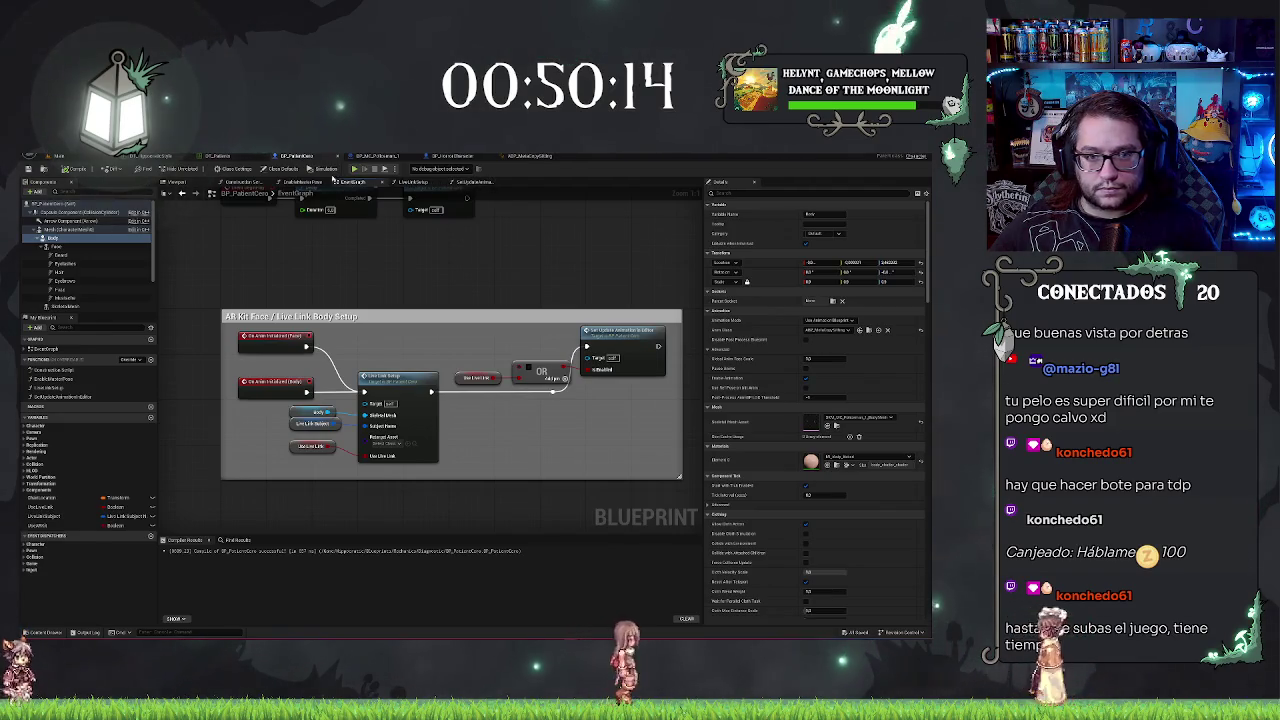
click(288, 184)
drag(548, 263, 529, 257)
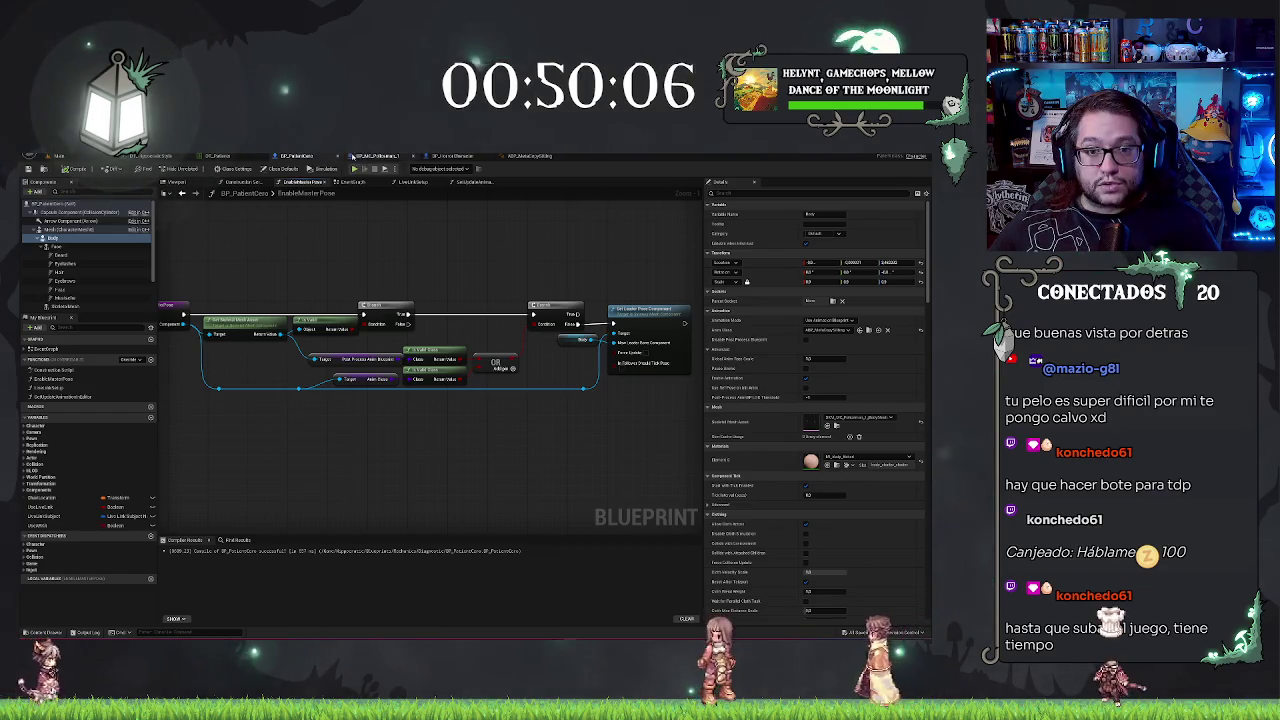
Step: Compare the Live Link setup nodes in both Blueprints' EventGraphs
click(361, 157)
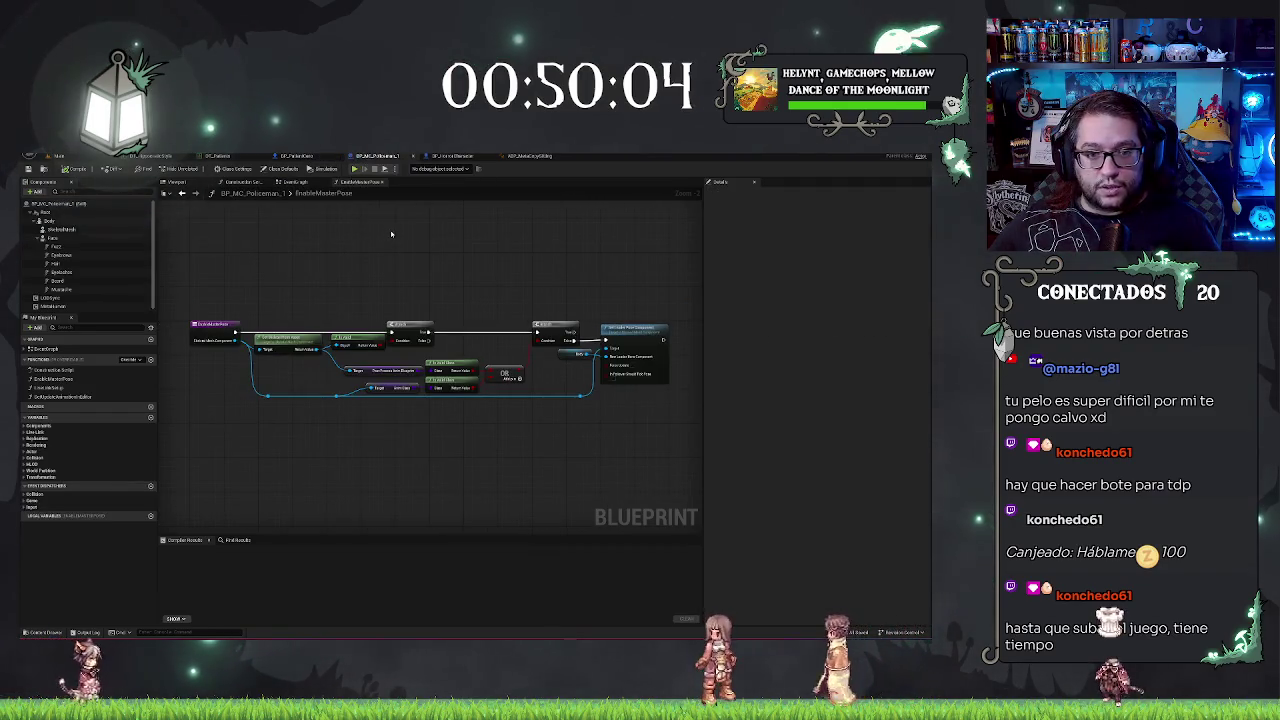
key(ctrl+Tab)
drag(575, 326, 431, 254)
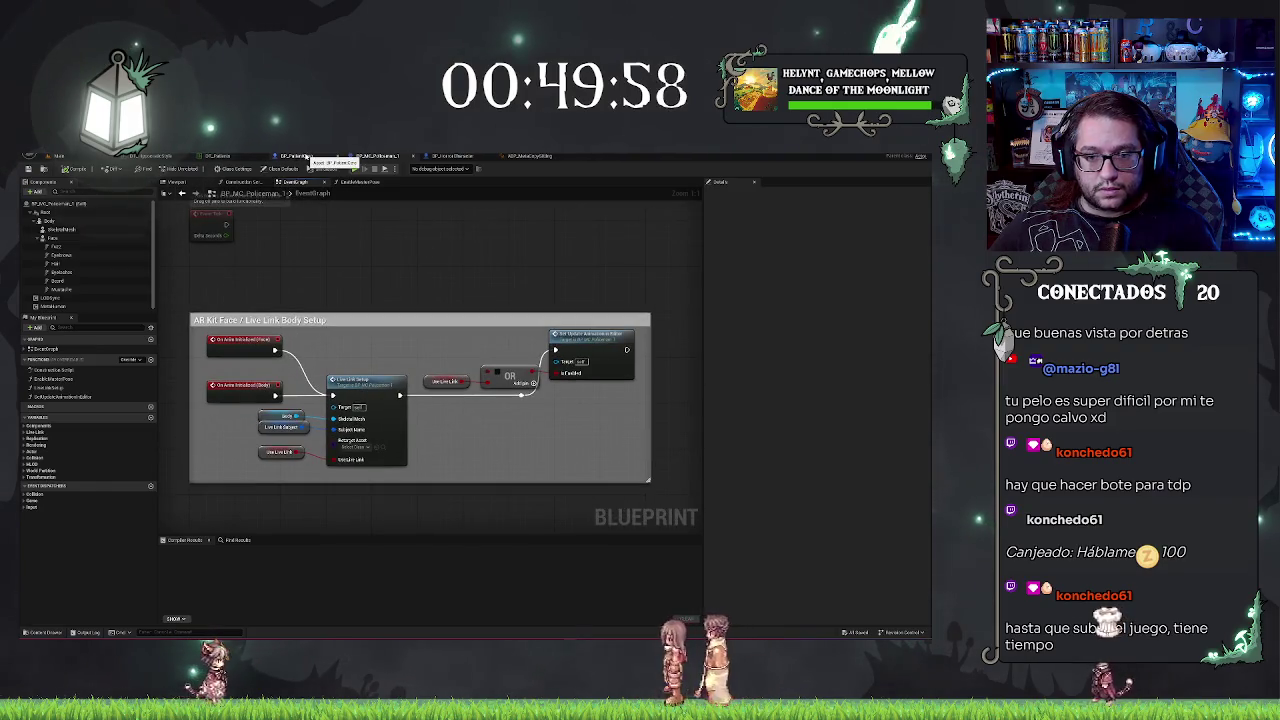
click(307, 158)
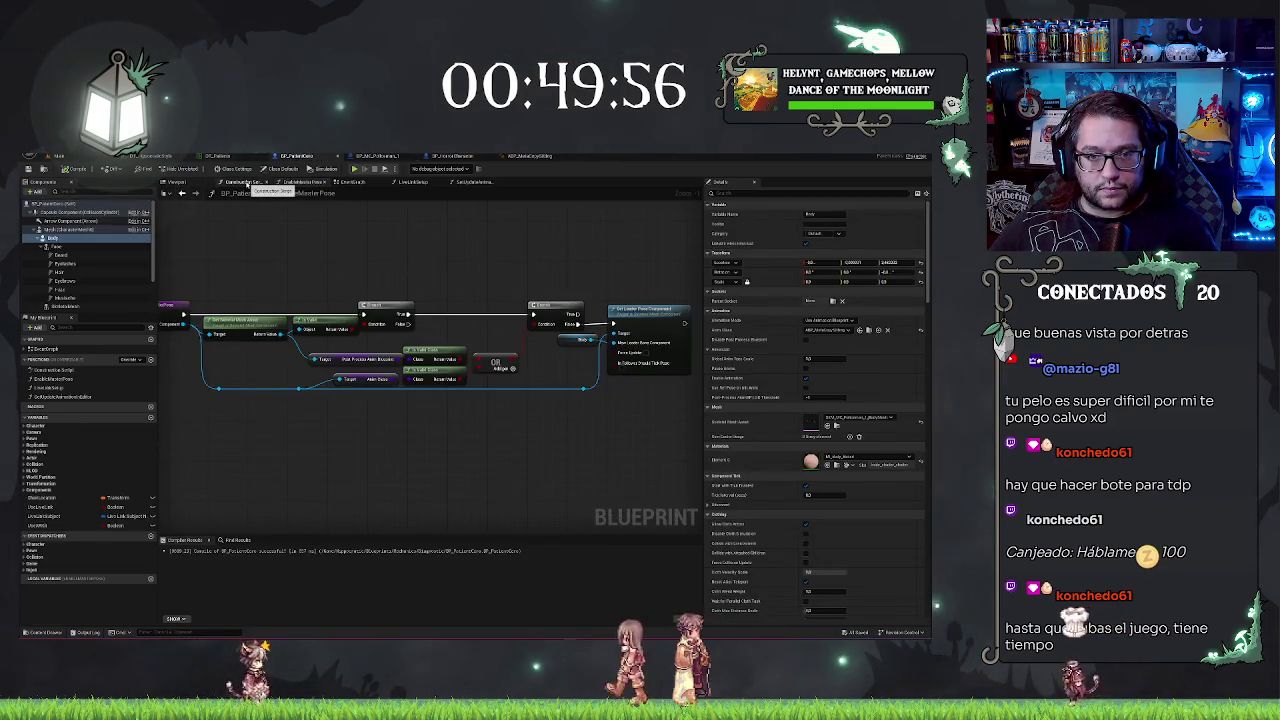
click(352, 182)
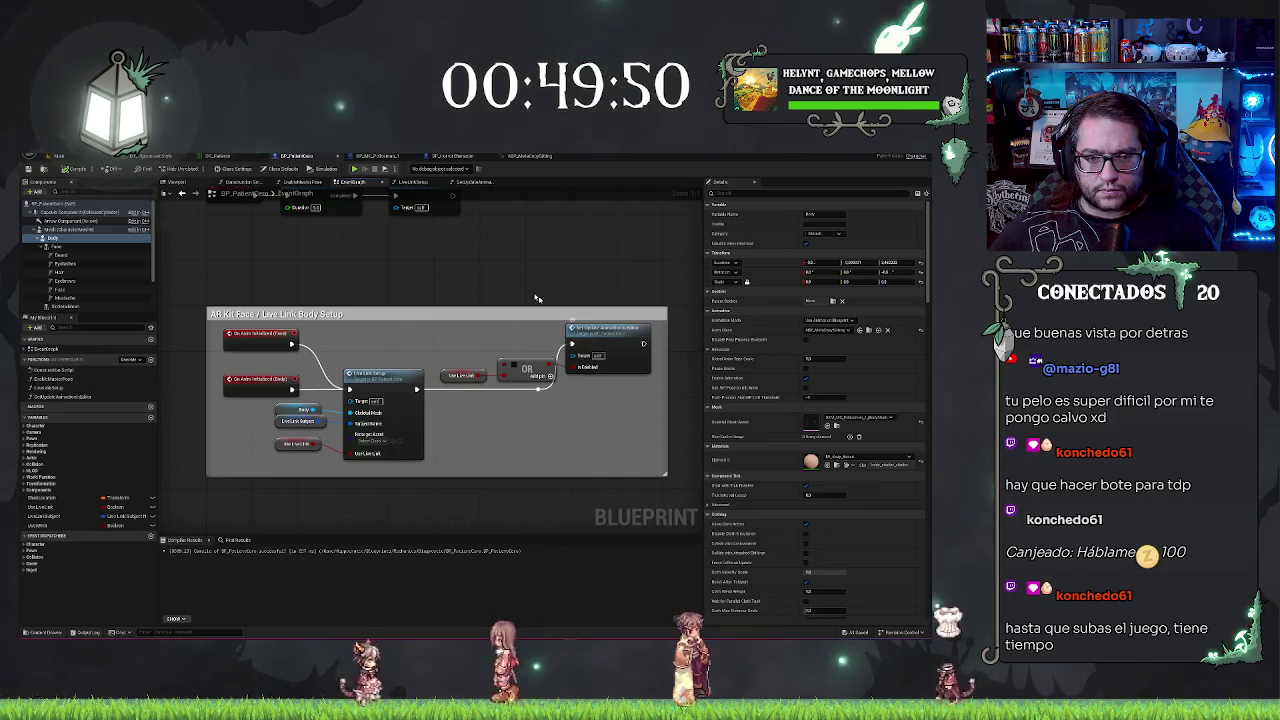
scroll(514, 277, down, 1)
scroll(514, 277, down, 1)
scroll(514, 277, up, 1)
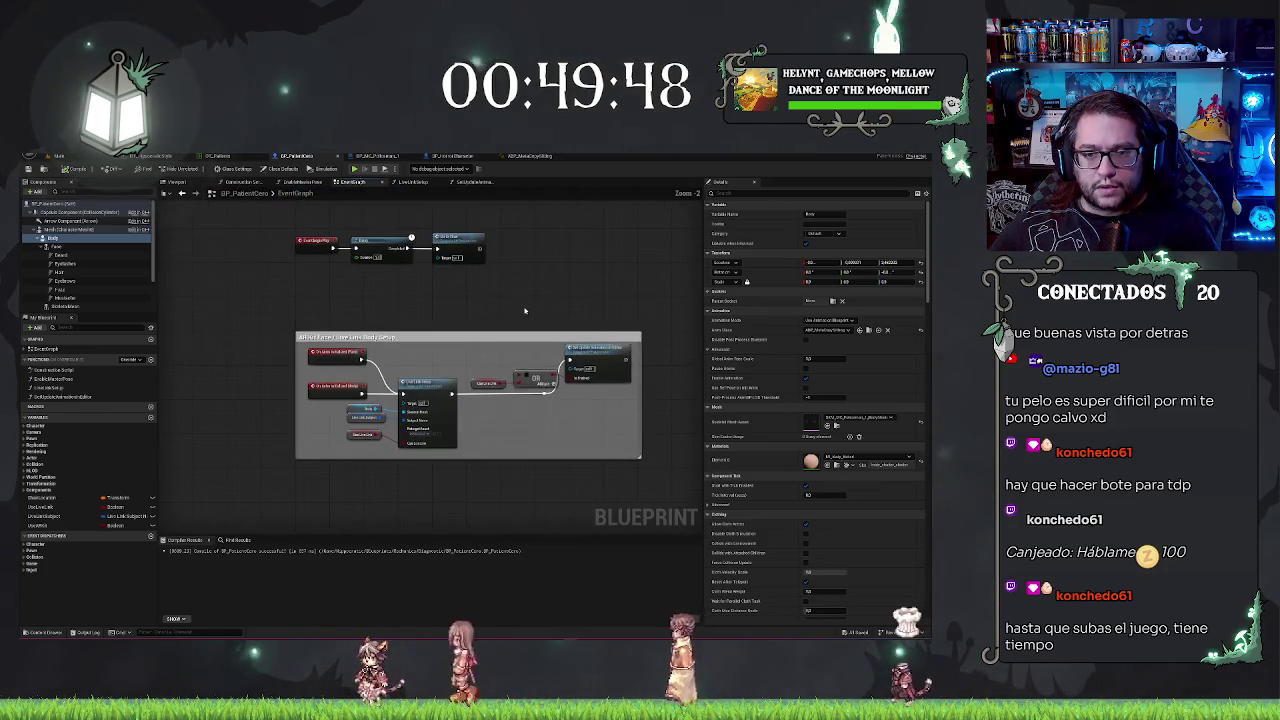
mouse_move(520, 344)
mouse_down()
mouse_move(474, 195)
mouse_move(510, 311)
mouse_up()
Step: Copy the policeman's Construction Script nodes into the patient's empty Construction Script and preview the character
click(377, 157)
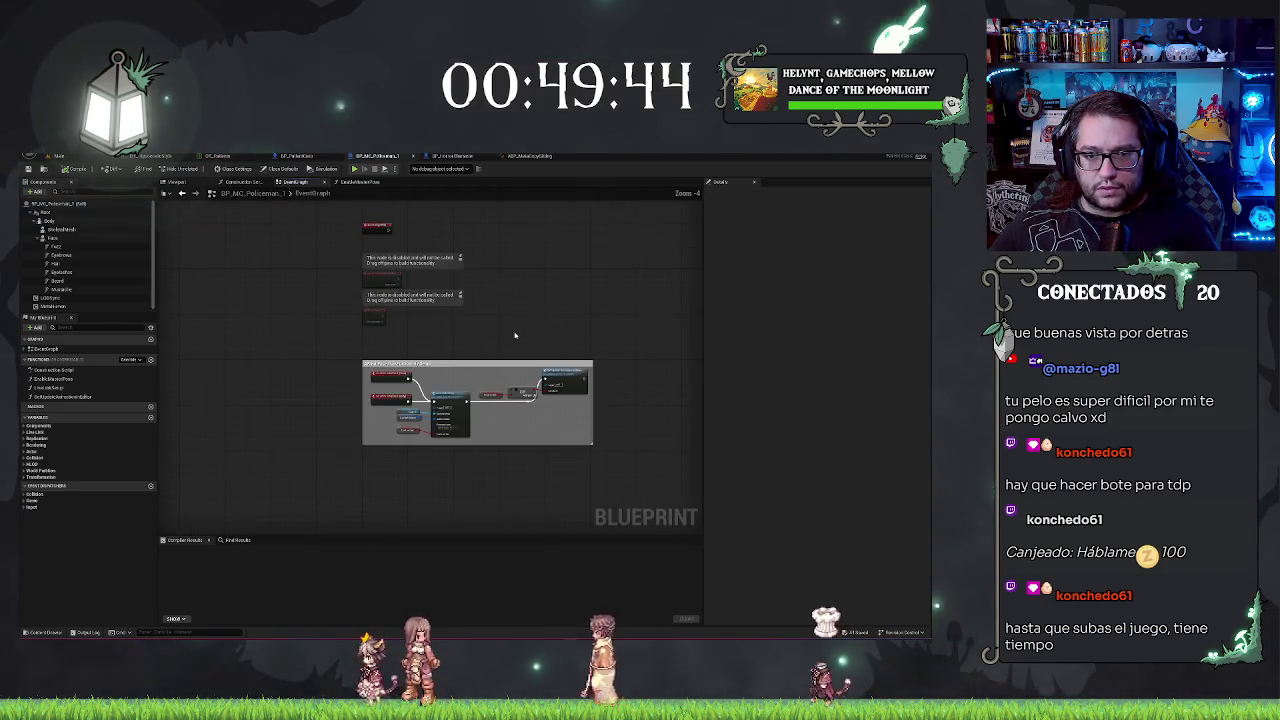
scroll(498, 297, up, 2)
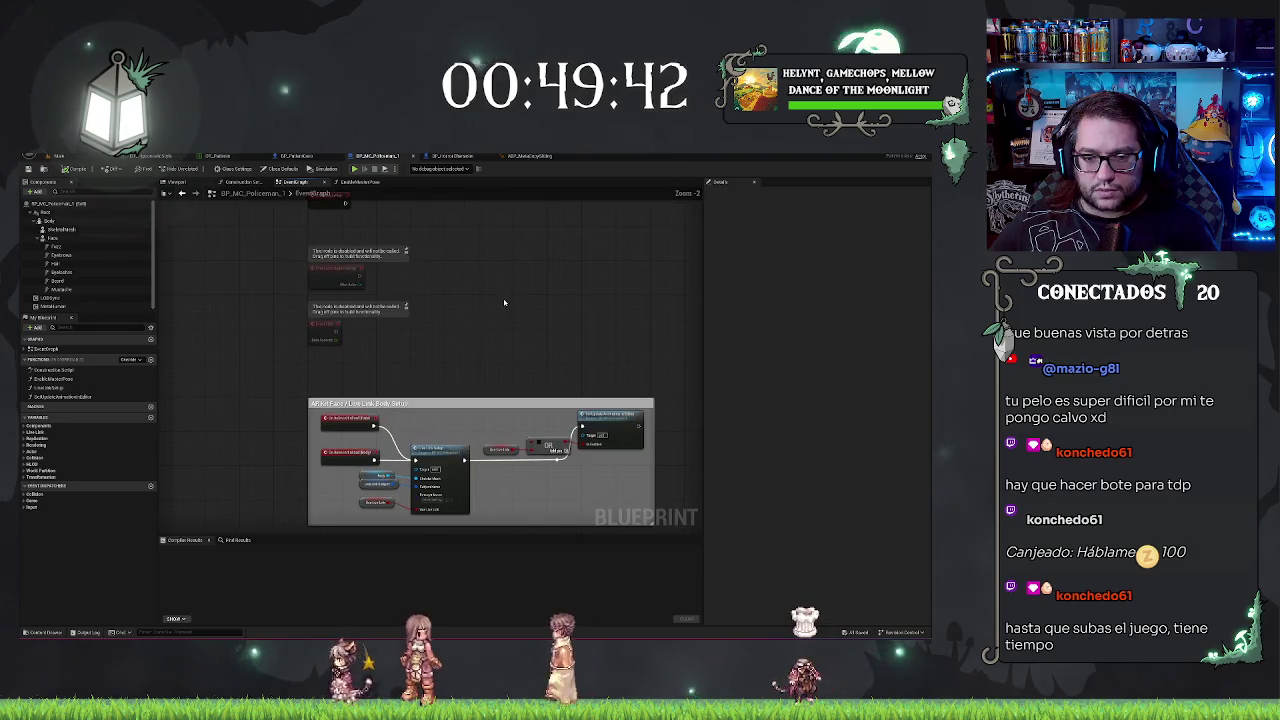
mouse_move(502, 304)
mouse_down()
mouse_move(486, 260)
mouse_move(491, 409)
mouse_move(454, 219)
mouse_up()
click(243, 182)
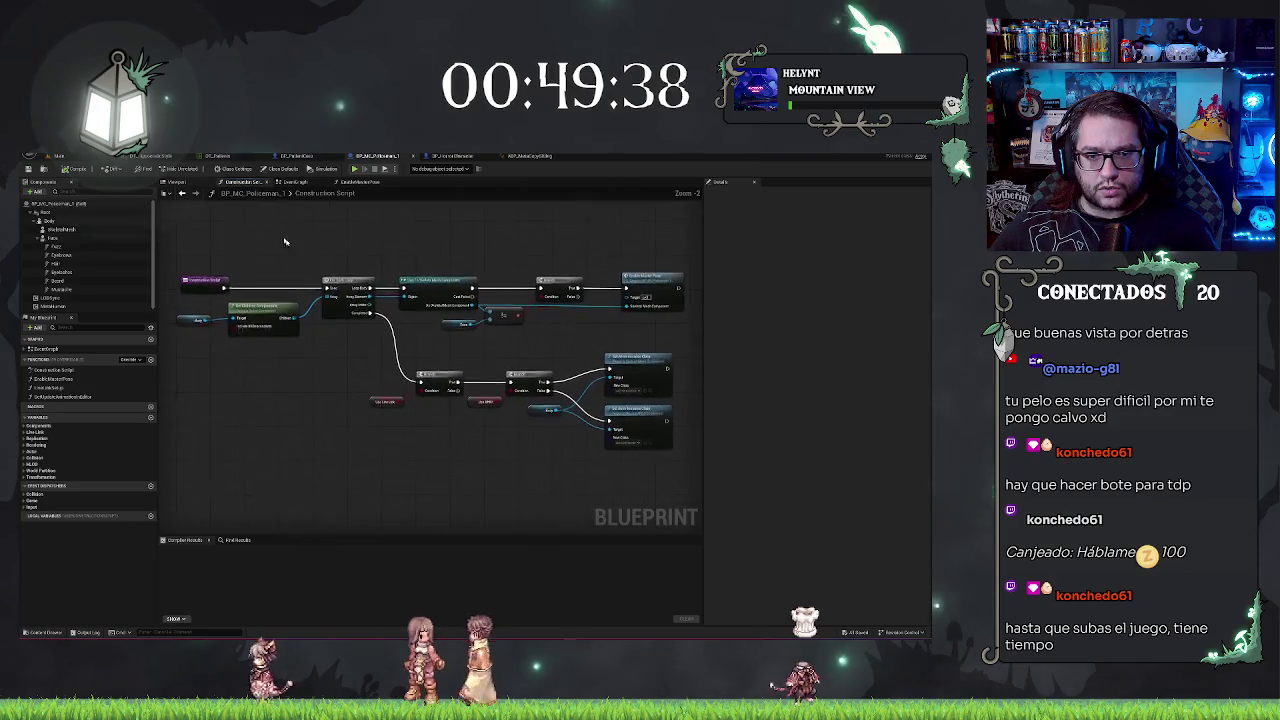
mouse_move(192, 305)
mouse_down()
mouse_move(480, 344)
mouse_move(588, 412)
mouse_up()
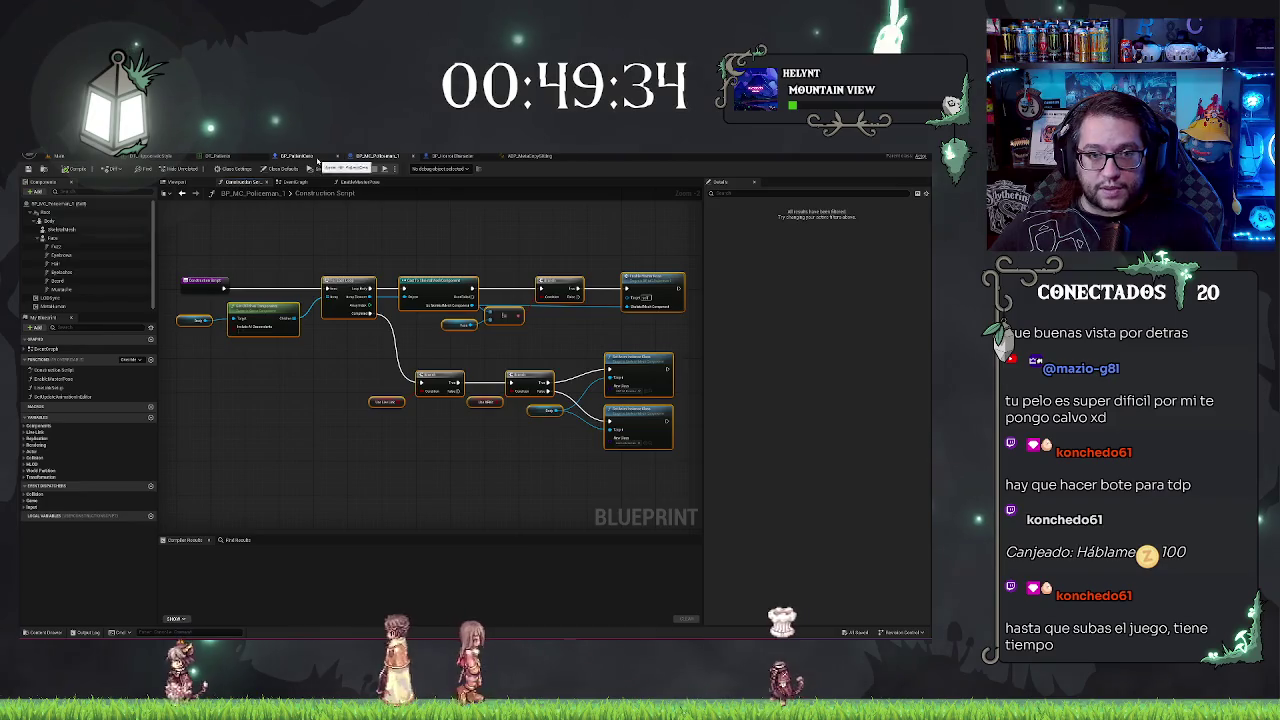
click(295, 156)
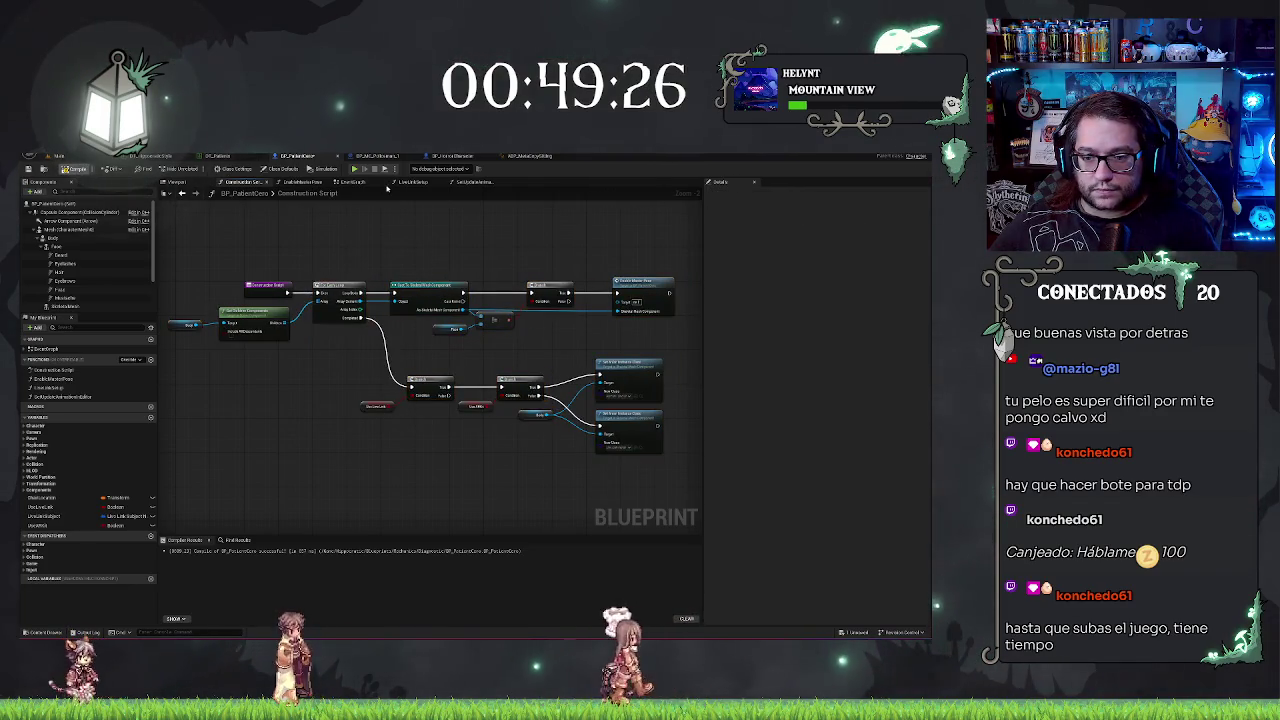
click(175, 183)
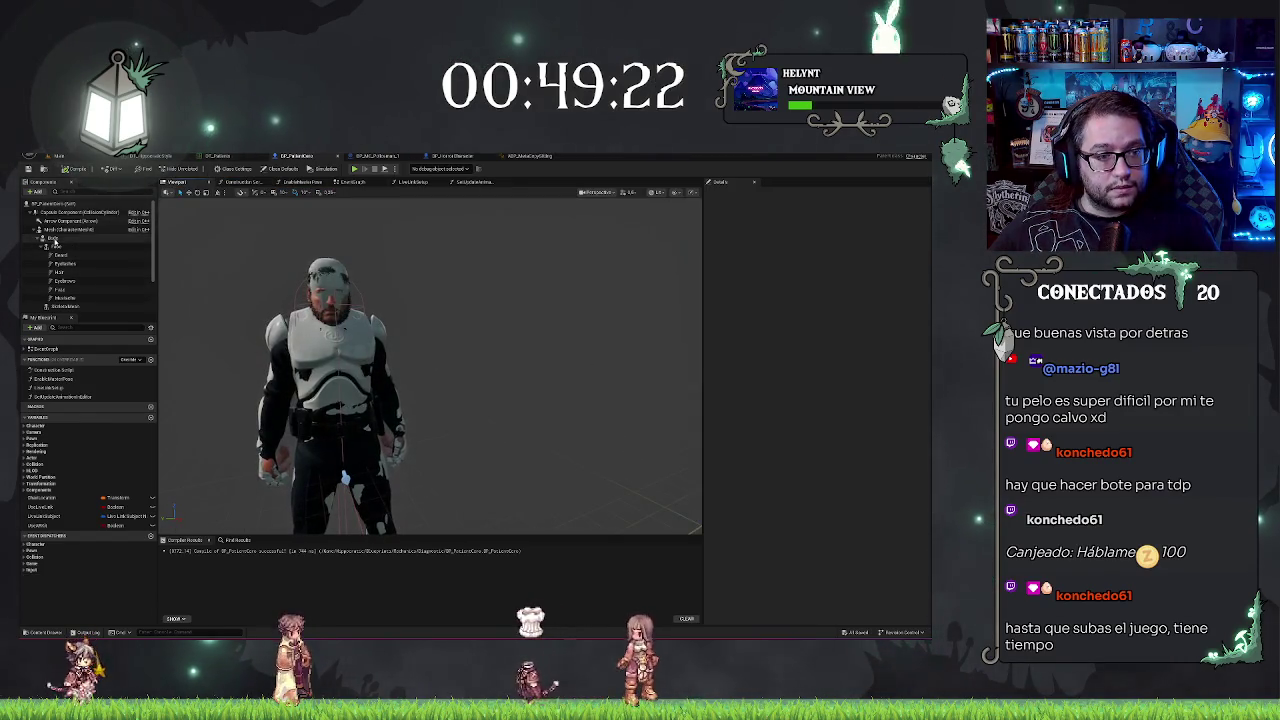
Step: Search the main mesh's details for 'vis' and orbit to frame the character
click(70, 229)
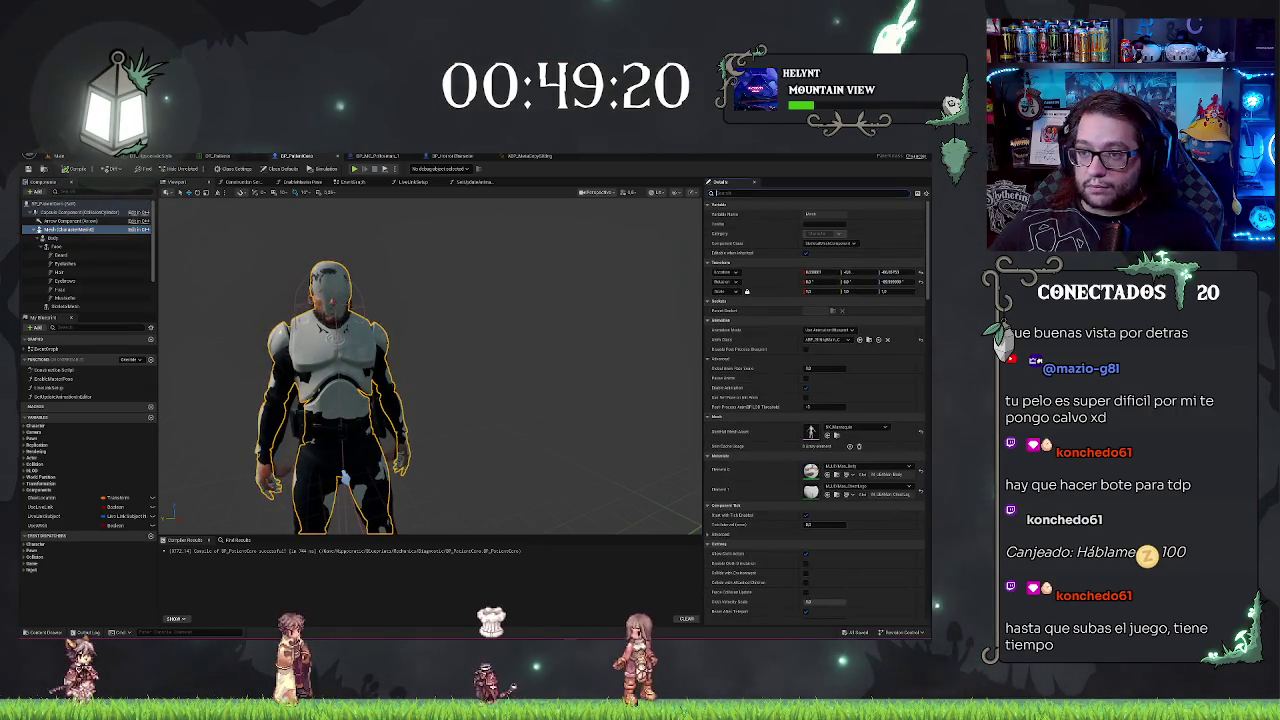
text(vis)
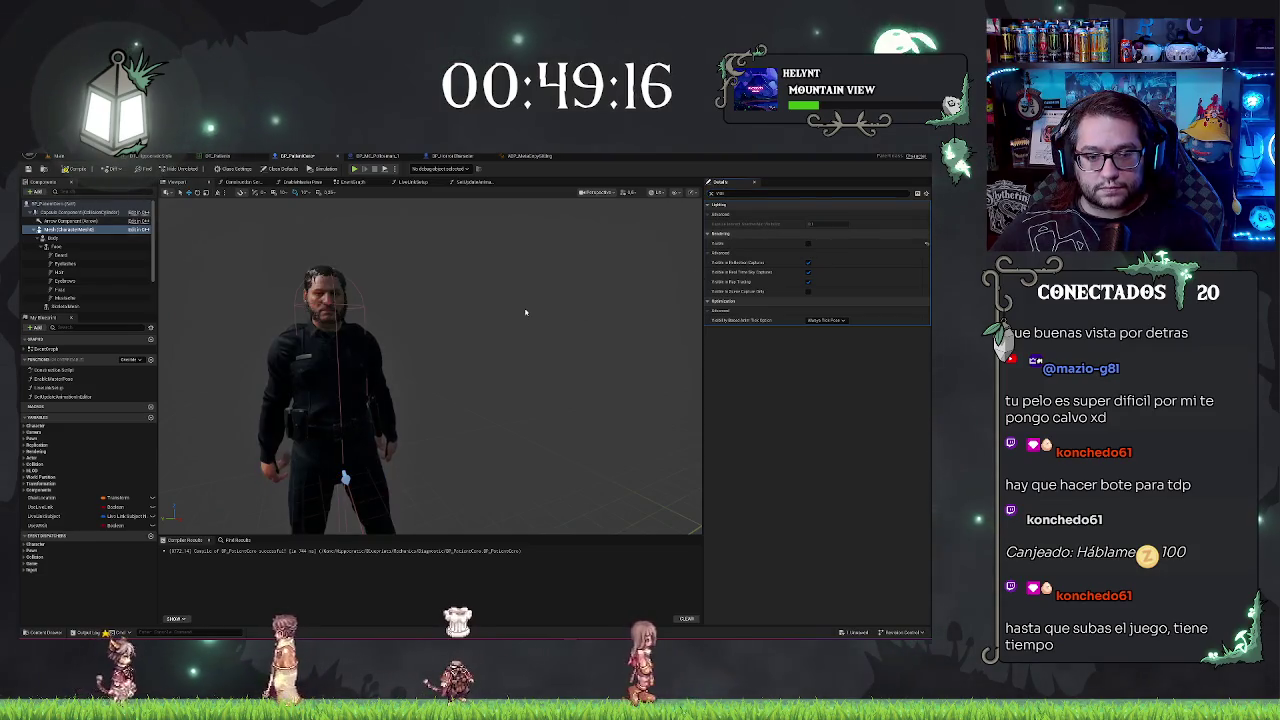
scroll(526, 309, up, 6)
scroll(430, 365, down, 5)
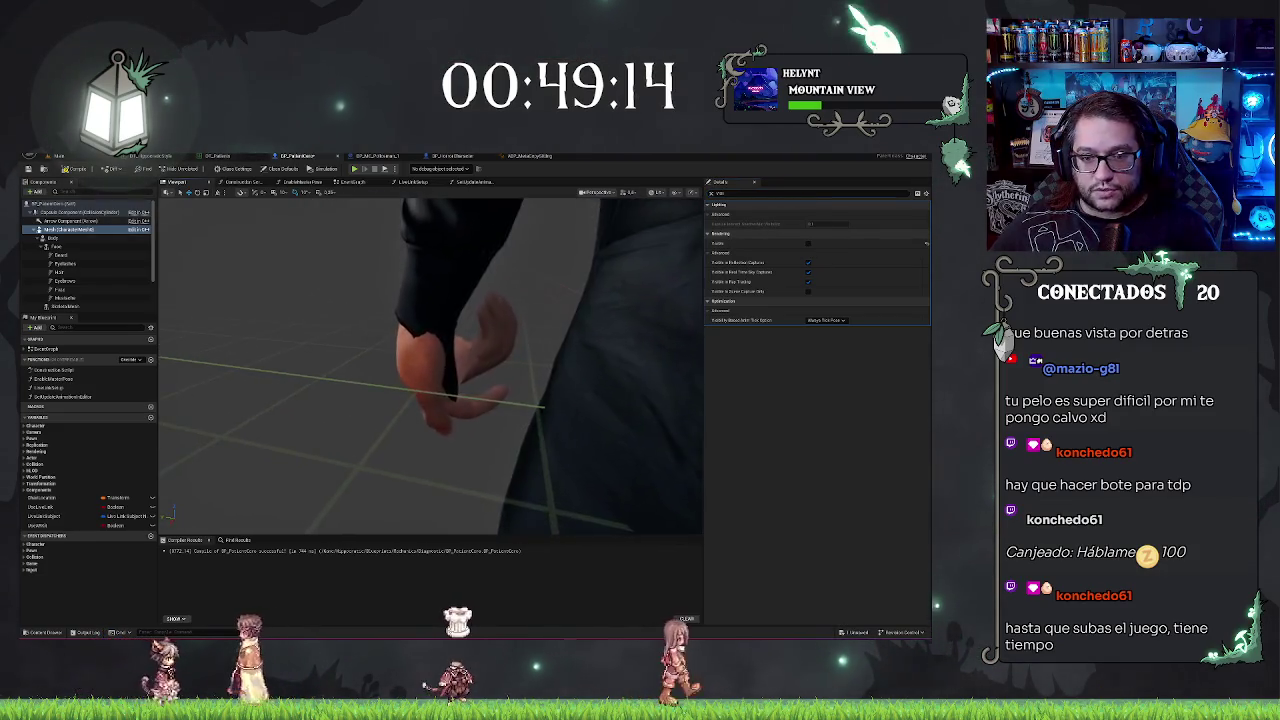
mouse_move(430, 365)
mouse_down()
mouse_move(430, 330)
mouse_move(520, 325)
mouse_move(520, 395)
mouse_move(600, 395)
mouse_move(600, 410)
mouse_move(670, 400)
mouse_move(500, 400)
mouse_move(500, 380)
mouse_up()
click(80, 229)
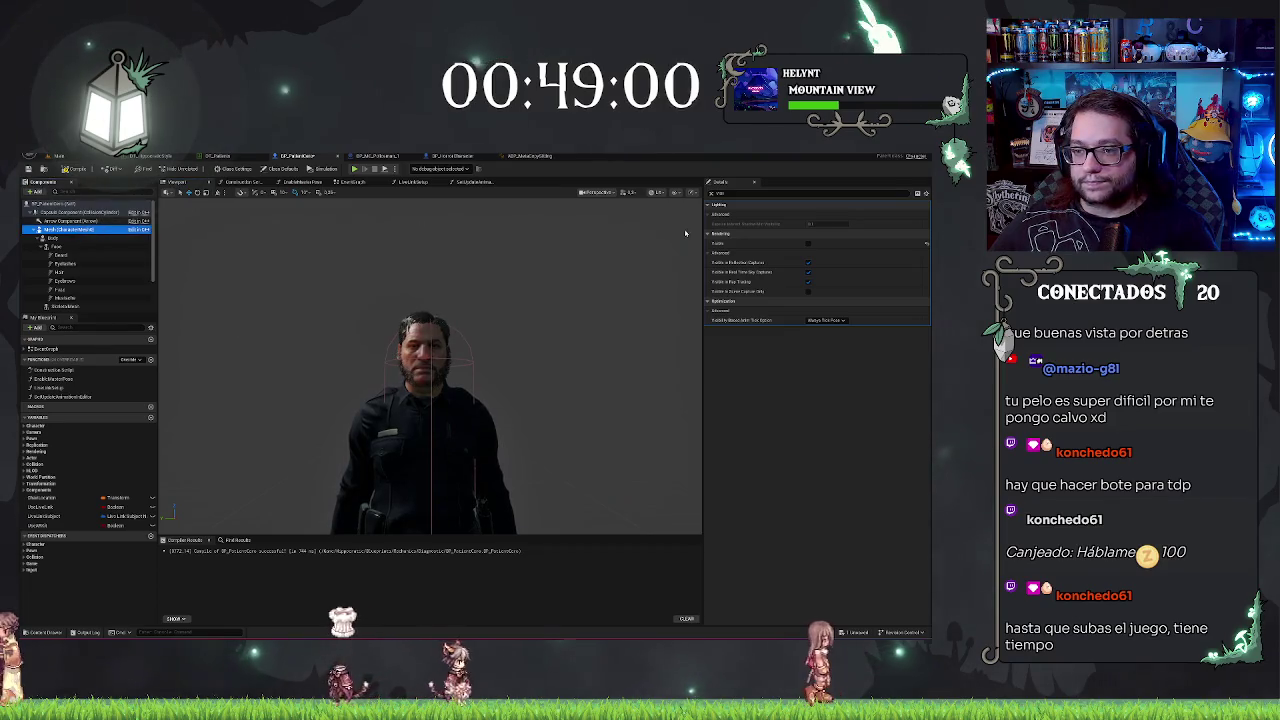
key(f)
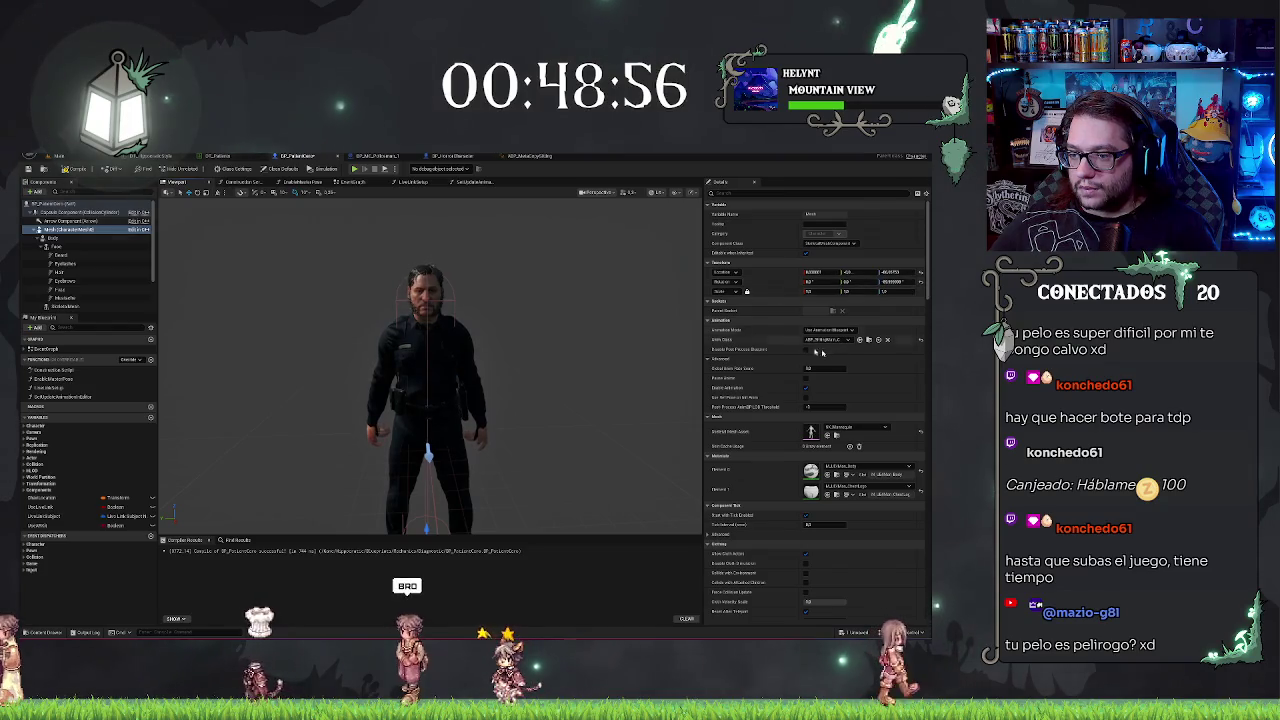
Step: Try setting the Body's X scale to 1, undo it, and return to the main level editor
click(54, 238)
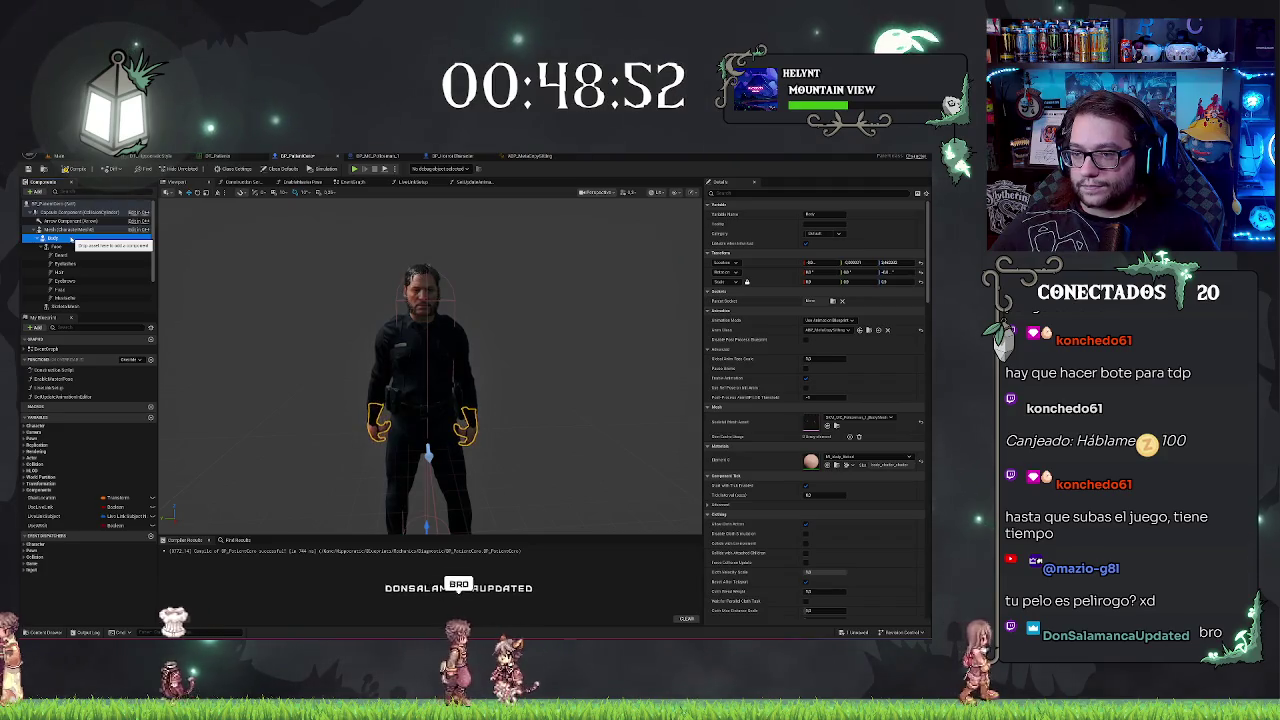
click(812, 282)
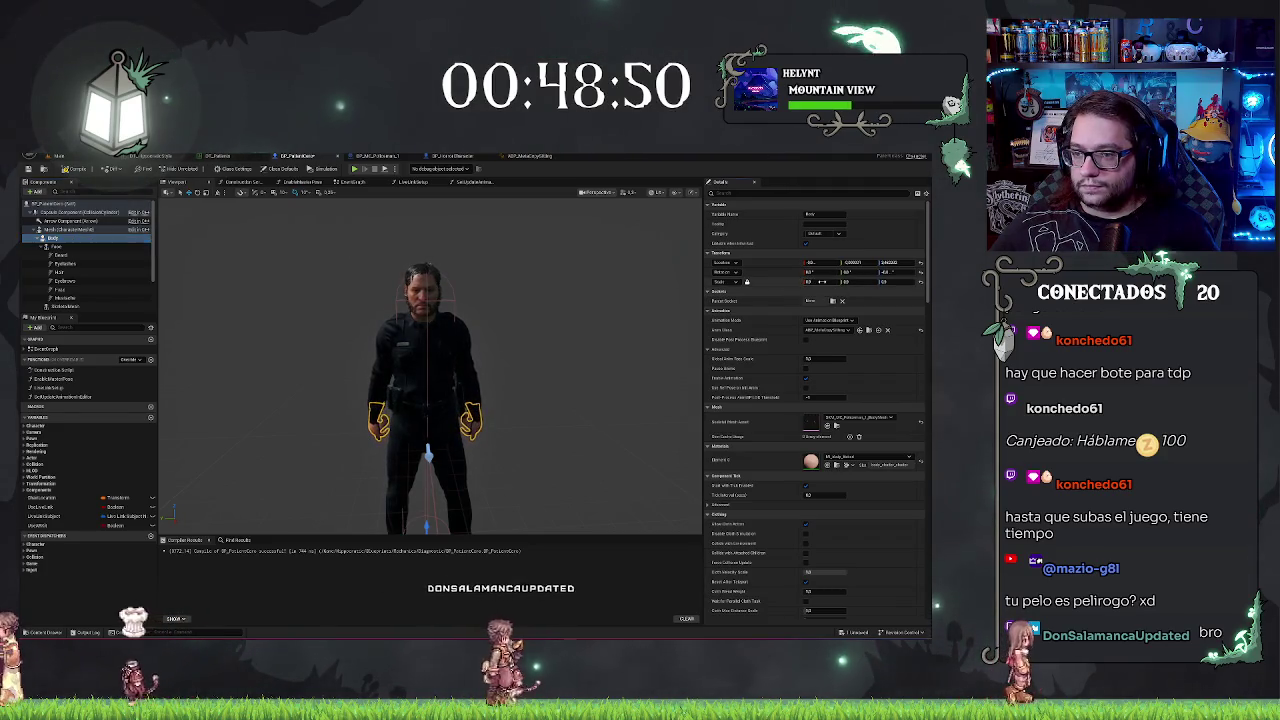
text(1)
key(Return)
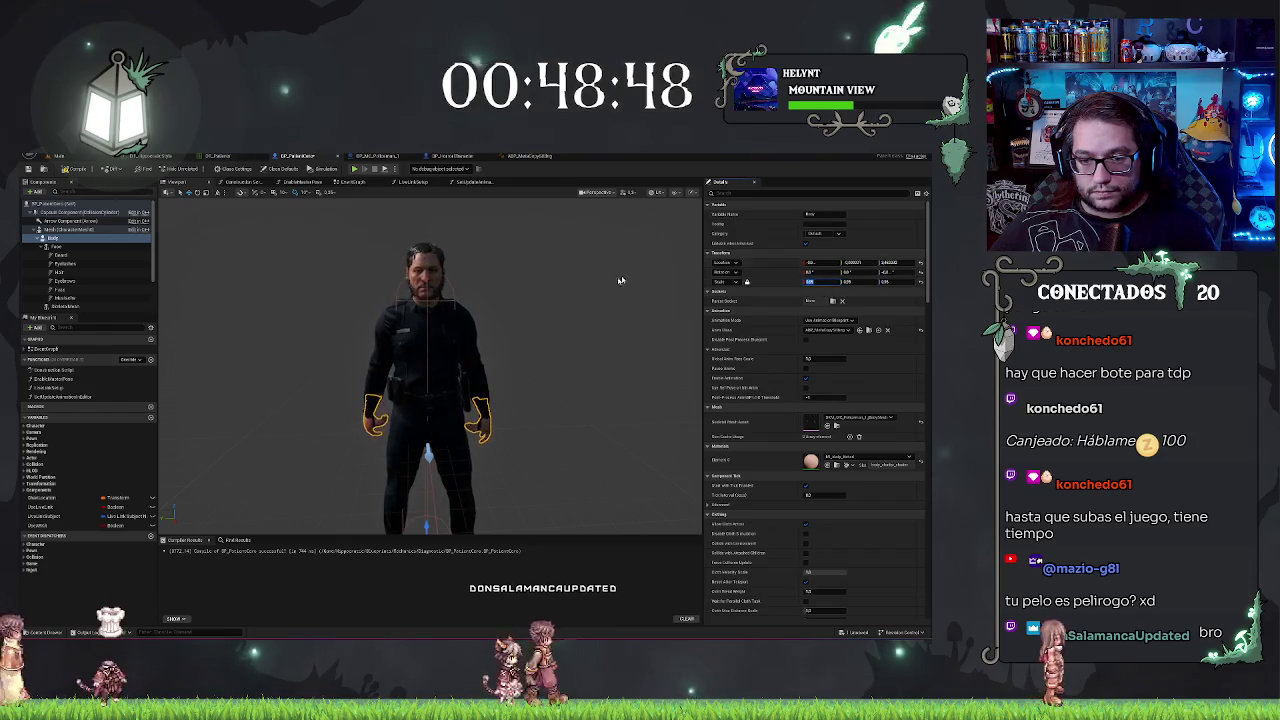
drag(563, 326, 558, 380)
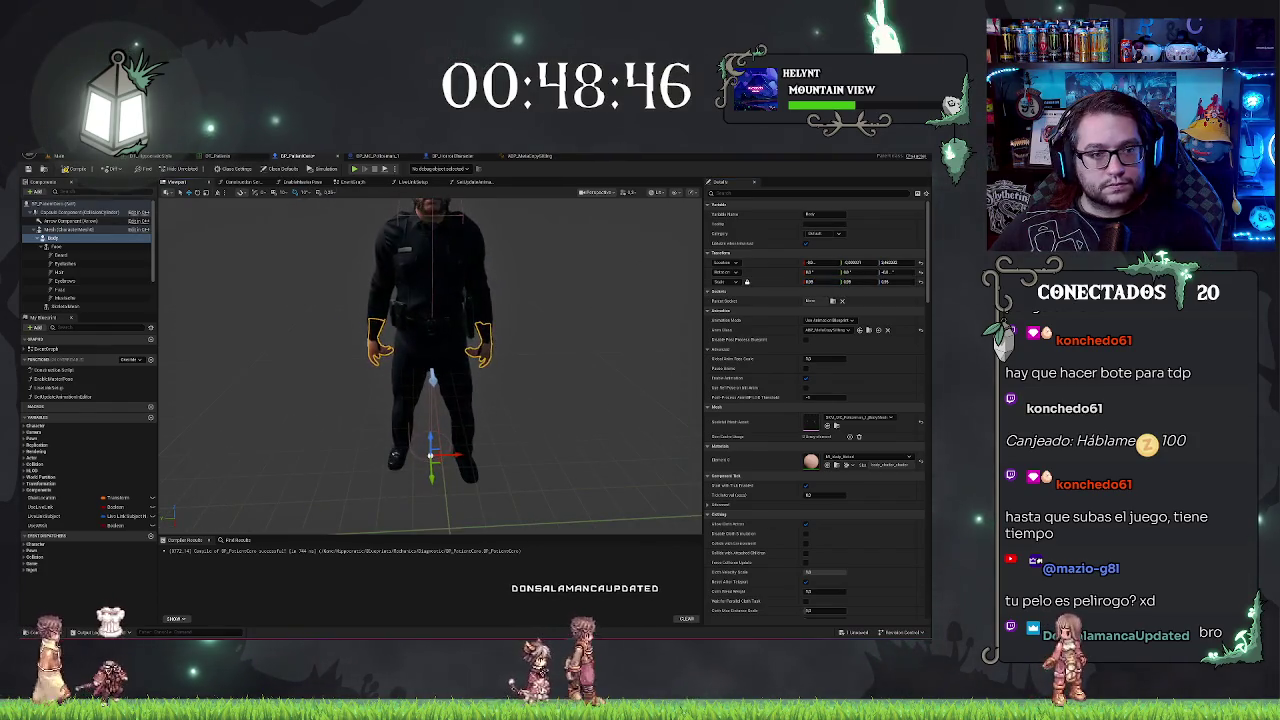
key(ctrl+z)
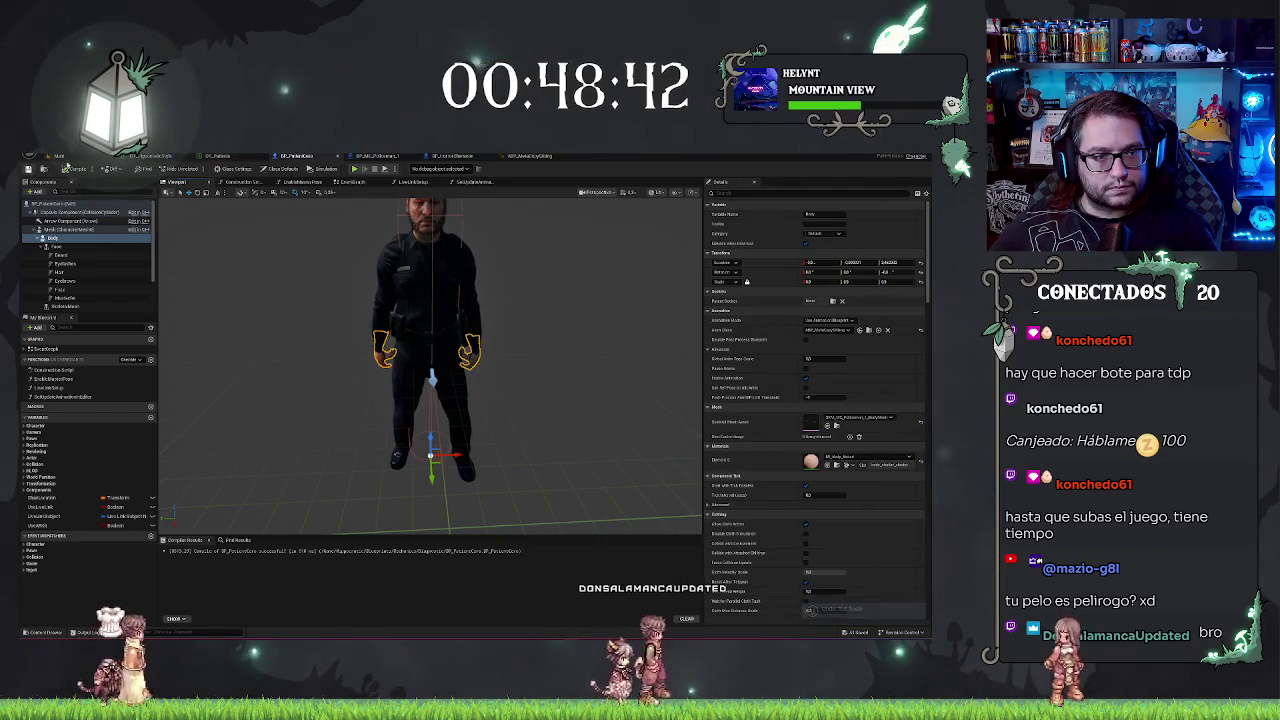
click(58, 156)
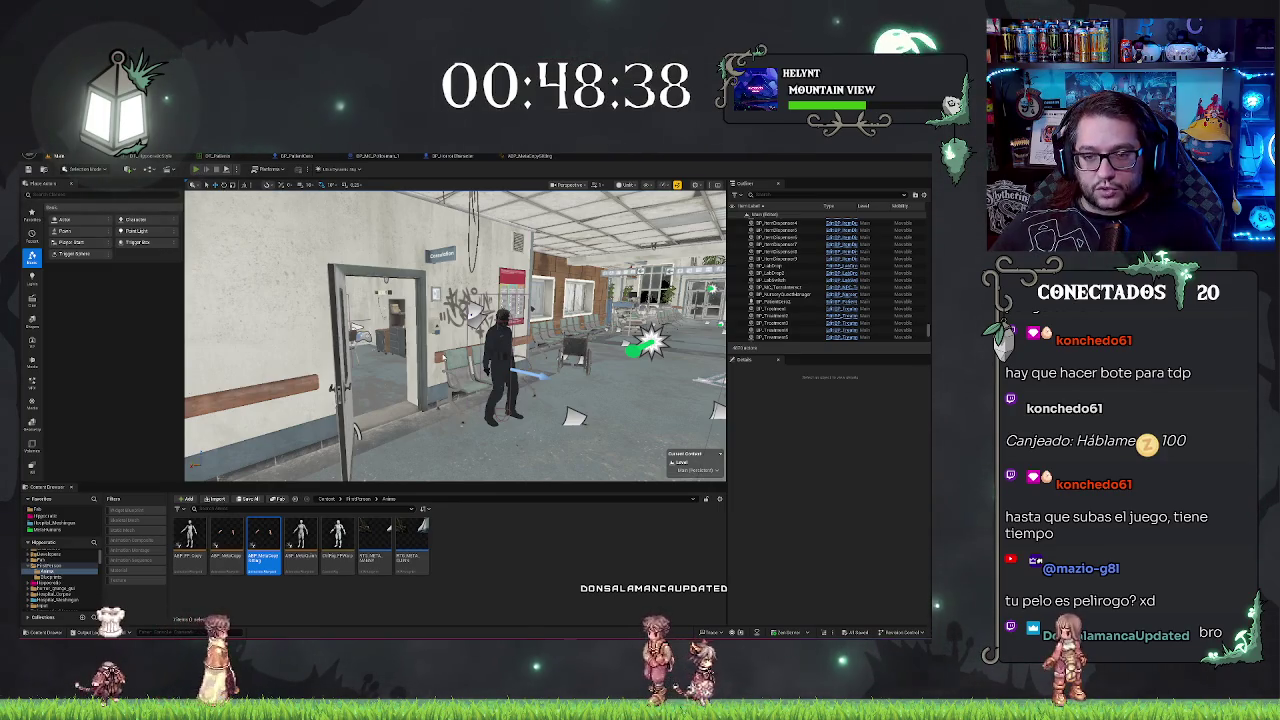
key(alt+p)
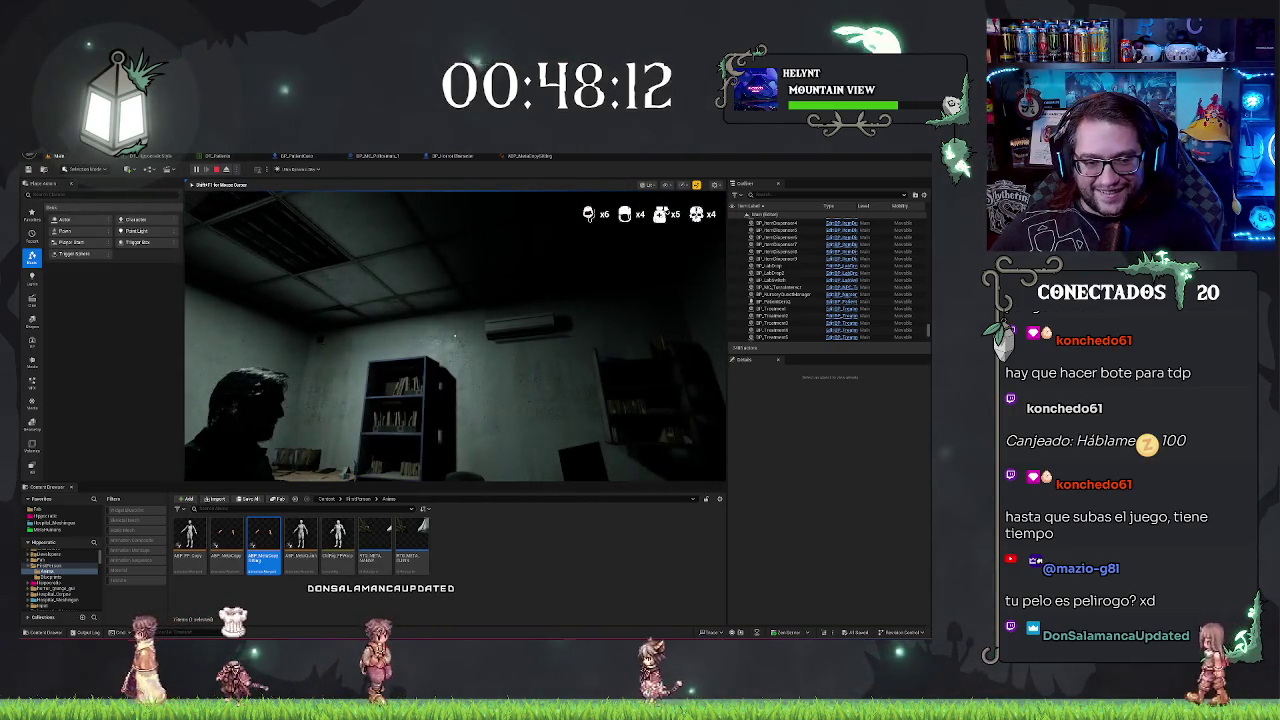
key(Escape)
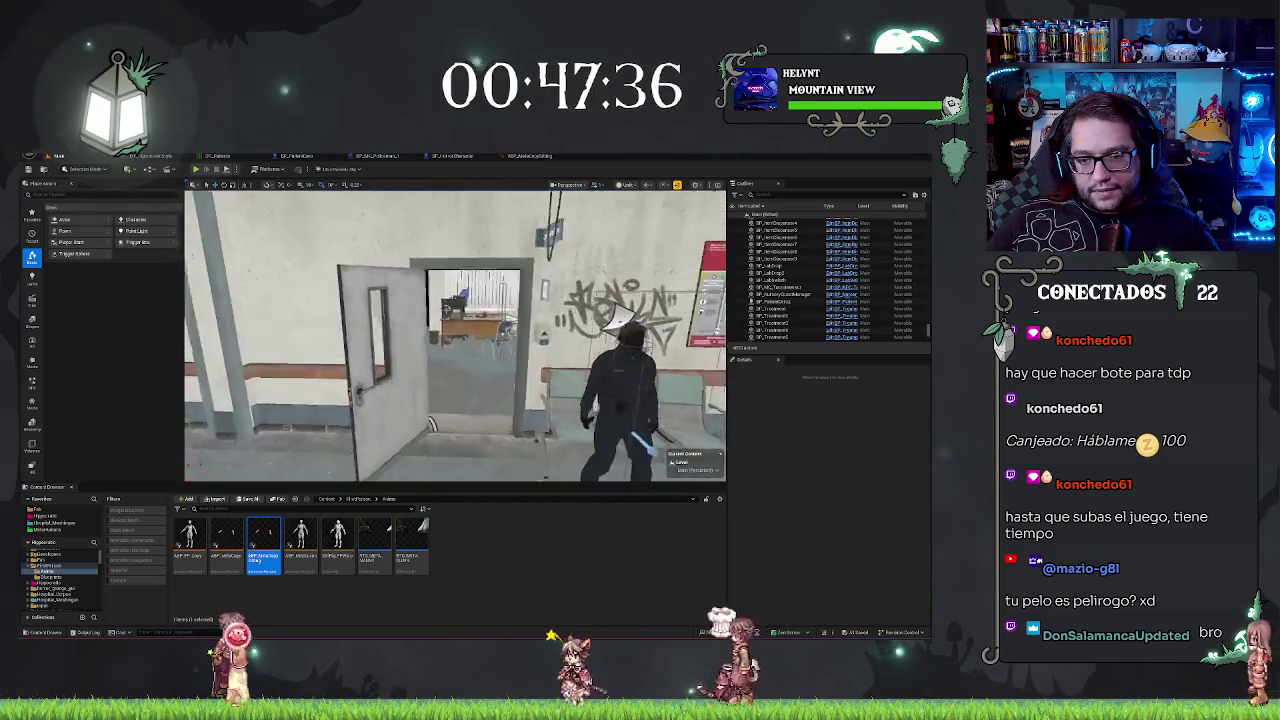
click(530, 156)
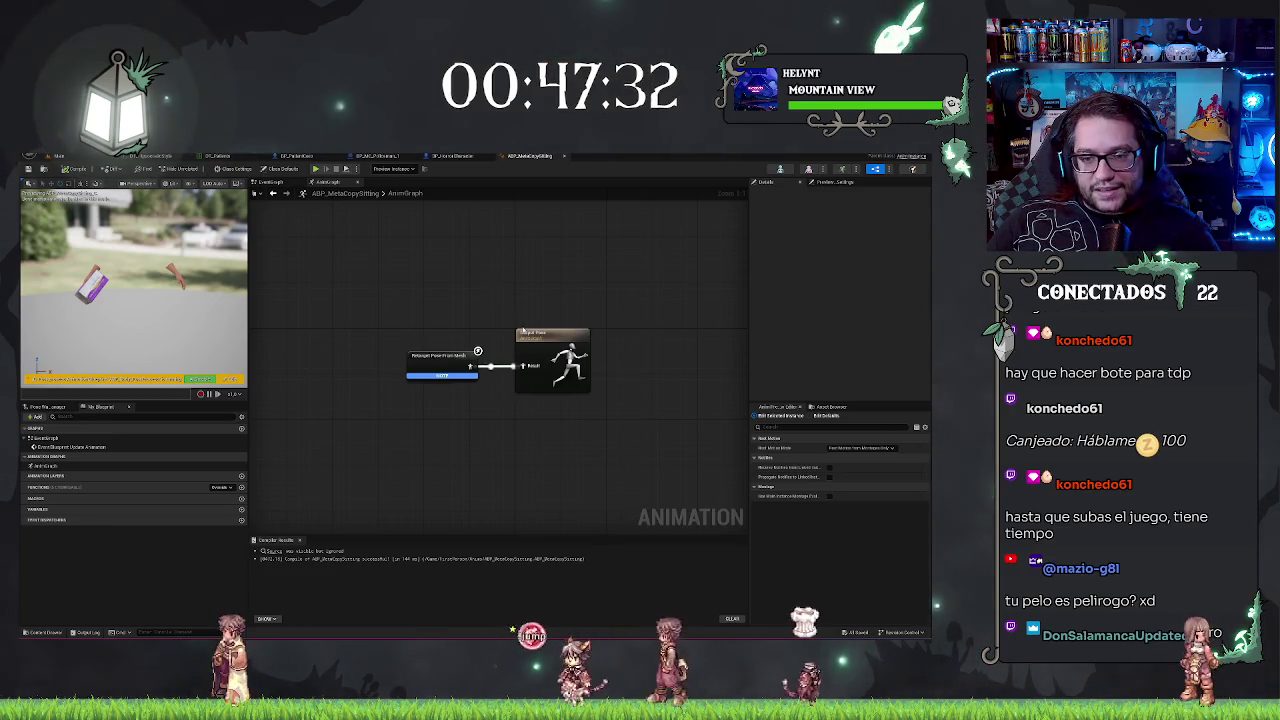
Step: Assign the IK Retargeter Asset on the Retarget Pose From Mesh node, then go back to the level tab
click(445, 362)
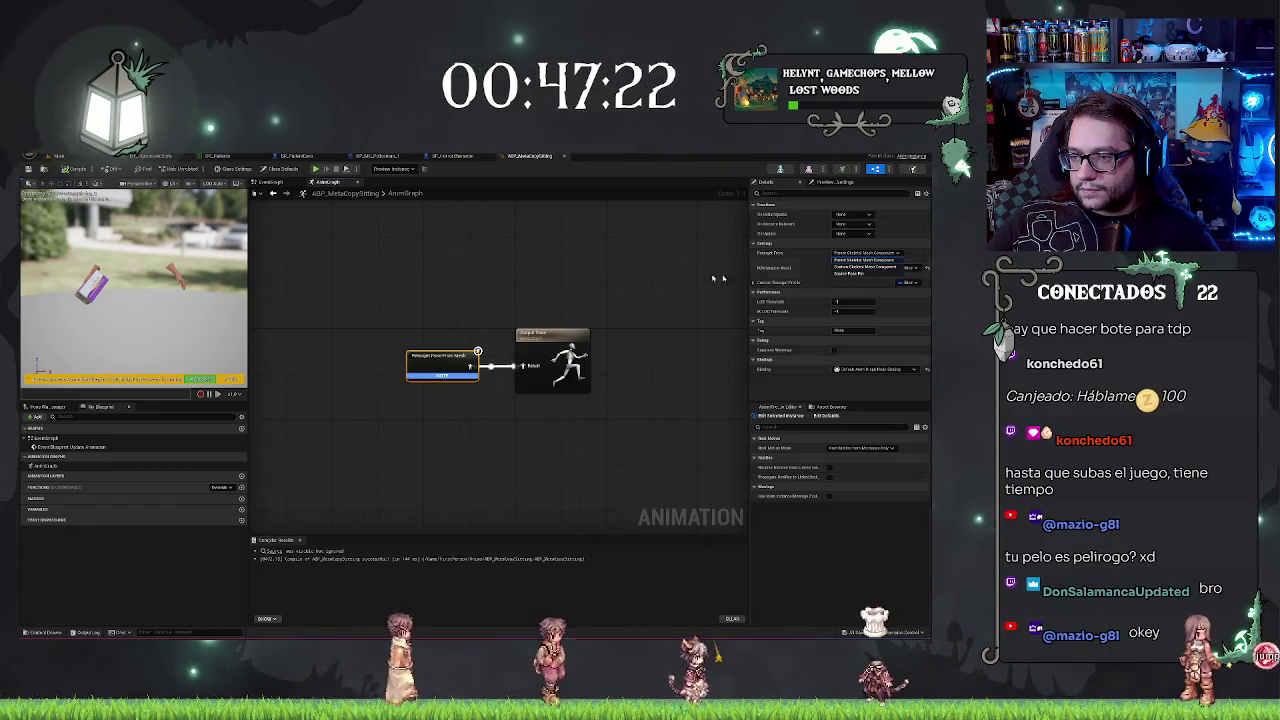
click(868, 268)
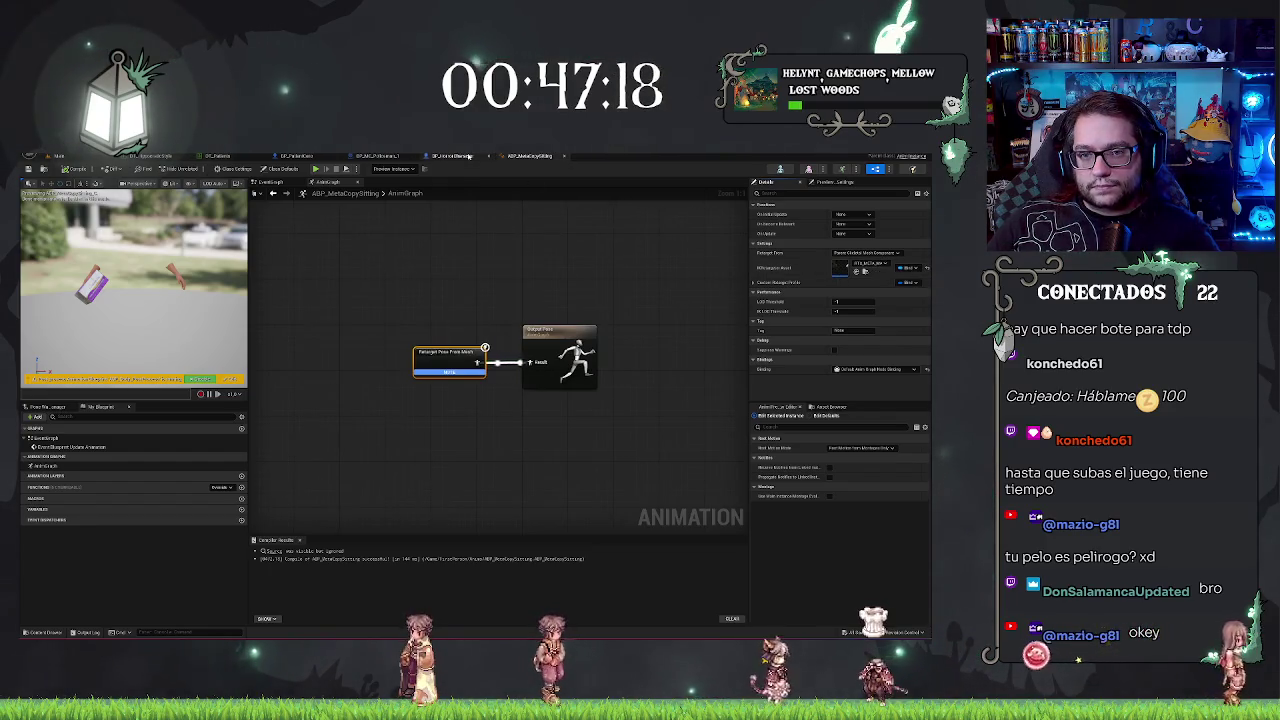
click(57, 155)
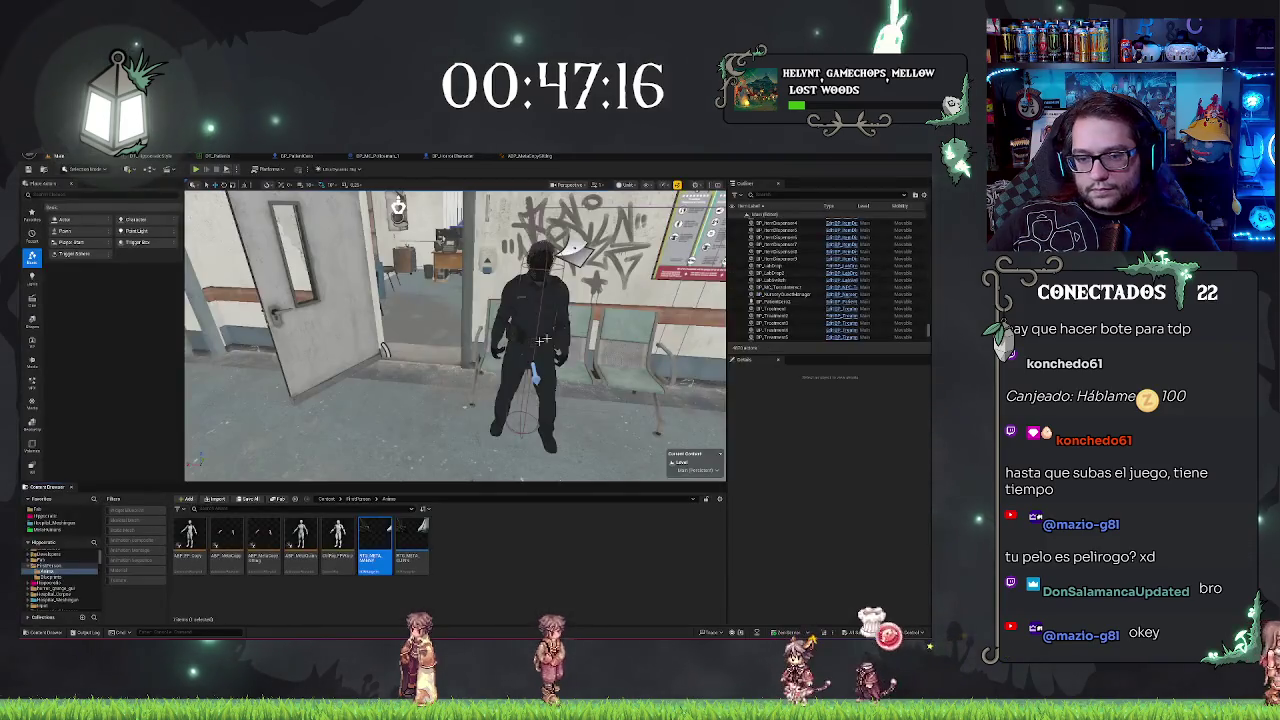
Step: Open the RTG_META IK Retargeter and inspect the mannequin up close in the viewport
double_click(371, 555)
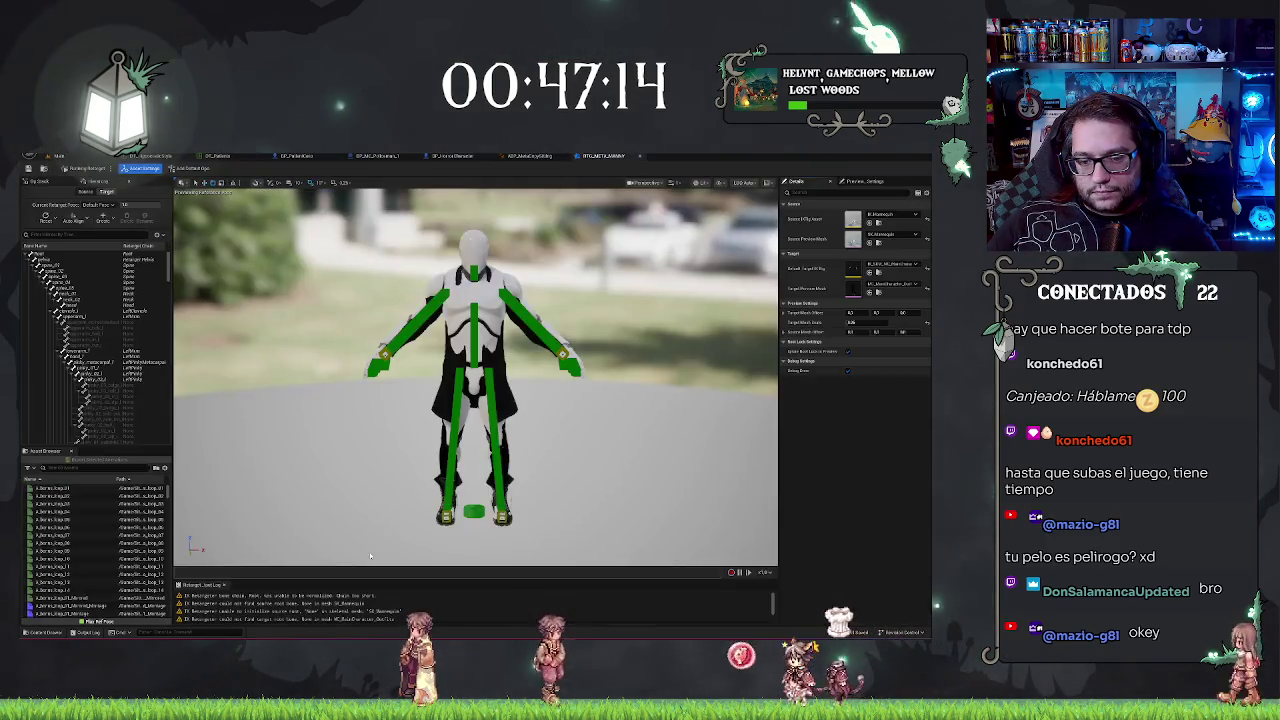
drag(396, 490, 440, 440)
scroll(456, 316, up, 3)
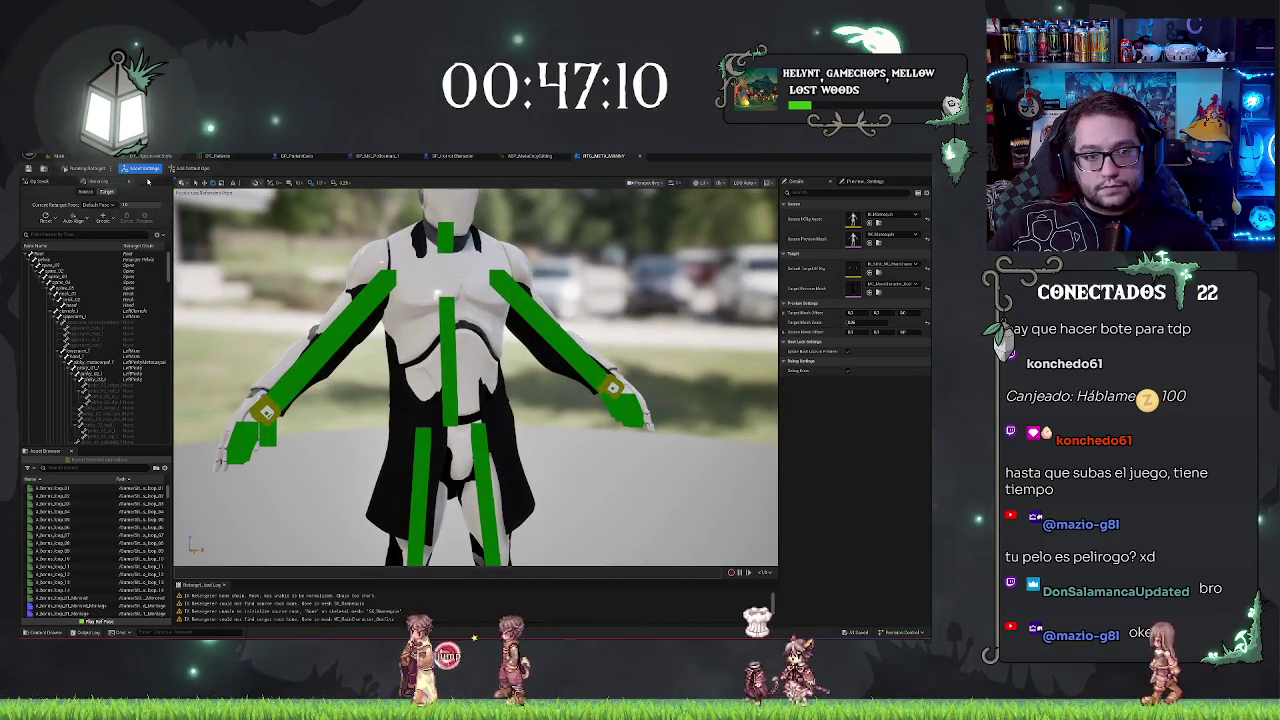
scroll(456, 277, down, 3)
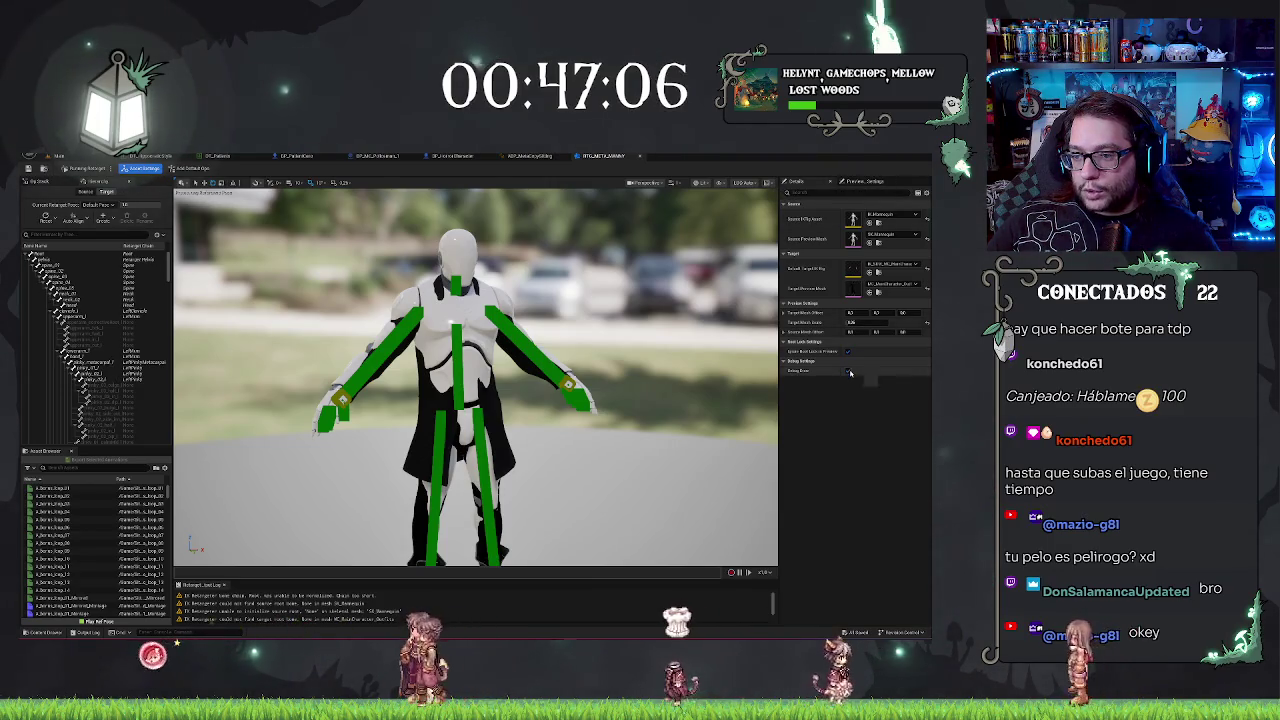
click(848, 371)
click(848, 371)
mouse_move(619, 372)
mouse_down()
mouse_move(560, 355)
mouse_move(566, 400)
mouse_up()
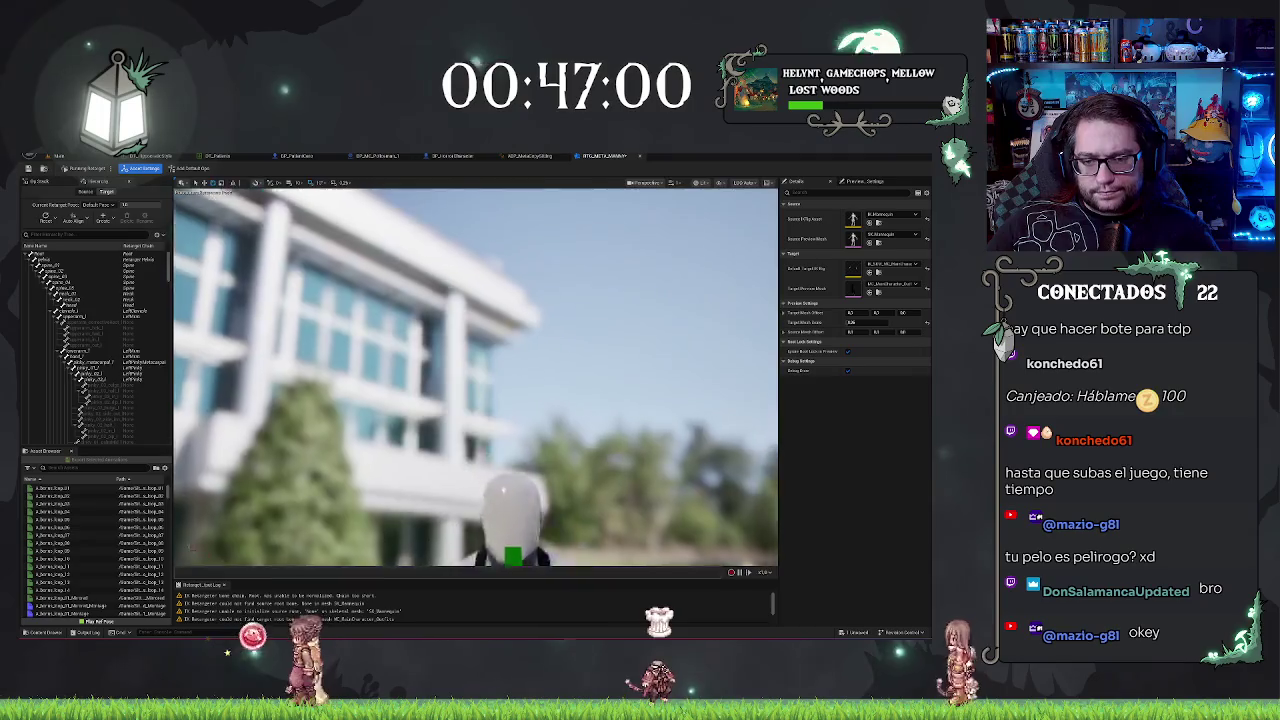
key(f)
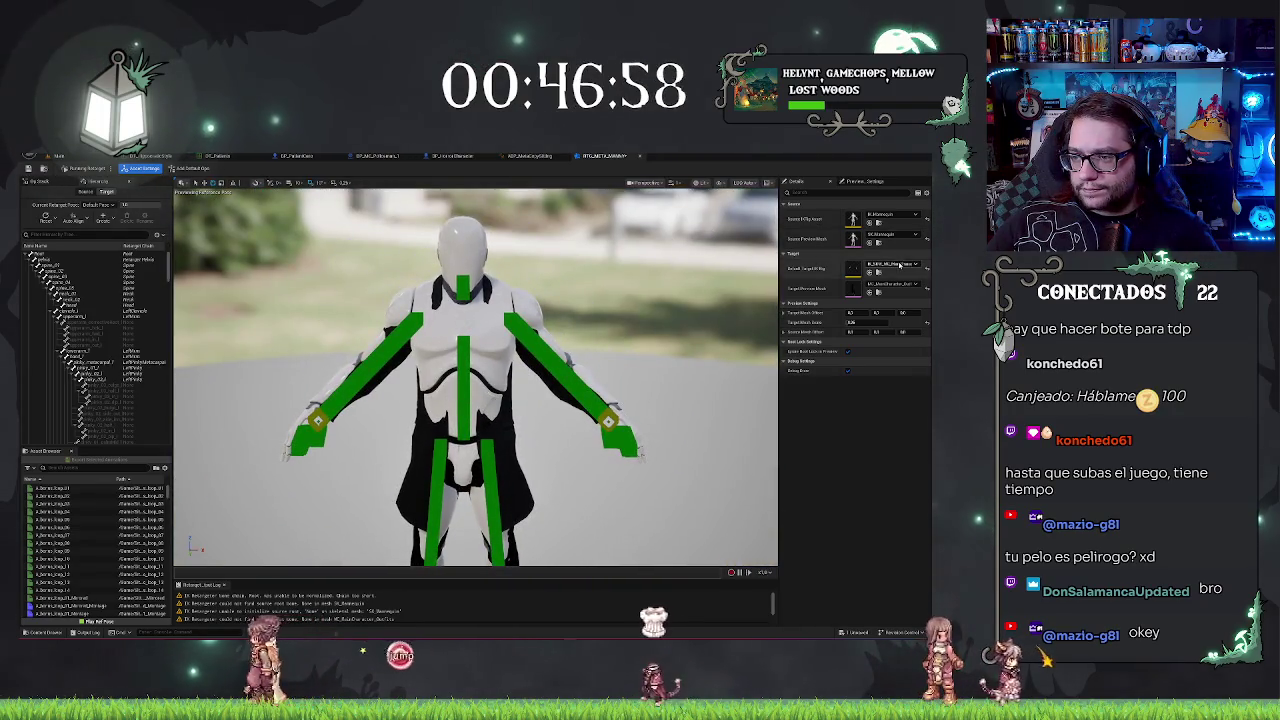
Step: Try a different Default Target IK Rig, undo it, and enter Edit Retarget Pose
click(899, 264)
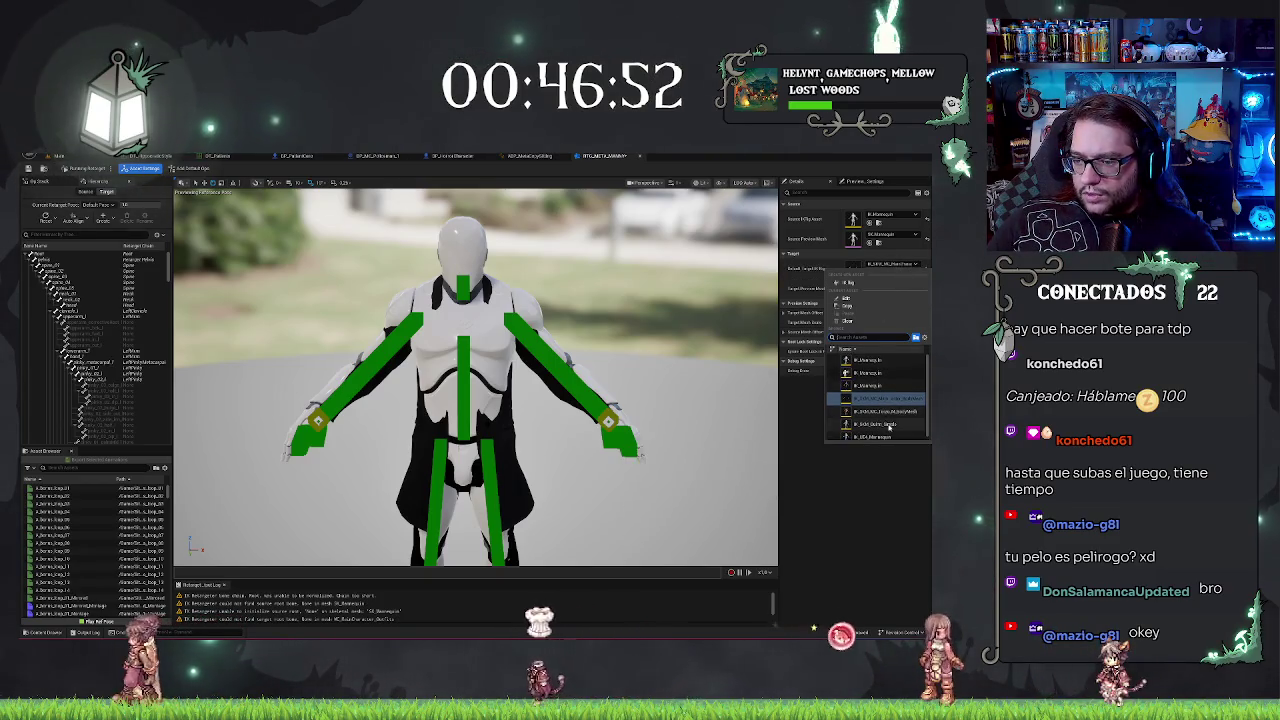
scroll(880, 416, down, 1)
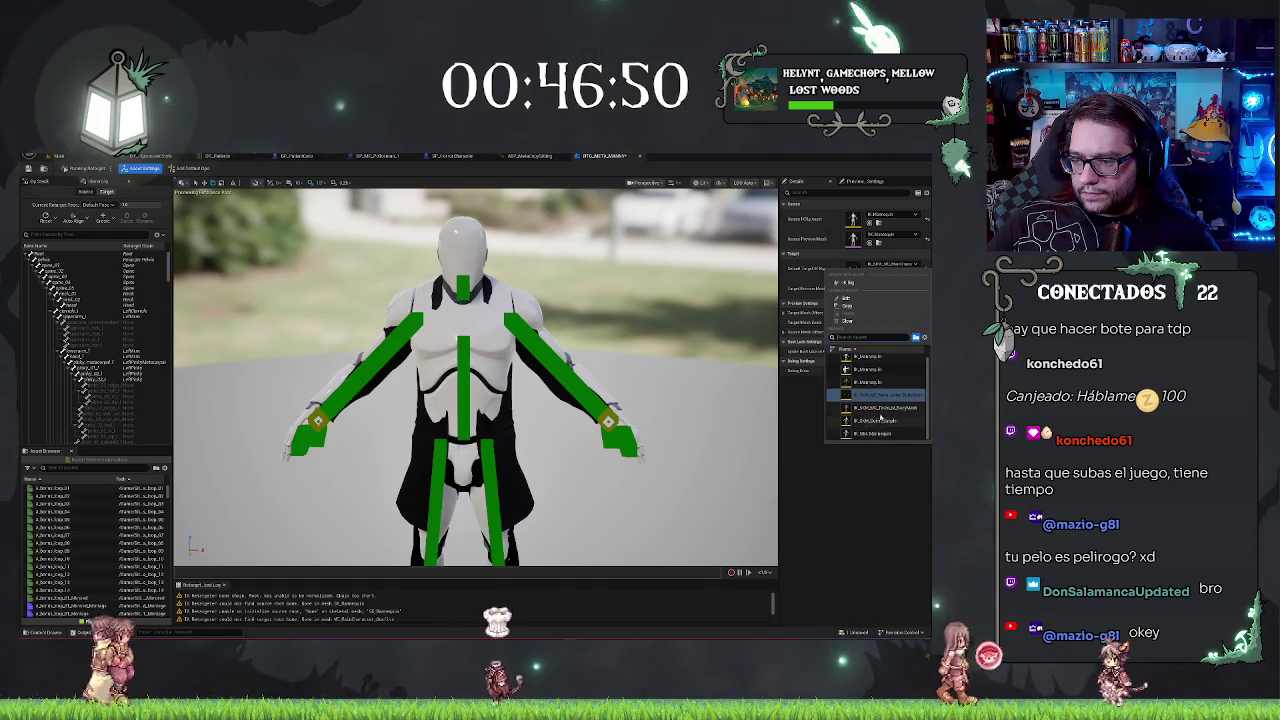
click(880, 416)
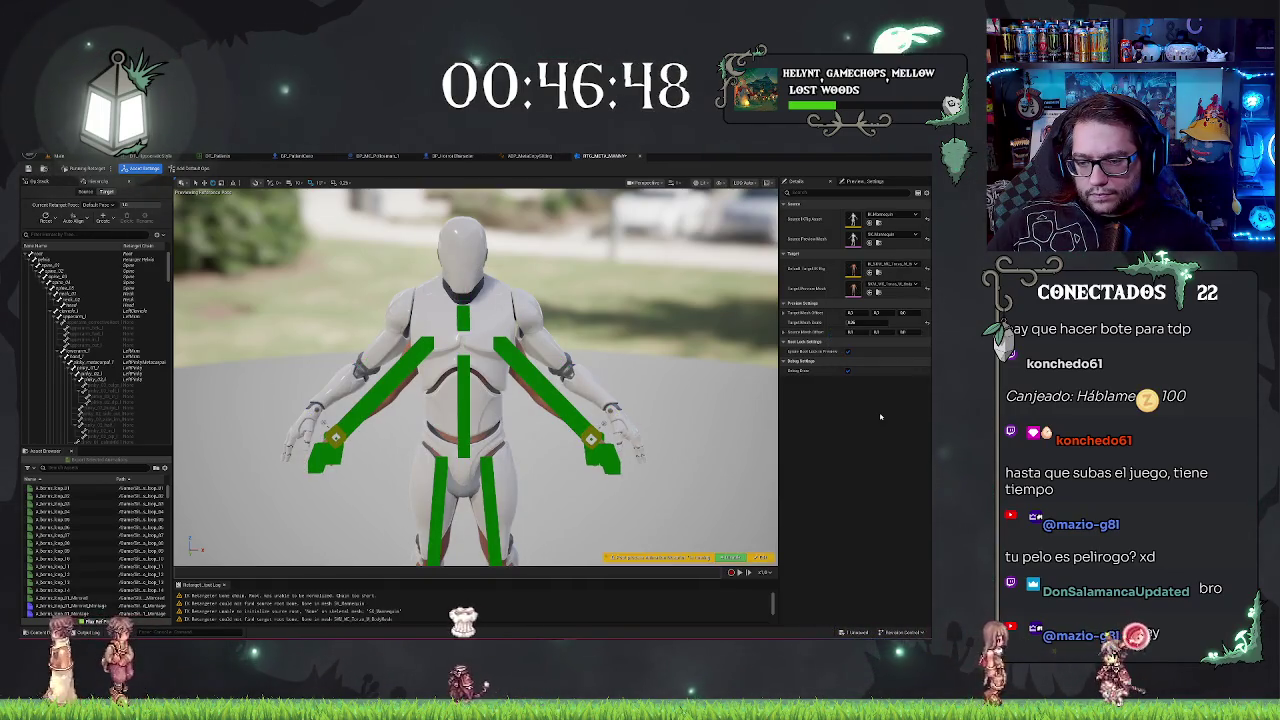
key(ctrl+z)
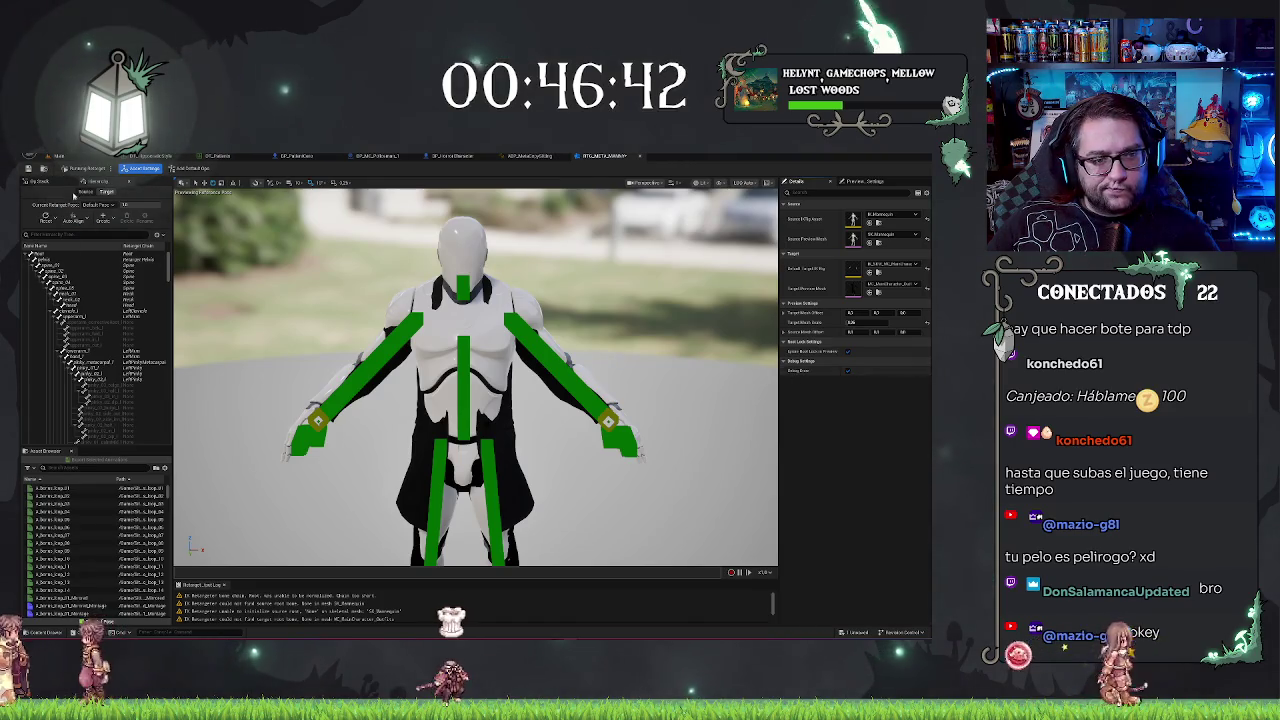
click(75, 169)
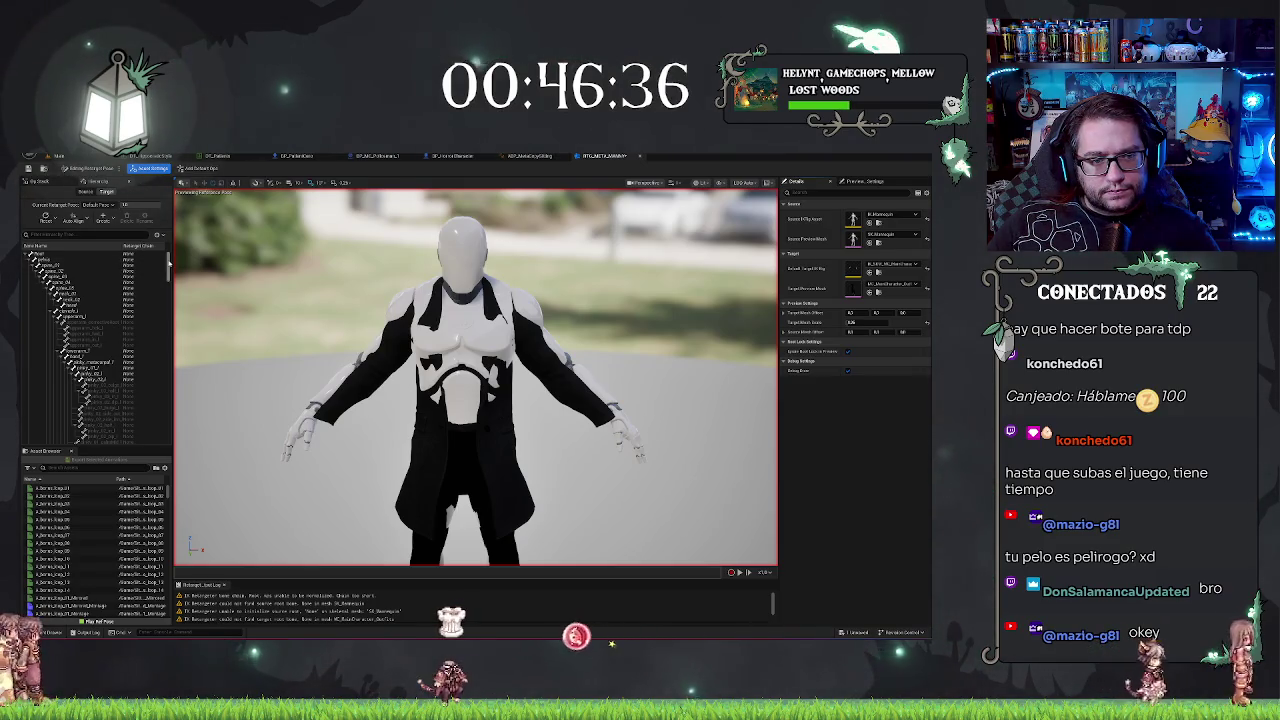
mouse_move(168, 265)
mouse_down()
mouse_move(150, 392)
mouse_move(172, 262)
mouse_up()
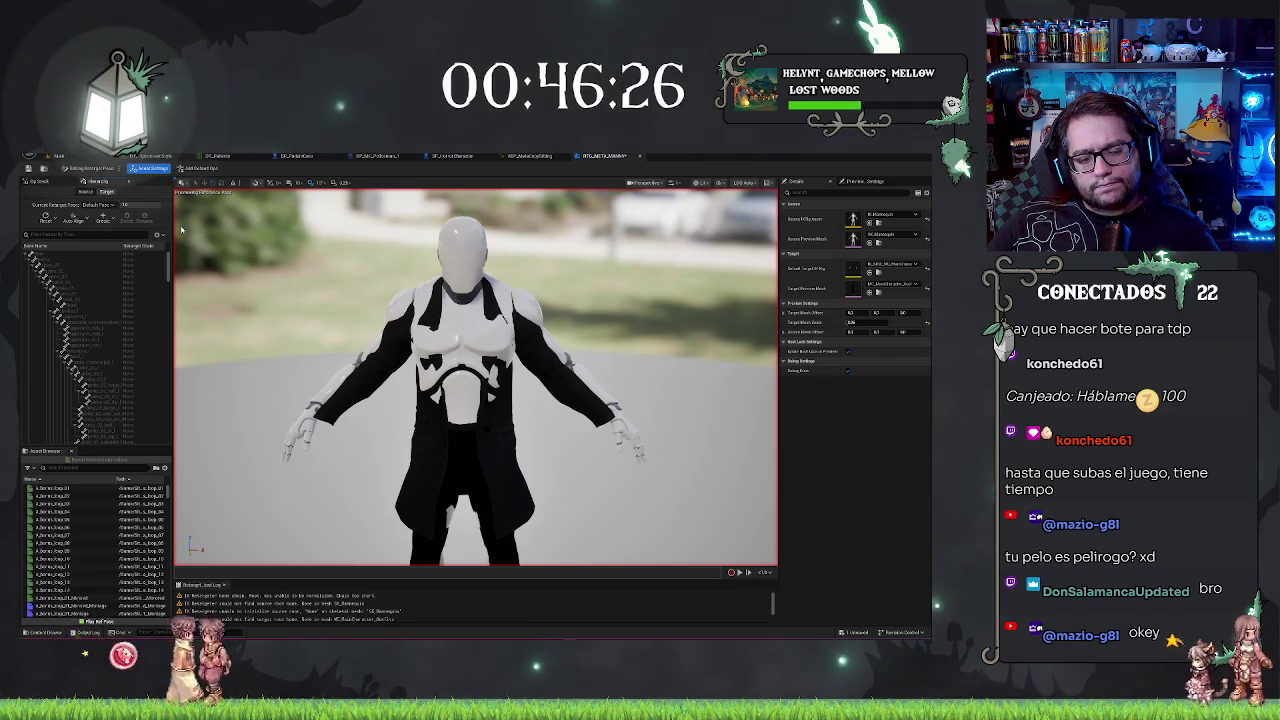
Step: Filter the Asset Browser with 'mi' and play the matching walk animation on the target
click(90, 467)
text(mi)
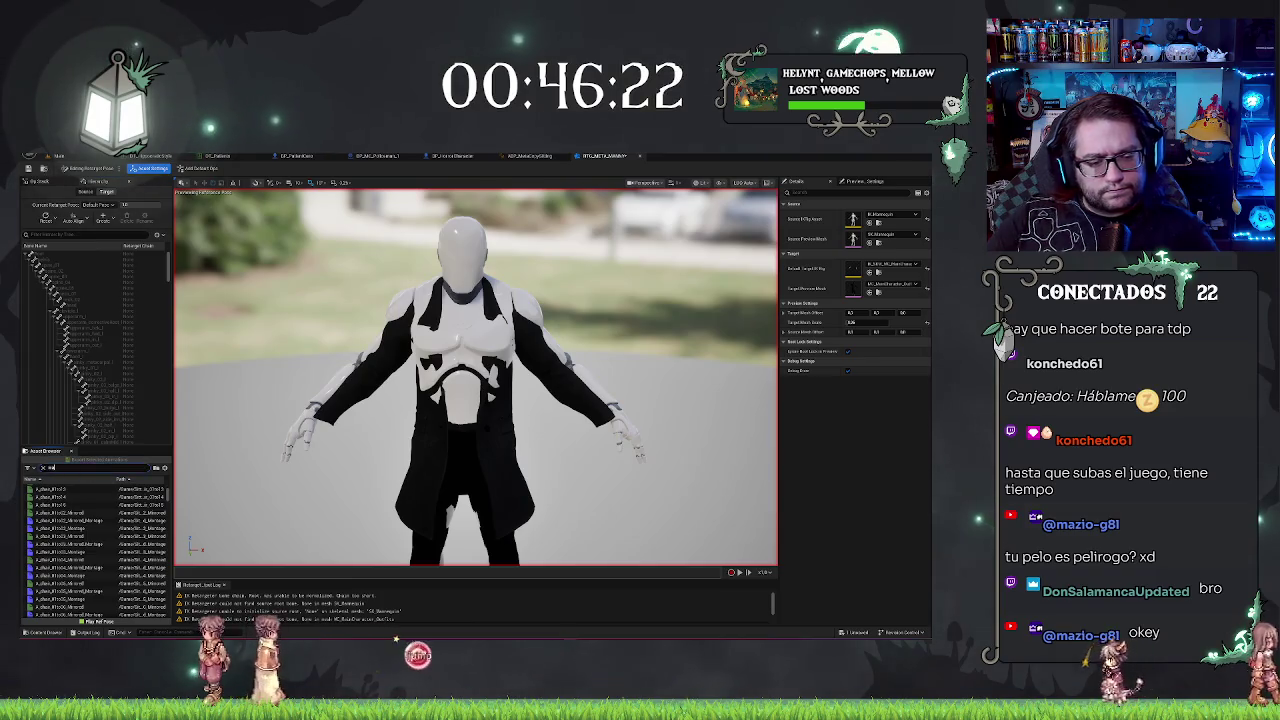
click(60, 488)
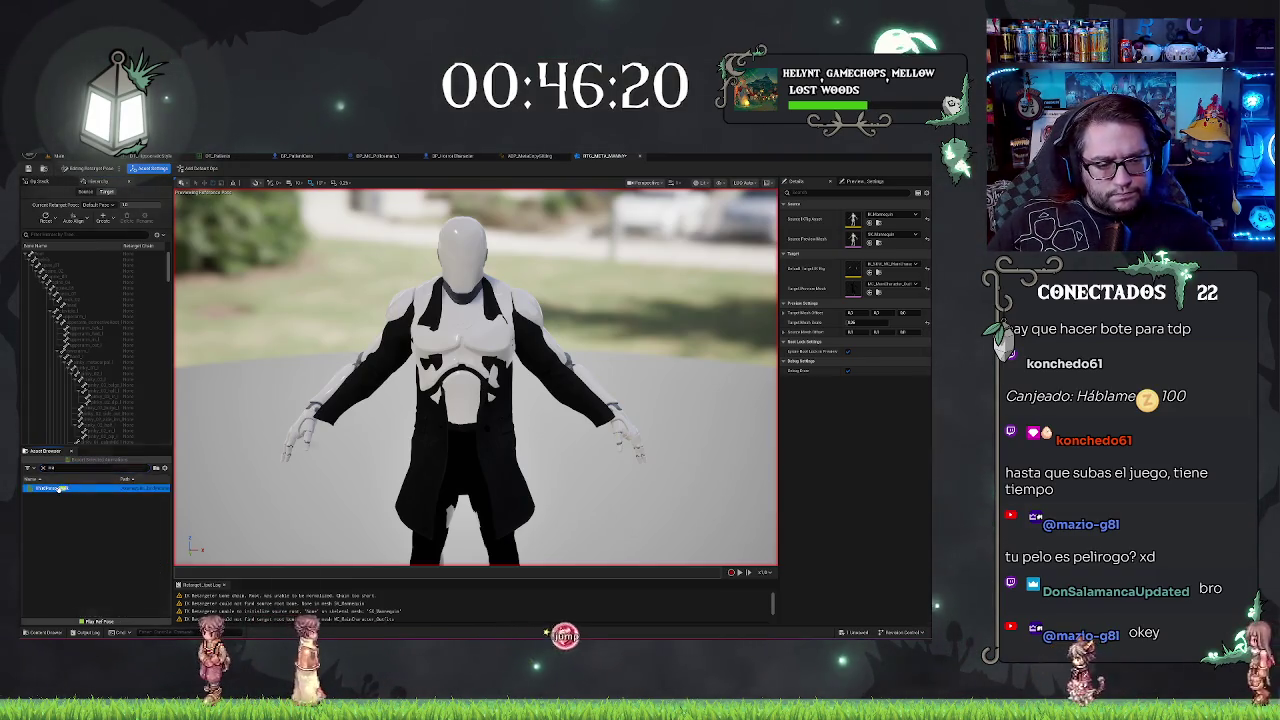
double_click(60, 488)
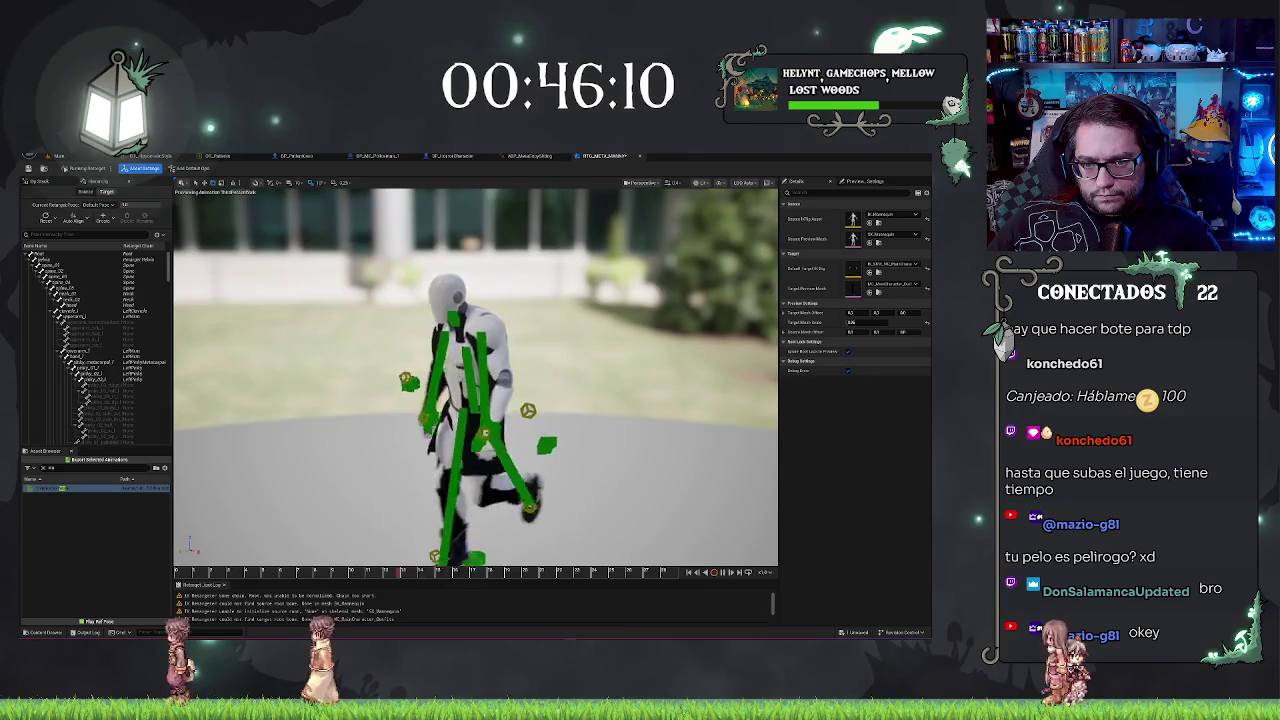
Step: Check the Alignment Method choices unchanged, then bring up the Target Preview Mesh list
click(120, 268)
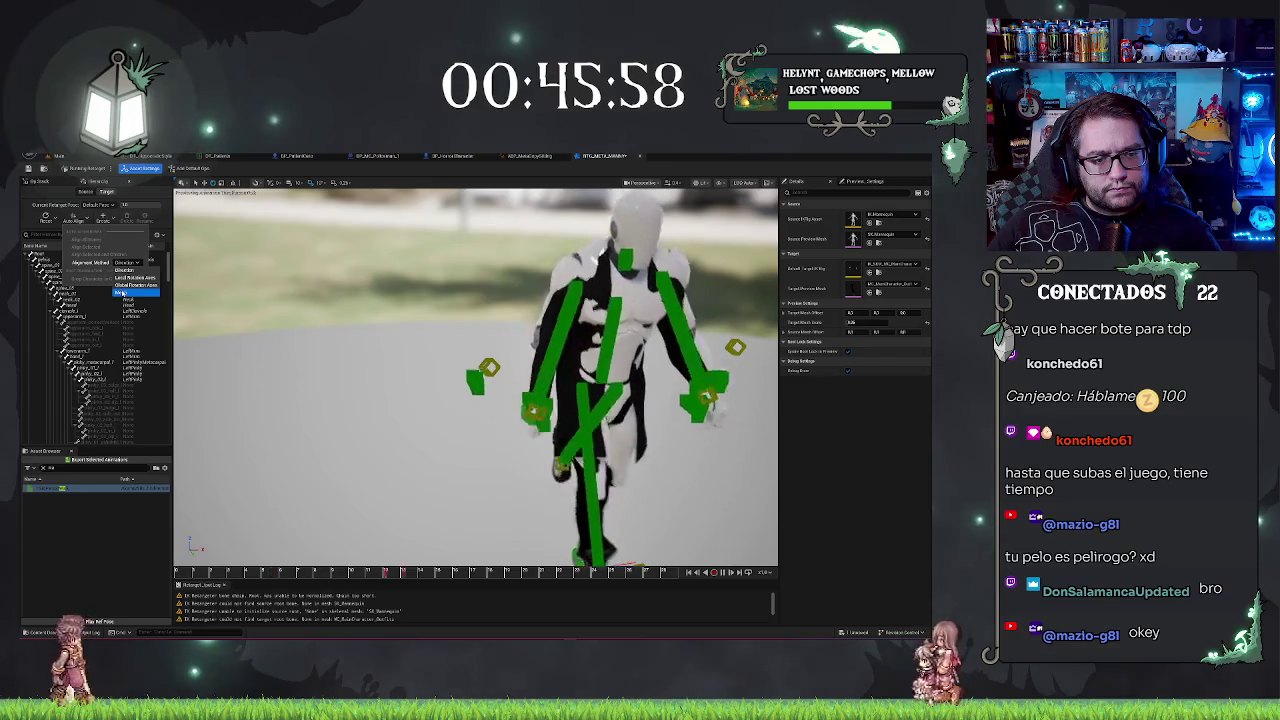
click(421, 425)
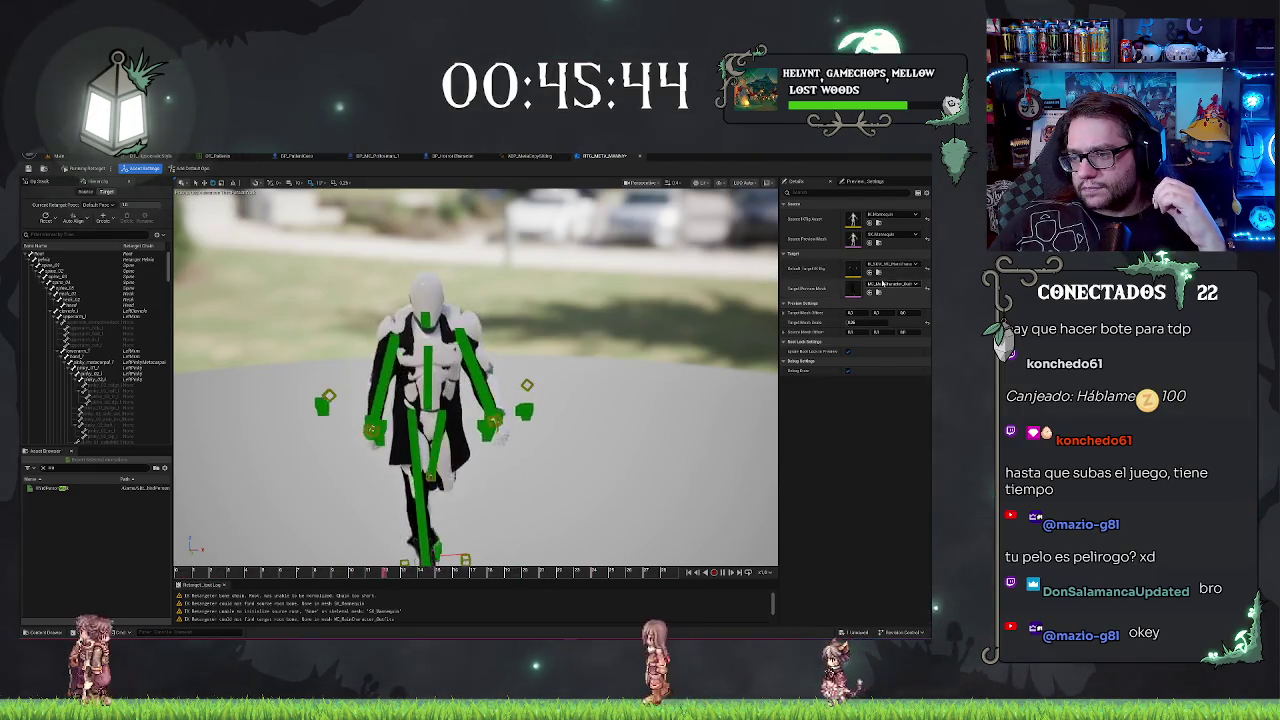
click(880, 285)
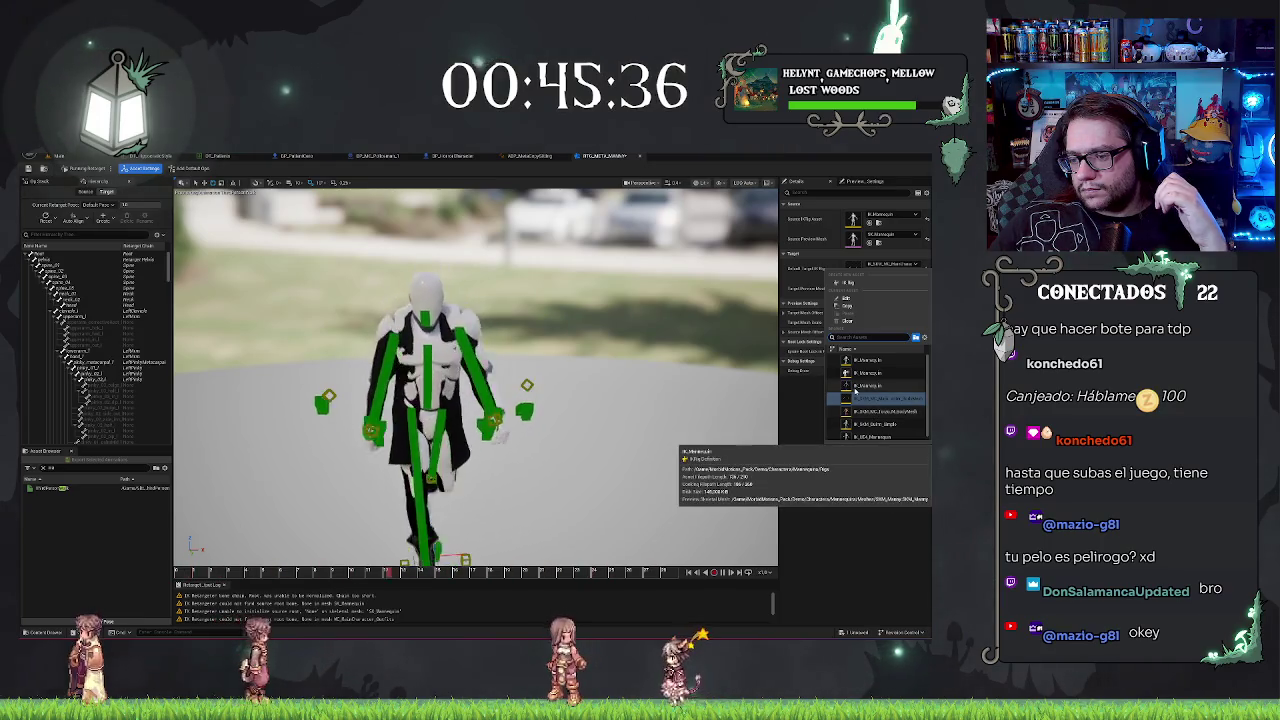
Step: Browse the Target Preview Mesh list and close it without changing the mesh
scroll(856, 392, down, 1)
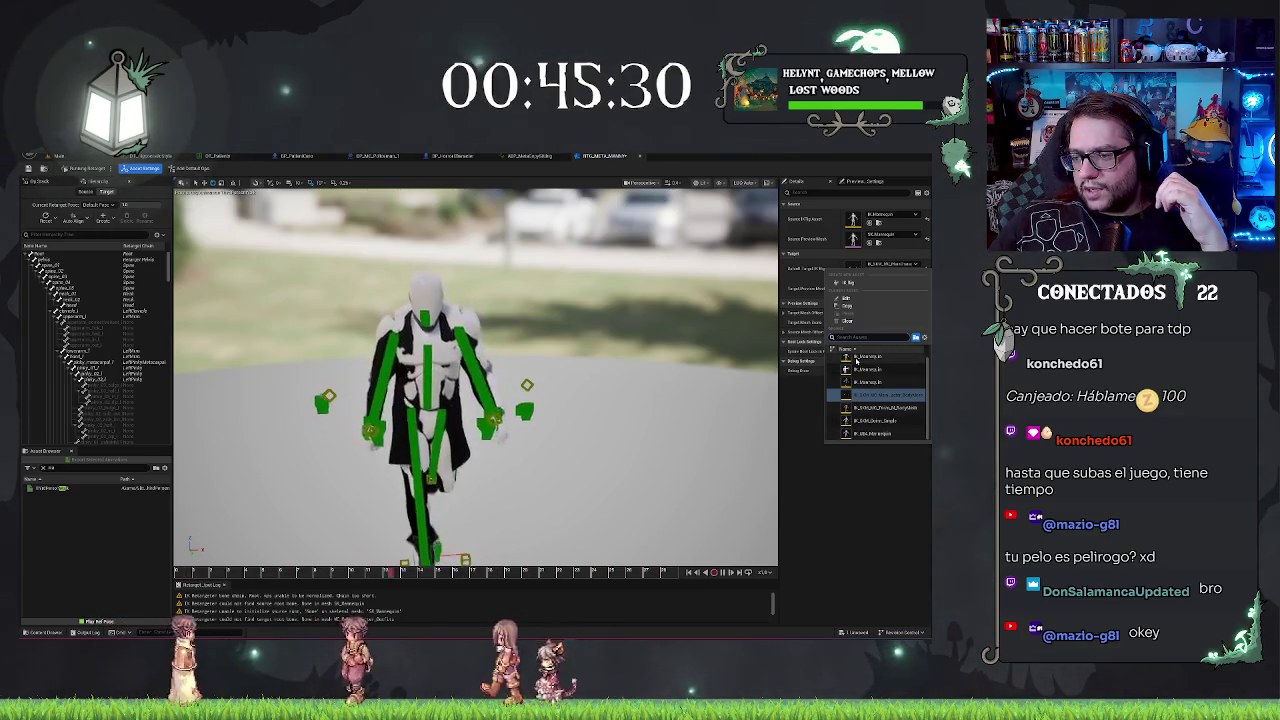
scroll(858, 395, up, 1)
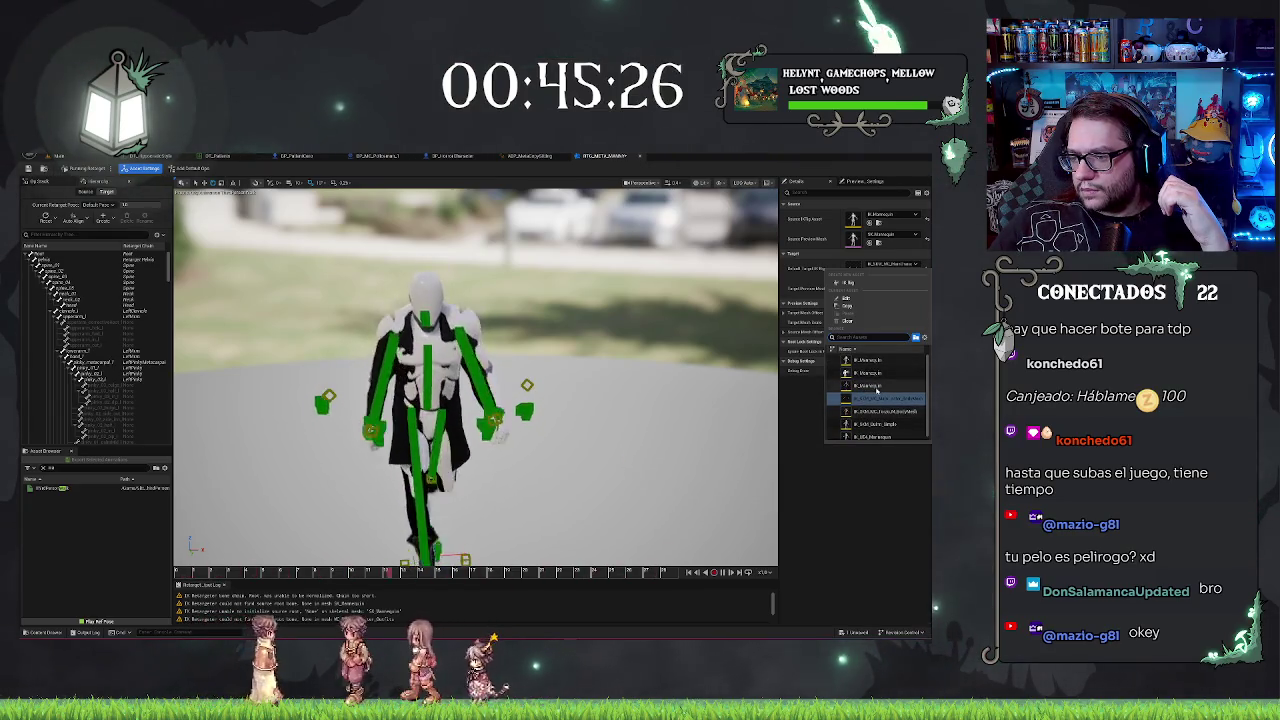
click(843, 508)
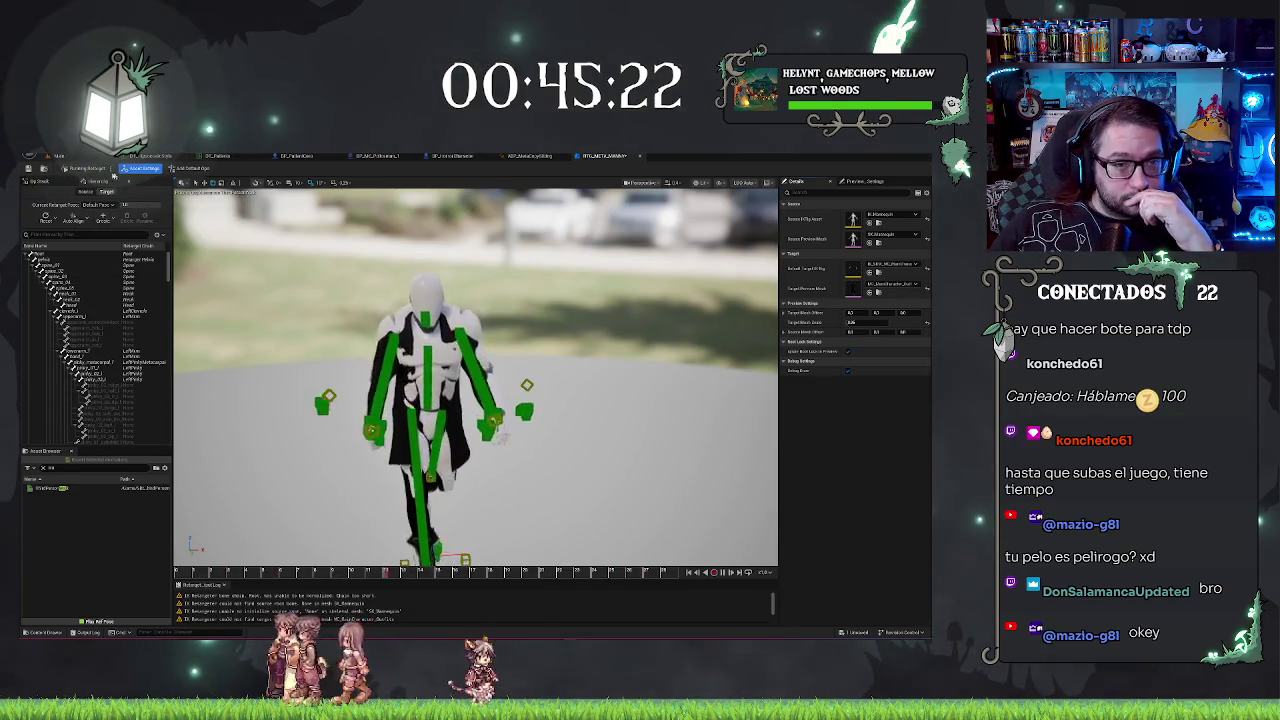
Step: Glance at the retarget operation stack, then list the mannequin animations in the Asset Browser
click(42, 182)
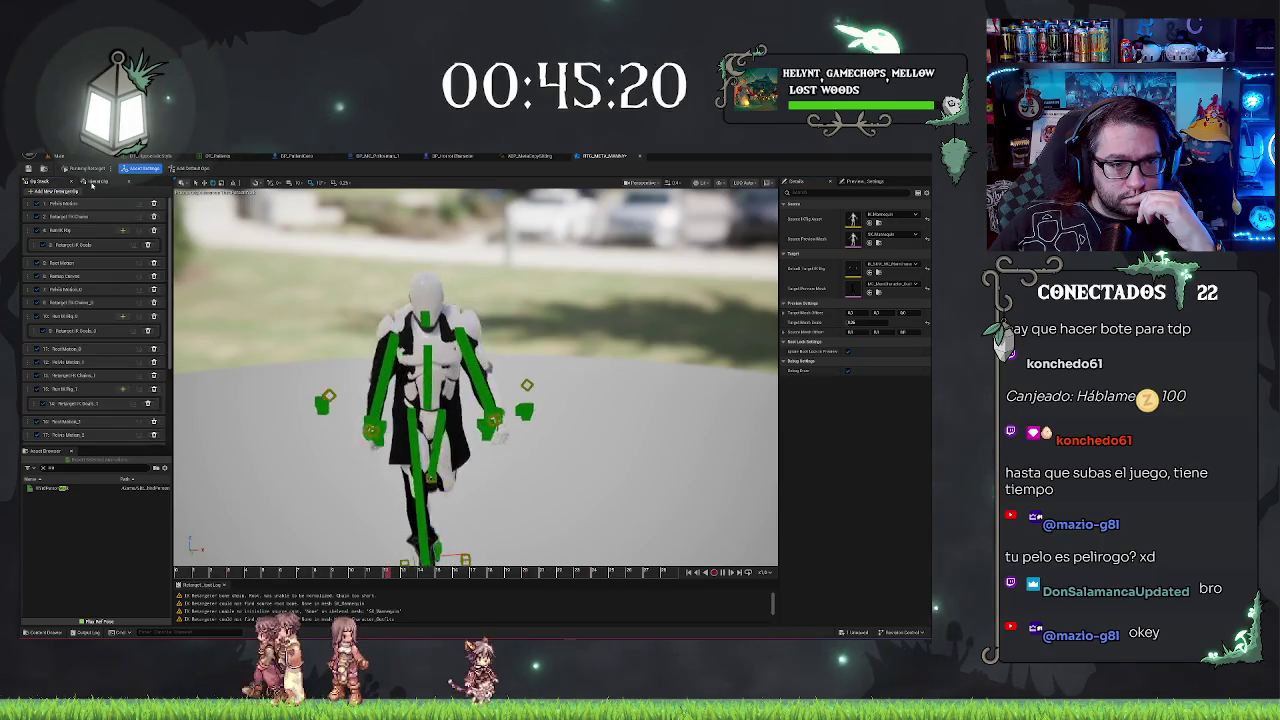
click(95, 182)
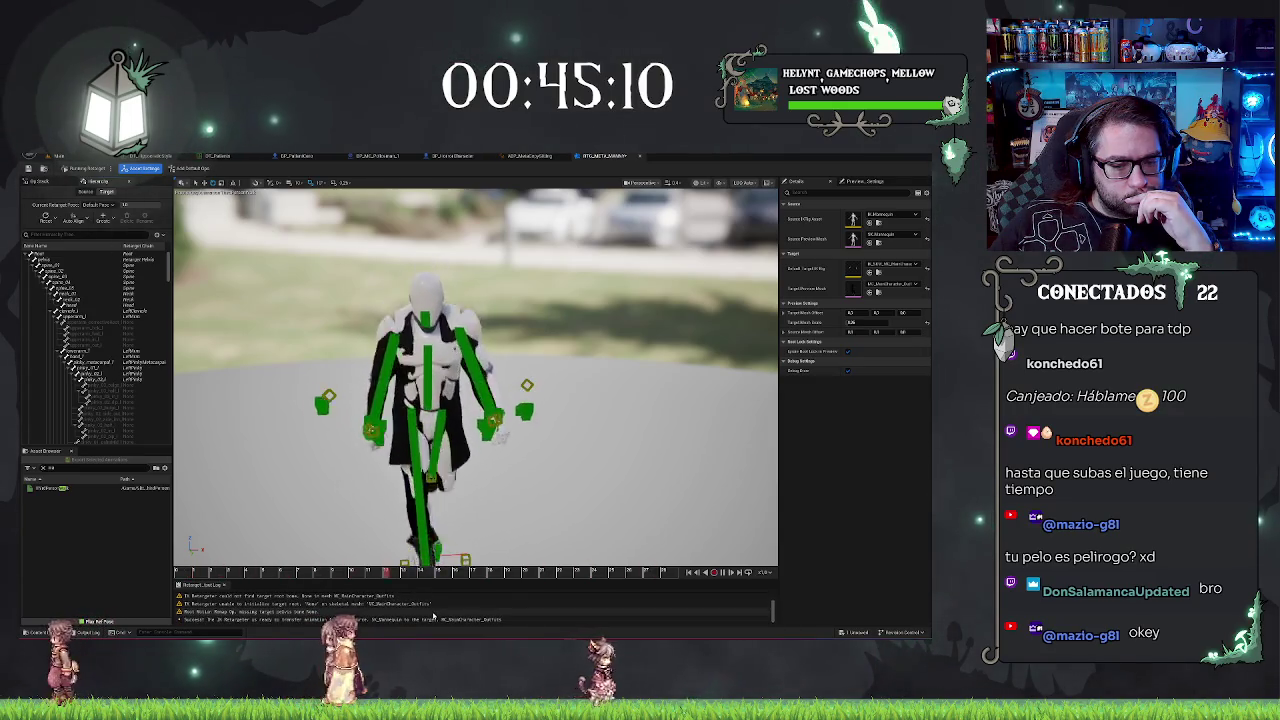
scroll(95, 380, down, 5)
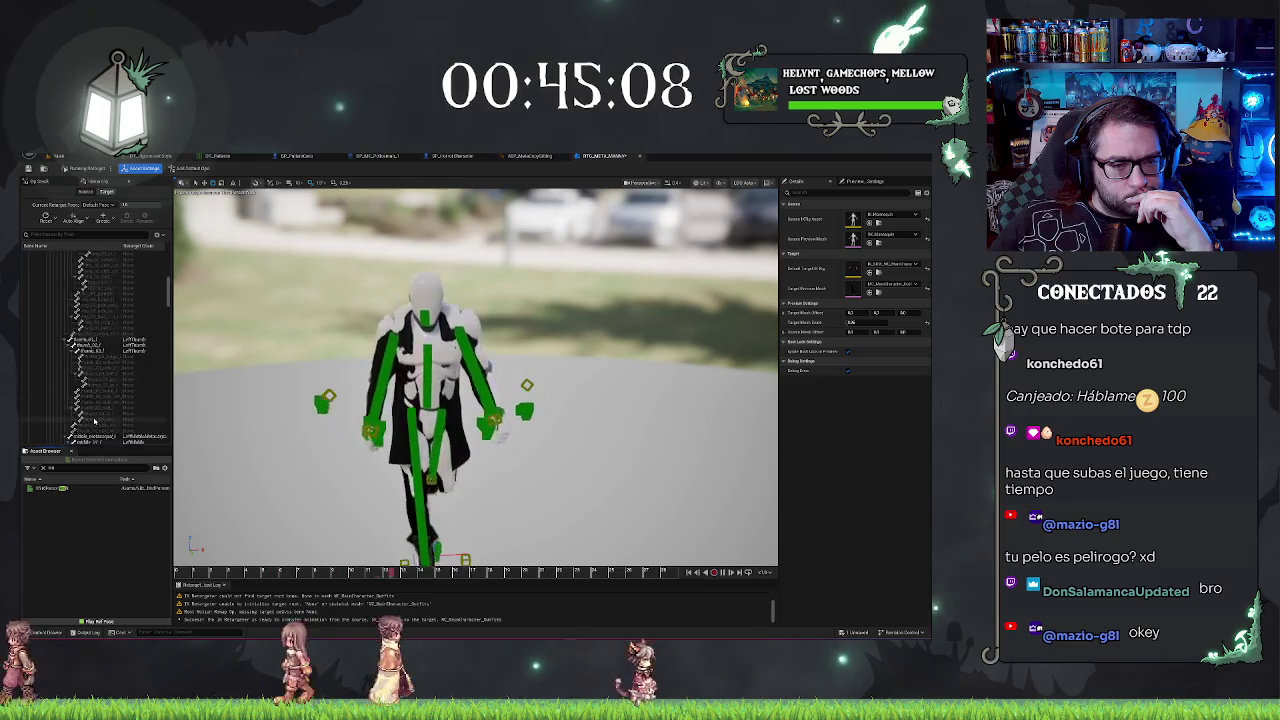
scroll(95, 421, up, 8)
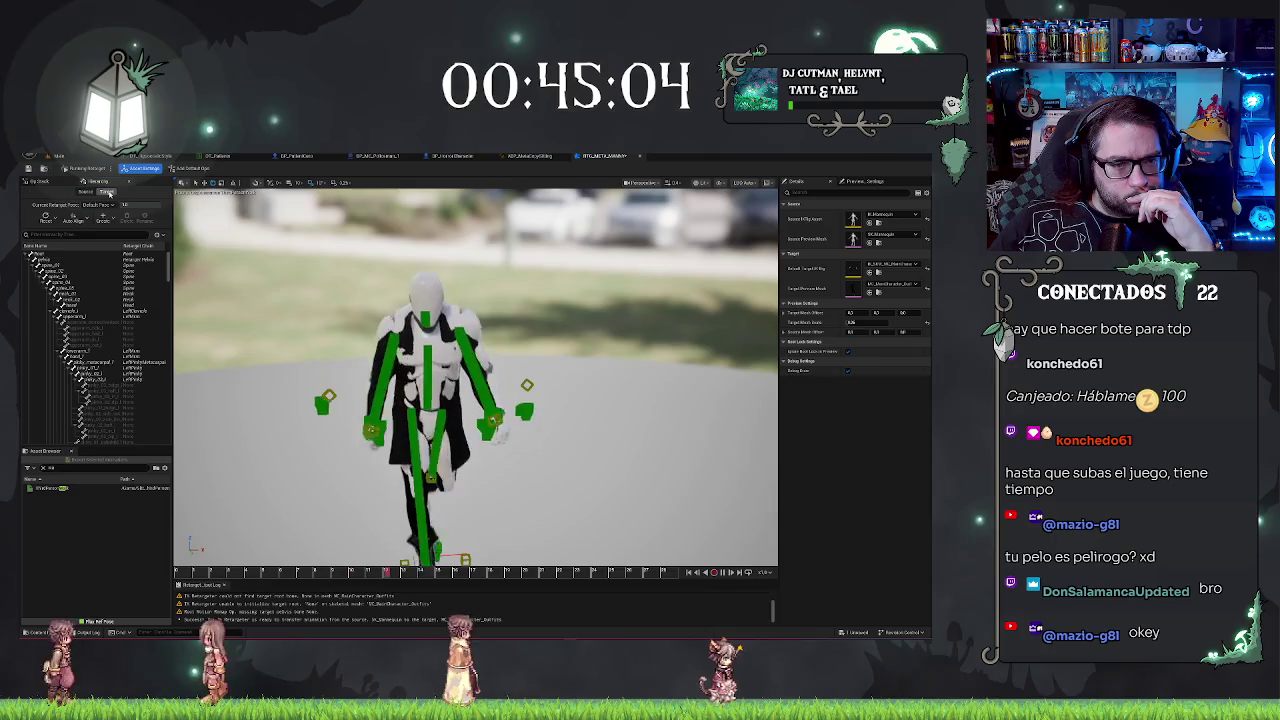
click(106, 191)
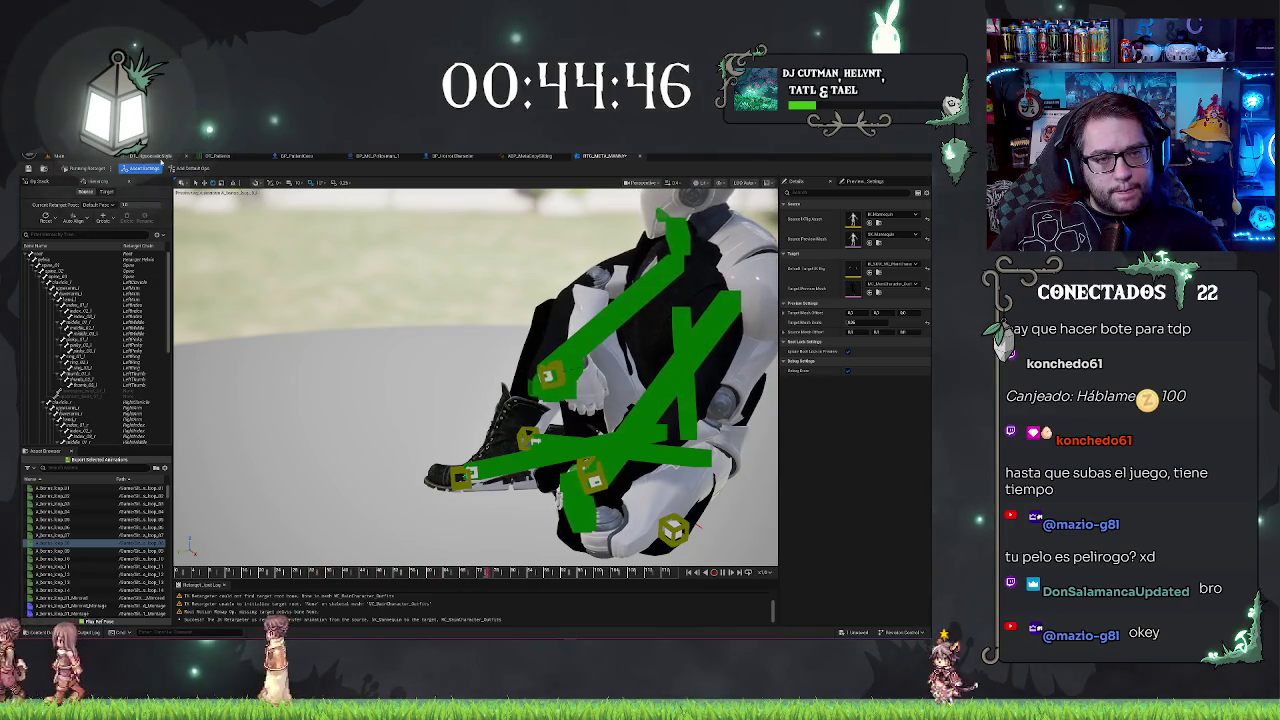
Step: Put the target in its T-shaped retarget pose with chains shown, and open the Target Preview Mesh dropdown
click(95, 169)
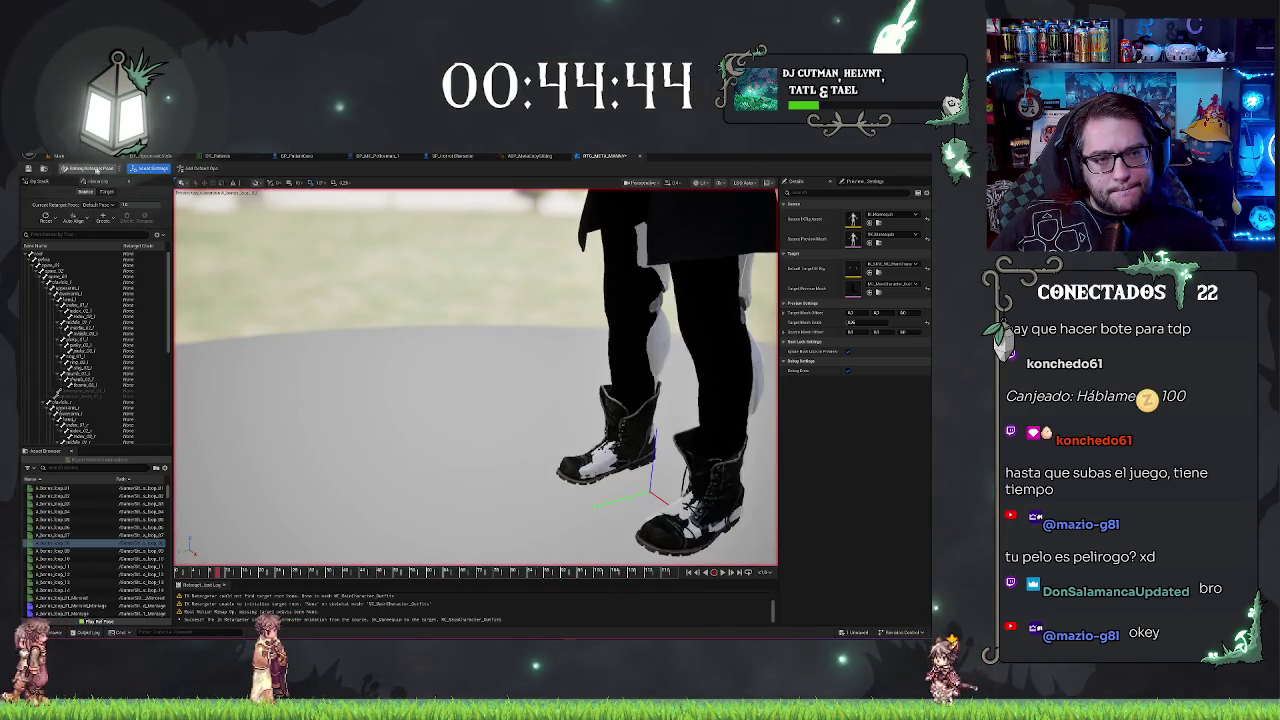
click(182, 168)
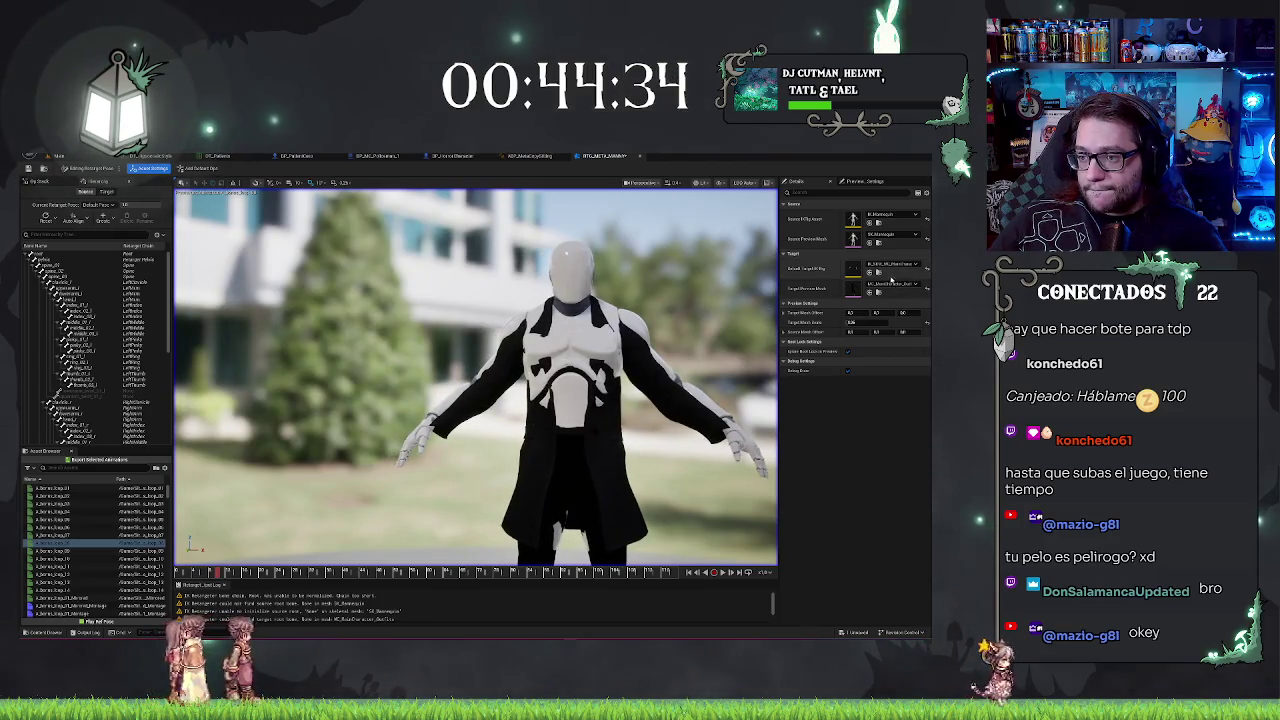
click(895, 284)
text(body)
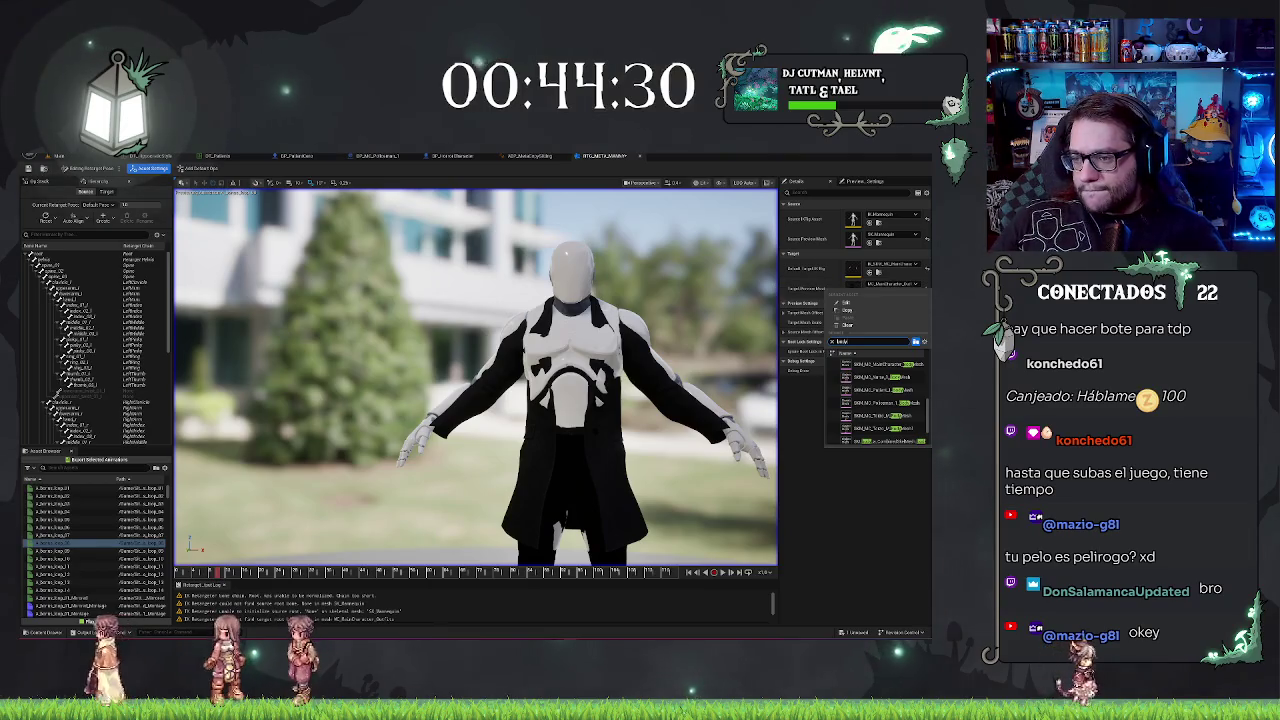
Step: Set the Target Preview Mesh to the grey mannequin, try Align All Bones, then undo it
click(869, 410)
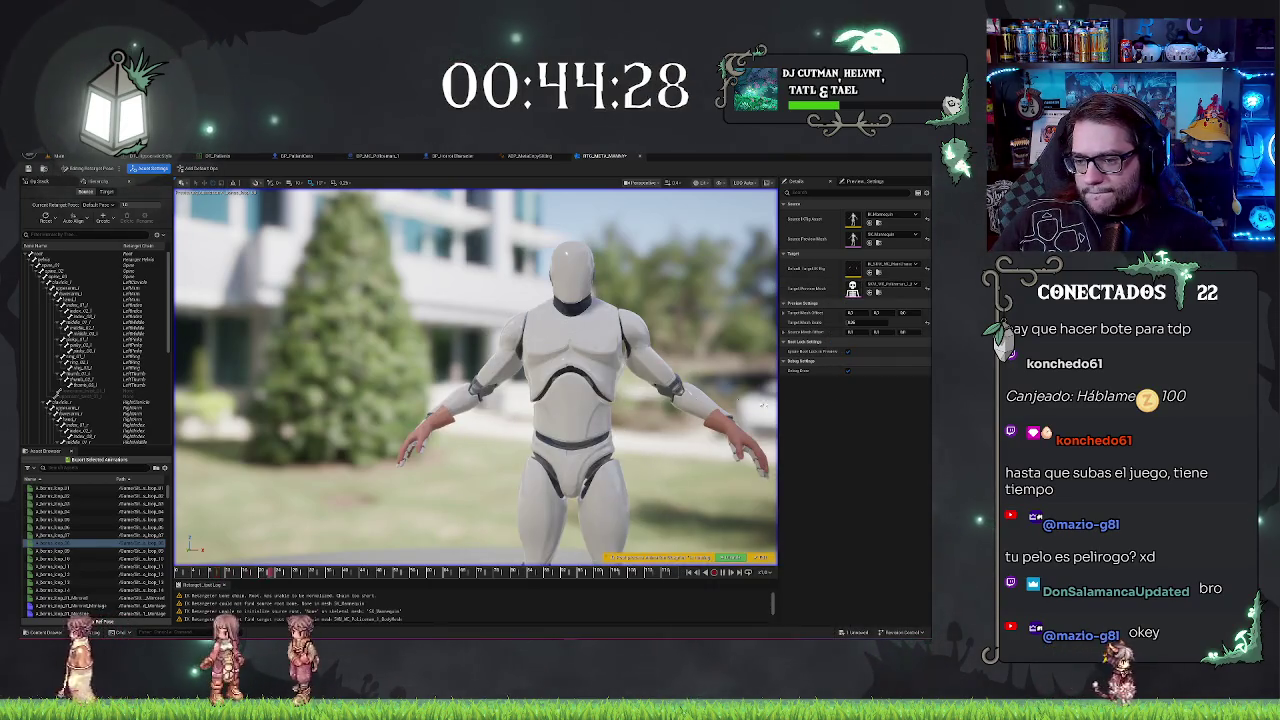
scroll(476, 377, up, 5)
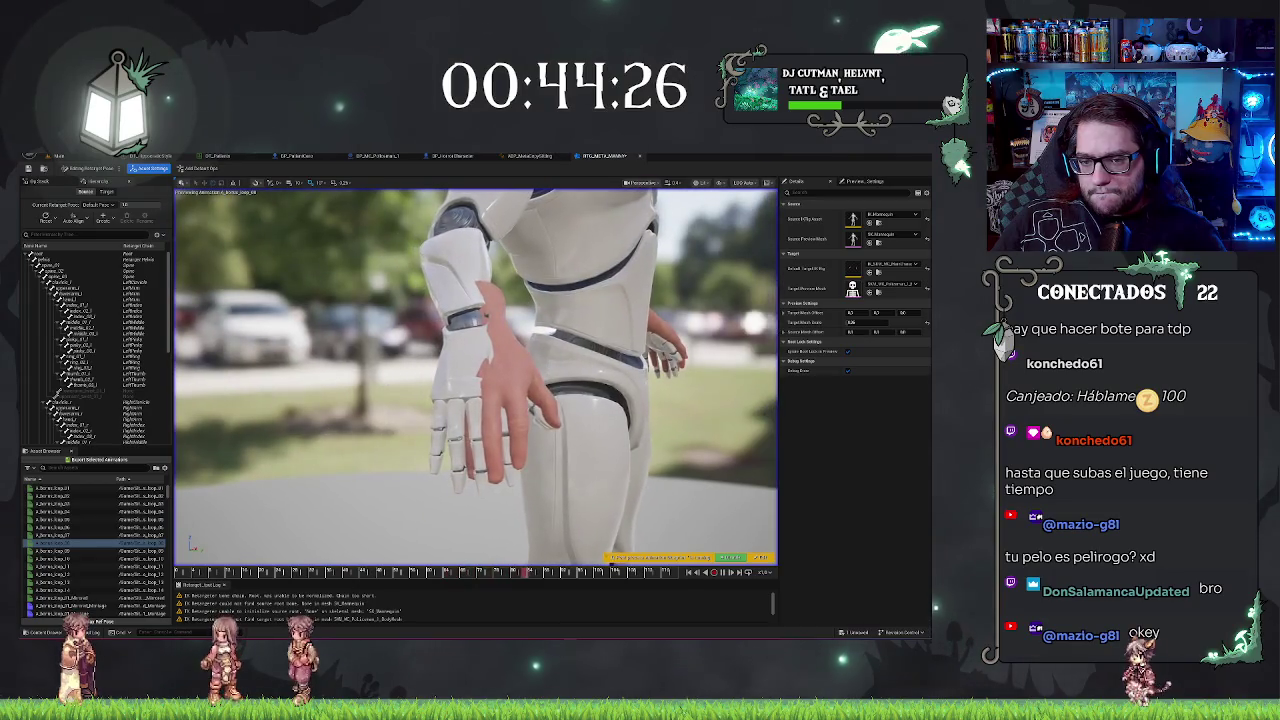
scroll(293, 291, down, 5)
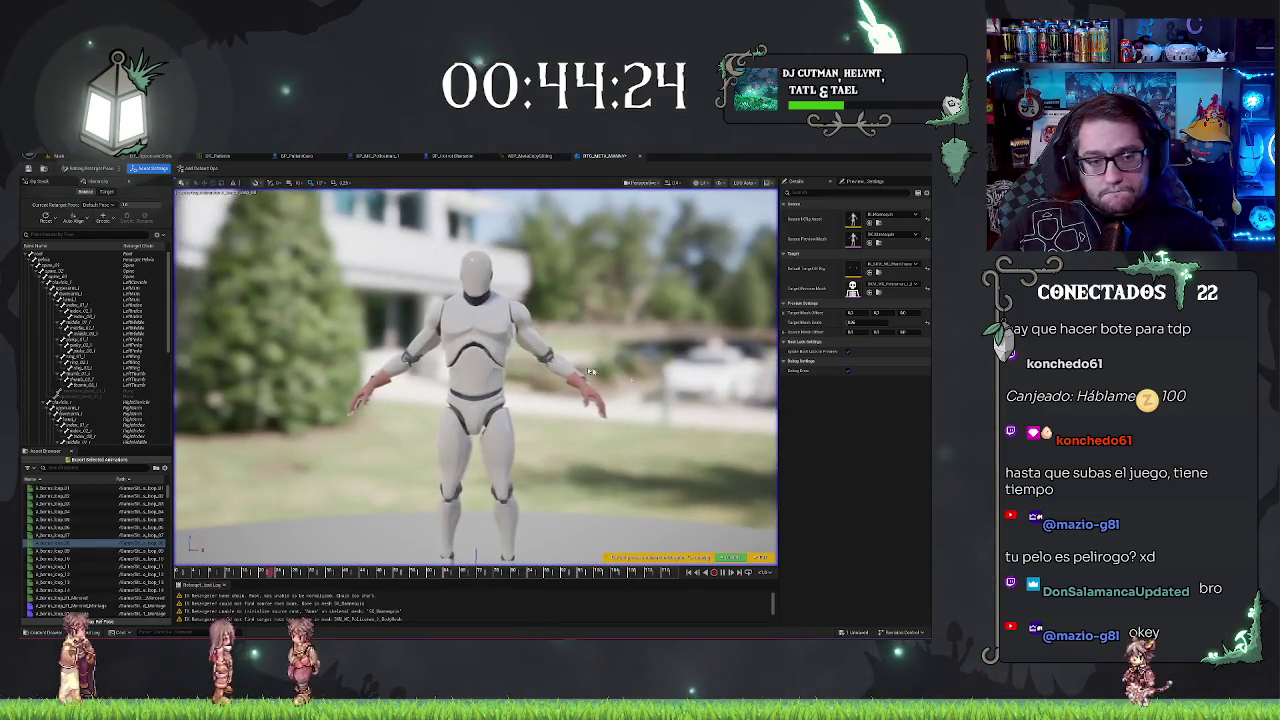
click(80, 219)
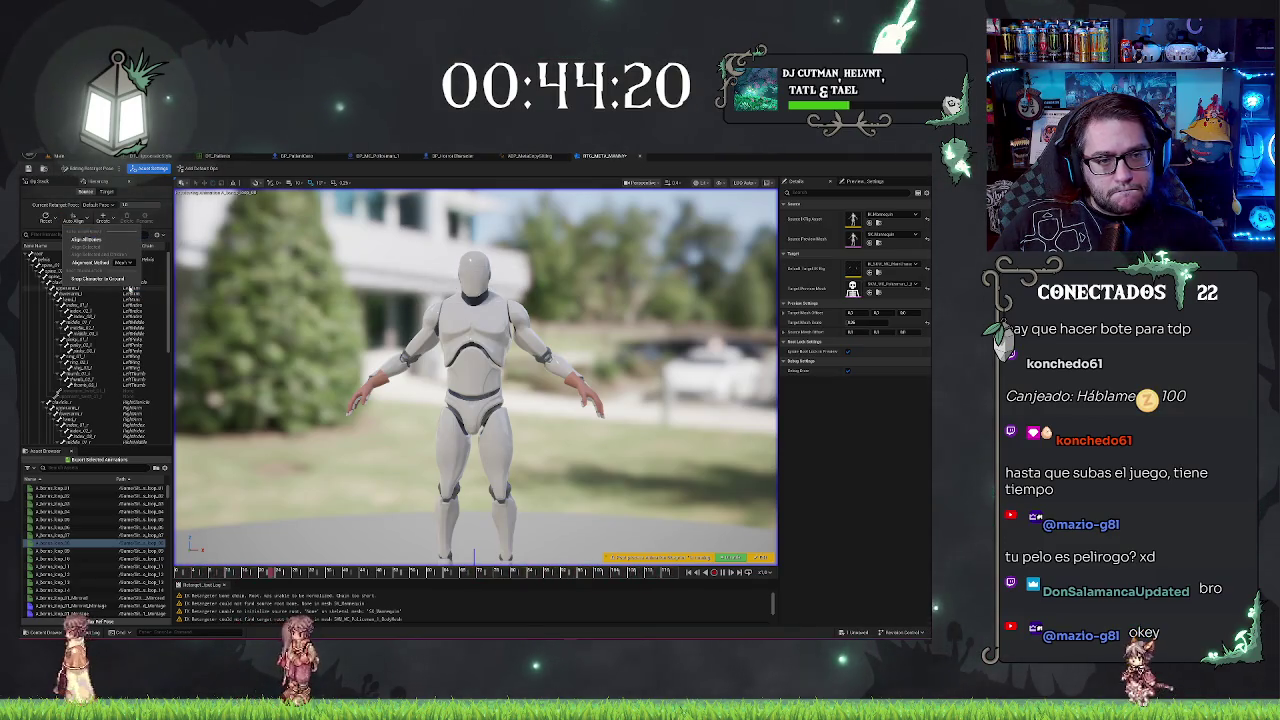
click(101, 242)
drag(436, 352, 330, 348)
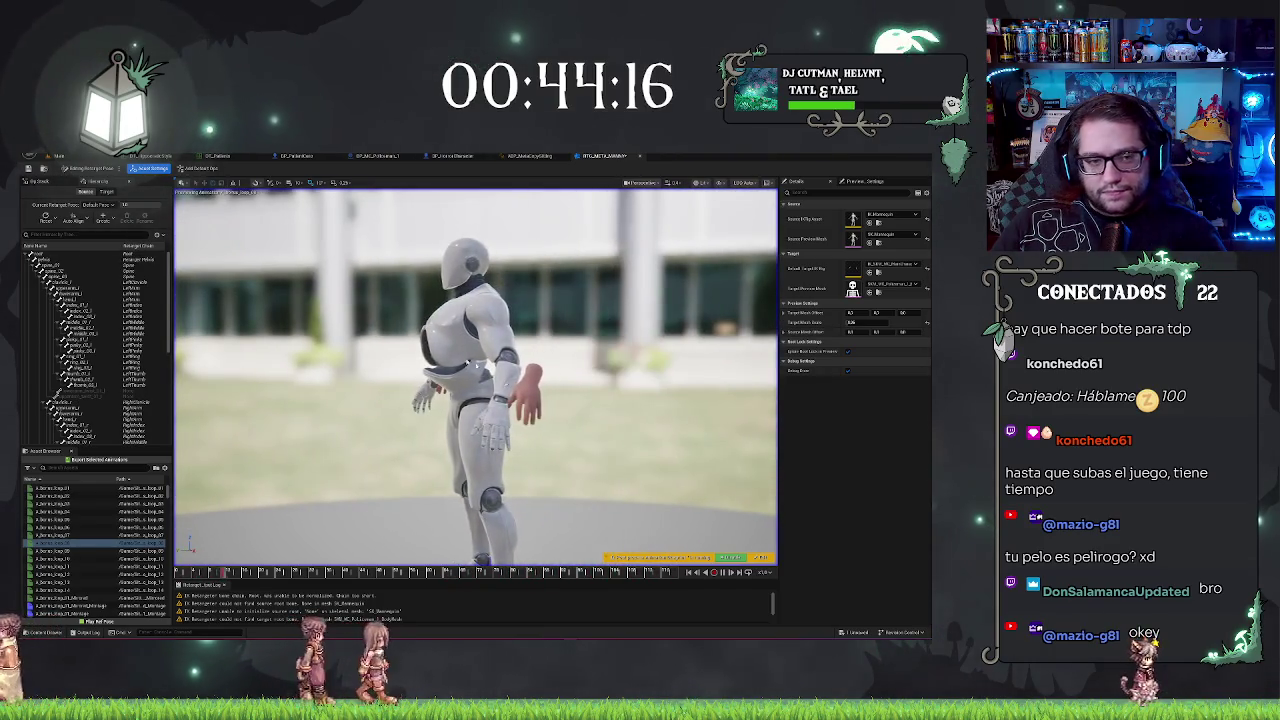
key(ctrl+z)
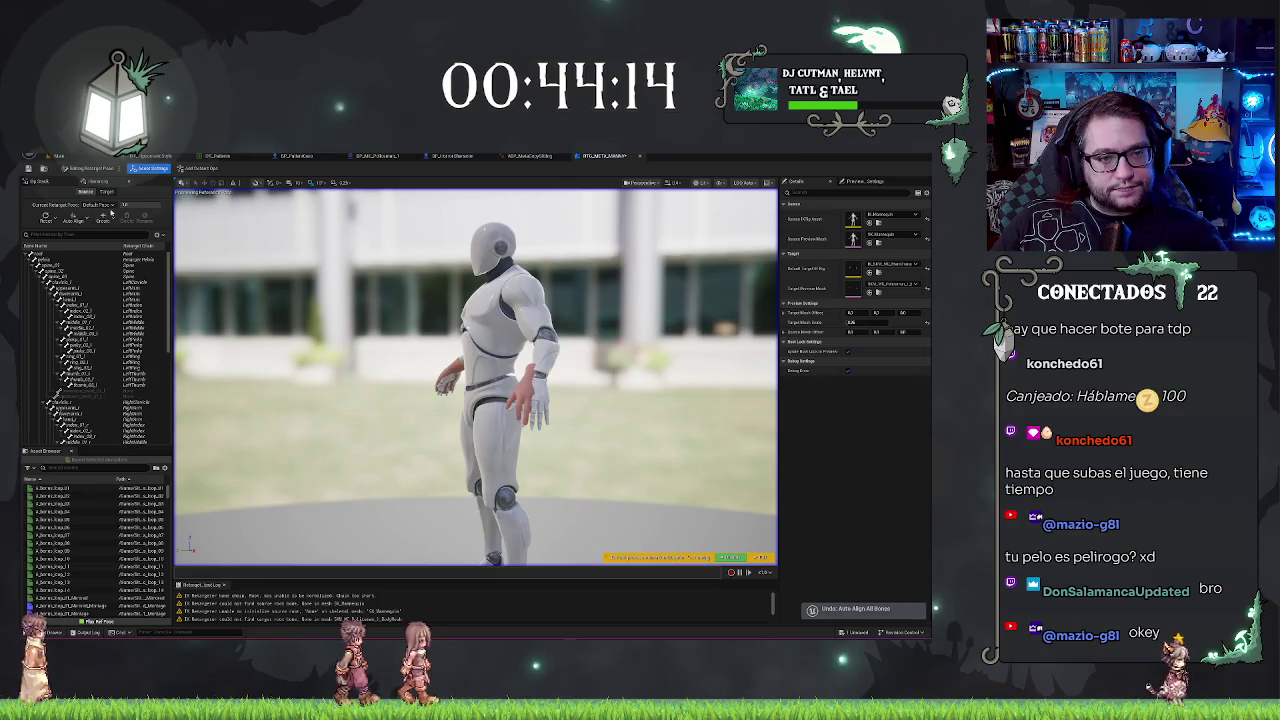
Step: Switch the Auto Align method to Global Rotation Axes and align all bones
click(80, 218)
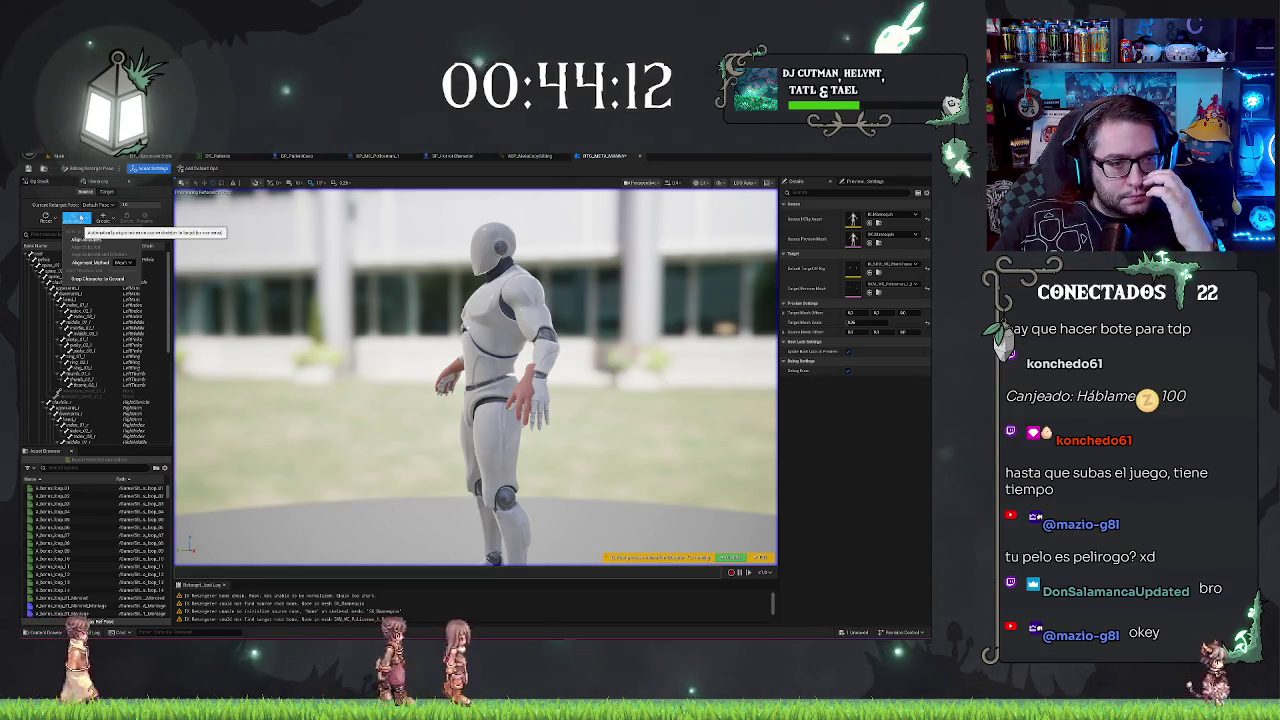
click(123, 262)
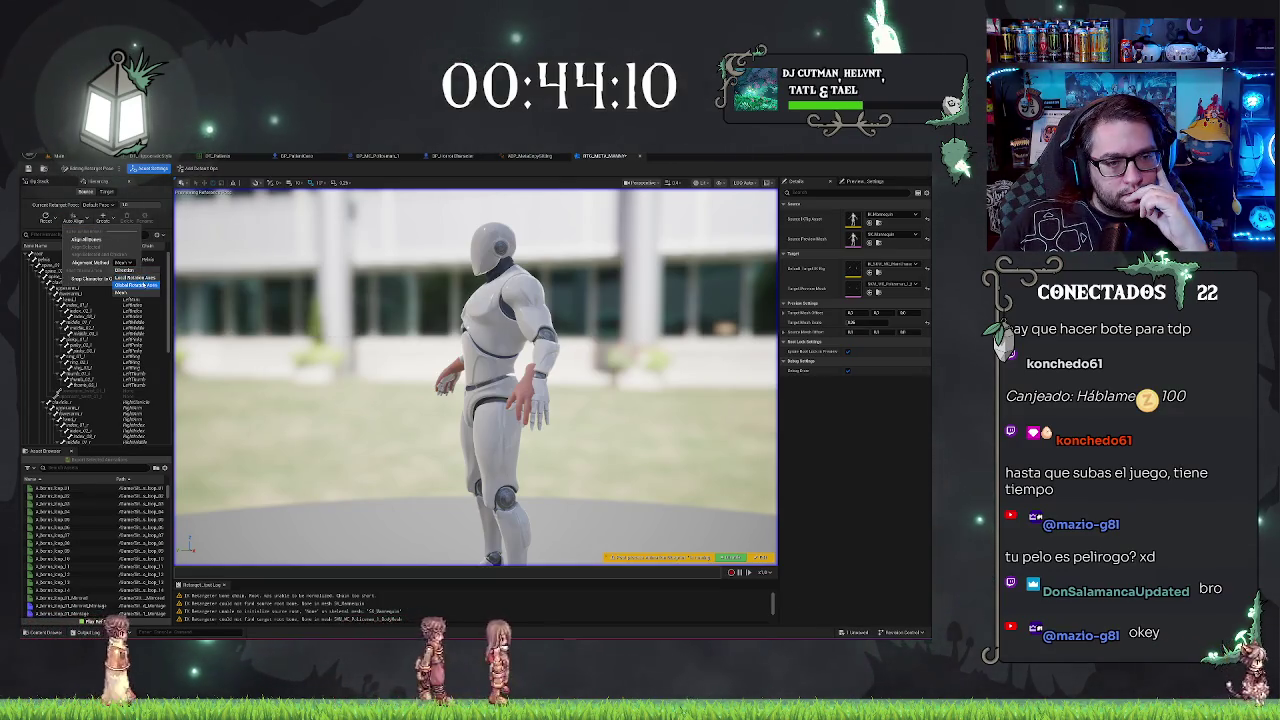
click(140, 285)
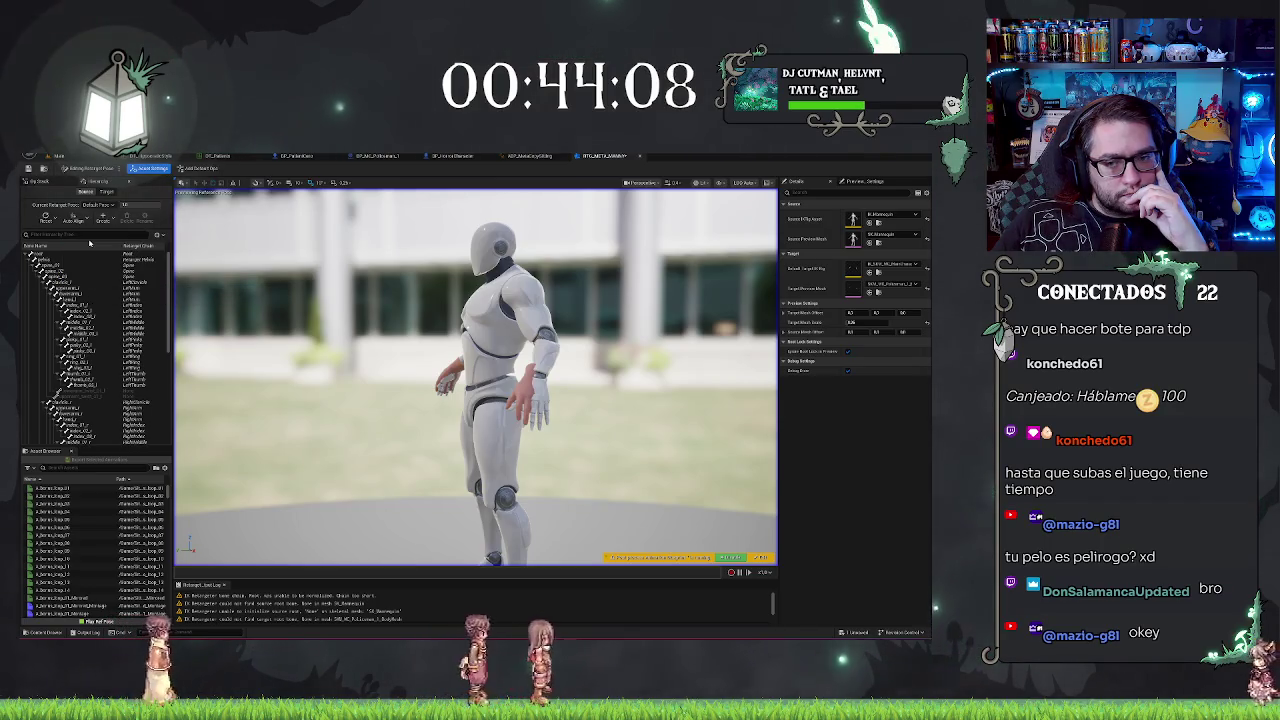
drag(439, 334, 439, 334)
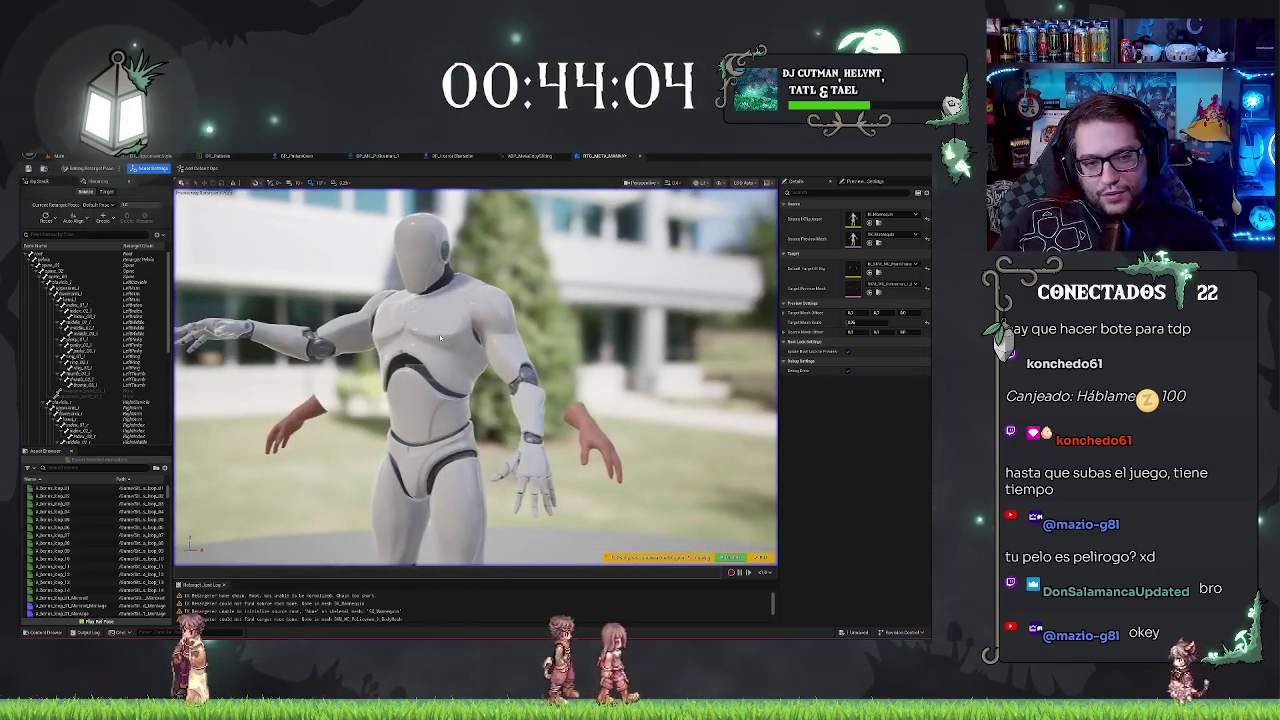
click(73, 218)
Step: Re-run Align All Bones, check the target bone hierarchy, and align all bones once more
click(88, 219)
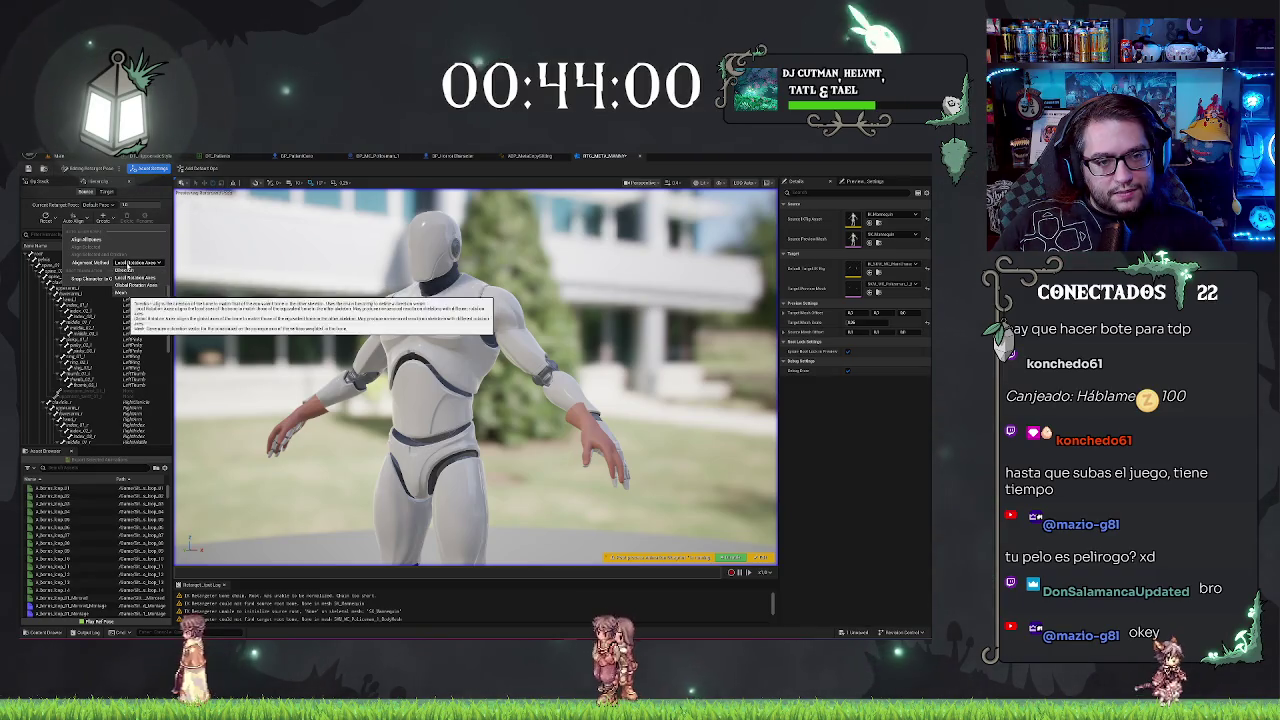
click(128, 263)
click(97, 241)
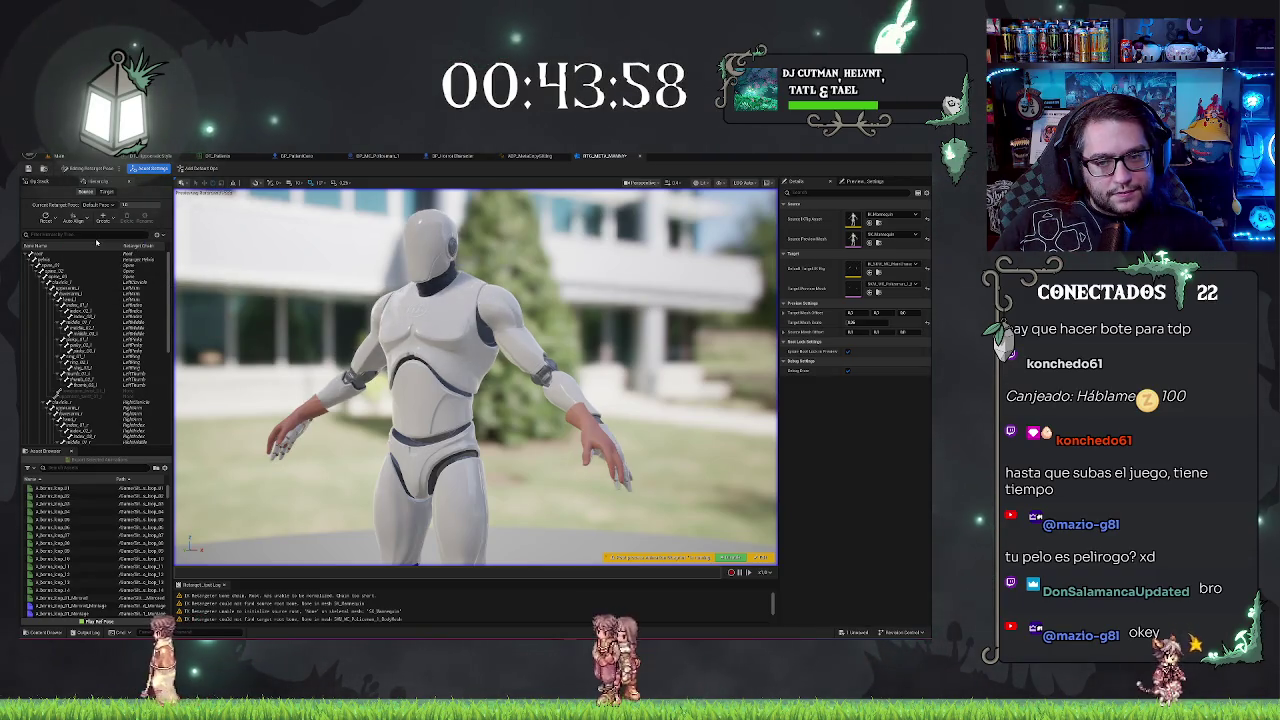
drag(475, 380, 375, 380)
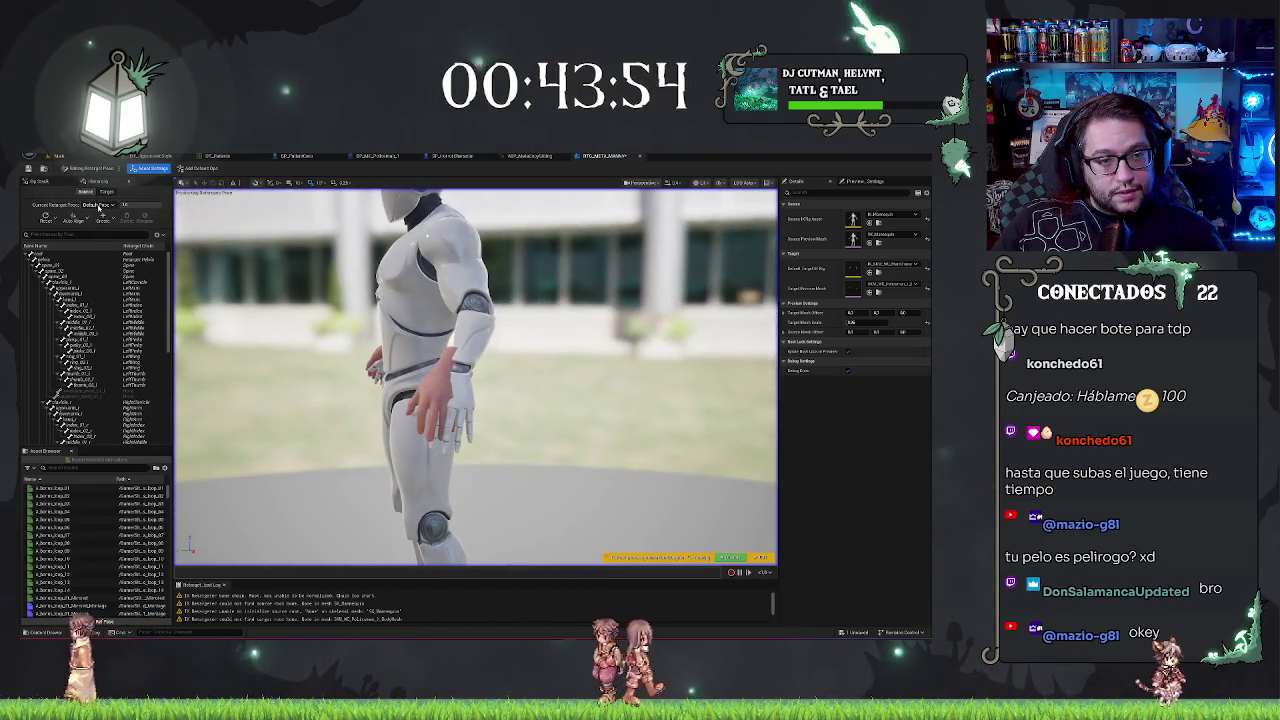
click(107, 191)
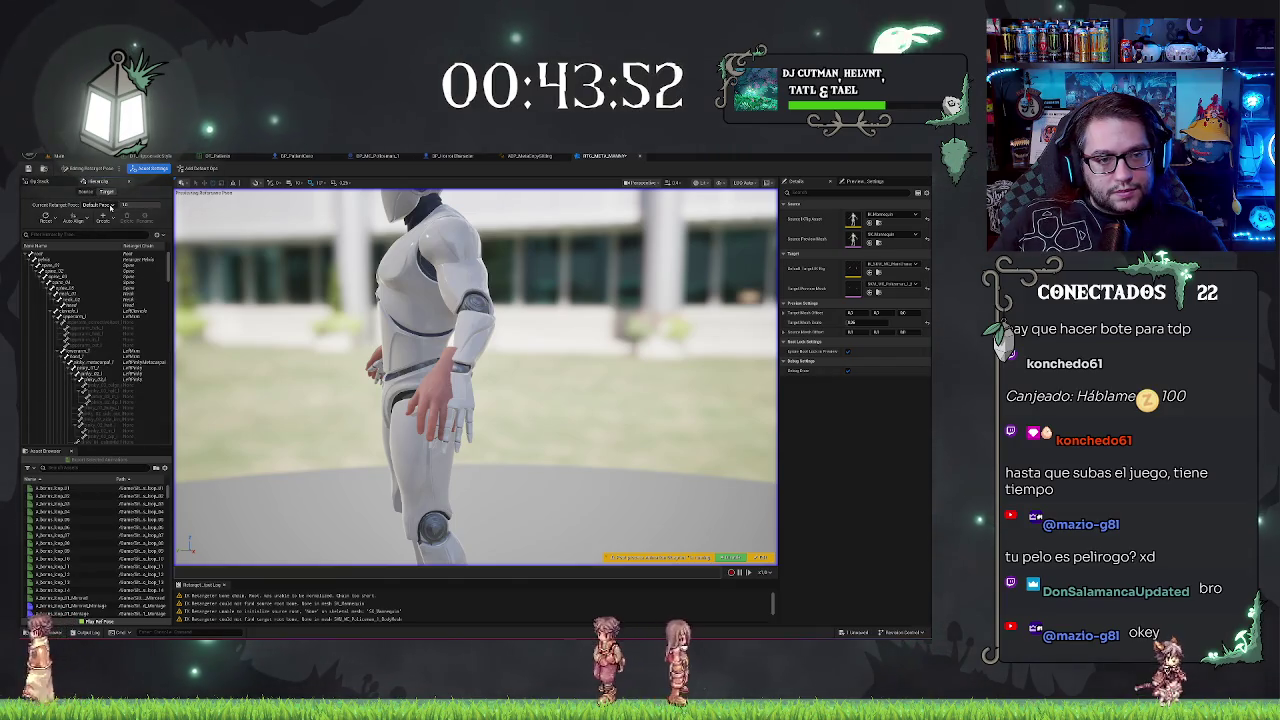
click(75, 215)
click(84, 240)
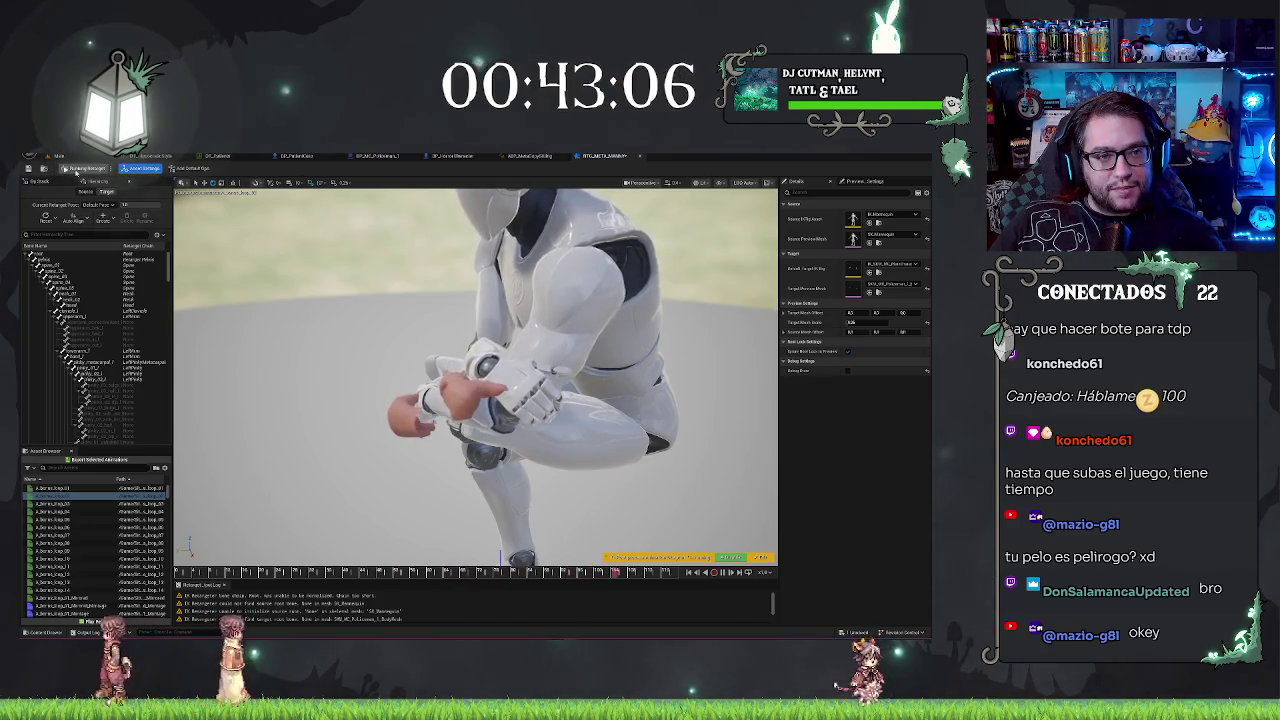
Step: Confirm the target IK rig, then change the Target Preview Mesh from MainCharacter face to the Nurse body
click(903, 264)
key(Escape)
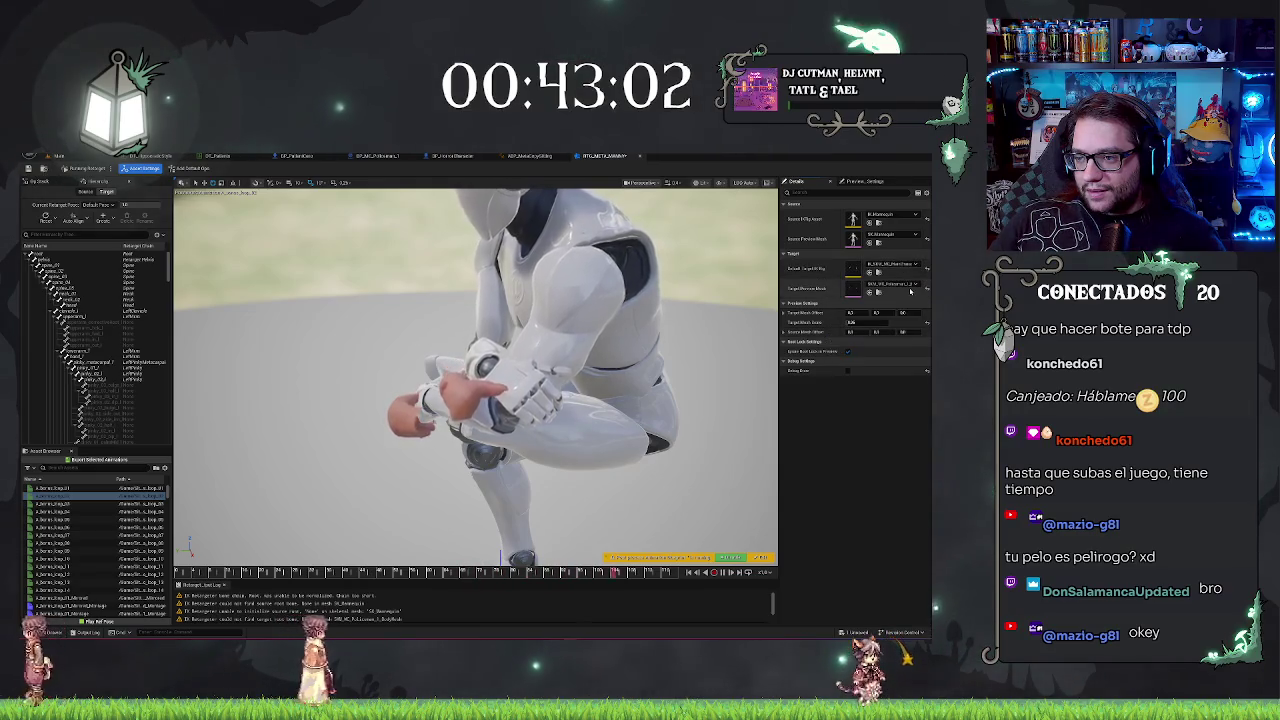
click(906, 288)
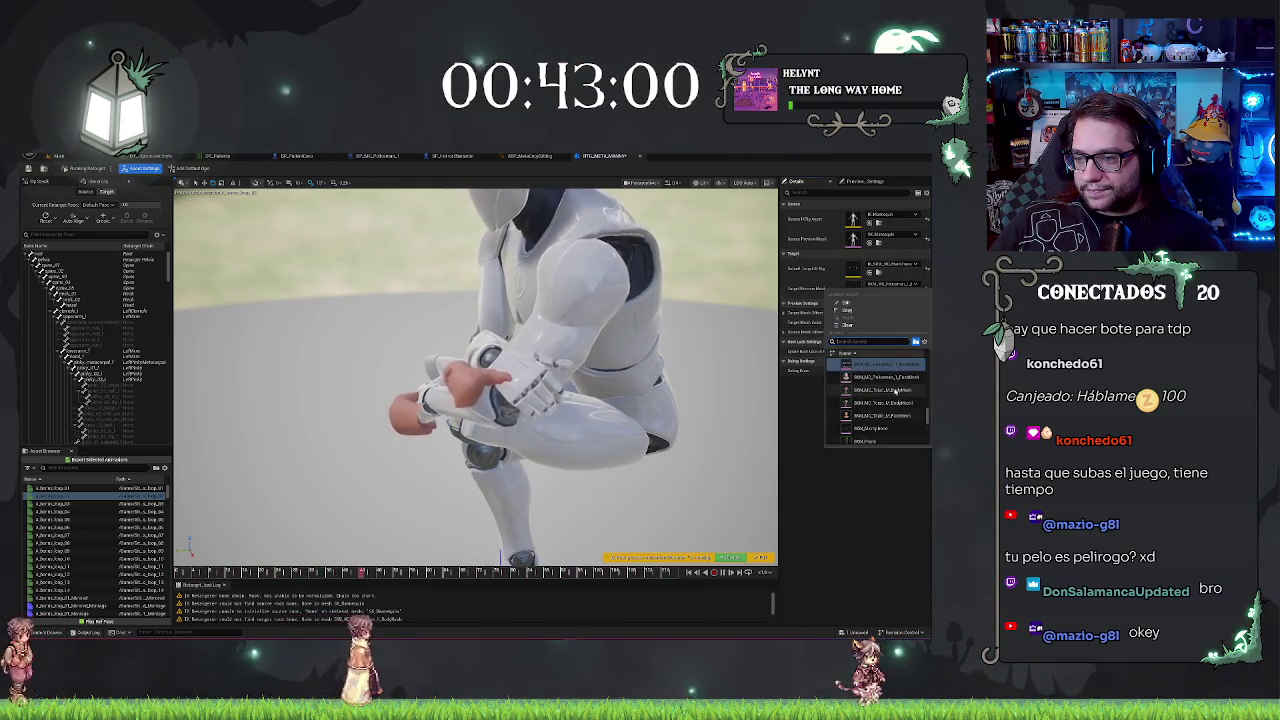
mouse_move(890, 379)
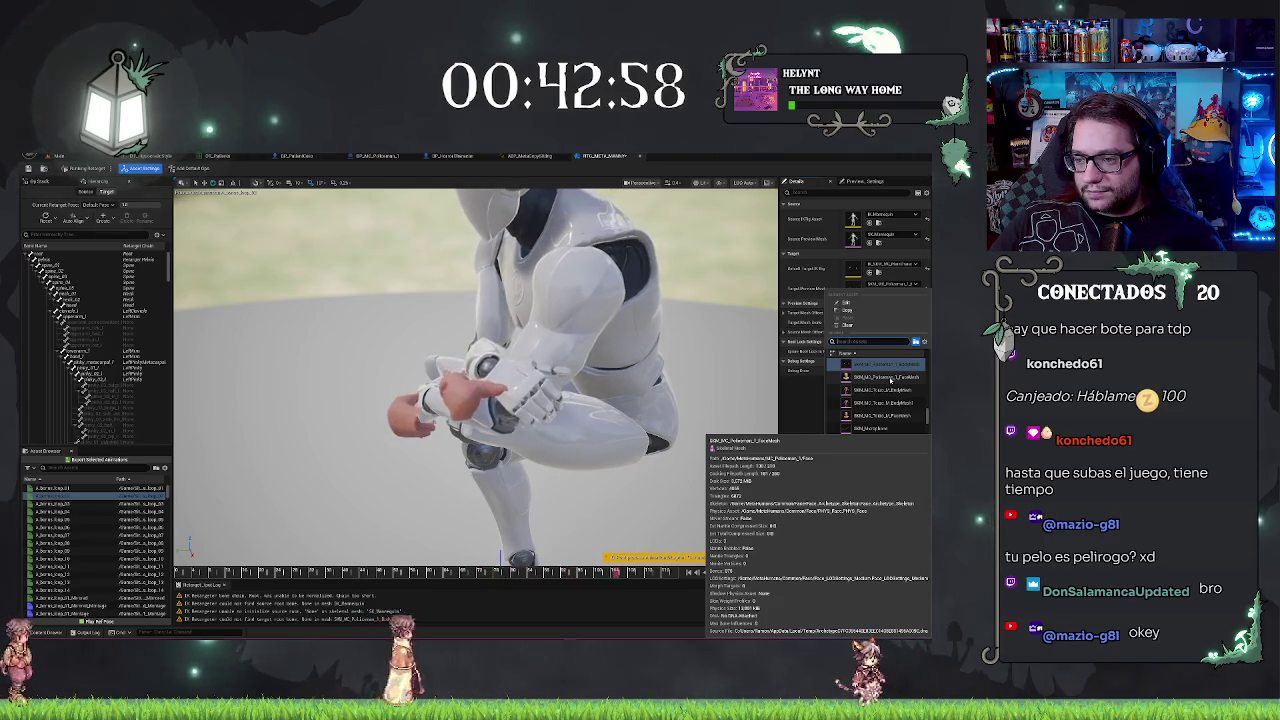
scroll(890, 385, up, 3)
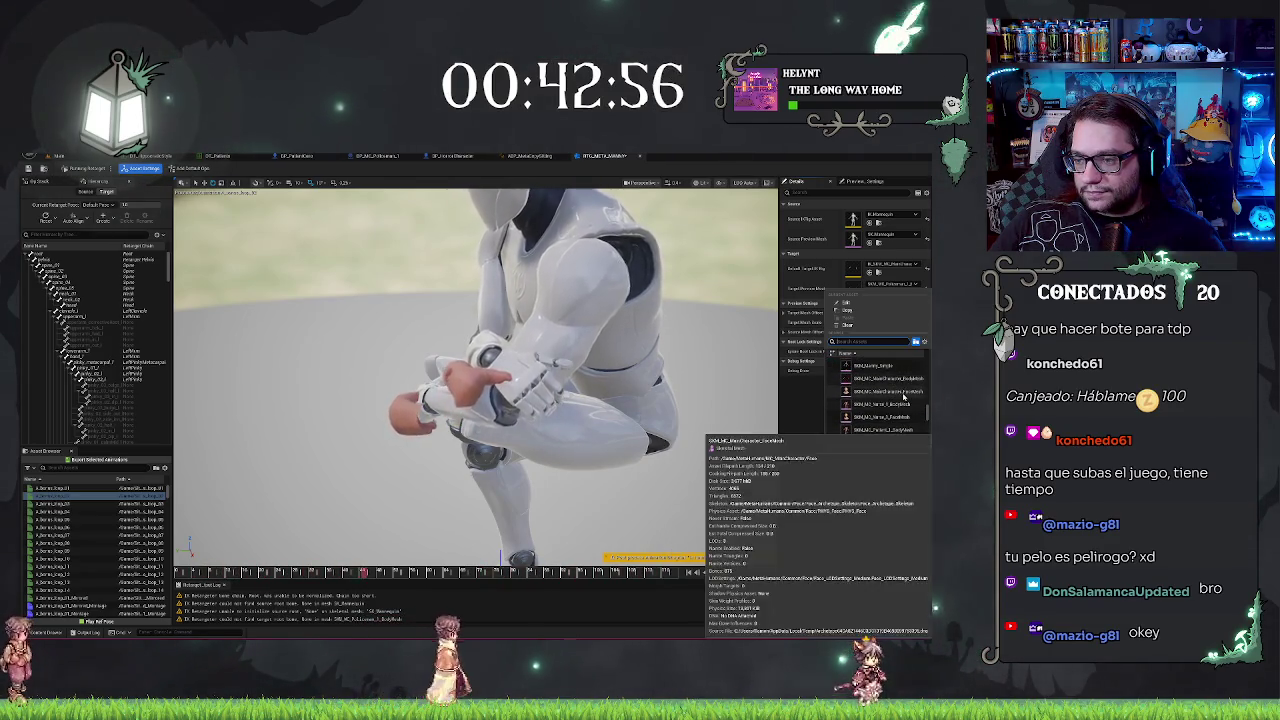
click(903, 393)
click(891, 286)
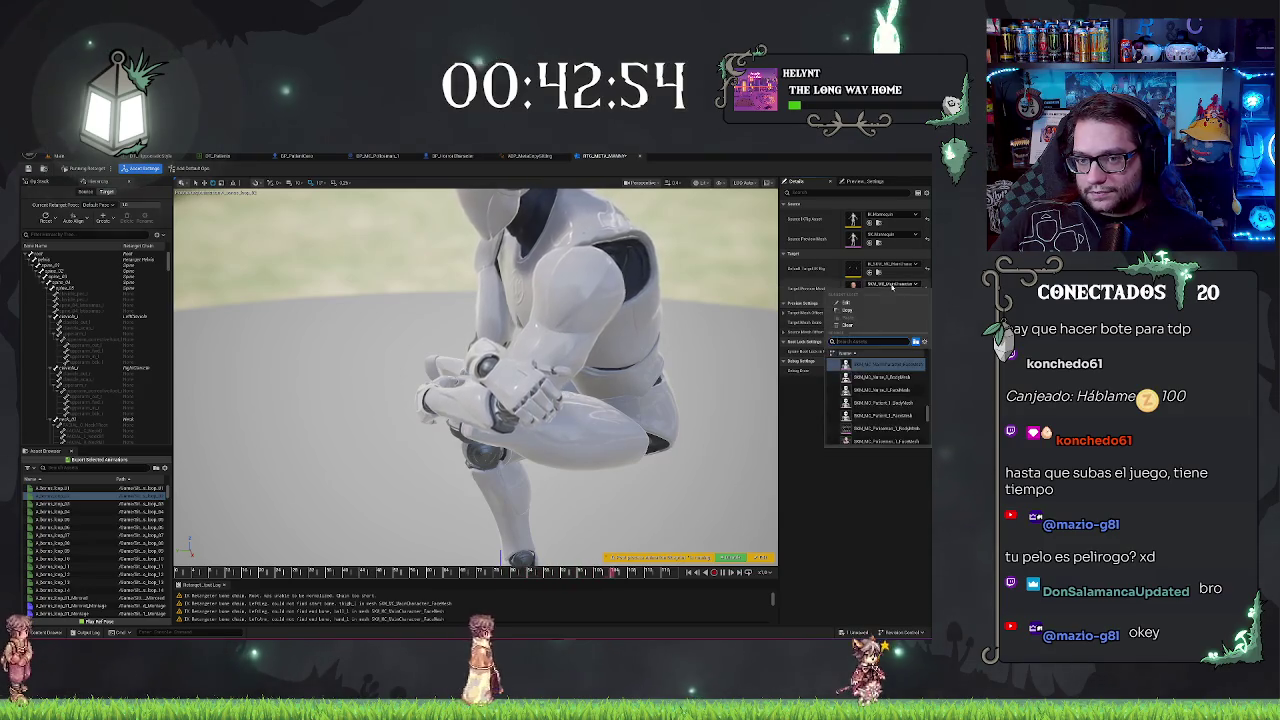
click(912, 384)
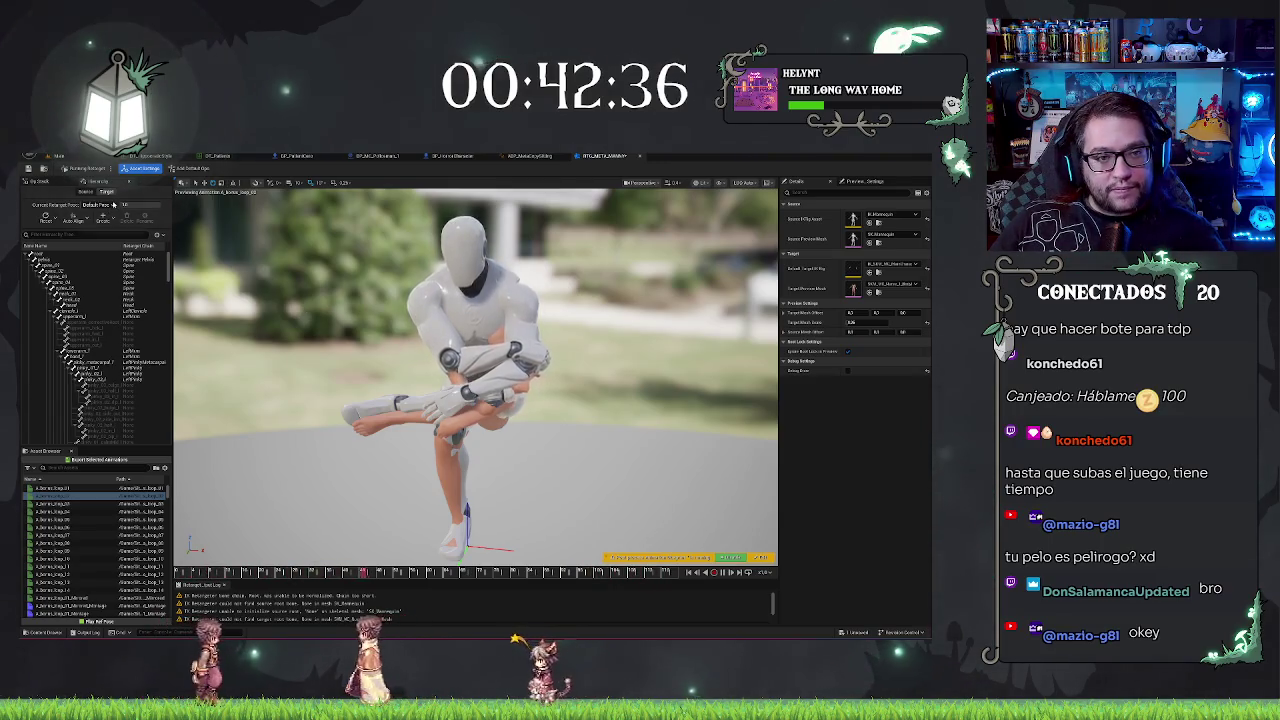
Step: Preview another mannequin animation on the nurse body and view the character full-body from the front
click(81, 502)
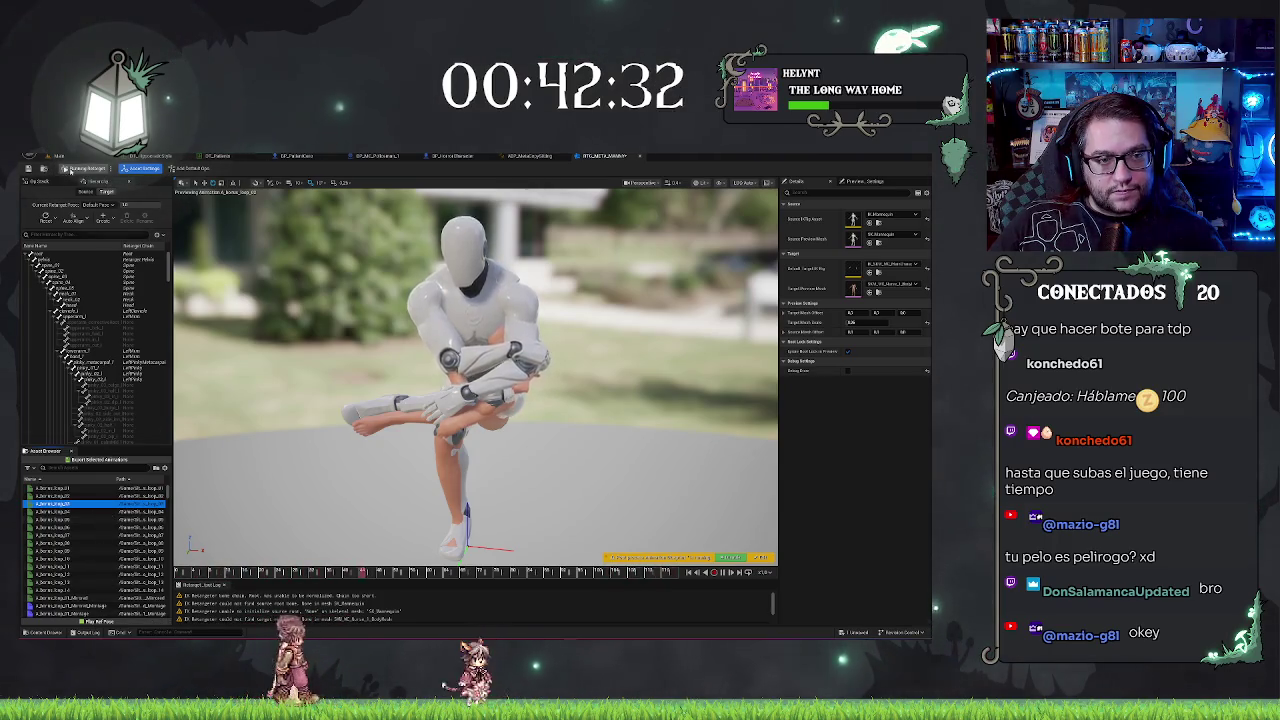
key(f)
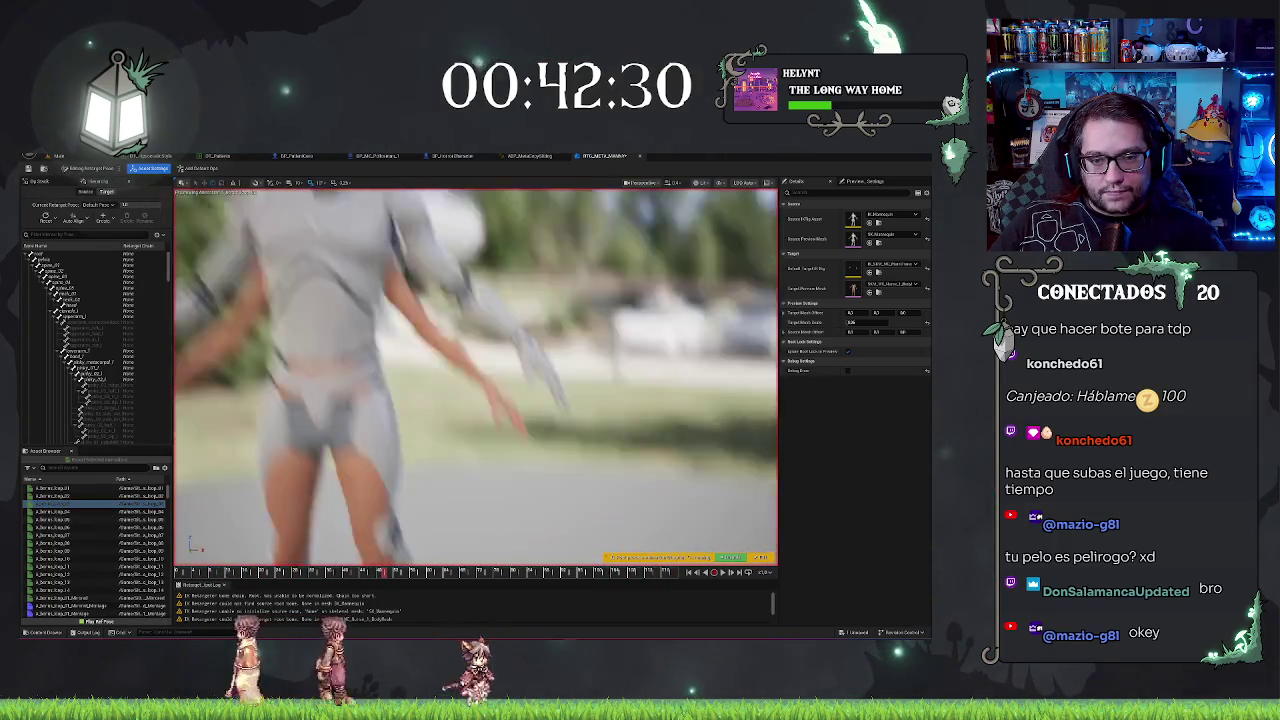
scroll(475, 375, down, 3)
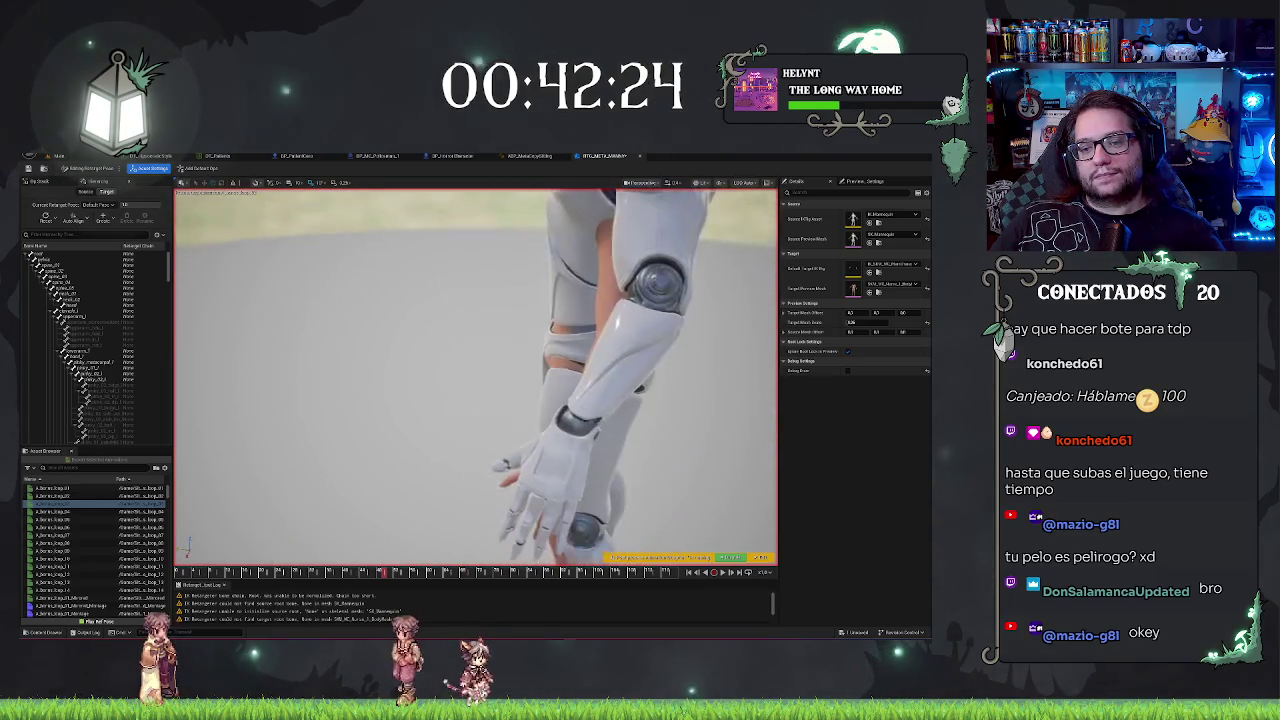
drag(438, 296, 438, 296)
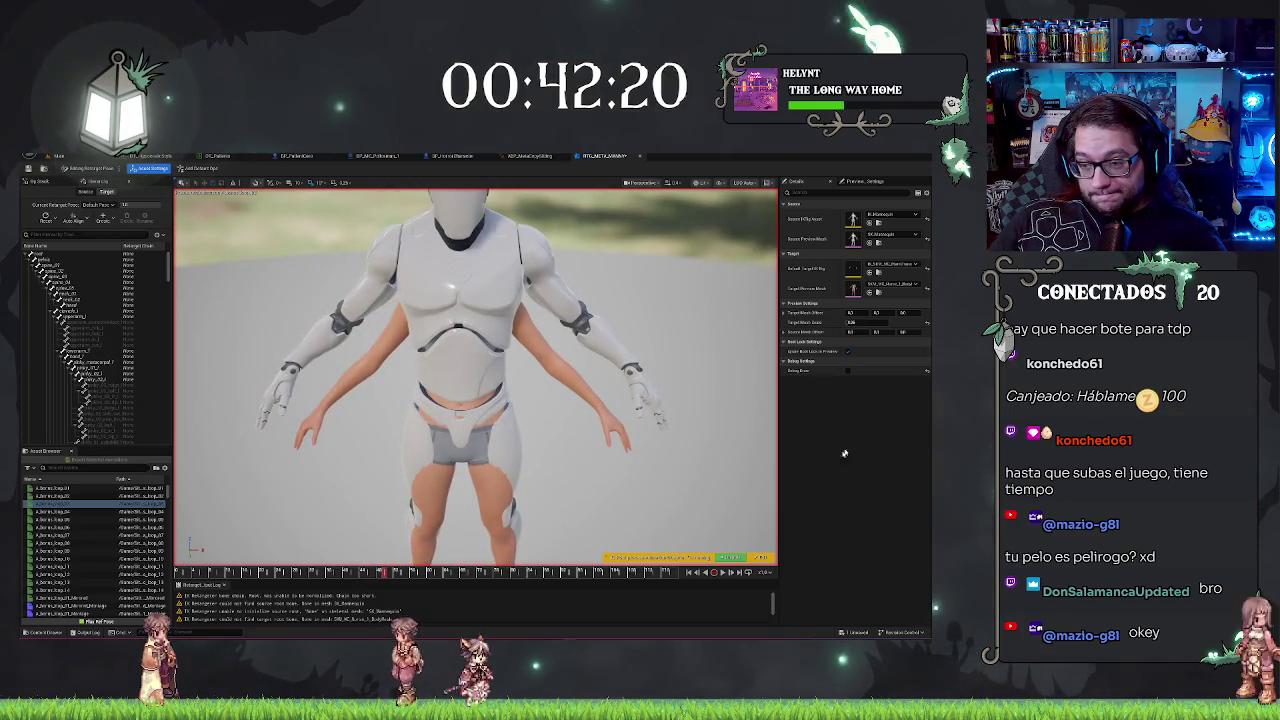
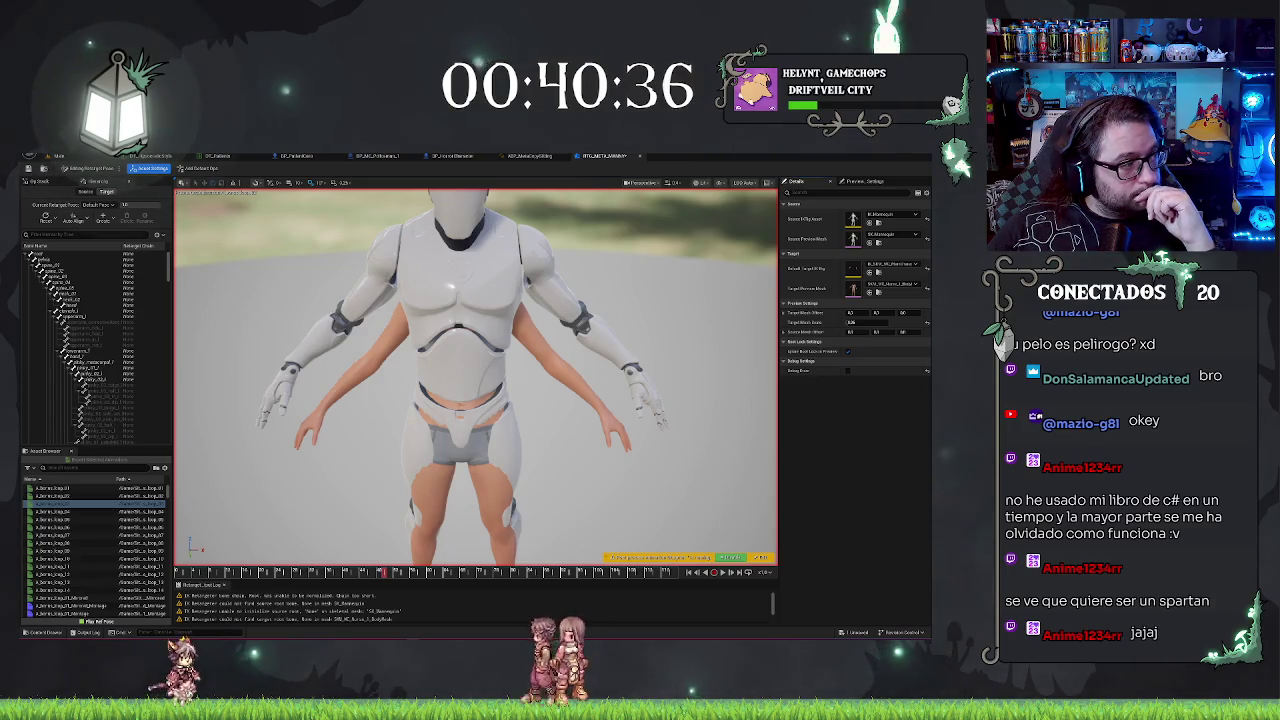
Step: Show the retargeter's Op Stack and scroll through its list of retarget ops
click(42, 181)
scroll(112, 326, down, 3)
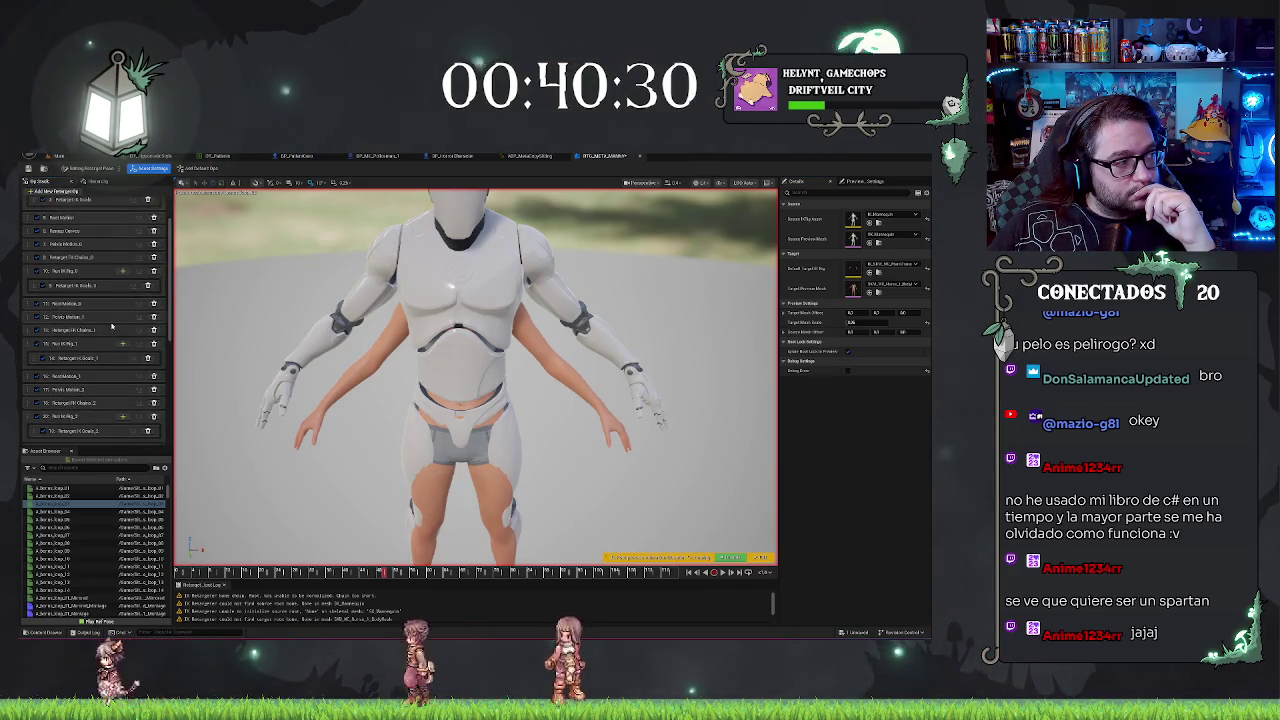
scroll(102, 300, up, 3)
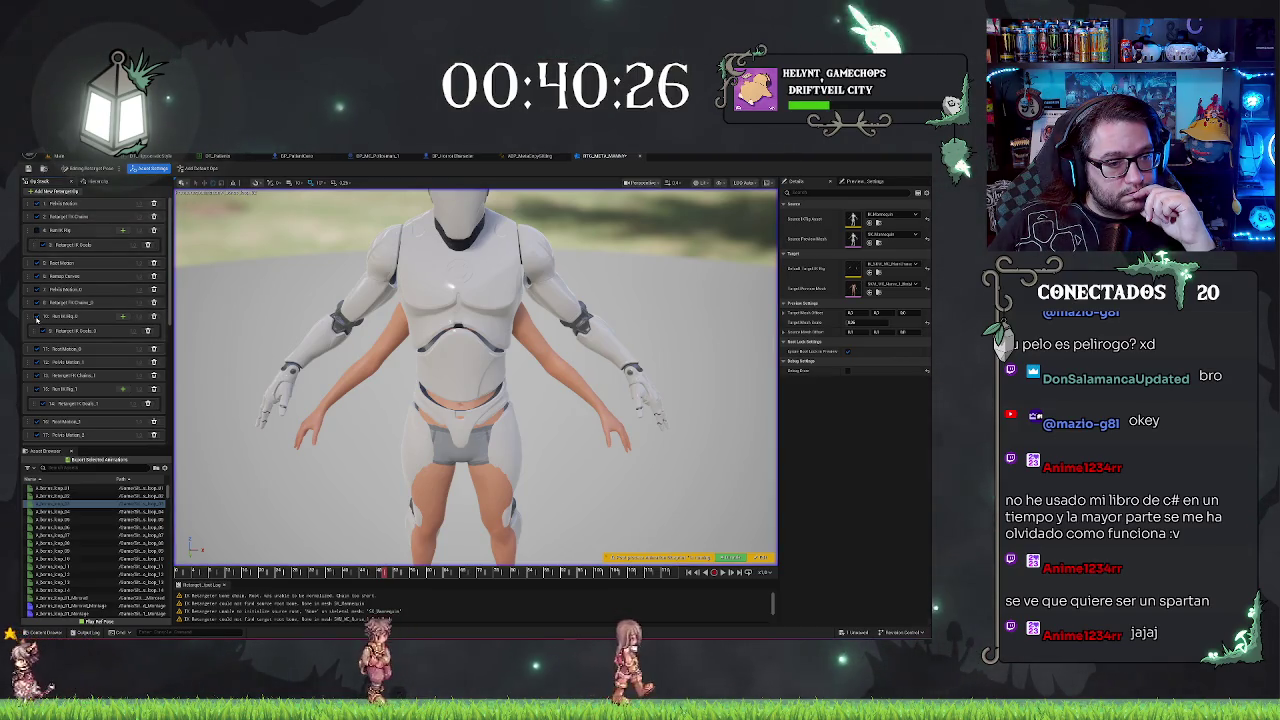
scroll(50, 340, down, 10)
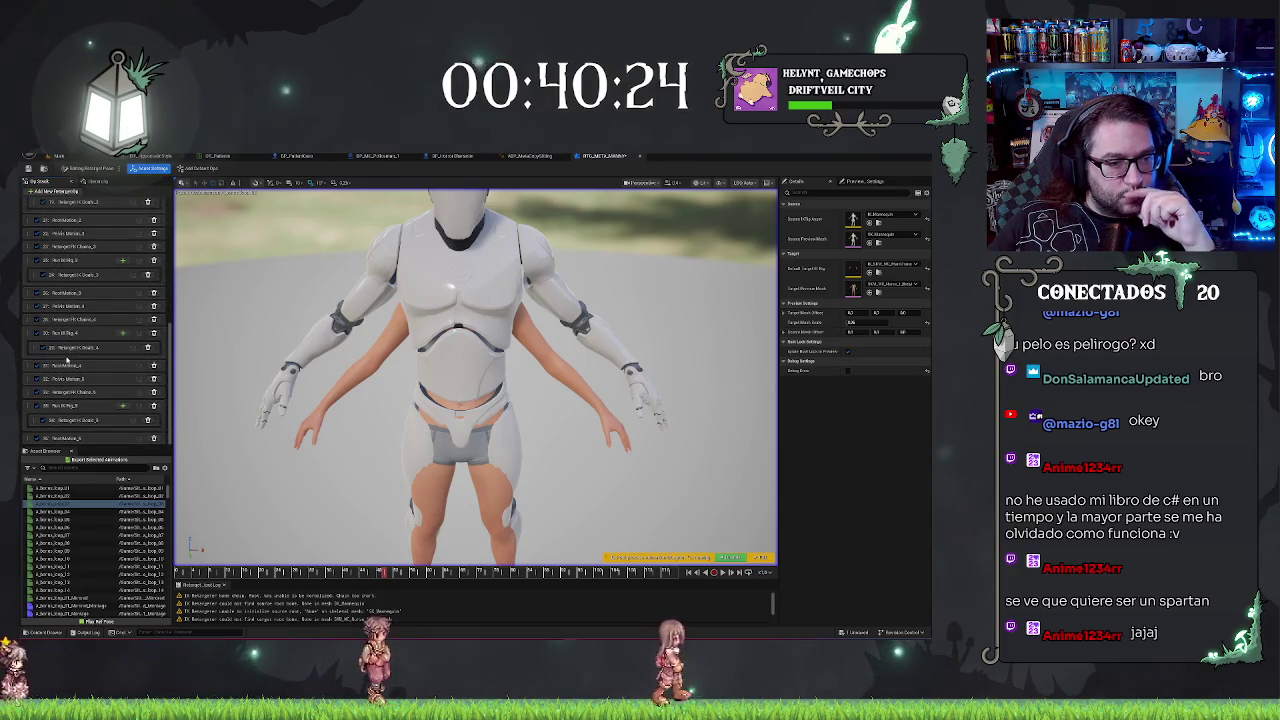
scroll(67, 360, up, 10)
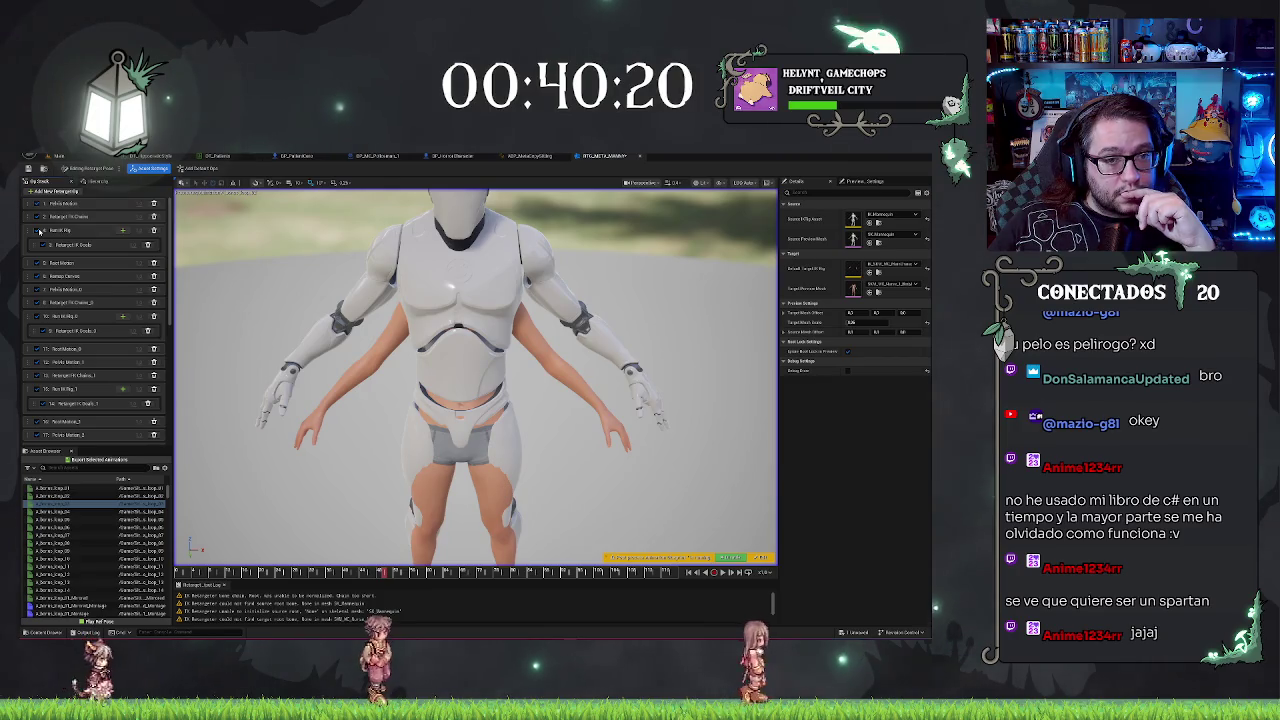
click(890, 285)
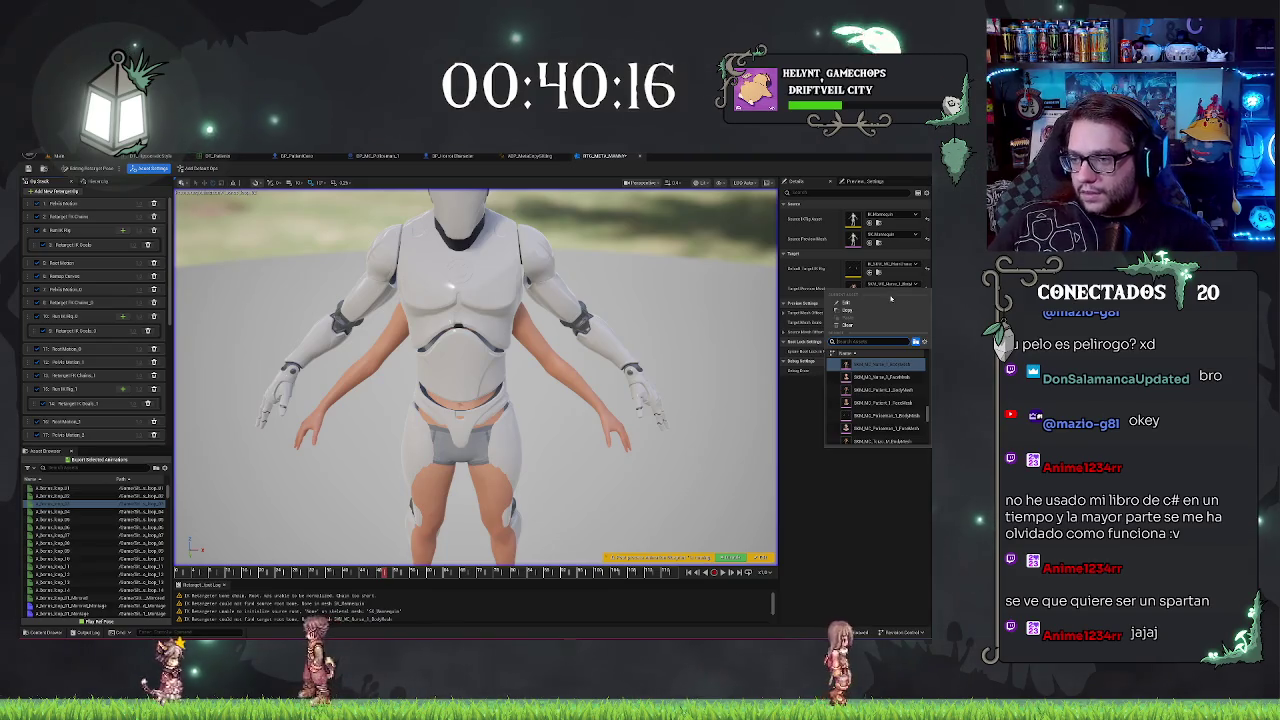
Step: Pick an entry from the target IK rig list
click(892, 265)
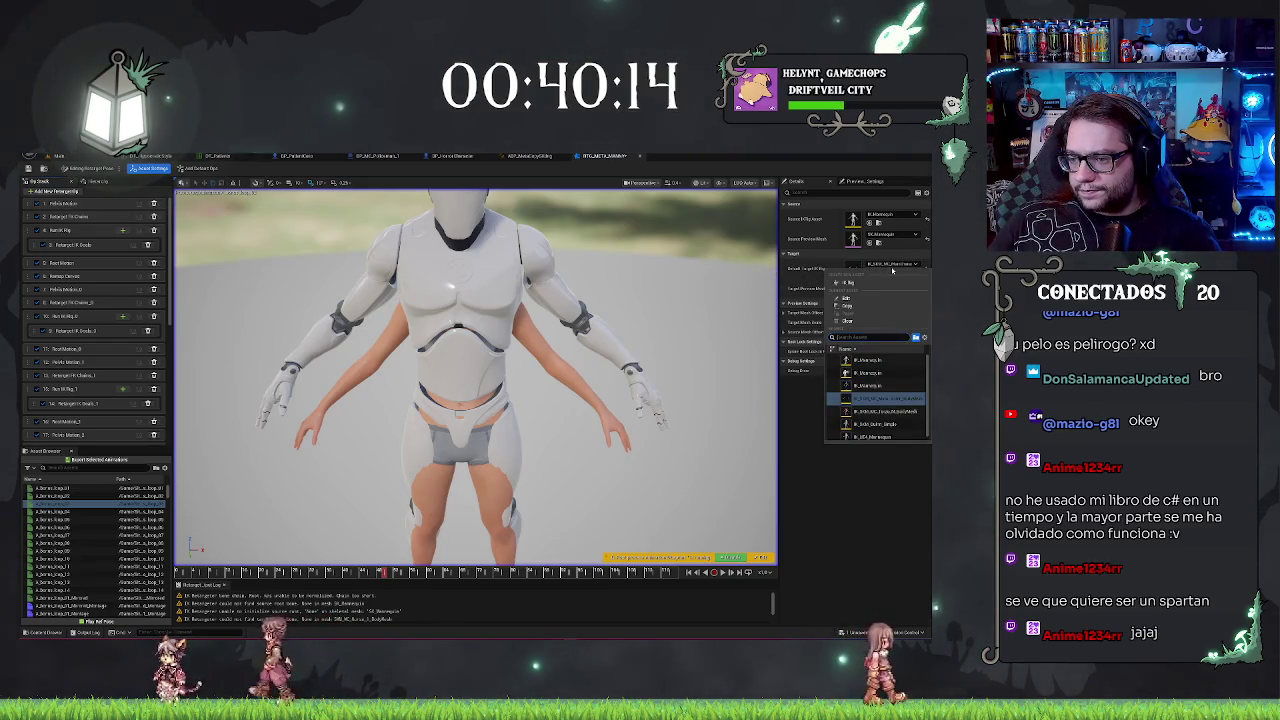
click(897, 400)
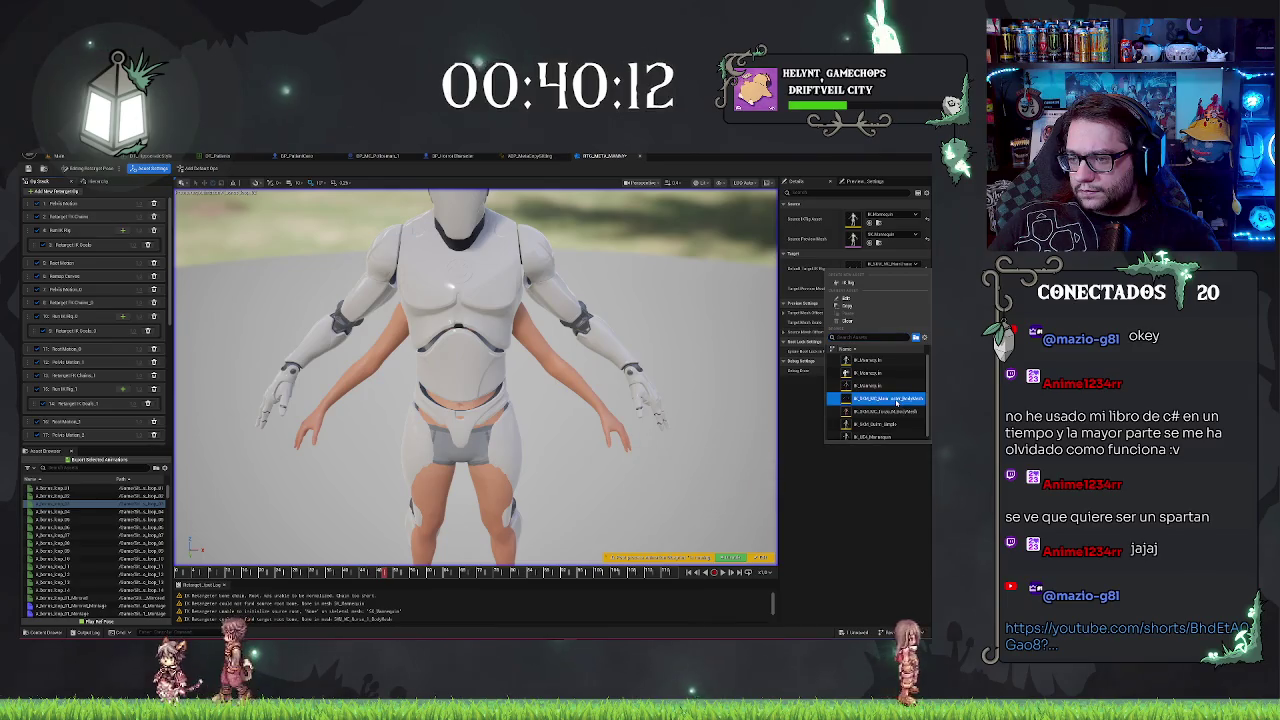
click(902, 466)
Step: Set the target preview mesh to the skeletal mesh found by searching 'gel'
click(891, 286)
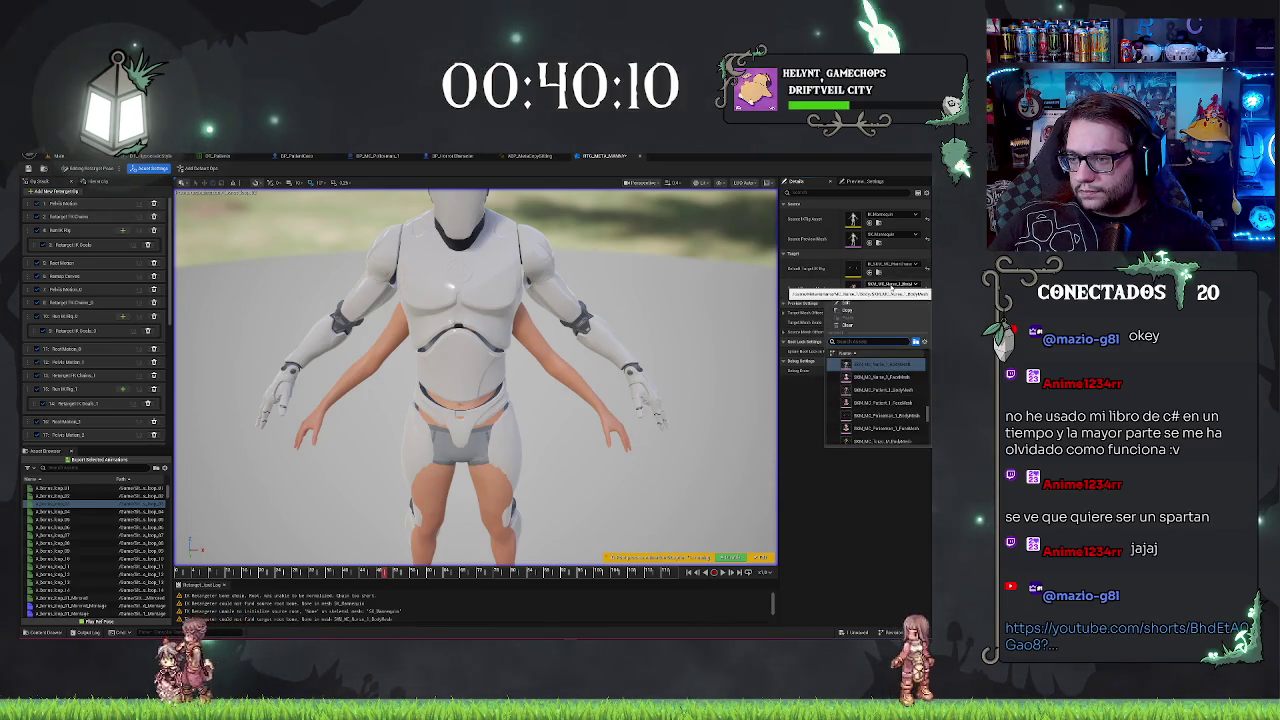
scroll(893, 388, up, 1)
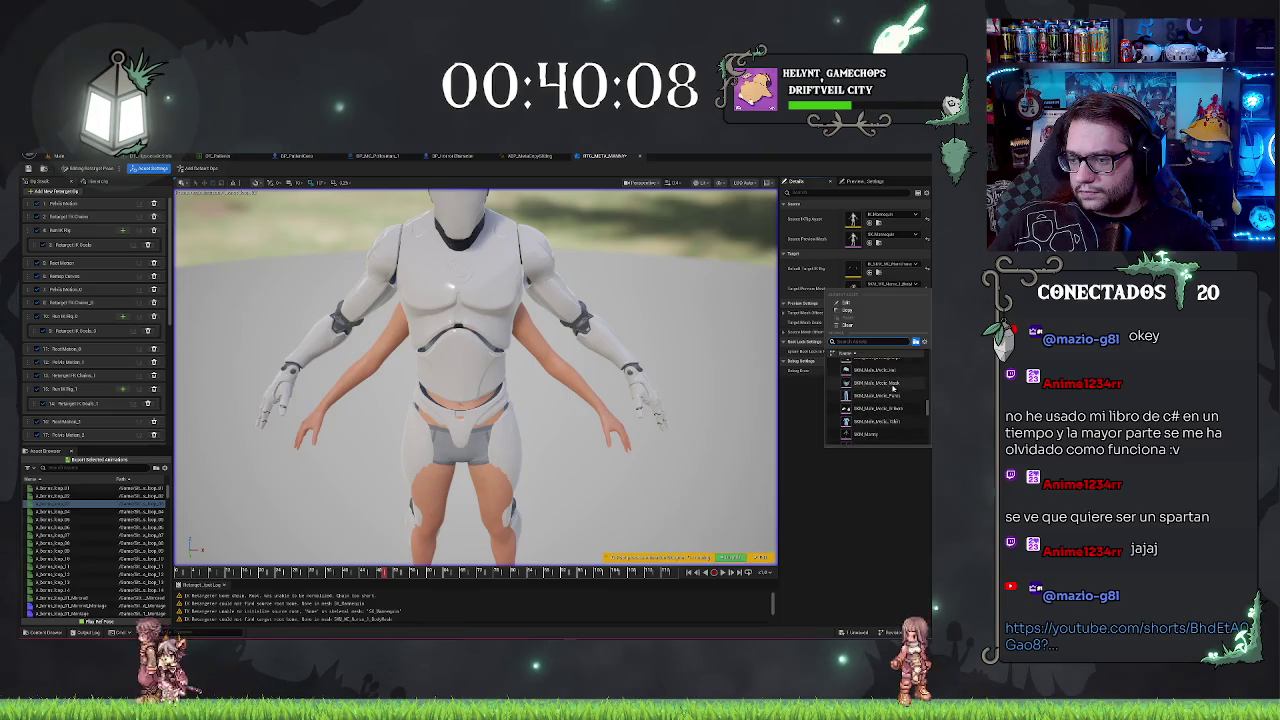
mouse_move(895, 393)
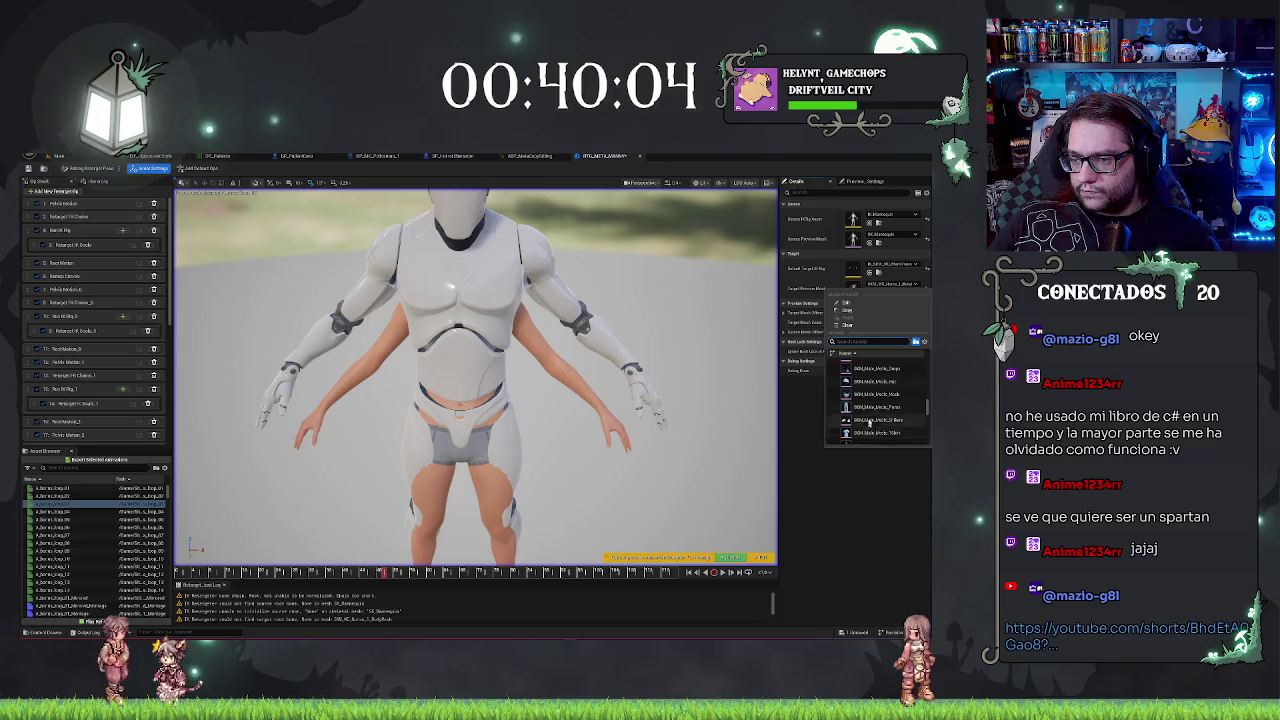
scroll(880, 380, up, 5)
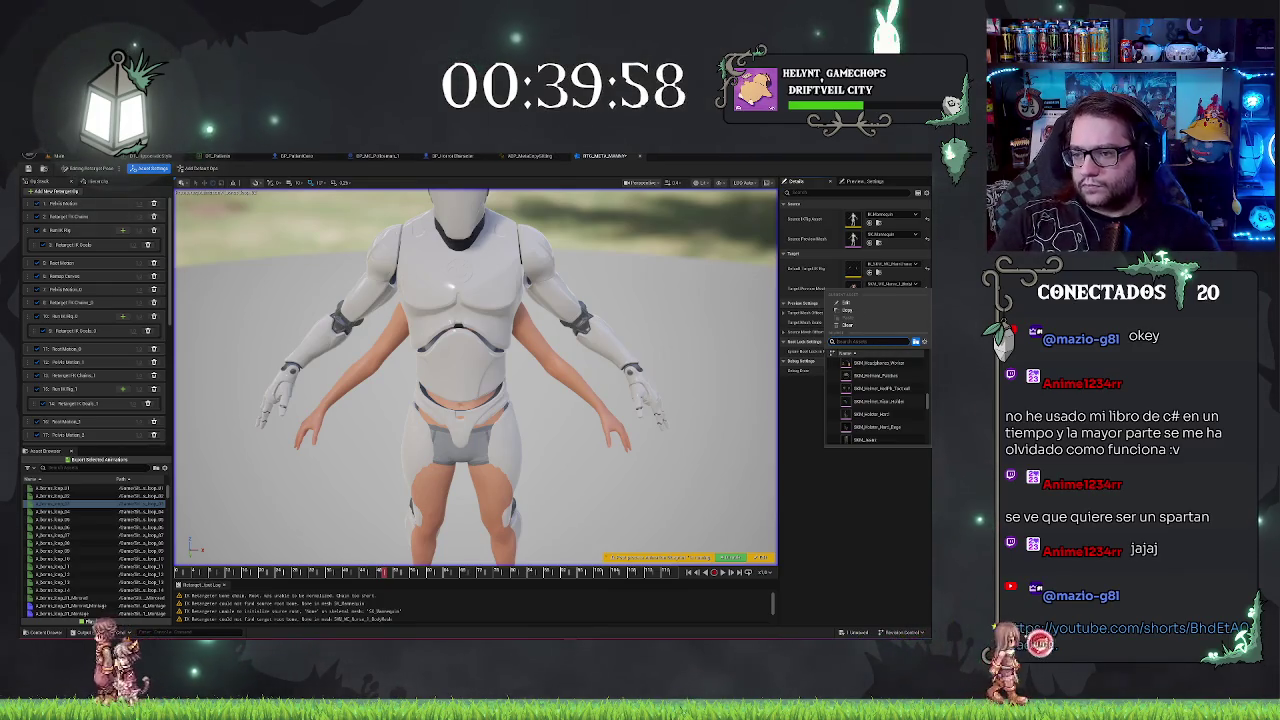
text(gel)
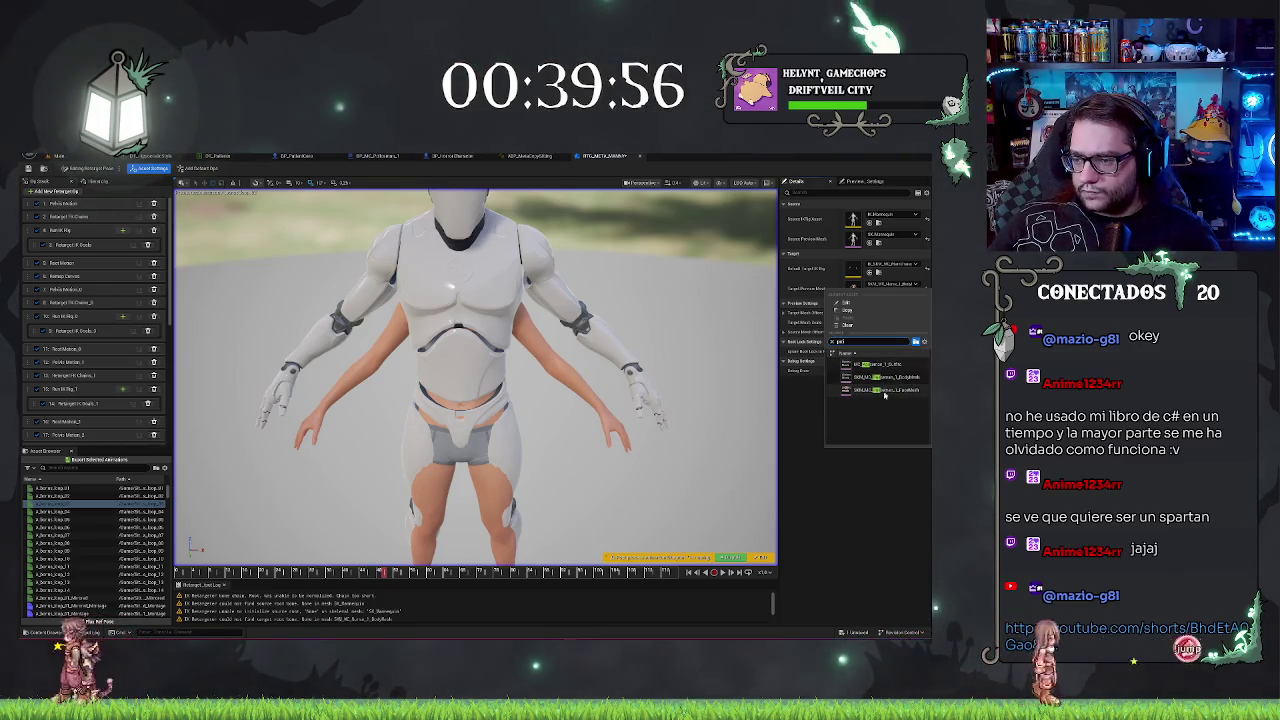
click(880, 376)
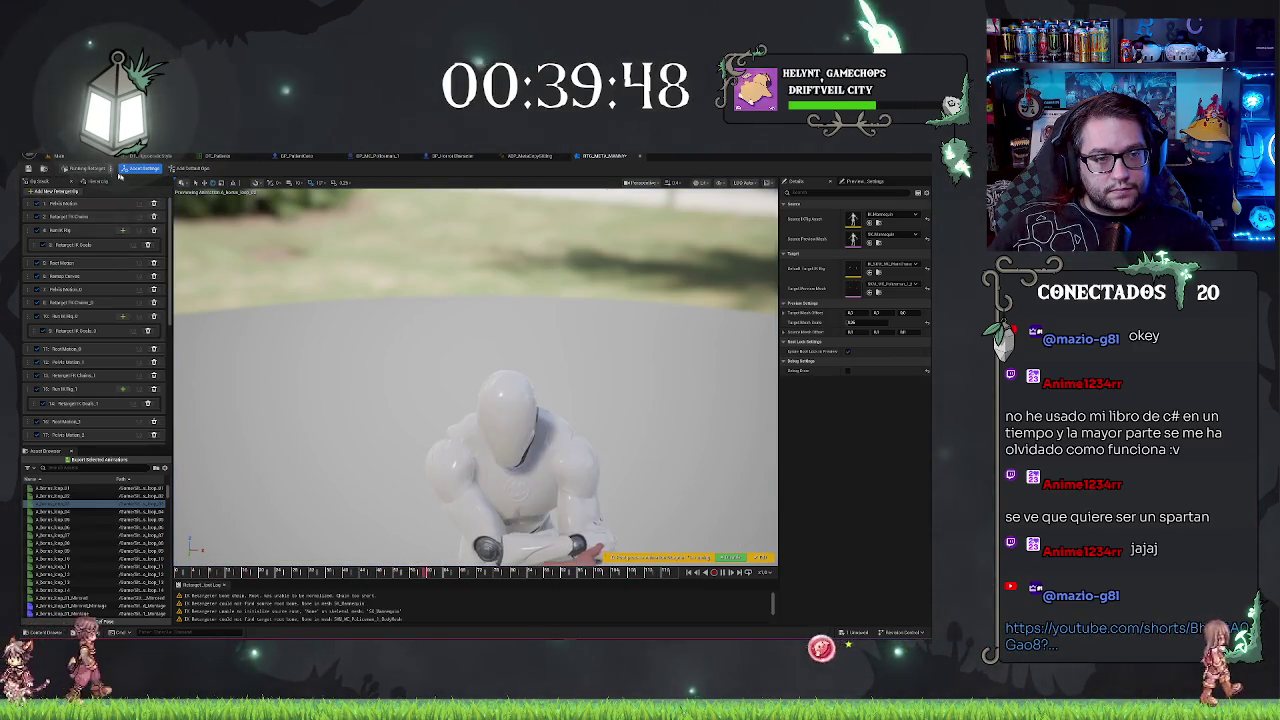
Step: Delete every retarget op from the Op Stack, then undo once to restore a single set
click(154, 204)
click(154, 204)
click(154, 204)
click(155, 204)
click(155, 204)
click(156, 204)
click(157, 204)
click(157, 204)
click(157, 204)
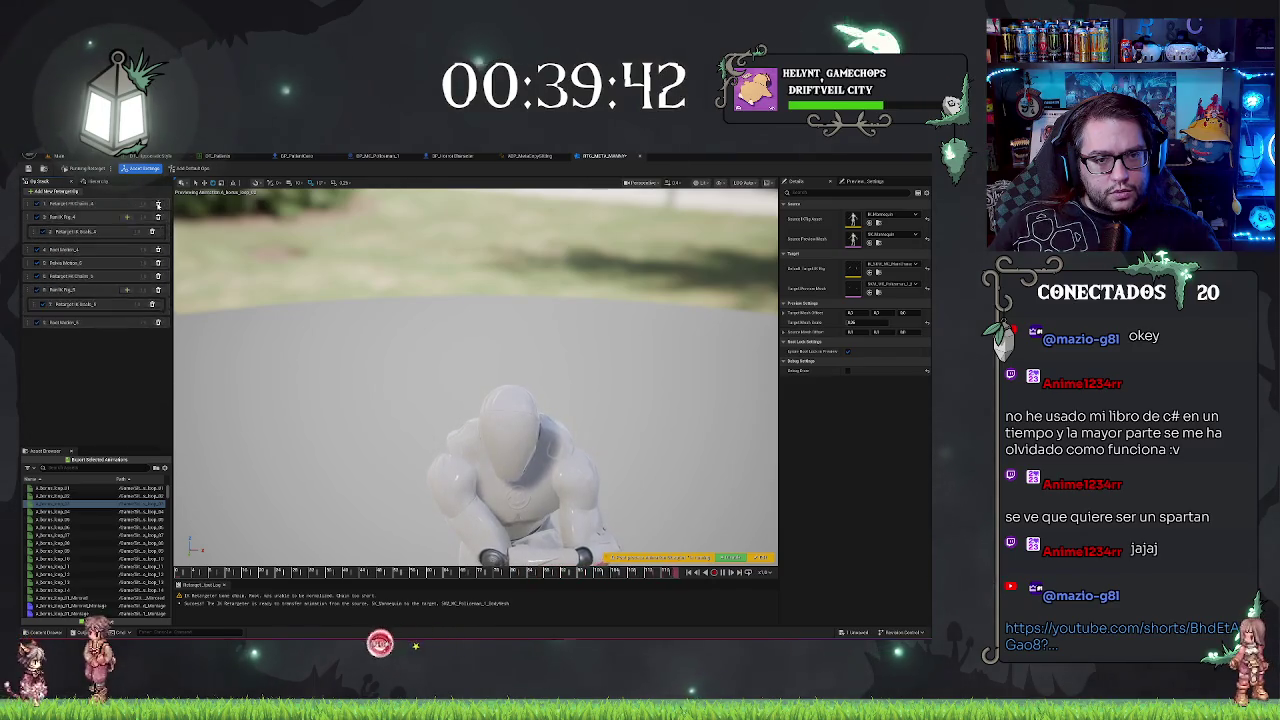
click(157, 204)
click(157, 204)
click(157, 204)
click(156, 206)
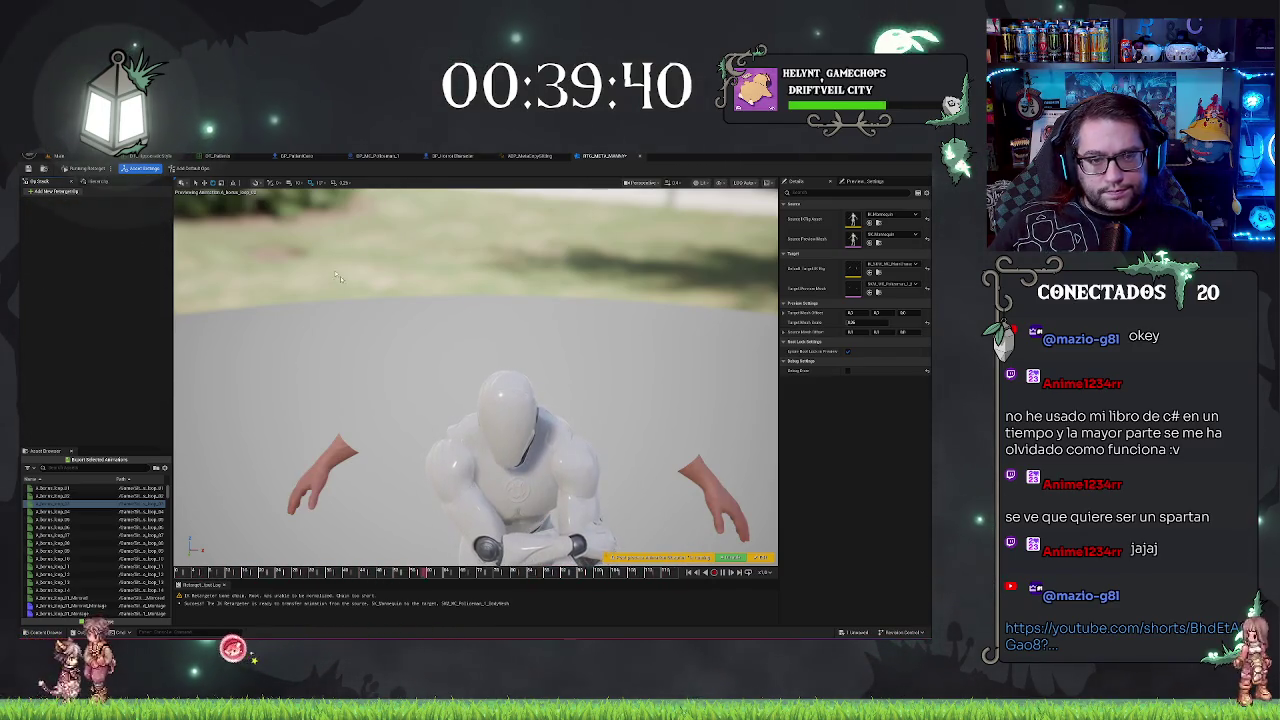
key(ctrl+z)
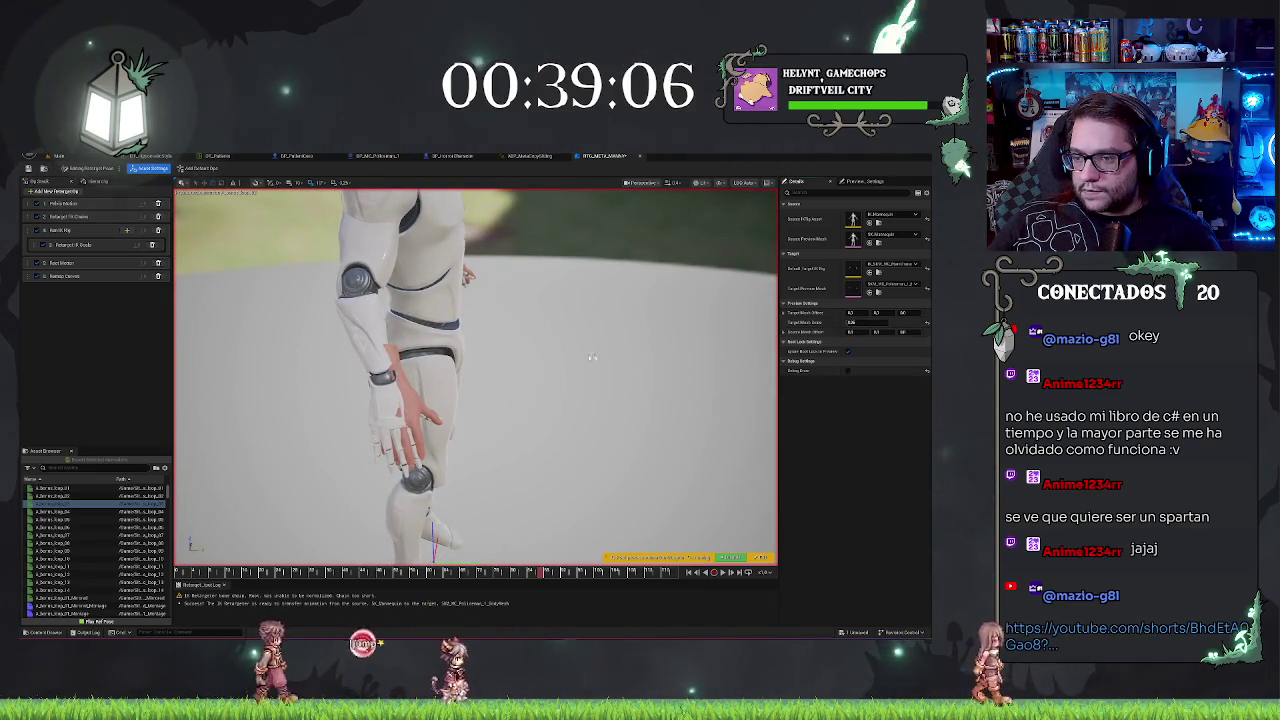
Step: Set Target Mesh Offset X to 0 and Y to -1.50
mouse_move(862, 312)
mouse_down()
mouse_move(880, 312)
mouse_move(840, 312)
mouse_up()
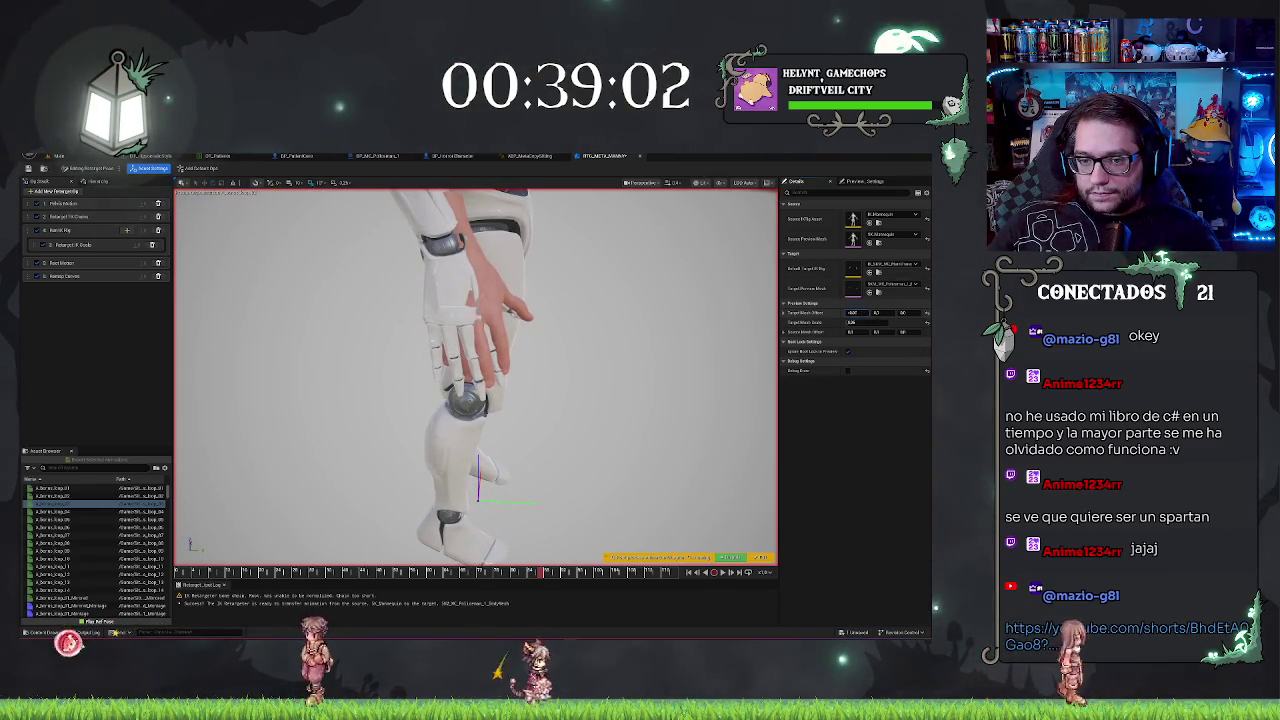
text(0)
key(Tab)
text(-1.5)
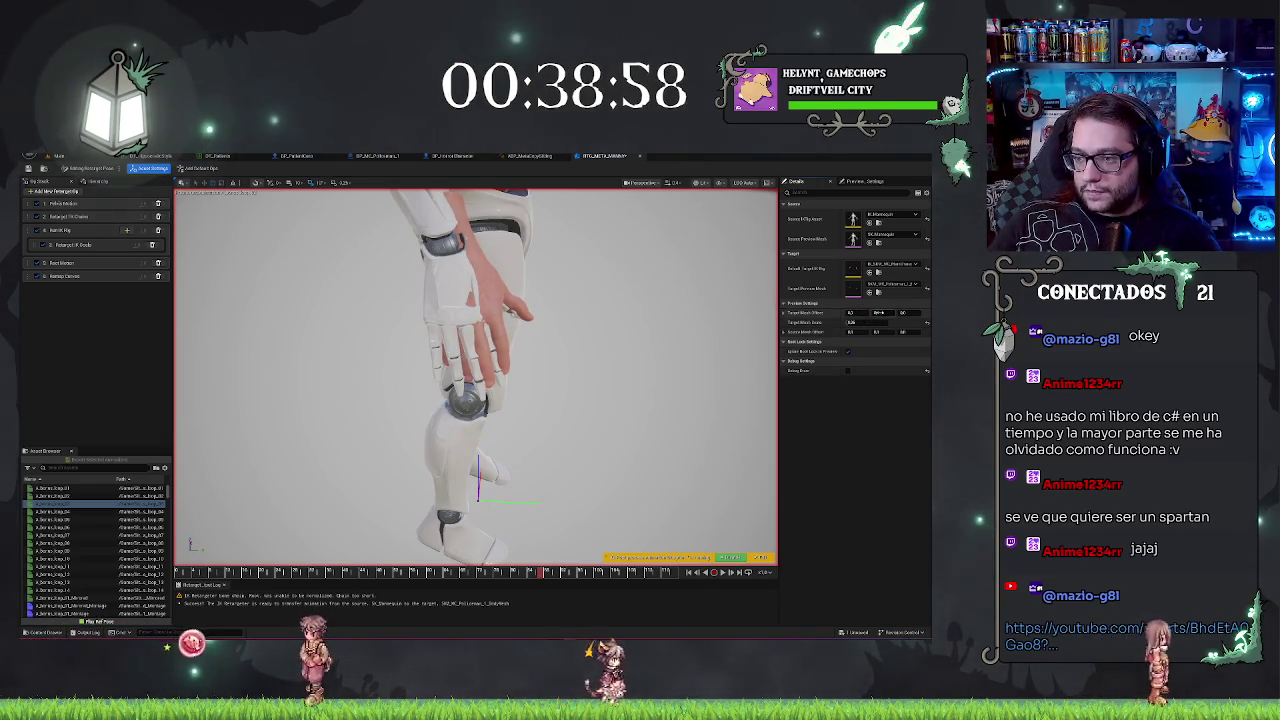
text(0)
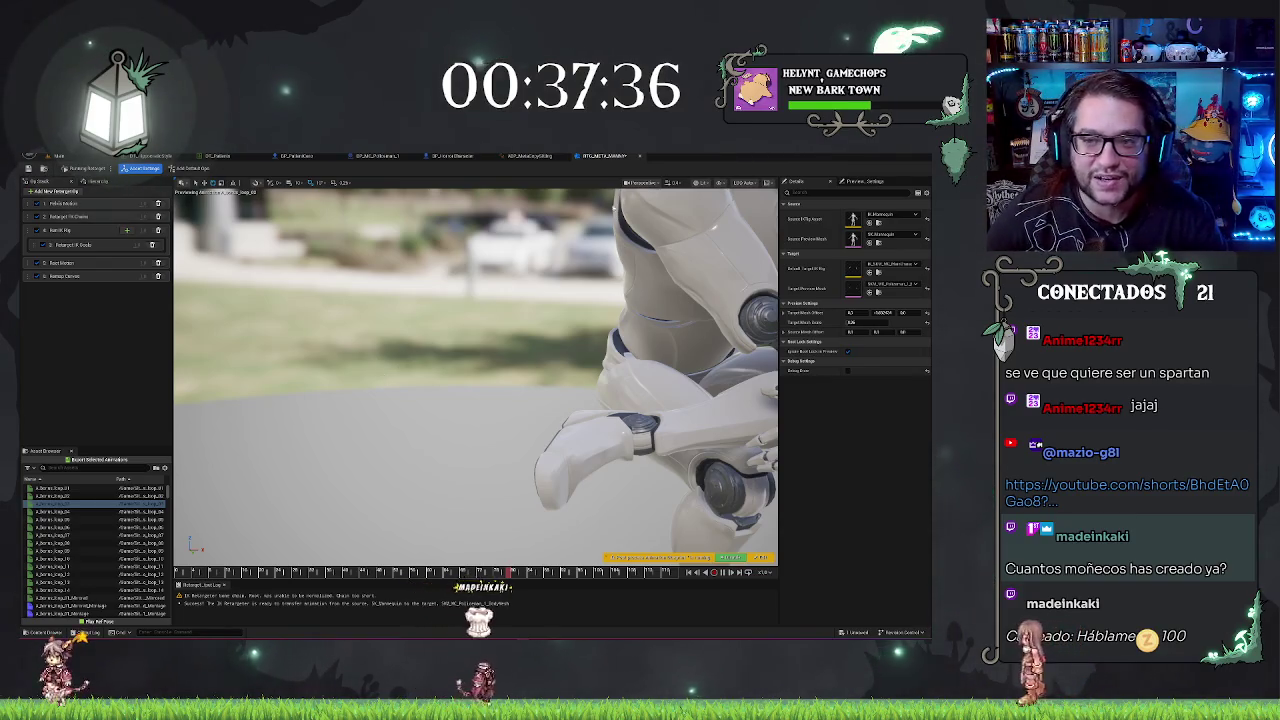
Step: Frame the preview, return to the hospital level, and browse to the MetaHumans MC_Patient_1 folder
key(f)
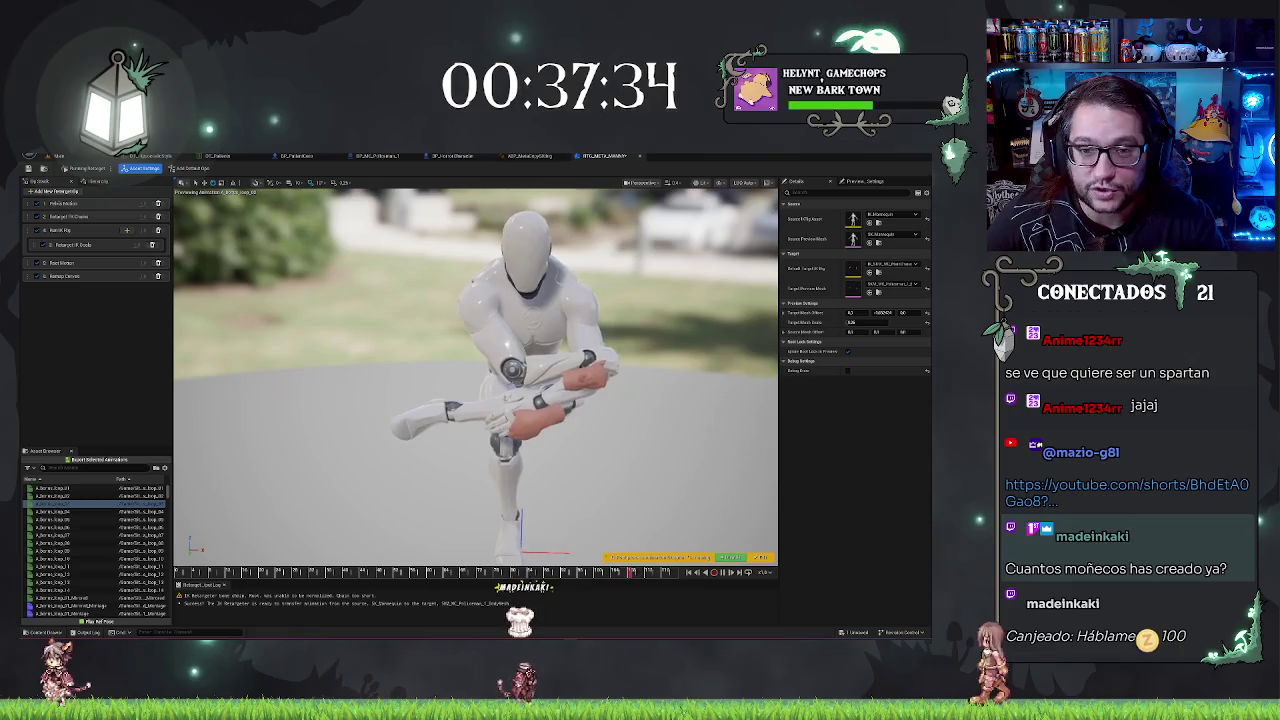
click(83, 156)
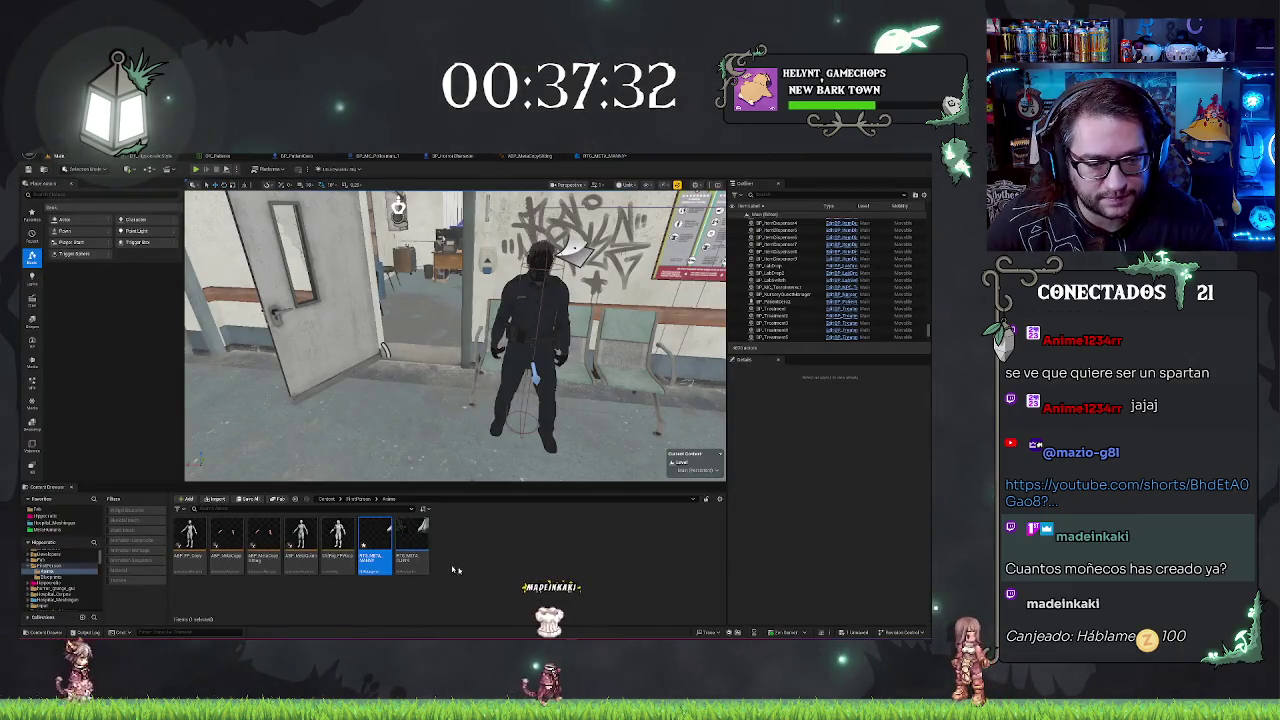
click(44, 516)
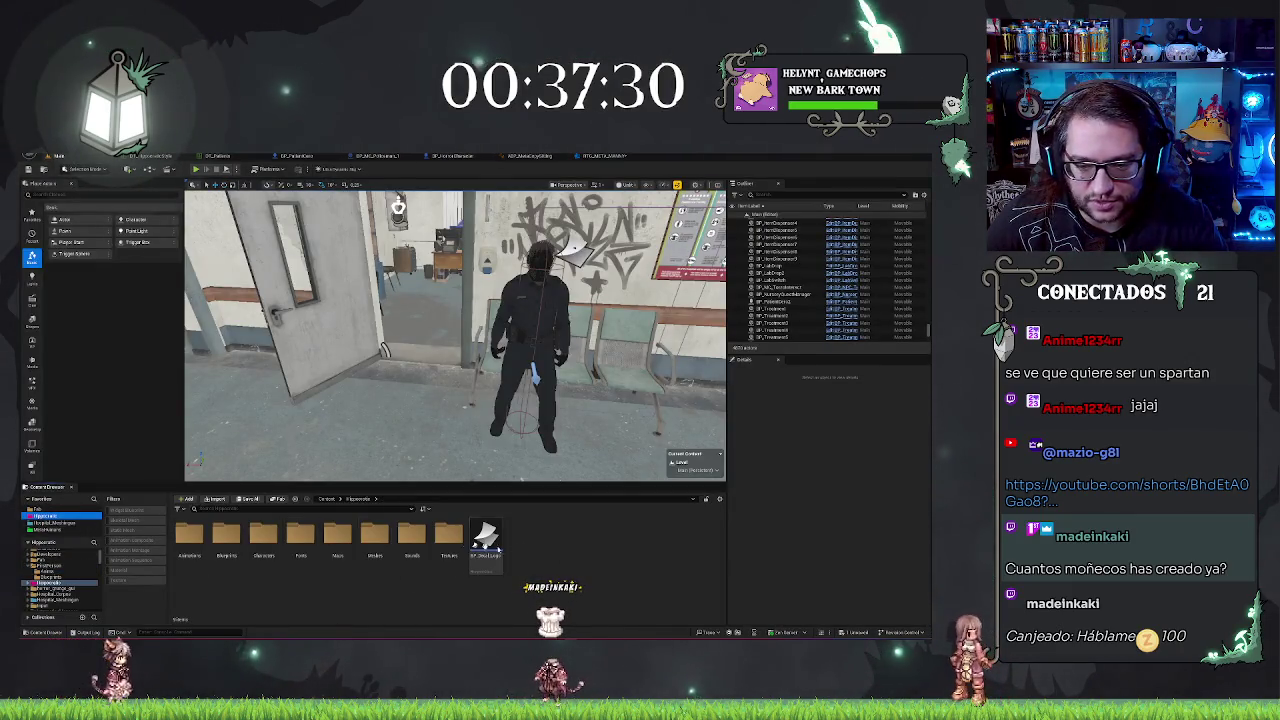
click(64, 529)
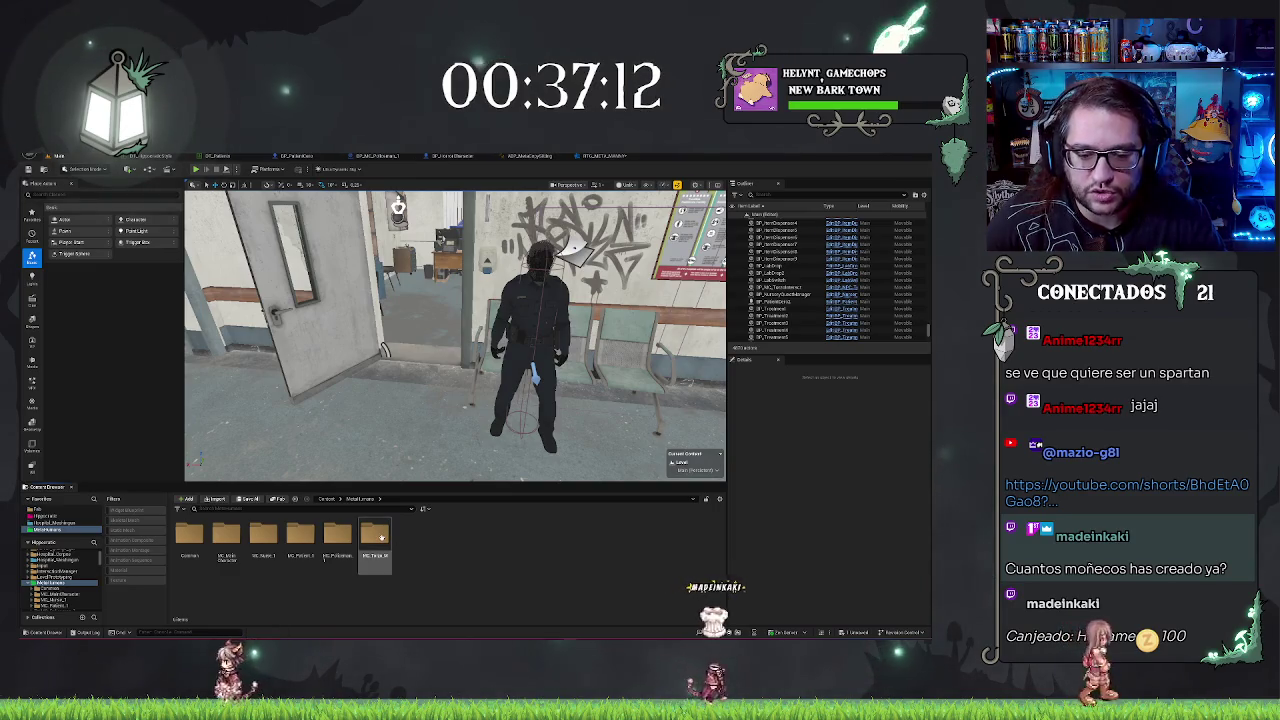
click(300, 537)
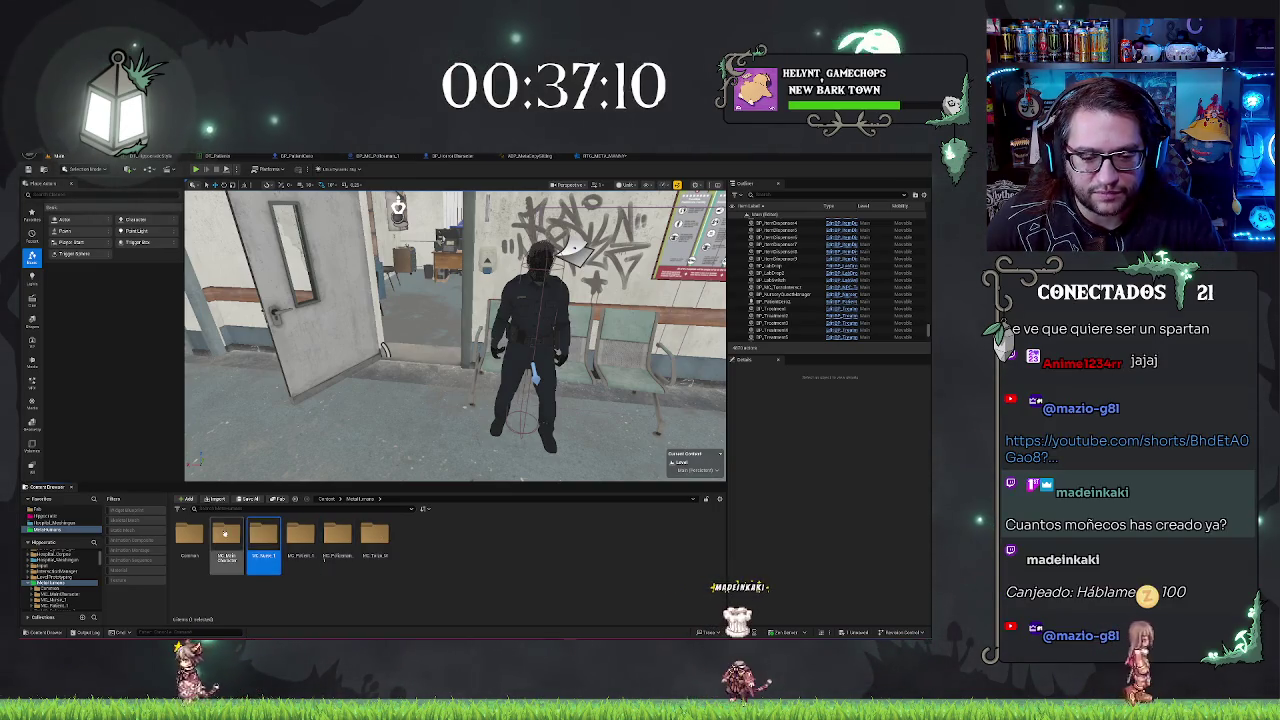
click(300, 590)
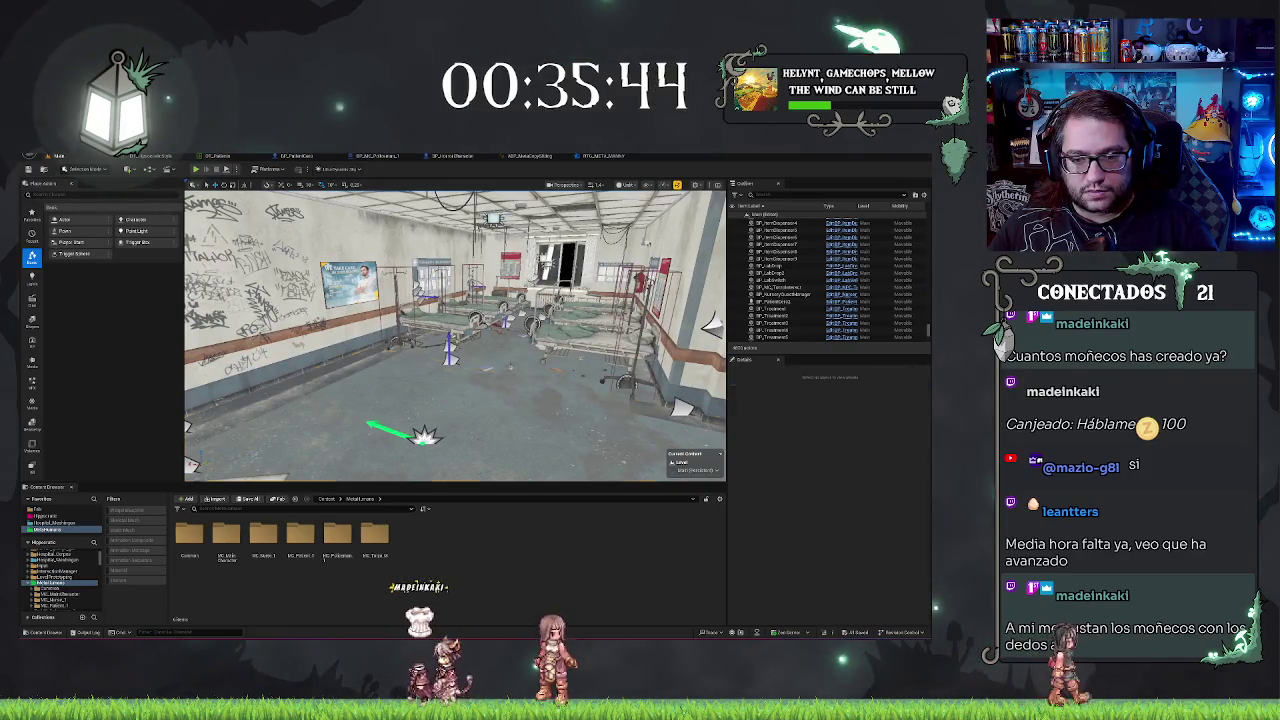
Step: Play-test the level, walking up to the patient lying on the ward bed
right_click(490, 385)
key(Escape)
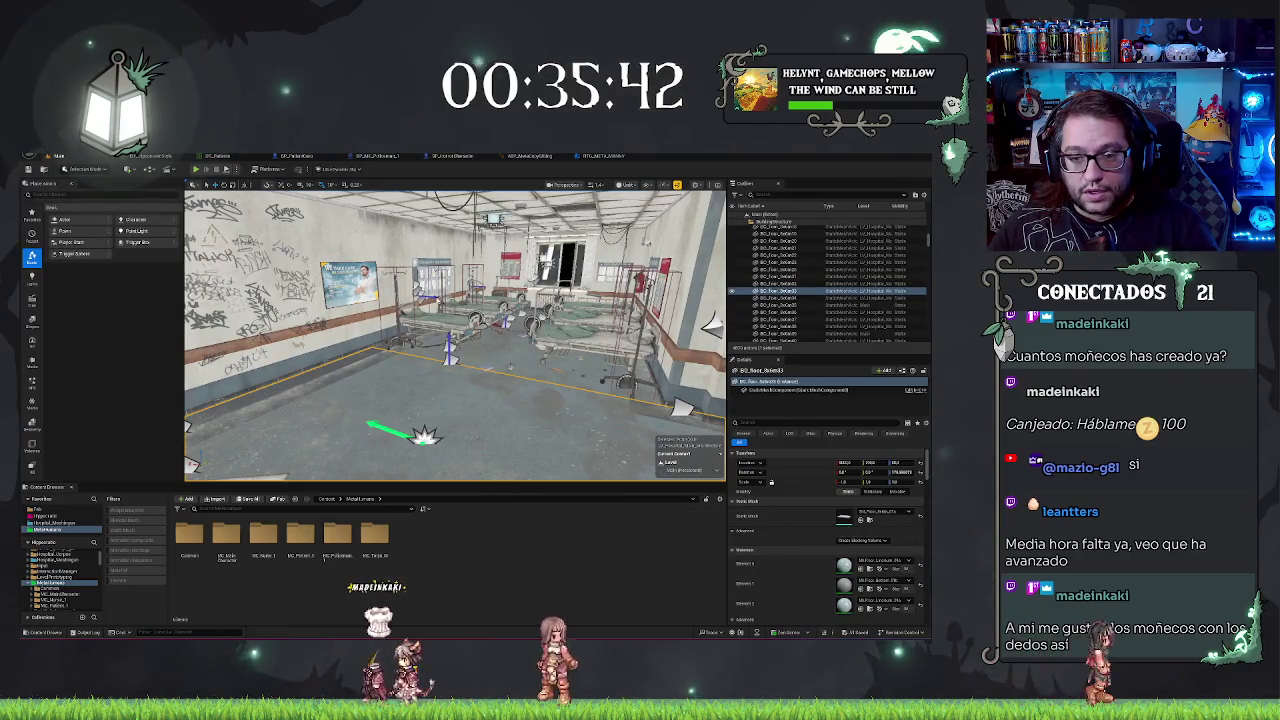
key(alt+p)
key(w)
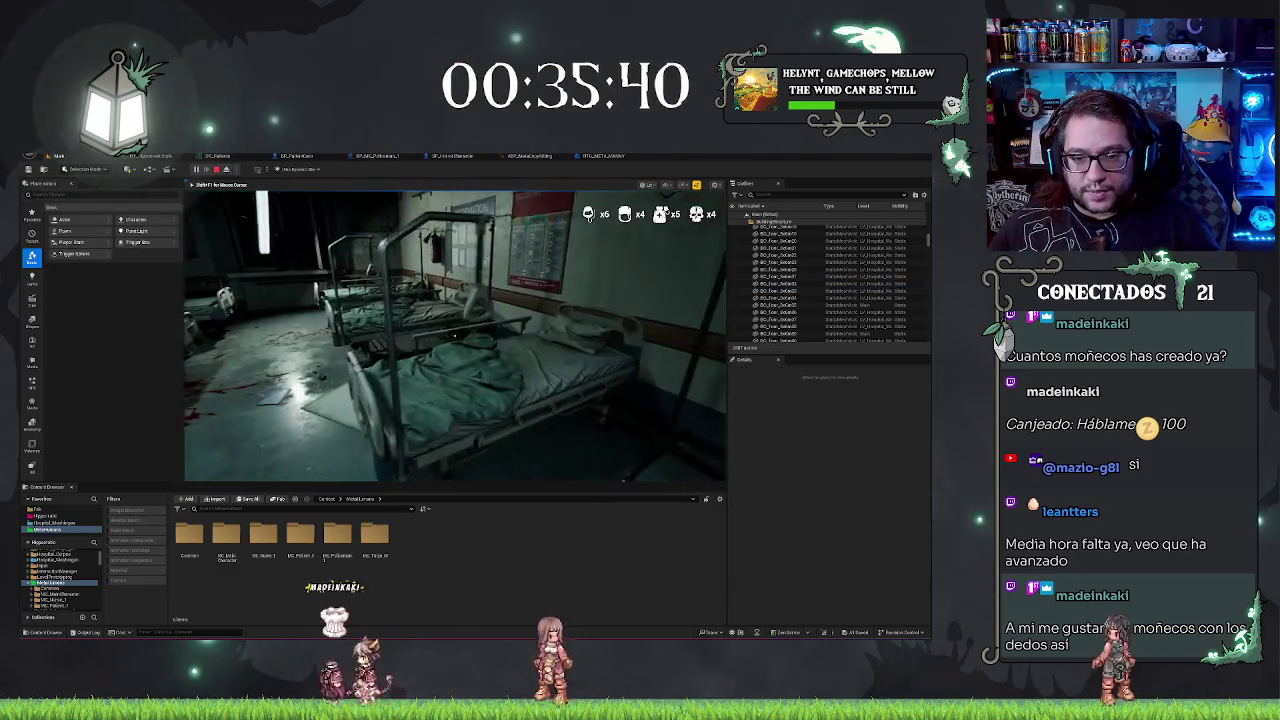
key(w)
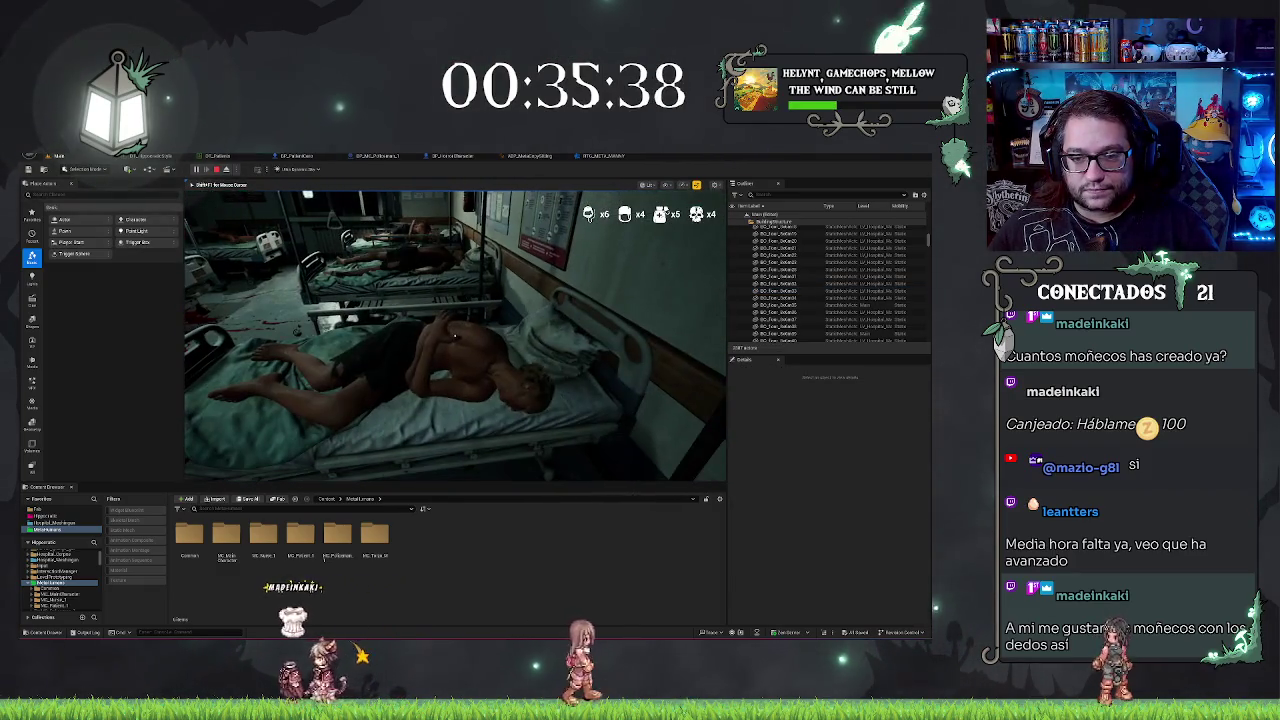
key(s)
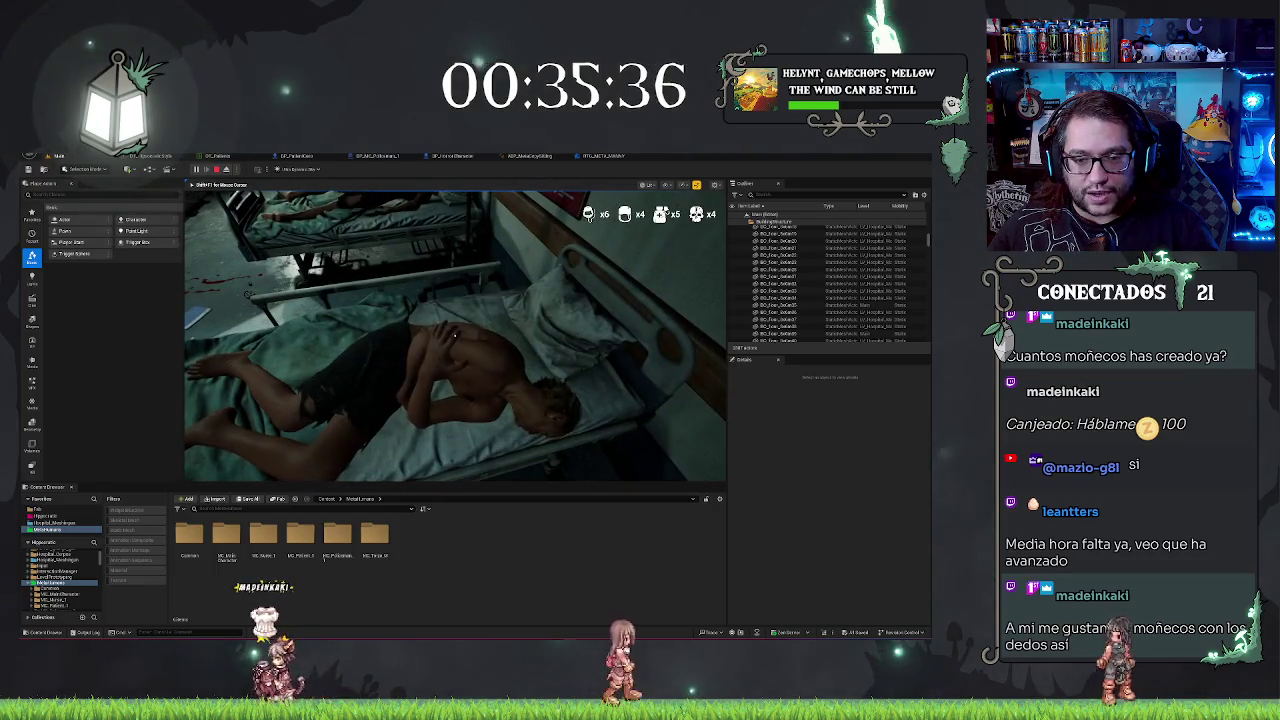
key(w)
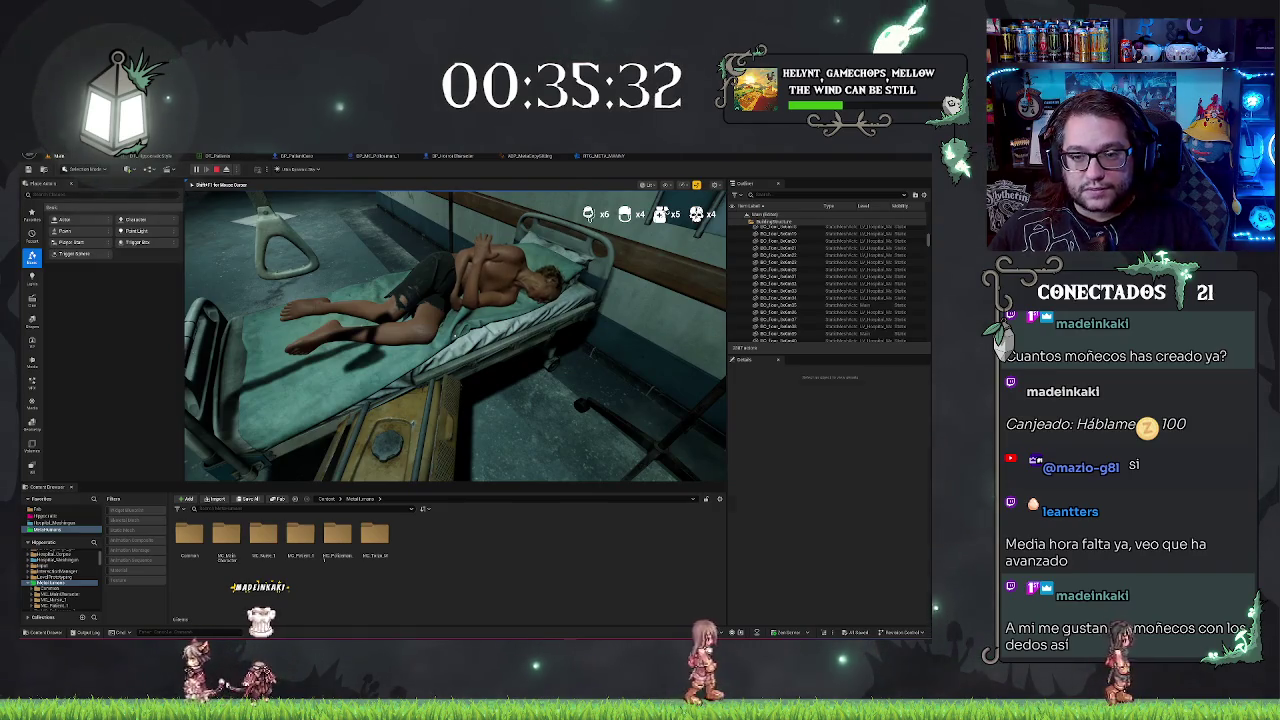
key(Escape)
Step: Fly the viewport around the ward and Emergency Room hallway, then save the level
scroll(455, 335, up, 5)
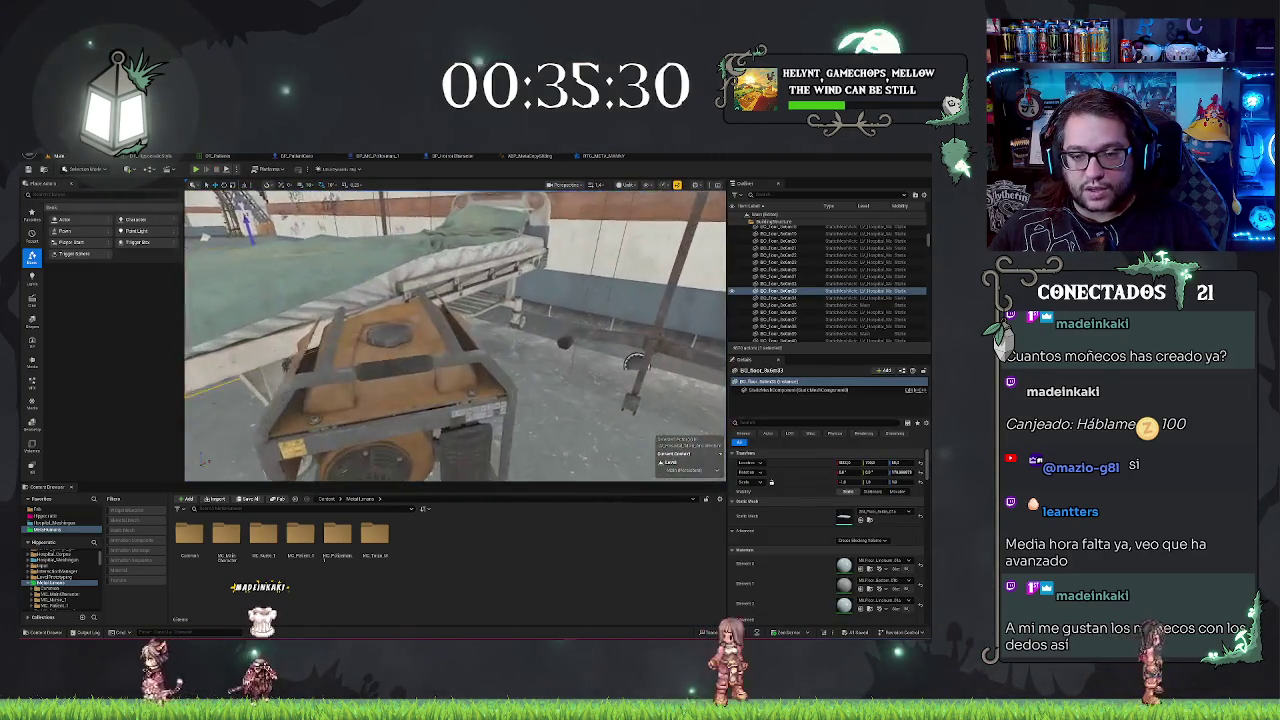
click(340, 400)
scroll(455, 335, down, 8)
drag(455, 335, 405, 295)
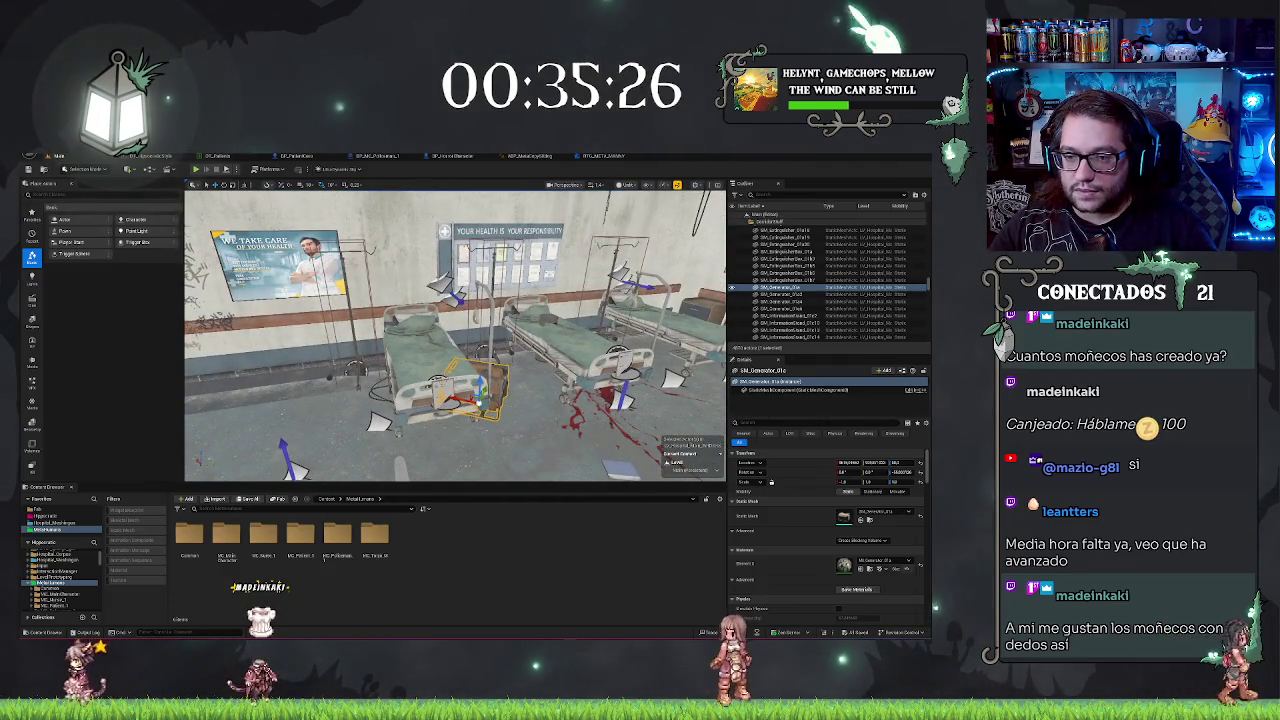
mouse_move(455, 335)
mouse_down()
mouse_move(430, 325)
mouse_move(445, 331)
mouse_up()
key(Escape)
key(ctrl+s)
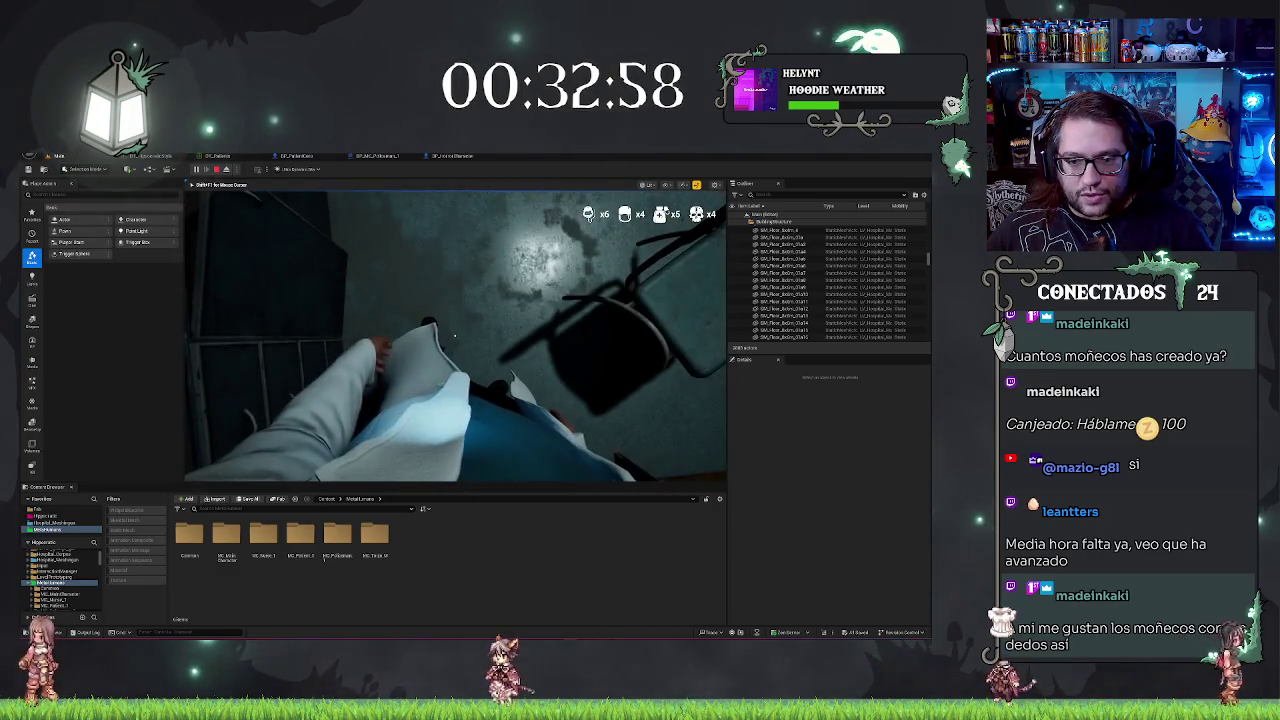
Step: Open the BP_MC_Policeman_1 blueprint and show its Viewport preview
key(Escape)
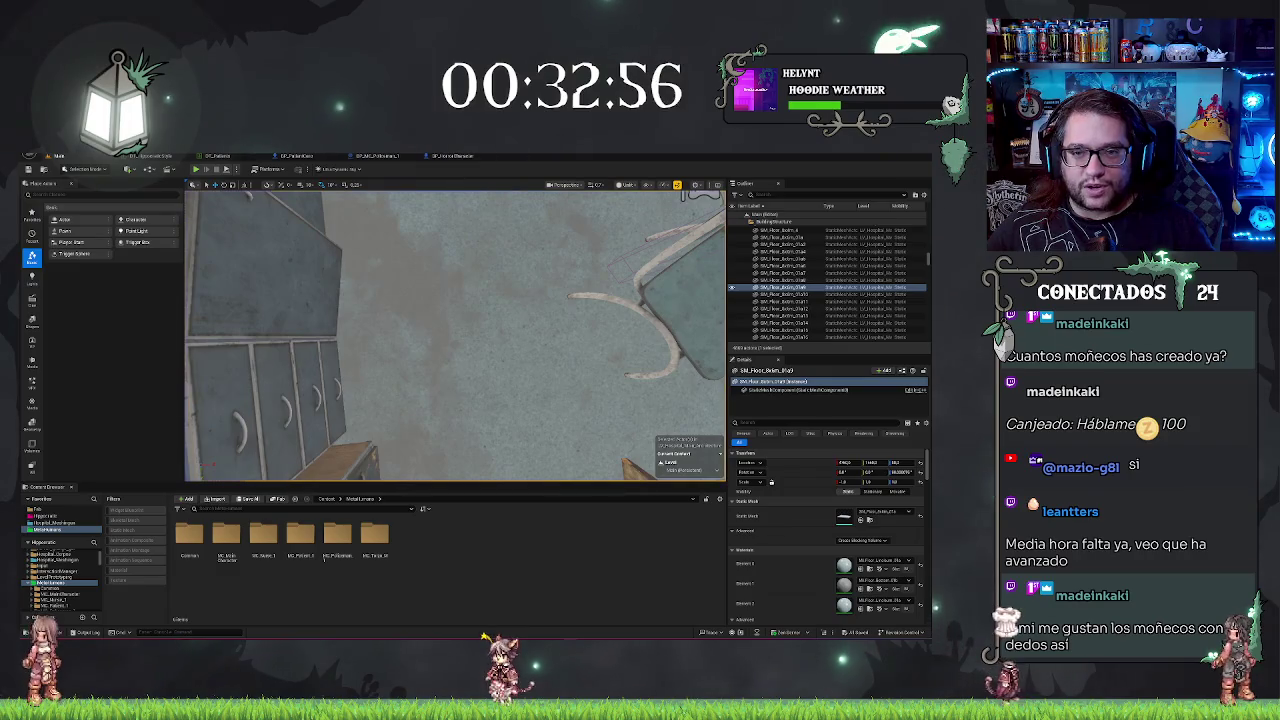
key(f)
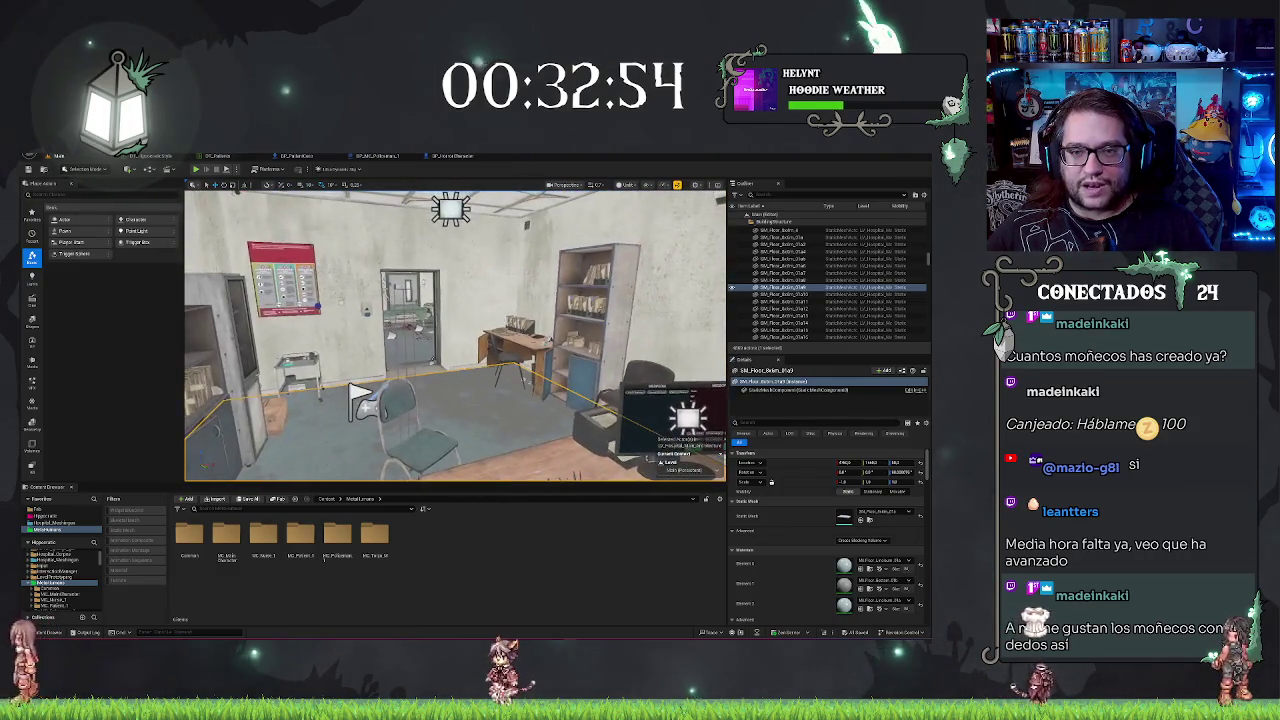
click(450, 156)
scroll(608, 366, up, 2)
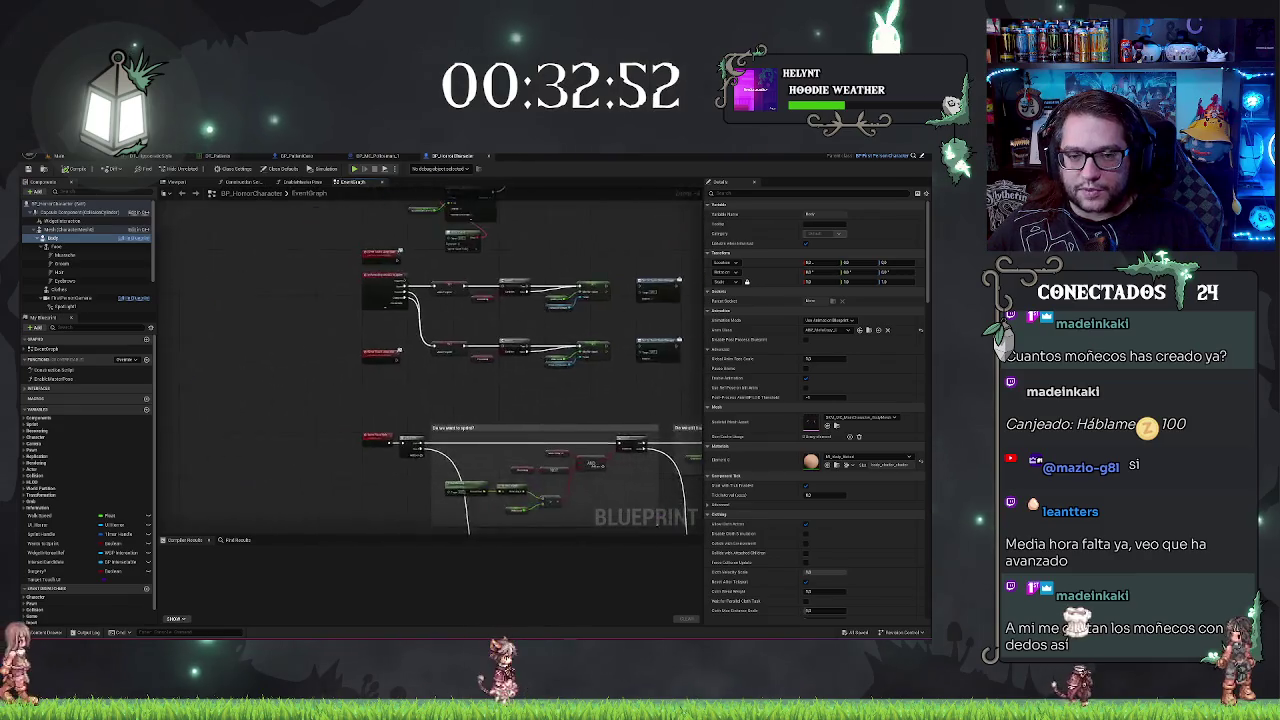
scroll(500, 300, down, 2)
click(360, 156)
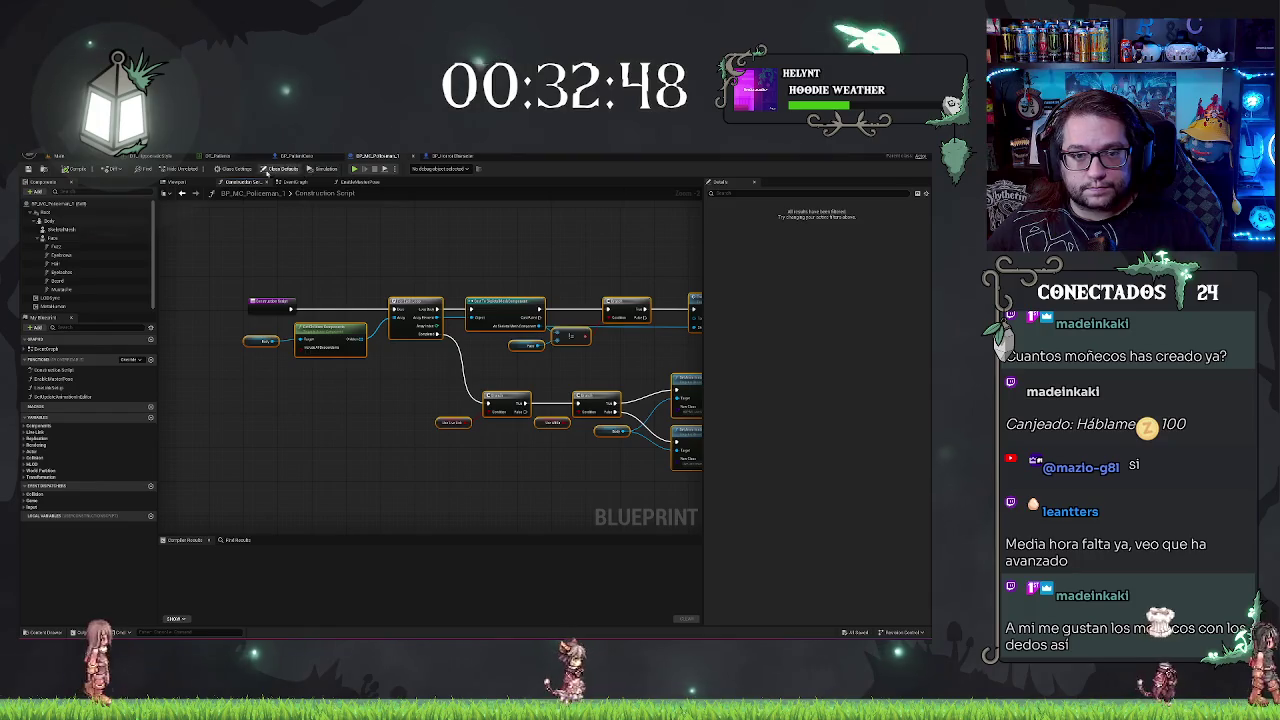
click(176, 182)
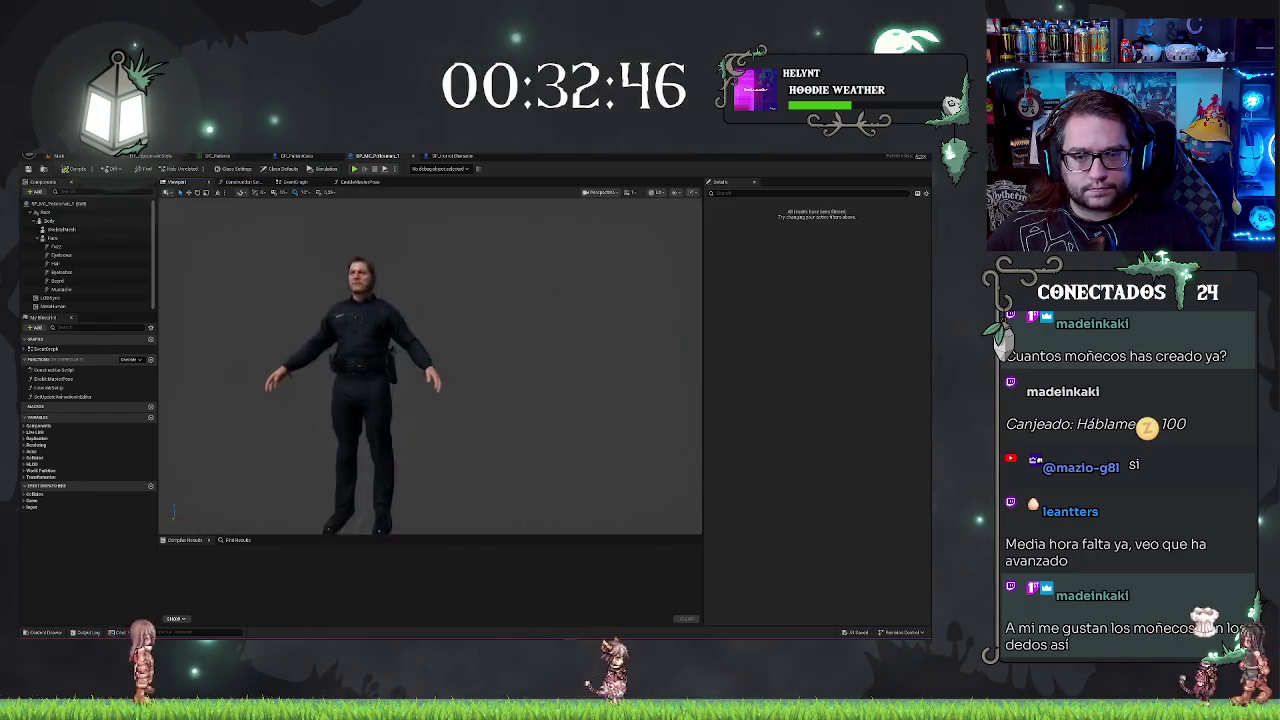
Step: Select the policeman's Body component and open its Anim Class dropdown list
click(100, 220)
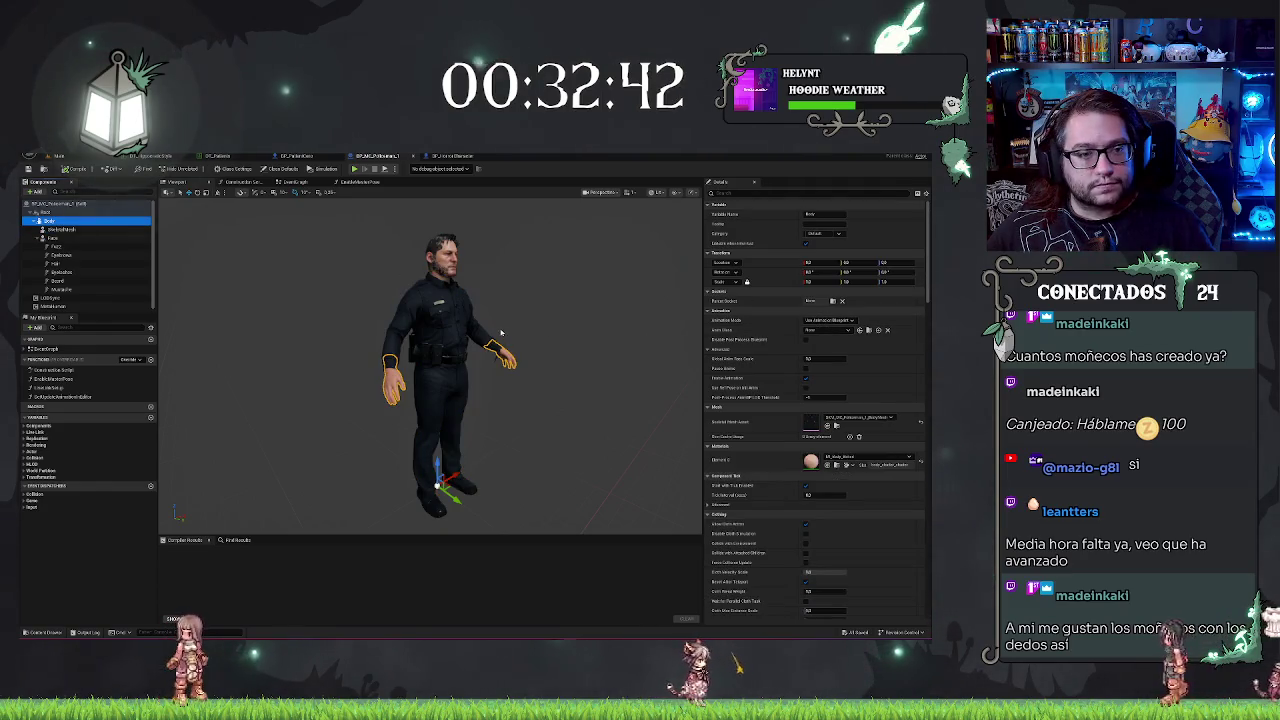
click(829, 330)
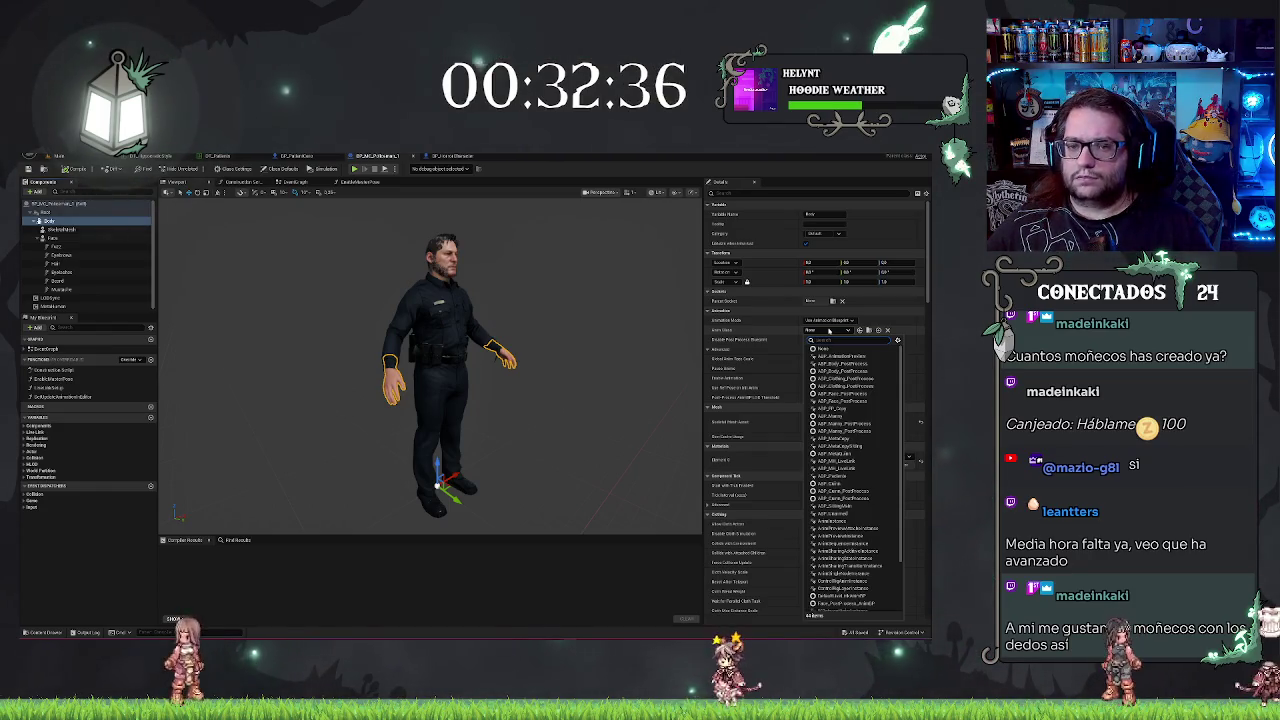
click(829, 330)
click(829, 330)
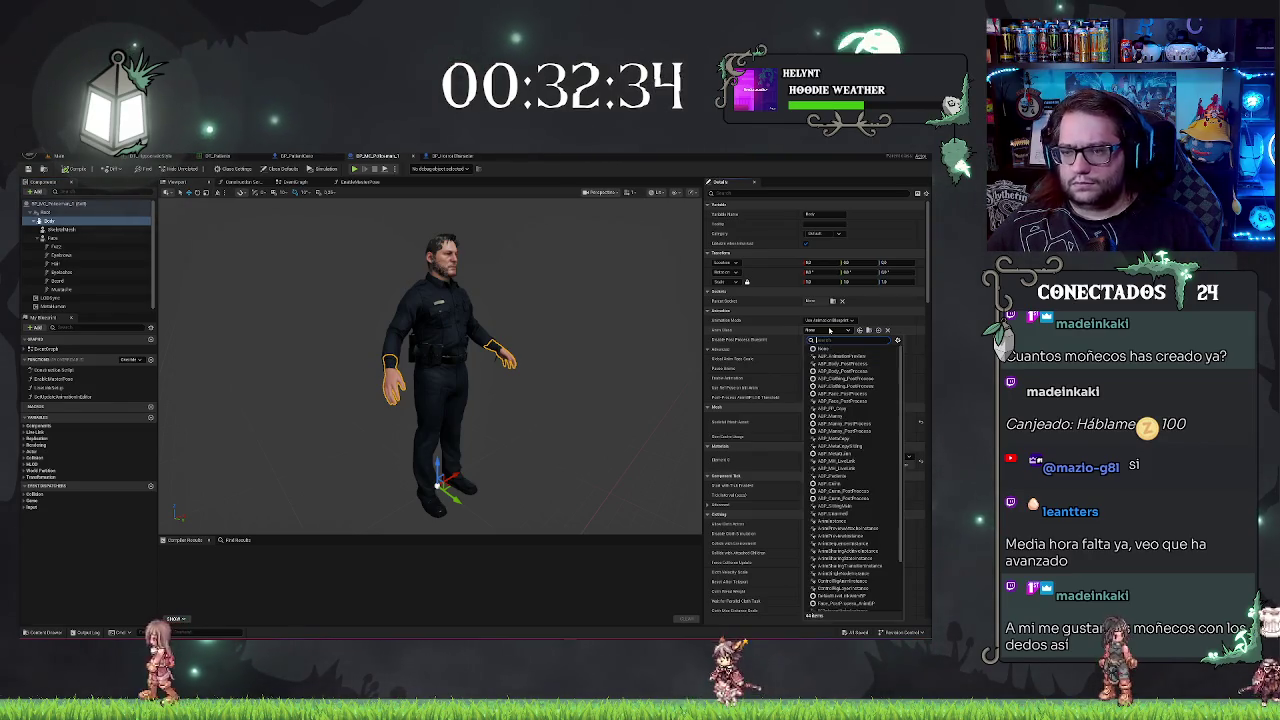
key(Escape)
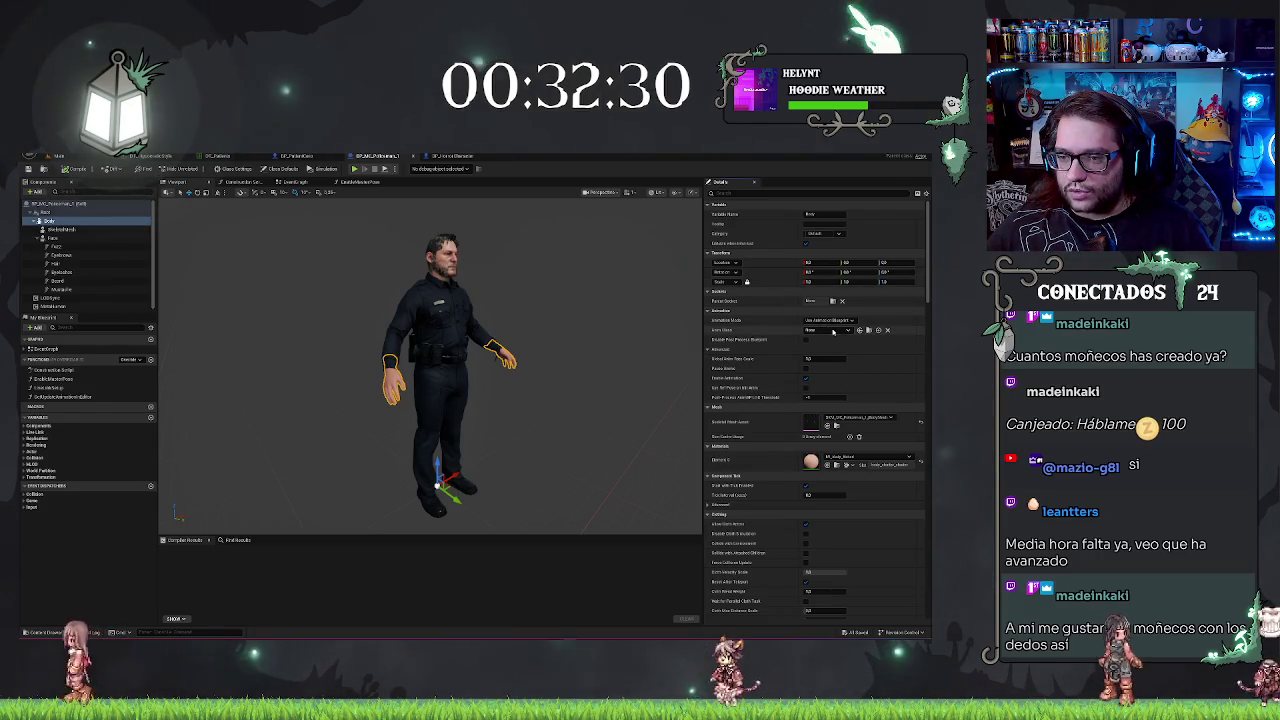
click(829, 330)
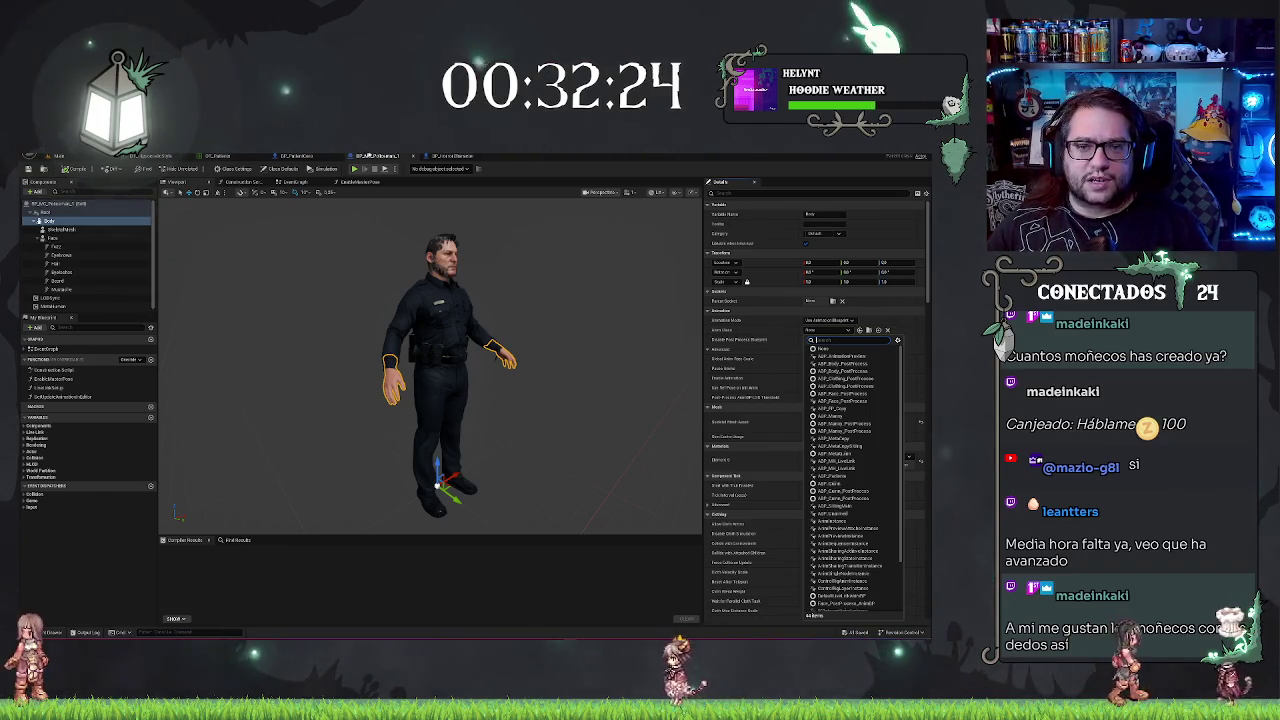
click(292, 157)
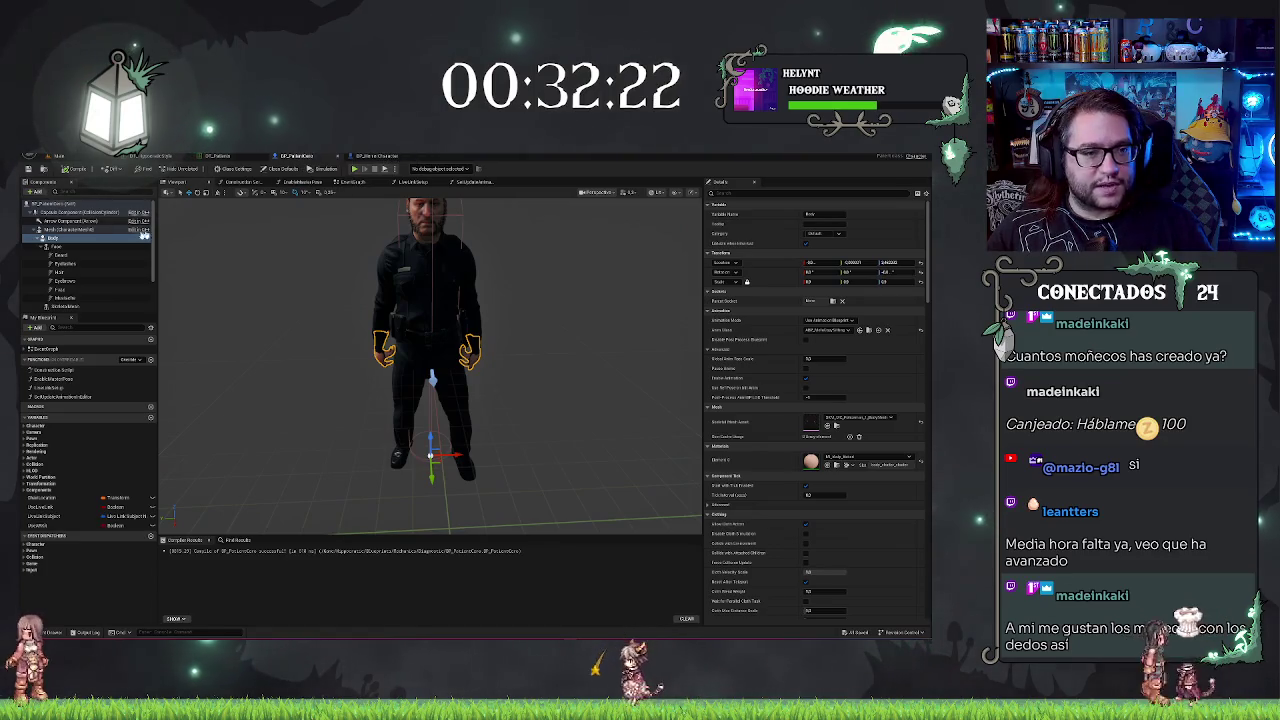
Step: Assign an animation blueprint to BP_PatientCore's Body, then inspect SkeletalMesh, Body and Mesh
click(50, 238)
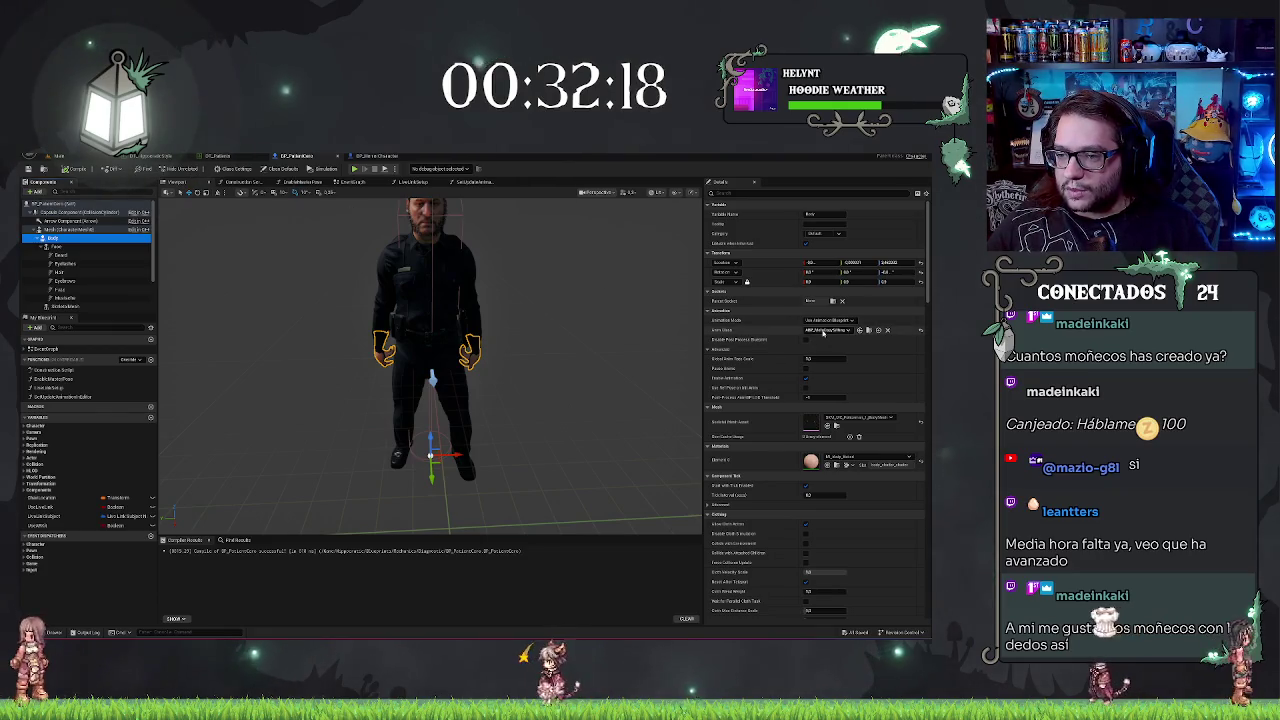
click(831, 331)
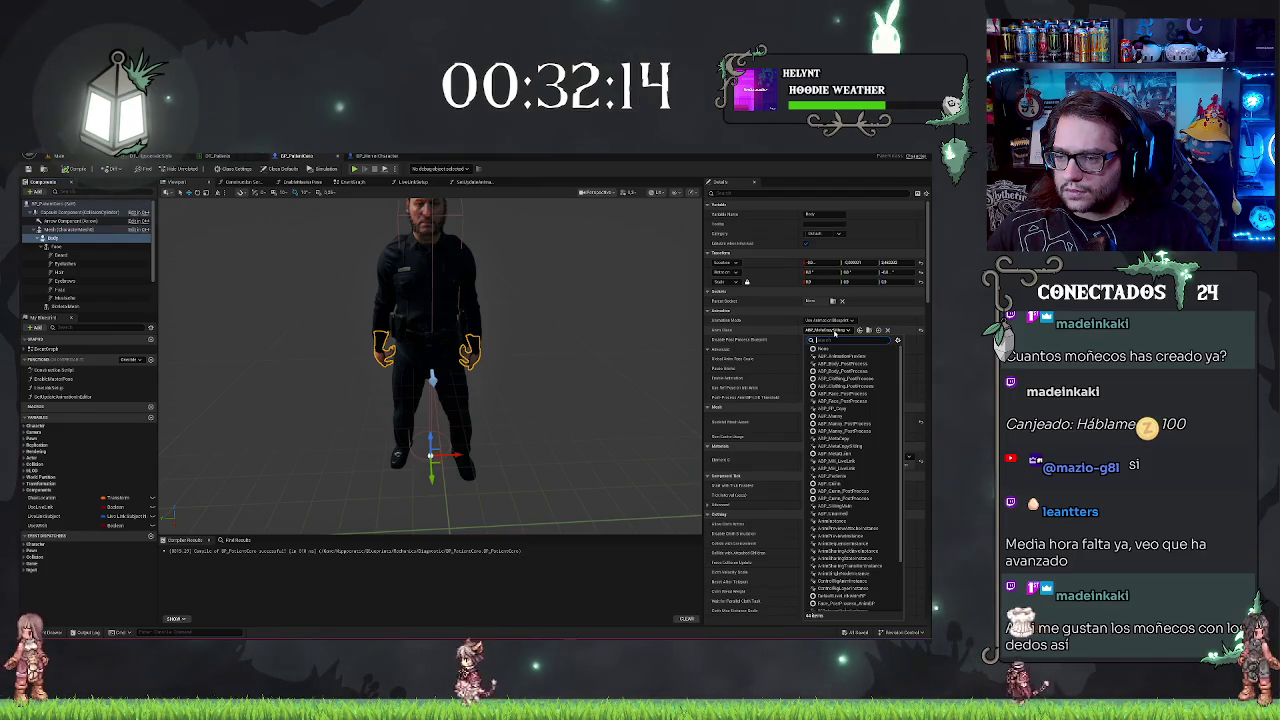
click(822, 332)
mouse_move(500, 400)
mouse_down()
mouse_move(420, 410)
mouse_move(440, 390)
mouse_up()
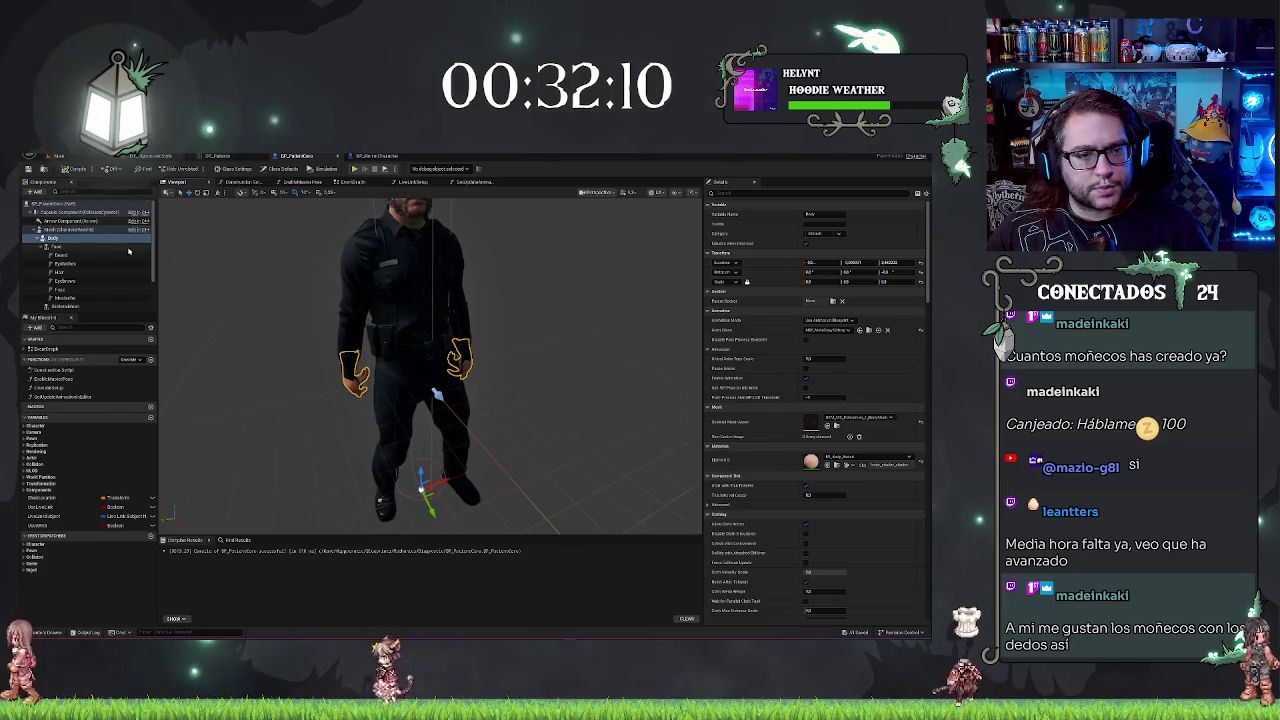
click(72, 306)
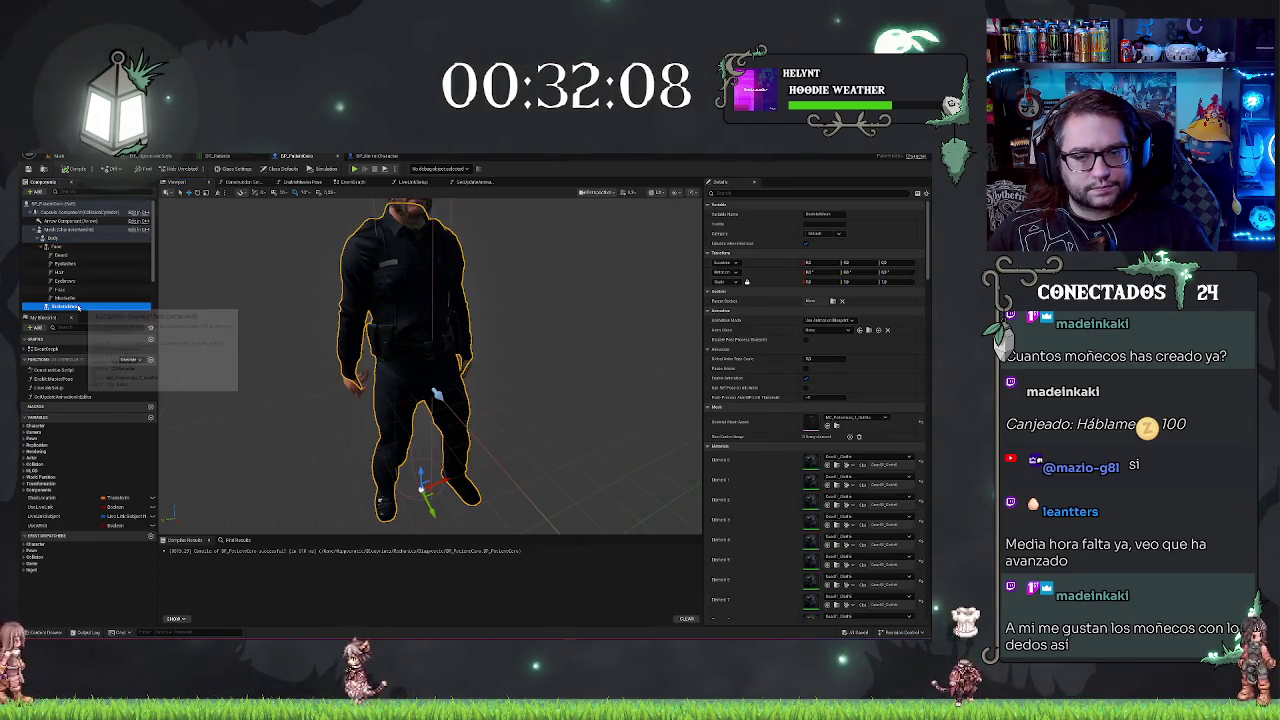
click(62, 239)
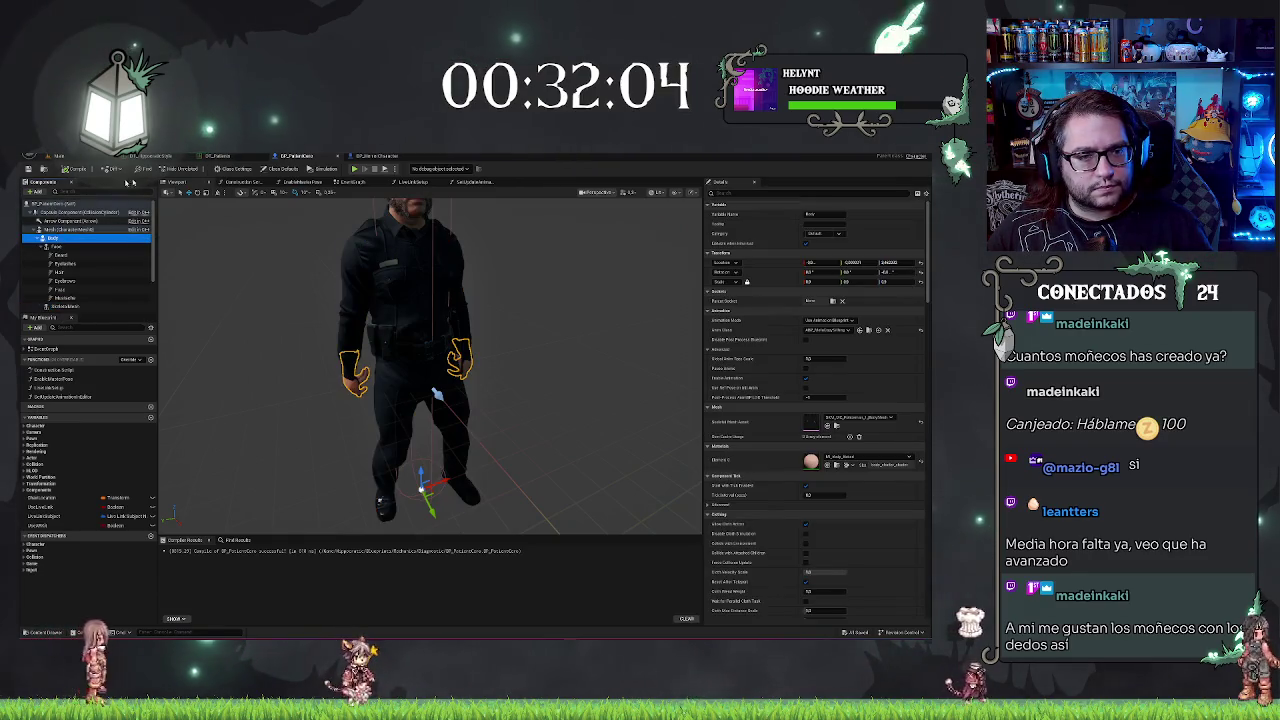
key(Up)
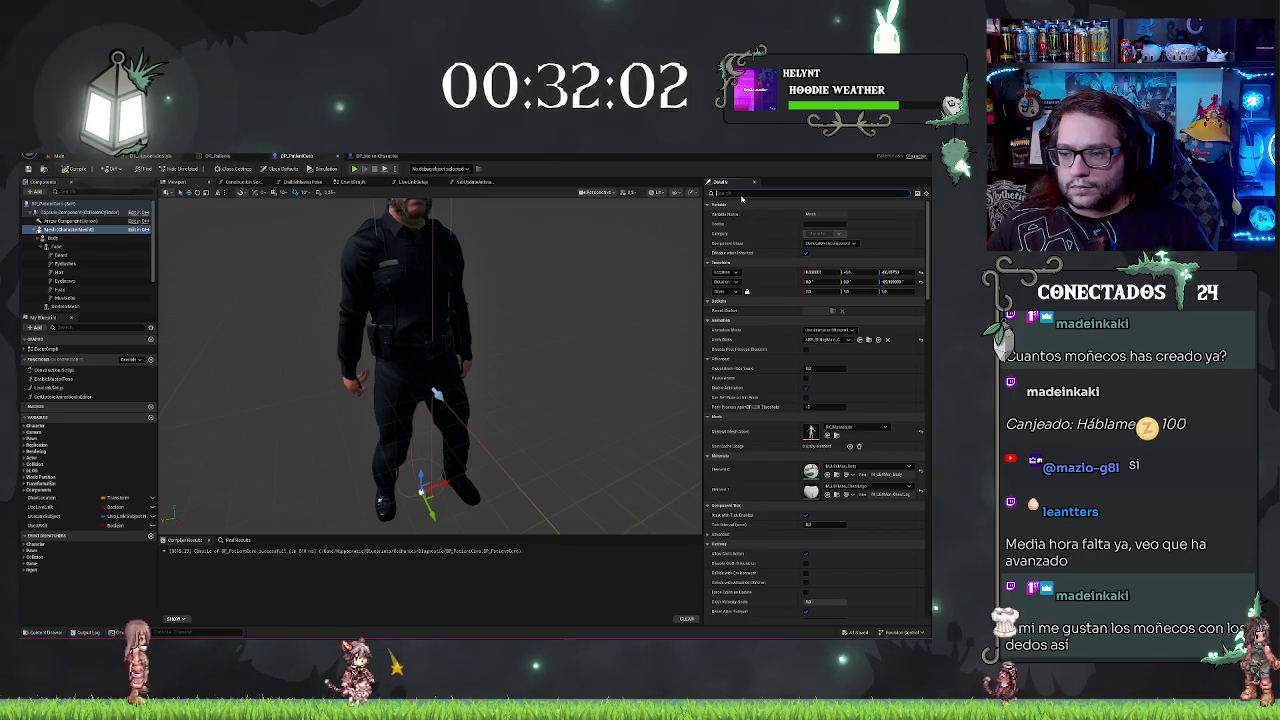
Step: Turn on the Mesh component's Visible option to show the white armoured body, then return to the level
text(i)
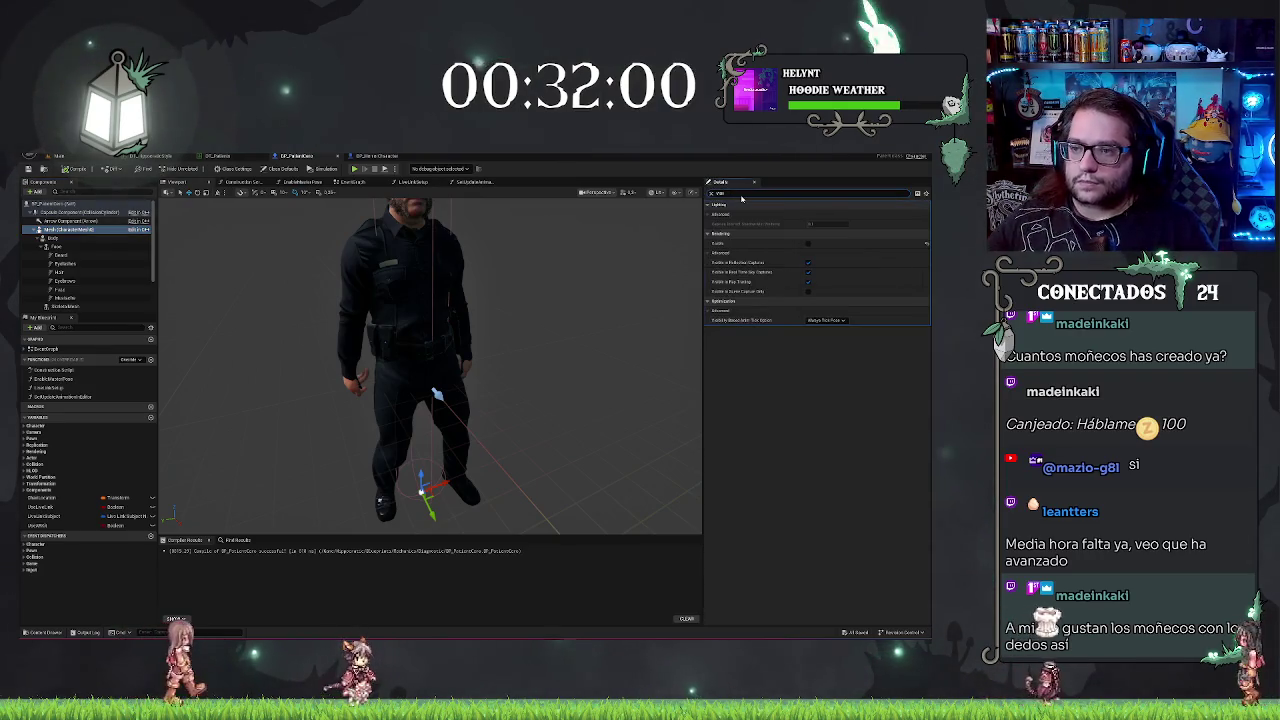
click(808, 243)
drag(600, 300, 447, 293)
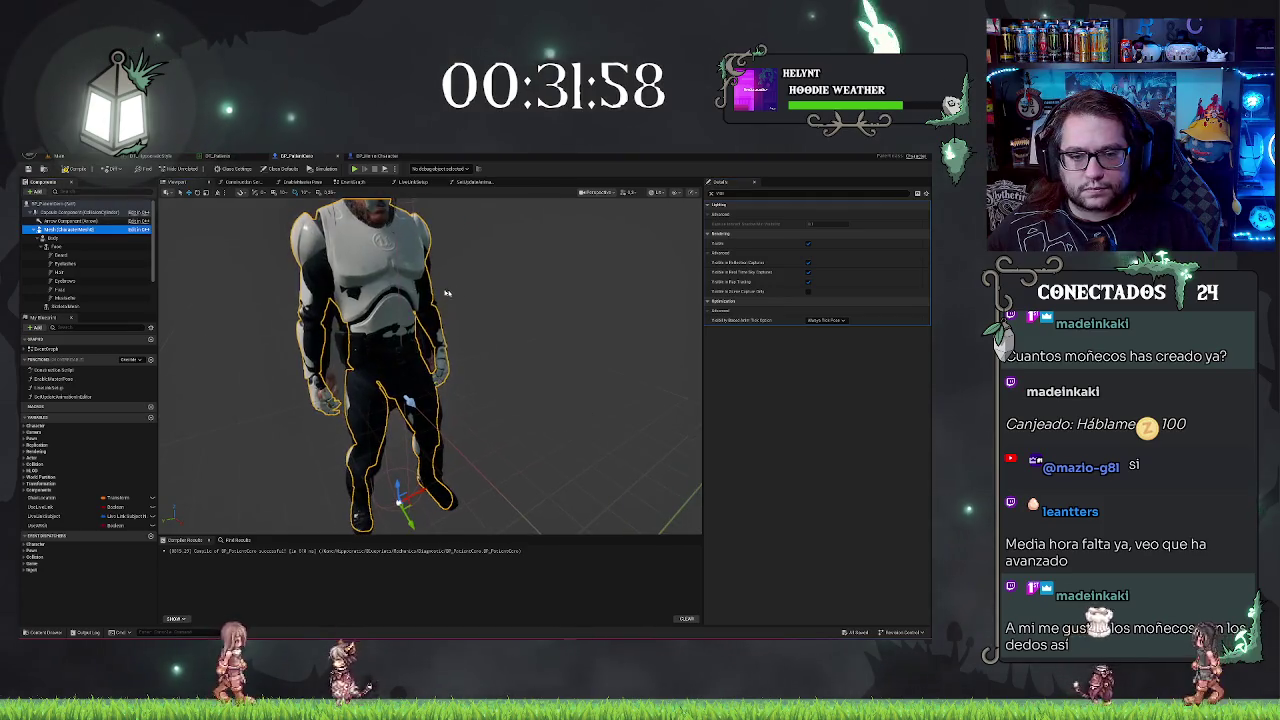
click(808, 243)
click(808, 245)
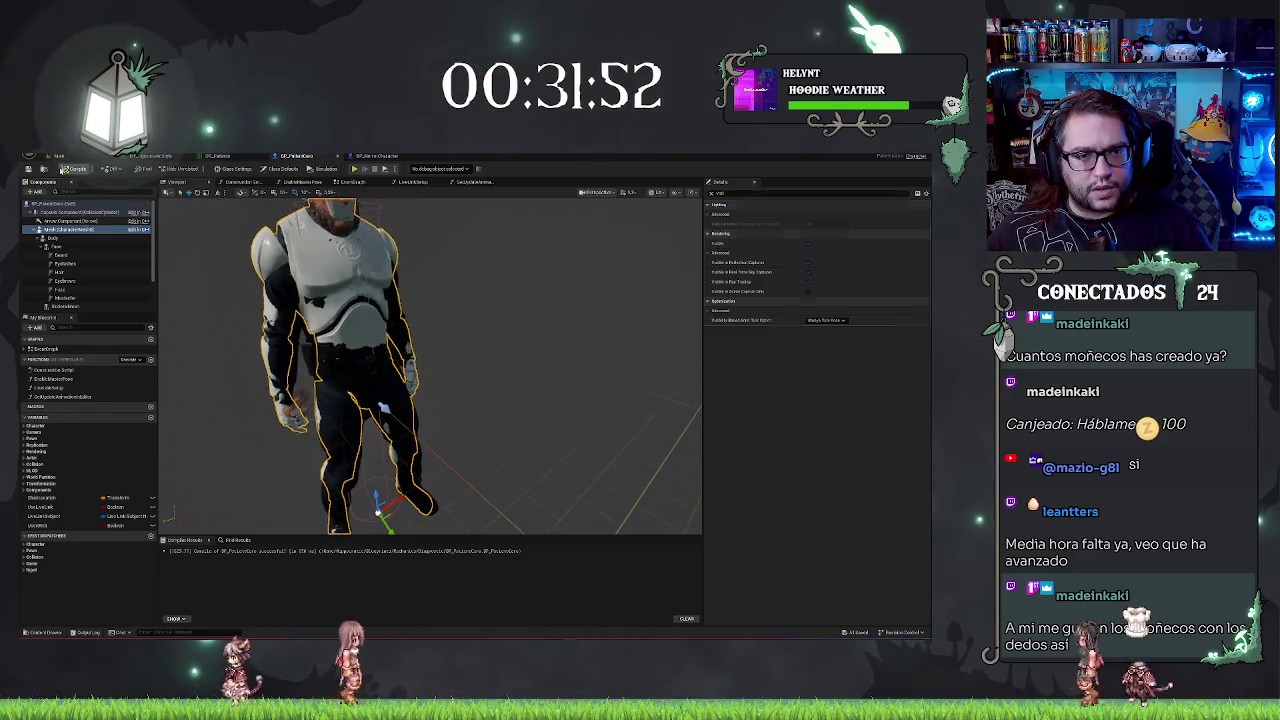
click(70, 157)
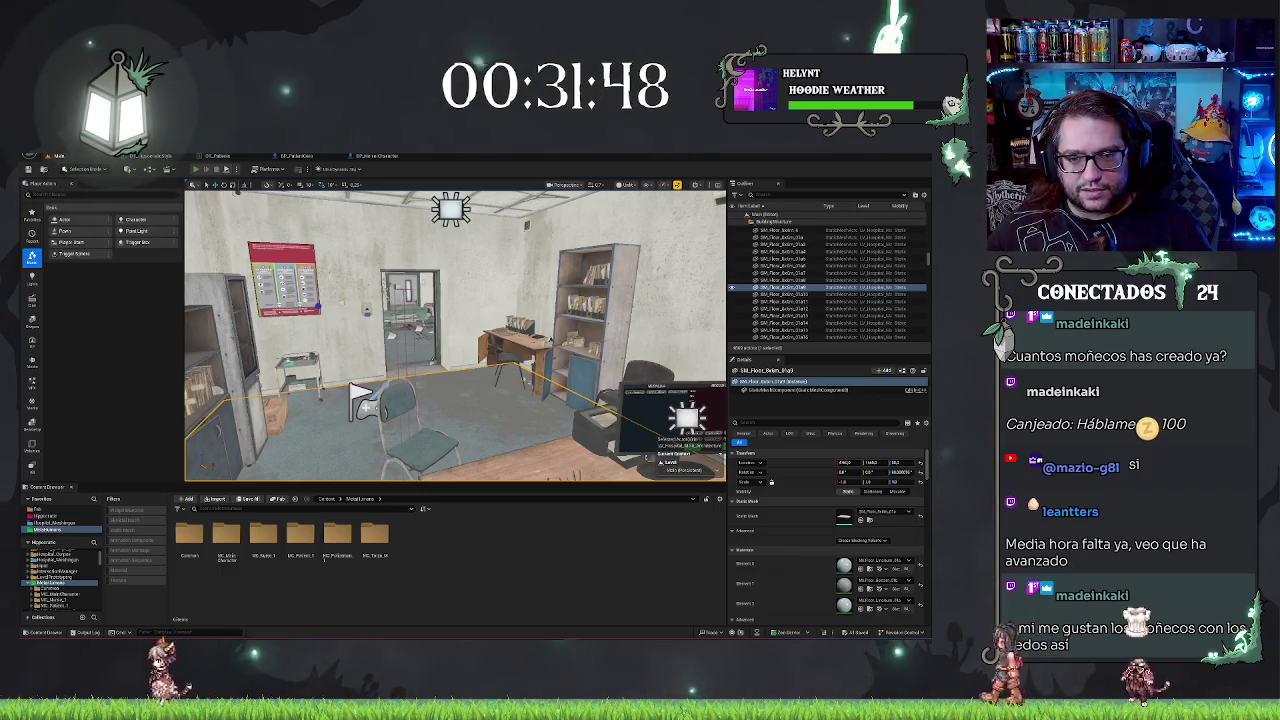
Step: Play-test the level, walking around the seated NPC to inspect it
key(alt+p)
key(s)
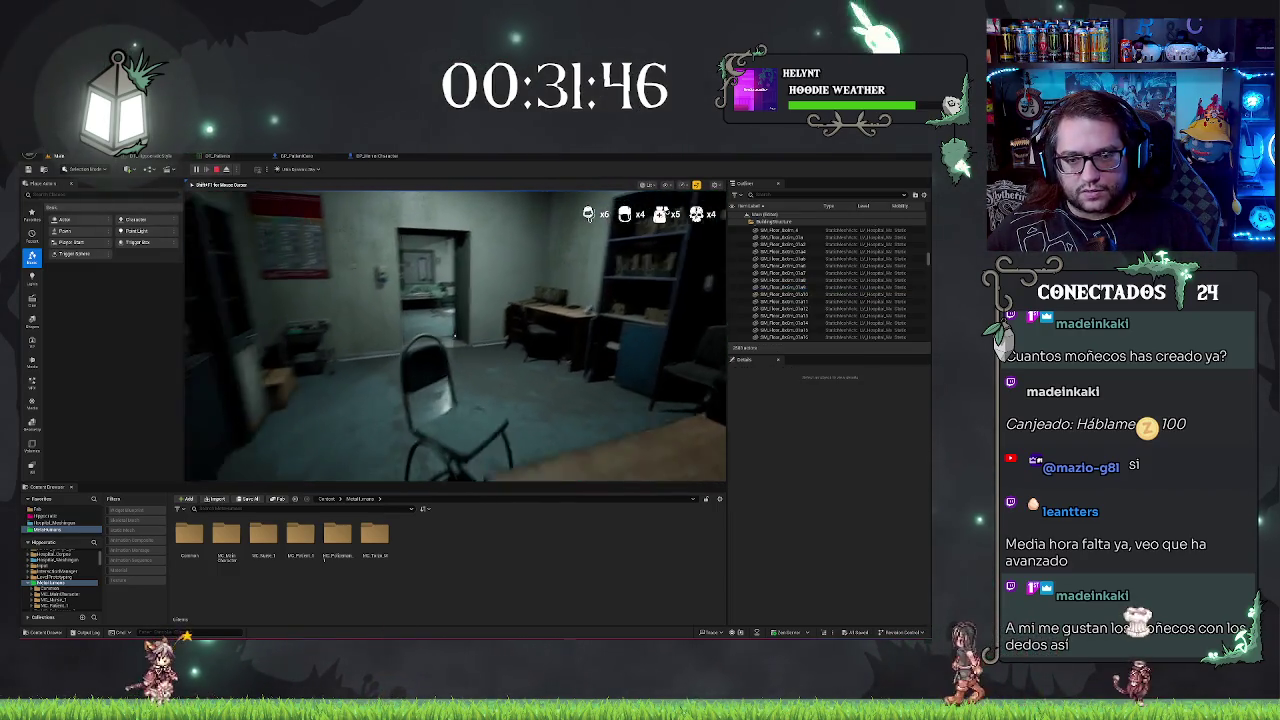
key(s)
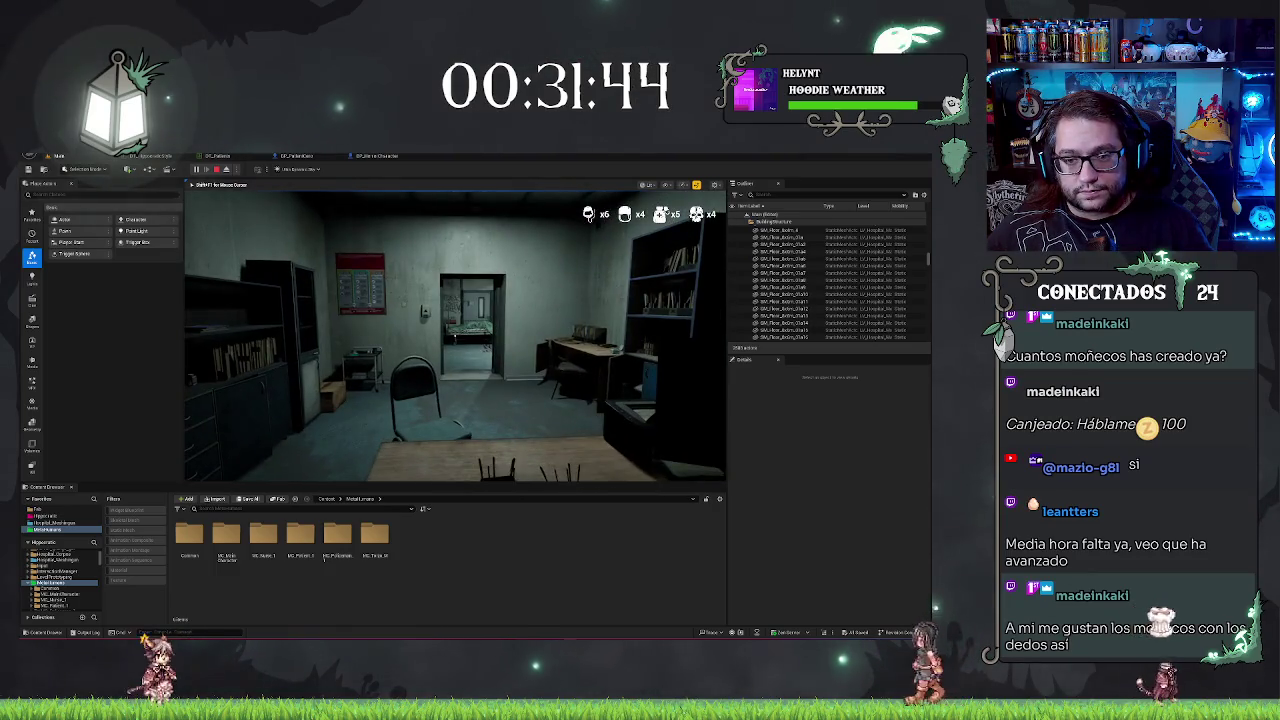
key(a)
key(d)
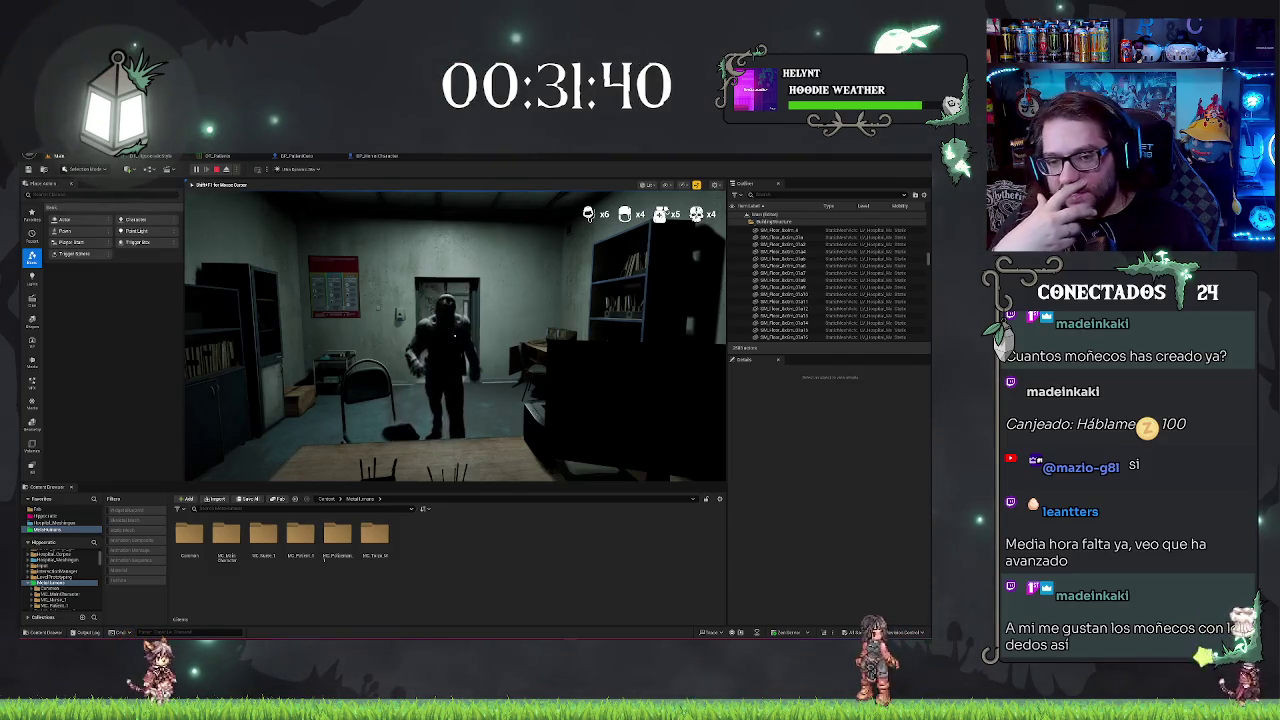
key(a)
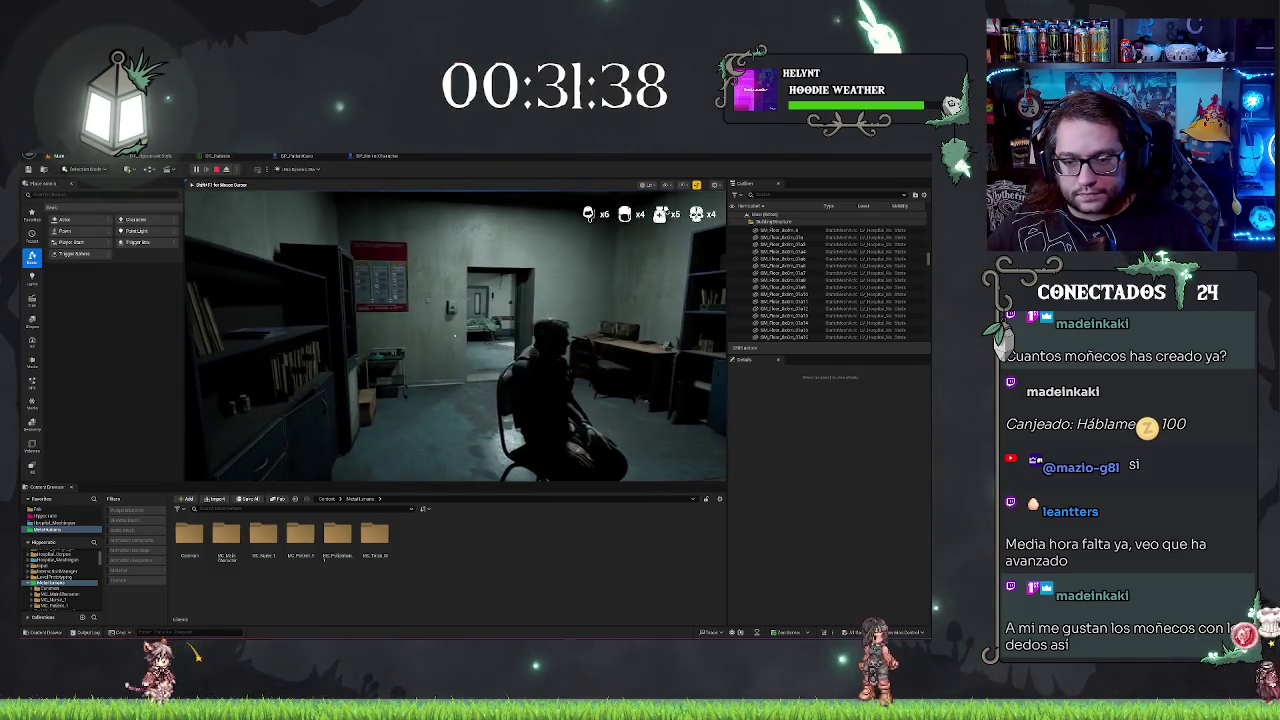
key(w)
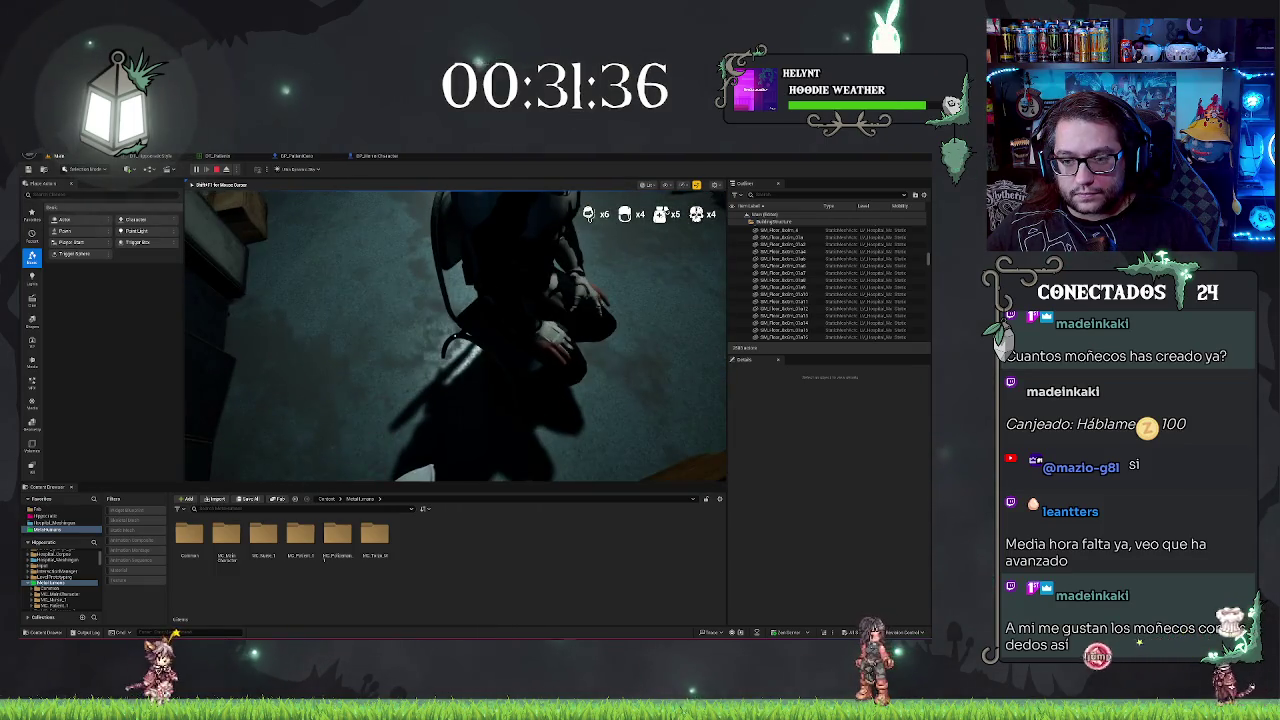
key(Escape)
Step: Open the BP_PatientCore blueprint with its Viewport showing
click(440, 420)
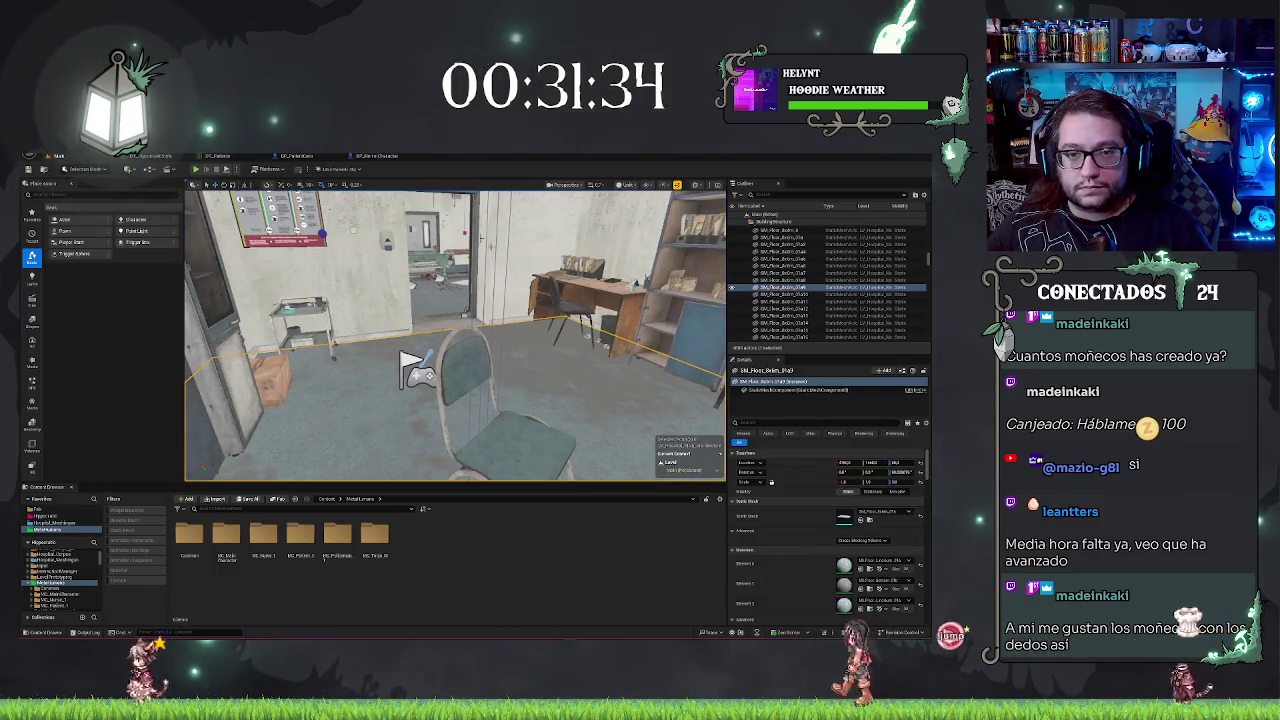
click(384, 157)
click(296, 156)
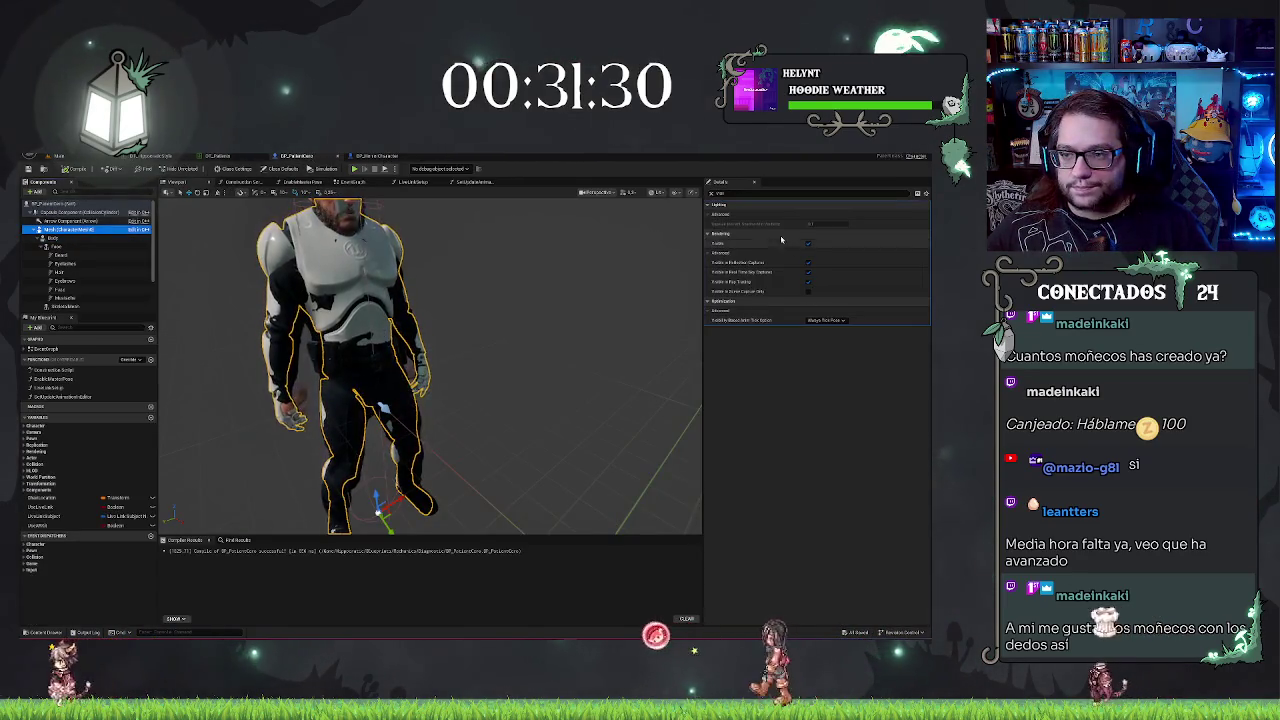
Step: Tick Hidden in Game on the patient mesh, then playtest the hospital level
text(hidden)
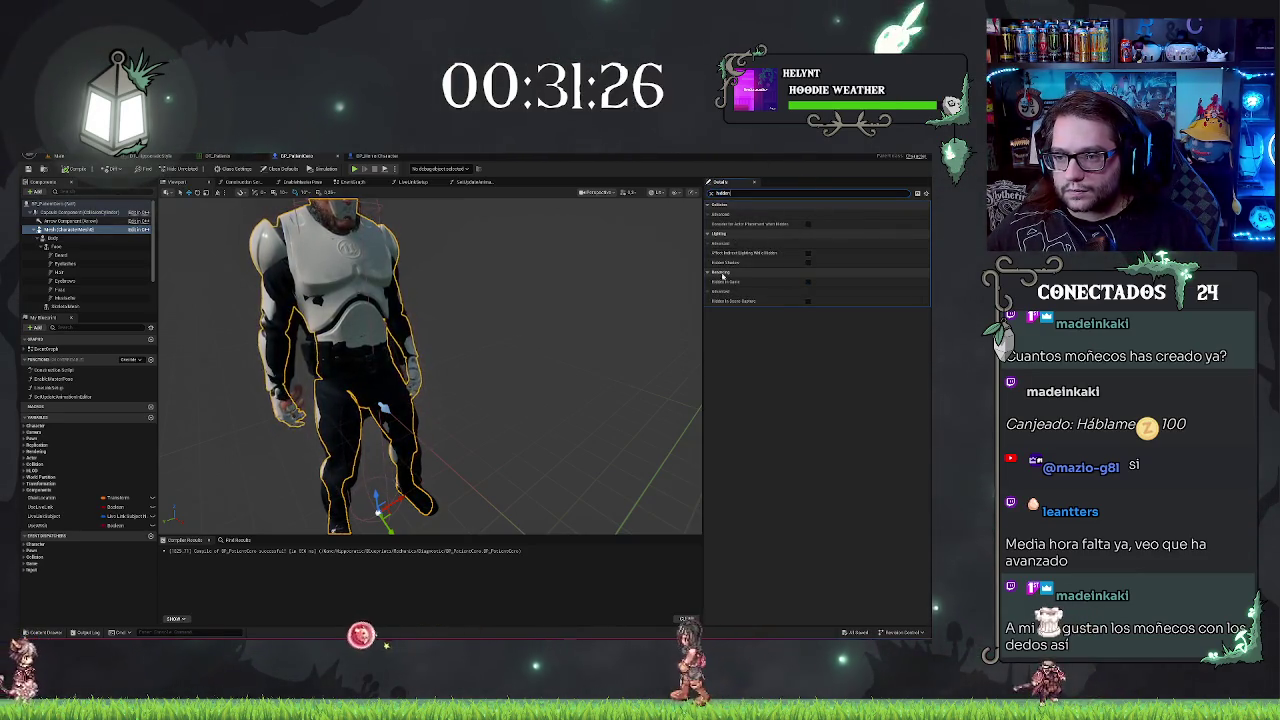
click(807, 283)
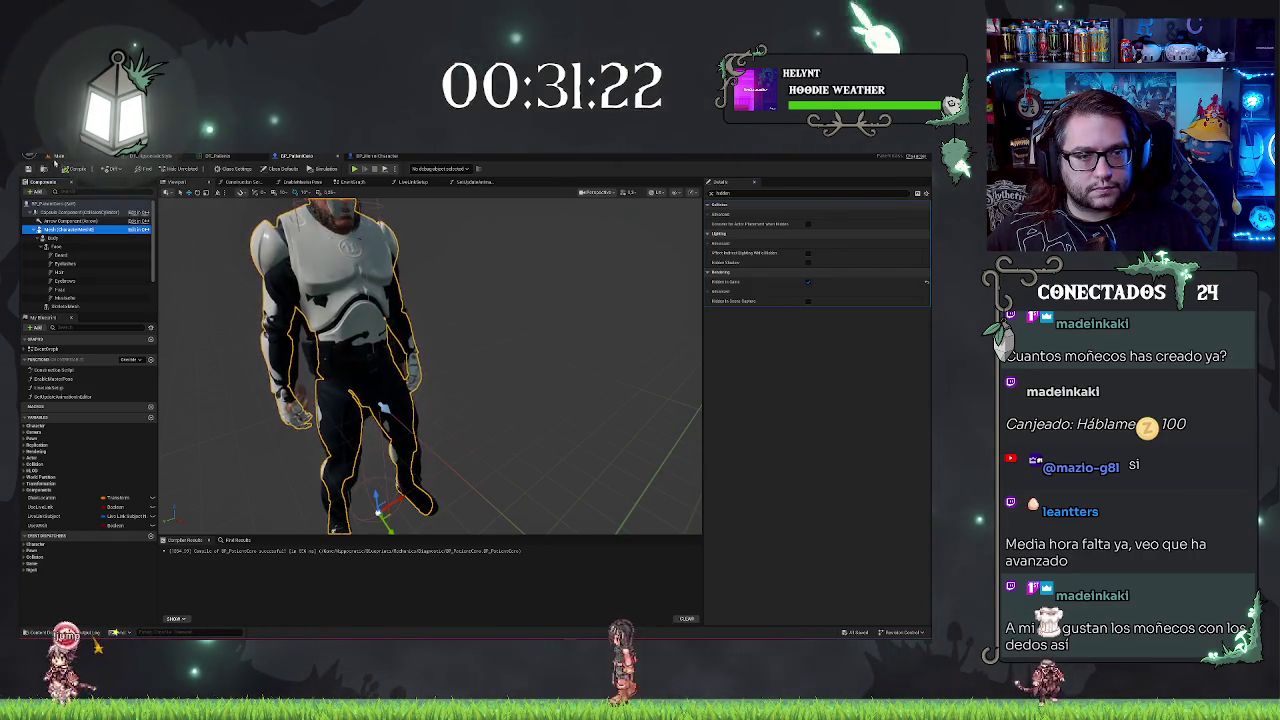
click(57, 155)
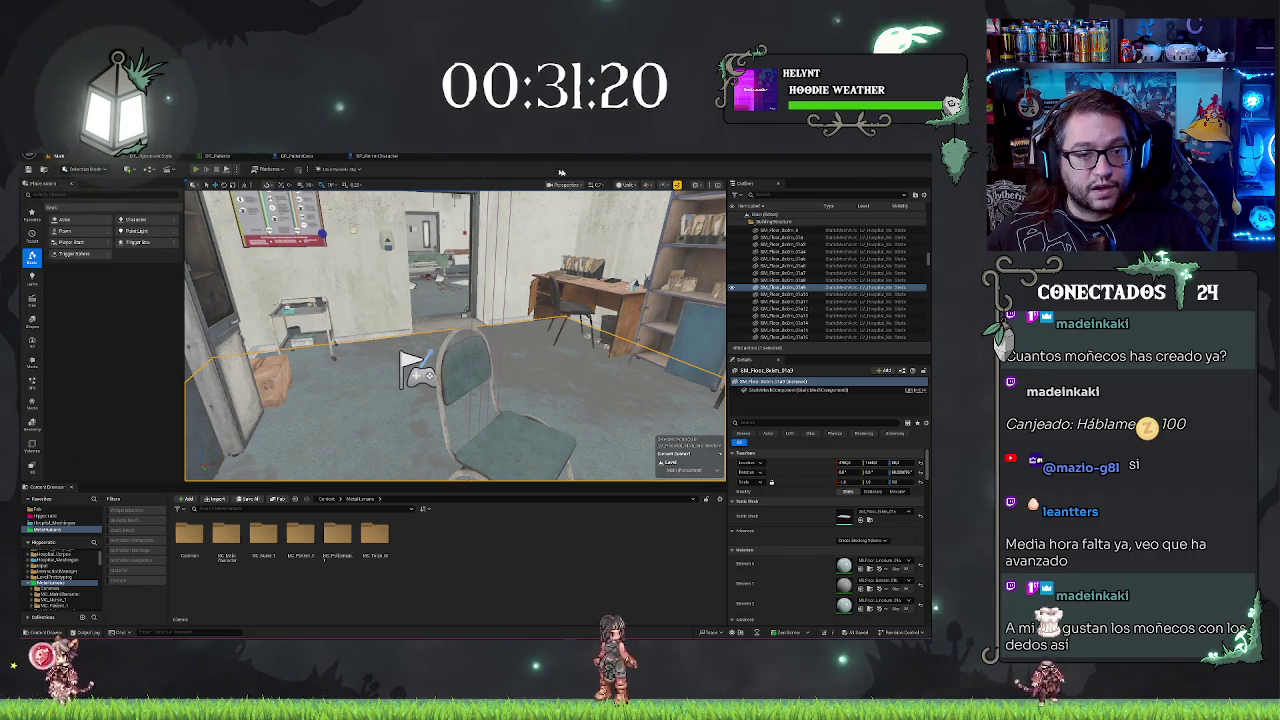
key(alt+p)
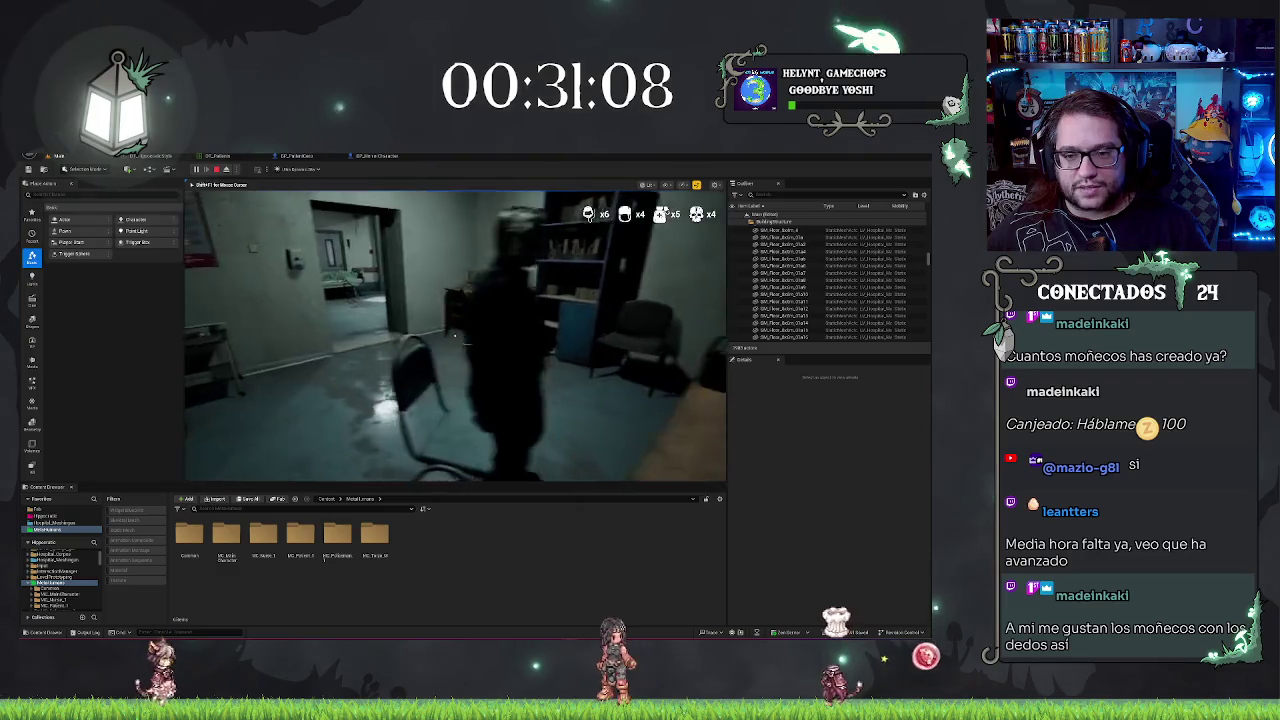
key(Escape)
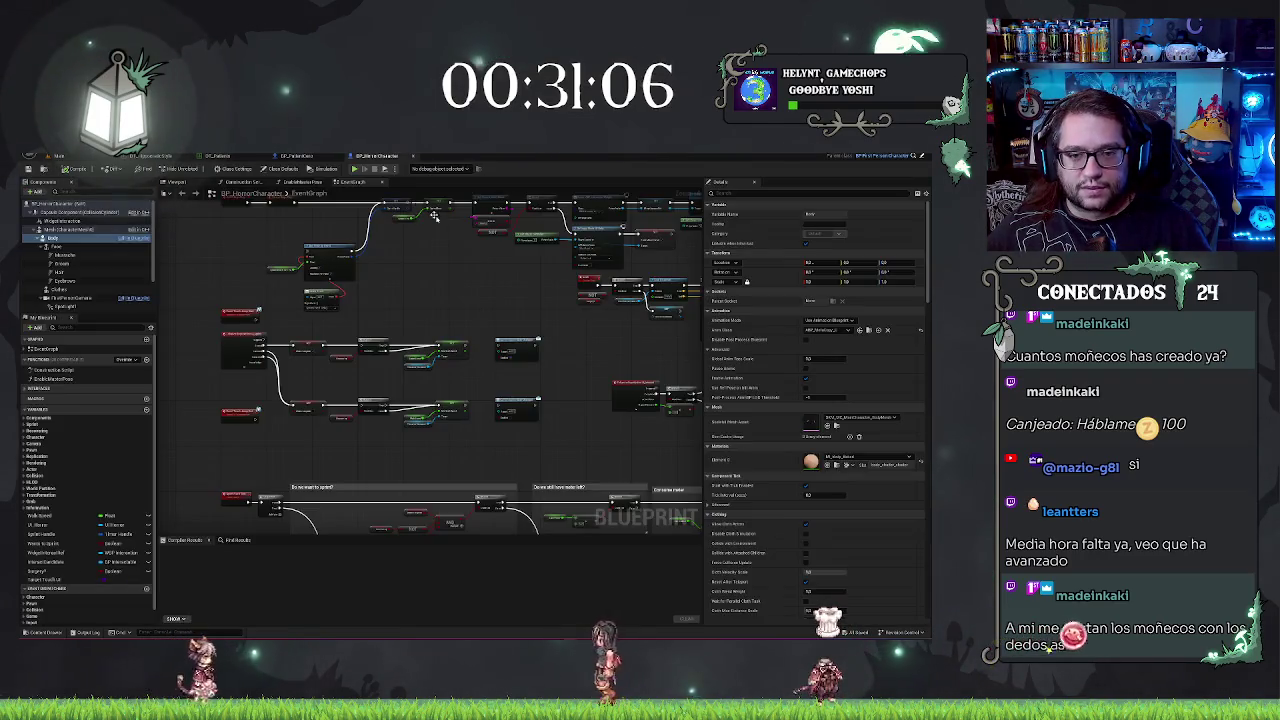
Step: Compare the Mesh visibility and hidden settings in the patient and horror character blueprints
click(302, 156)
drag(530, 295, 470, 297)
click(52, 238)
click(712, 193)
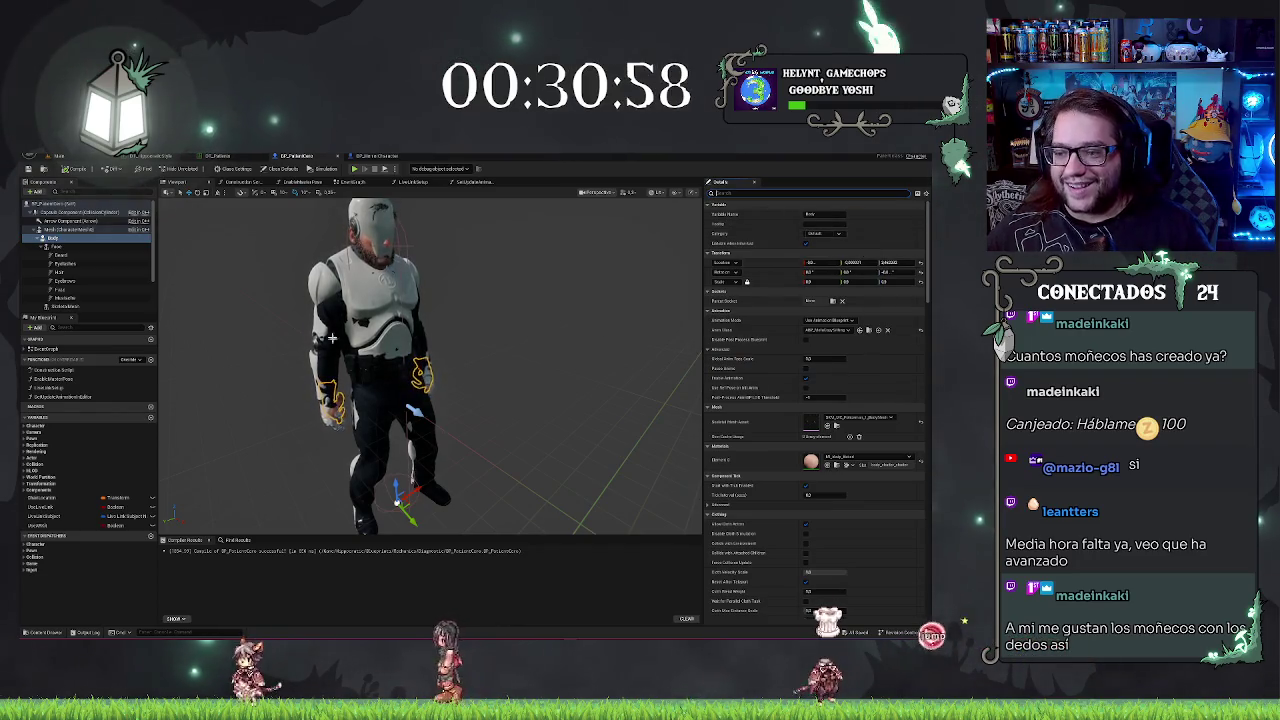
click(52, 229)
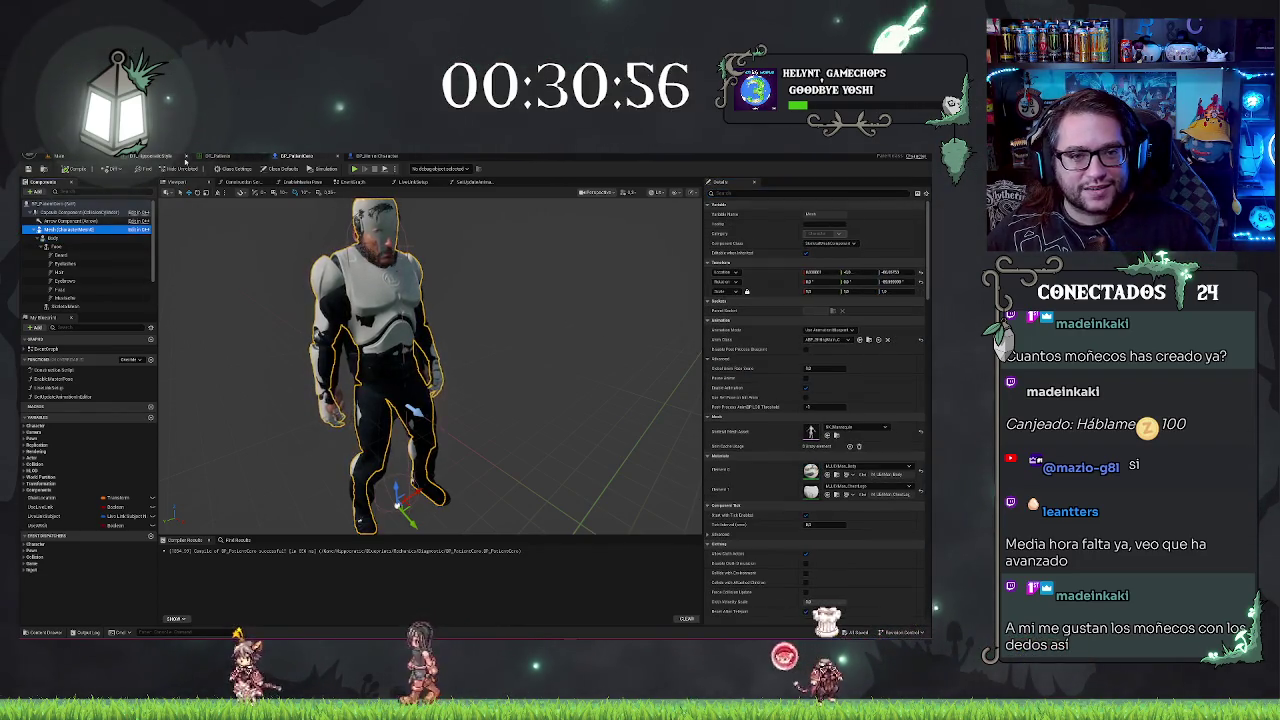
click(381, 157)
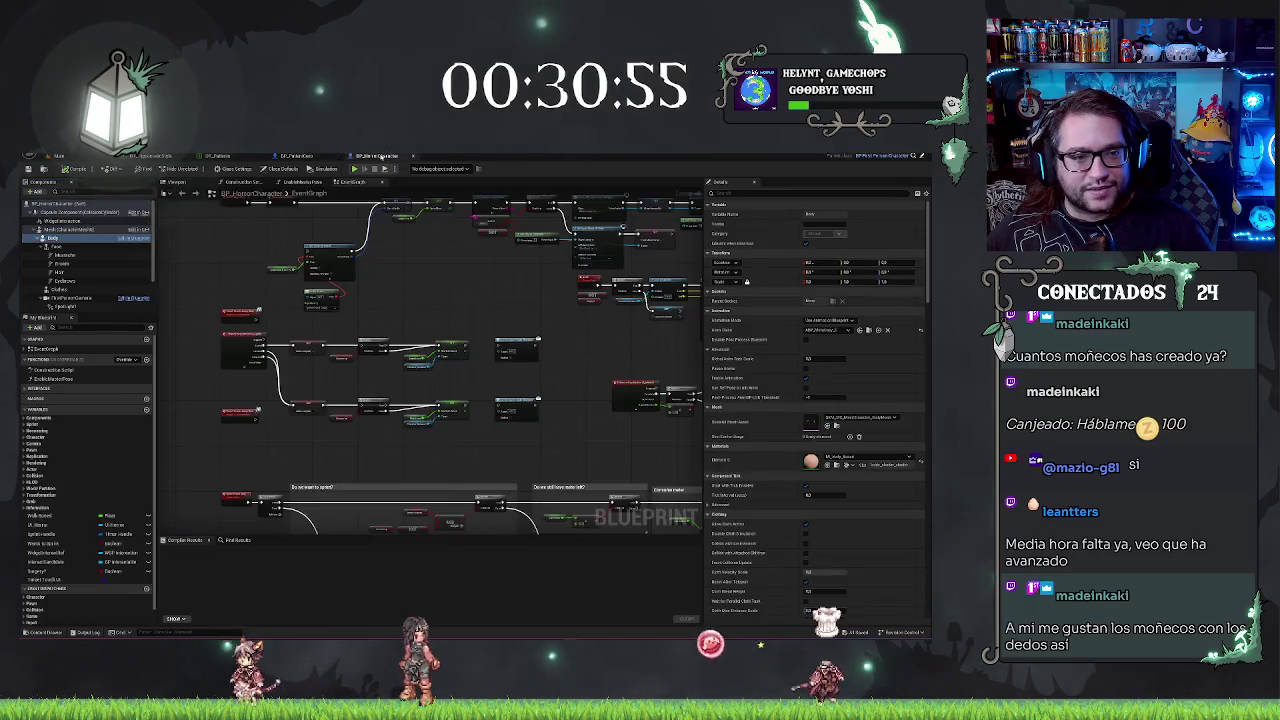
click(74, 230)
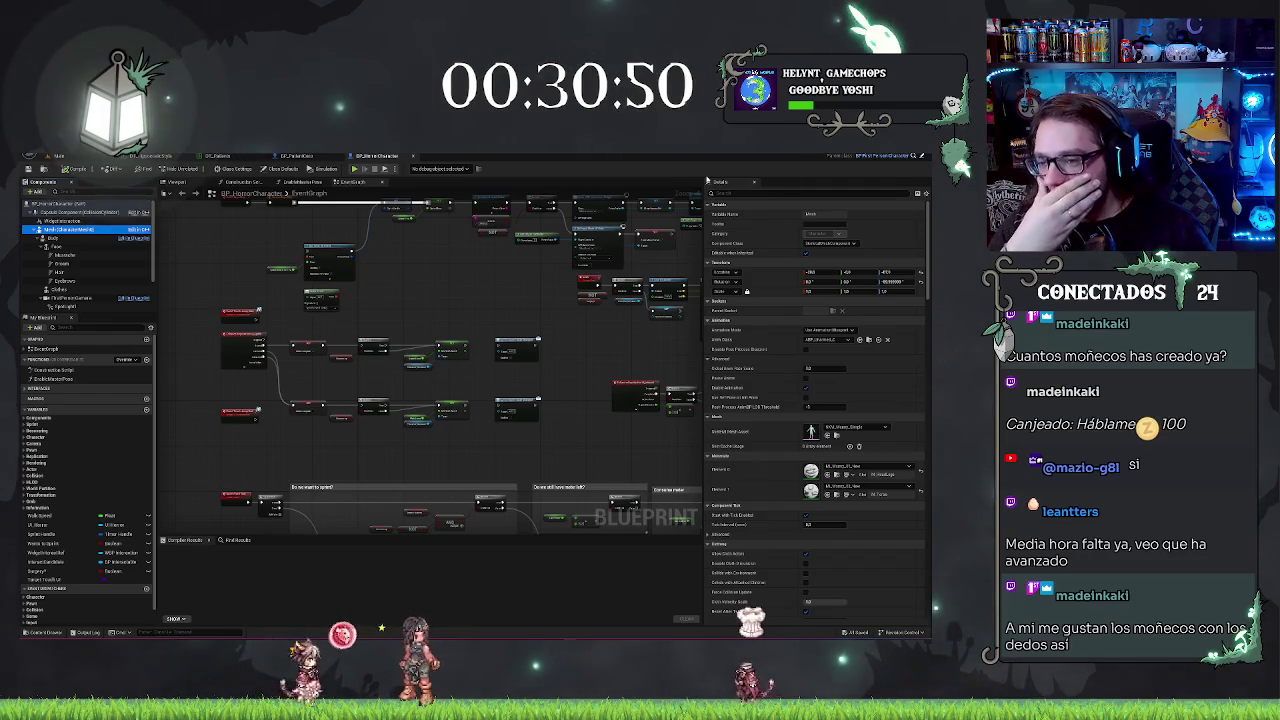
click(720, 192)
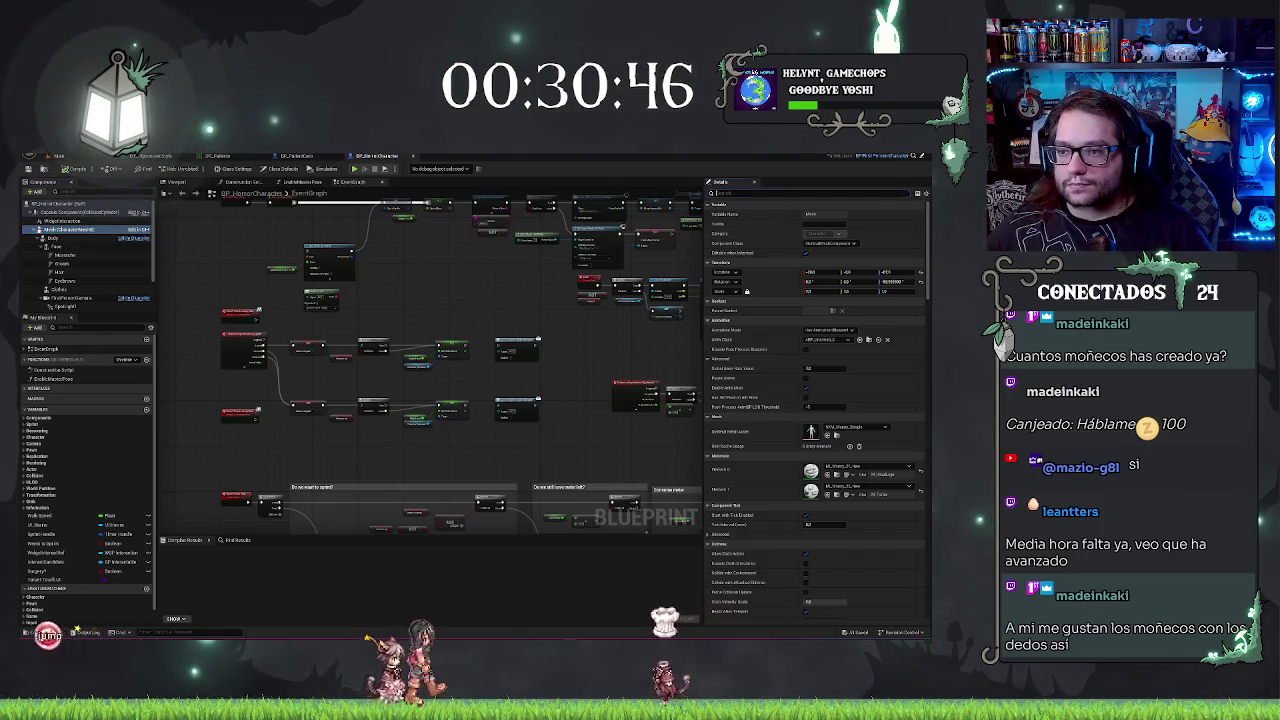
text(visib)
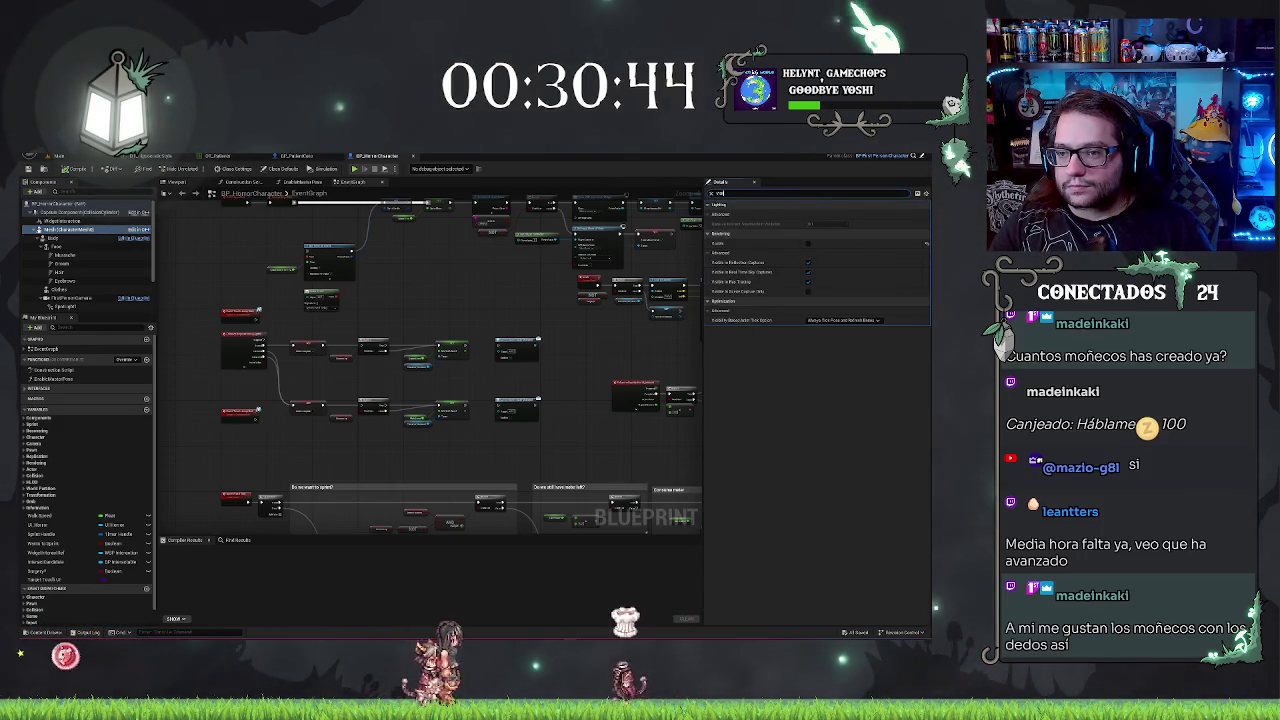
key(BackSpace)
key(BackSpace)
key(BackSpace)
text(hidd)
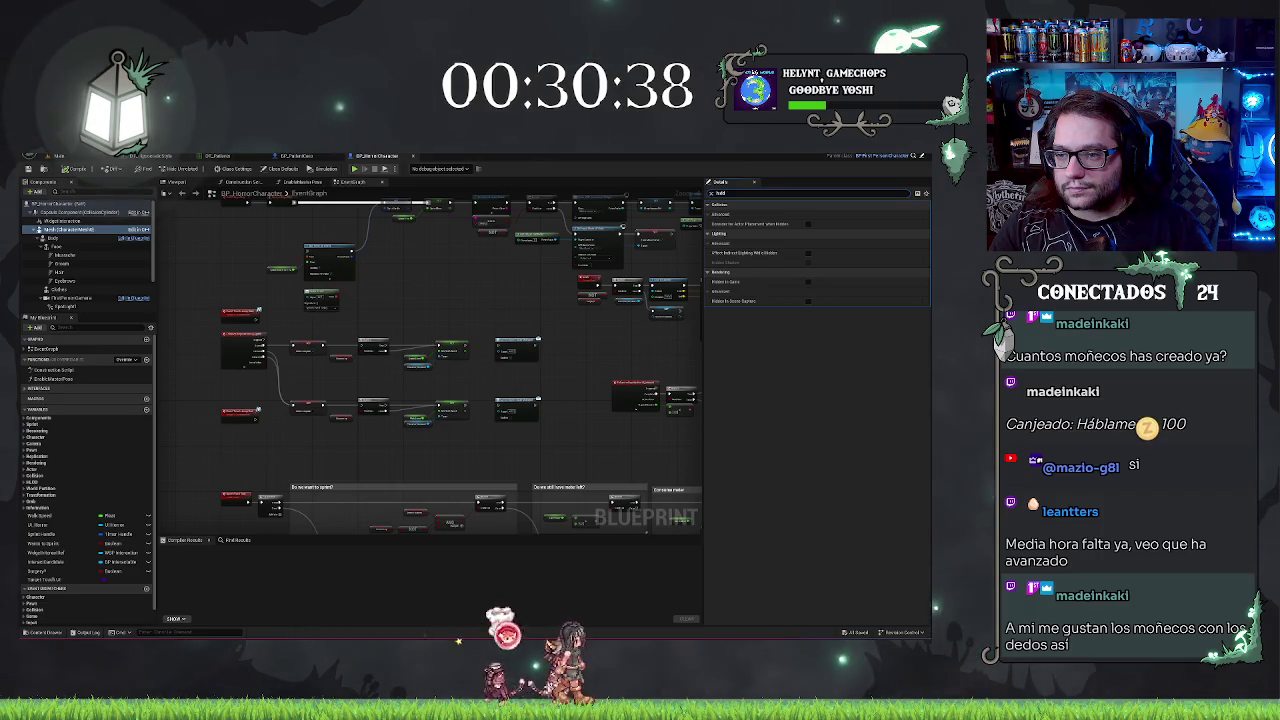
Step: On the patient blueprint, untick Hidden in Game and turn off the suit mesh's Visible option
click(313, 157)
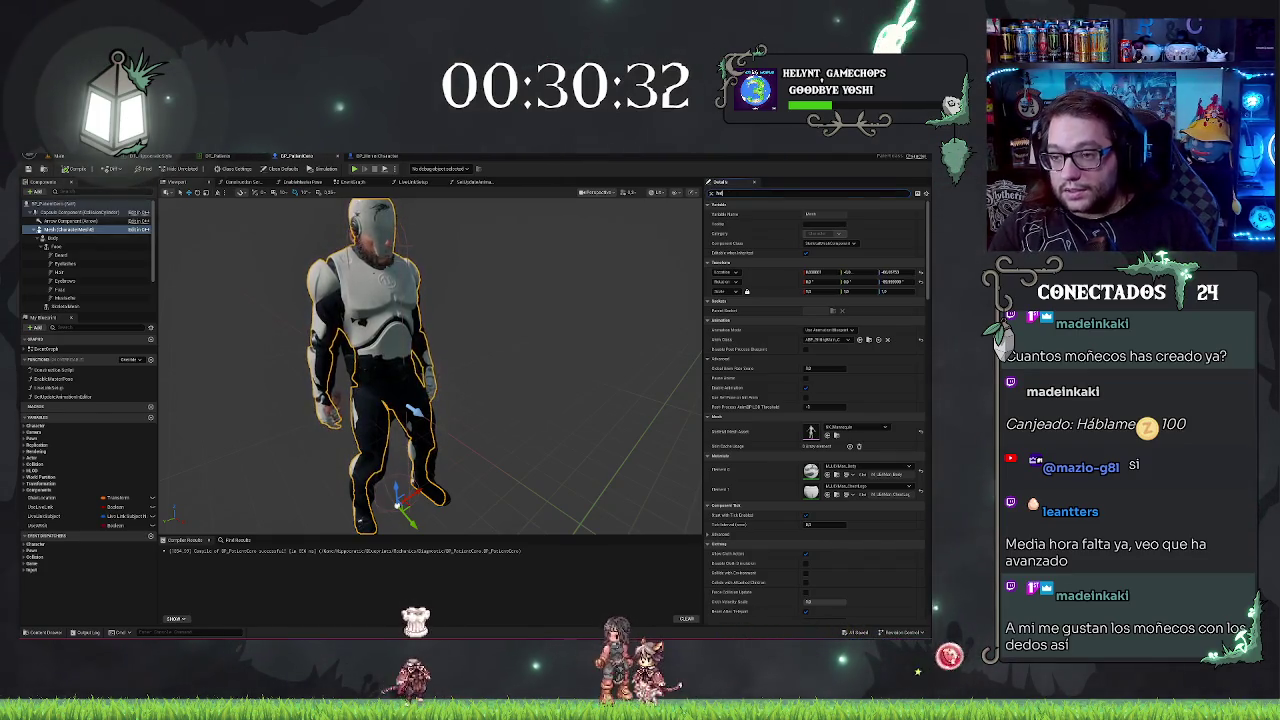
text(hidd)
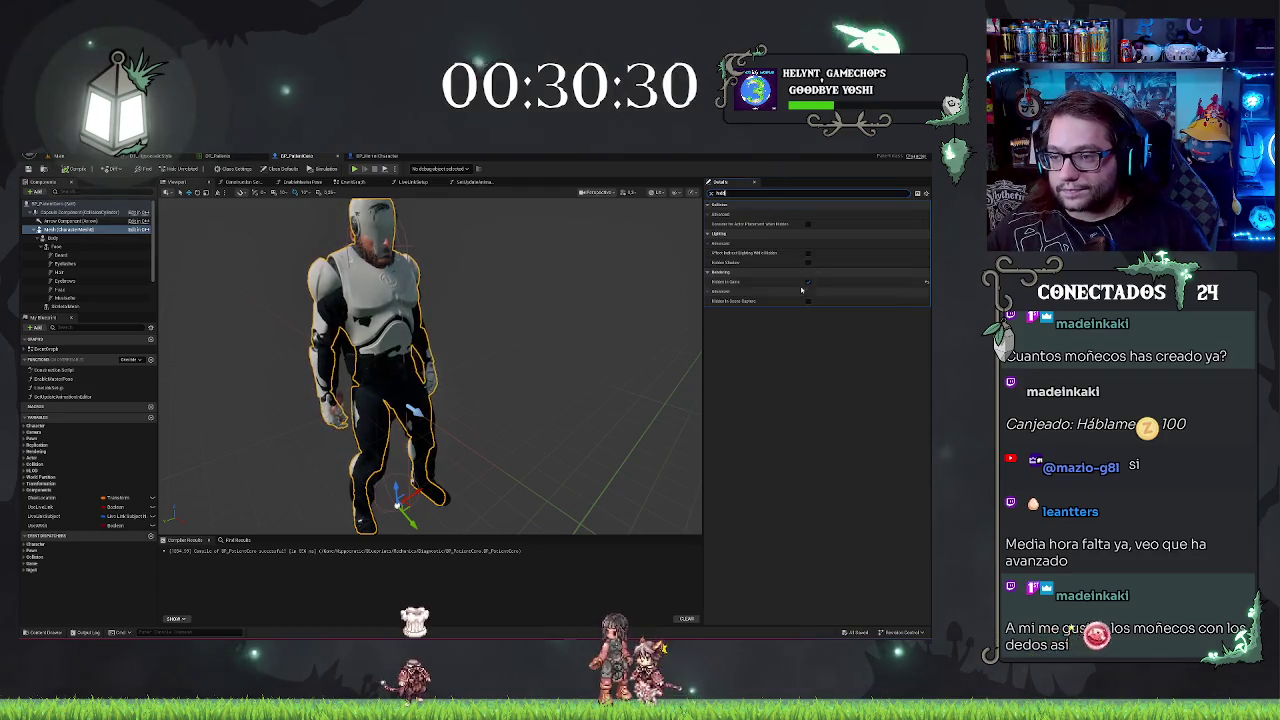
click(808, 282)
text(vis)
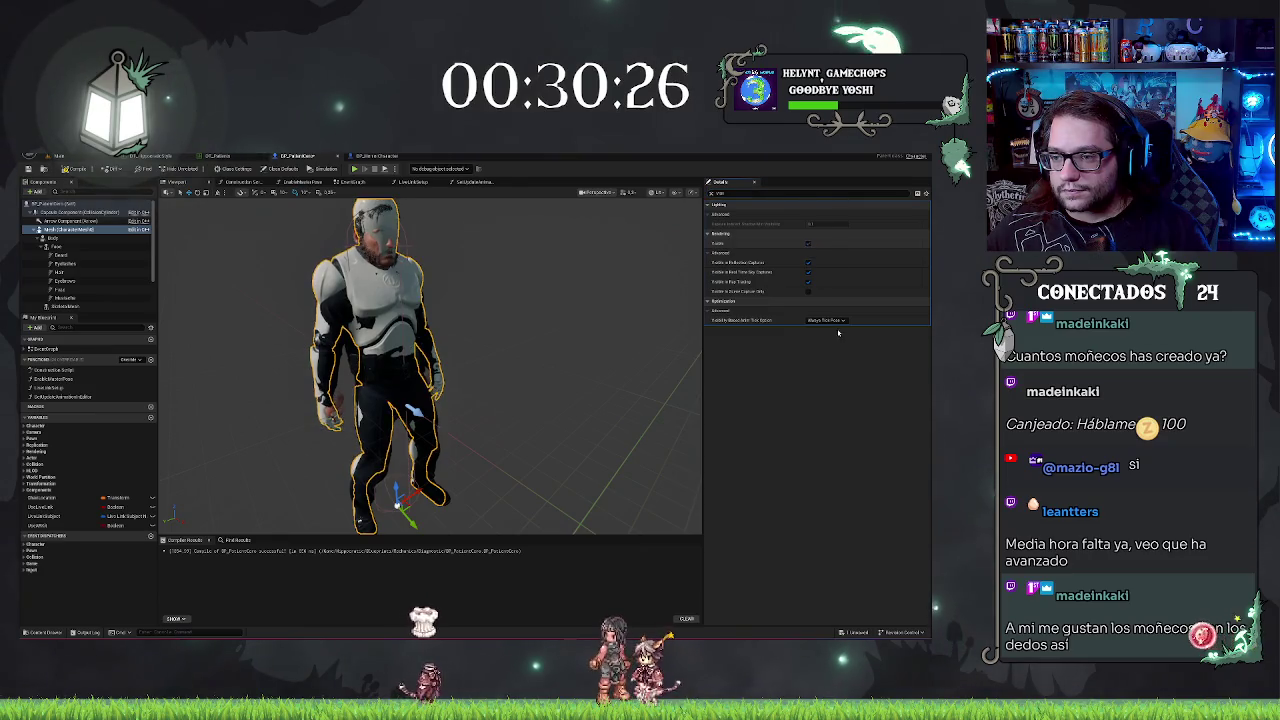
click(808, 243)
click(838, 320)
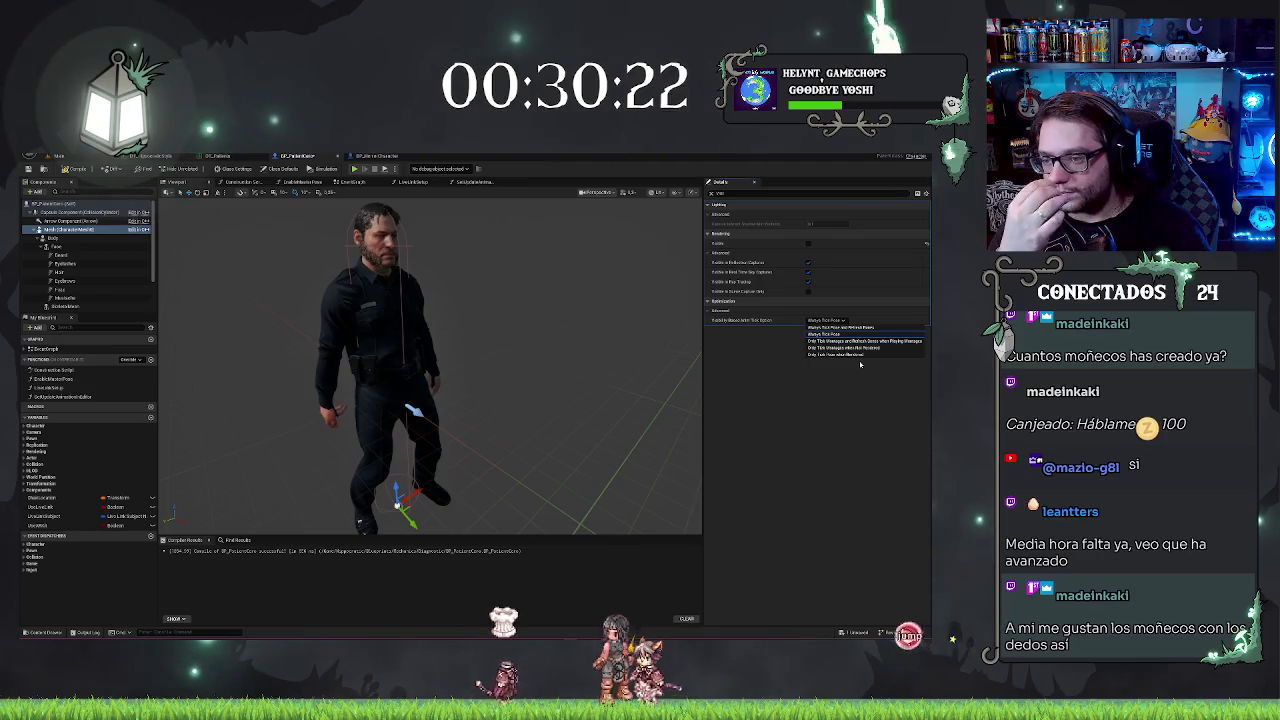
click(863, 378)
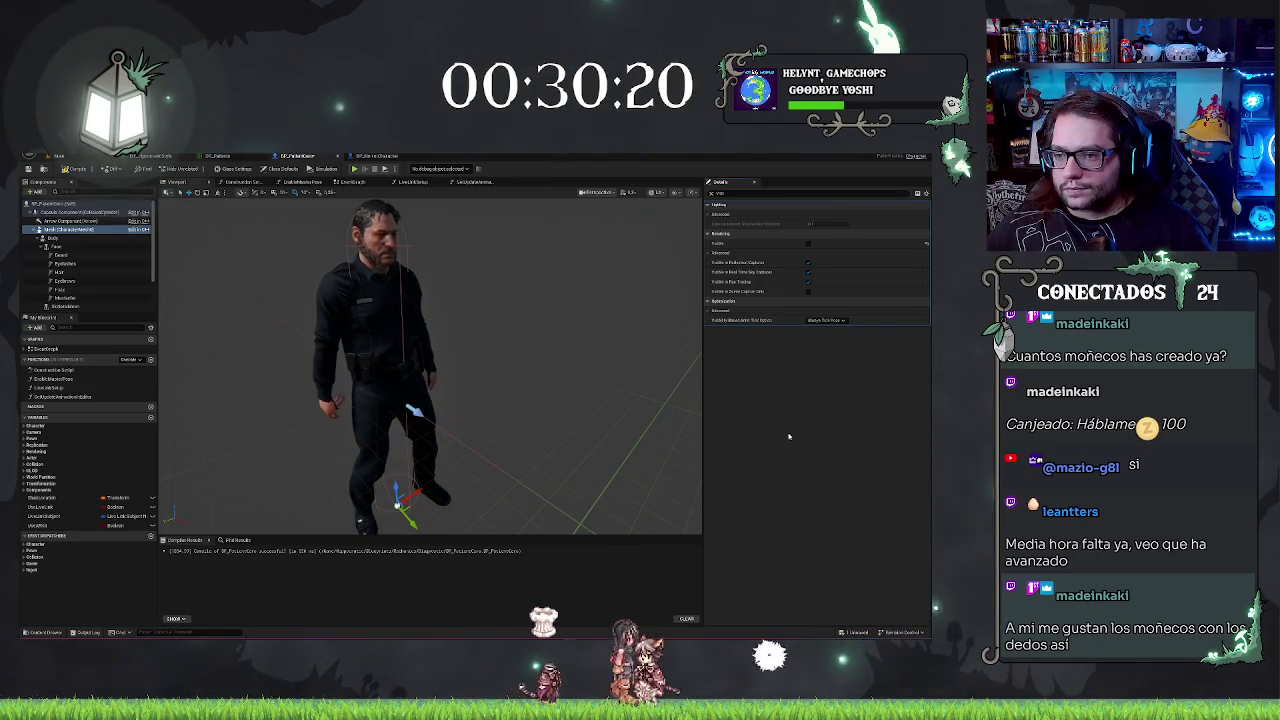
Step: Set the patient mesh's Visibility Based Anim Tick Option to Only Tick Montages, then compile and save
click(377, 155)
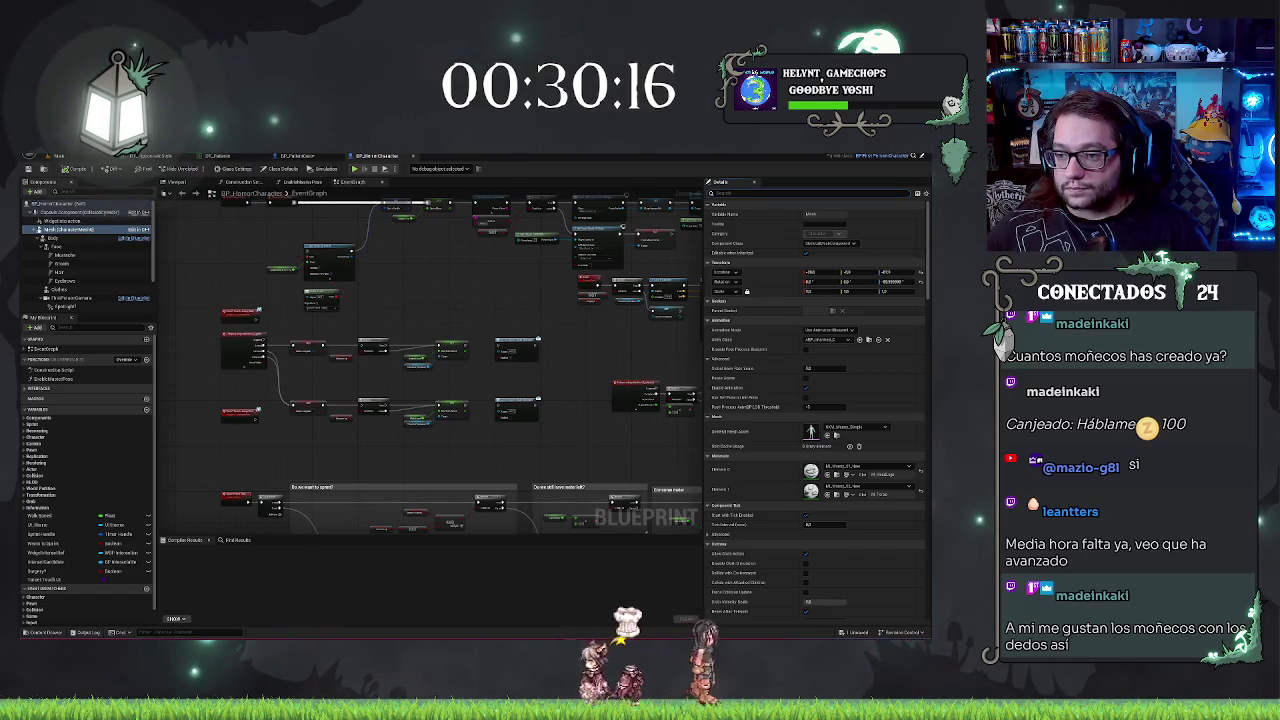
text(dde)
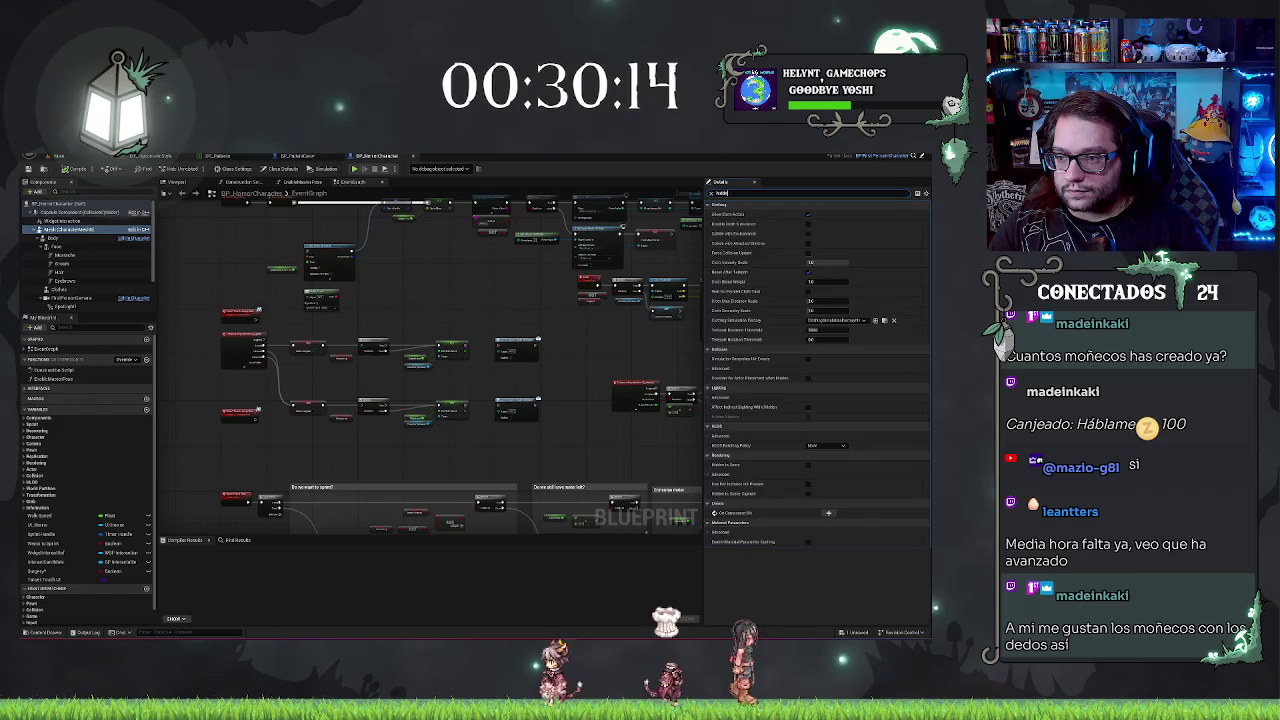
key(BackSpace)
key(BackSpace)
key(BackSpace)
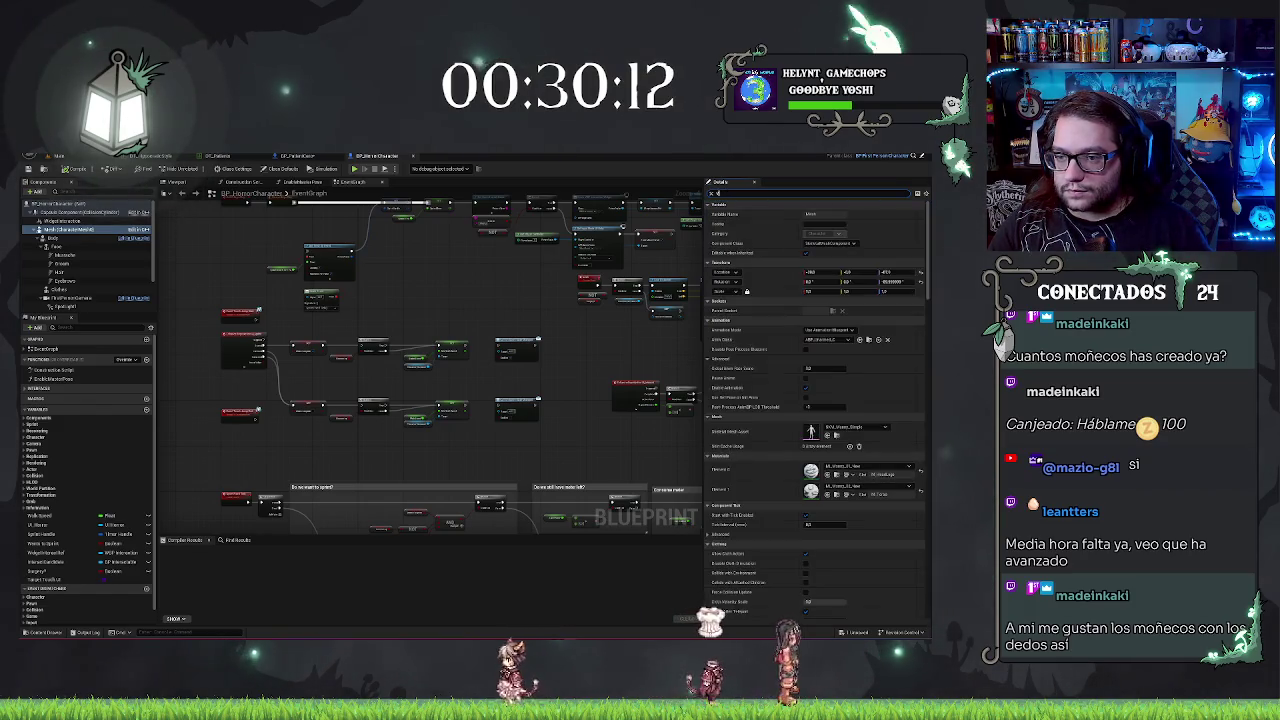
text(vis)
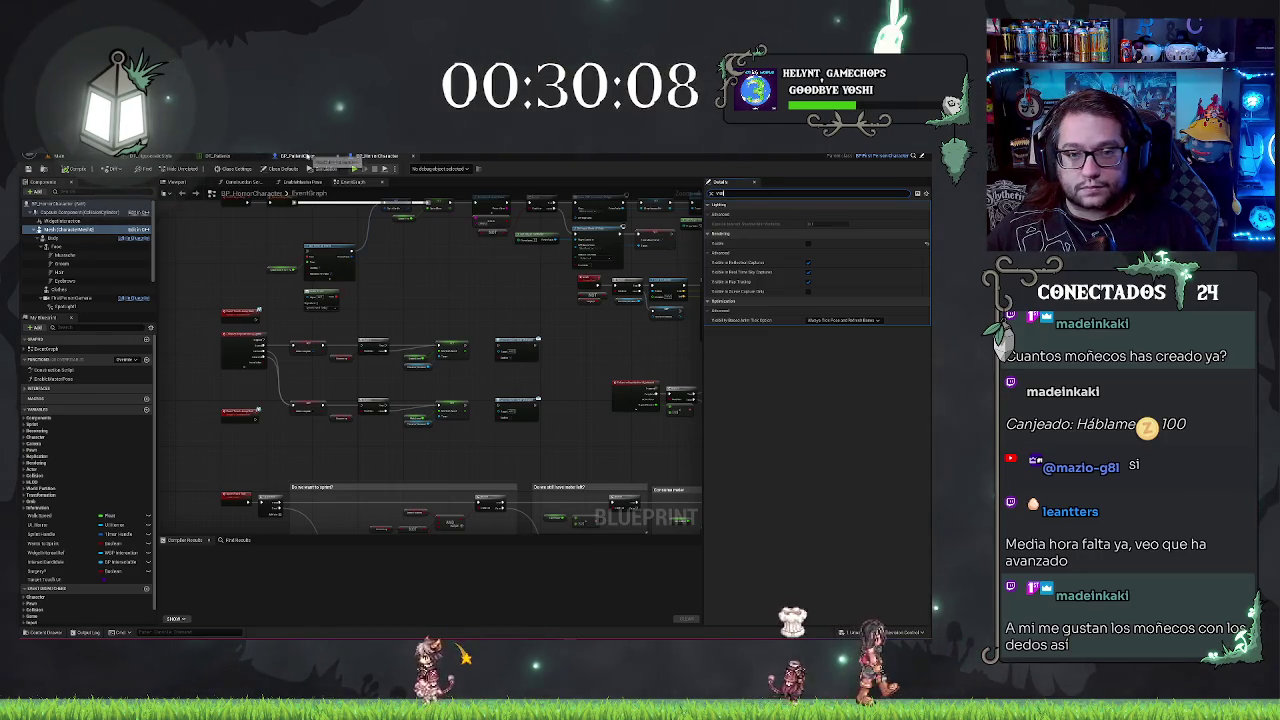
click(305, 157)
click(830, 321)
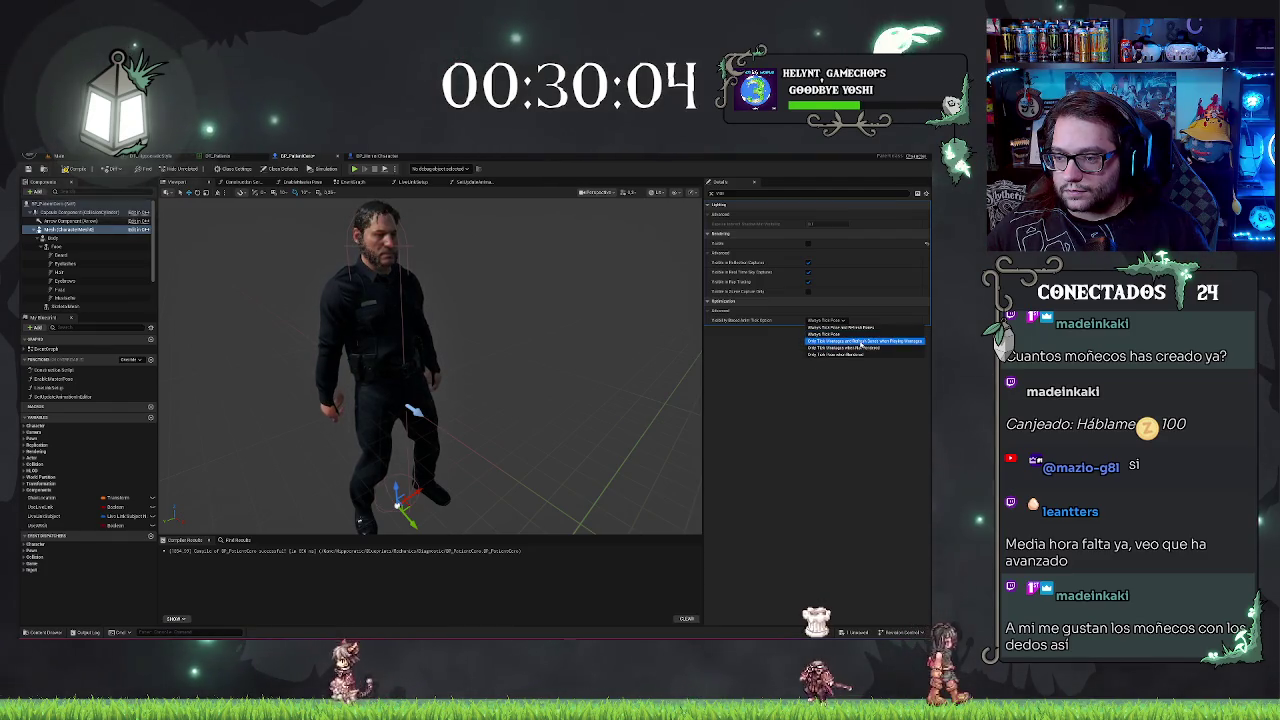
click(860, 342)
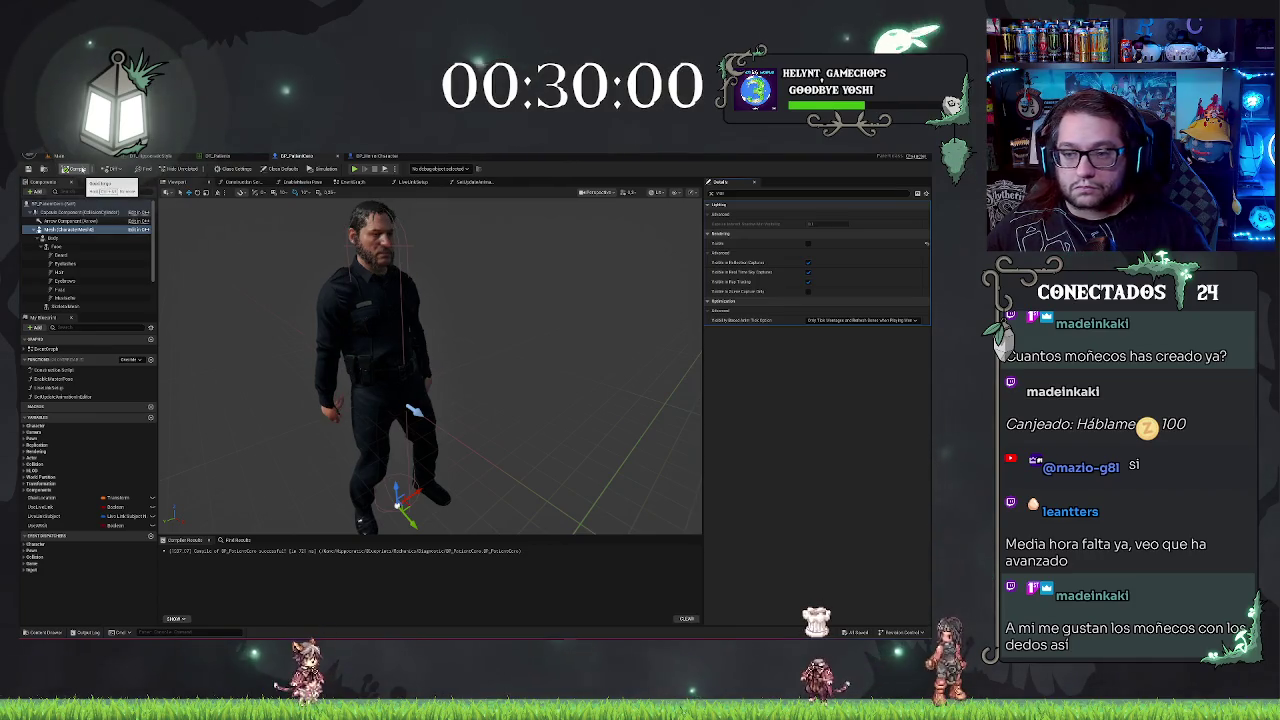
click(43, 170)
click(58, 156)
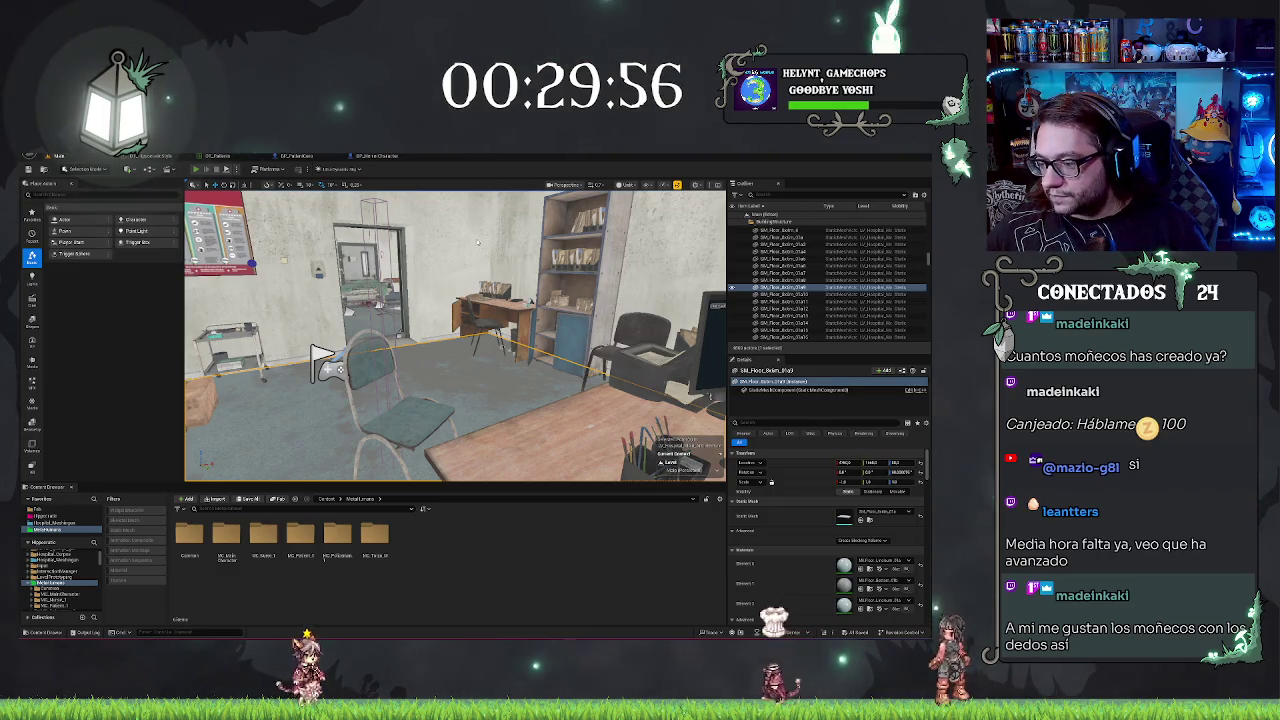
Step: Run a Play-in-Editor test of the patient in the ward, then reopen the horror character blueprint
key(alt+p)
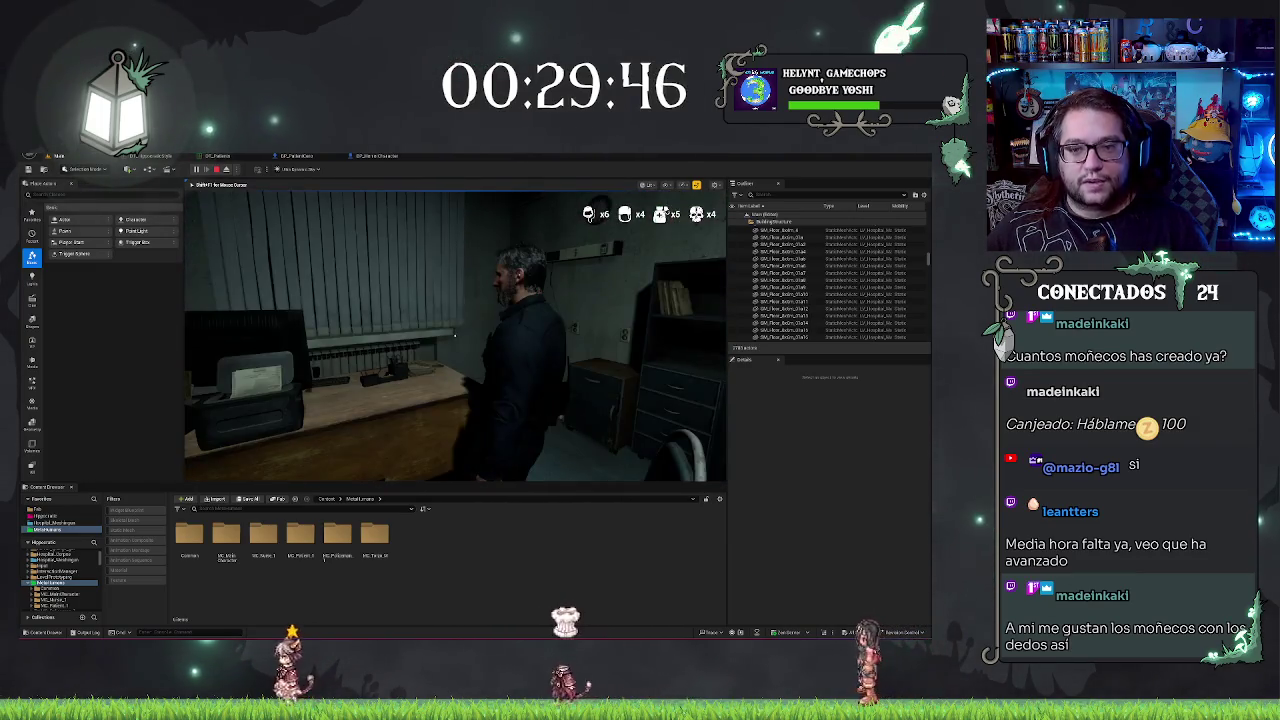
key(Escape)
click(376, 156)
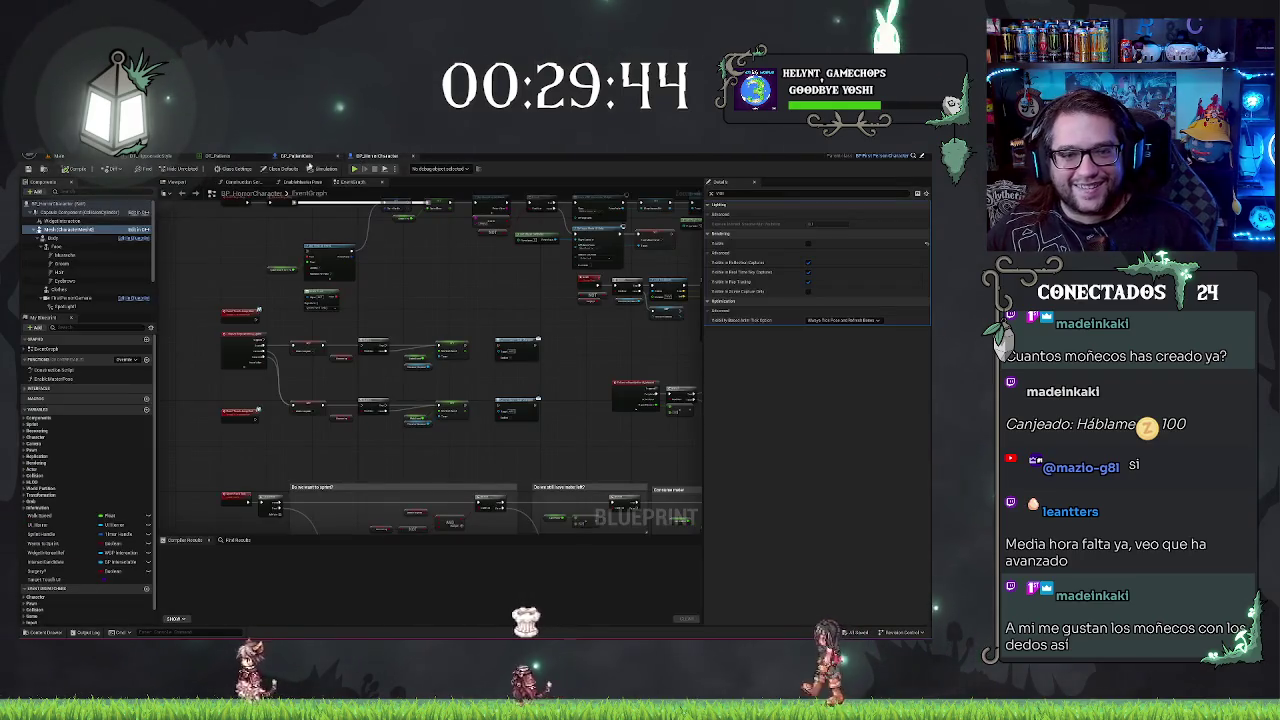
Step: Search 'tick' in the patient and horror character blueprints to compare their tick settings
click(296, 156)
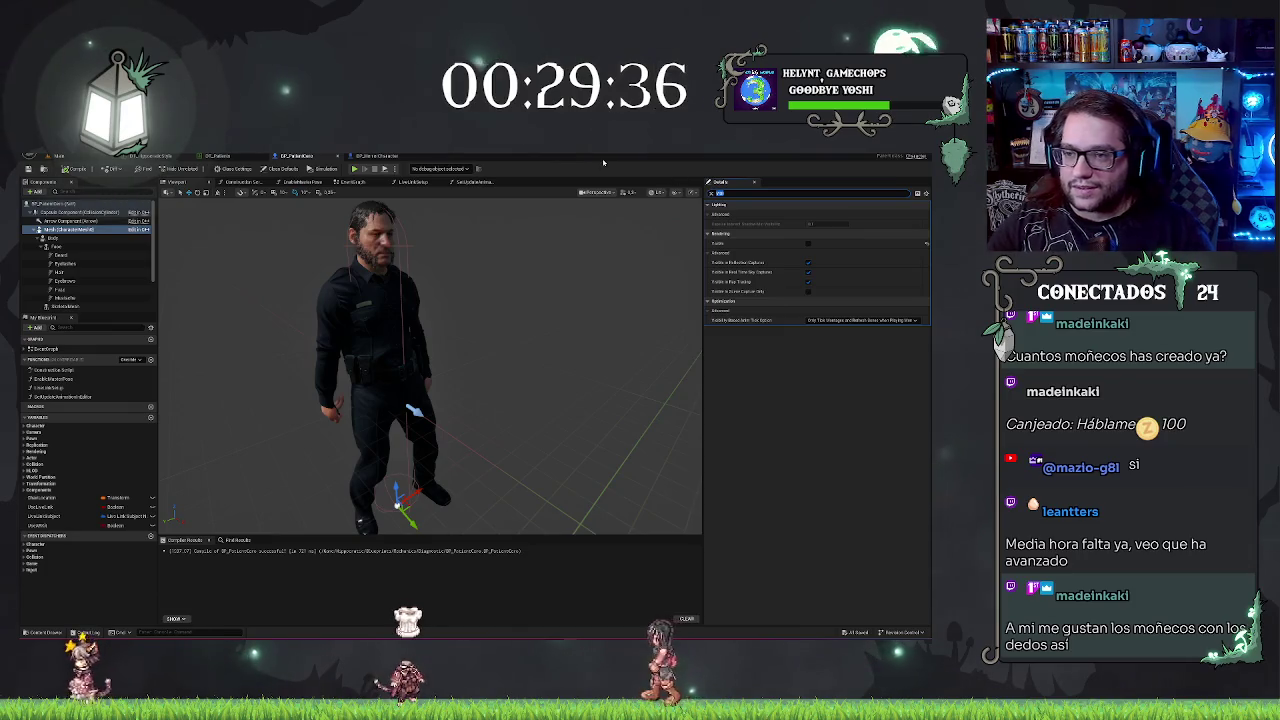
text(tick)
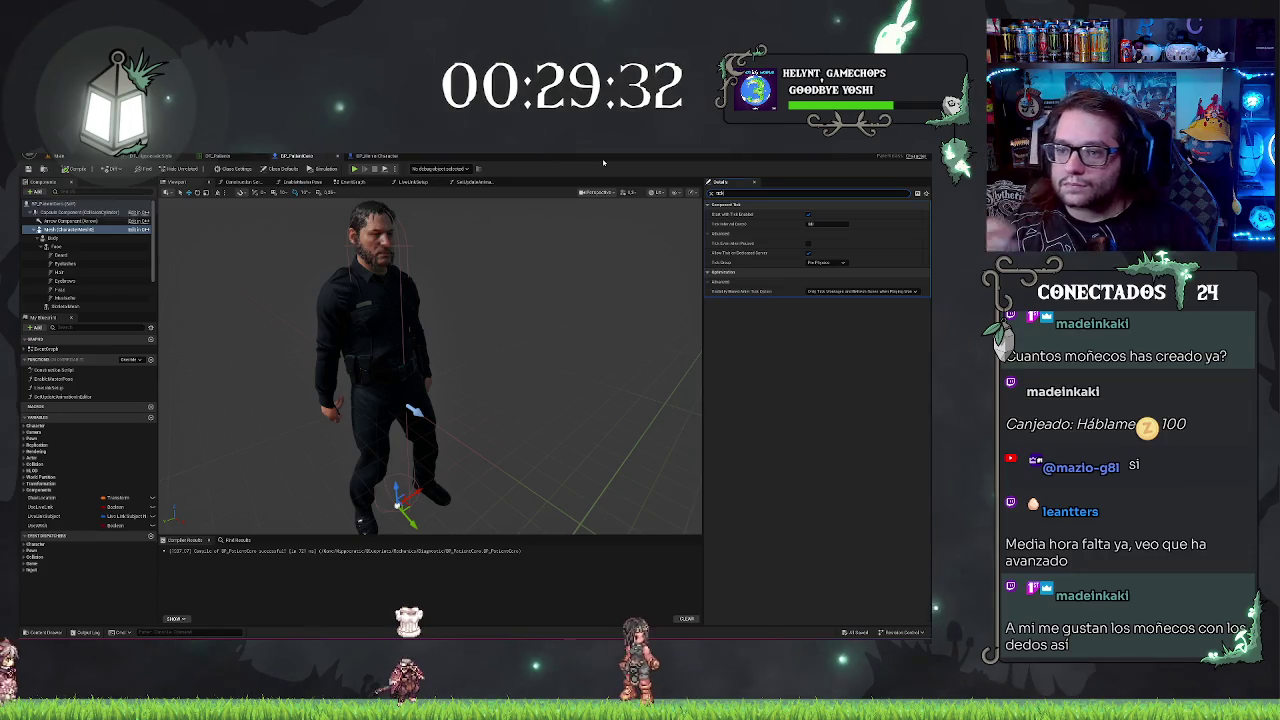
click(377, 155)
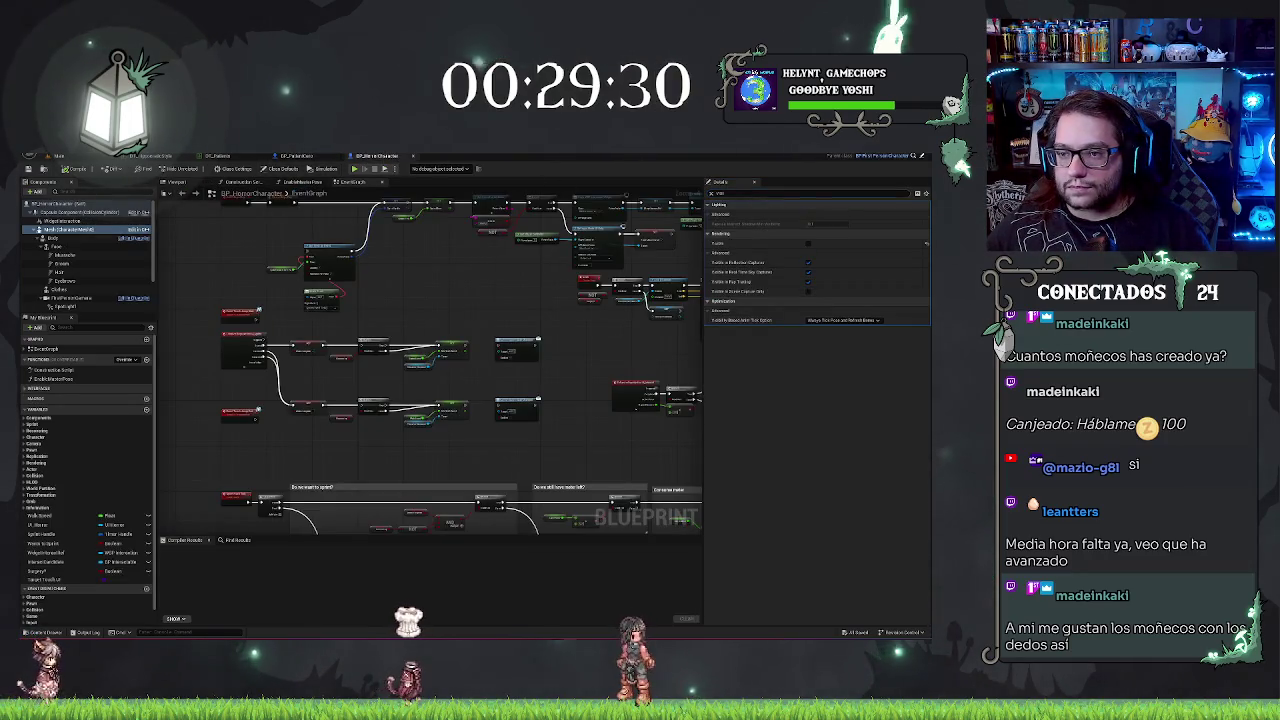
text(tick)
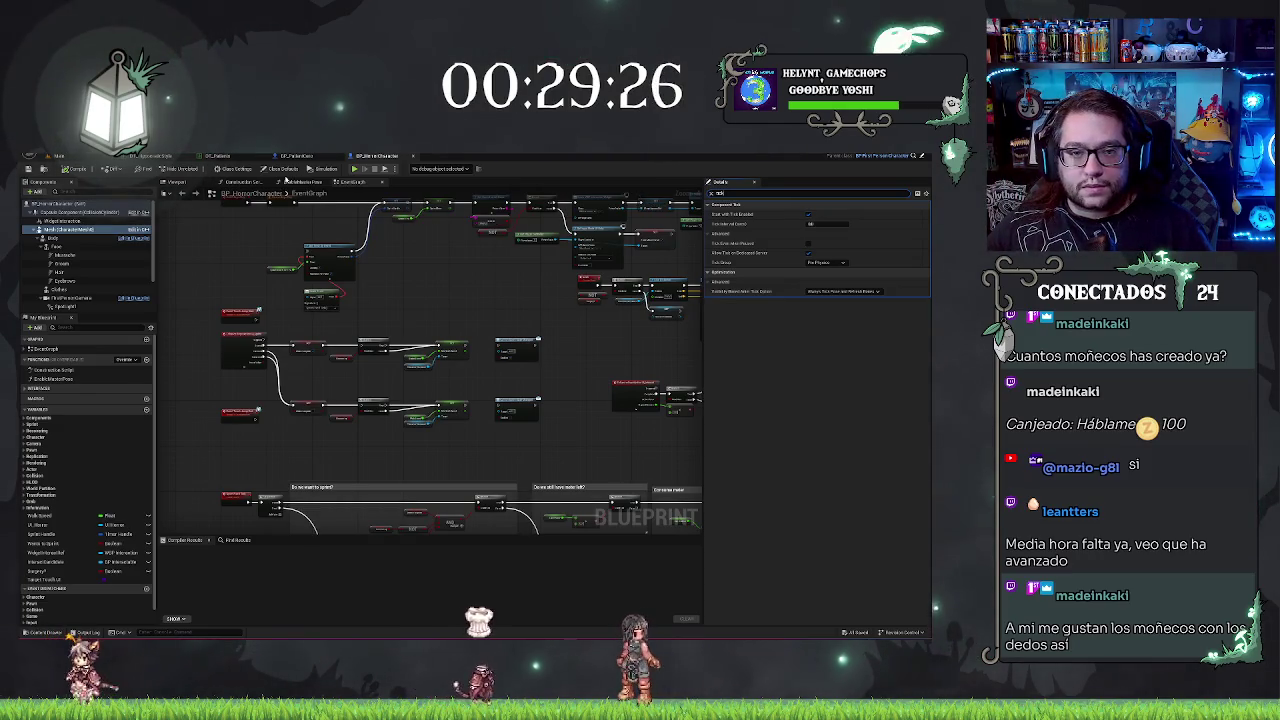
click(303, 157)
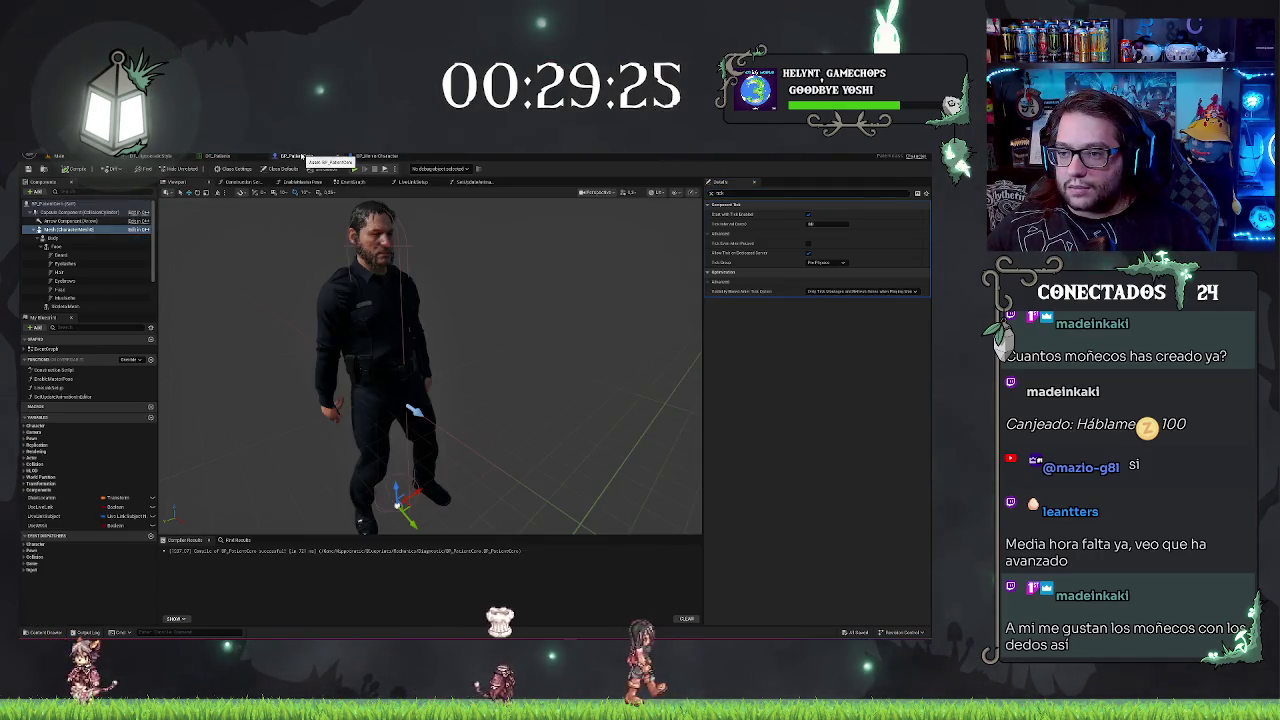
click(369, 157)
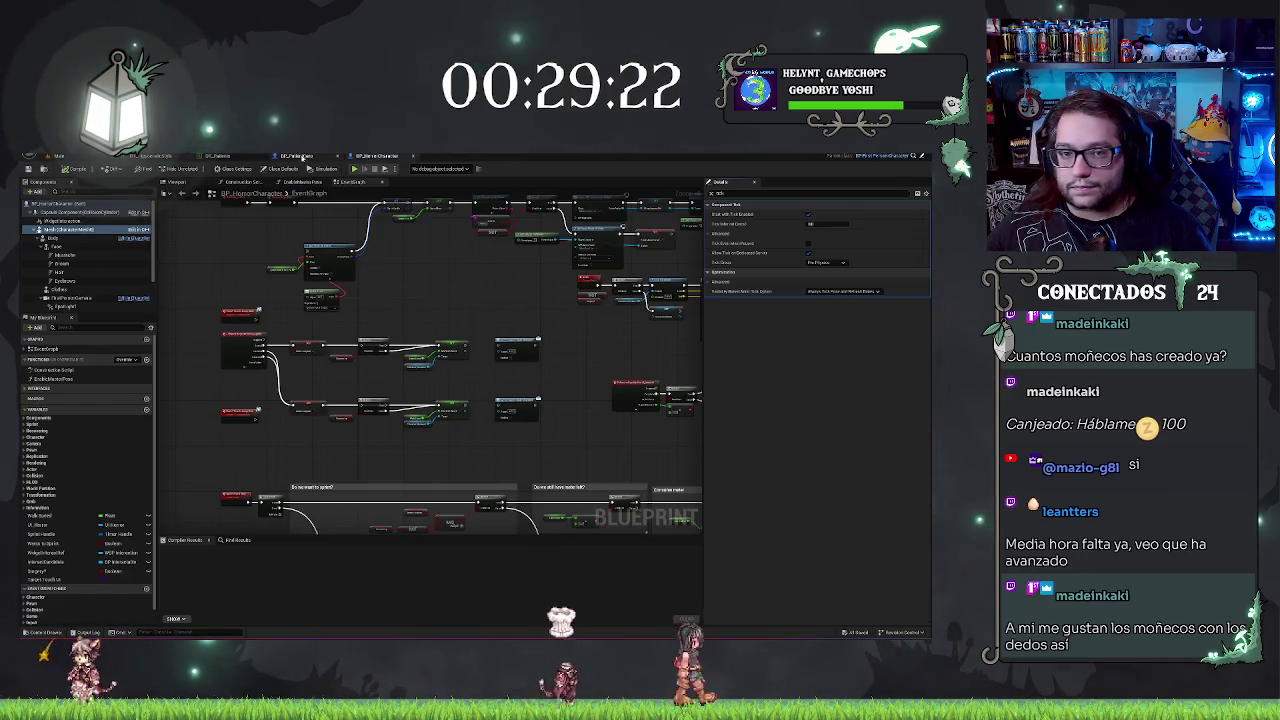
click(296, 157)
Step: Set the patient mesh's tick option to Always Tick Pose and Refresh Bones and compile
click(862, 291)
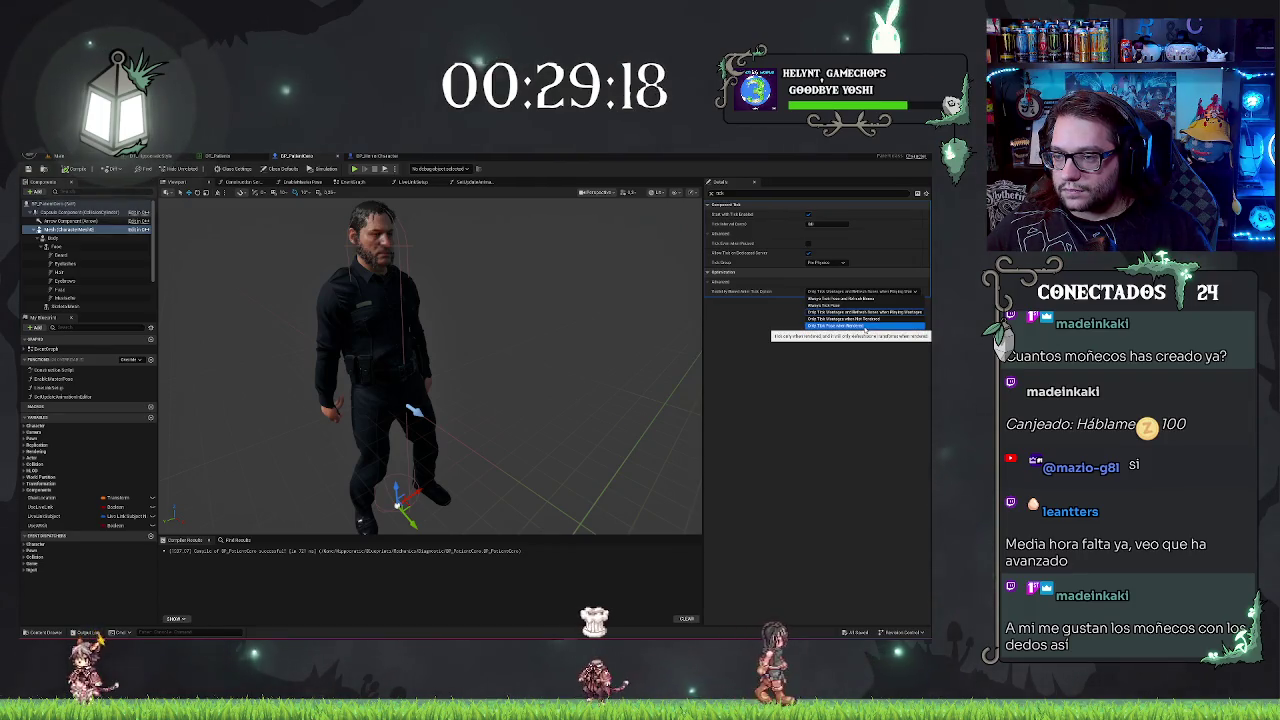
click(836, 298)
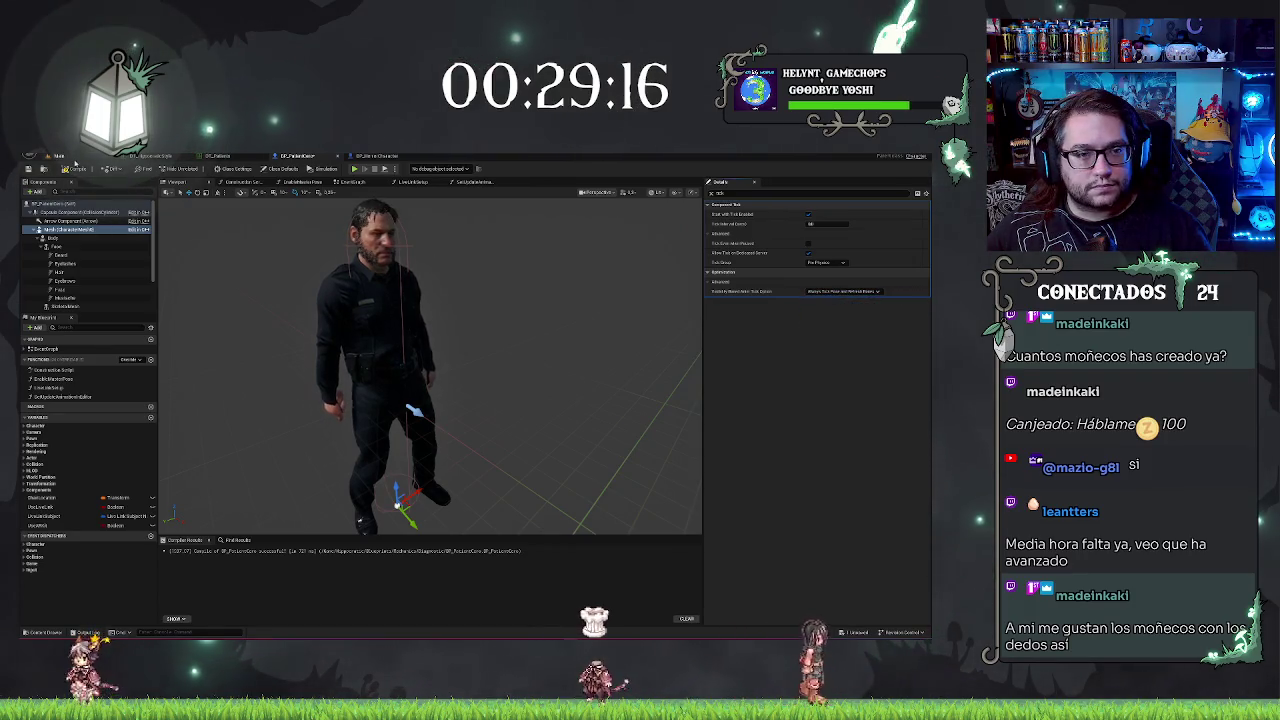
click(28, 170)
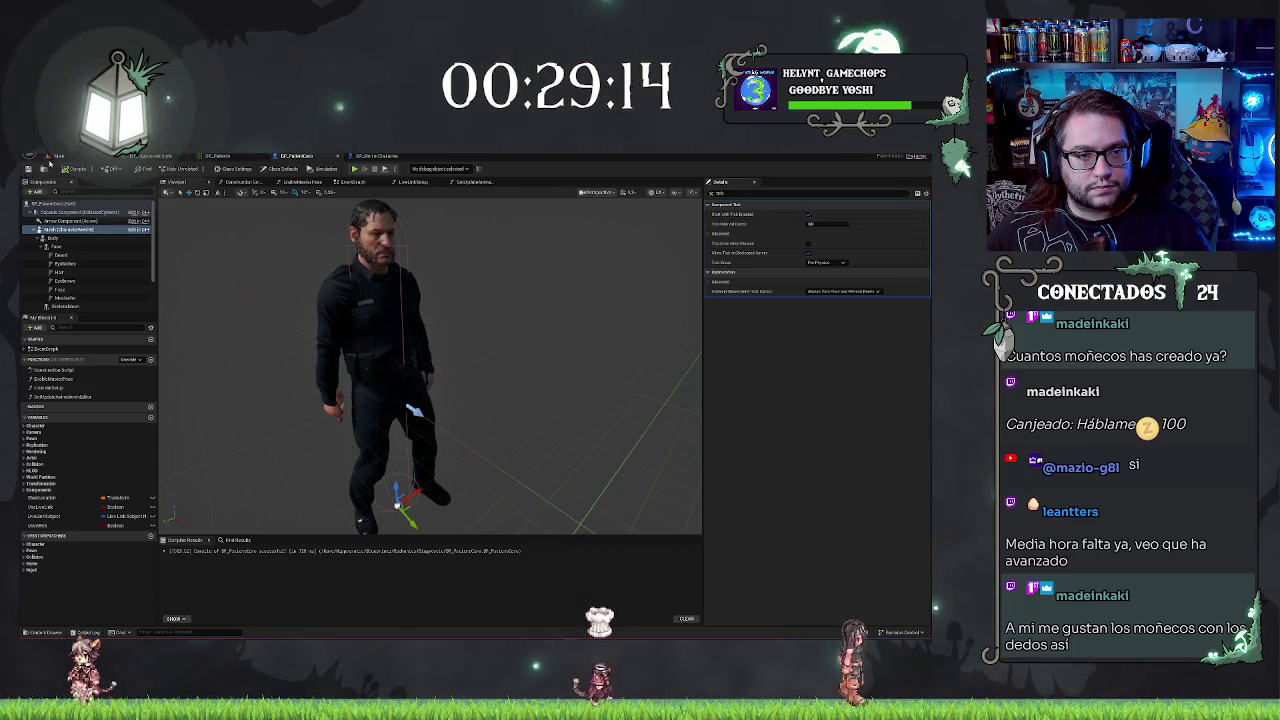
click(140, 157)
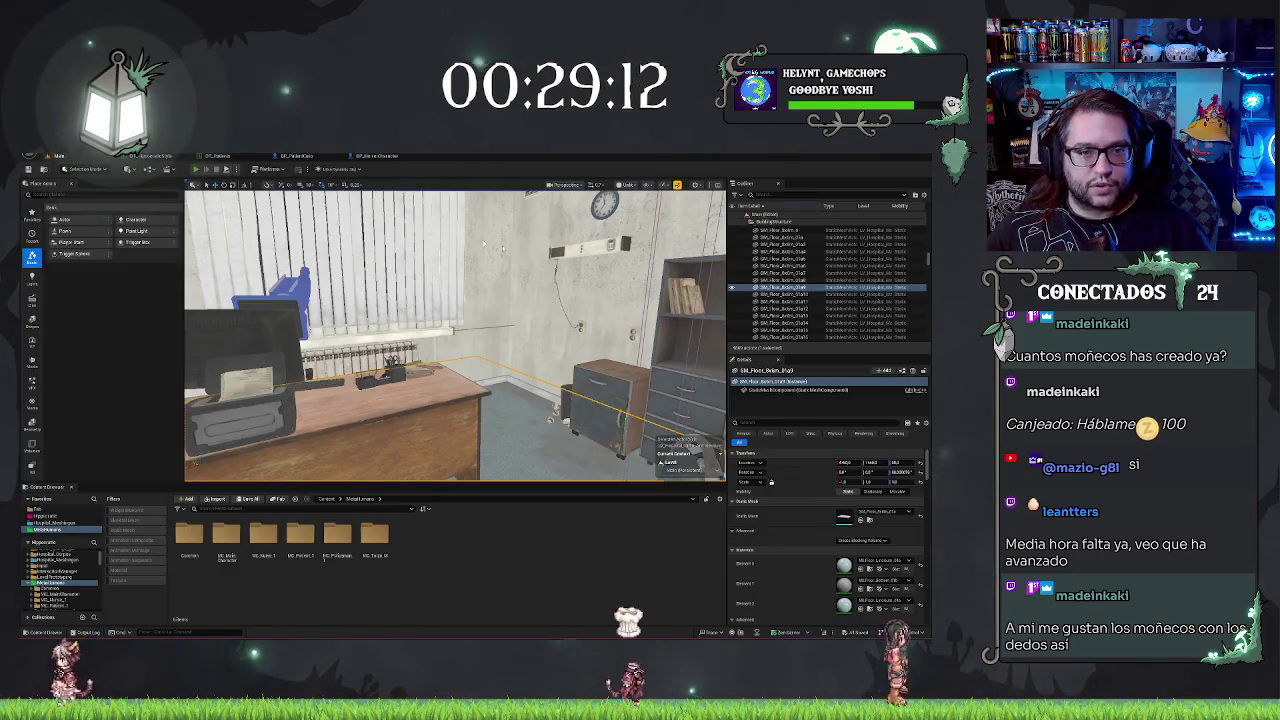
Step: Playtest the level, walking the character into the office and sitting him in the chair
key(alt+p)
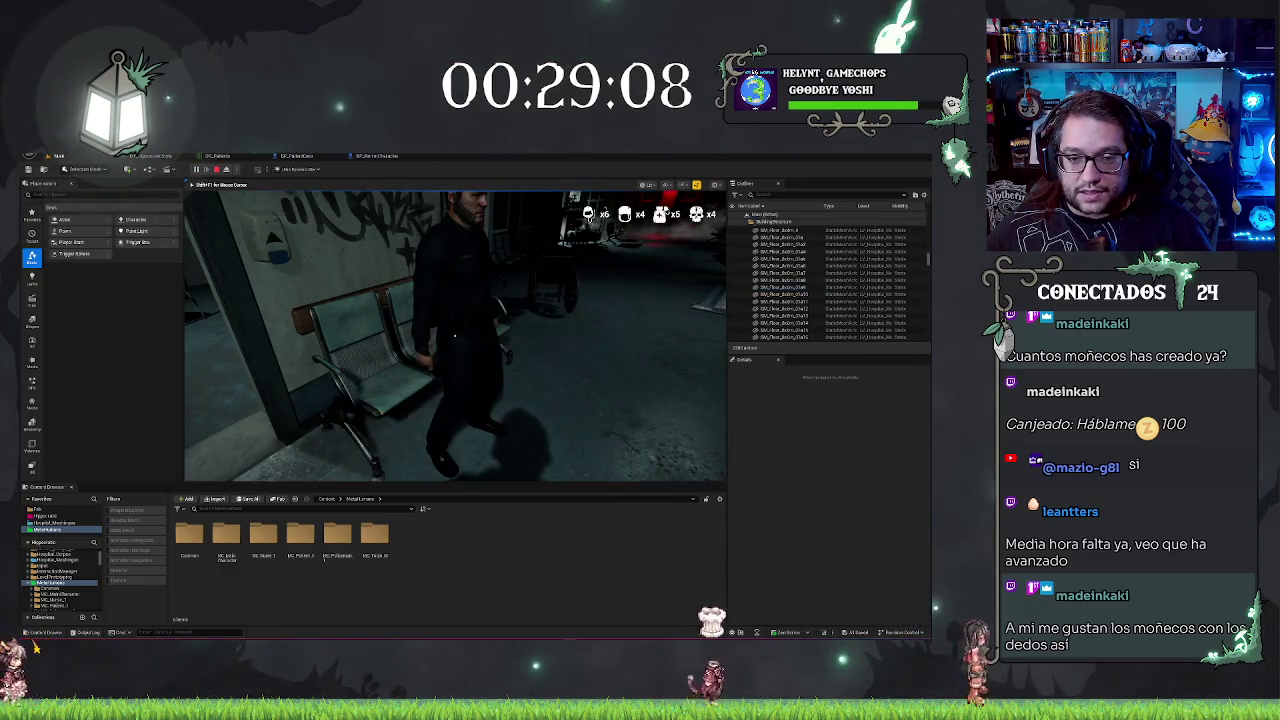
key(w)
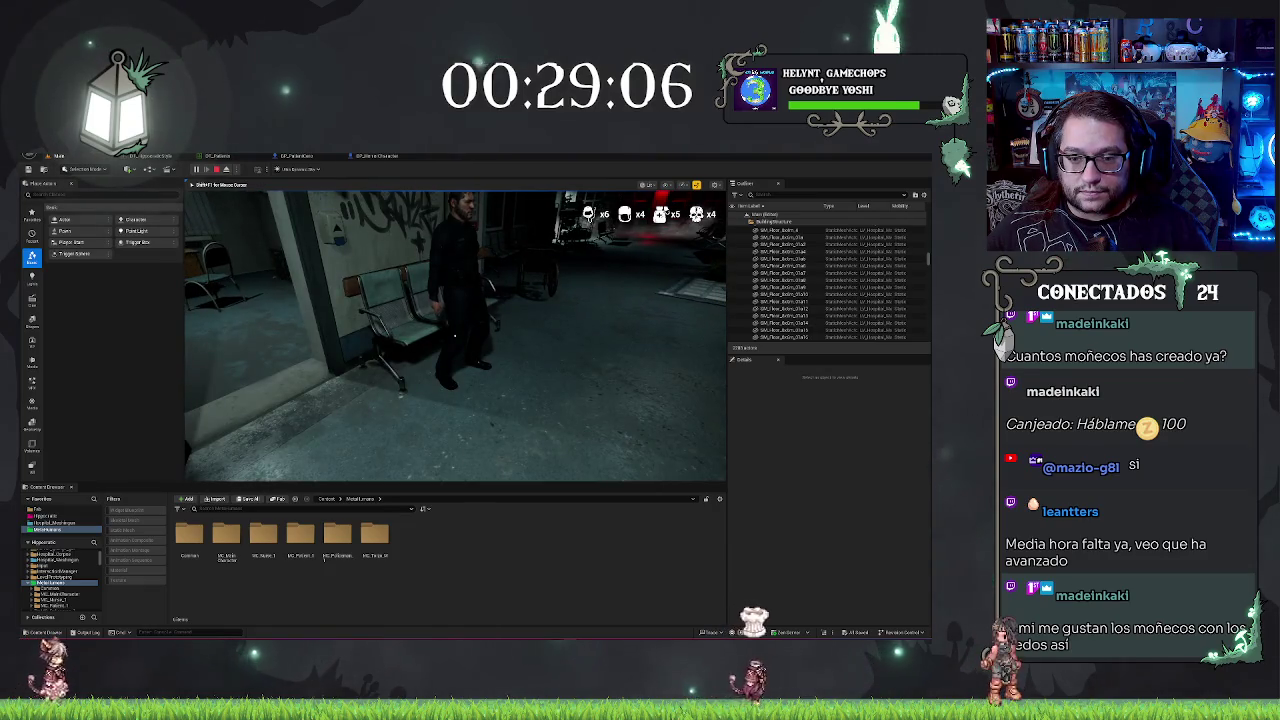
key(w)
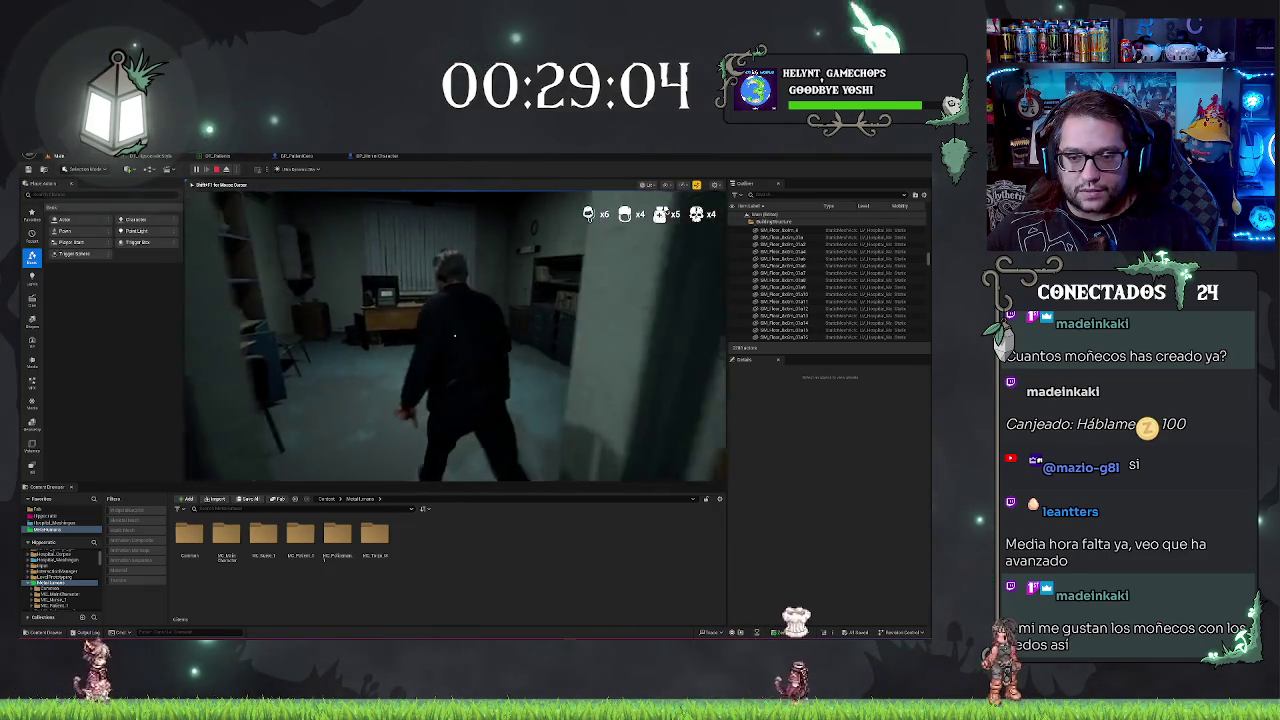
key(e)
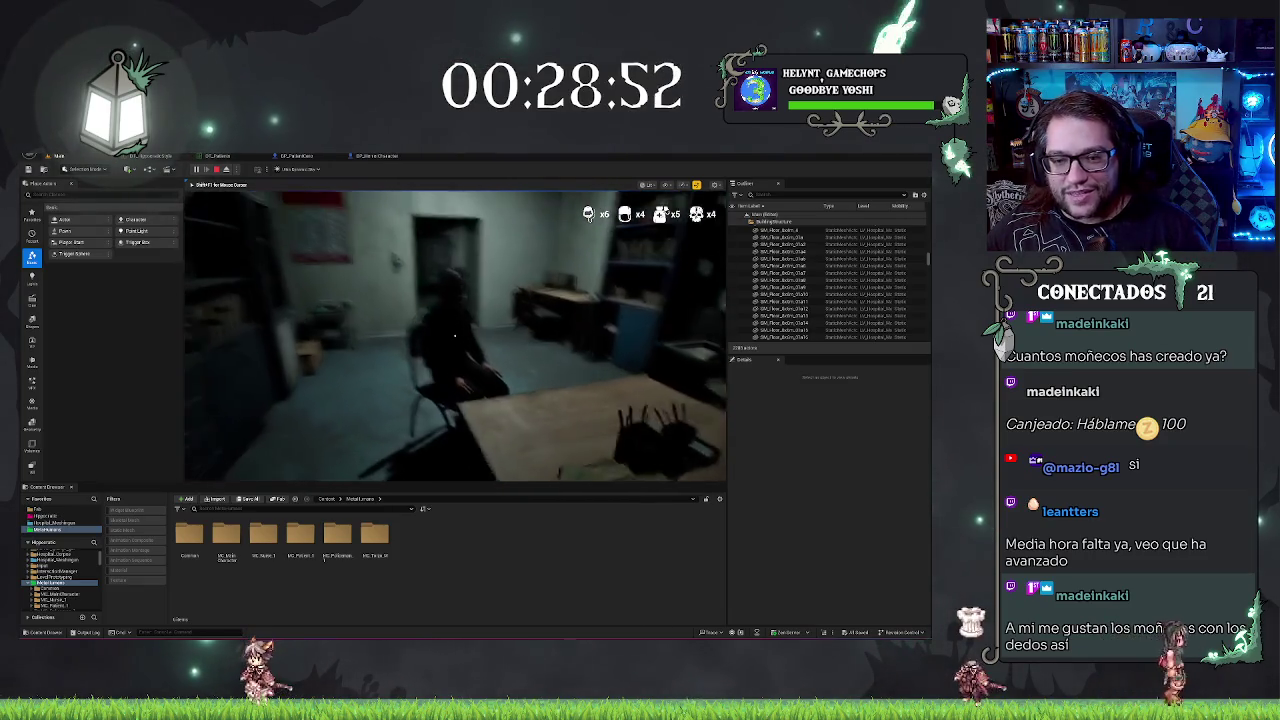
key(Escape)
click(385, 330)
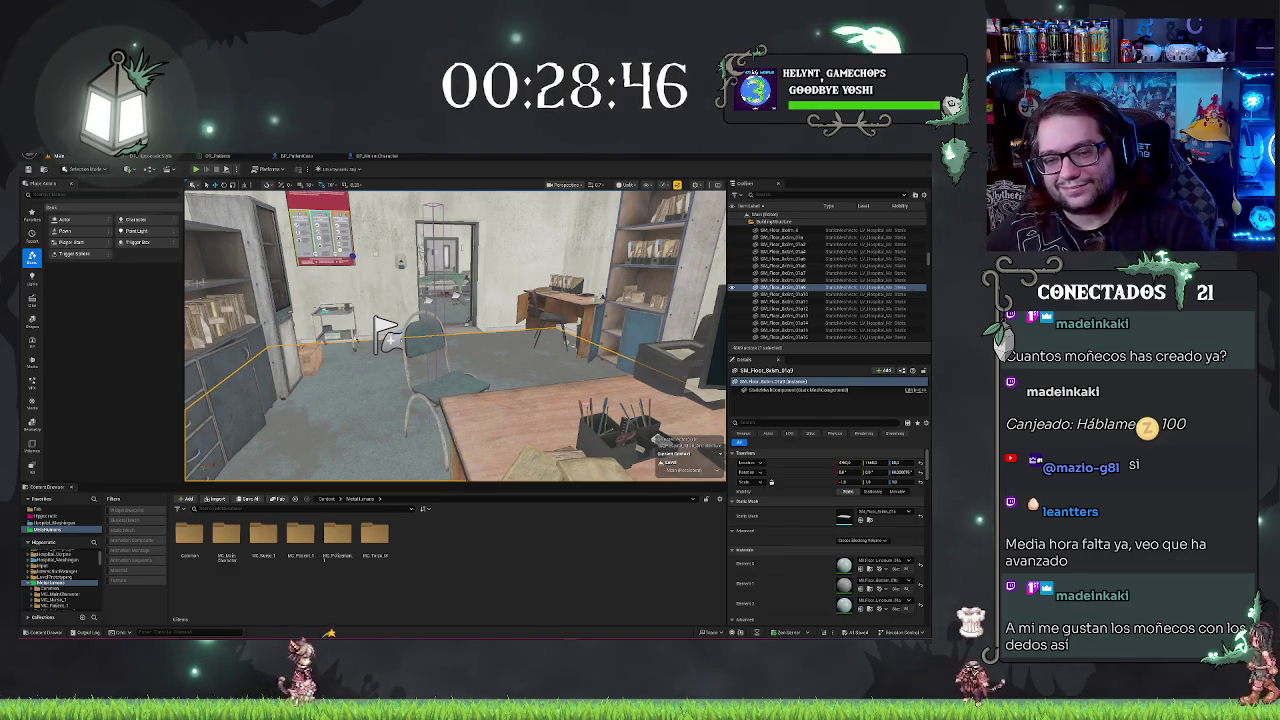
Step: Look around the office, selecting the ceiling light RectLight09 and a ceiling tile
mouse_move(465, 339)
mouse_down()
mouse_move(520, 330)
mouse_move(450, 360)
mouse_move(442, 380)
mouse_move(400, 380)
mouse_move(410, 360)
mouse_up()
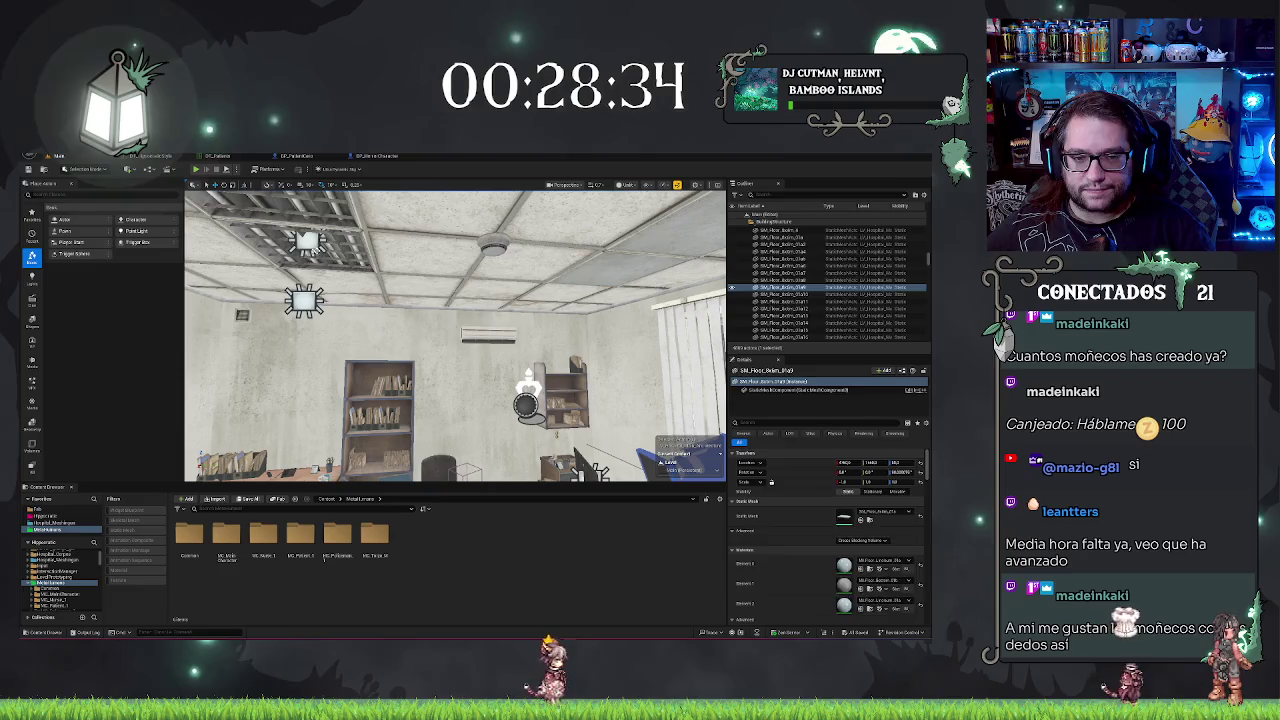
click(307, 242)
drag(455, 335, 430, 300)
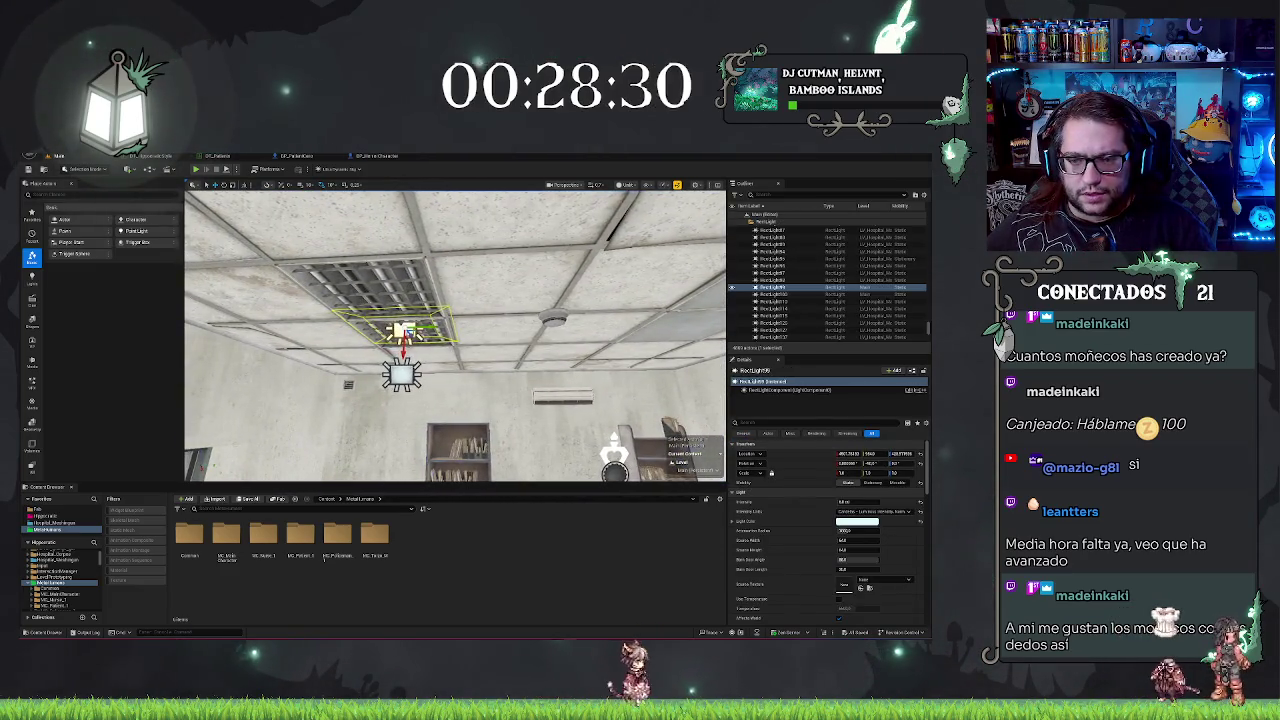
drag(455, 335, 440, 333)
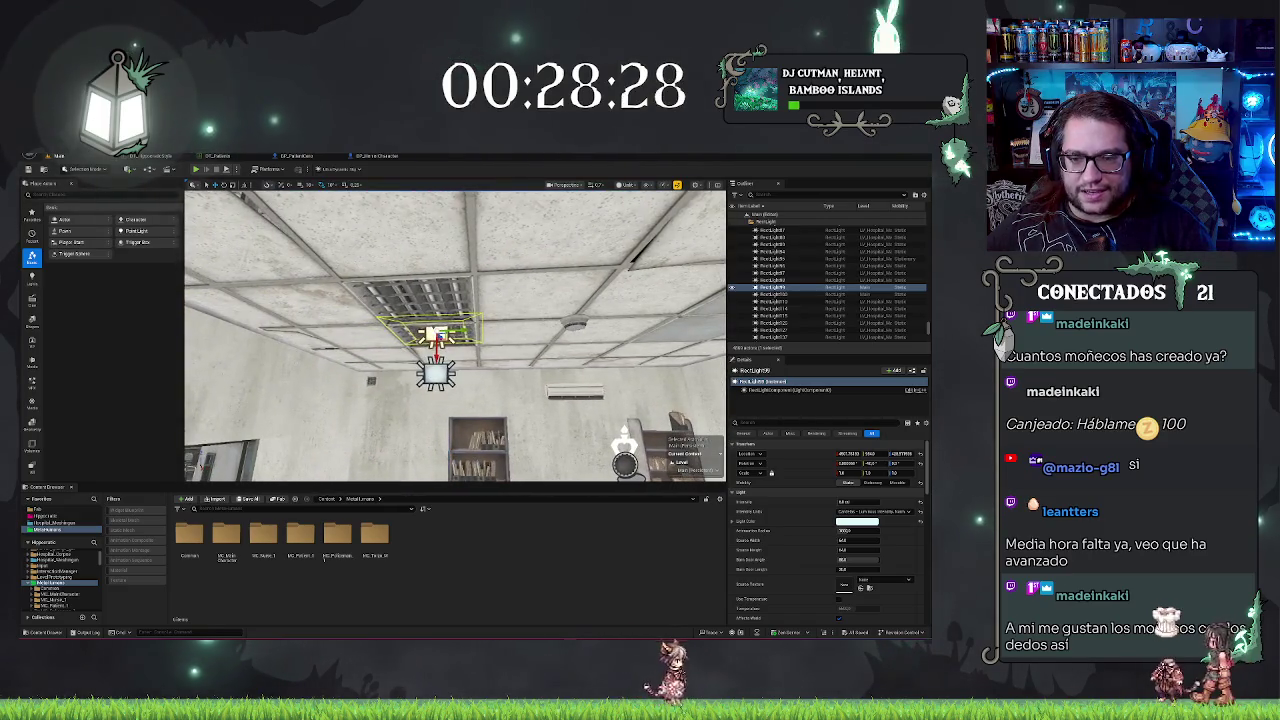
click(440, 333)
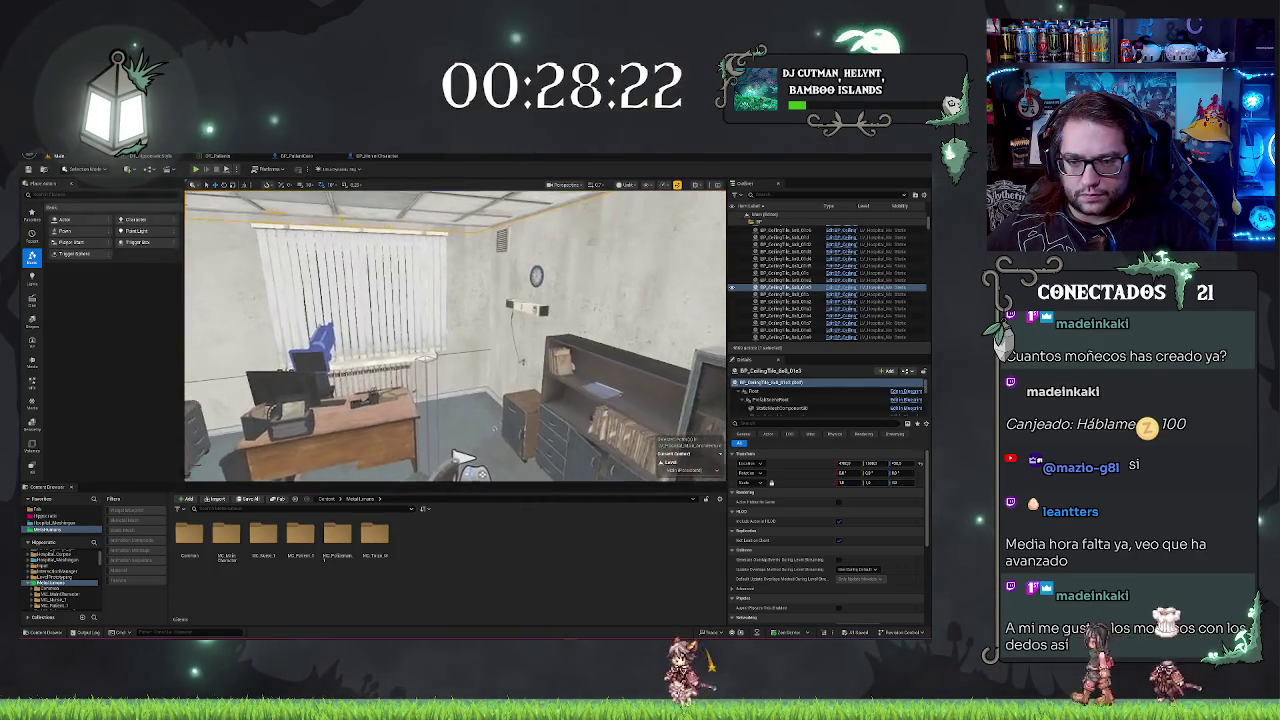
Step: Fly through the lobby back to the office and duplicate the falling lamp beside the wall
key(w)
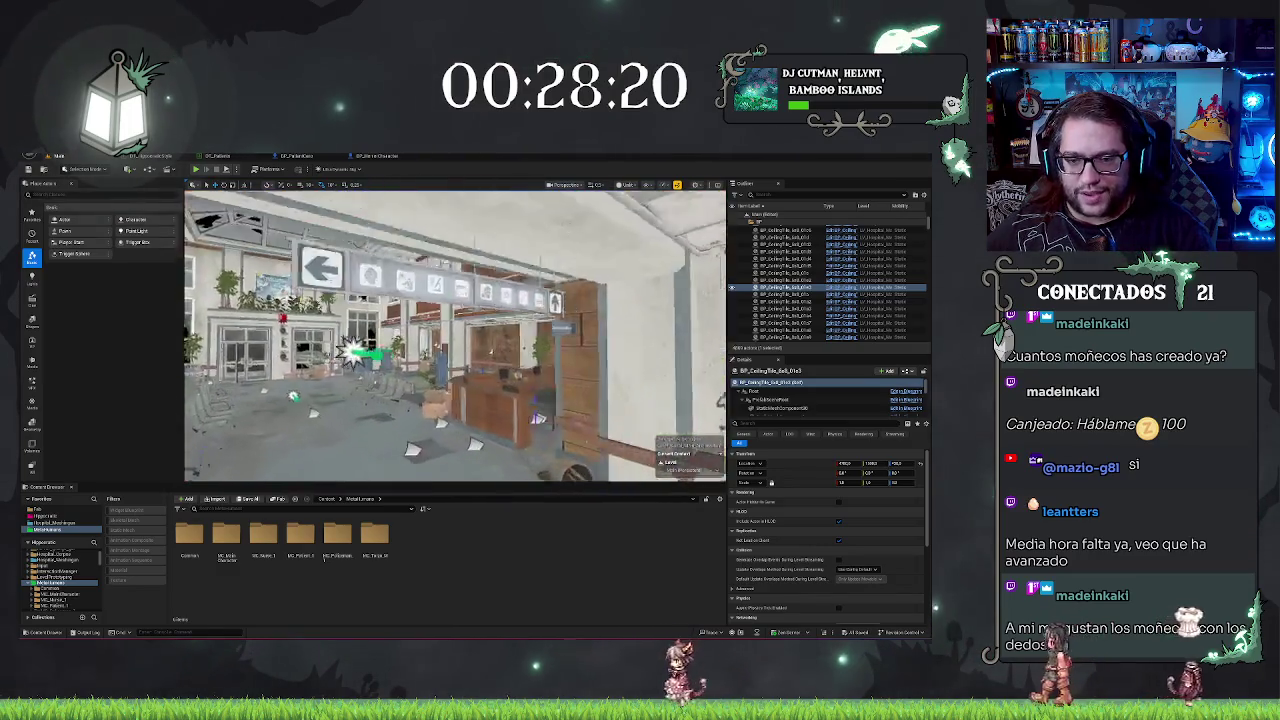
key(w)
key(w)
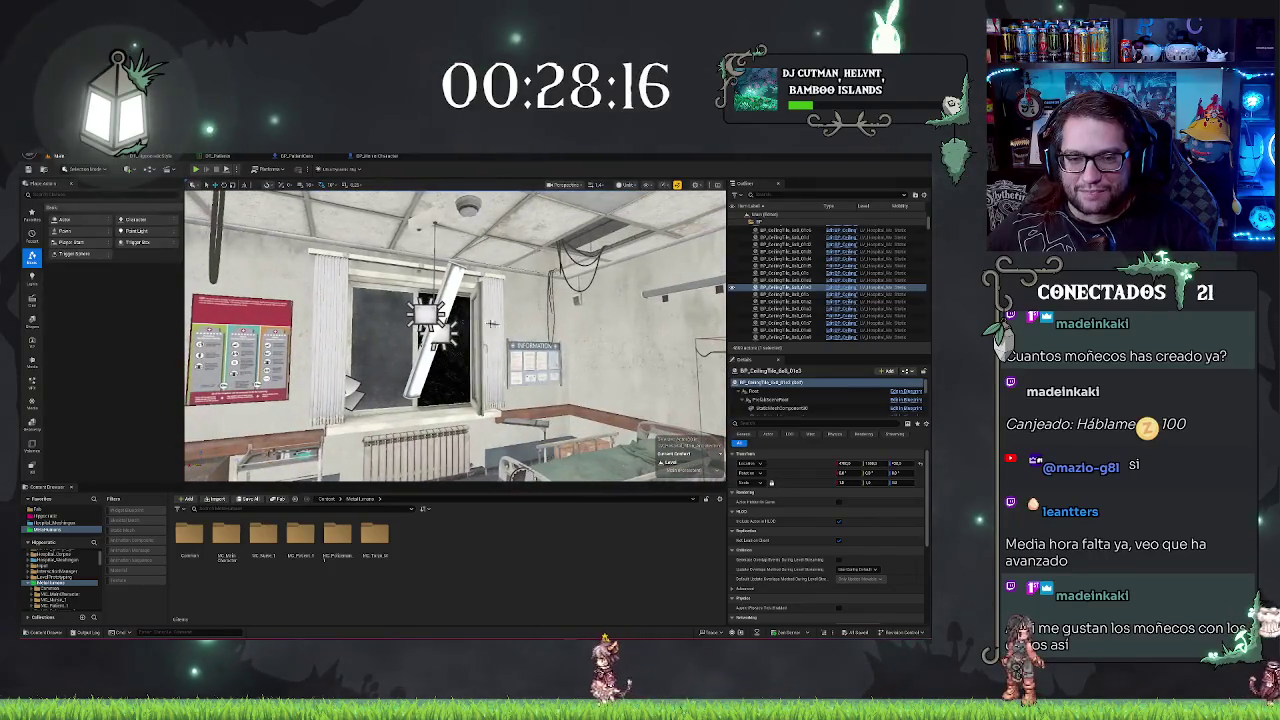
key(w)
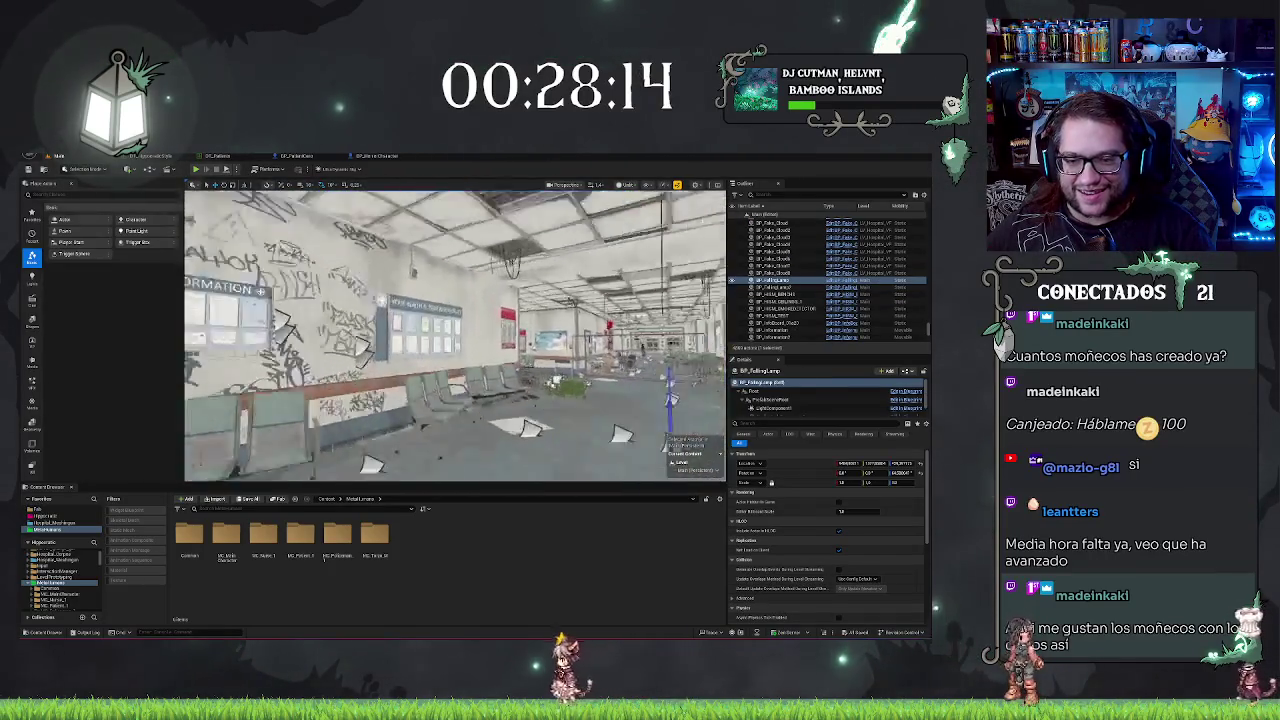
key(s)
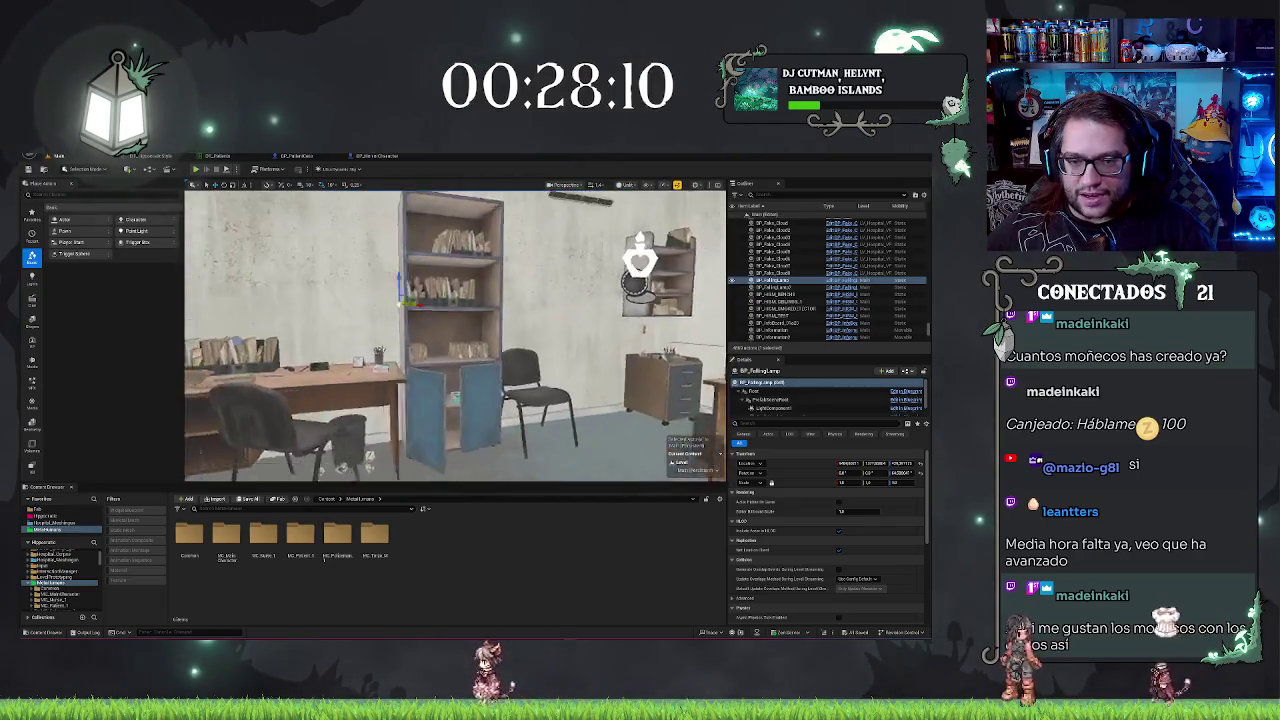
key(s)
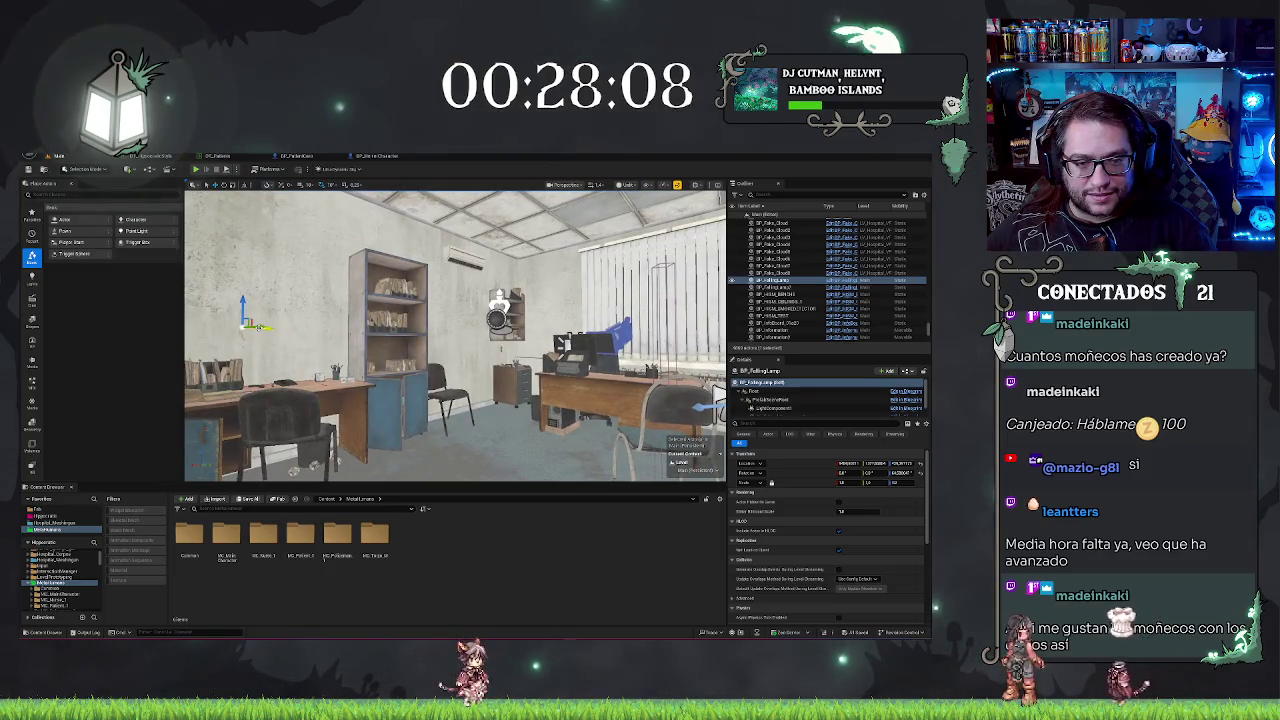
drag(258, 325, 390, 323)
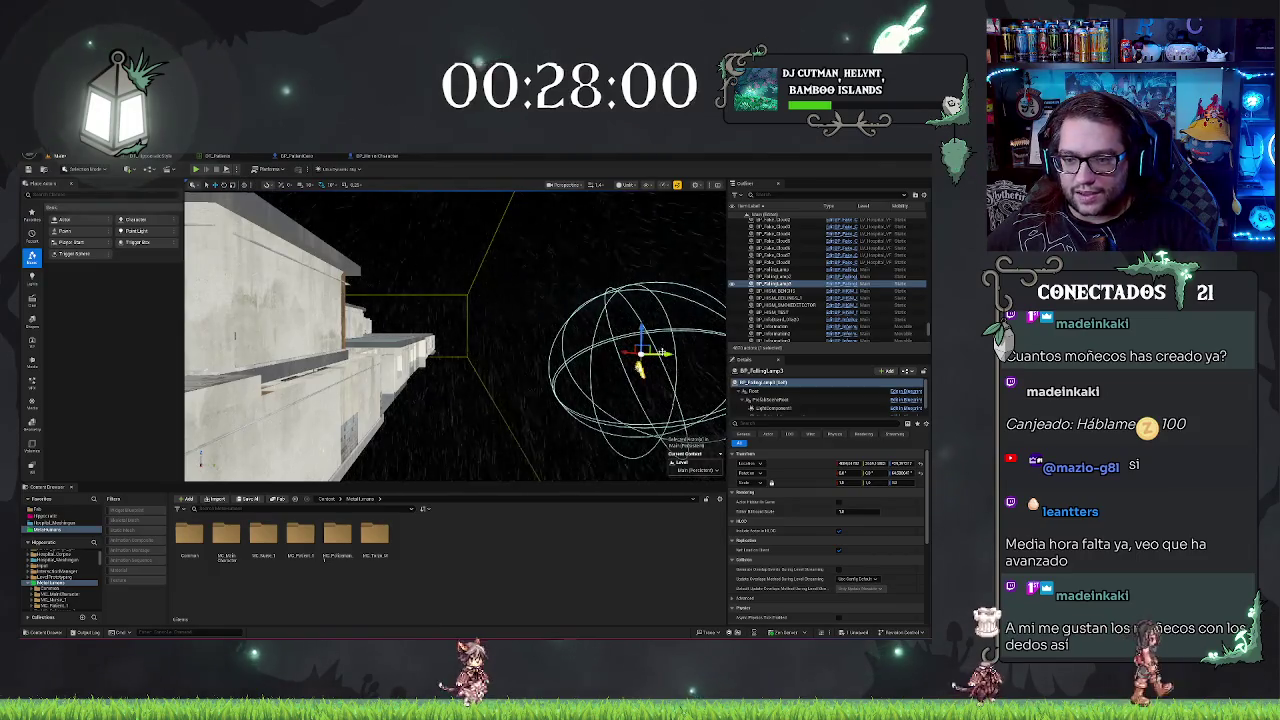
drag(640, 352, 368, 350)
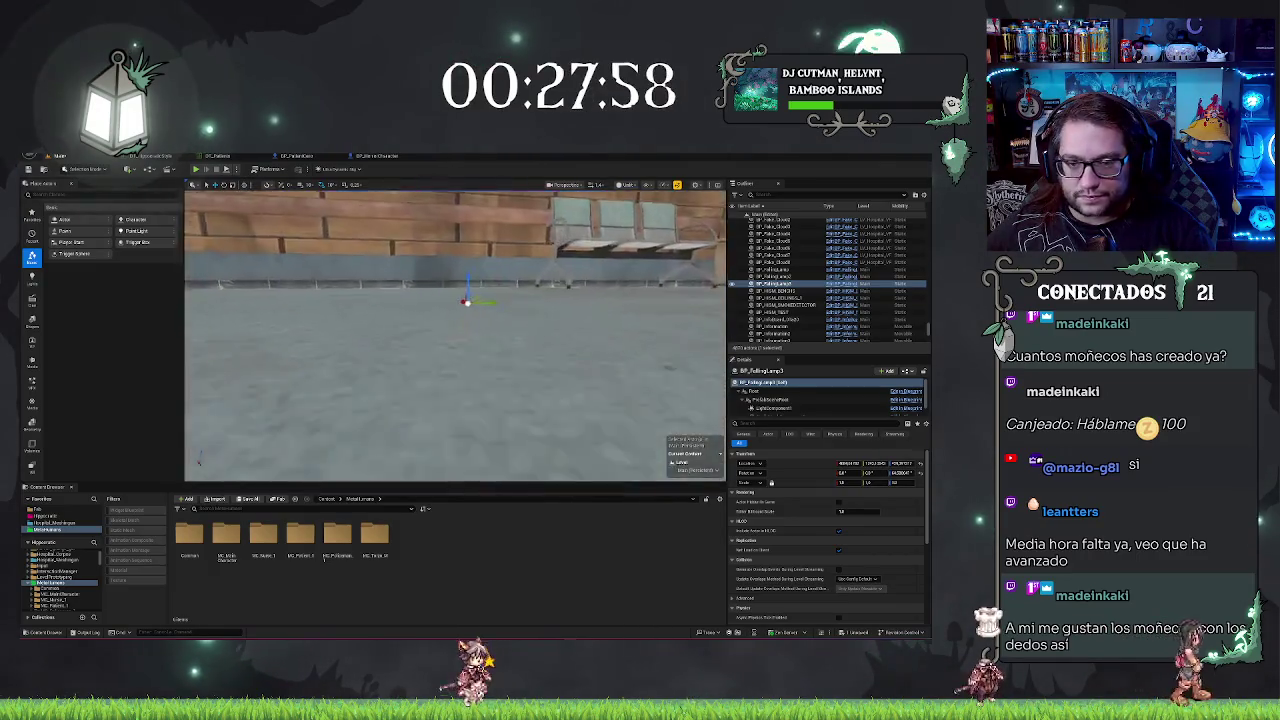